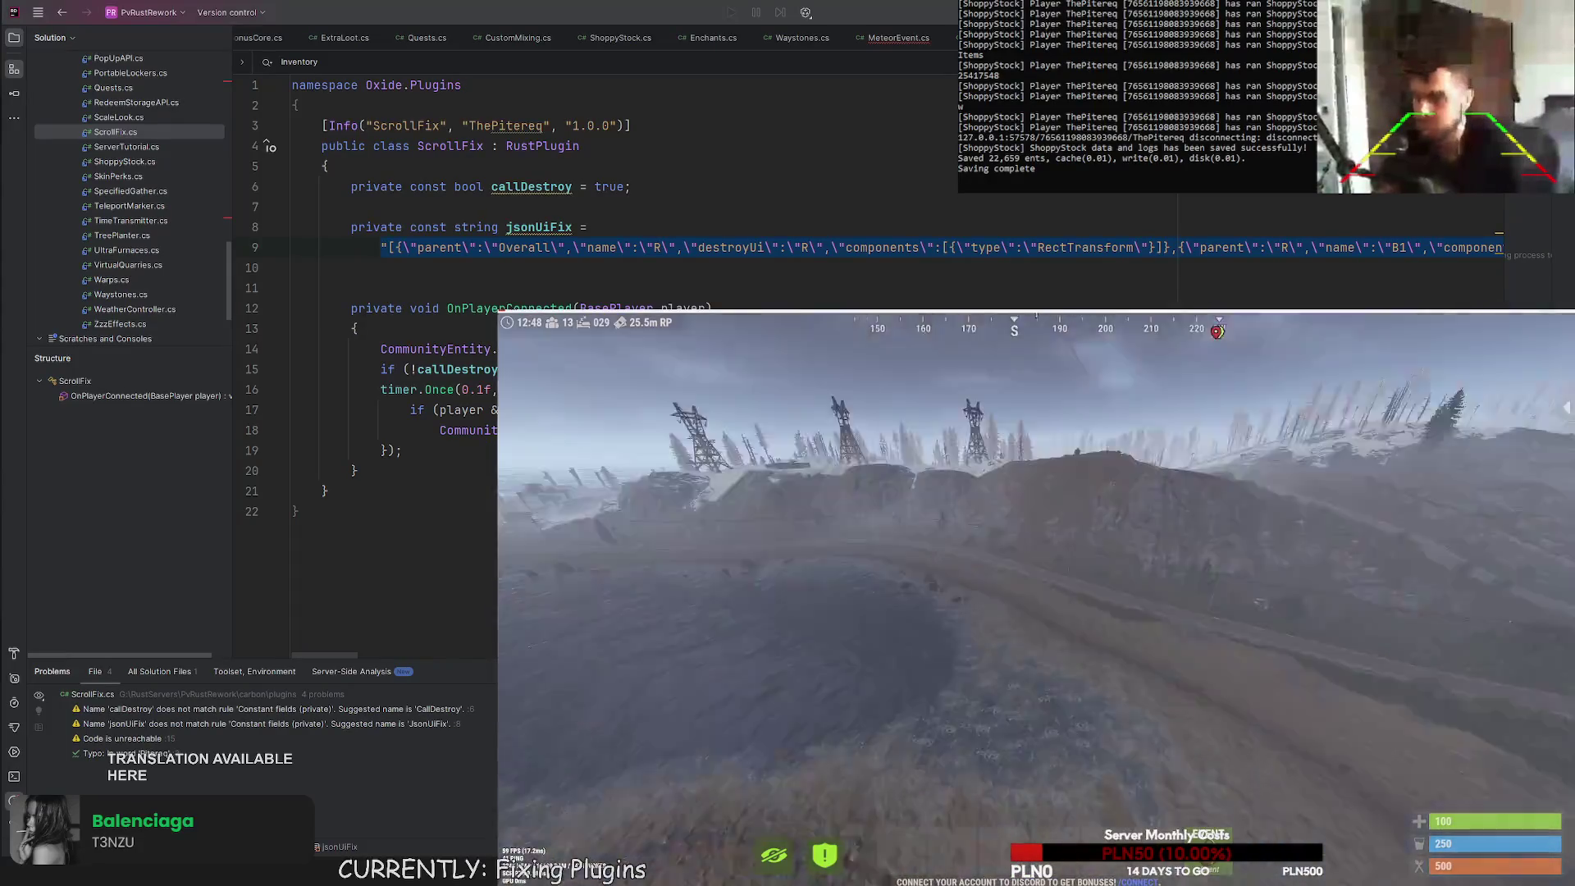
Check the marked spot on the world map, then send the teleport-to-marker command.
{"action": "key", "text": "g"}
{"action": "left_click_drag", "start_coordinate": [1051, 604], "coordinate": [1063, 601]}
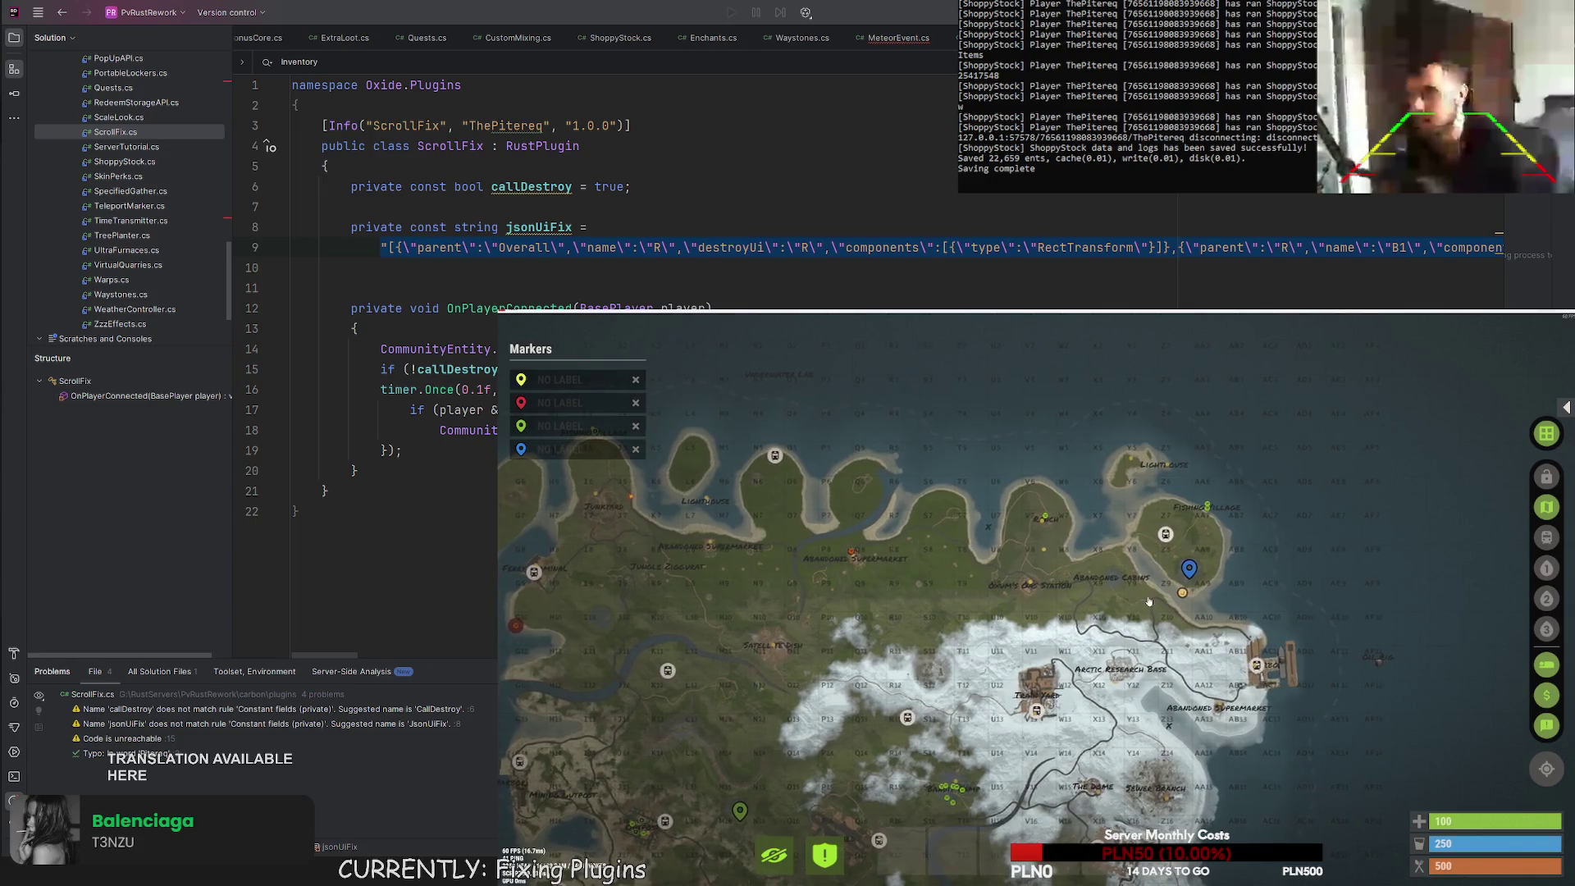
{"action": "key", "text": "g"}
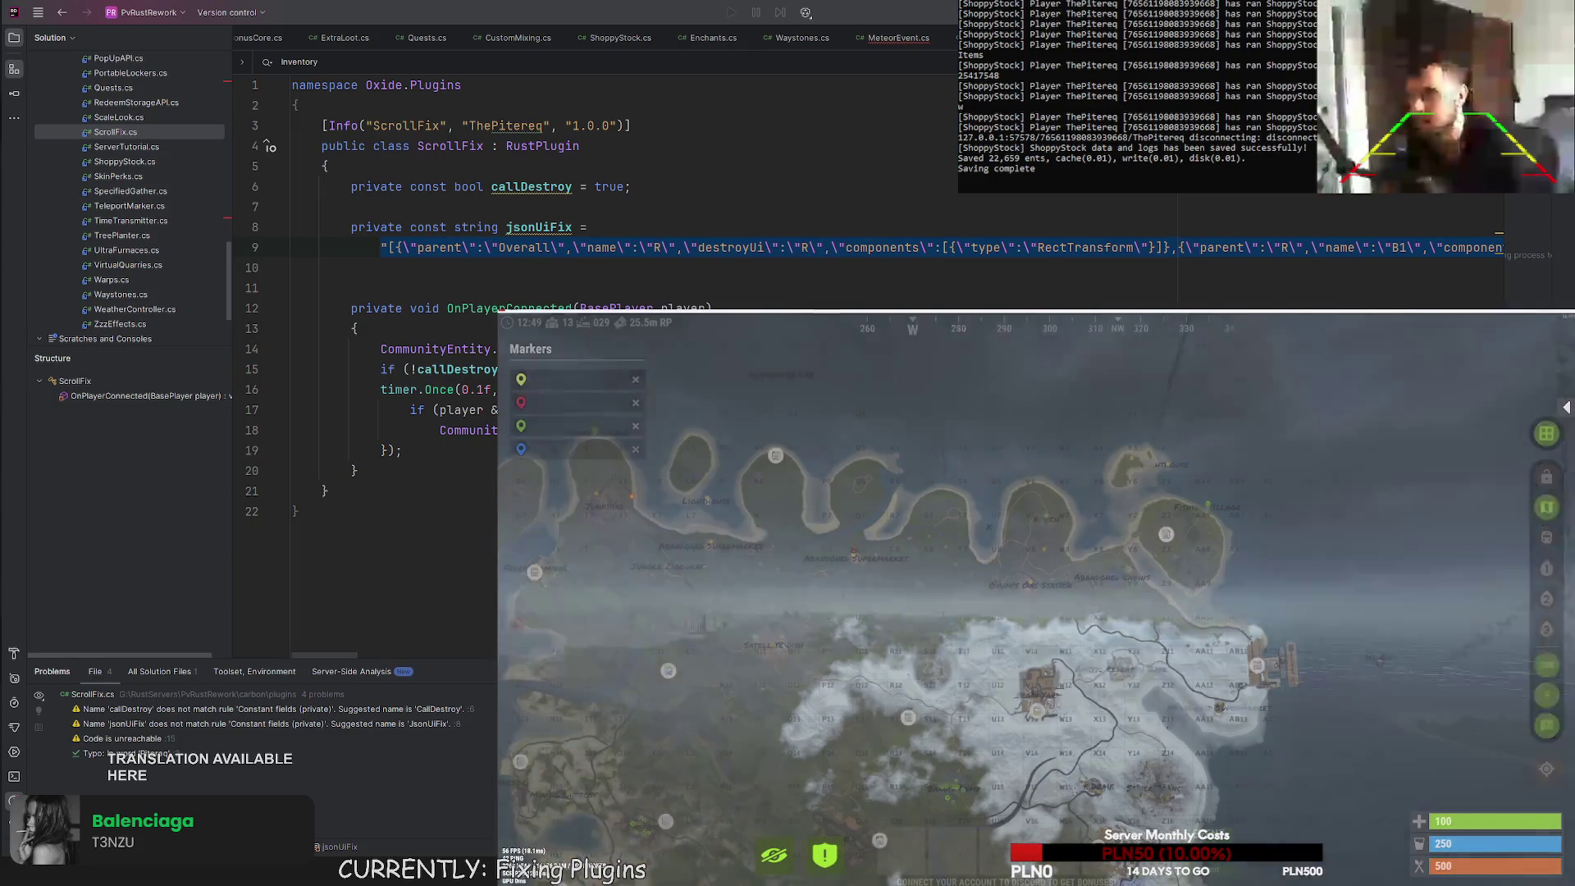
{"action": "key", "text": "g"}
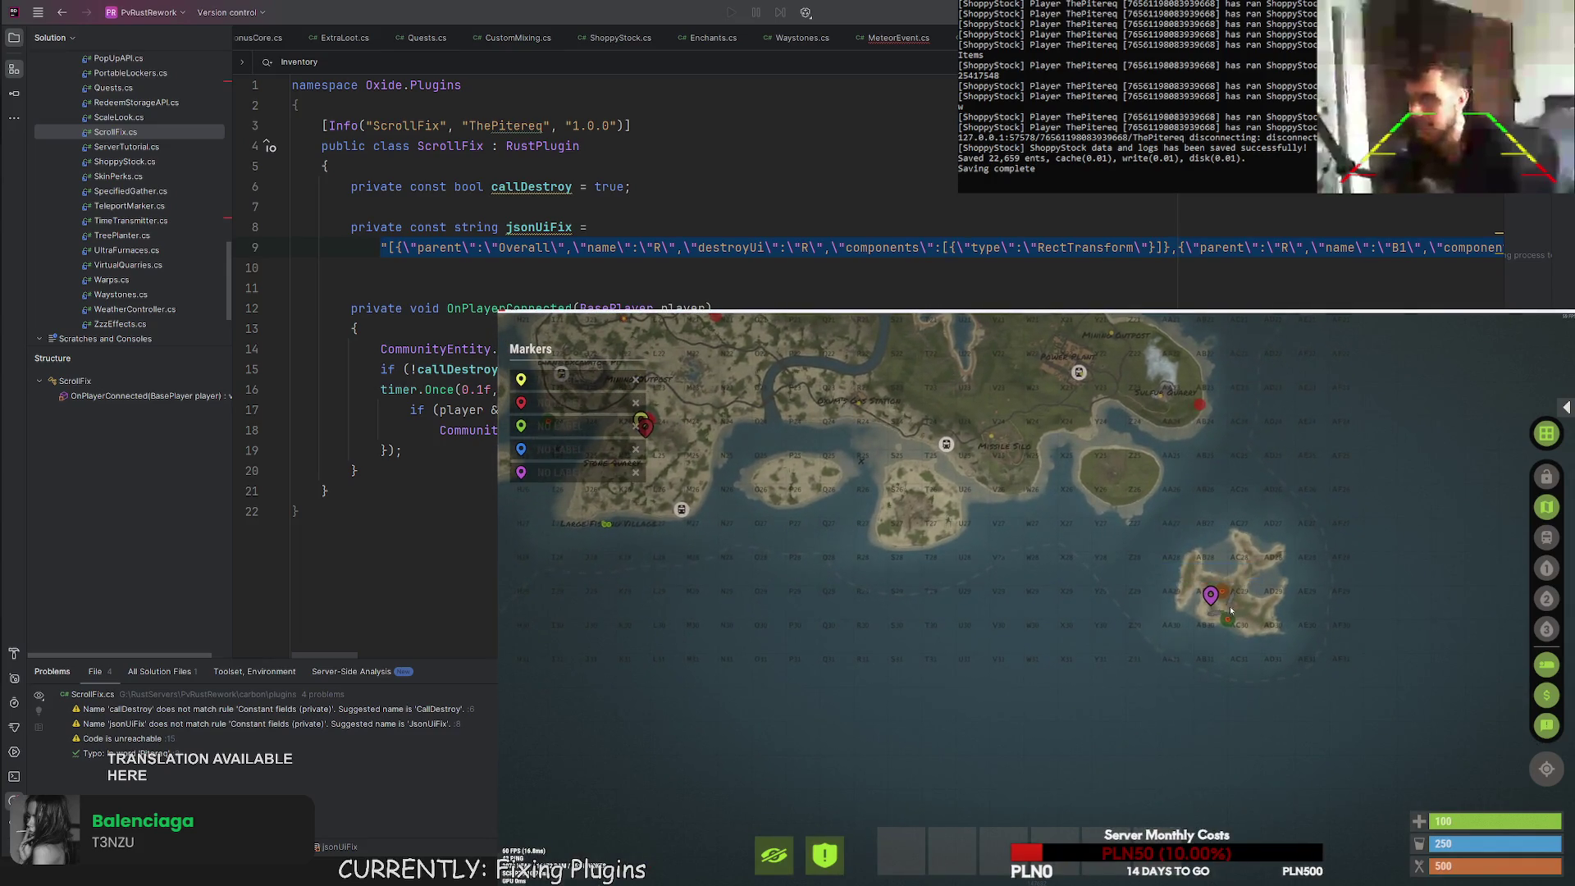
{"action": "type", "text": "/mtp"}
{"action": "key", "text": "Return"}
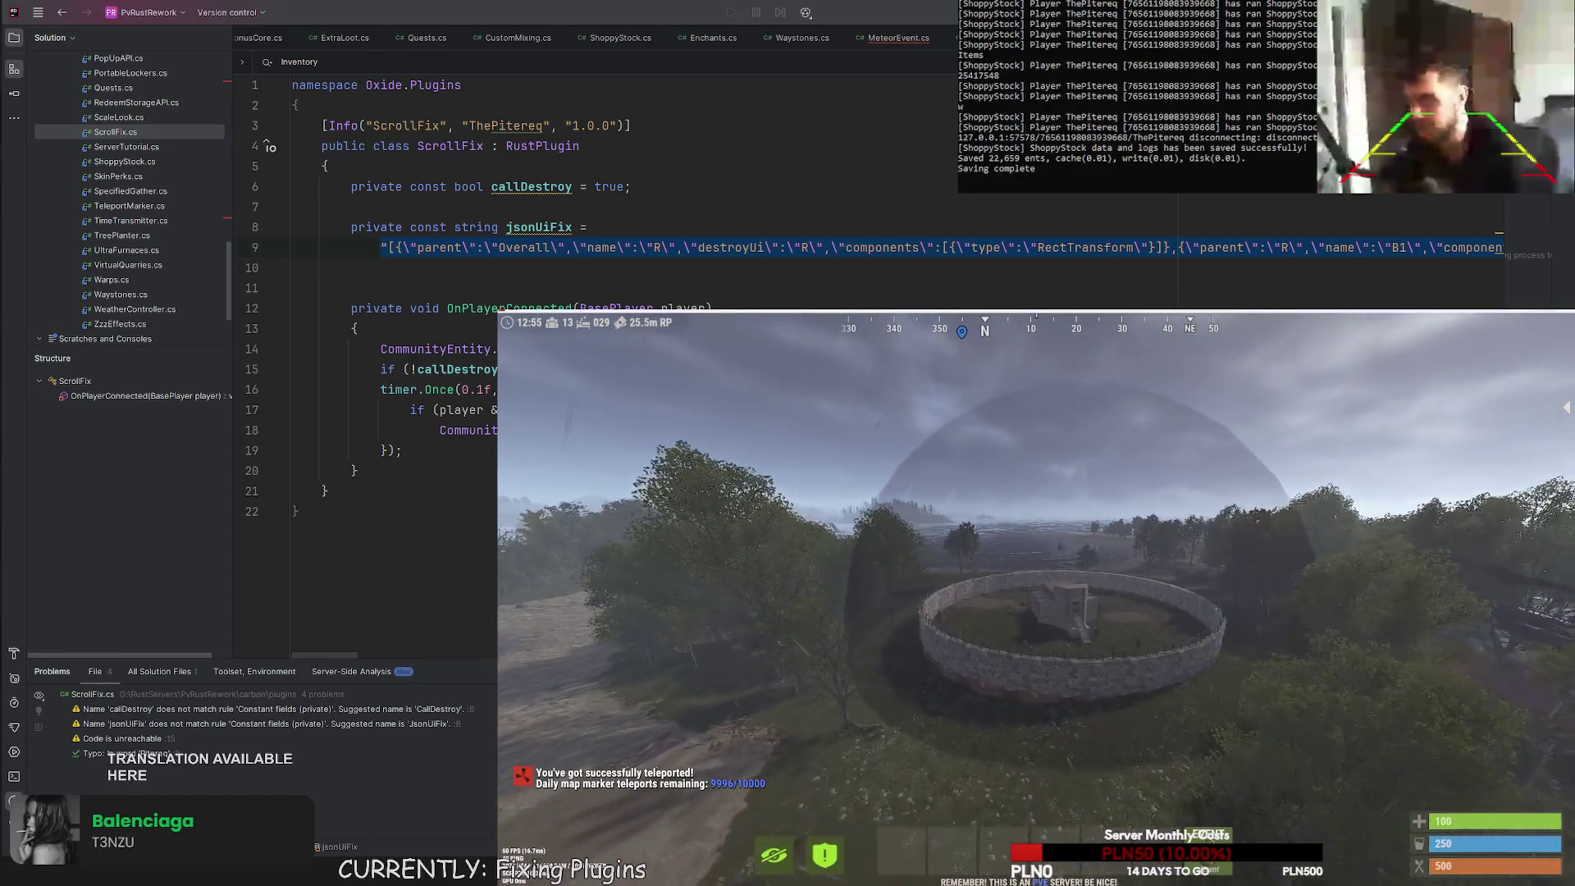
Reopen the map and place a marker on the small southern island.
{"action": "key", "text": "g"}
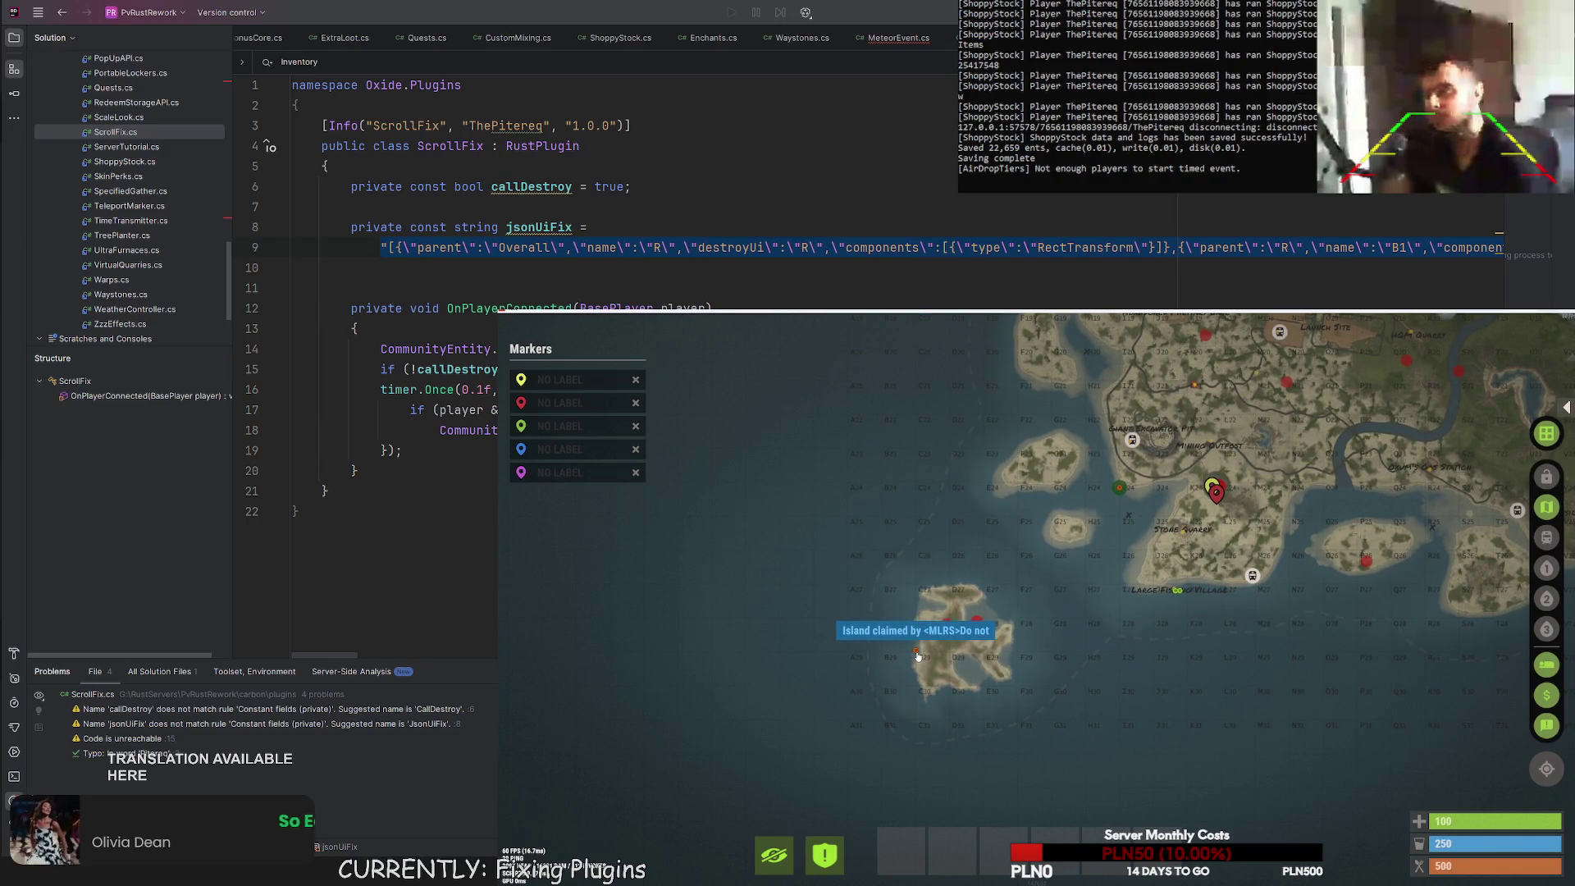
{"action": "right_click", "coordinate": [950, 634]}
Send /m in chat to teleport to the island marker.
{"action": "key", "text": "Return"}
{"action": "type", "text": "/m"}
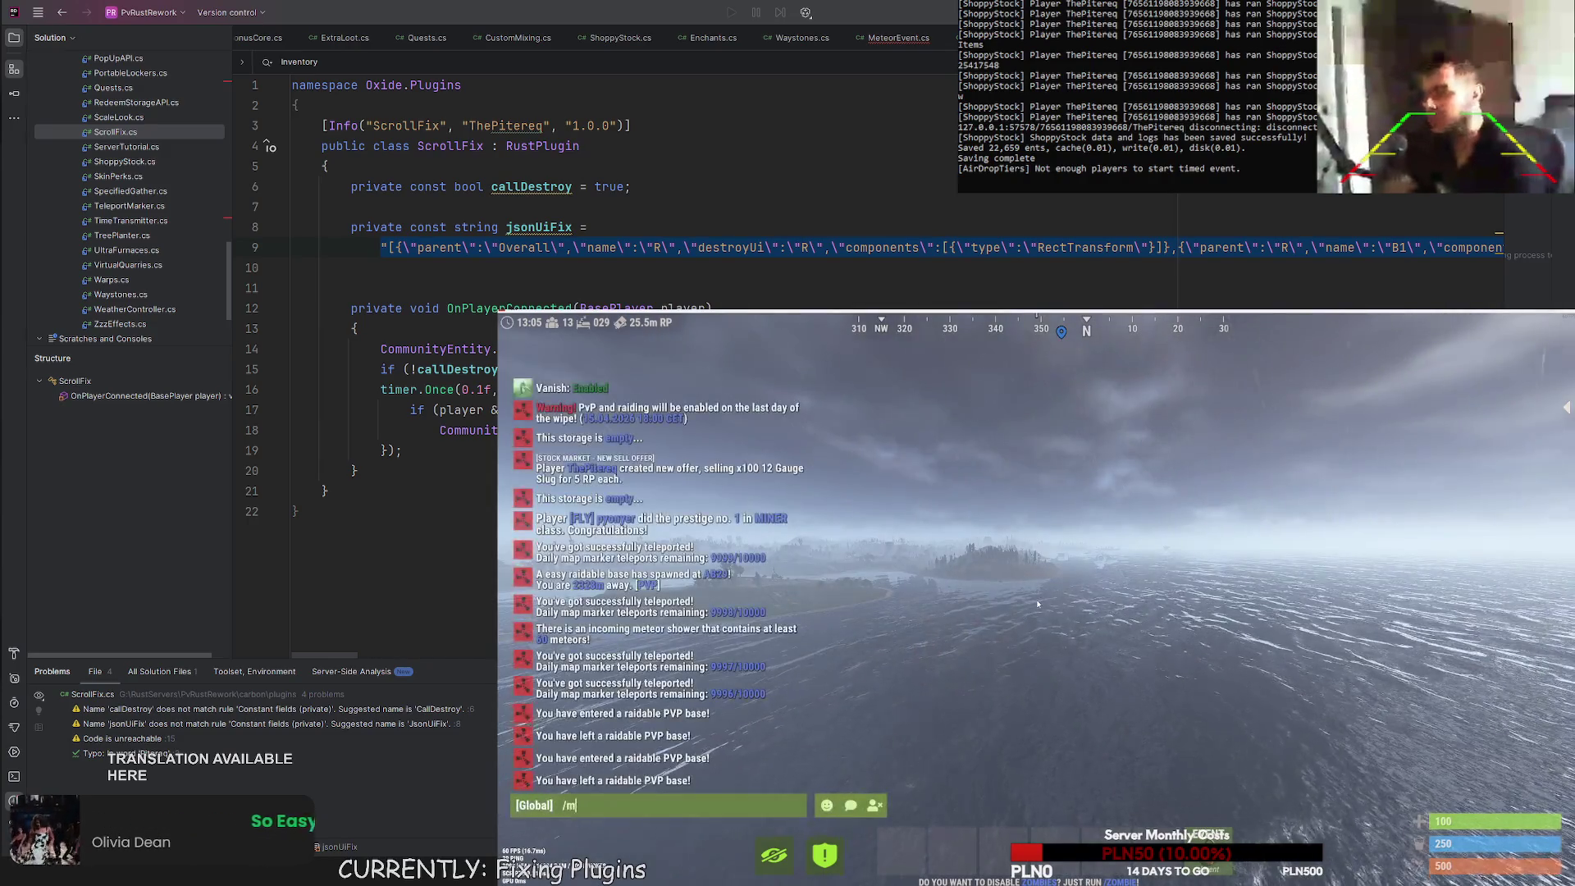
{"action": "key", "text": "Return"}
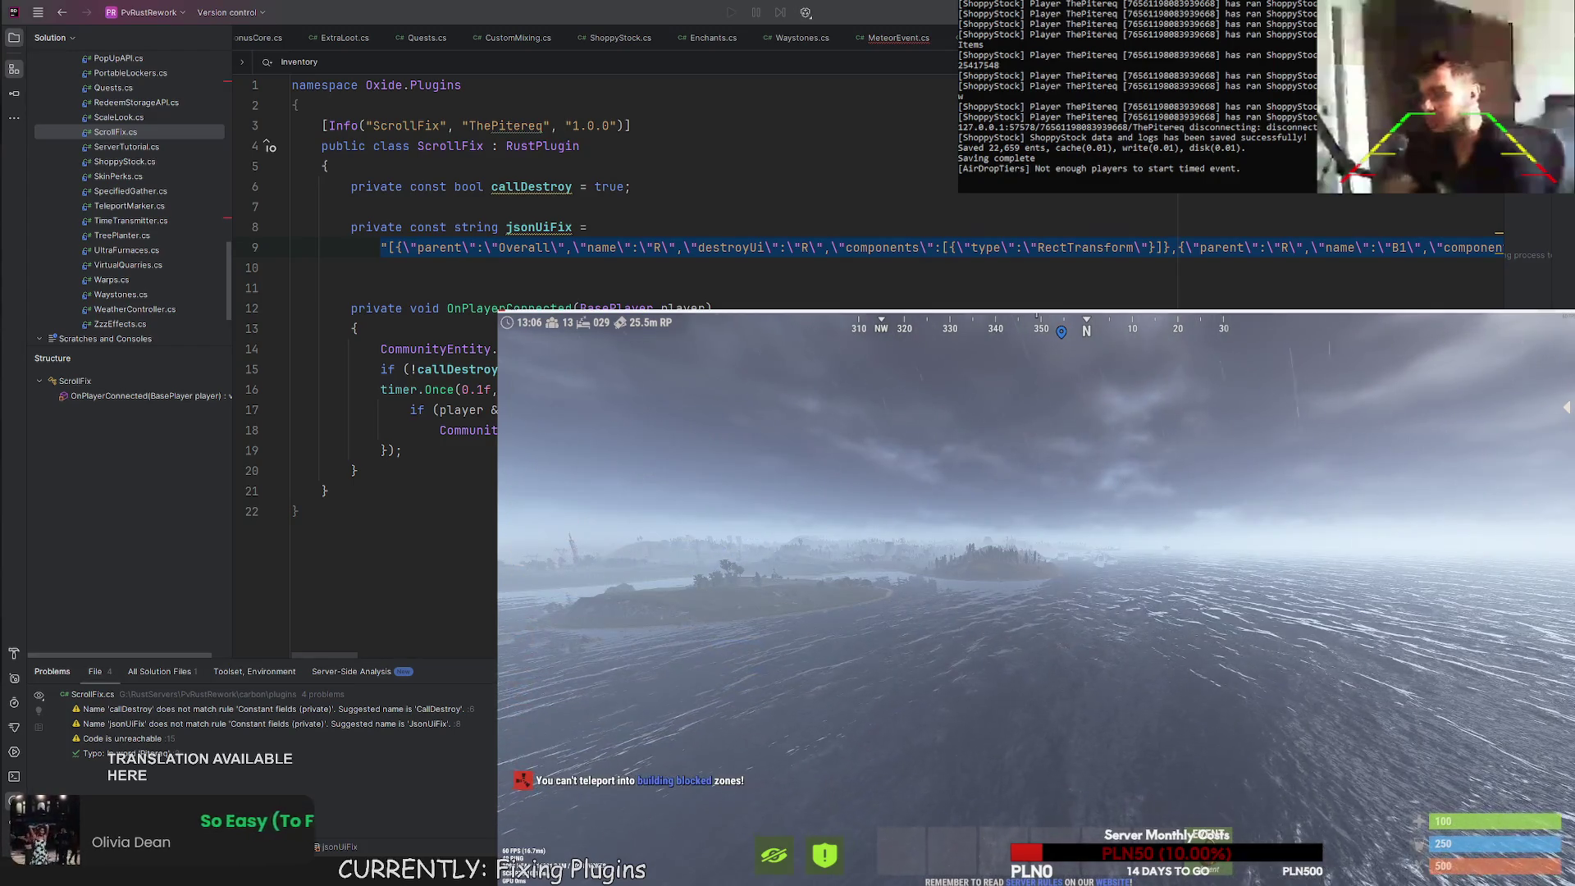
Add another marker on the island and retry the /m teleport.
{"action": "key", "text": "g"}
{"action": "right_click", "coordinate": [968, 689]}
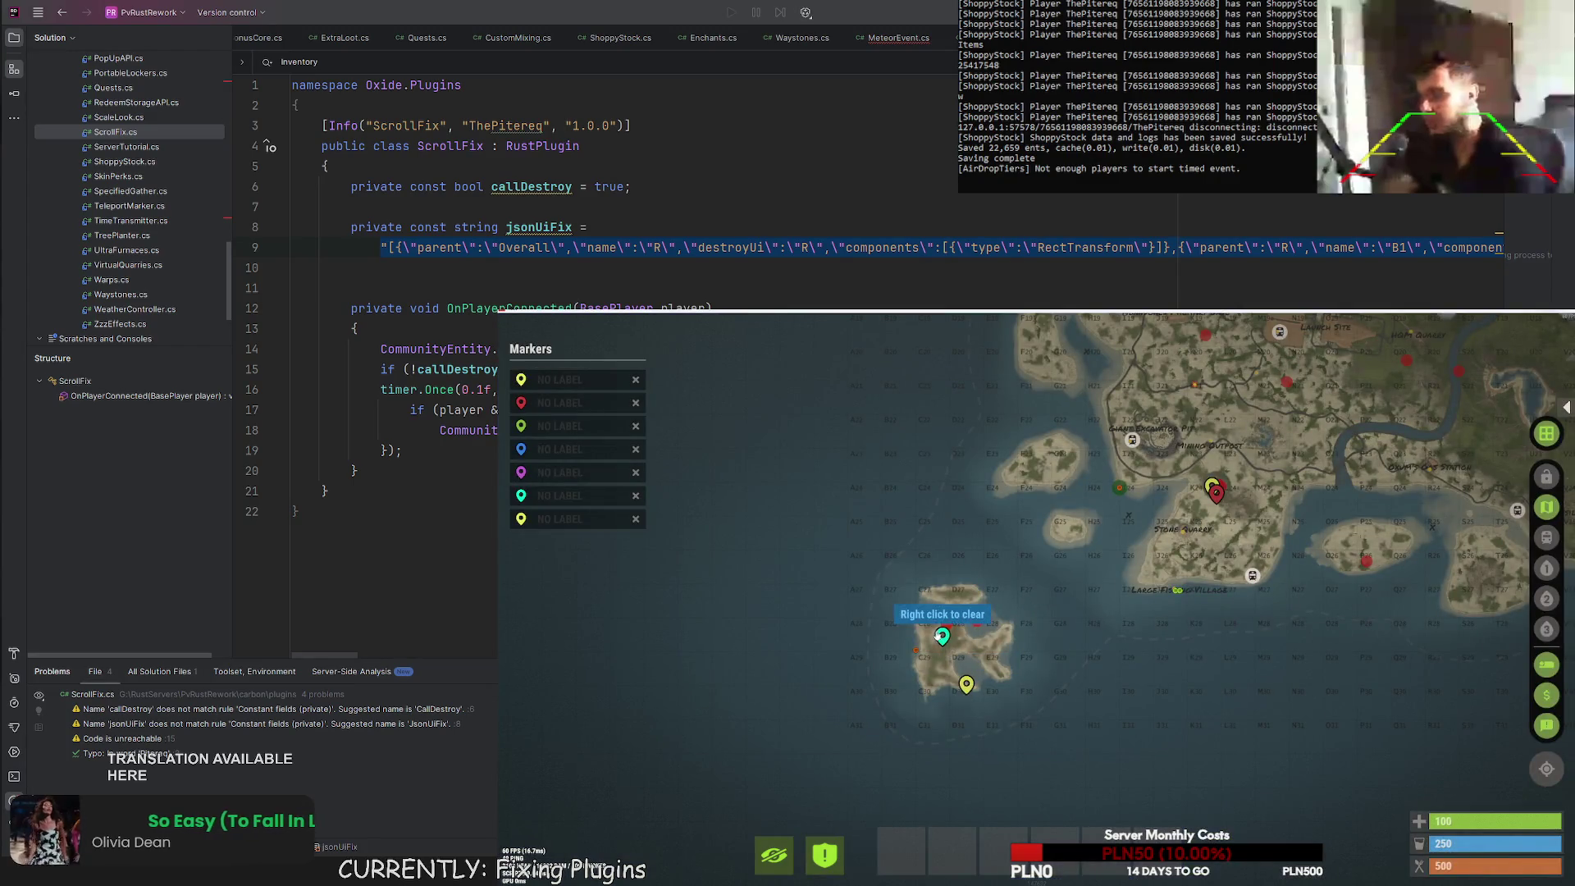
{"action": "key", "text": "Return"}
{"action": "type", "text": "/mtp"}
{"action": "key", "text": "Return"}
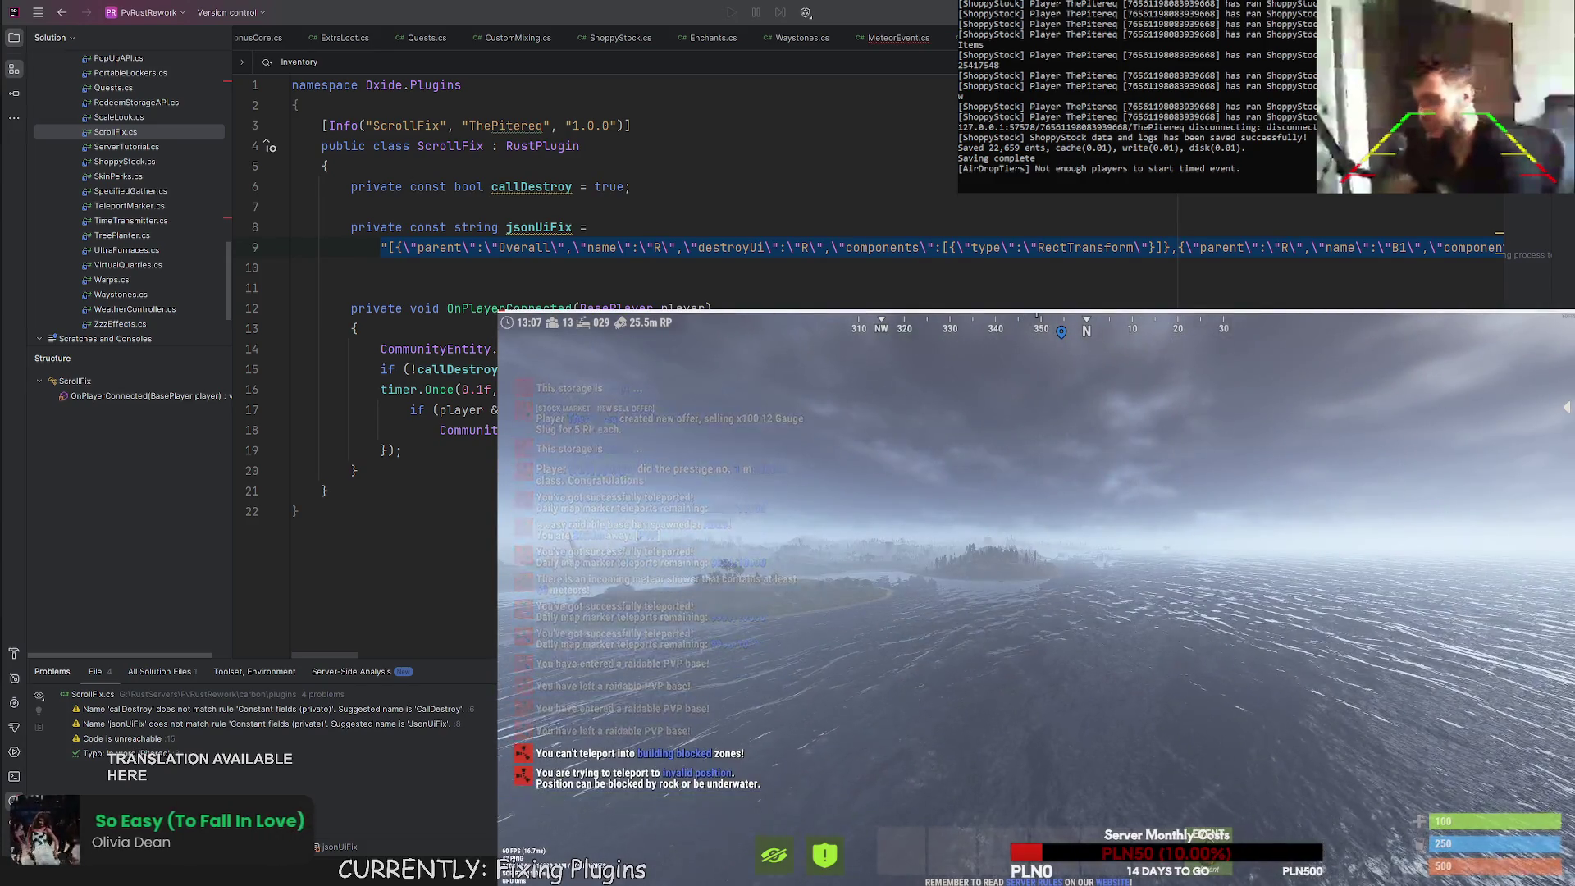
{"action": "key", "text": "Return"}
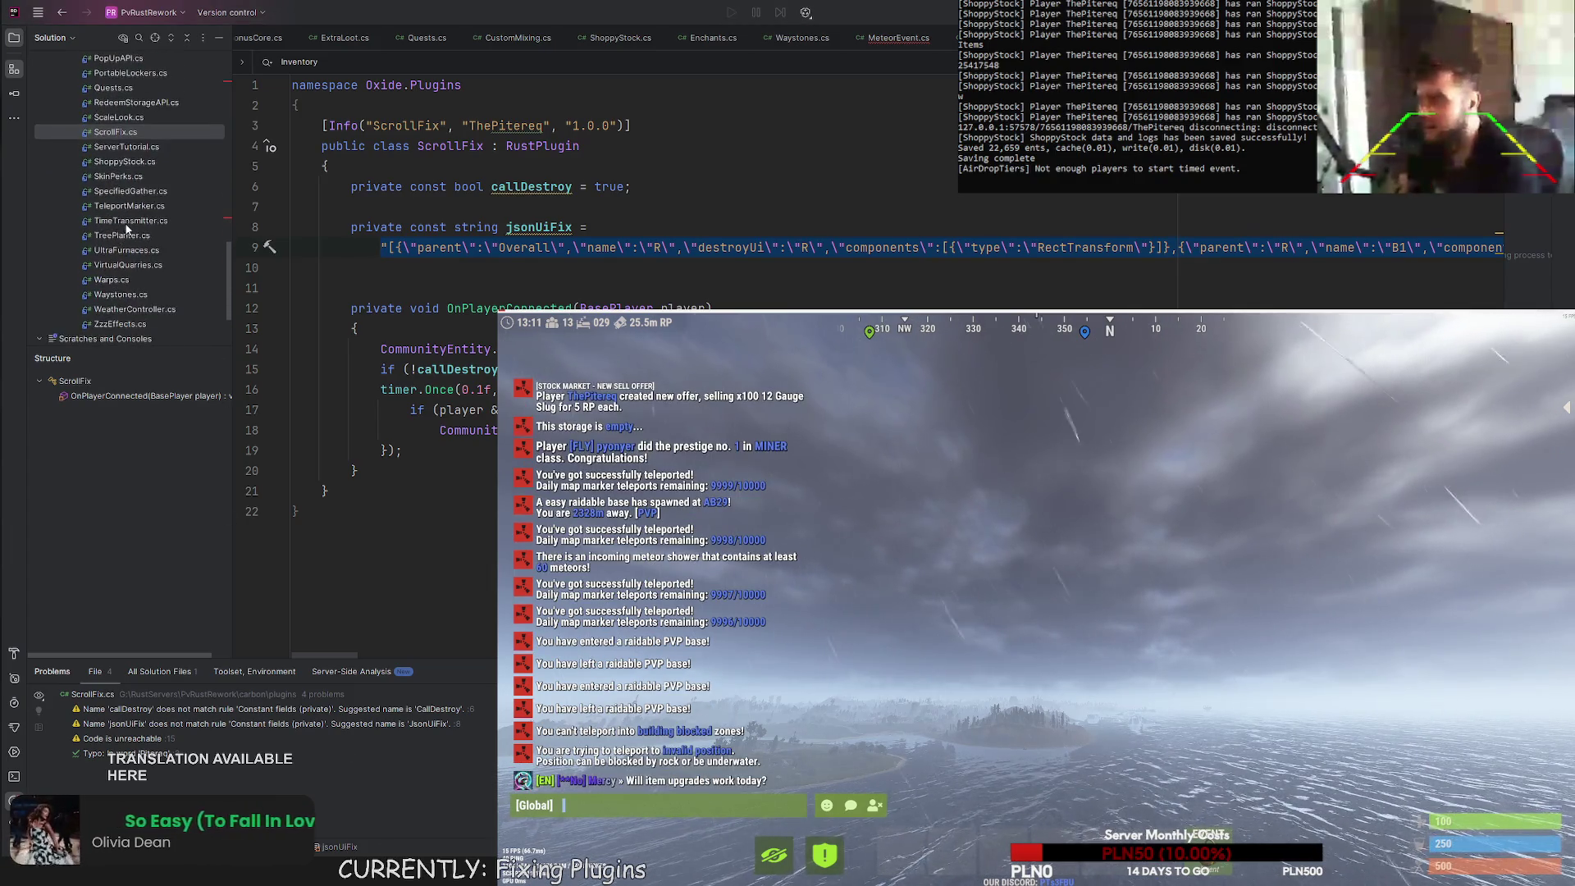
Open TeleportMarker.cs and scroll through its TryTeleport method and config classes.
{"action": "left_click", "coordinate": [121, 222]}
{"action": "double_click", "coordinate": [121, 206]}
{"action": "scroll", "coordinate": [474, 405], "scroll_direction": "down", "scroll_amount": 15}
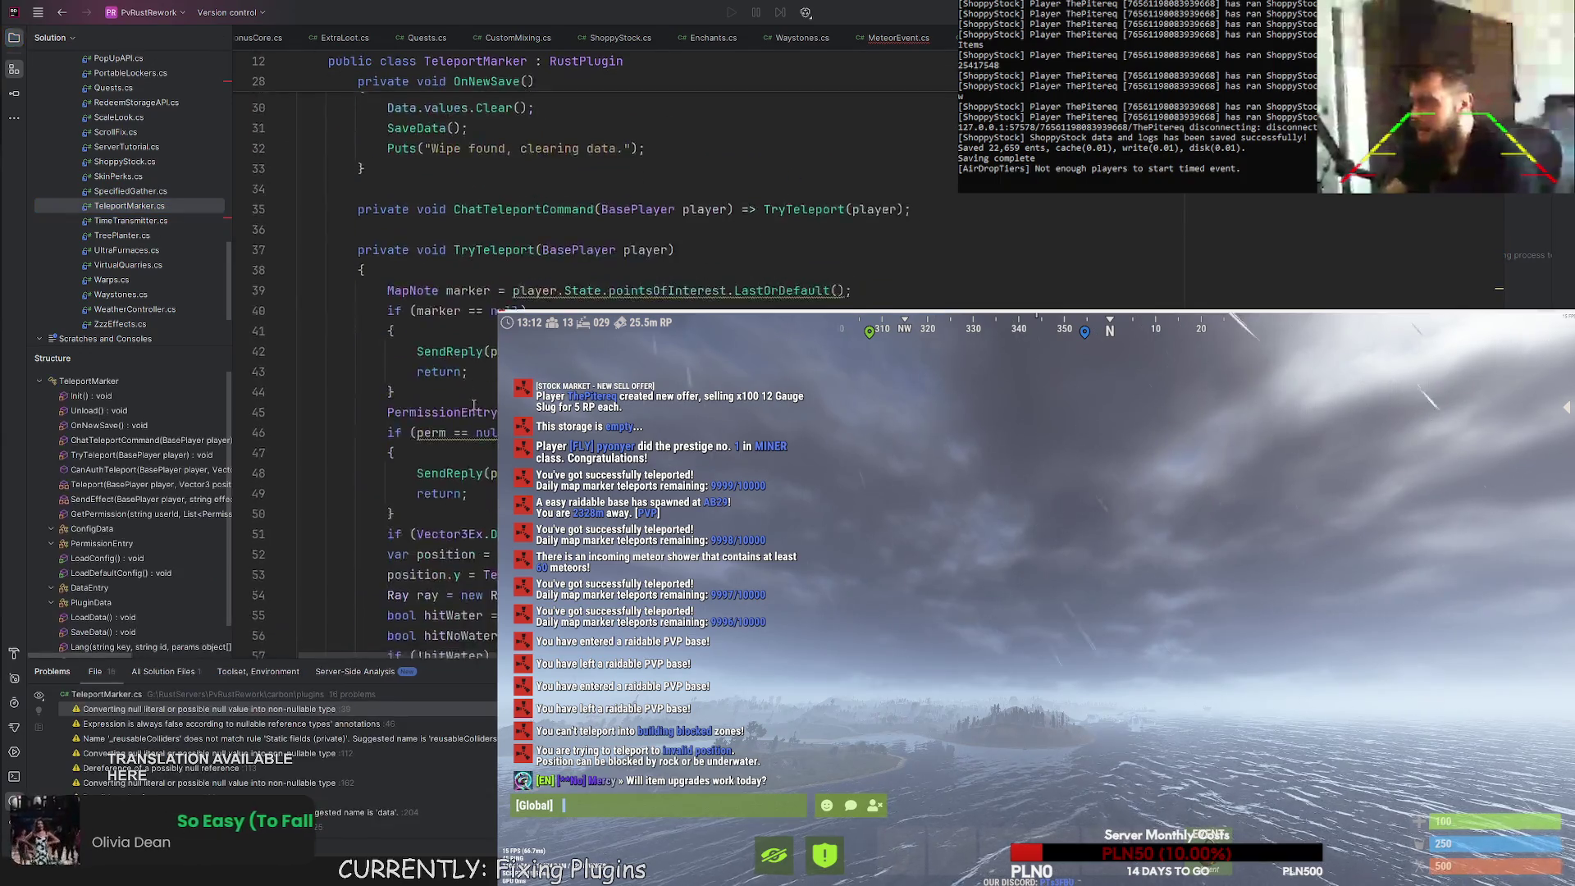
{"action": "scroll", "coordinate": [473, 405], "scroll_direction": "down", "scroll_amount": 3}
{"action": "scroll", "coordinate": [473, 405], "scroll_direction": "up", "scroll_amount": 3}
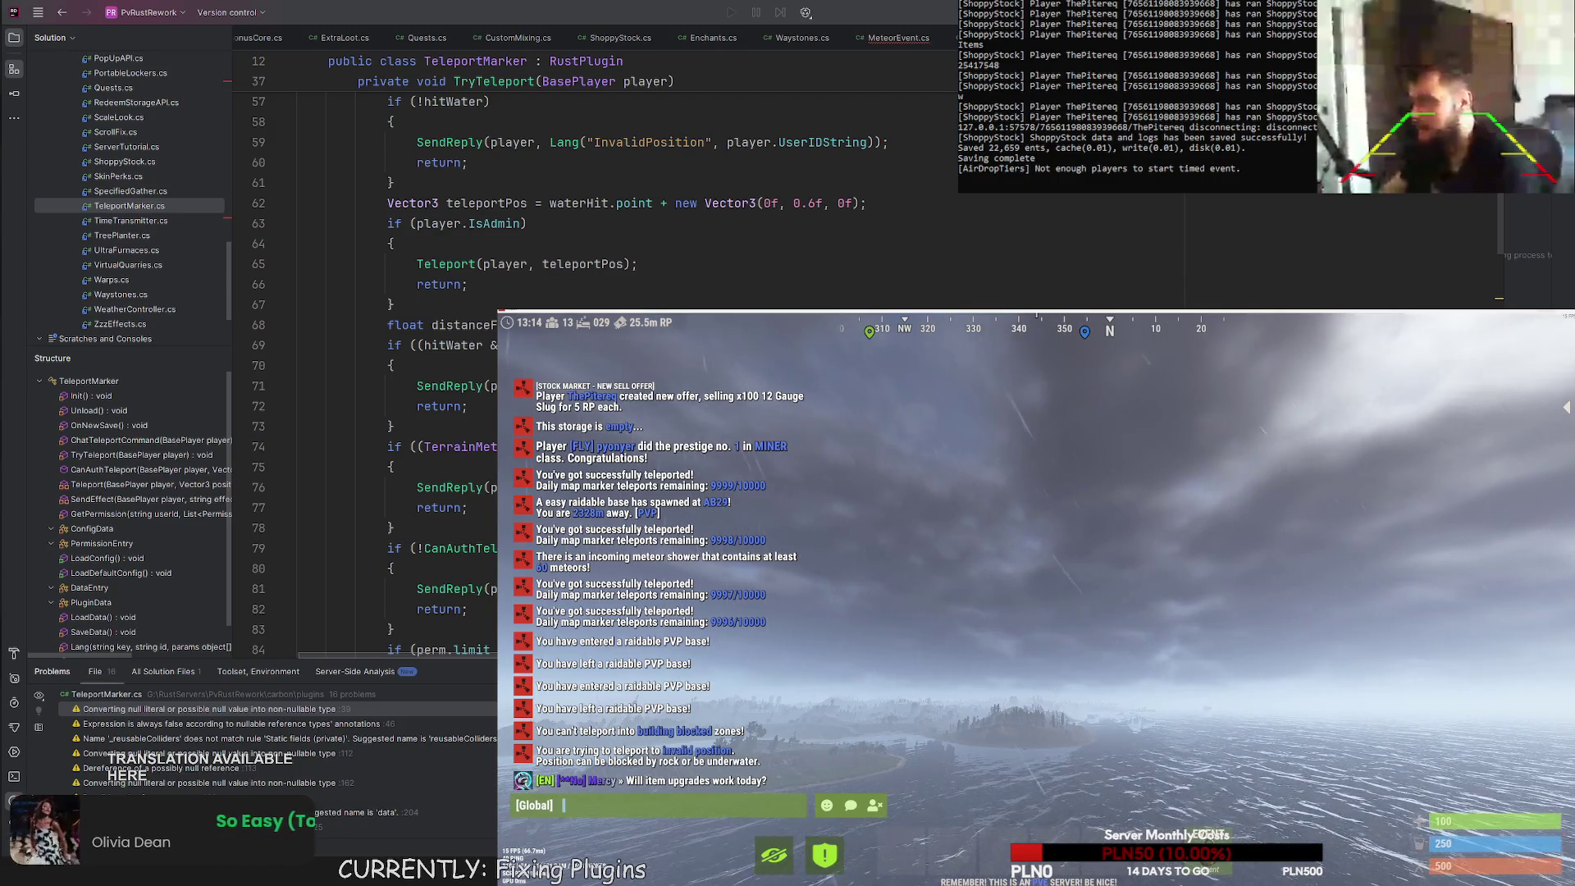
{"action": "scroll", "coordinate": [369, 247], "scroll_direction": "down", "scroll_amount": 20}
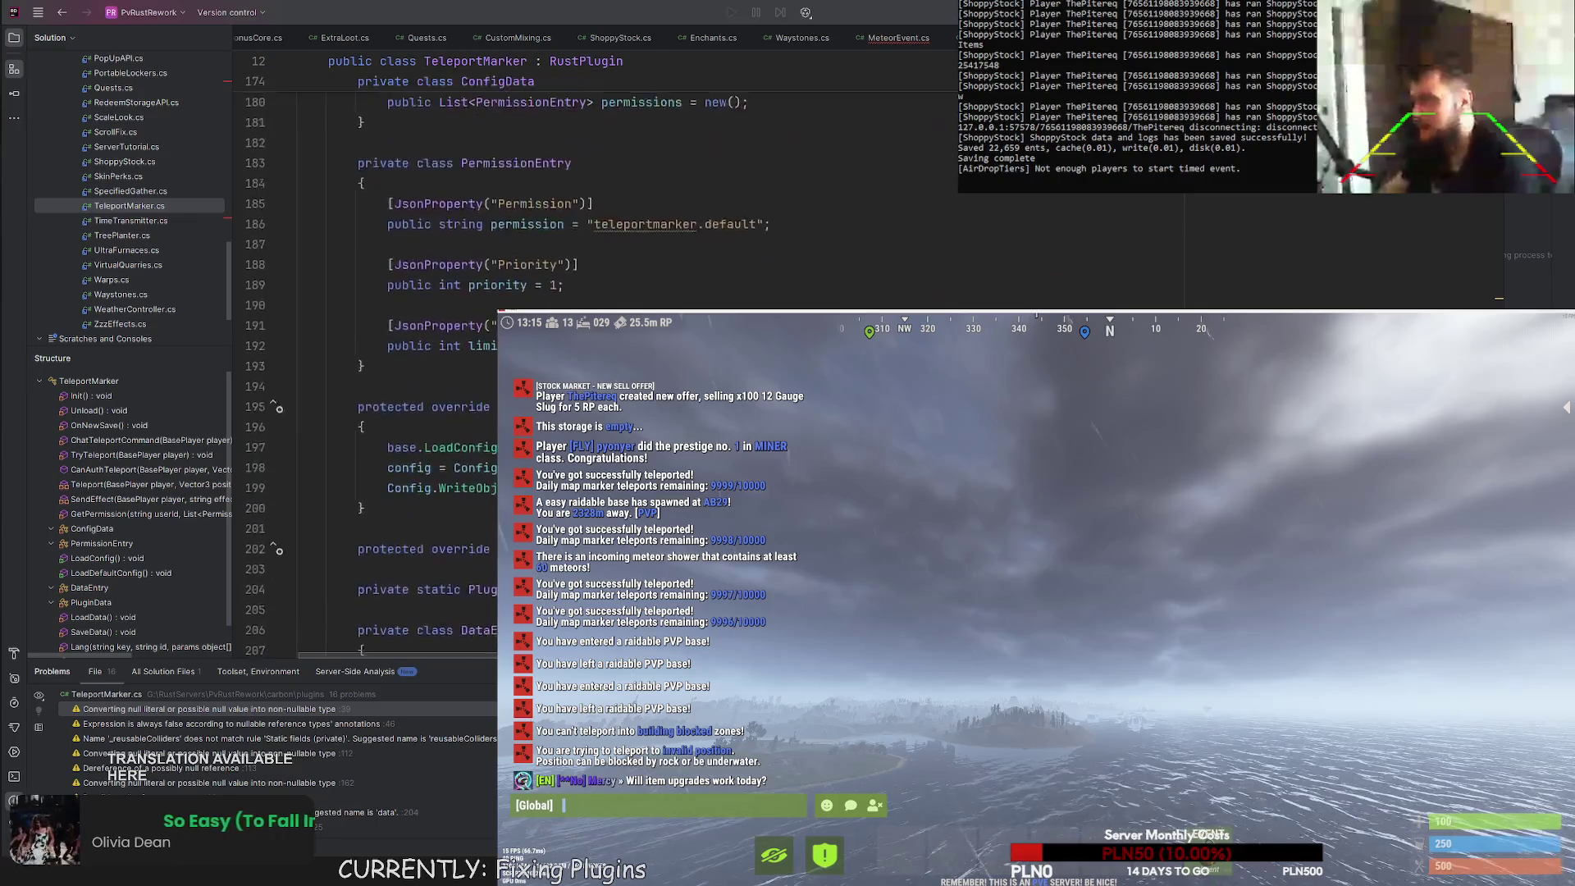
{"action": "scroll", "coordinate": [369, 246], "scroll_direction": "down", "scroll_amount": 2}
{"action": "scroll", "coordinate": [369, 246], "scroll_direction": "up", "scroll_amount": 6}
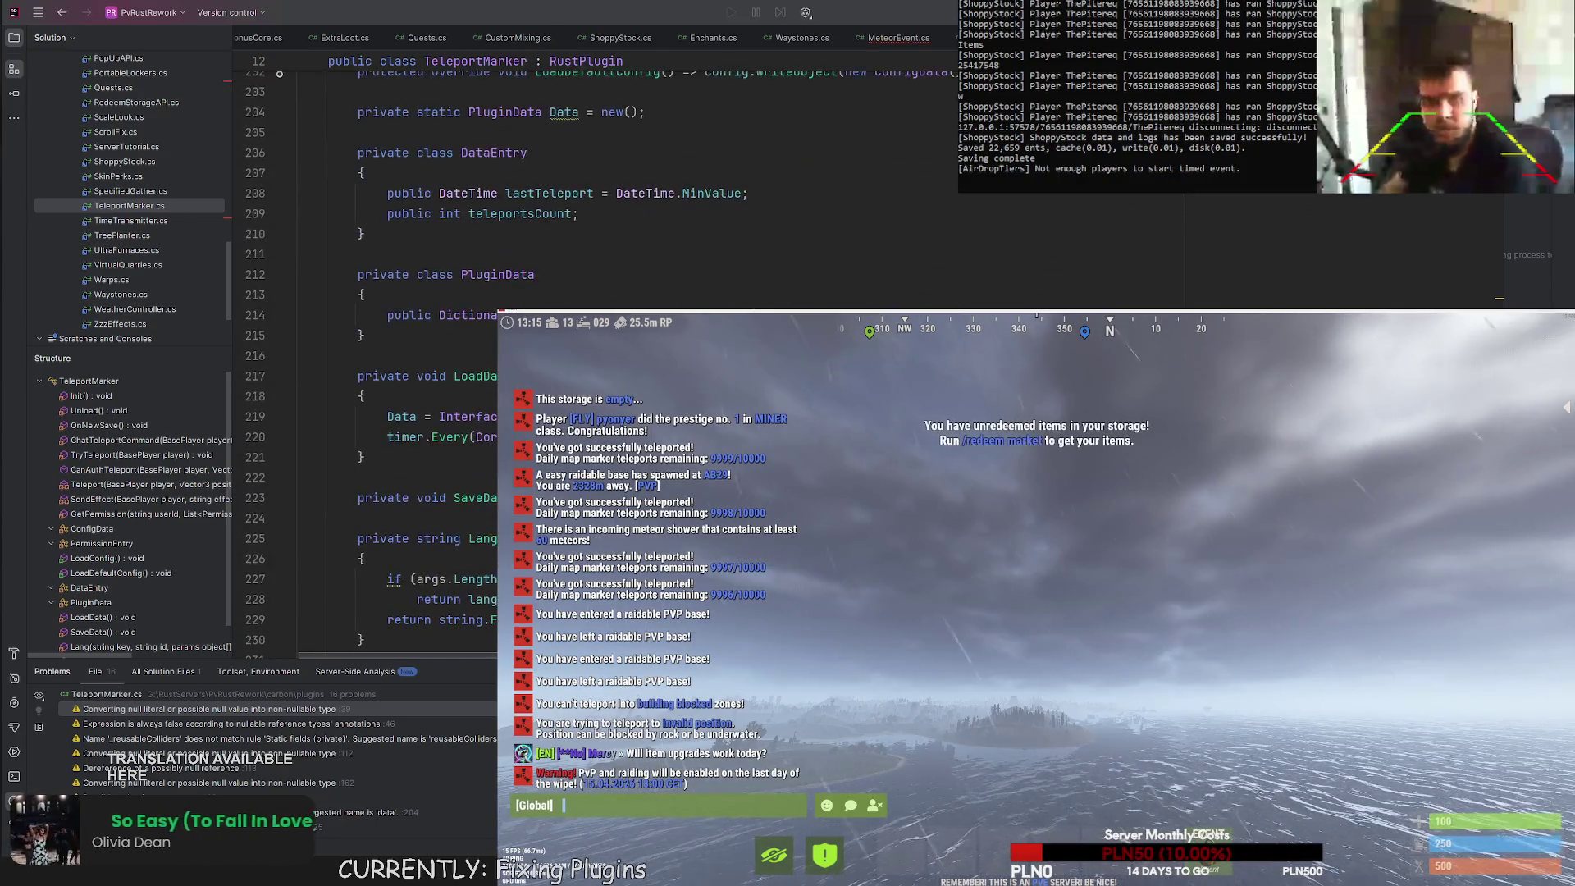
Back in Rust, close chat and check the world map.
{"action": "key", "text": "Escape"}
{"action": "key", "text": "g"}
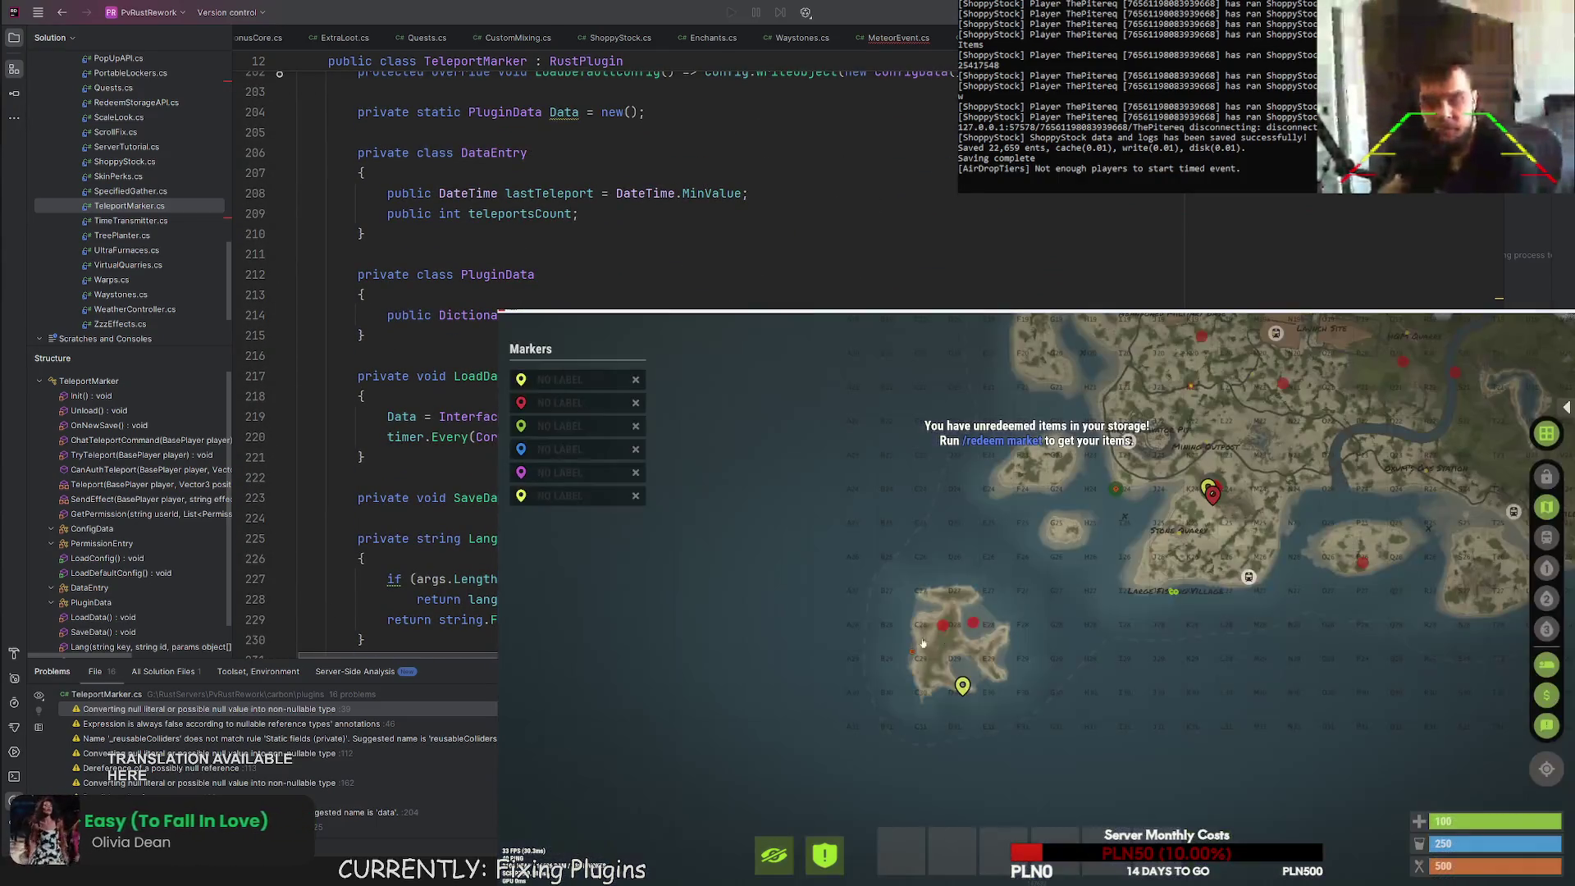
{"action": "key", "text": "Return"}
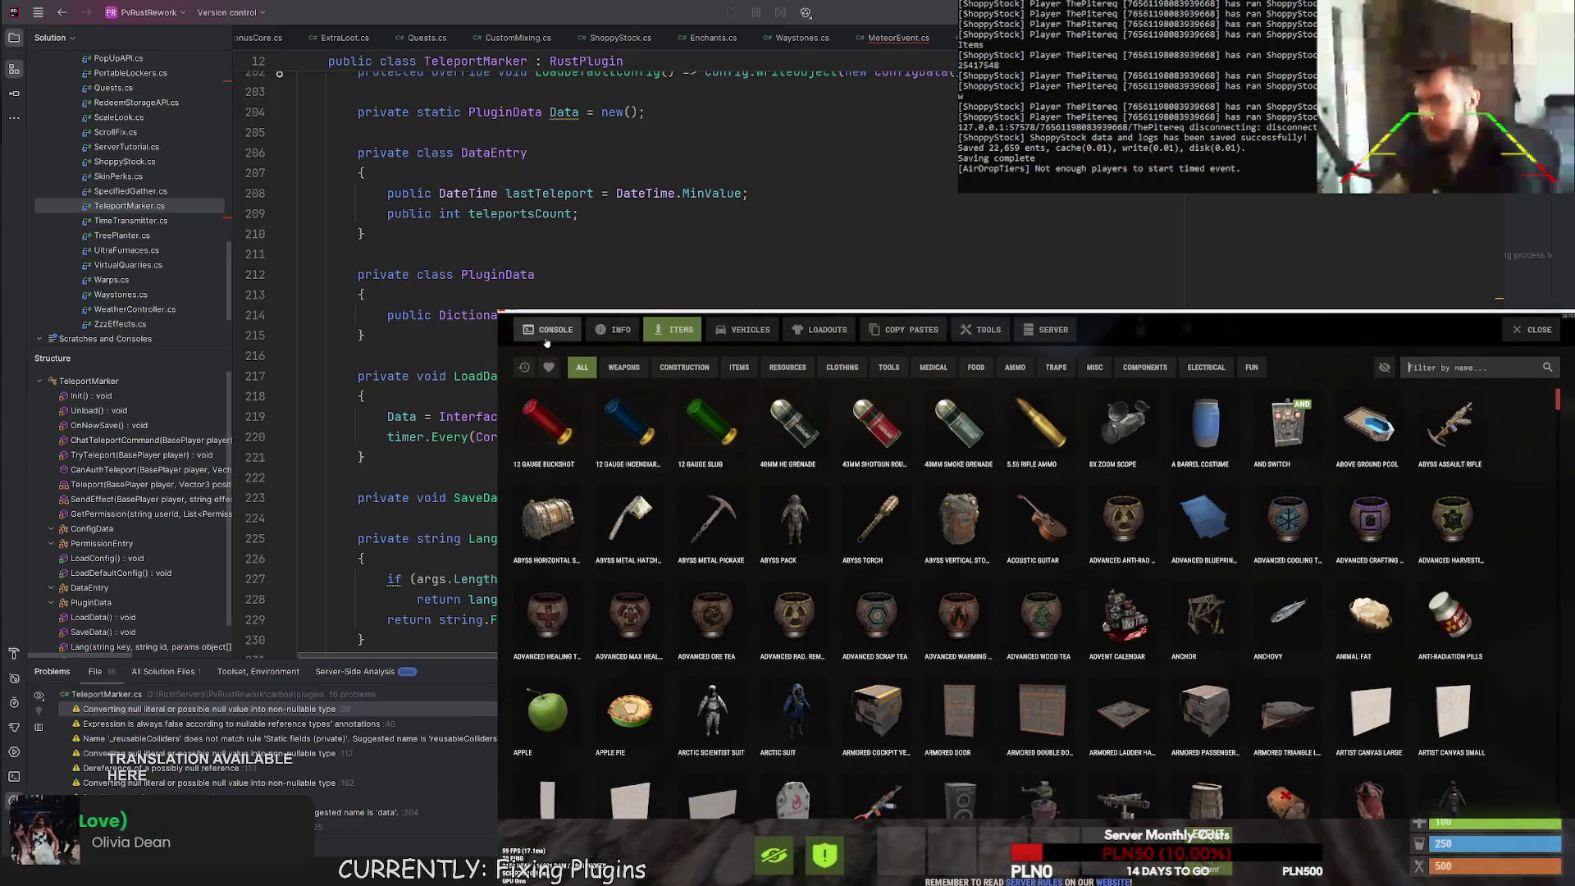
Run 'disconnect' in the game console.
{"action": "left_click", "coordinate": [549, 329]}
{"action": "type", "text": "disconnect"}
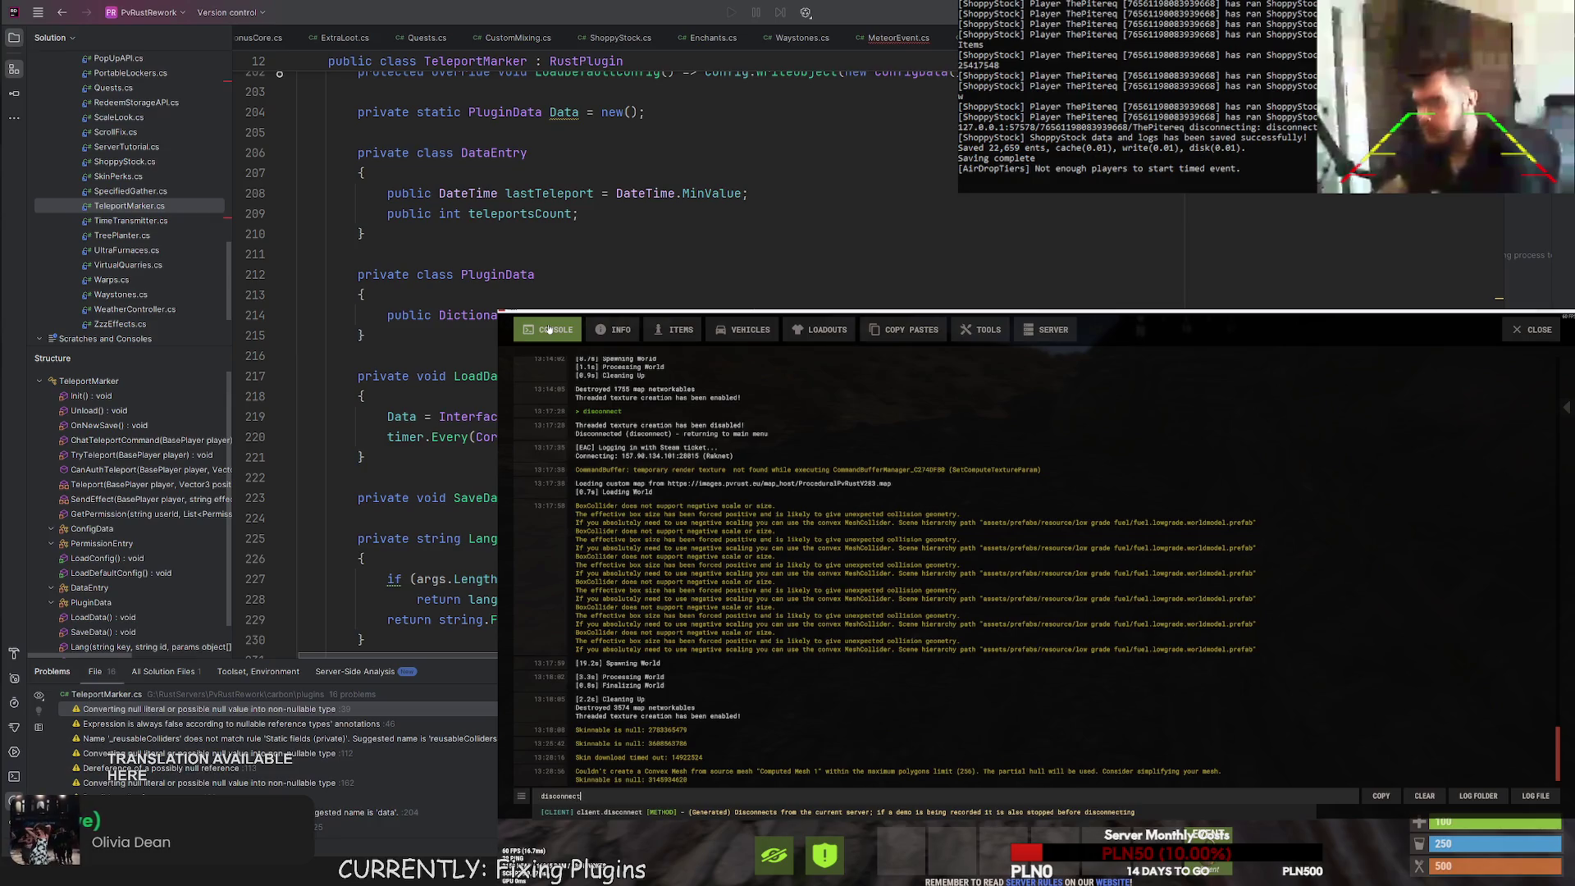
{"action": "key", "text": "Return"}
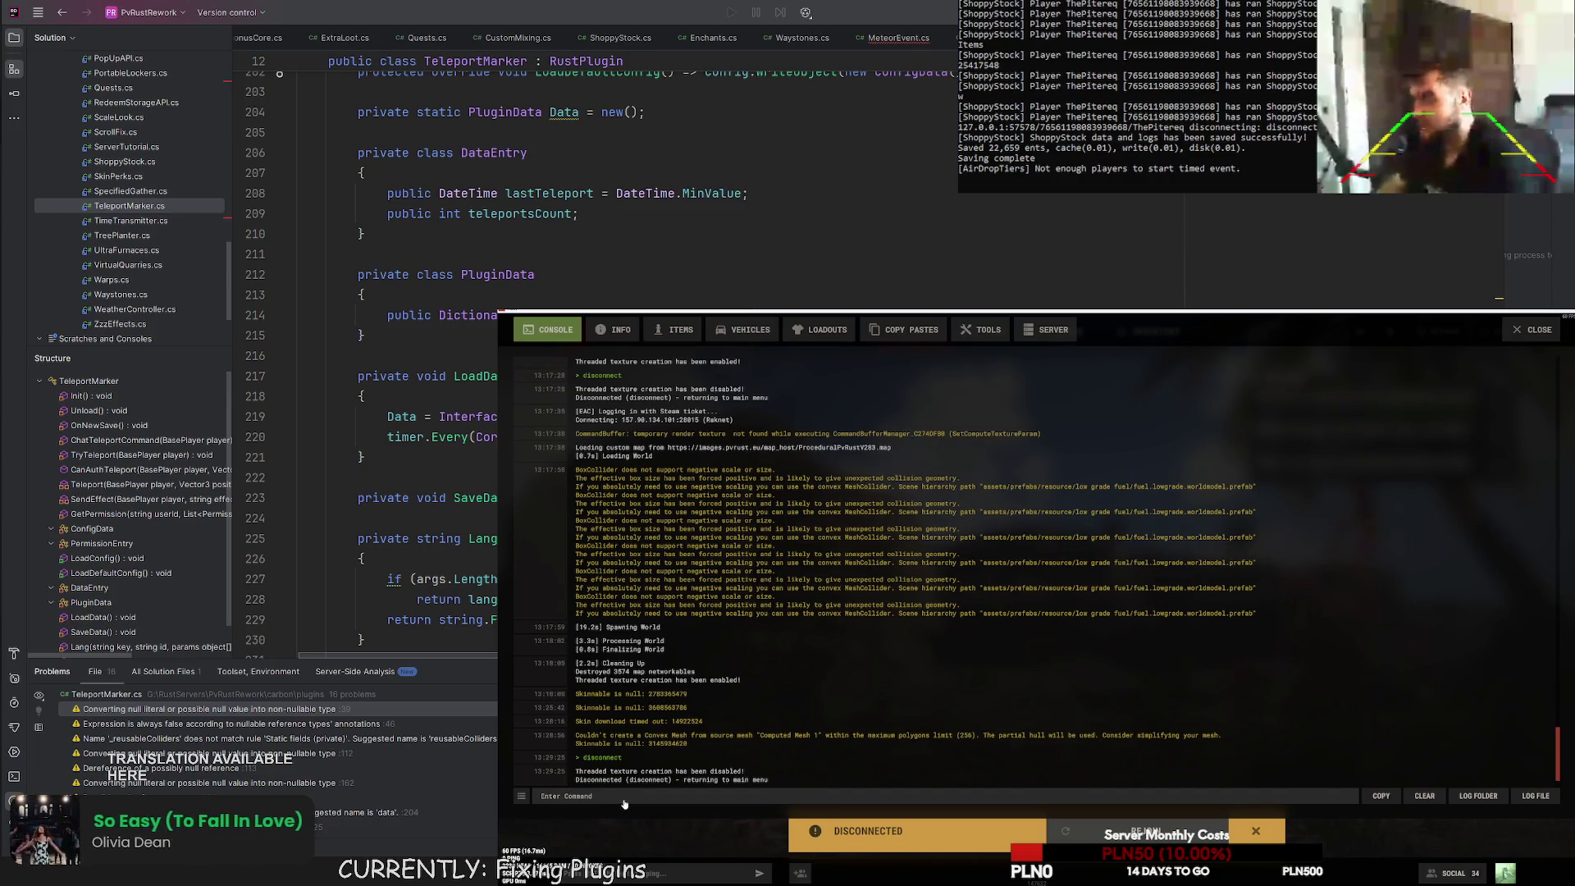
Run 'connect localhost:28028' and wake the character once loaded.
{"action": "type", "text": "connect localhost:28028"}
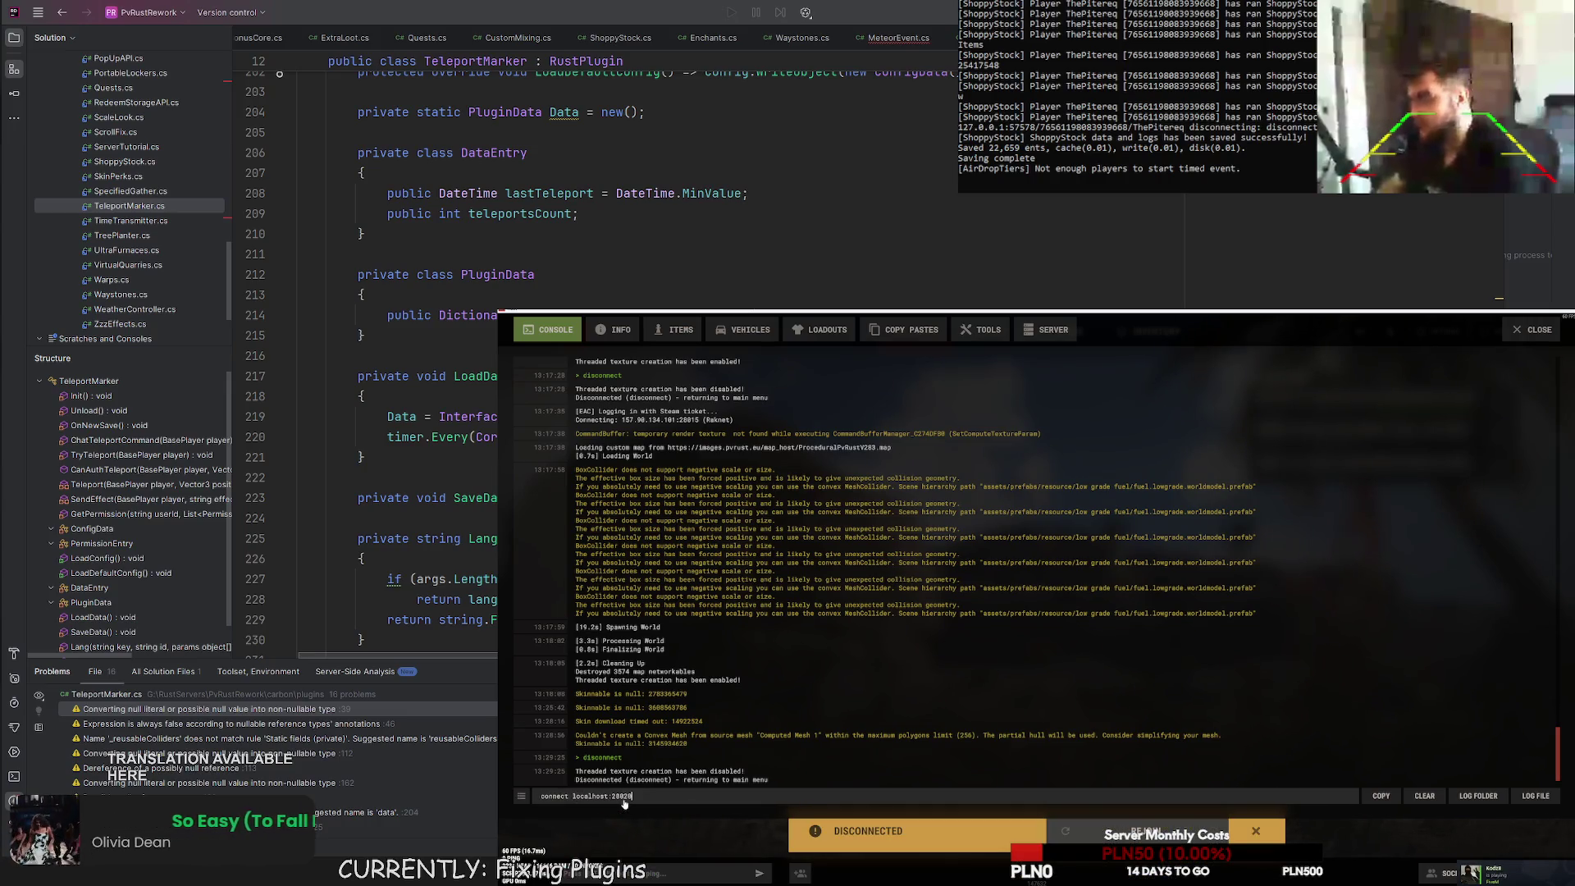
{"action": "key", "text": "Return"}
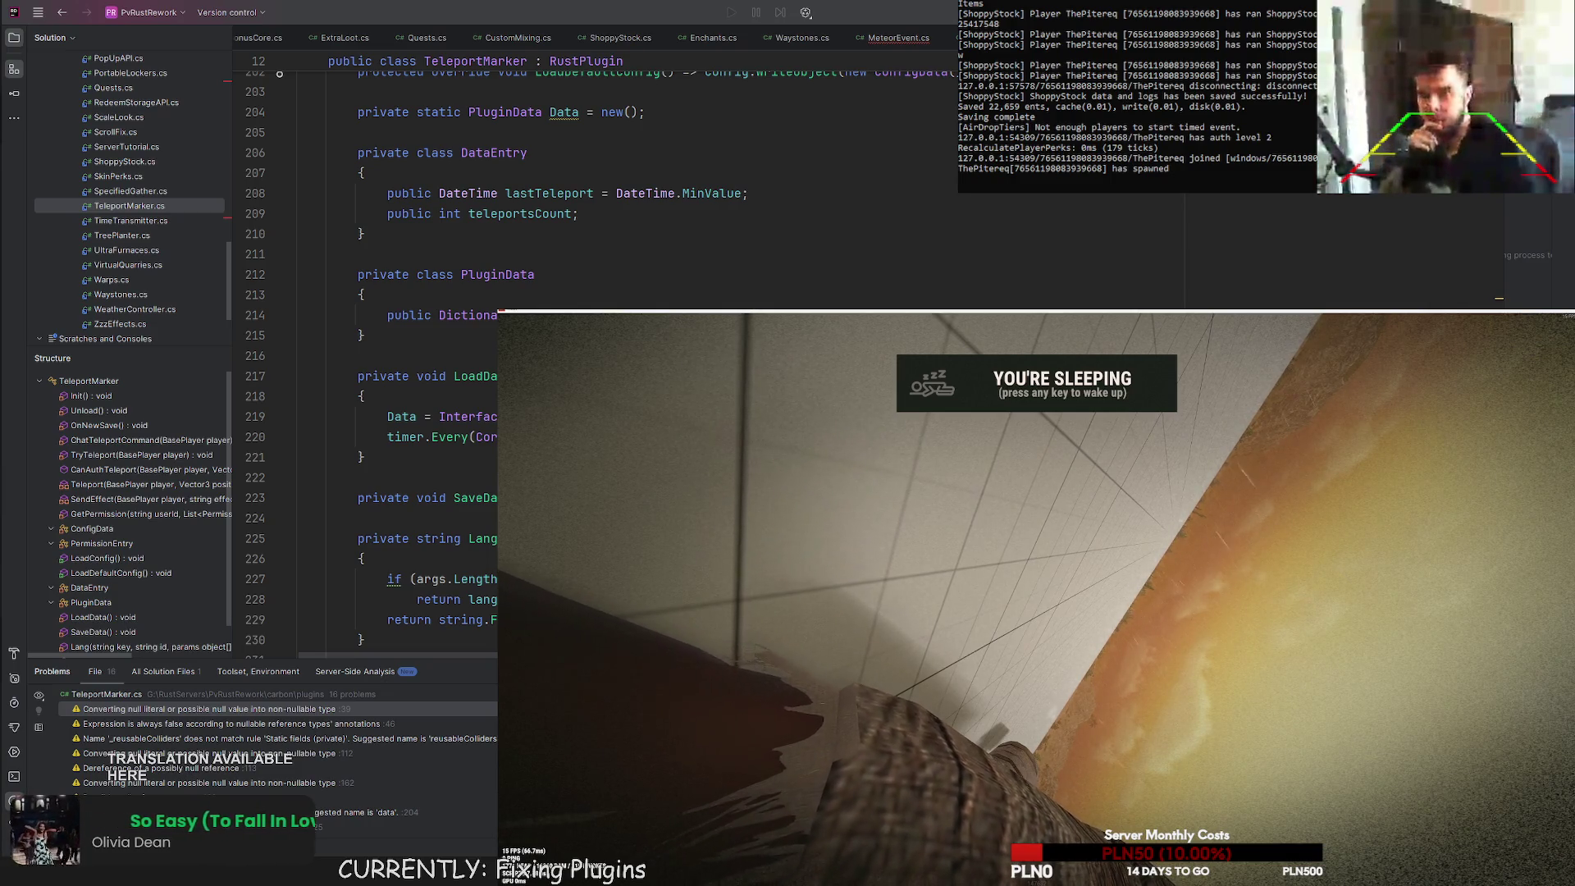
{"action": "key", "text": "space"}
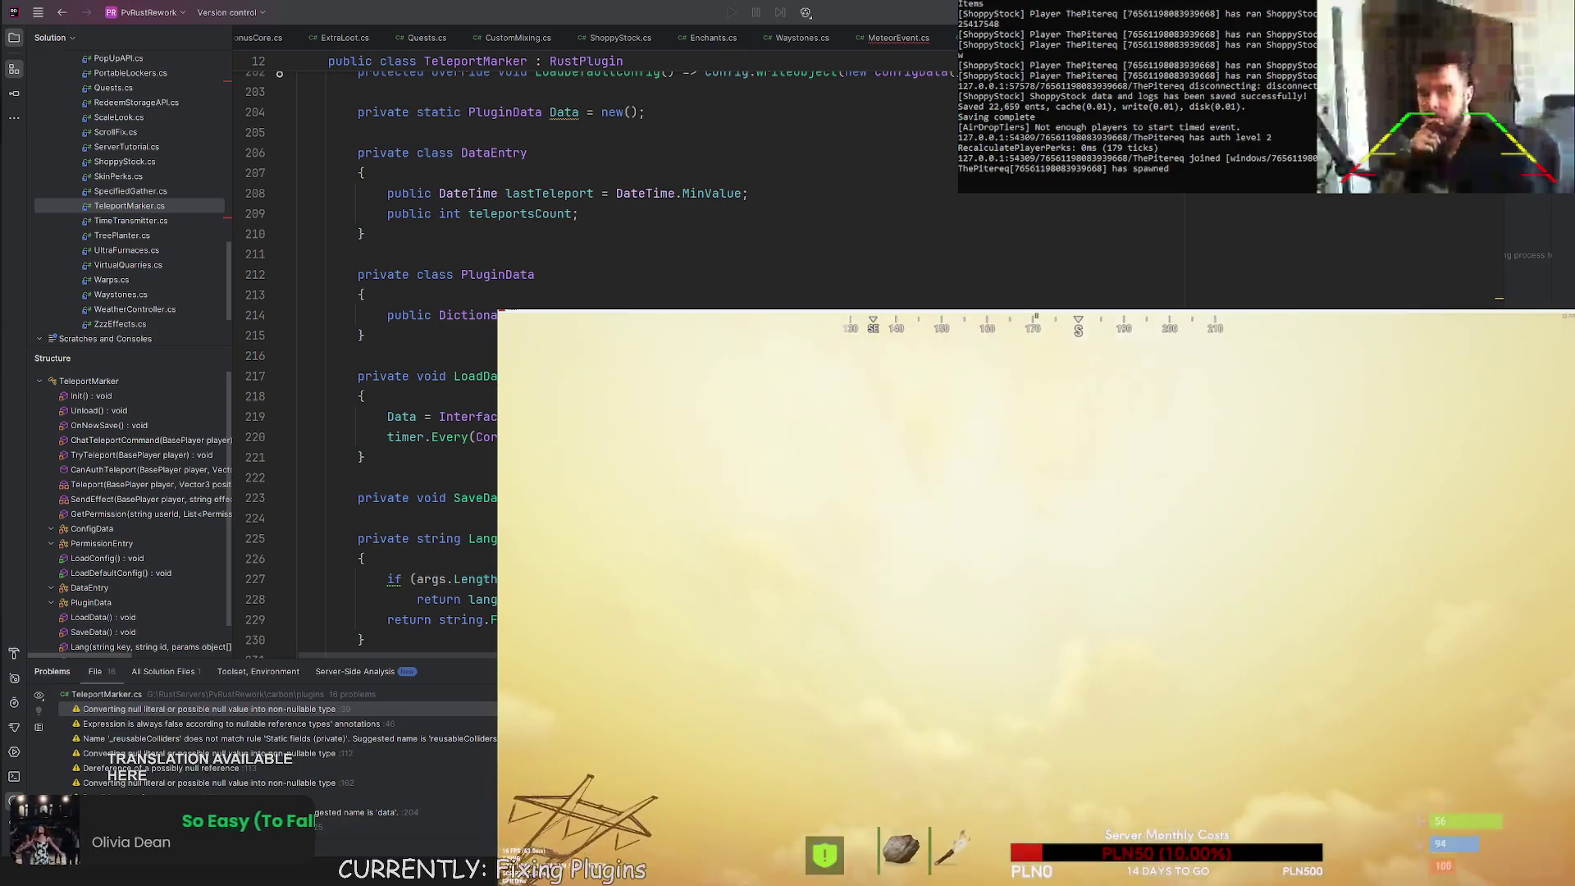
{"action": "type", "text": "t/submit"}
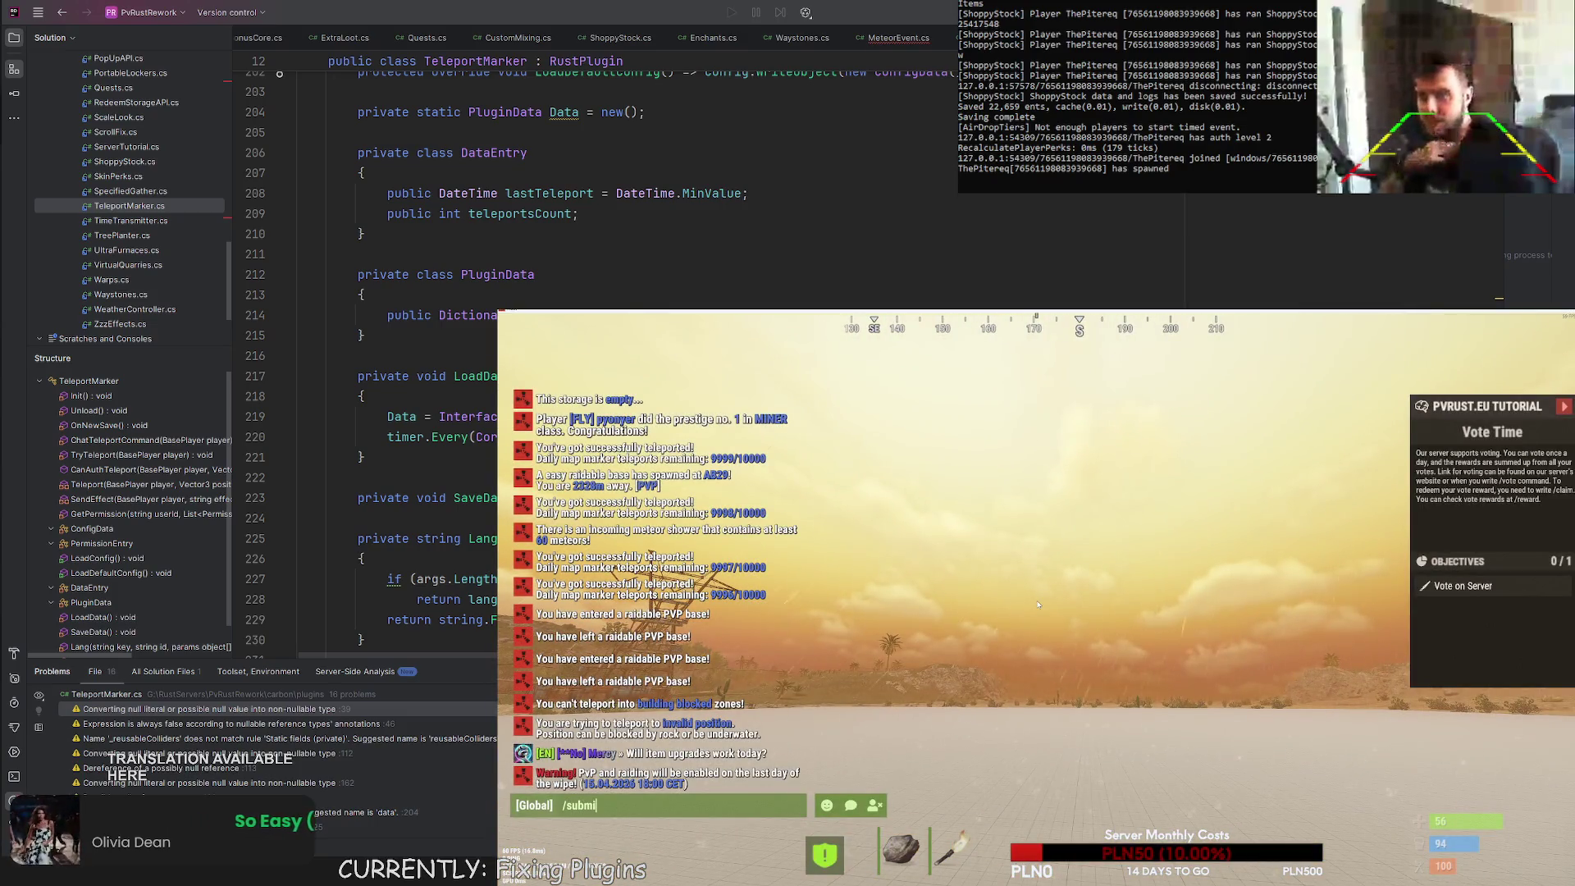
{"action": "key", "text": "Return"}
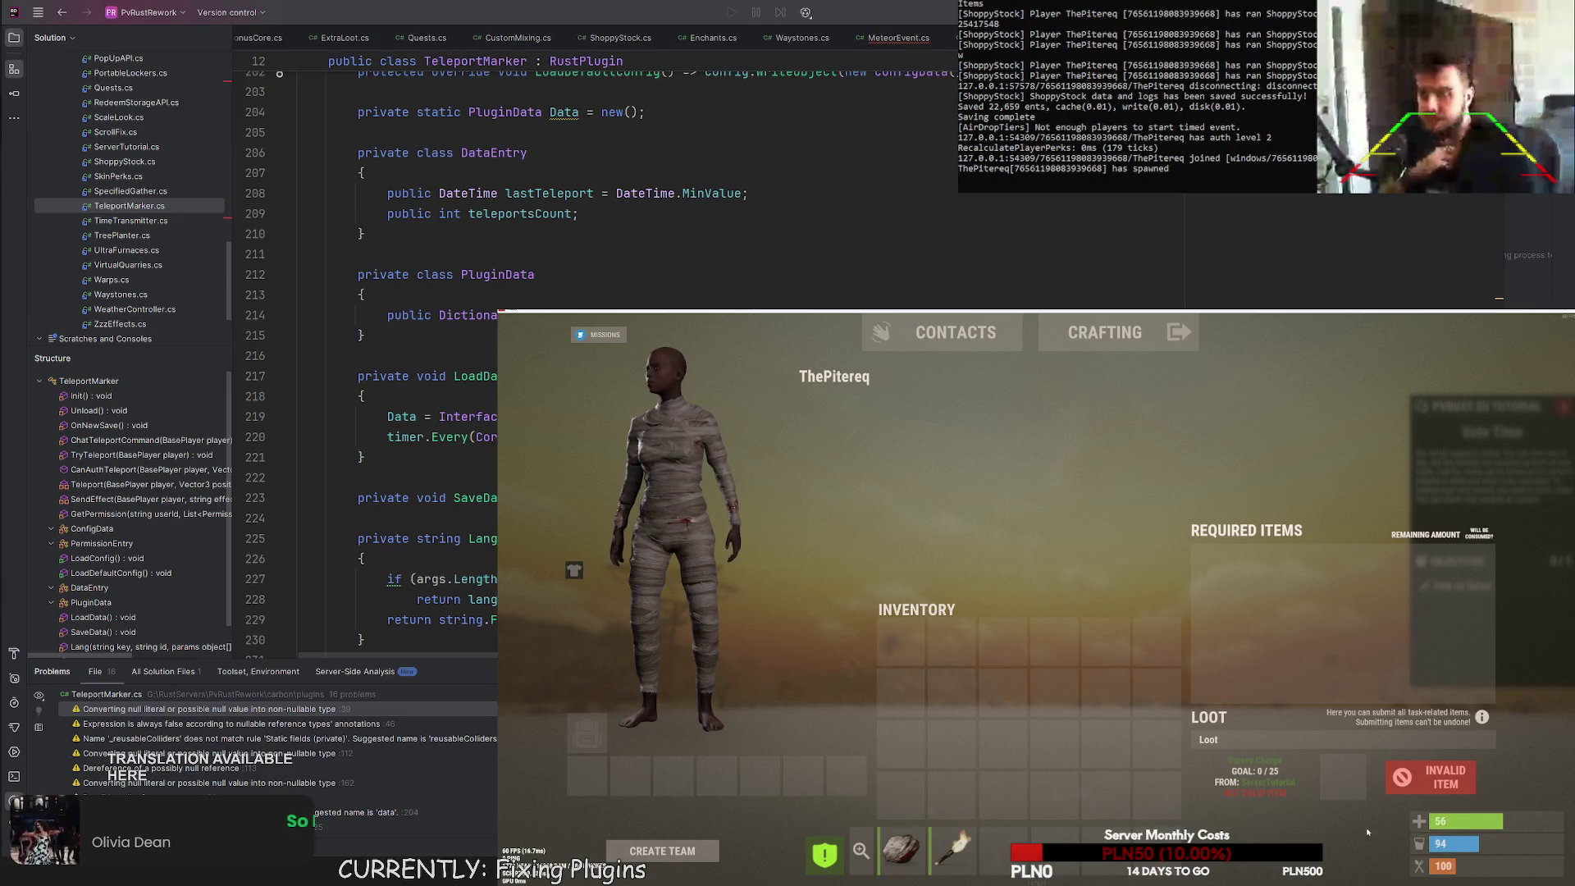
{"action": "key", "text": "Escape"}
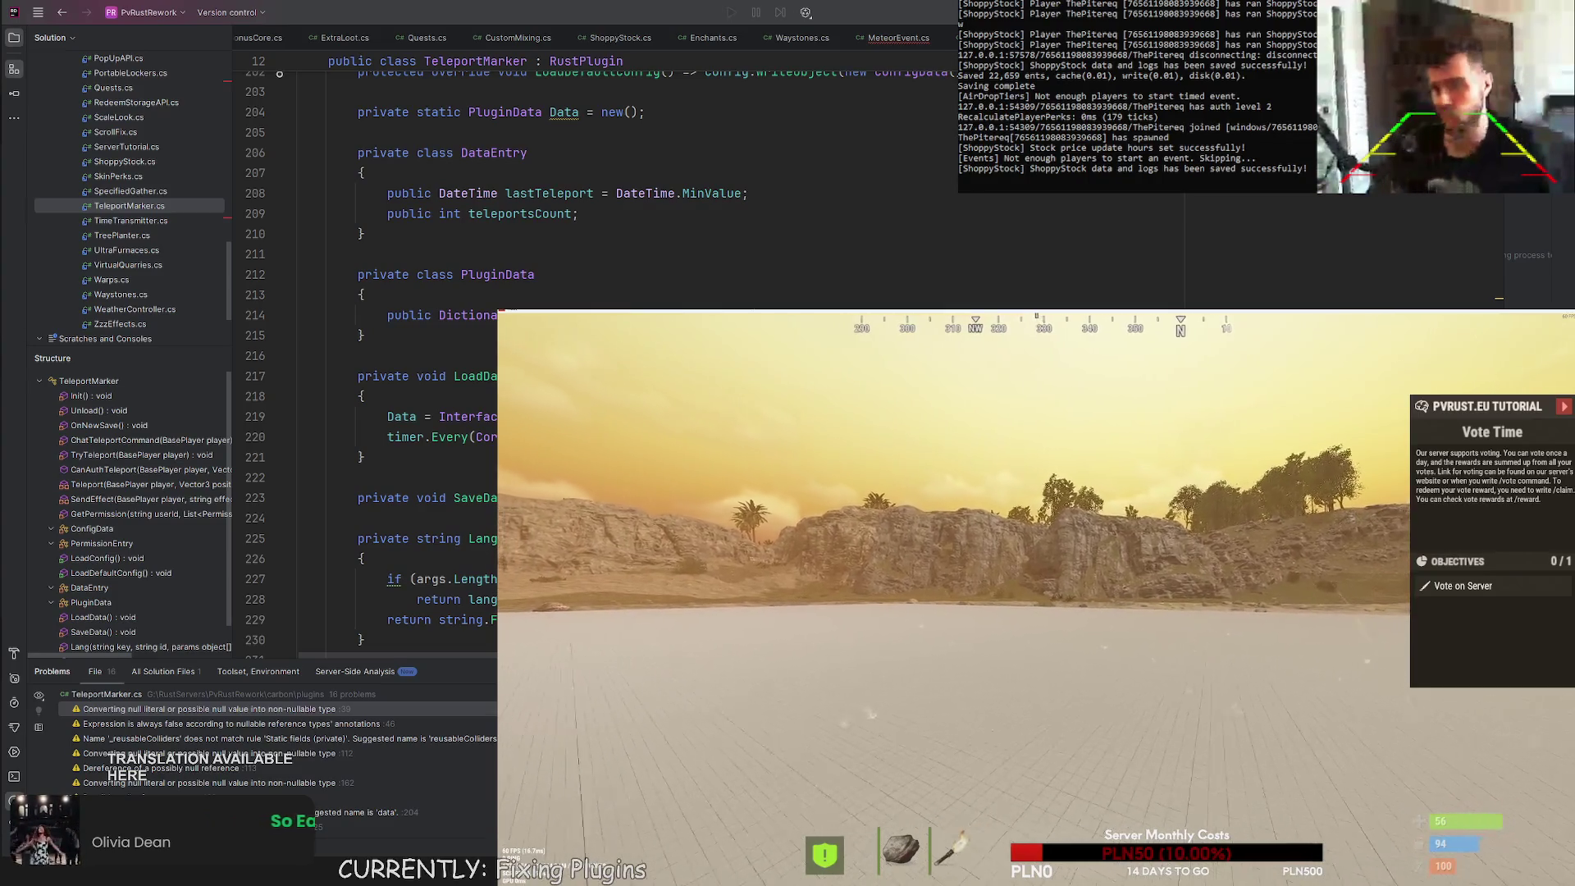
{"action": "key", "text": "Return"}
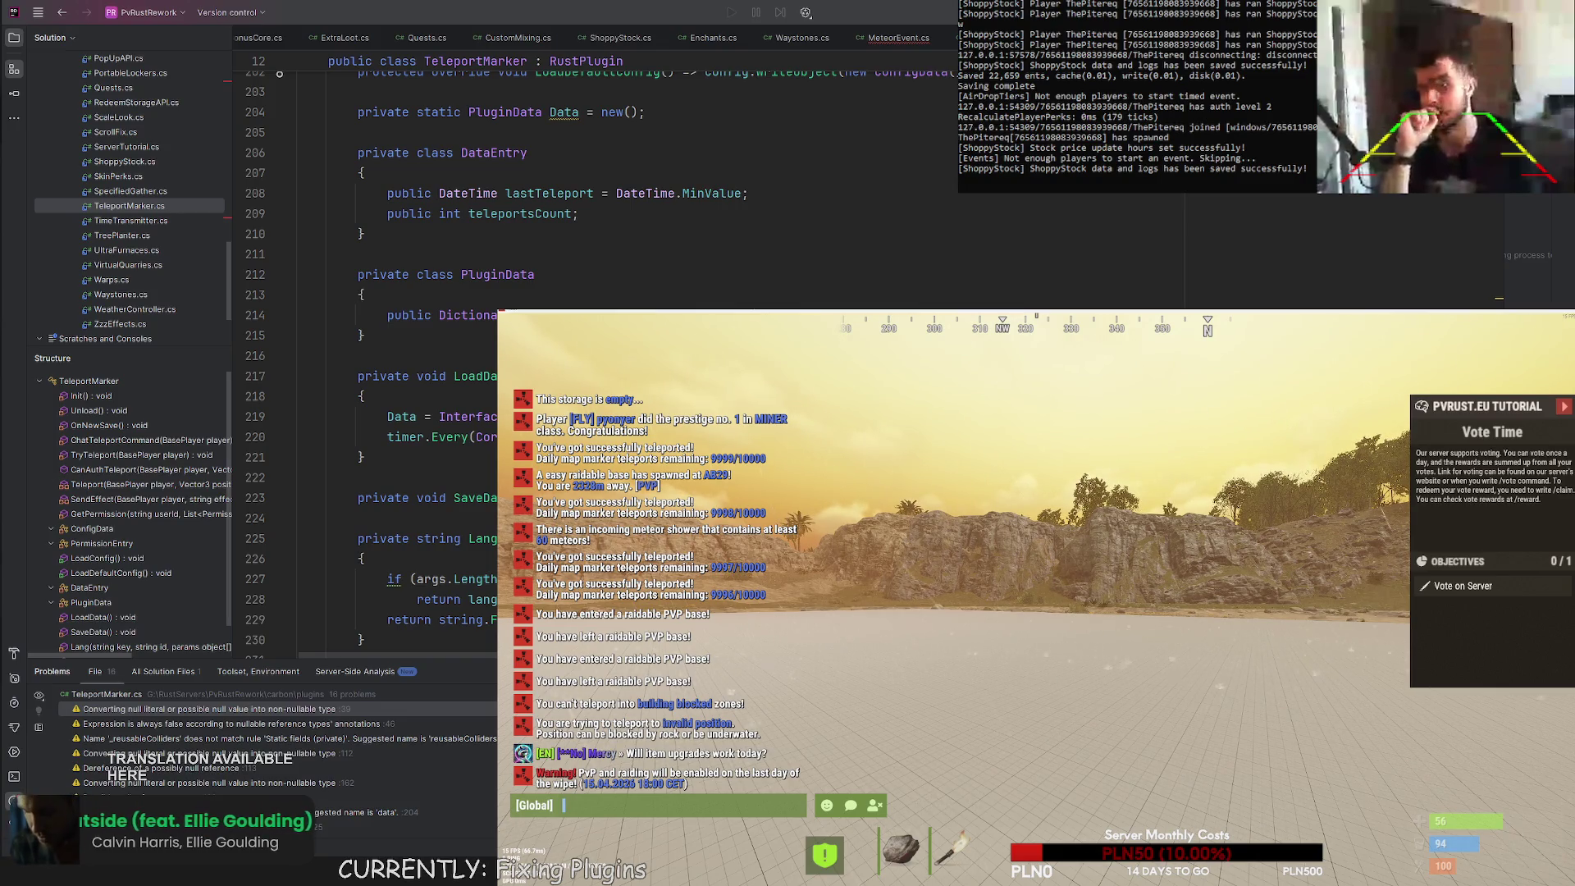
{"action": "key", "text": "Escape"}
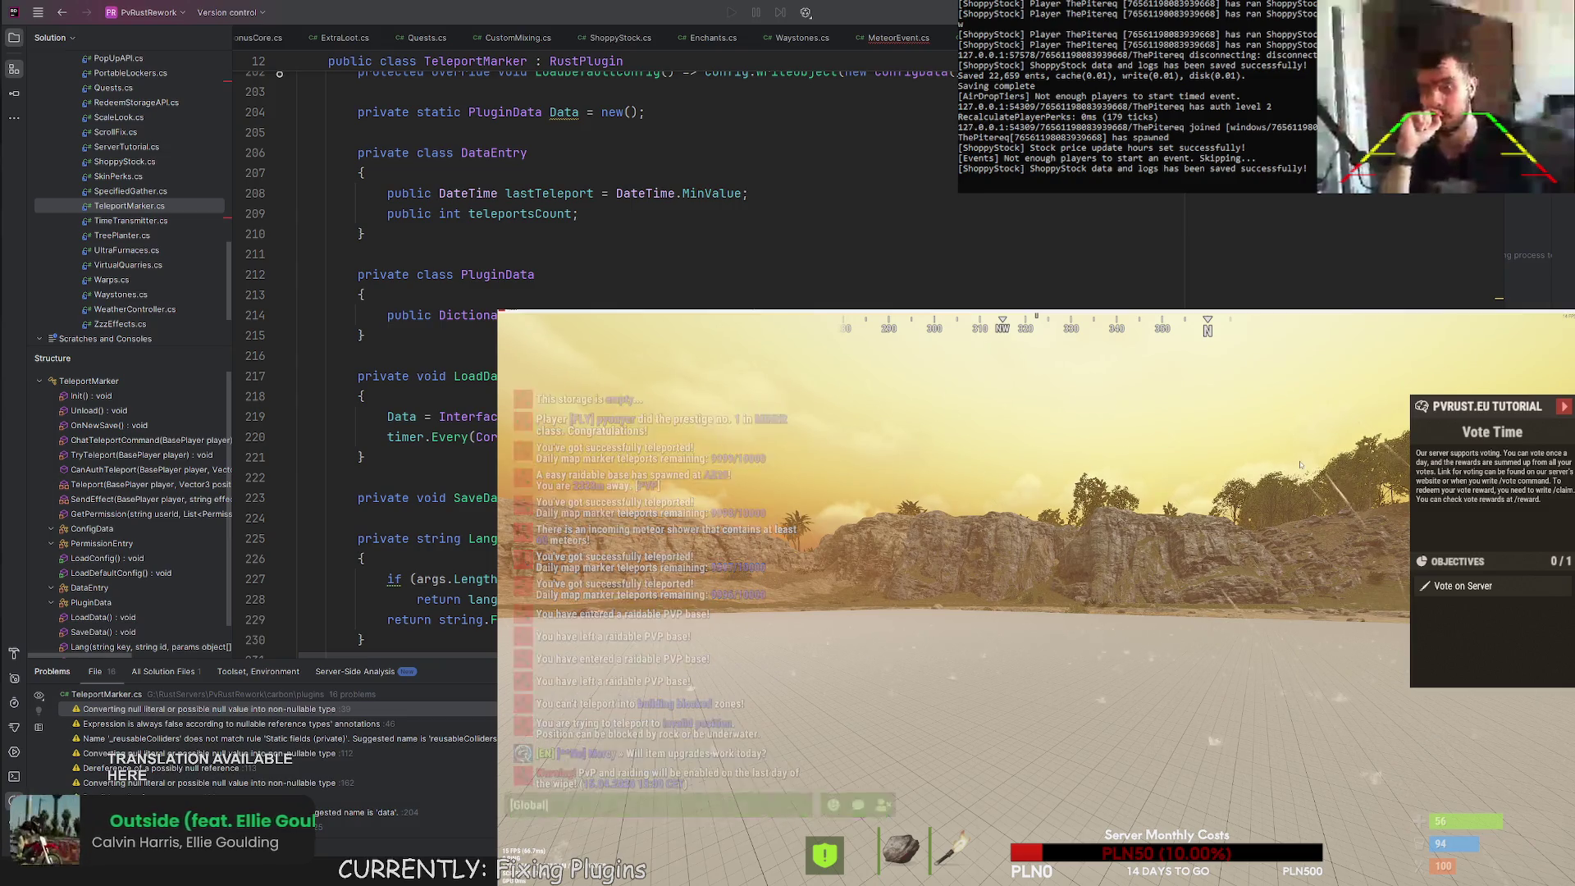
Walk forward, then in the F1 console disconnect and reconnect to localhost:28020.
{"action": "key", "text": "w"}
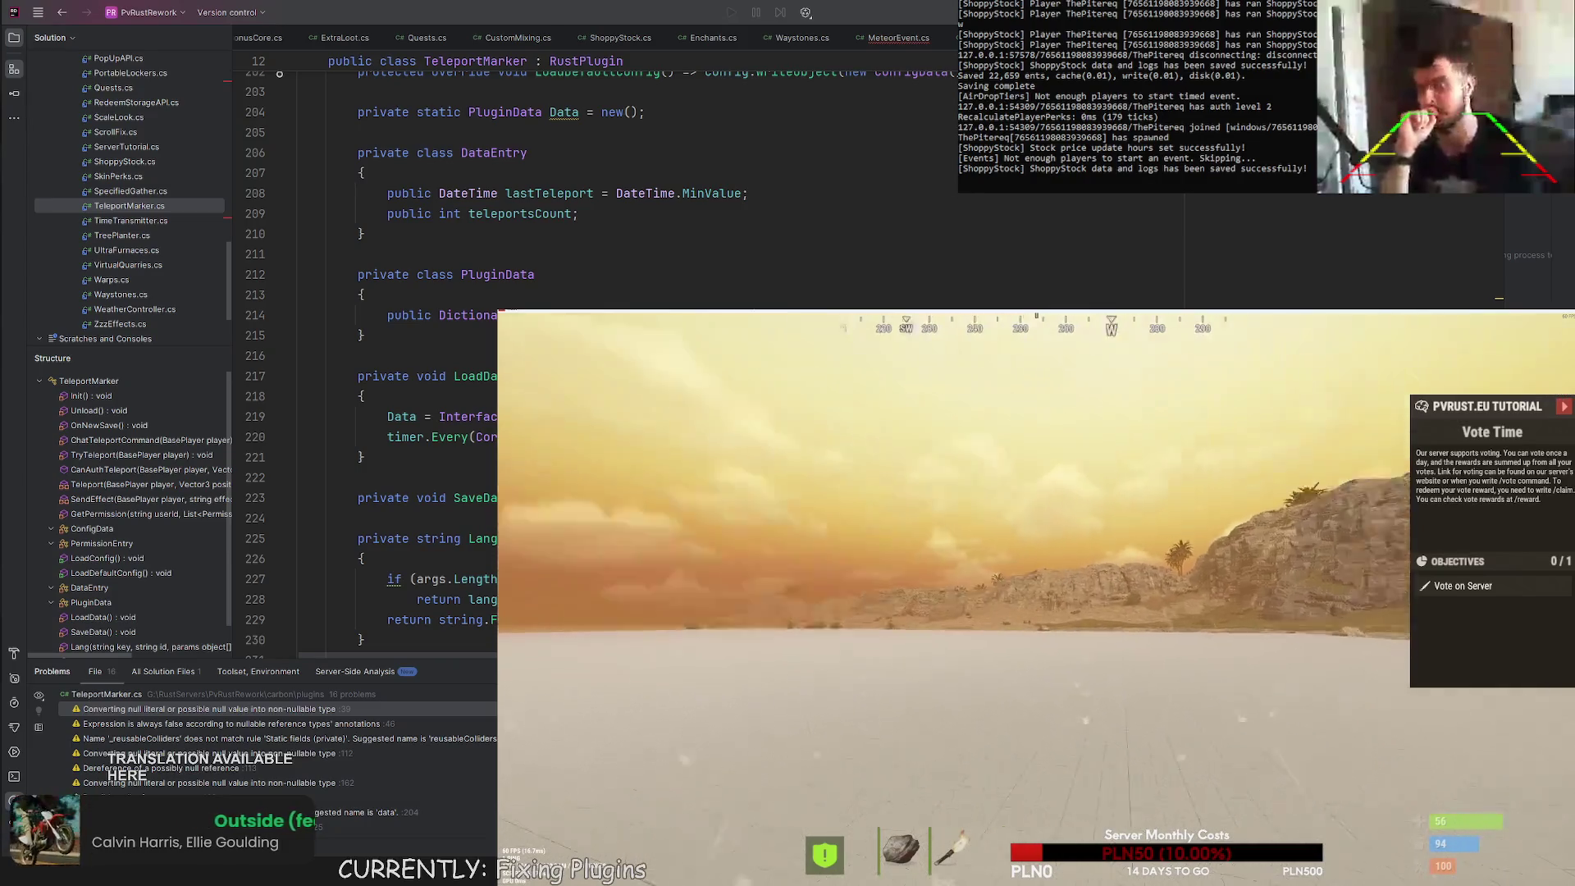
{"action": "mouse_move", "coordinate": [1036, 533]}
{"action": "key", "text": "F1"}
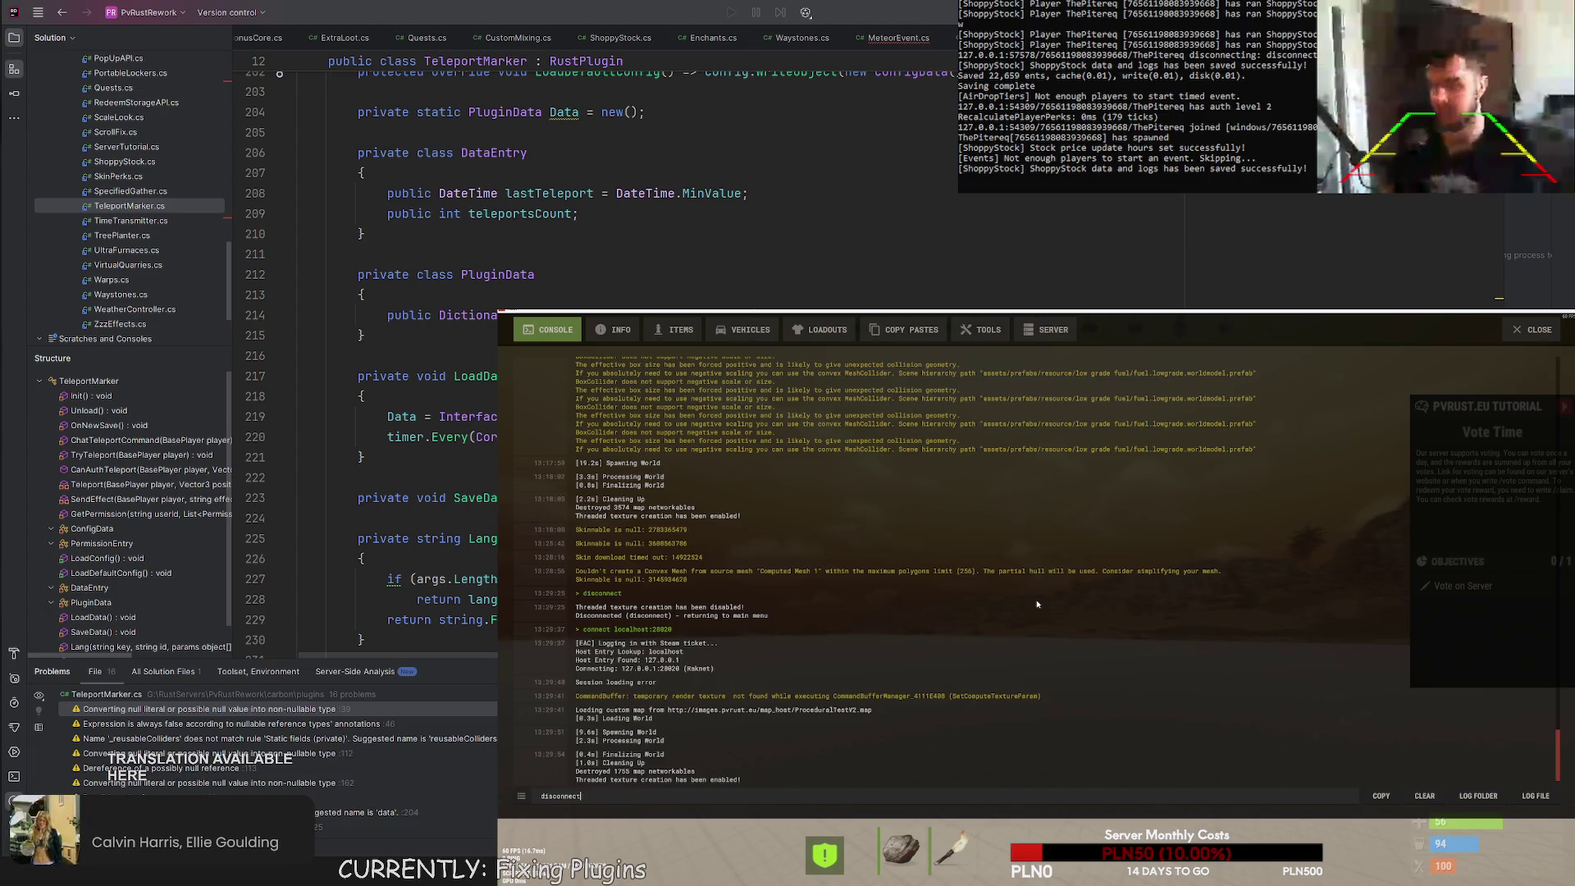
{"action": "key", "text": "Return"}
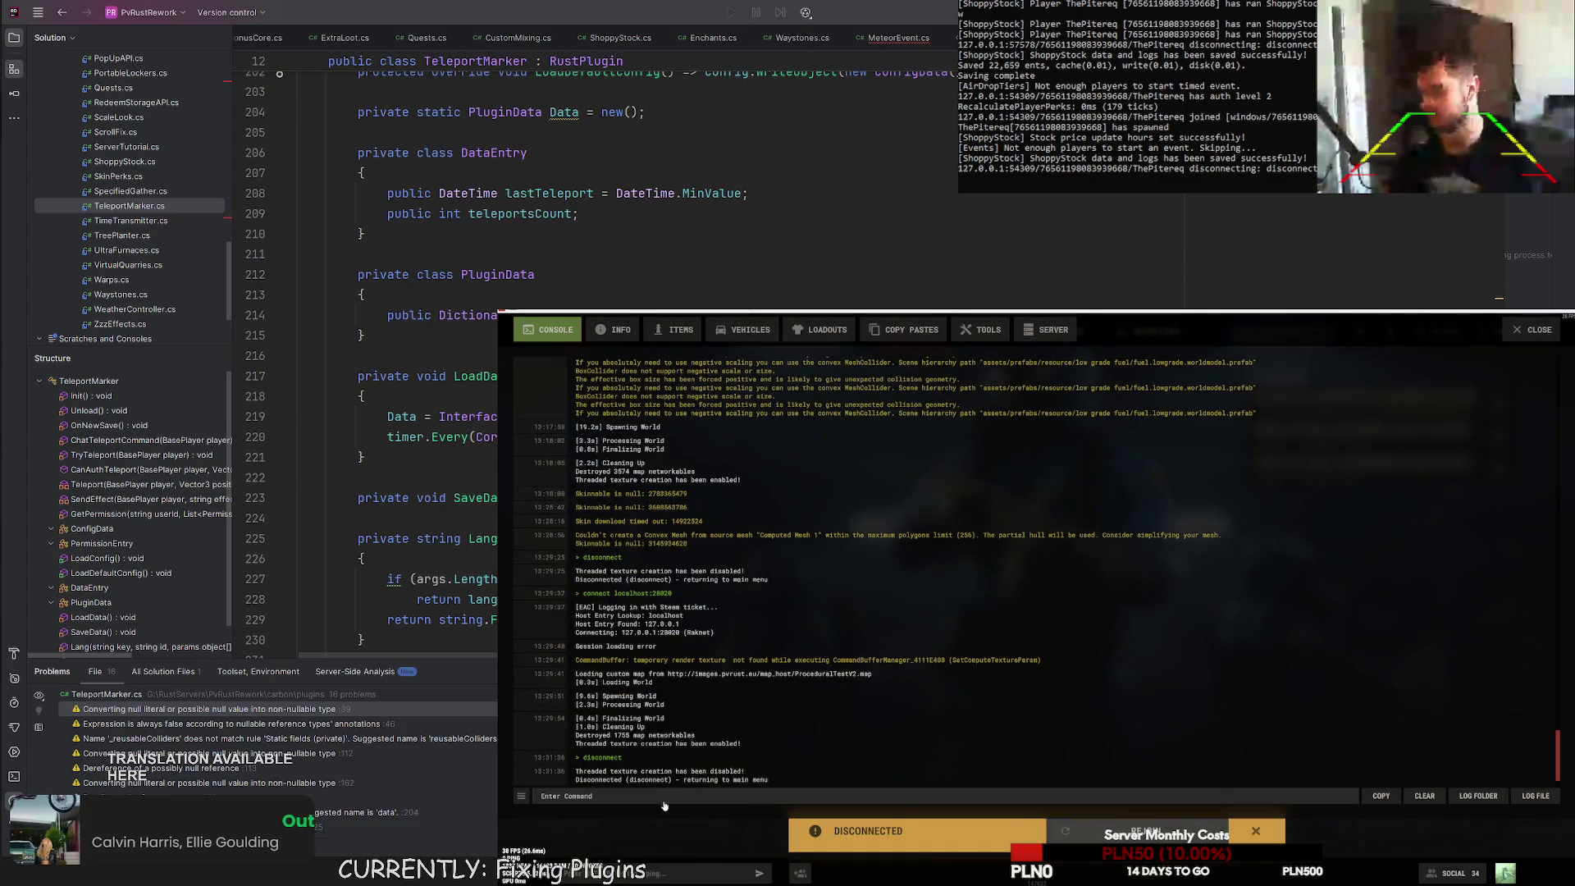
{"action": "key", "text": "Up"}
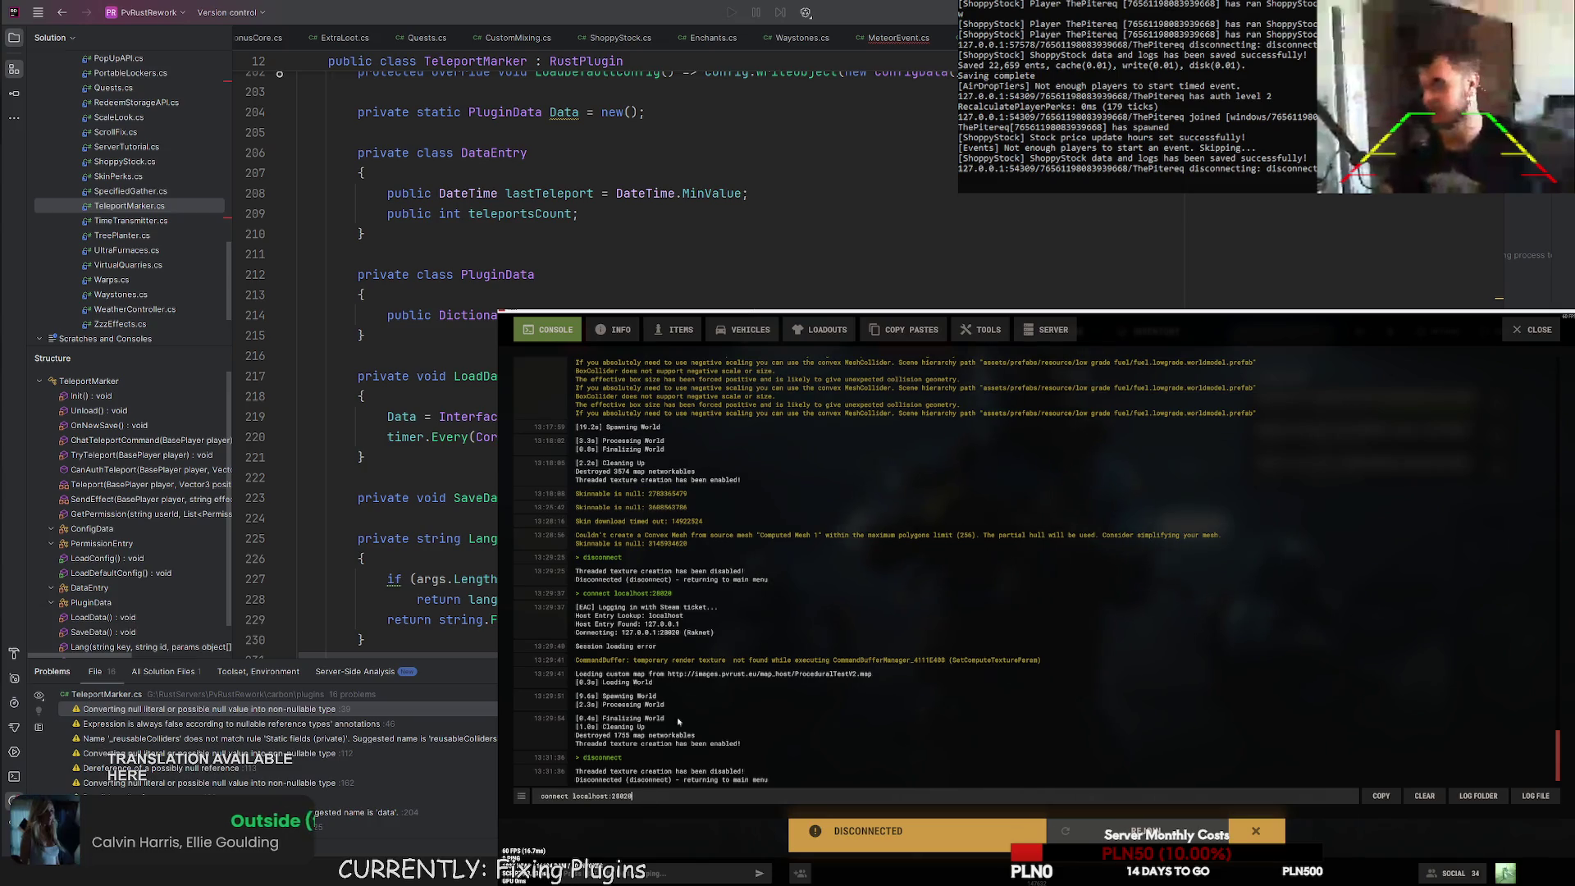
{"action": "key", "text": "Return"}
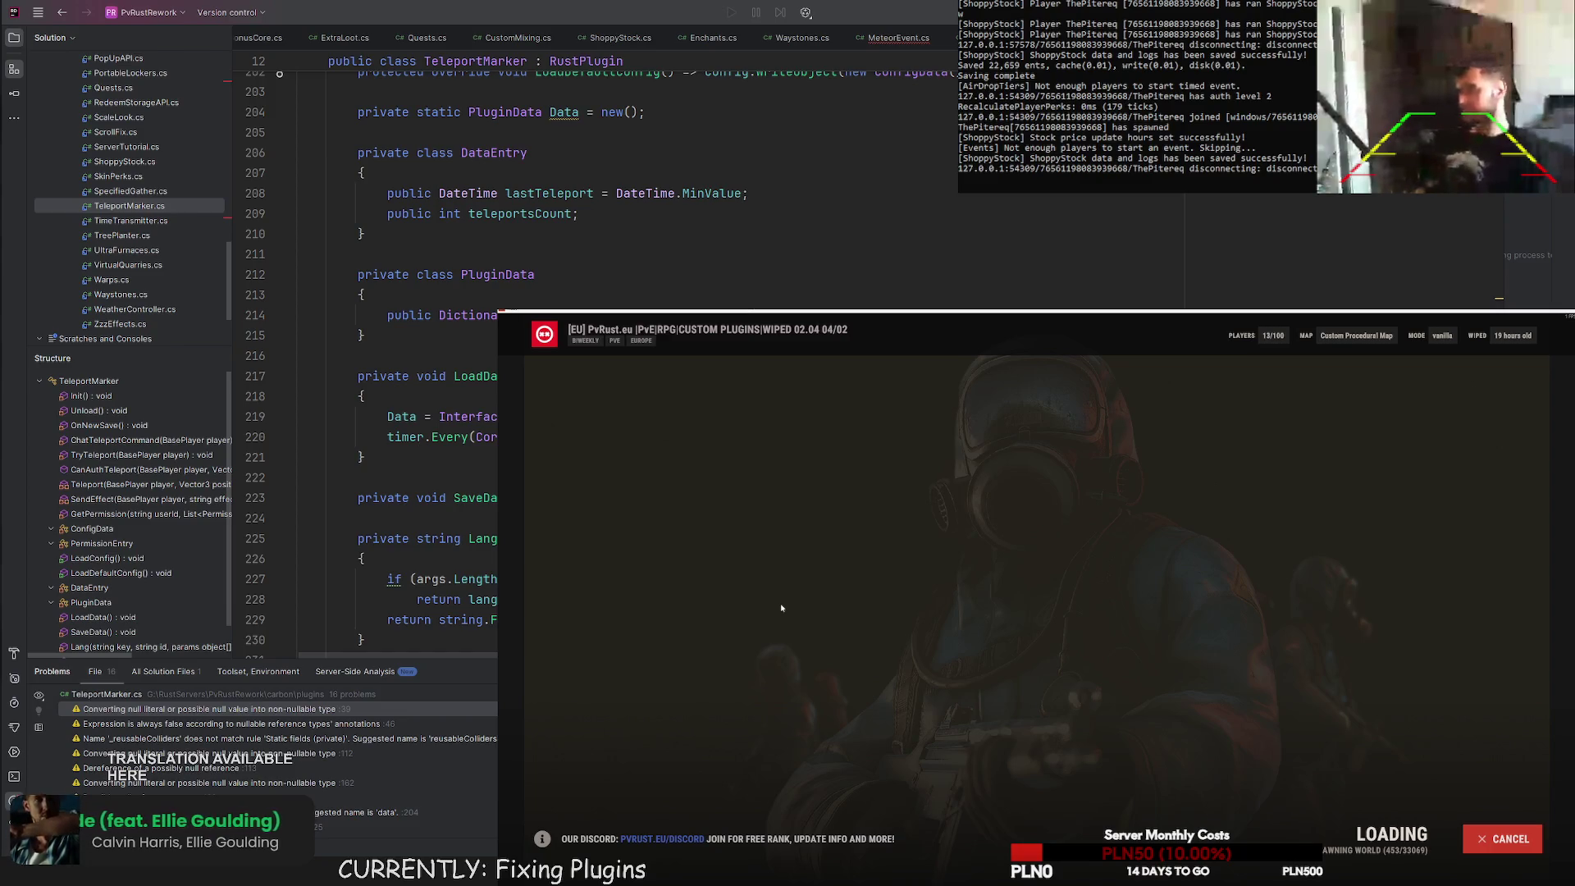
Run 'resolution 15' then 'resolution 16' in the F1 console.
{"action": "key", "text": "F1"}
{"action": "type", "text": "resolution"}
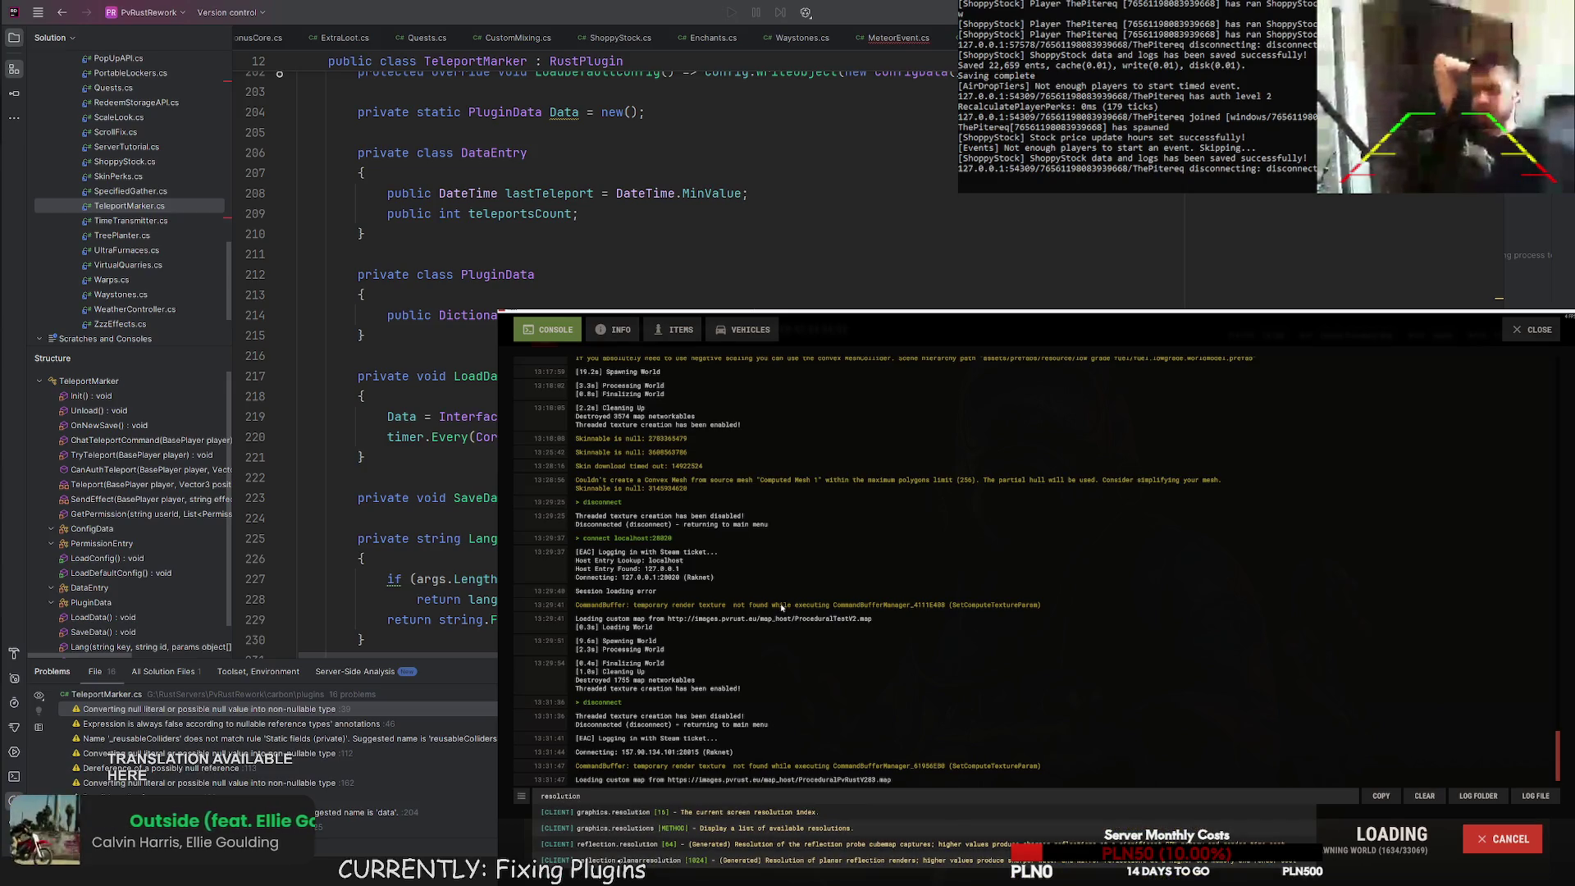
{"action": "type", "text": " 16"}
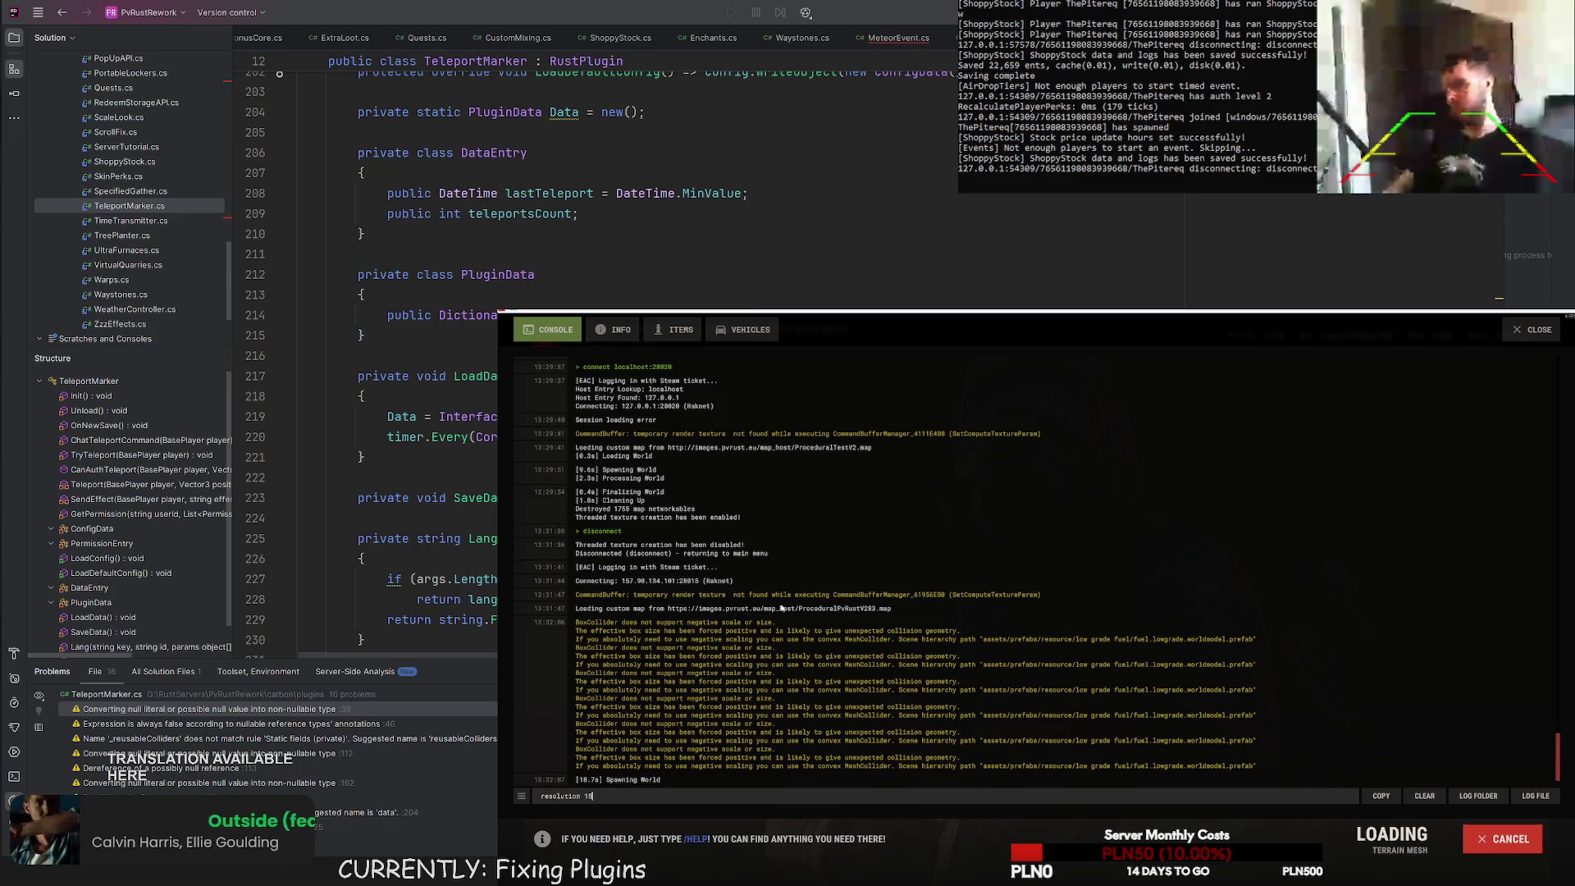
{"action": "key", "text": "Return"}
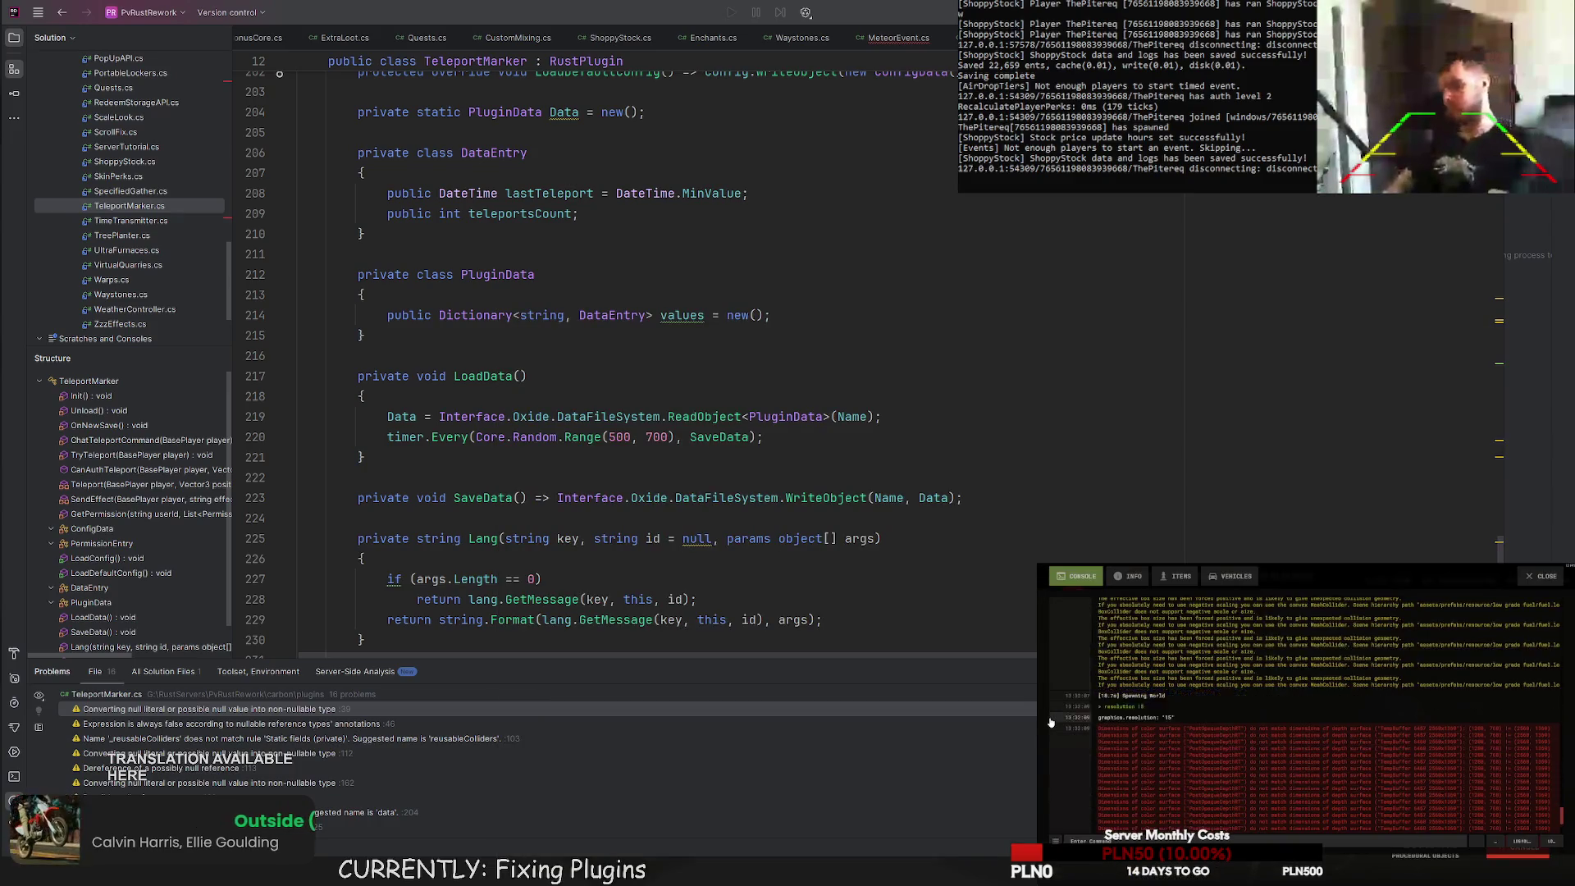
{"action": "type", "text": "resolution 16"}
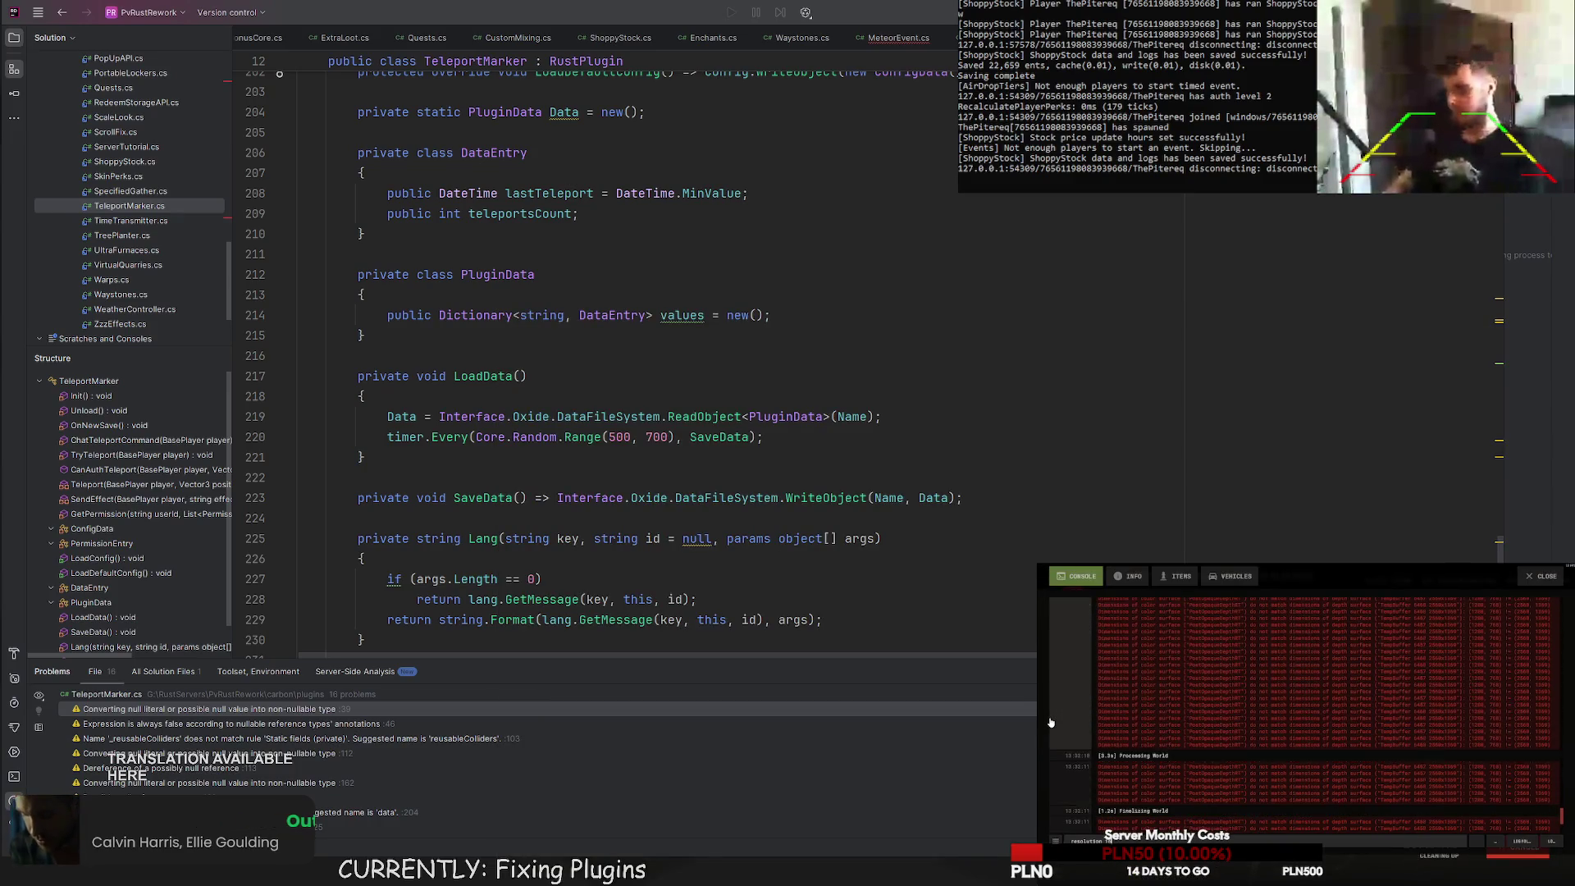
{"action": "key", "text": "Return"}
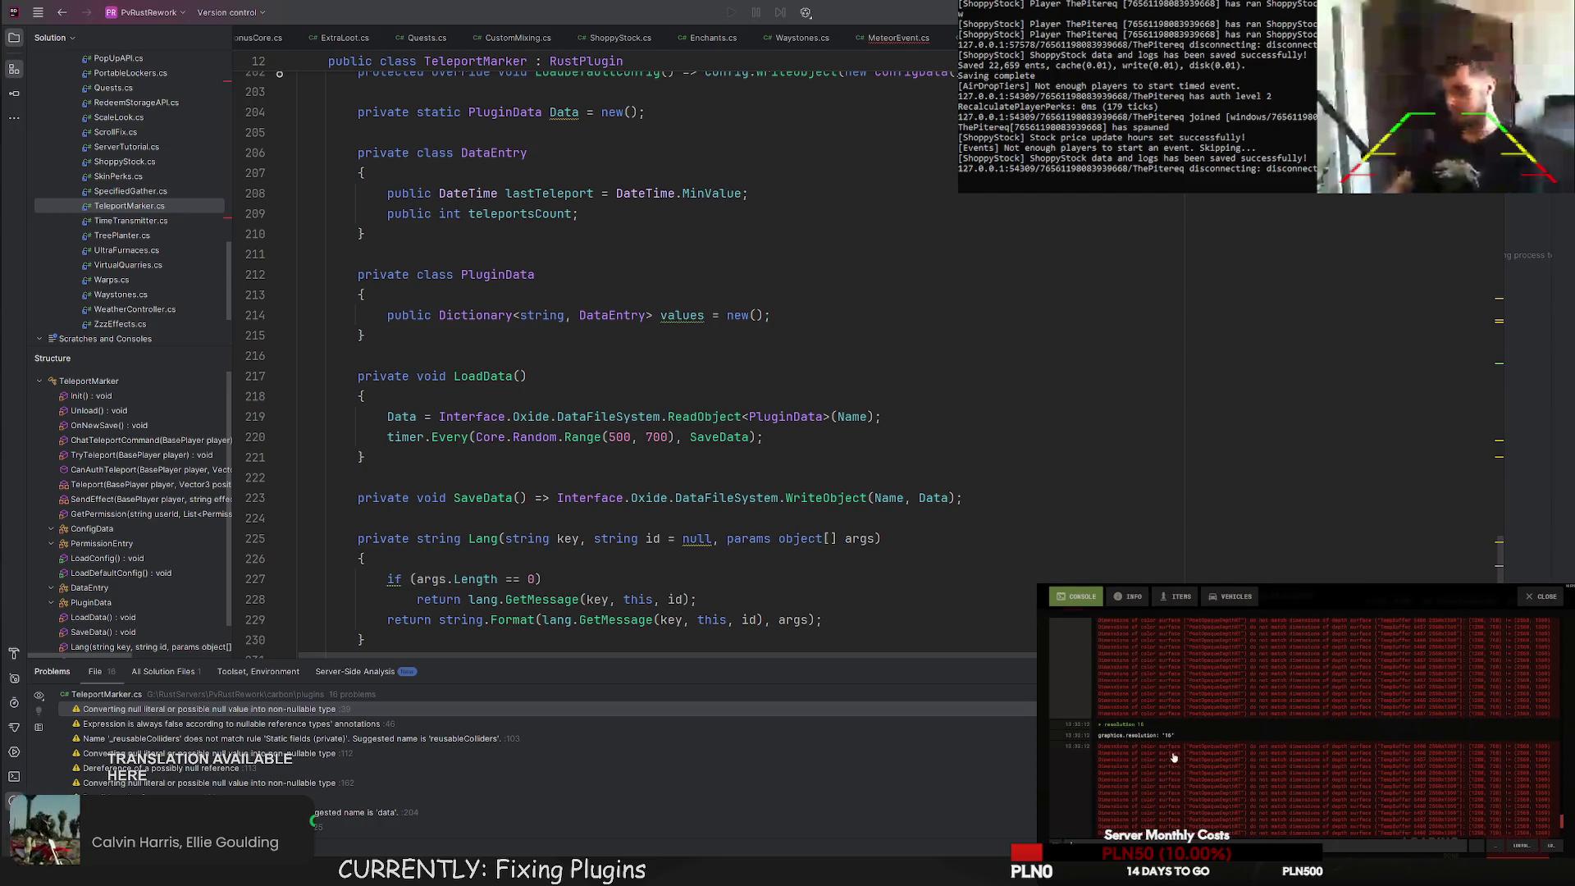
Close the console, wake the character and show the Tools crafting category.
{"action": "key", "text": "F1"}
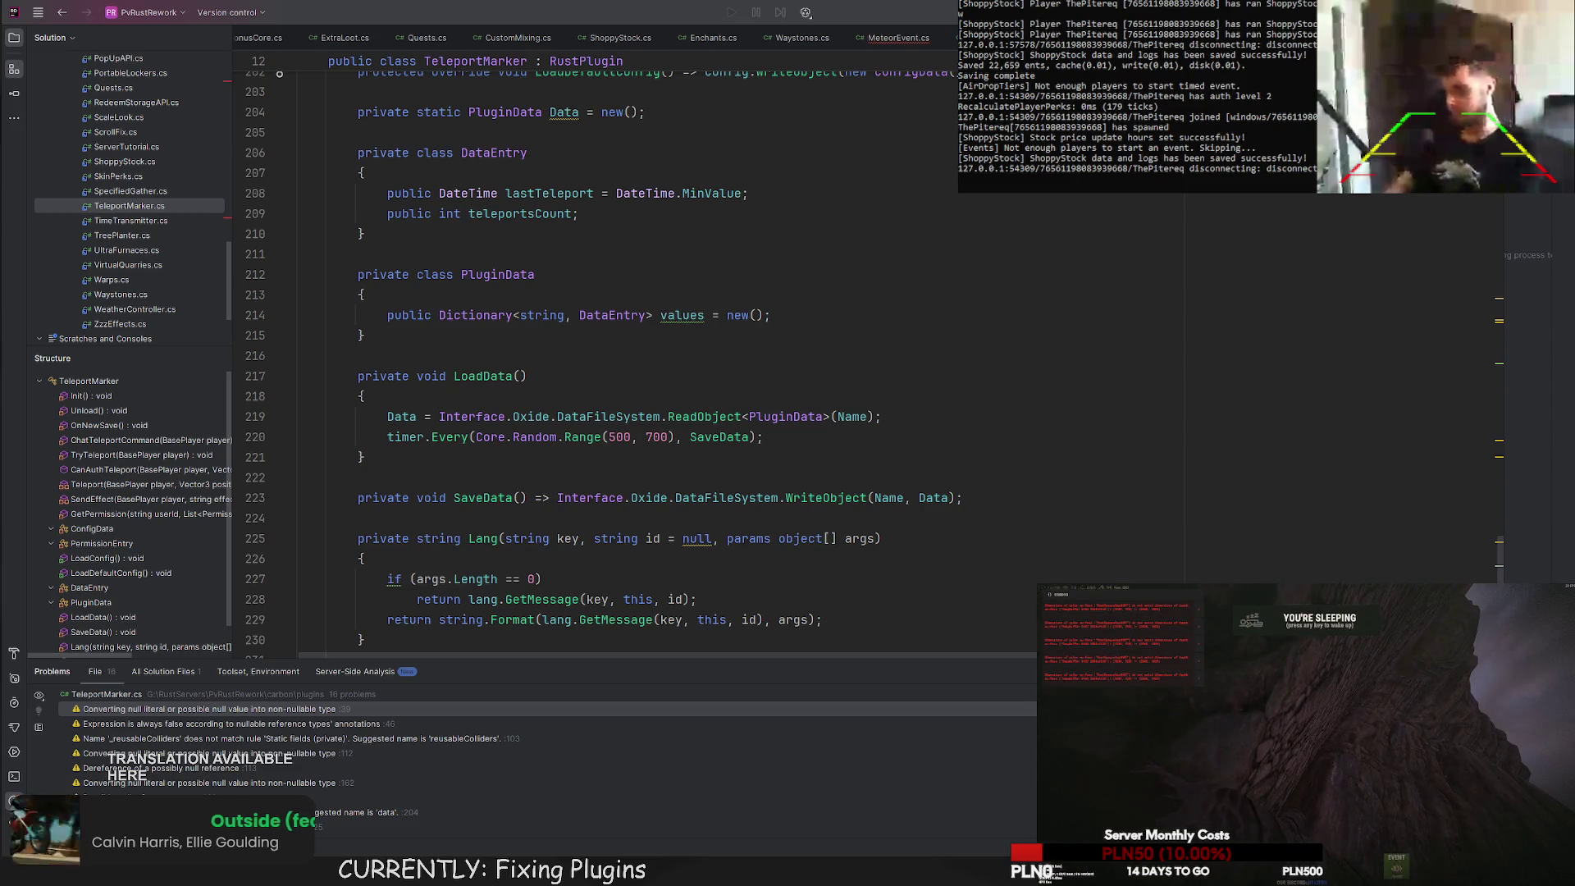
{"action": "key", "text": "space"}
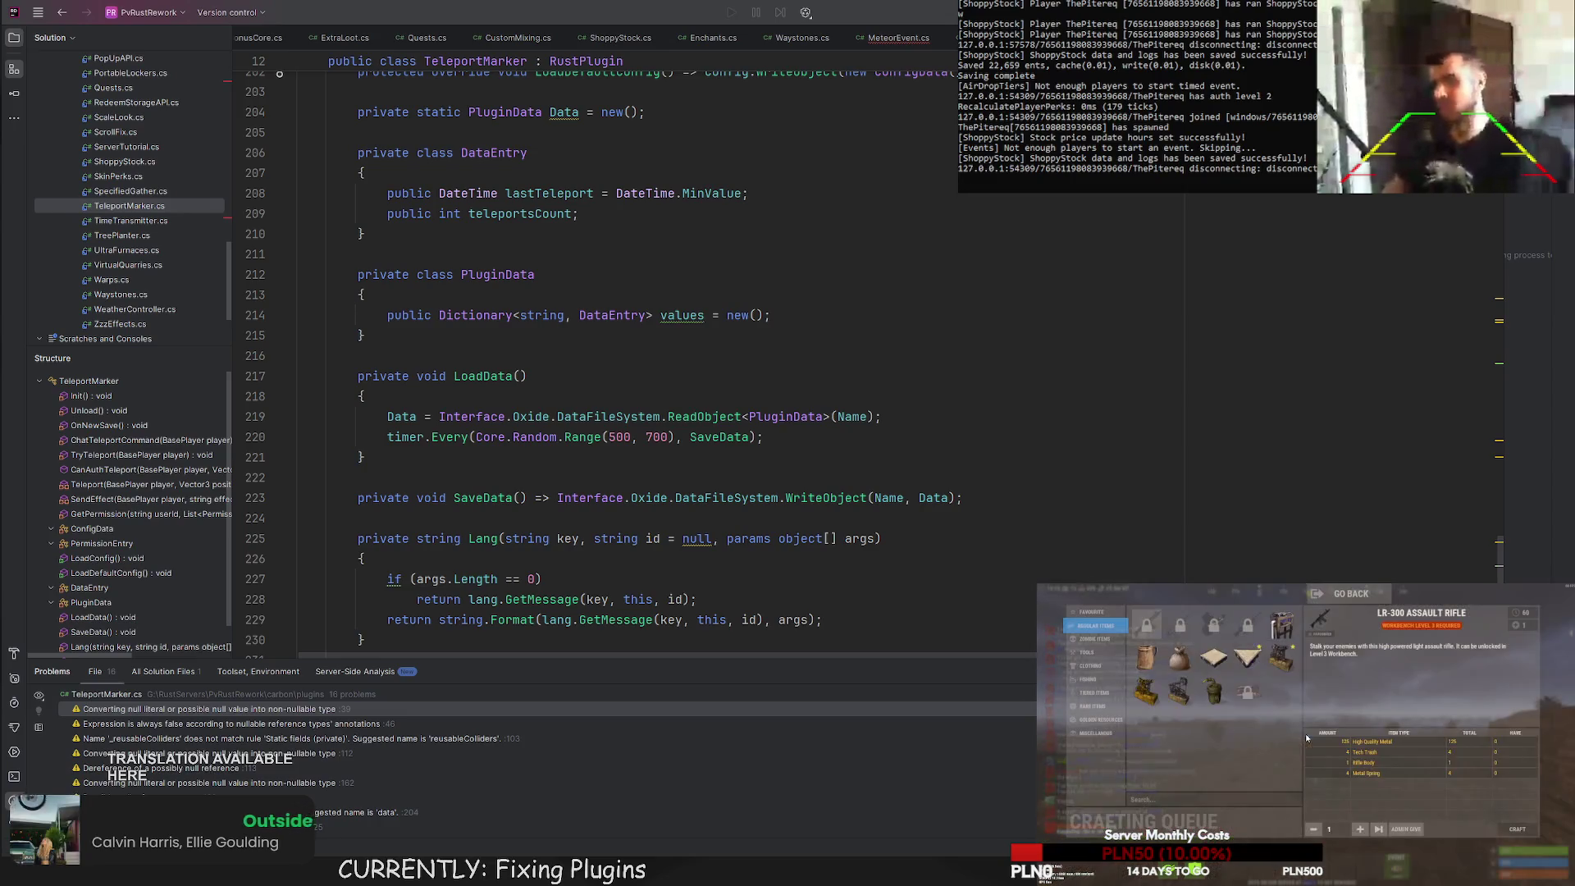
{"action": "left_click", "coordinate": [1093, 652]}
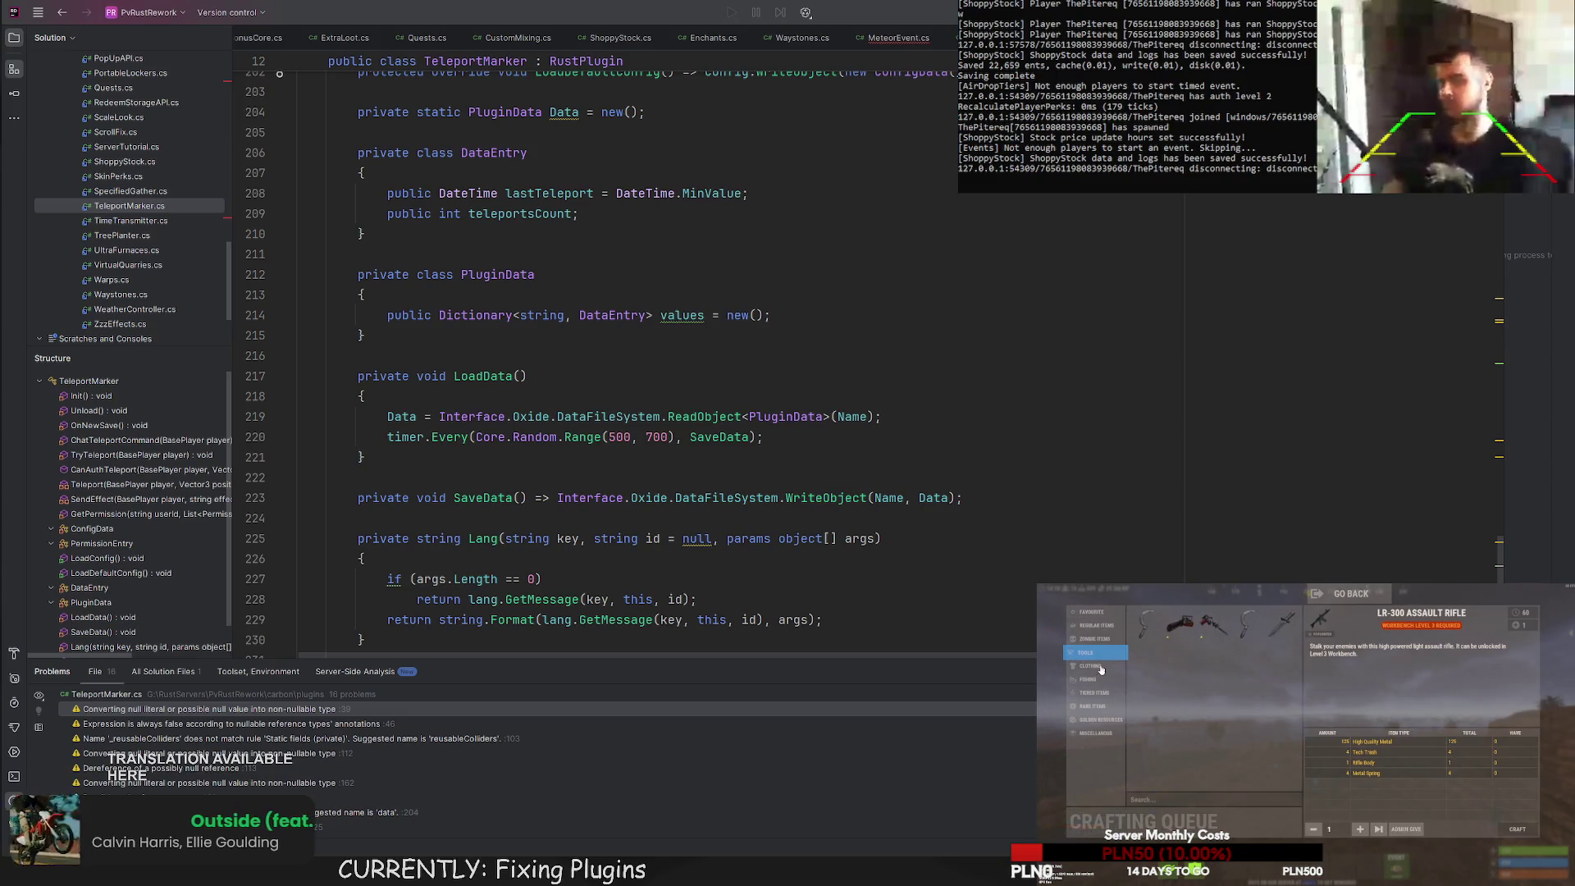
View the 1-Star Jackhammer recipe, then place the jackhammer in the Upgrade loot slot and submit.
{"action": "left_click", "coordinate": [1211, 626]}
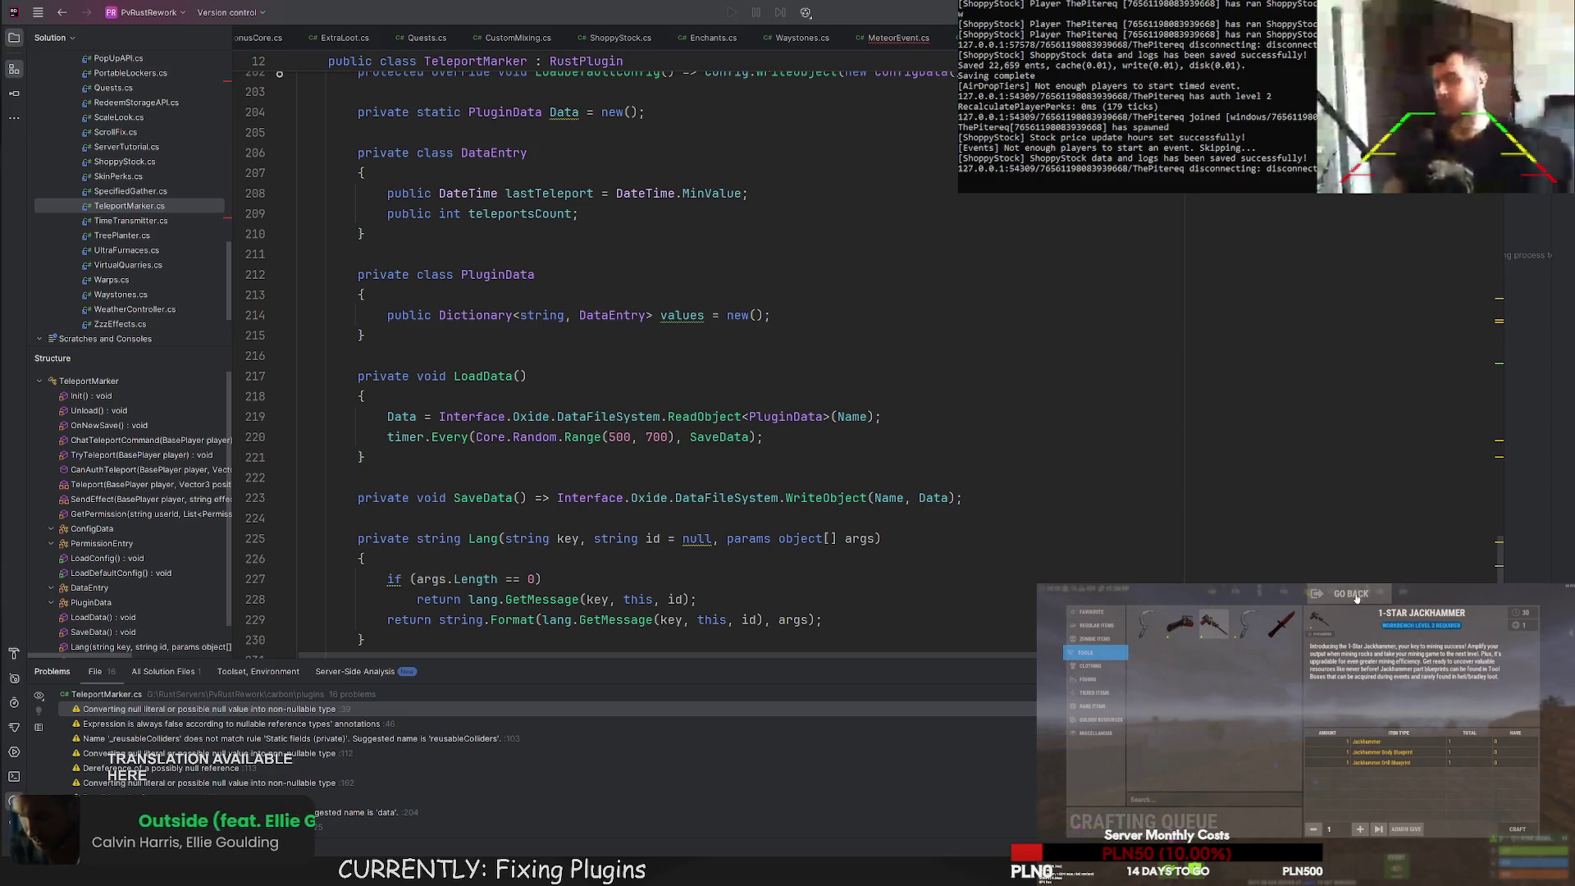
{"action": "left_click", "coordinate": [1355, 598]}
{"action": "key", "text": "Tab"}
{"action": "key", "text": "Tab"}
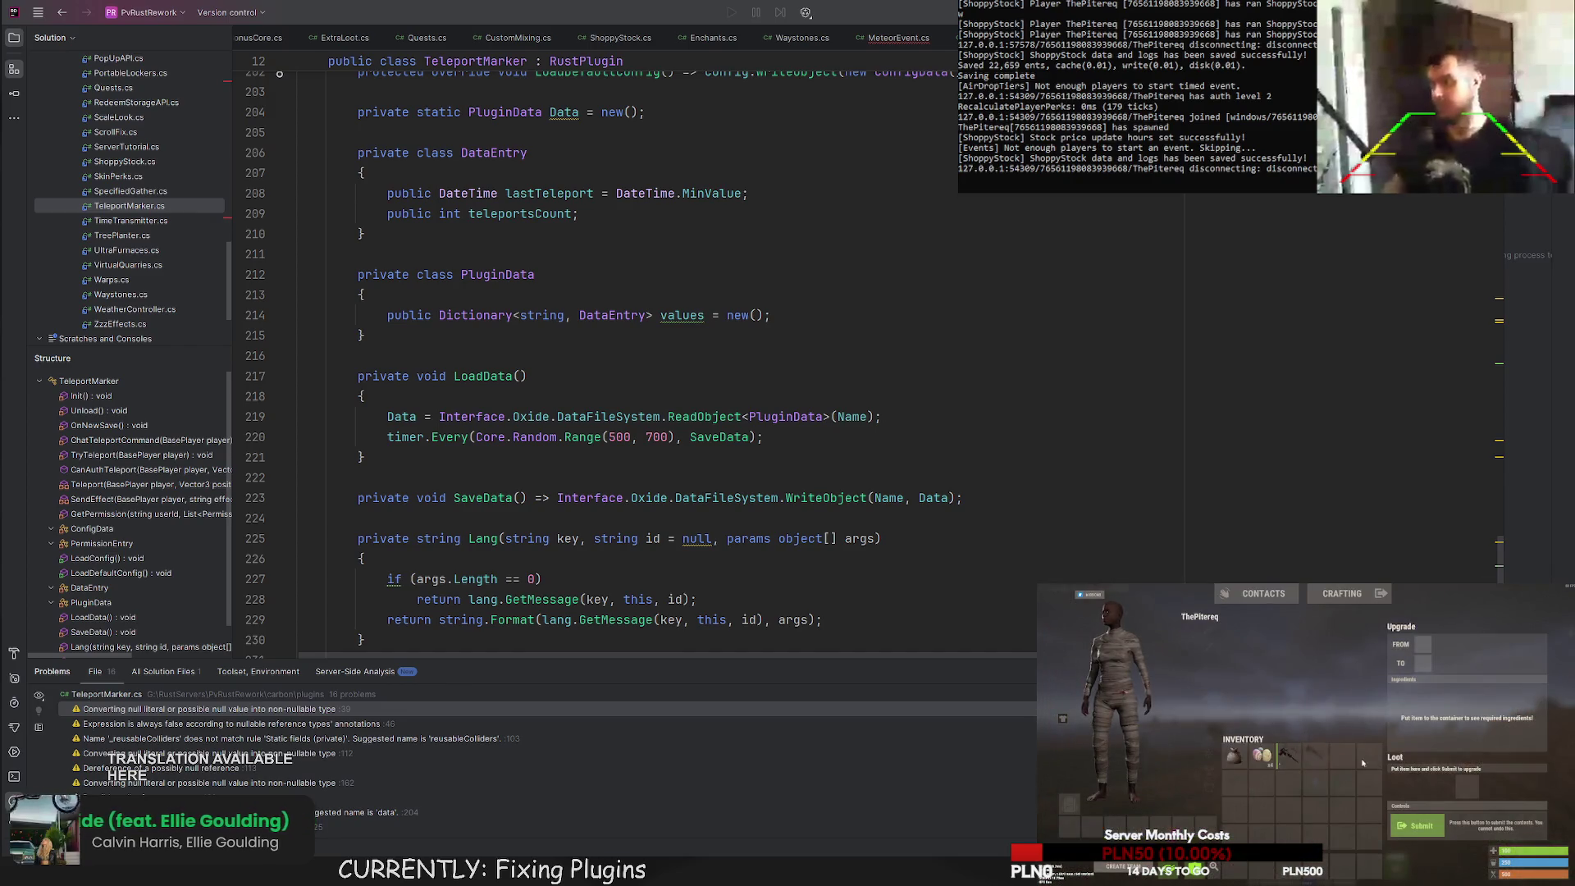
{"action": "left_click_drag", "start_coordinate": [1288, 755], "coordinate": [1468, 787]}
{"action": "left_click", "coordinate": [1435, 833]}
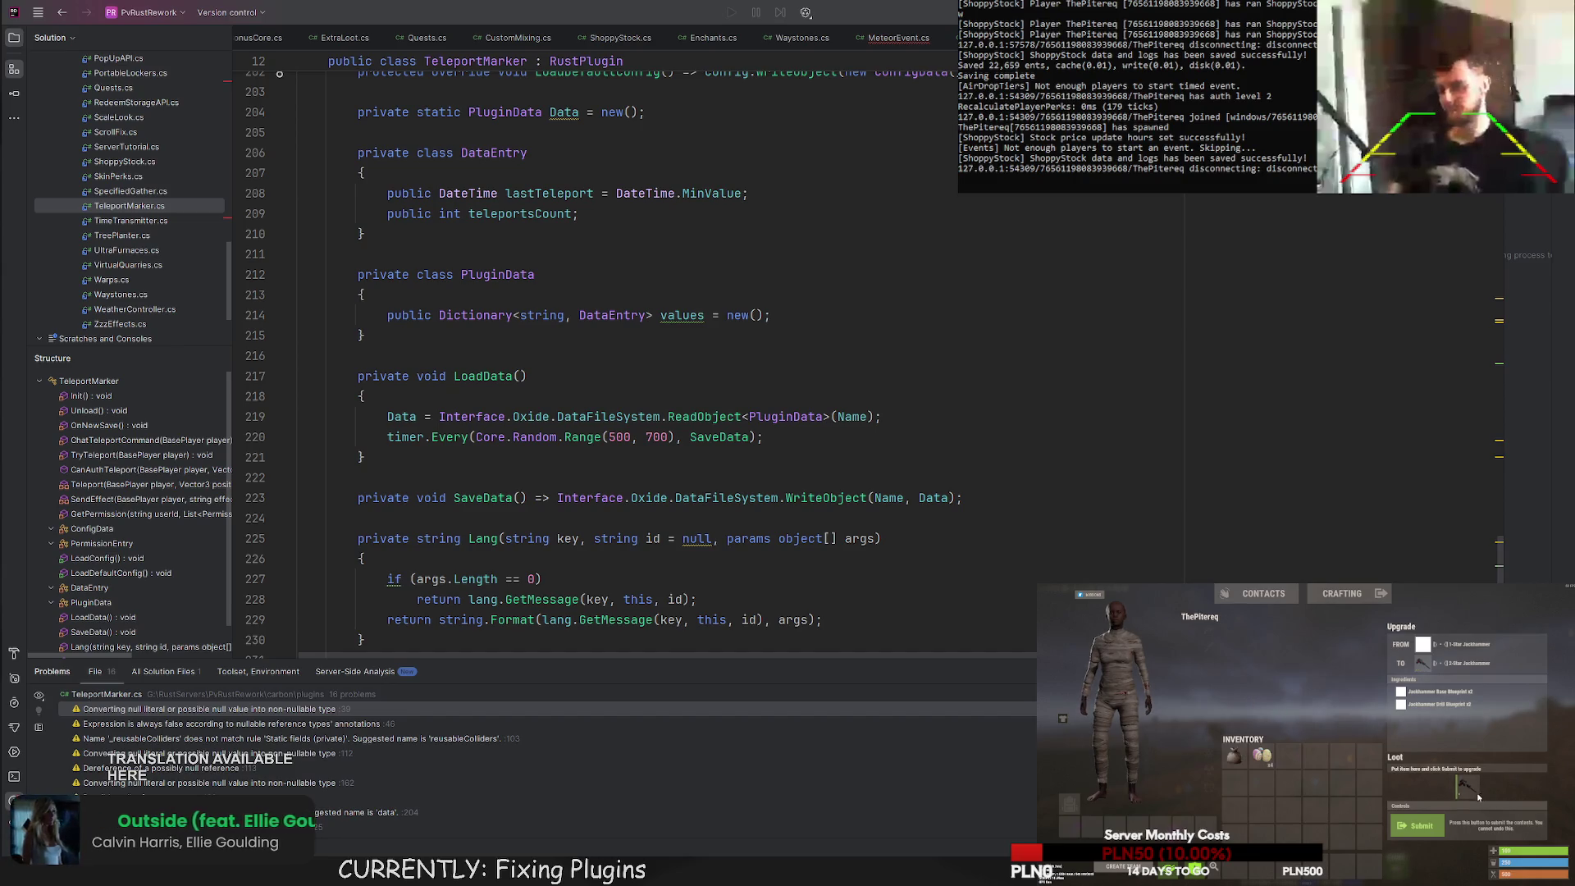
{"action": "left_click_drag", "start_coordinate": [1467, 786], "coordinate": [1341, 786]}
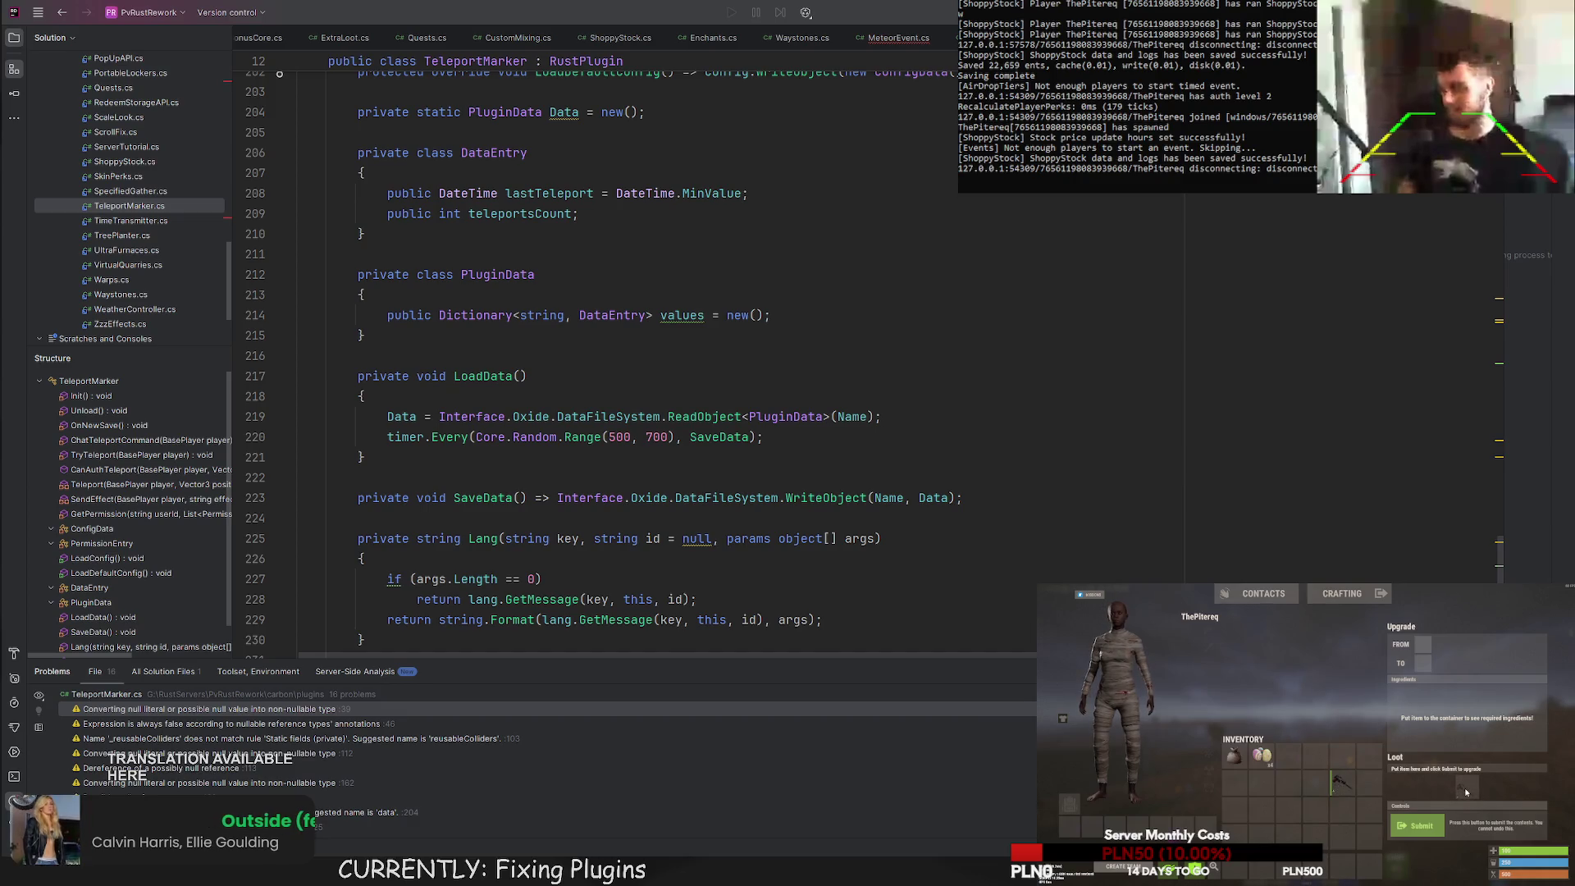
{"action": "left_click_drag", "start_coordinate": [1341, 786], "coordinate": [1467, 793]}
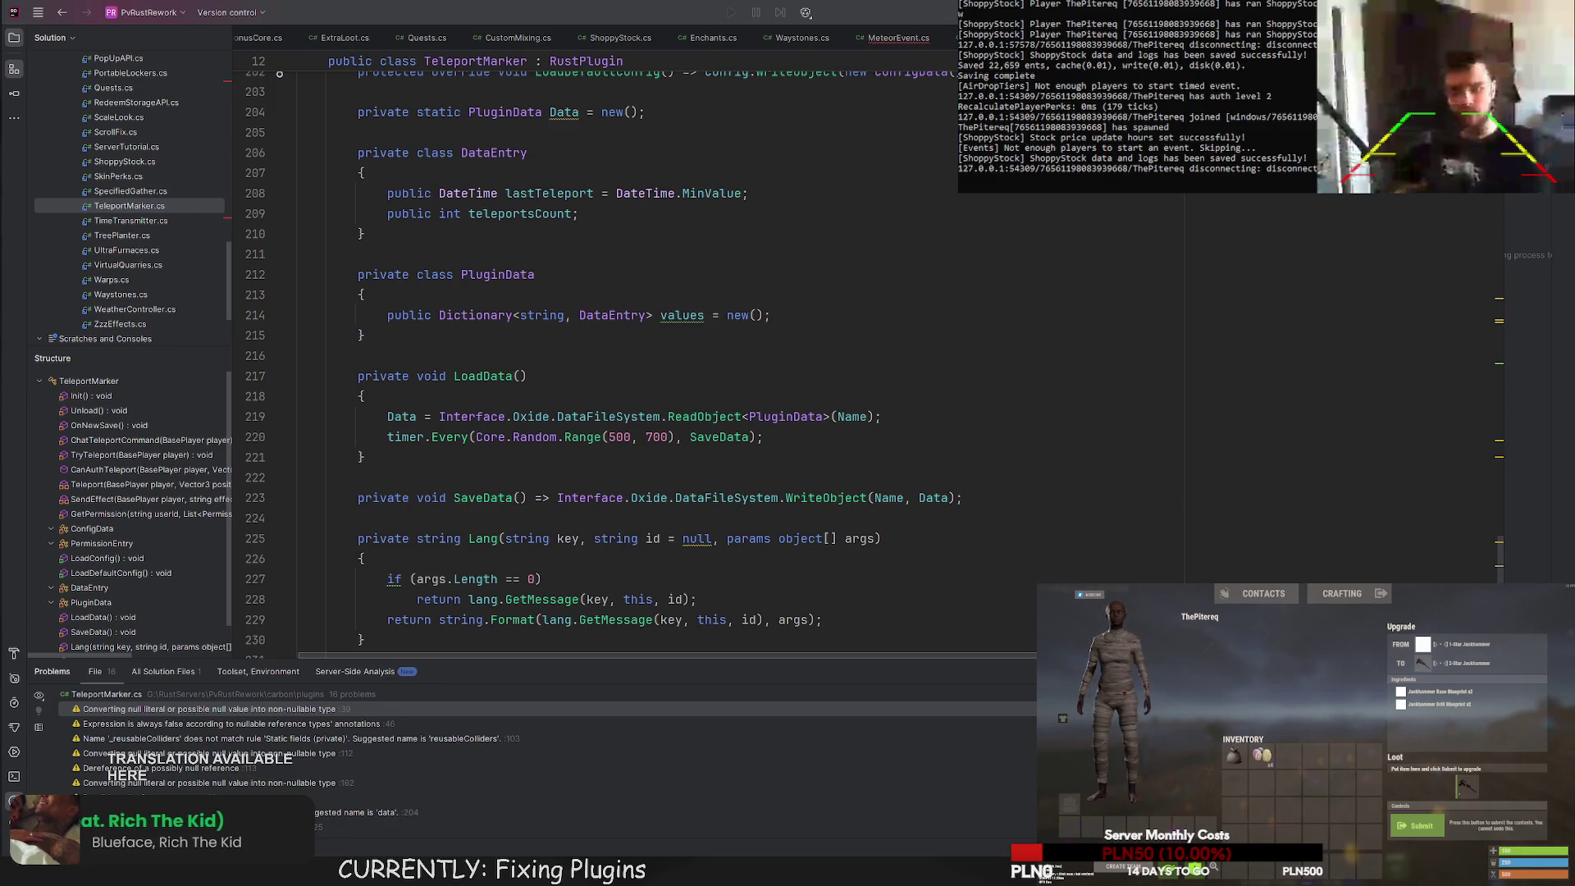
Alt+Tab from Rust to the Unity editor.
{"action": "key", "text": "alt+Tab"}
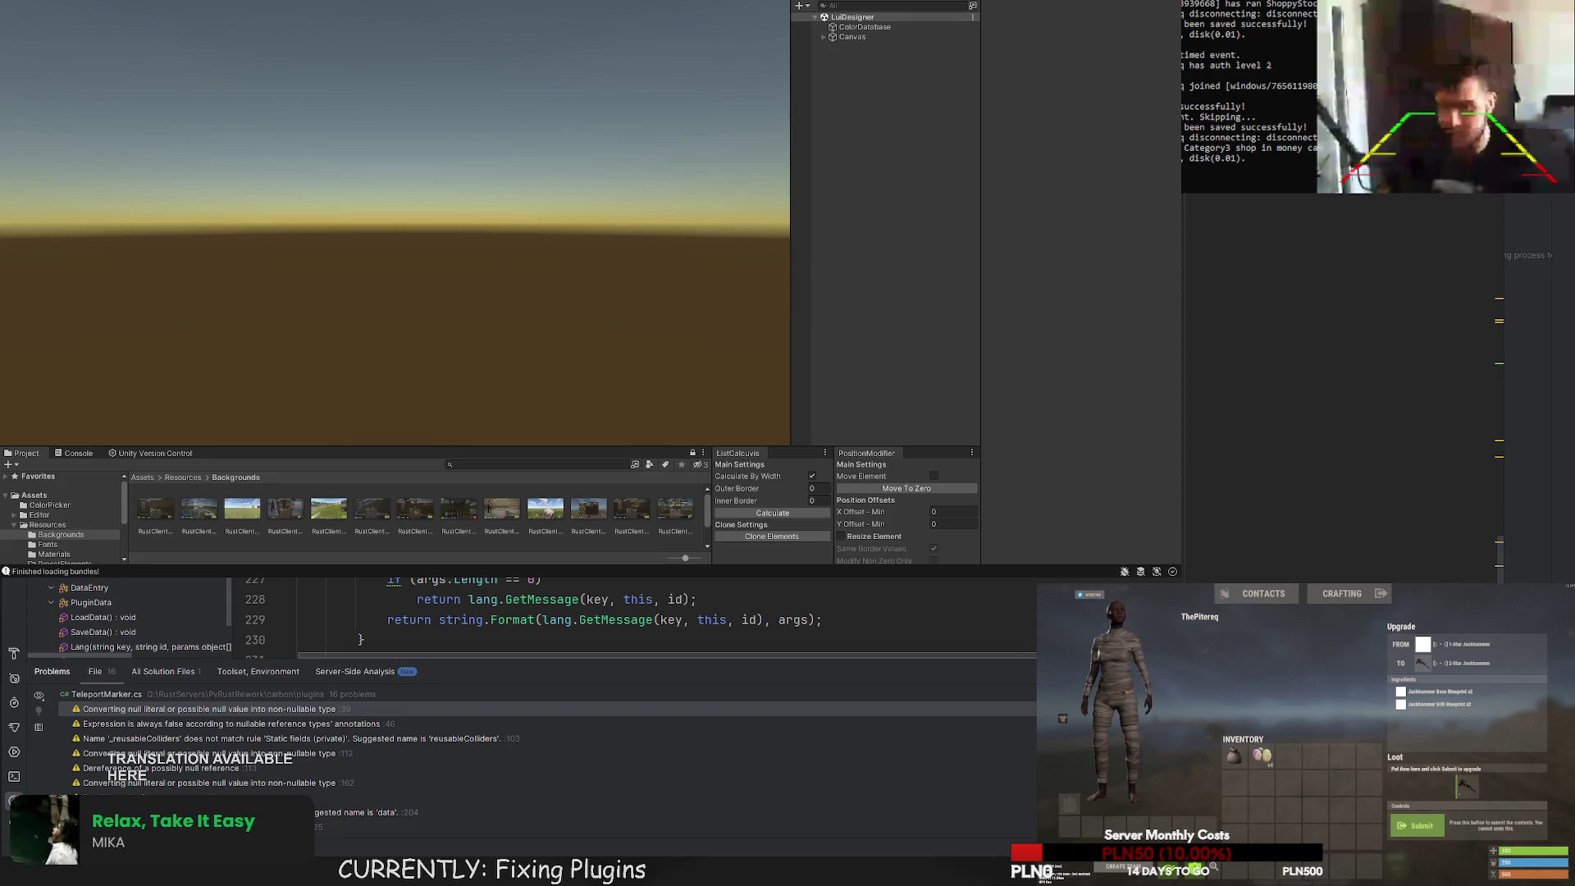
Switch to Upgrades.cs in the code editor with Ctrl+Tab.
{"action": "key", "text": "ctrl+Tab"}
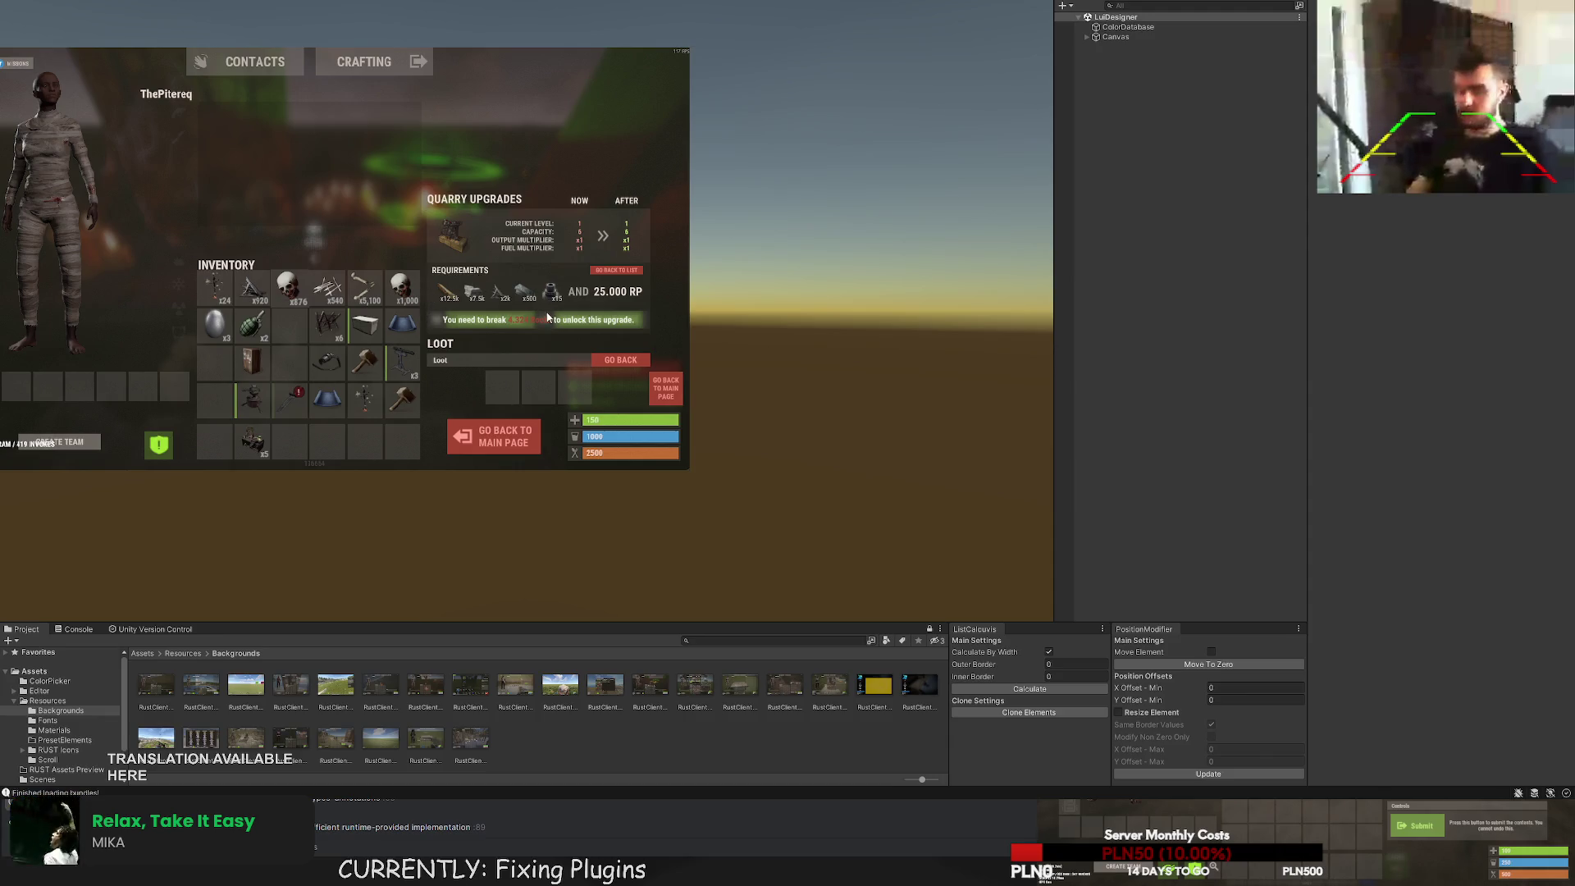
Duplicate Background - DropUI under Canvas > Backgrounds and rename it Background - UpgradesUI.
{"action": "left_click", "coordinate": [1087, 37]}
{"action": "left_click", "coordinate": [1096, 47]}
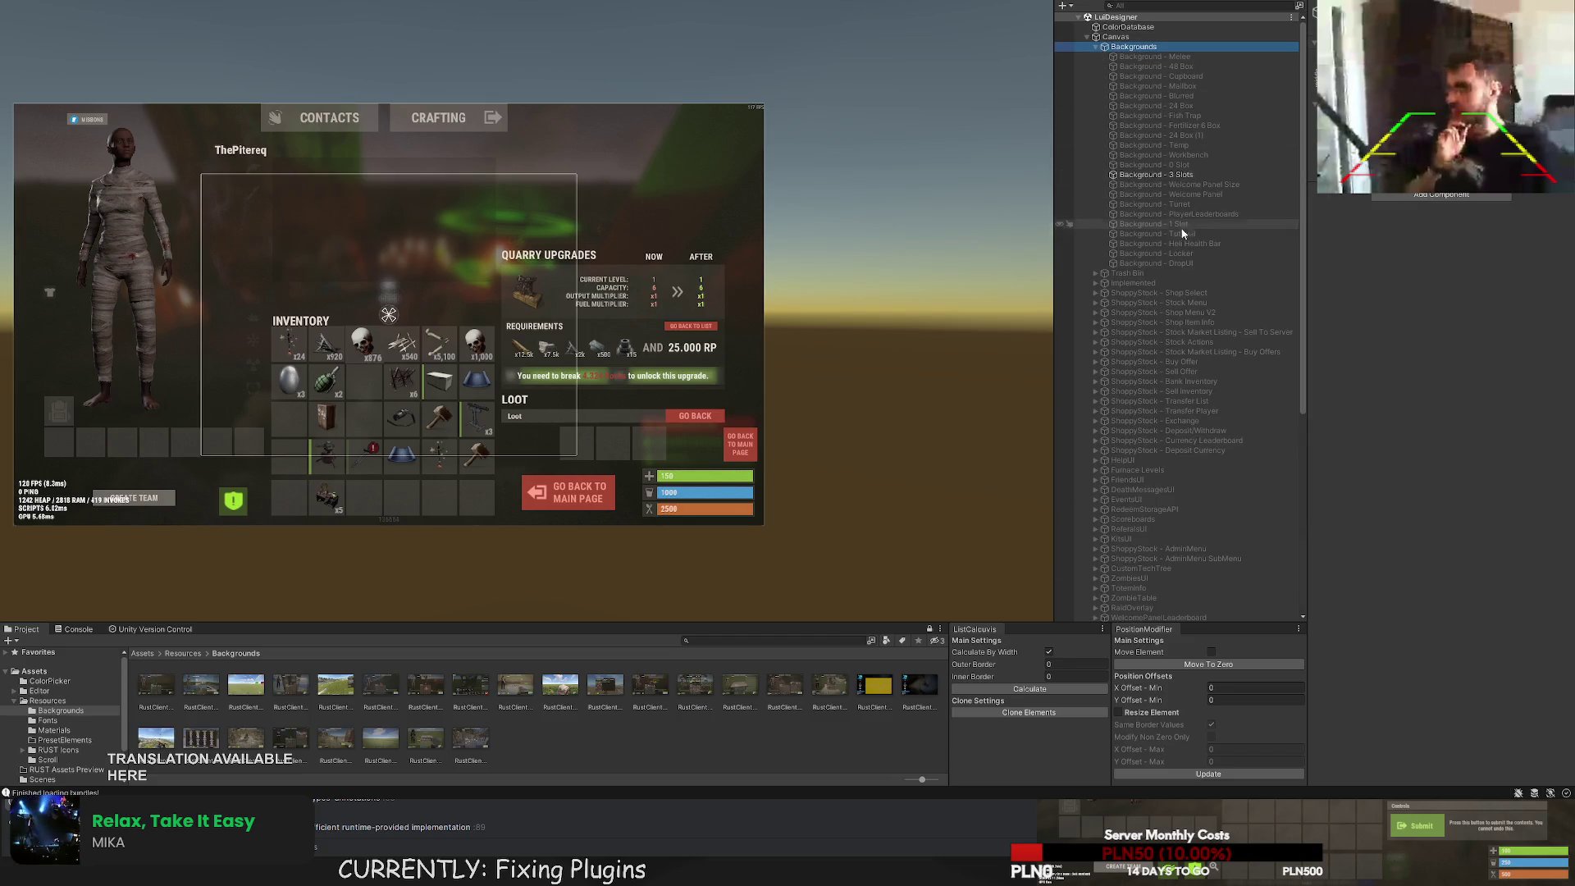
{"action": "left_click", "coordinate": [1181, 264]}
{"action": "key", "text": "ctrl+d"}
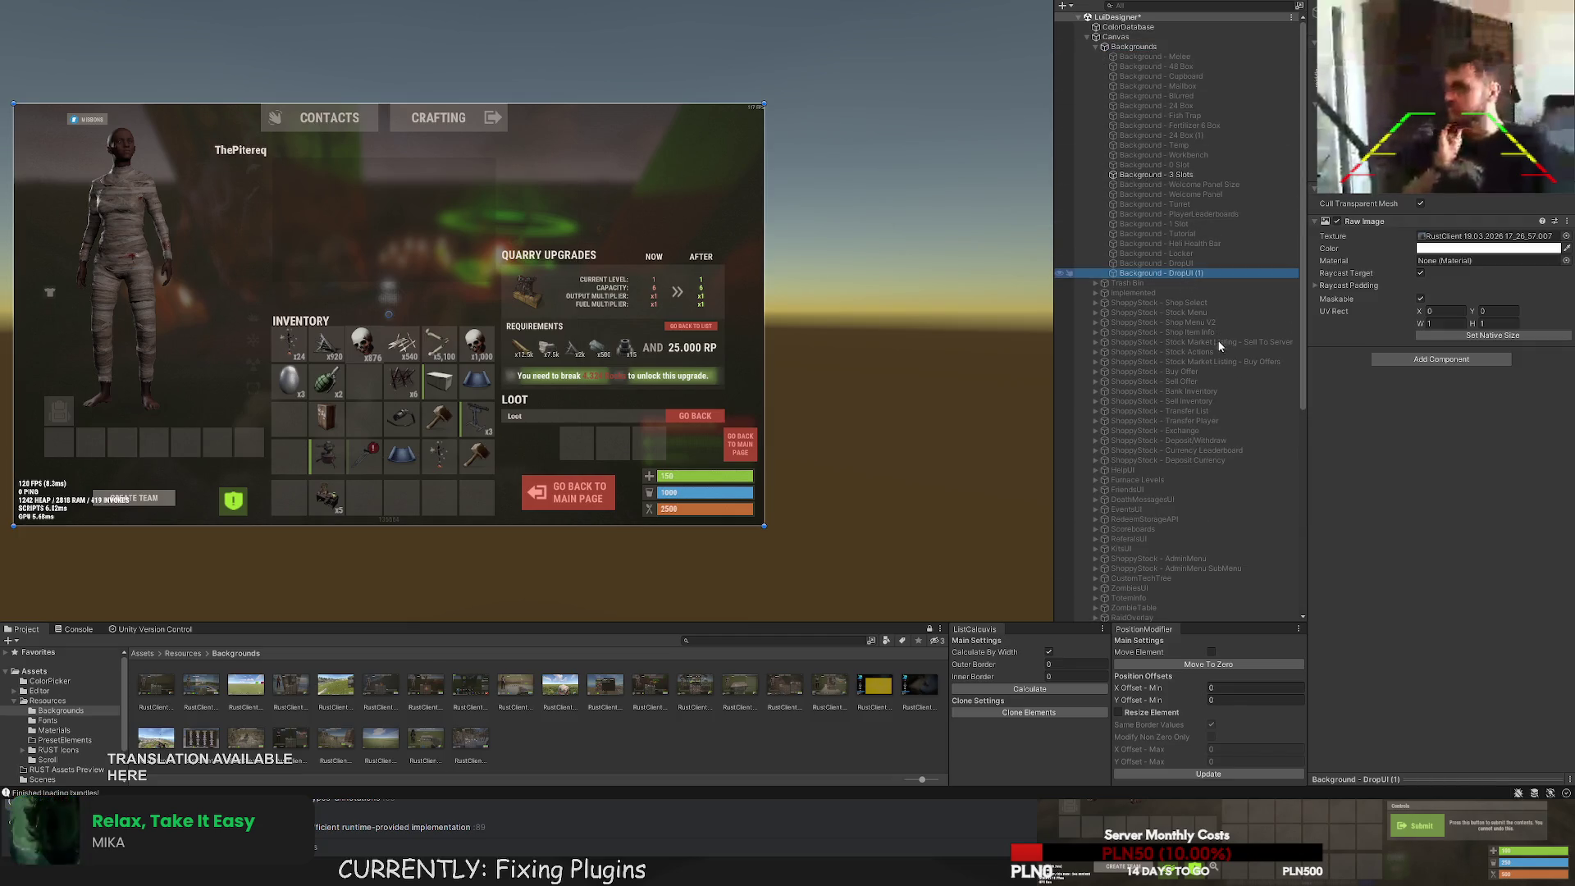
{"action": "left_click", "coordinate": [1176, 275]}
{"action": "type", "text": "Upgrades"}
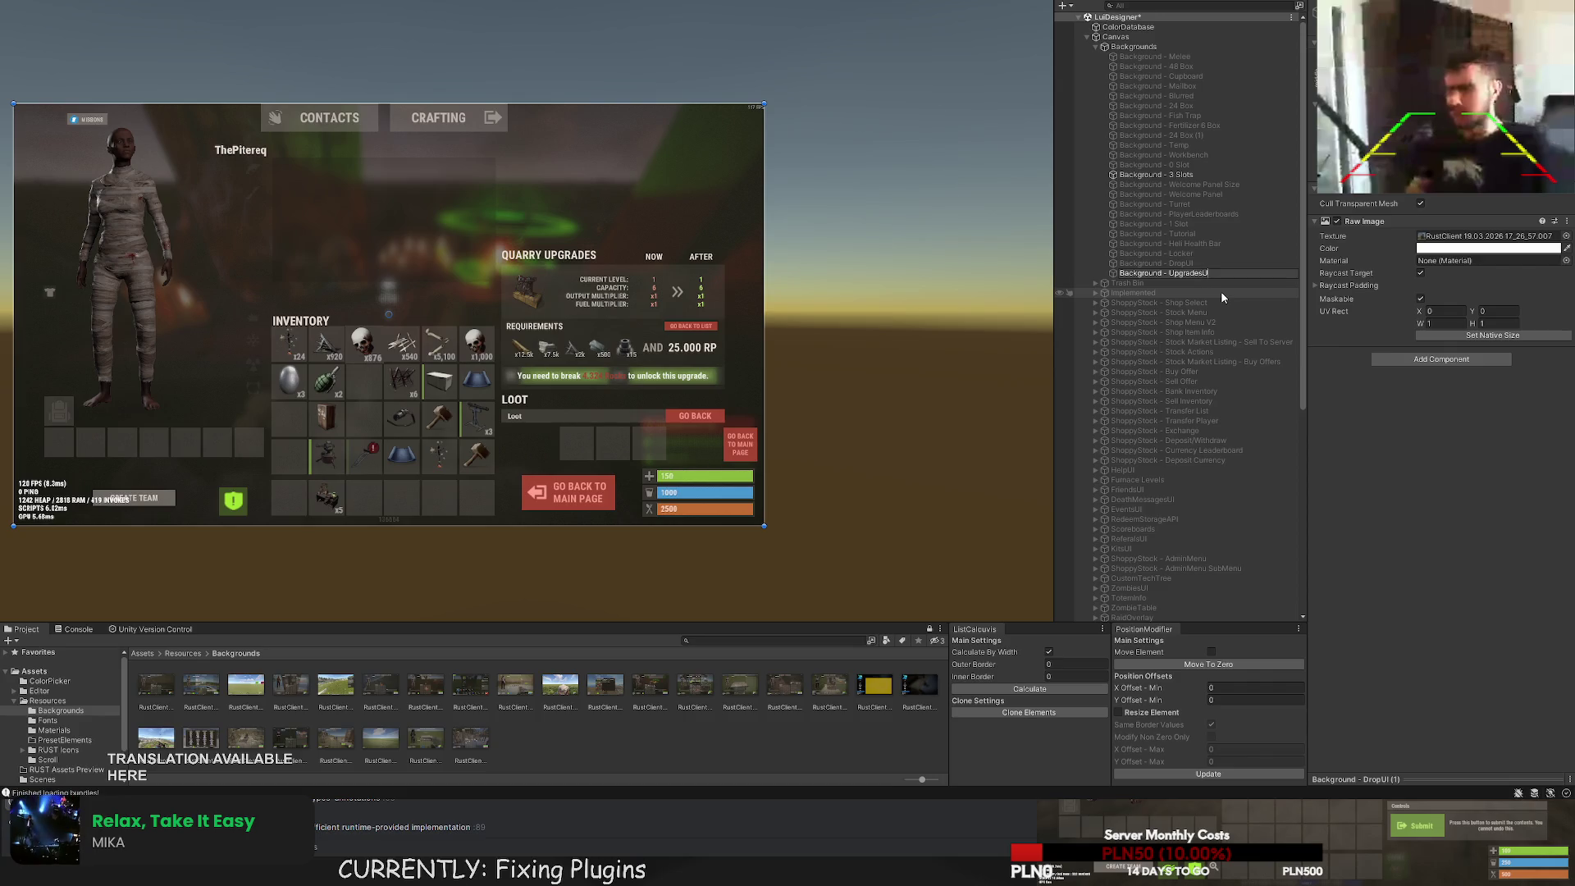
{"action": "key", "text": "Return"}
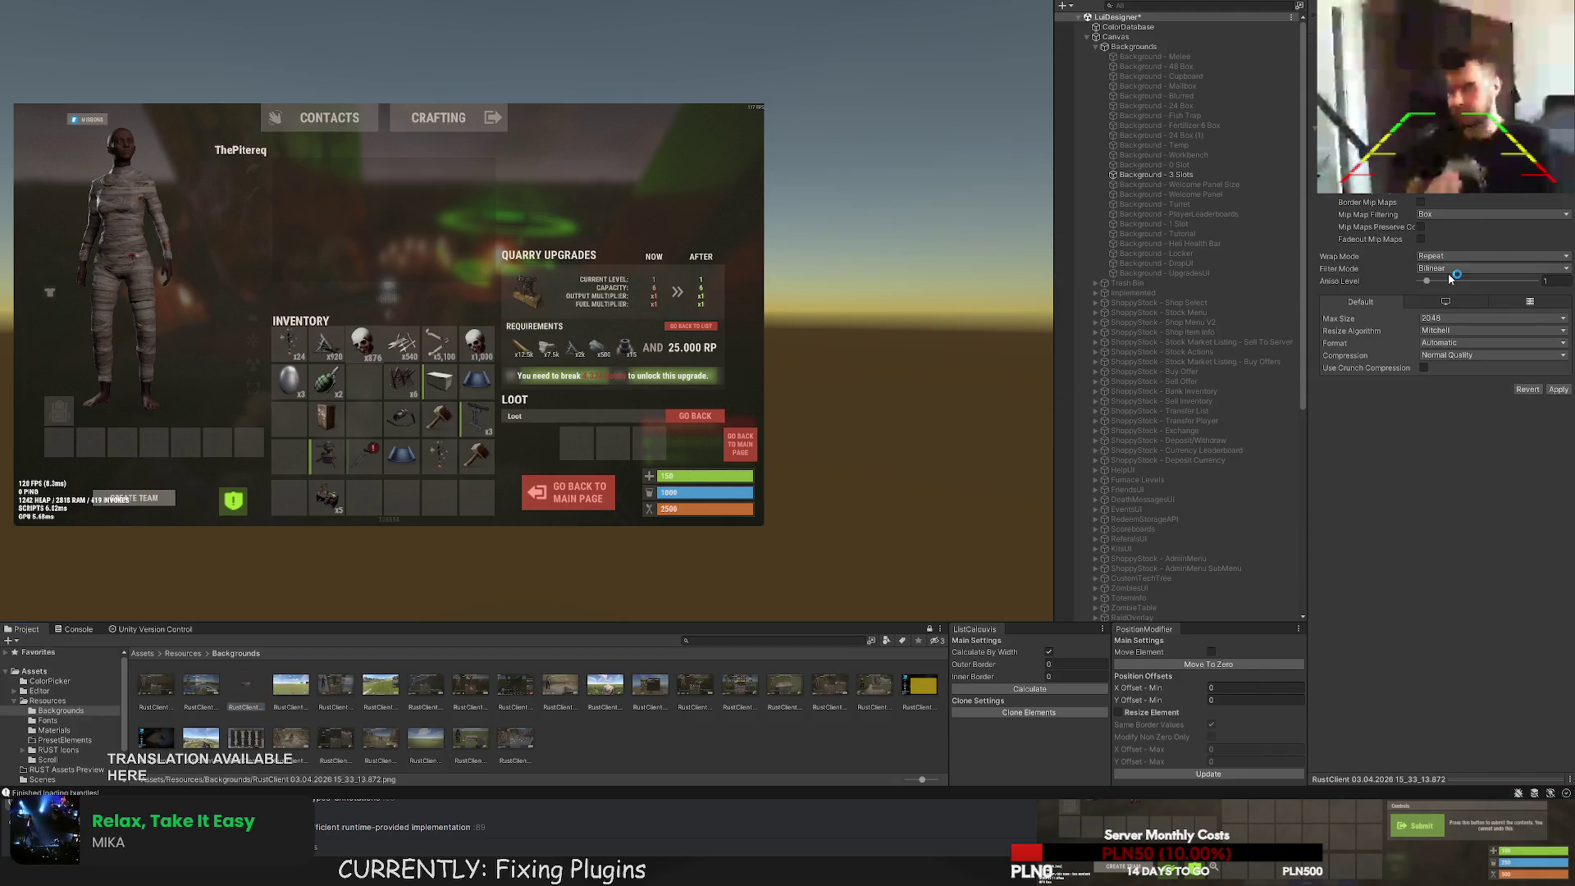
Set the screenshot texture's Filter Mode to Point, apply, and compare with Background - 3 Slots.
{"action": "left_click", "coordinate": [1455, 281]}
{"action": "left_click", "coordinate": [1558, 389]}
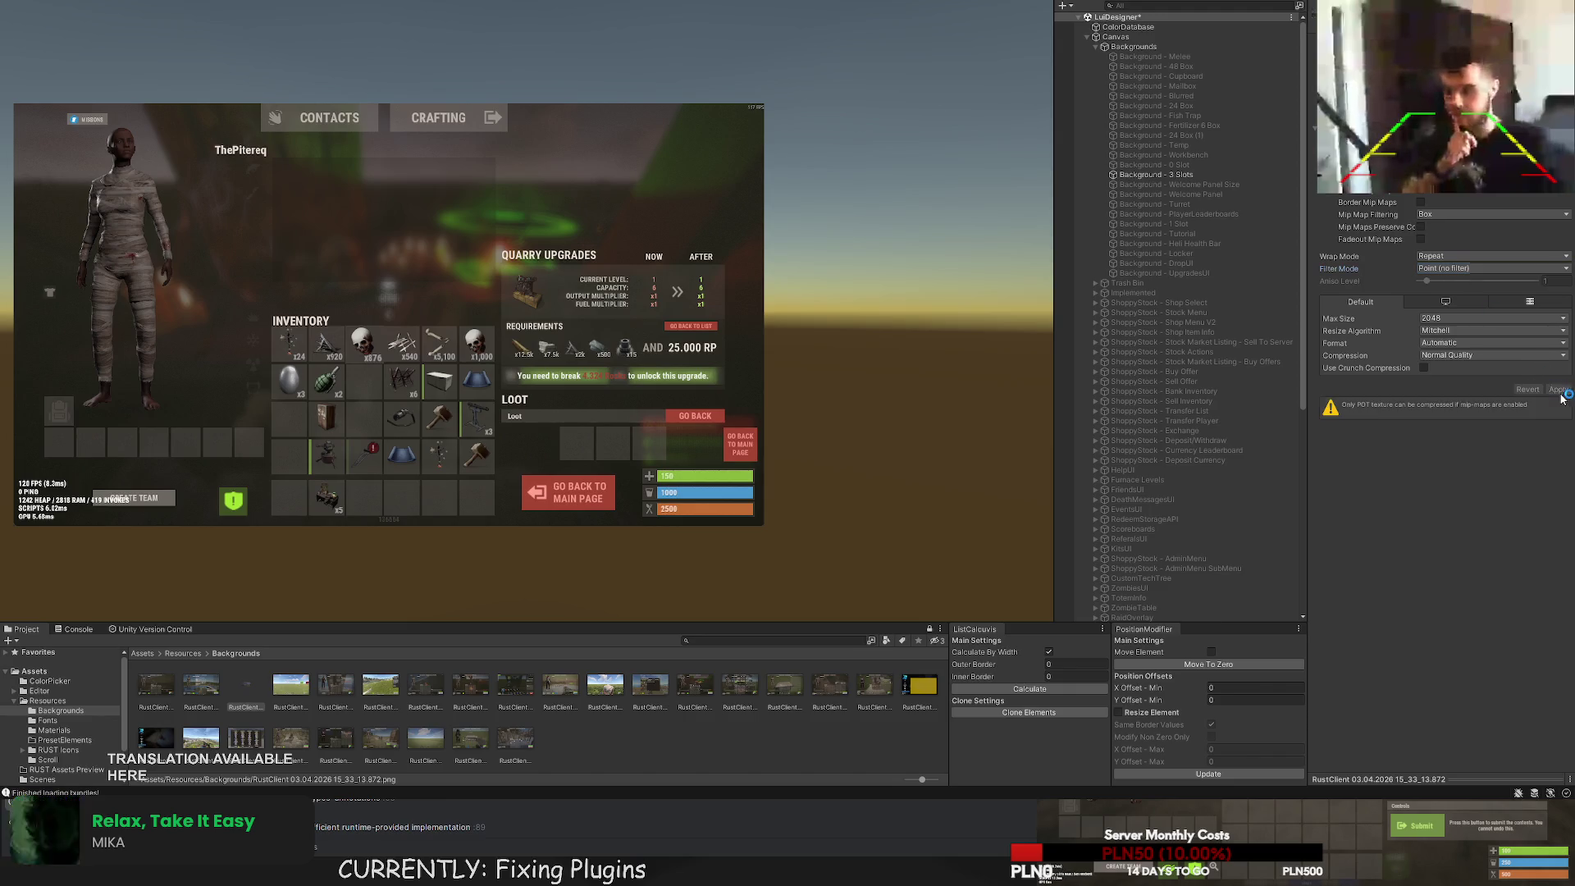
{"action": "left_click", "coordinate": [1198, 273]}
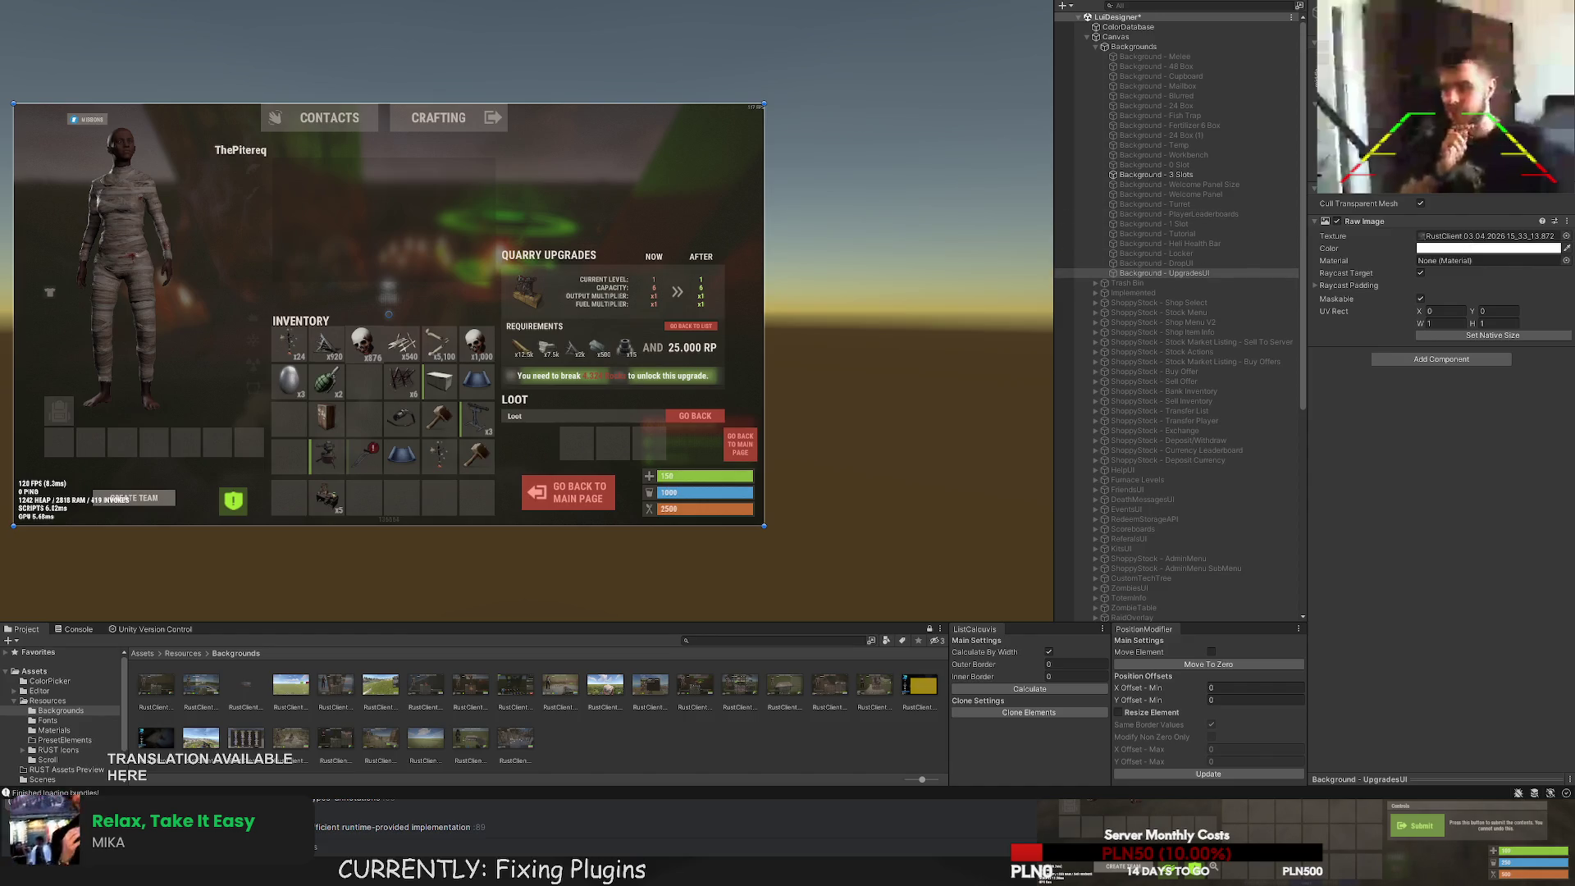
{"action": "left_click", "coordinate": [1157, 175]}
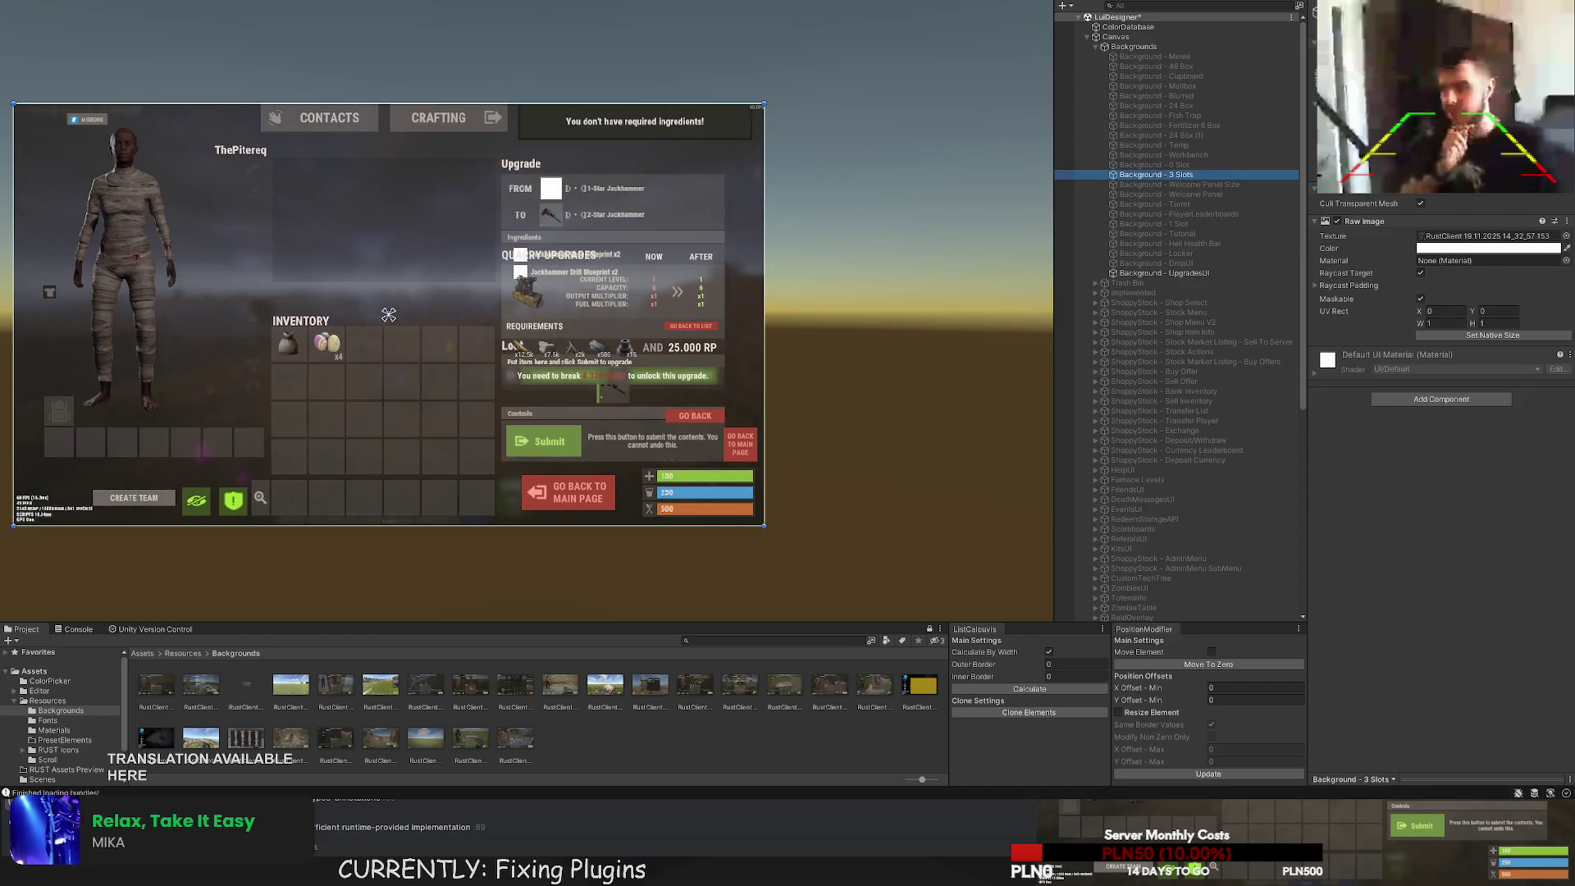
Duplicate the QuarryLootUI object in the Hierarchy.
{"action": "scroll", "coordinate": [1160, 484], "scroll_direction": "down", "scroll_amount": 10}
{"action": "scroll", "coordinate": [567, 400], "scroll_direction": "up", "scroll_amount": 2}
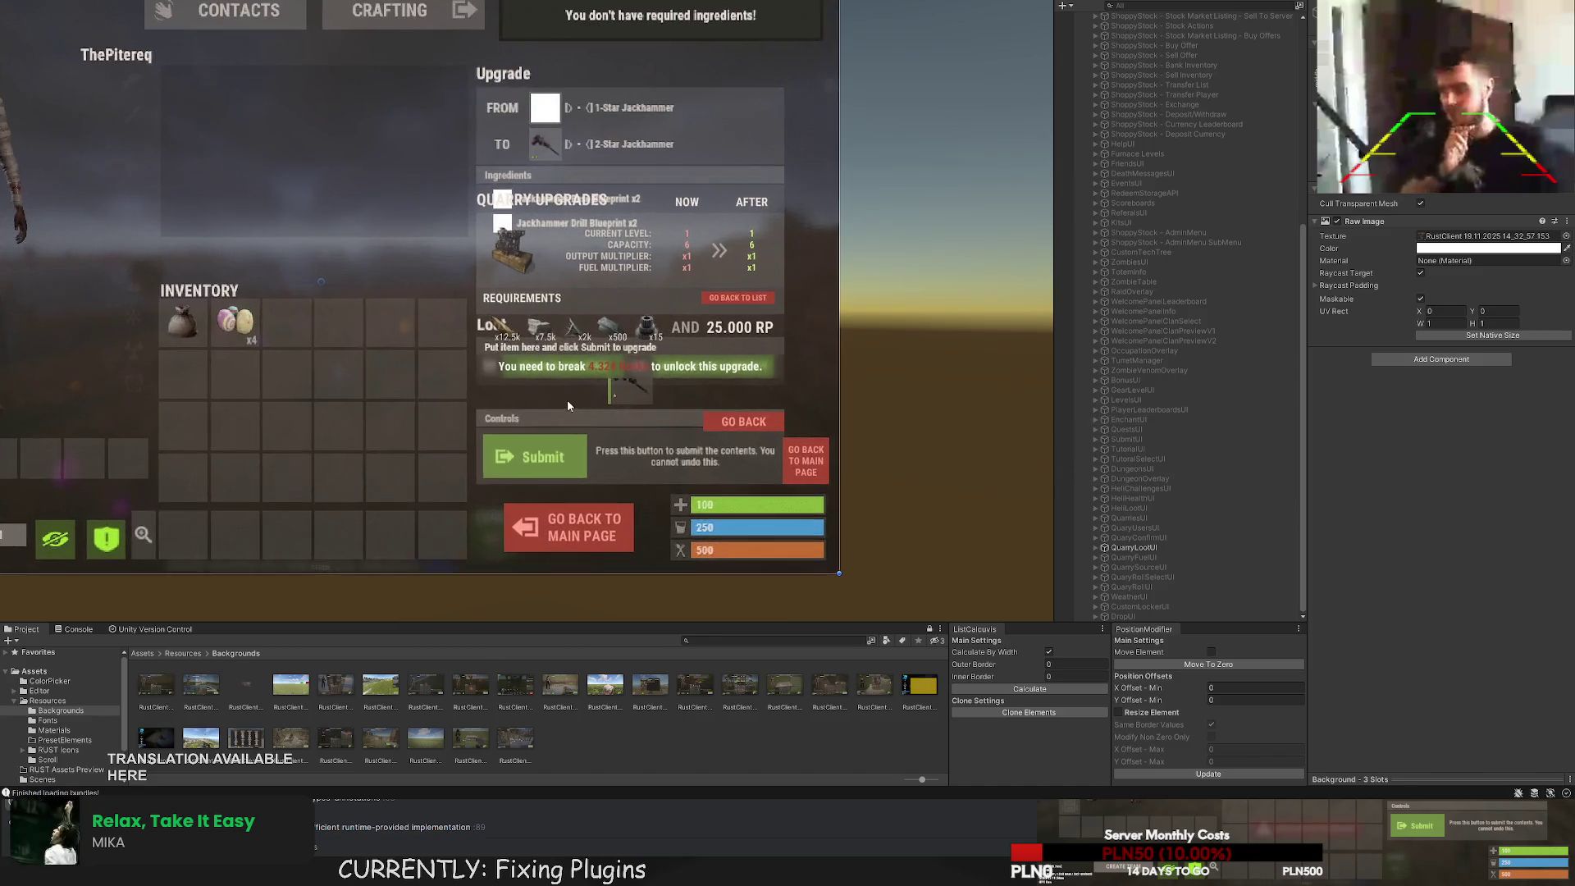
{"action": "scroll", "coordinate": [567, 401], "scroll_direction": "up", "scroll_amount": 2}
{"action": "left_click", "coordinate": [1152, 549]}
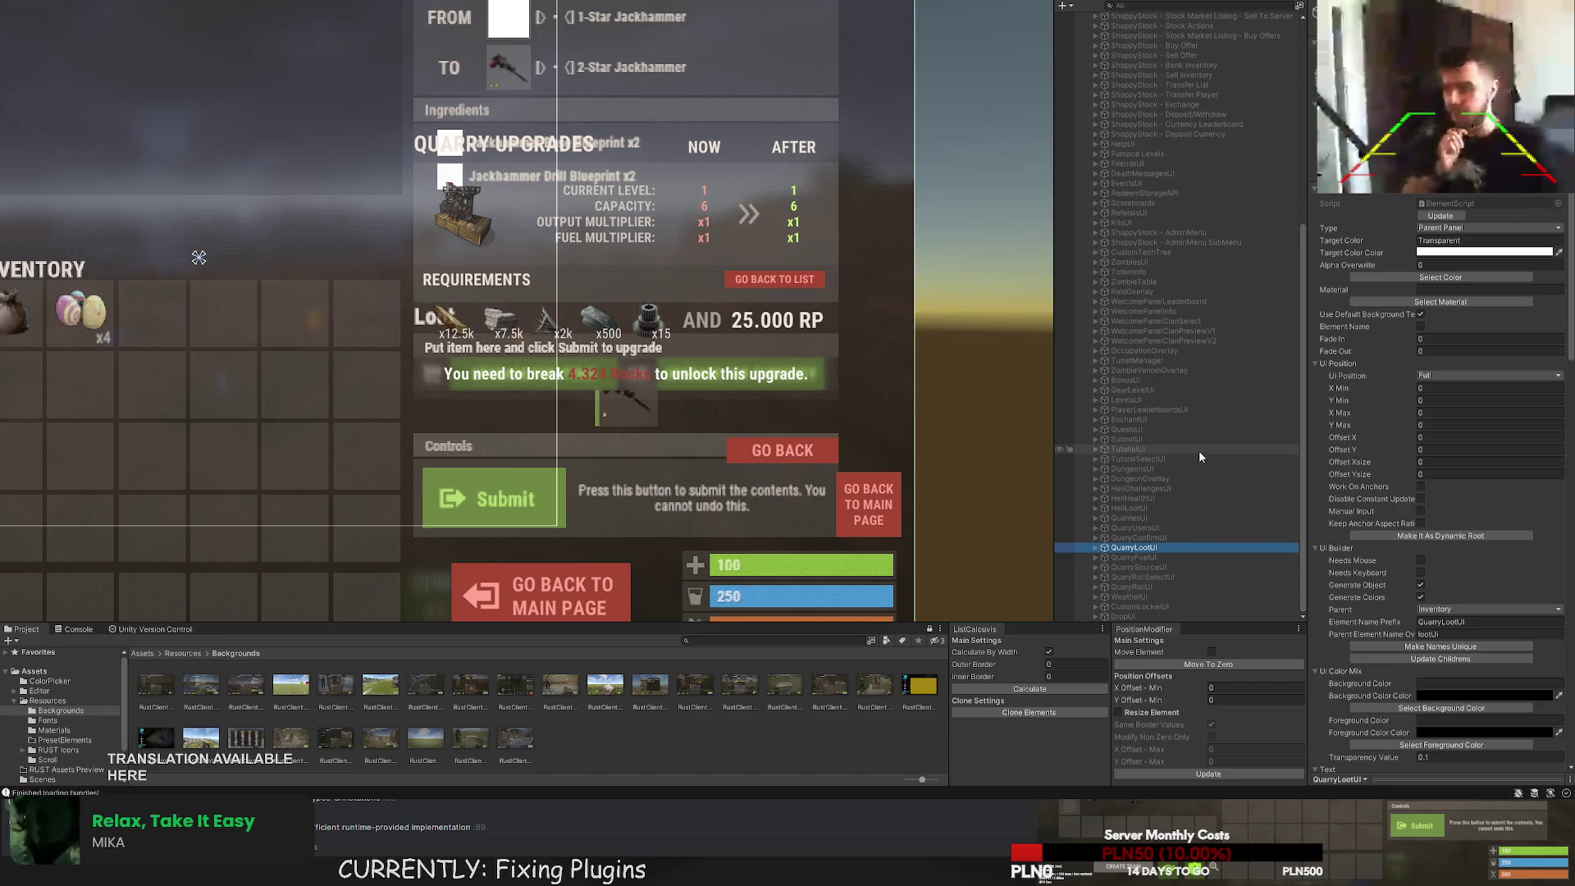
{"action": "key", "text": "ctrl+d"}
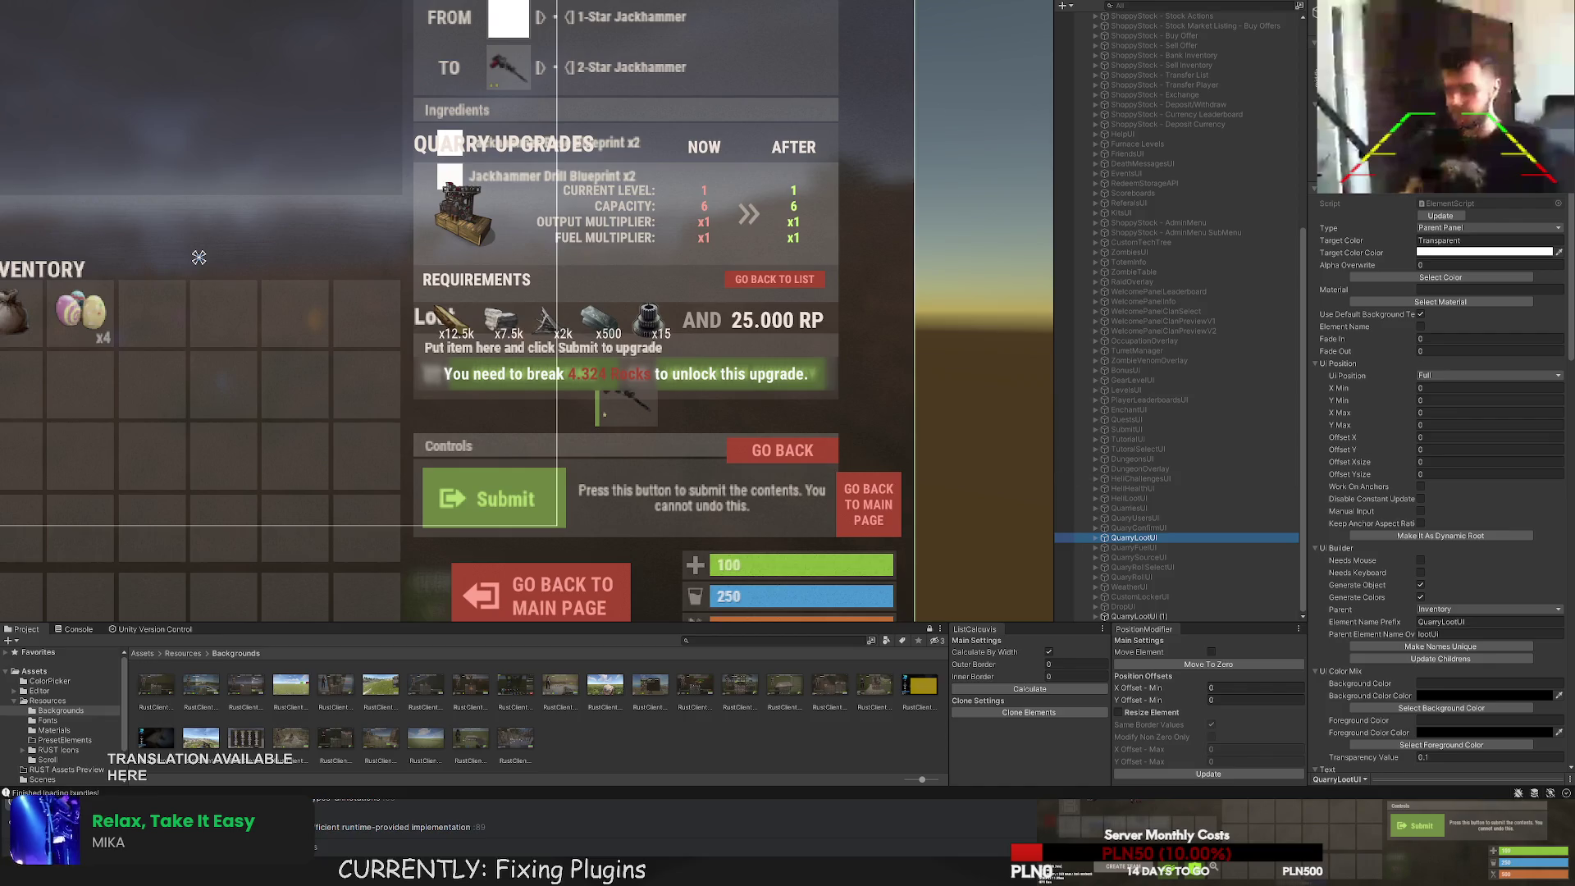
Rename the QuarryLootUI (1) copy to UpgradesUI and expand it to show Lower Anchor.
{"action": "left_click", "coordinate": [1146, 618]}
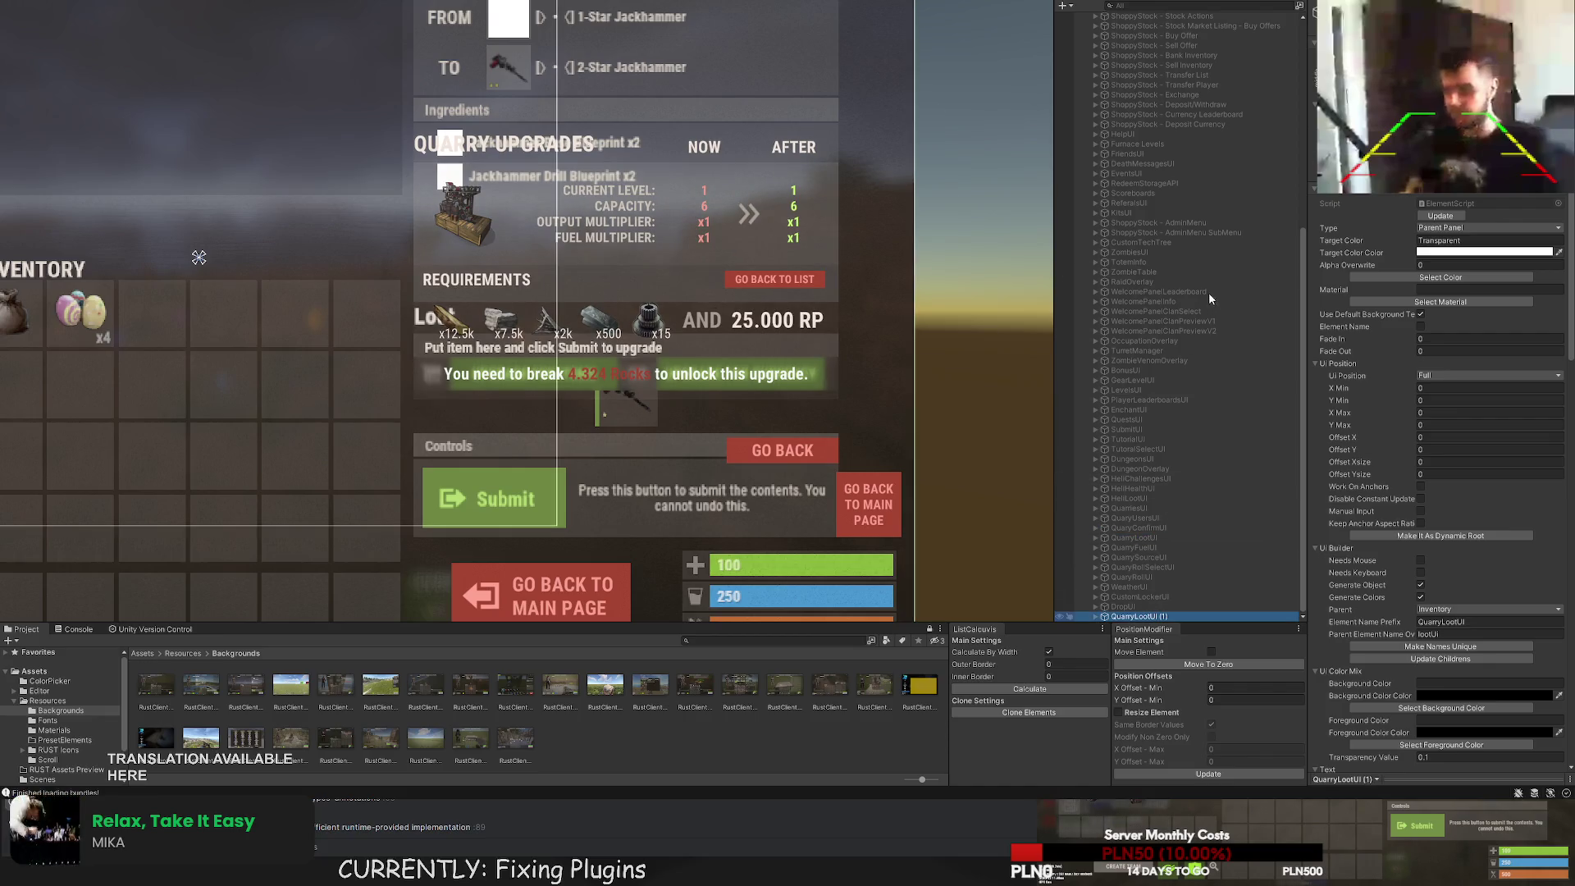
{"action": "type", "text": "UpgradesU"}
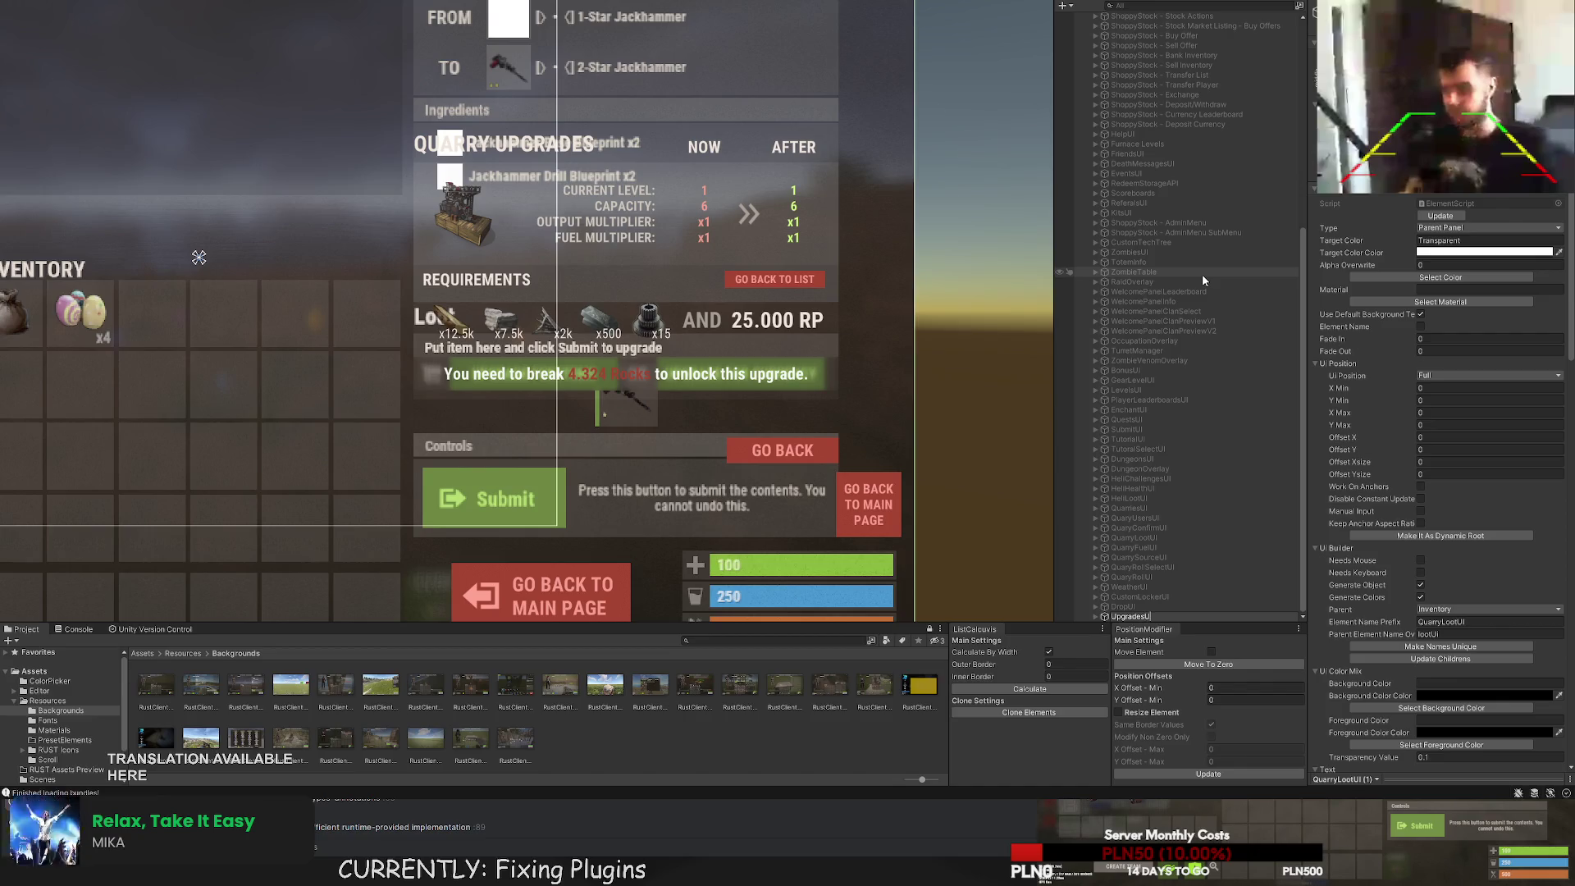
{"action": "key", "text": "Return"}
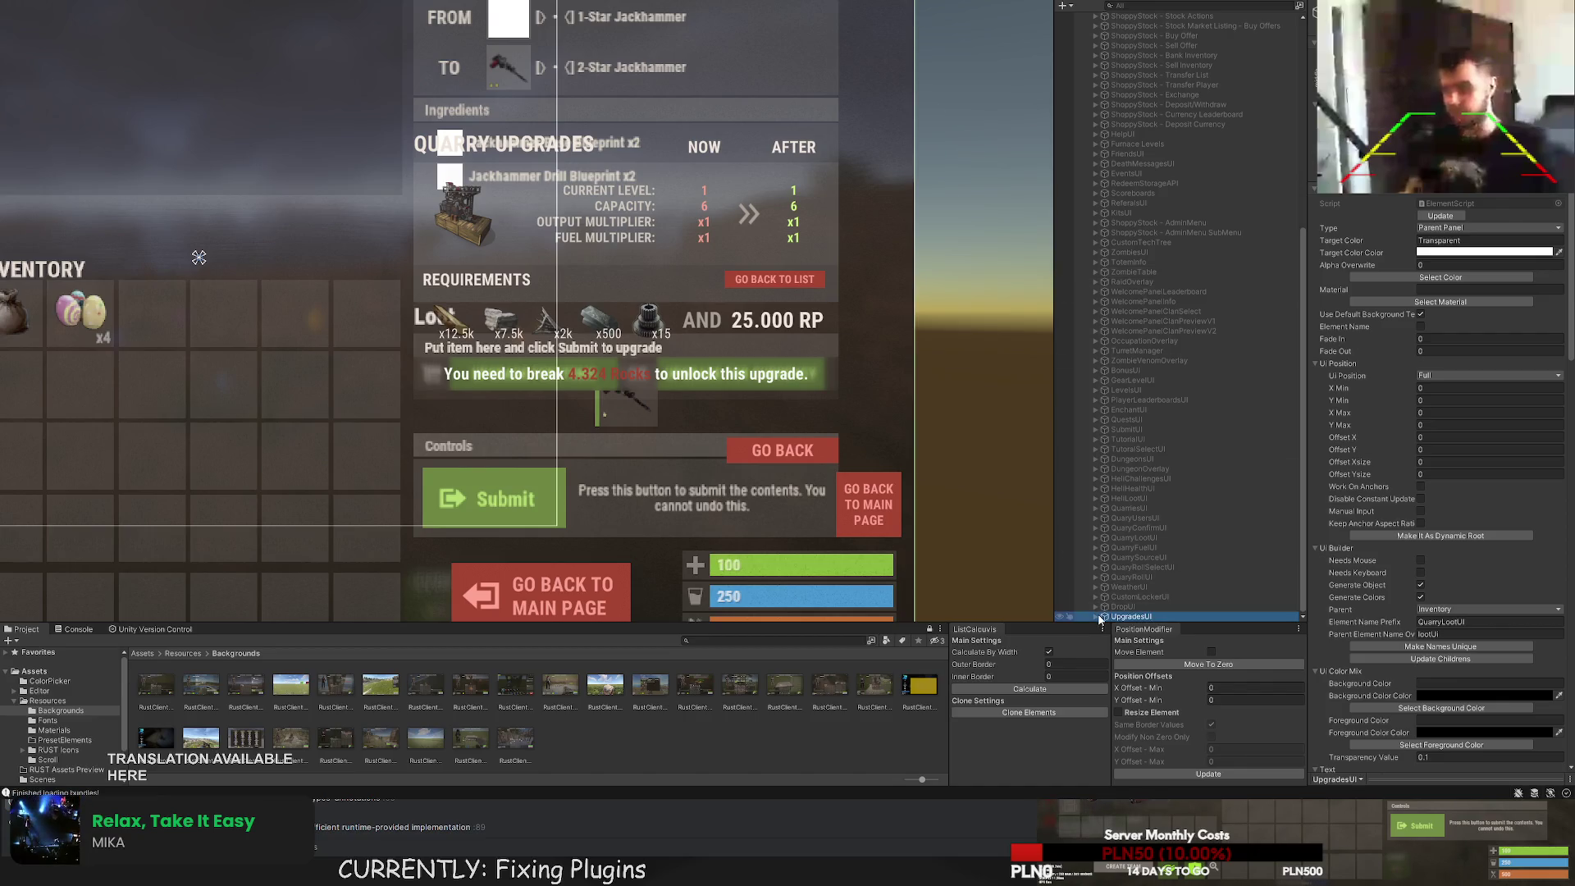
{"action": "left_click", "coordinate": [1096, 616]}
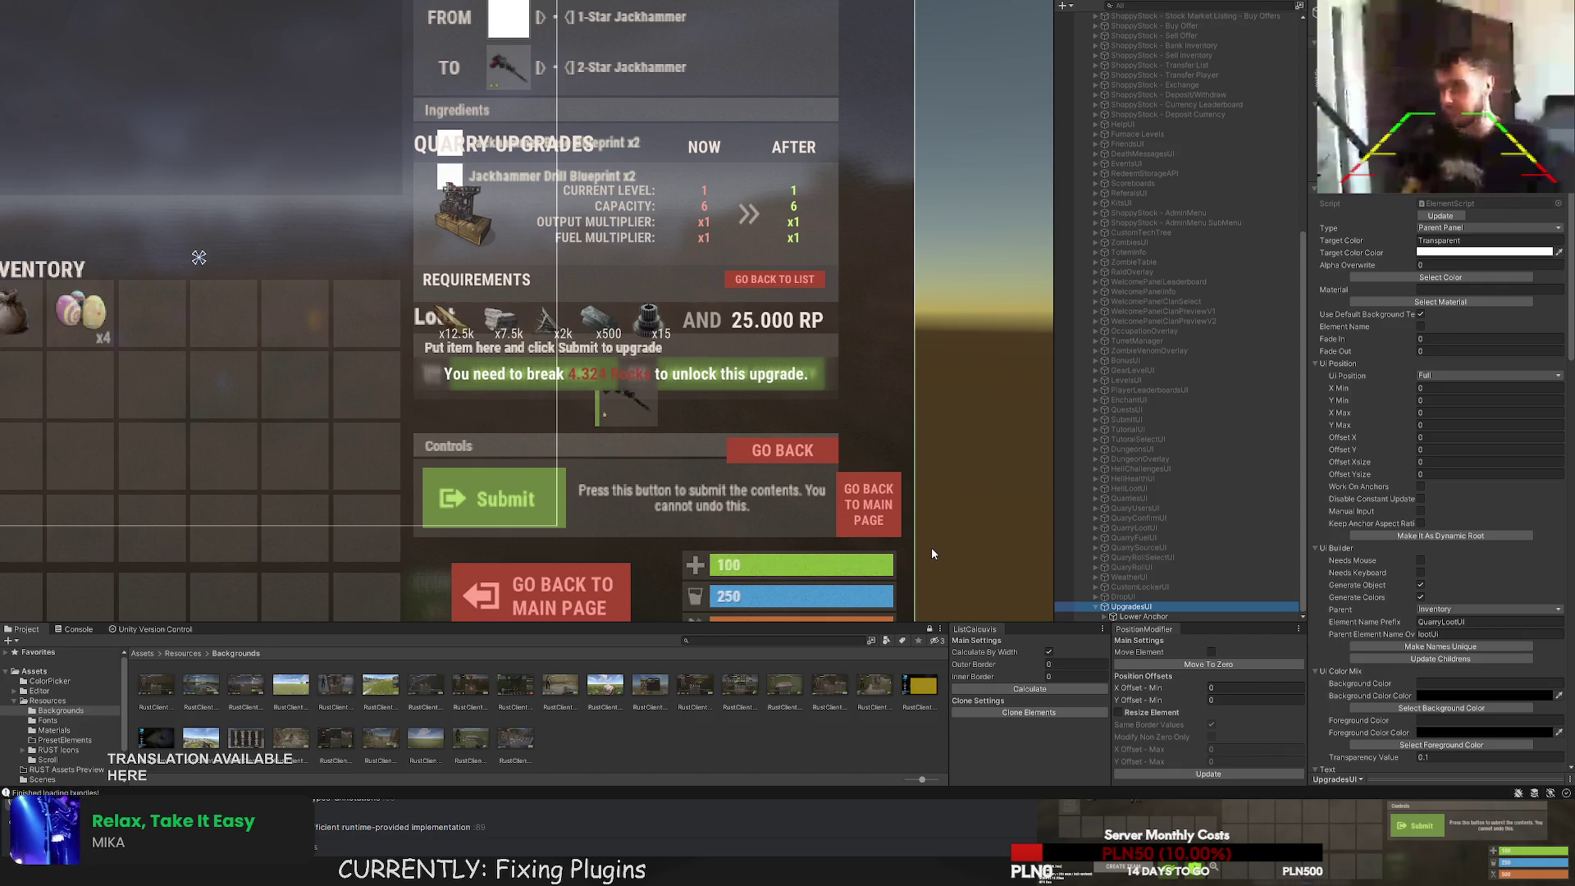
Expand Lower Anchor and delete its Background Blur element.
{"action": "left_click", "coordinate": [1123, 618]}
{"action": "key", "text": "Right"}
{"action": "scroll", "coordinate": [1141, 591], "scroll_direction": "down", "scroll_amount": 2}
{"action": "left_click", "coordinate": [1144, 578]}
{"action": "key", "text": "Delete"}
Delete the three Go Back buttons, keeping only the Background Panel.
{"action": "left_click", "coordinate": [1165, 588]}
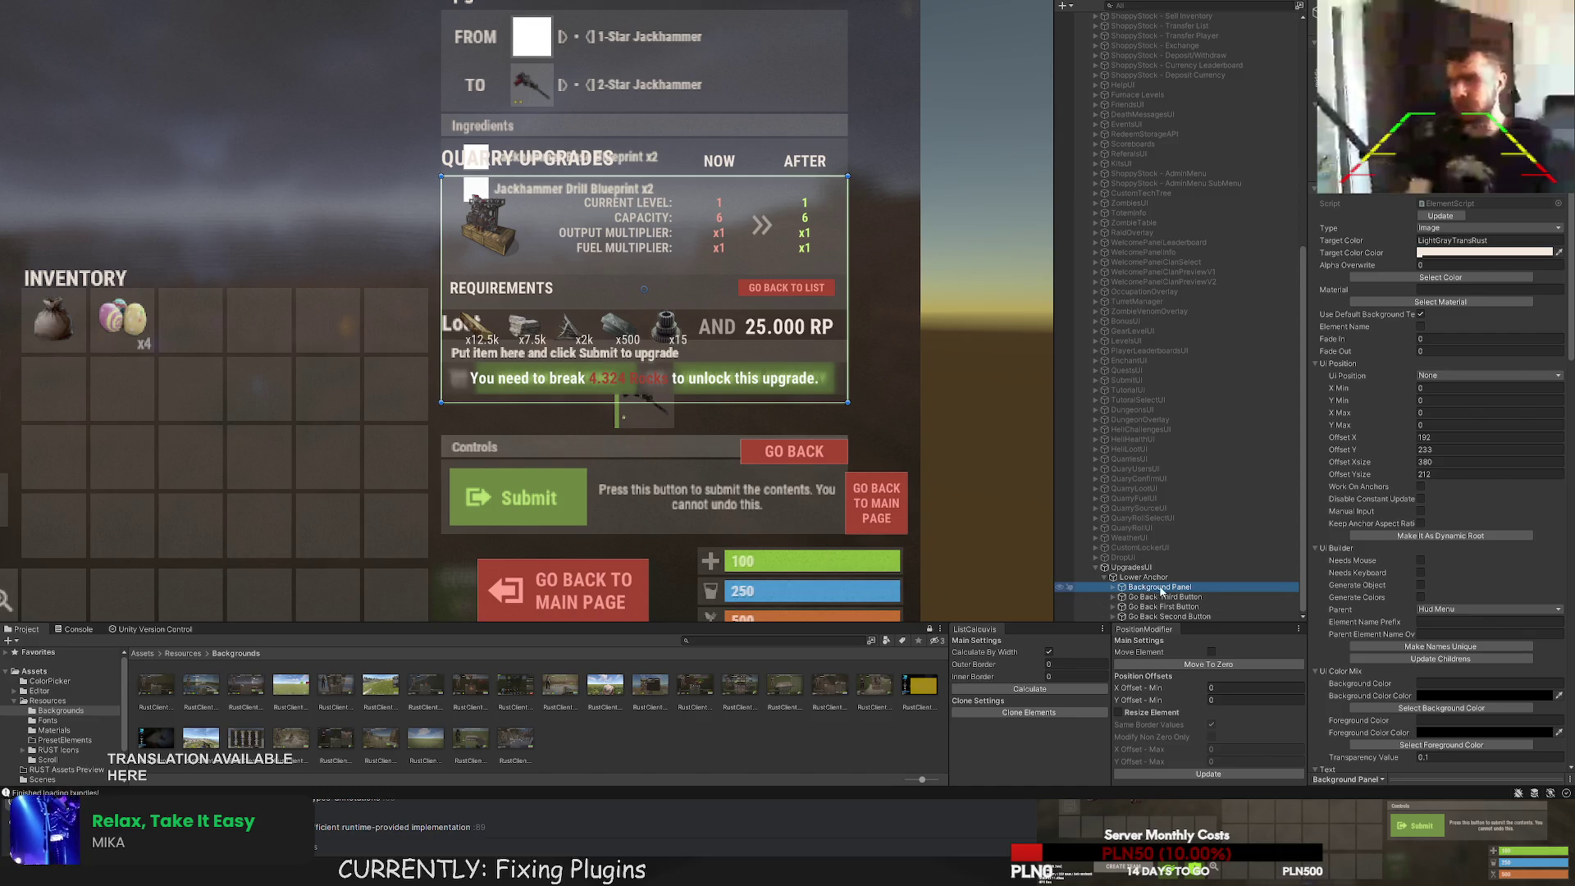
{"action": "left_click", "coordinate": [1177, 600]}
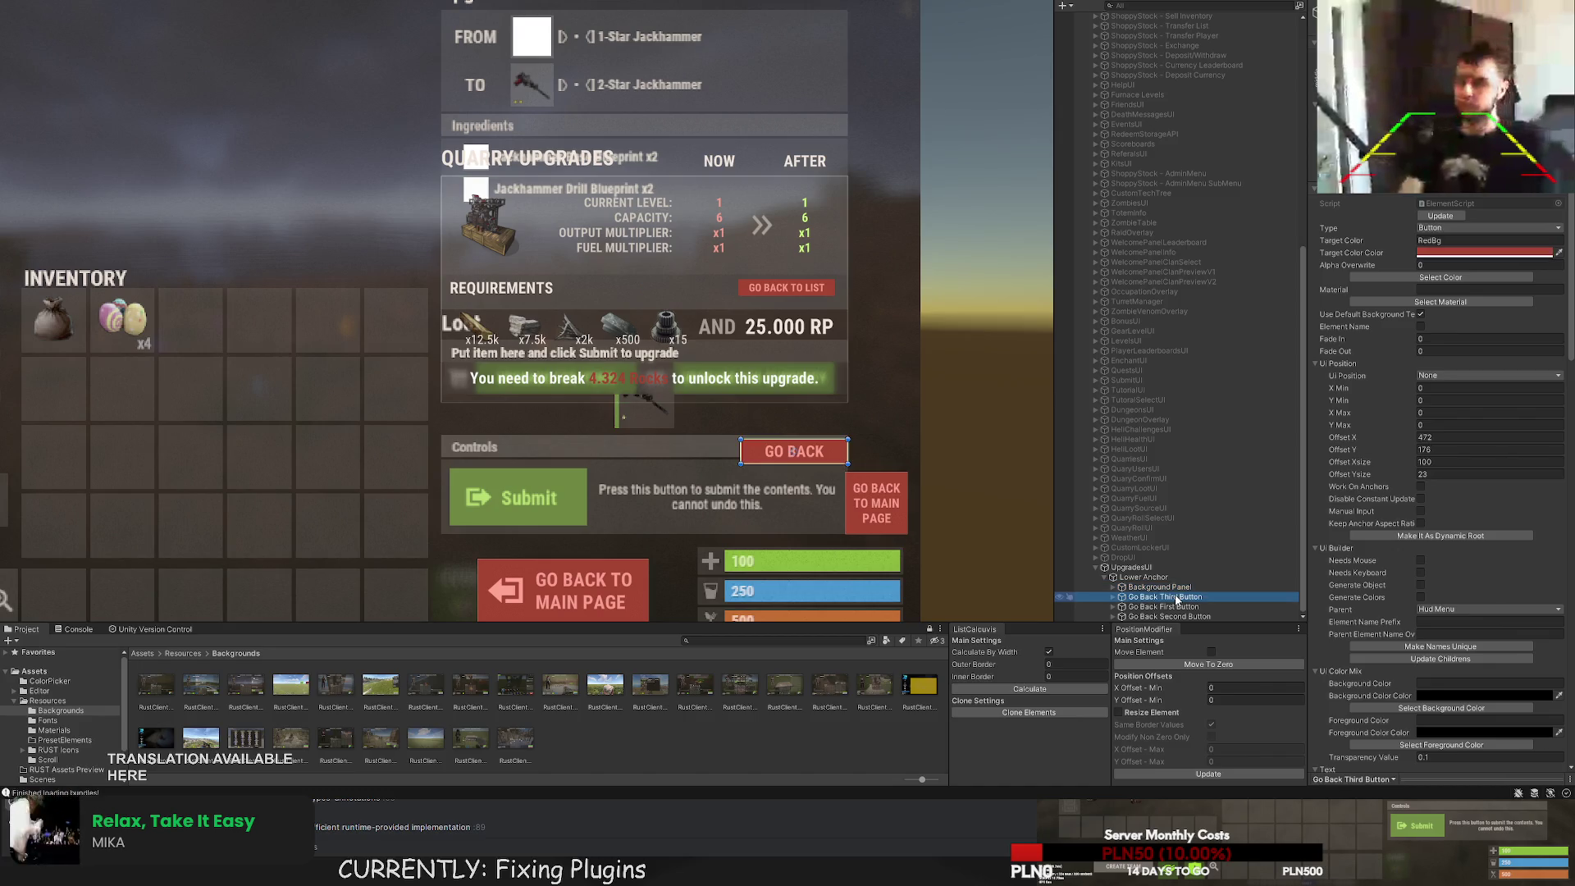
{"action": "left_click", "coordinate": [1171, 588]}
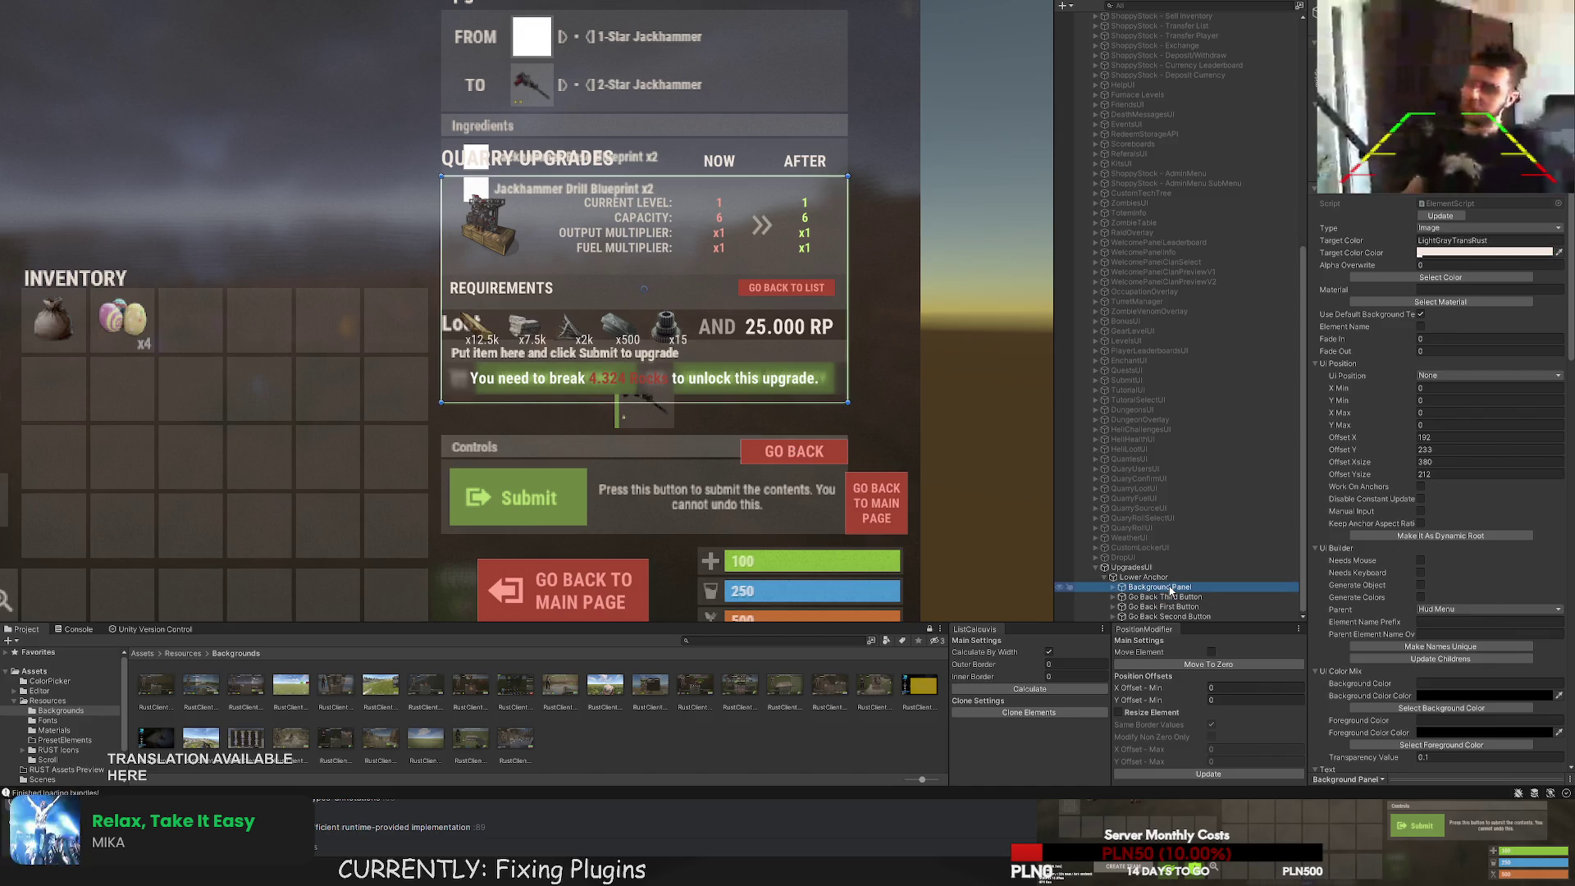
{"action": "left_click", "coordinate": [1165, 598]}
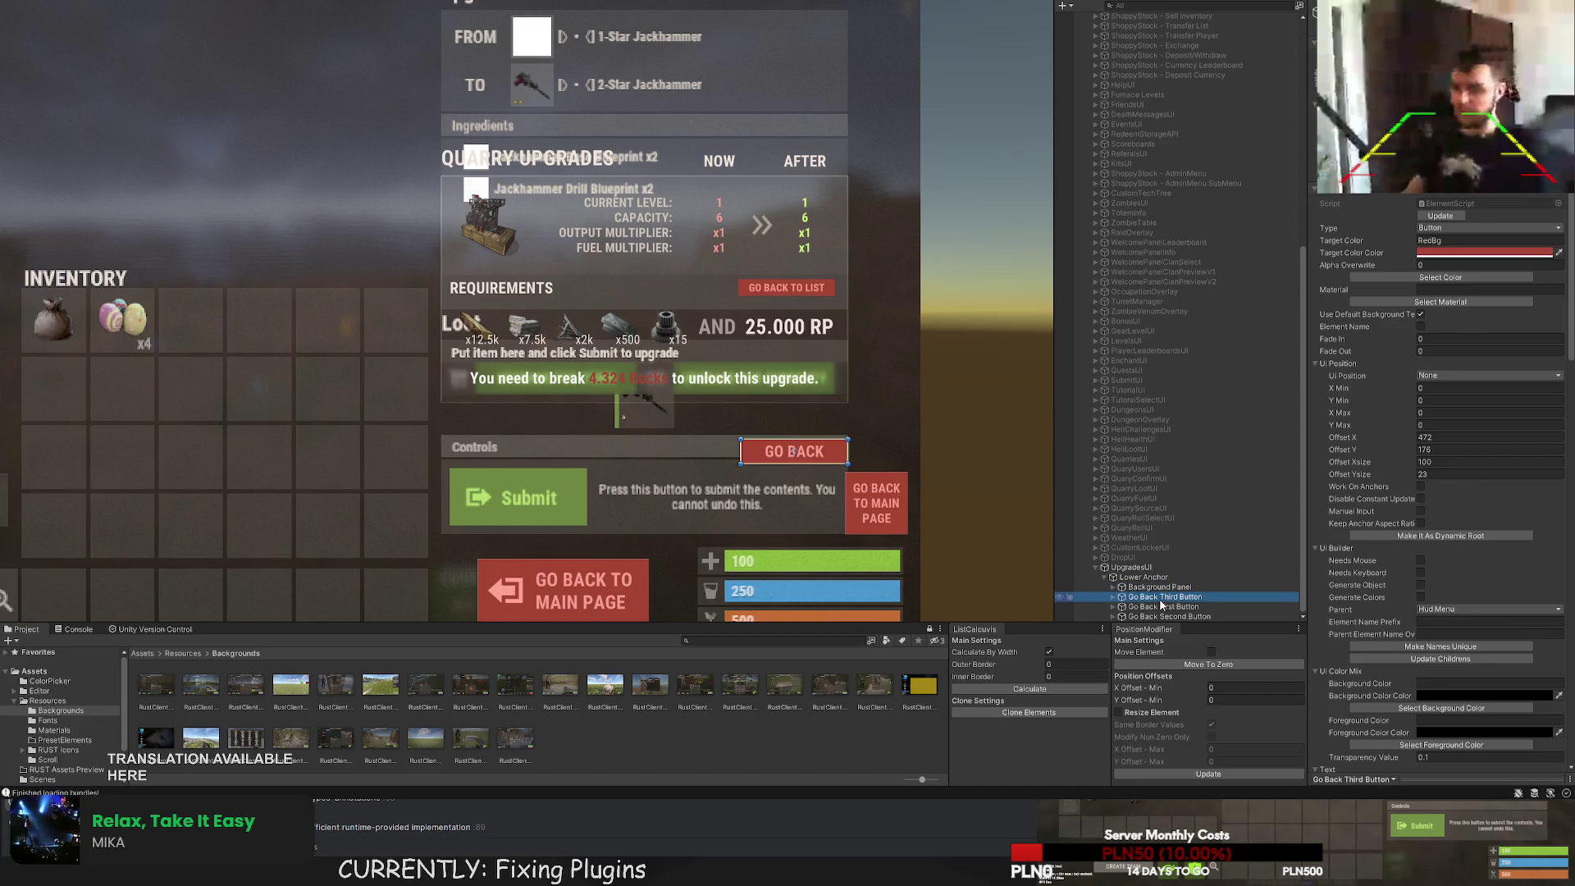
{"action": "left_click", "coordinate": [1172, 616], "text": "shift"}
{"action": "key", "text": "Delete"}
{"action": "left_click", "coordinate": [1178, 617]}
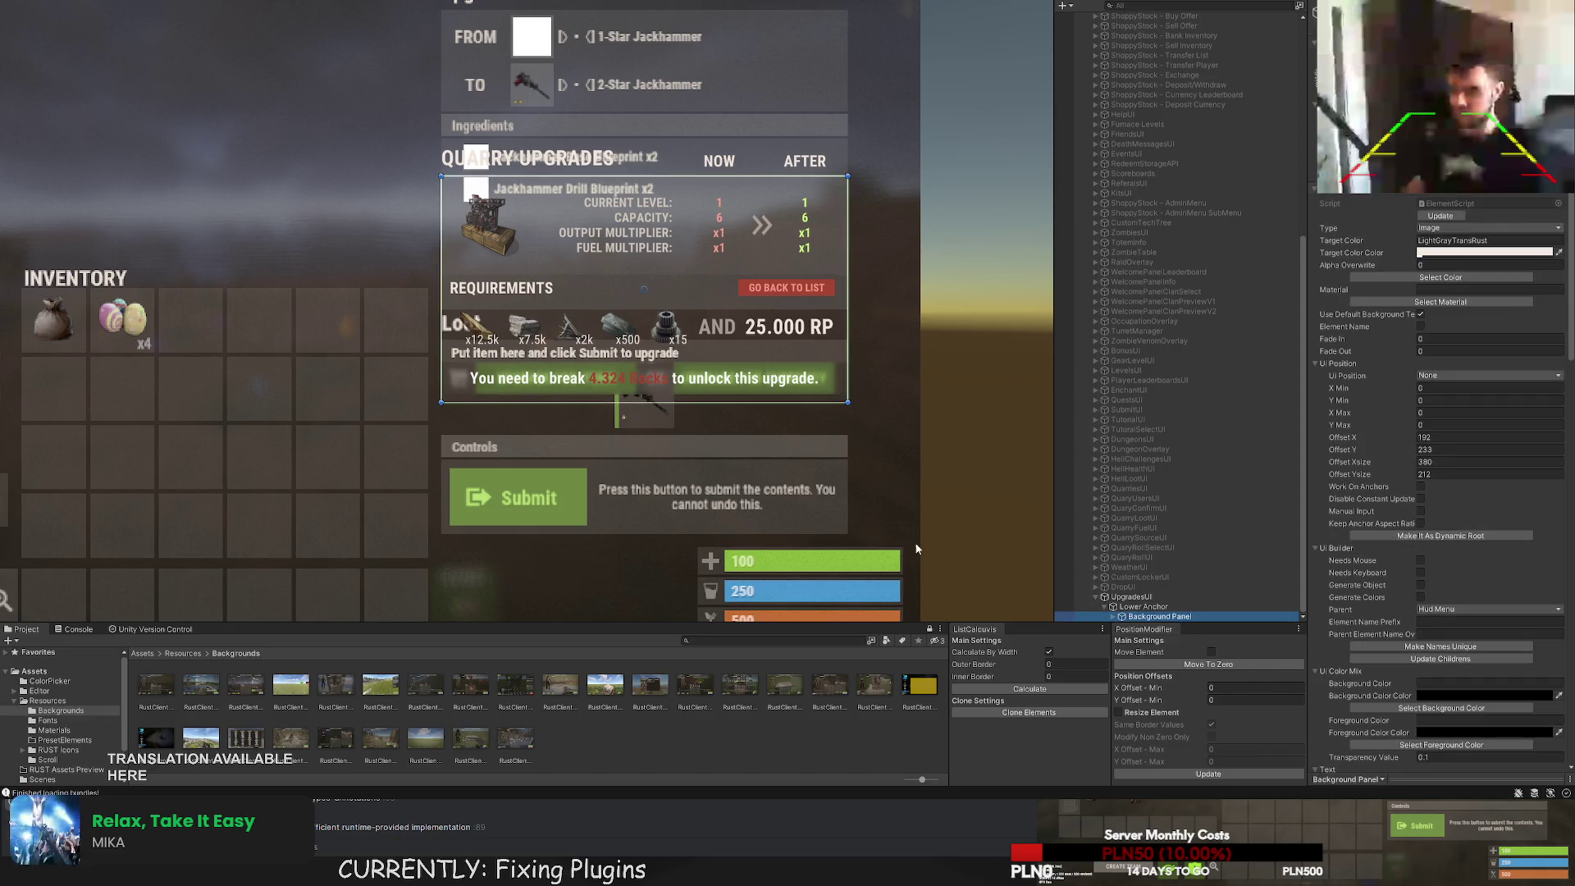
Review the DropUI, CustomLockerUI, WeatherUI and SubmitUI objects' settings.
{"action": "scroll", "coordinate": [758, 415], "scroll_direction": "up", "scroll_amount": 3}
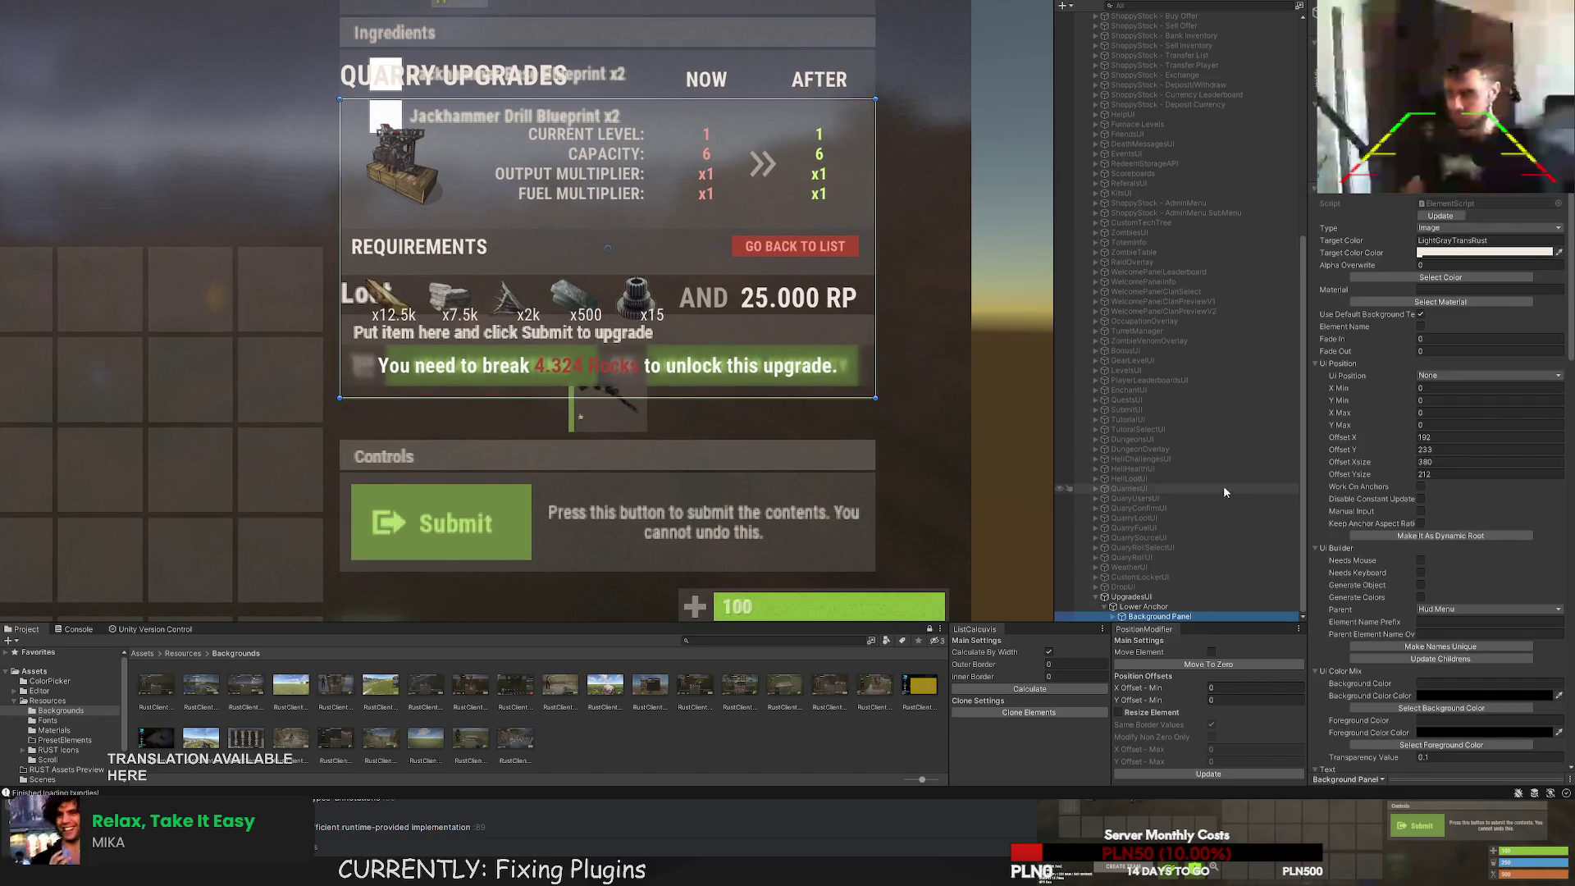
{"action": "left_click", "coordinate": [1124, 587]}
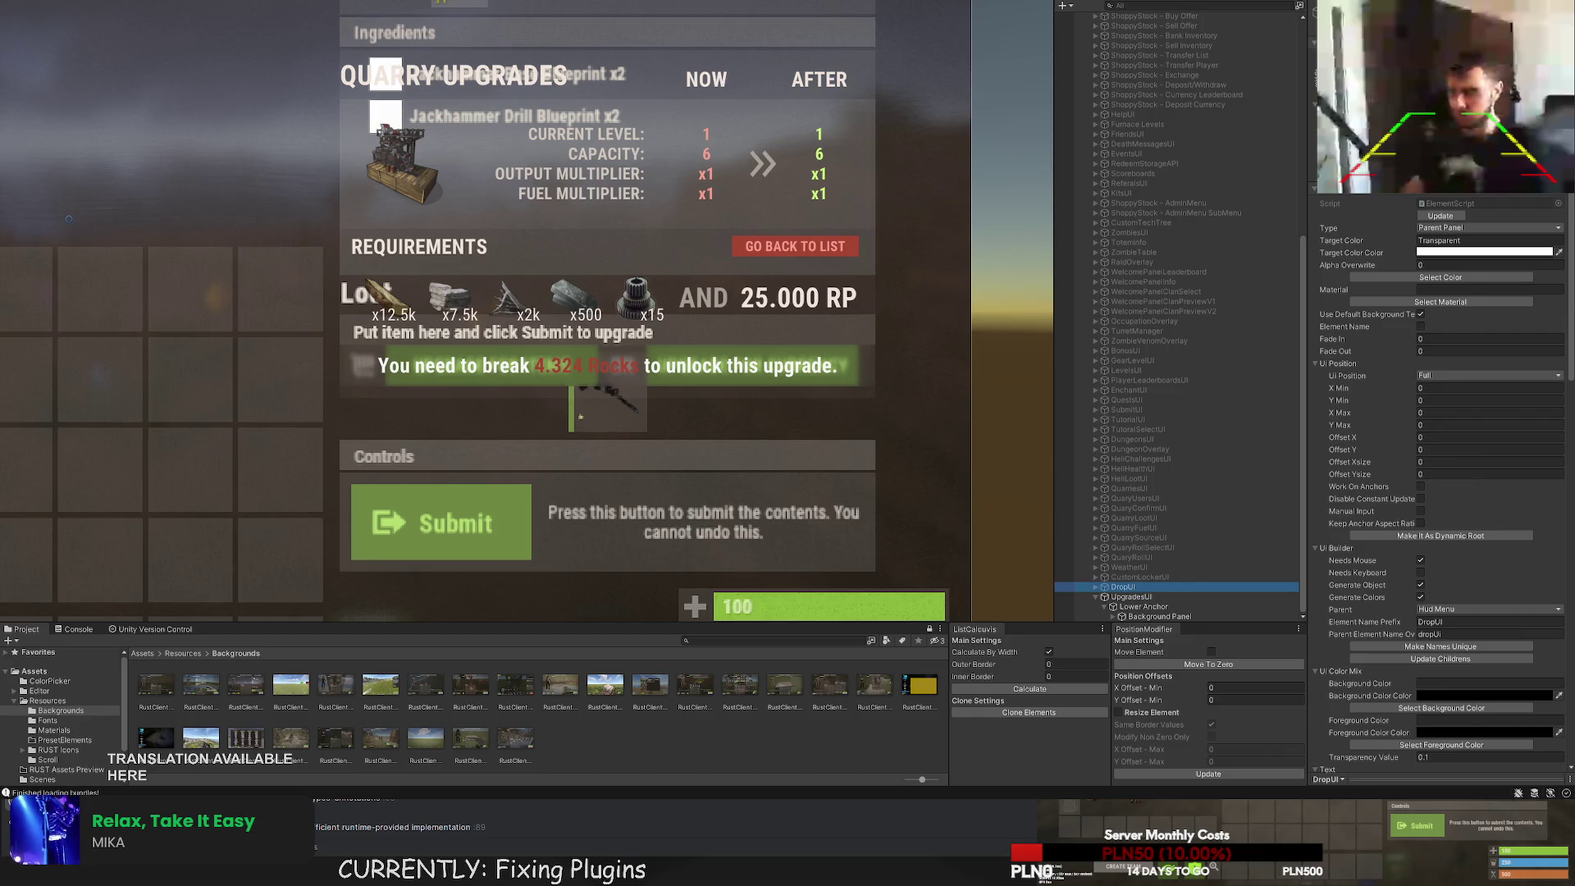
{"action": "left_click", "coordinate": [1141, 576]}
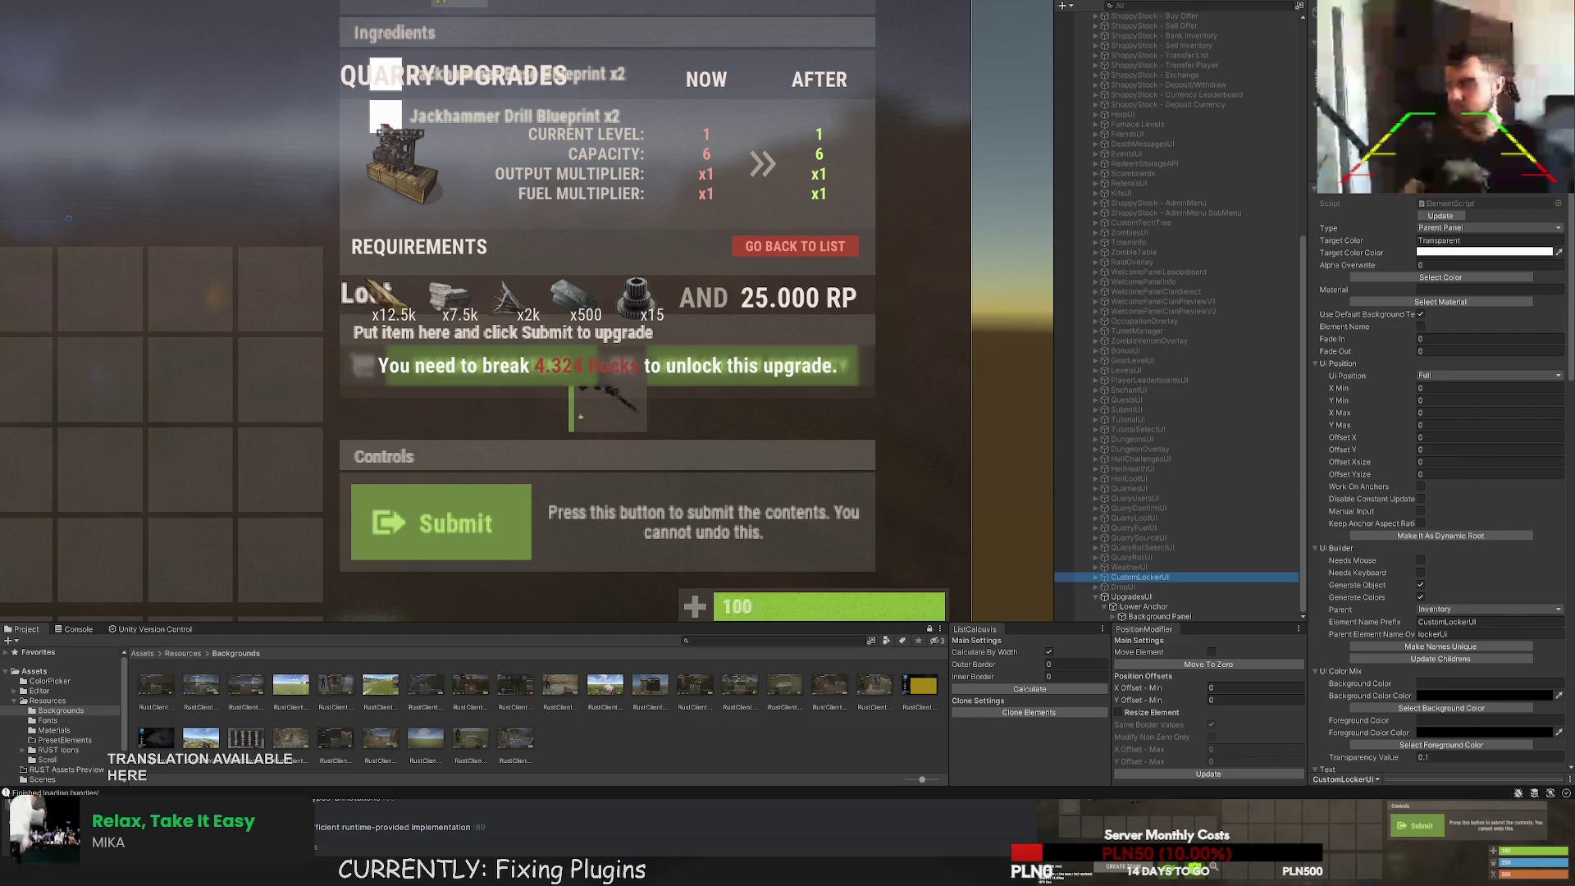
{"action": "left_click", "coordinate": [1148, 568]}
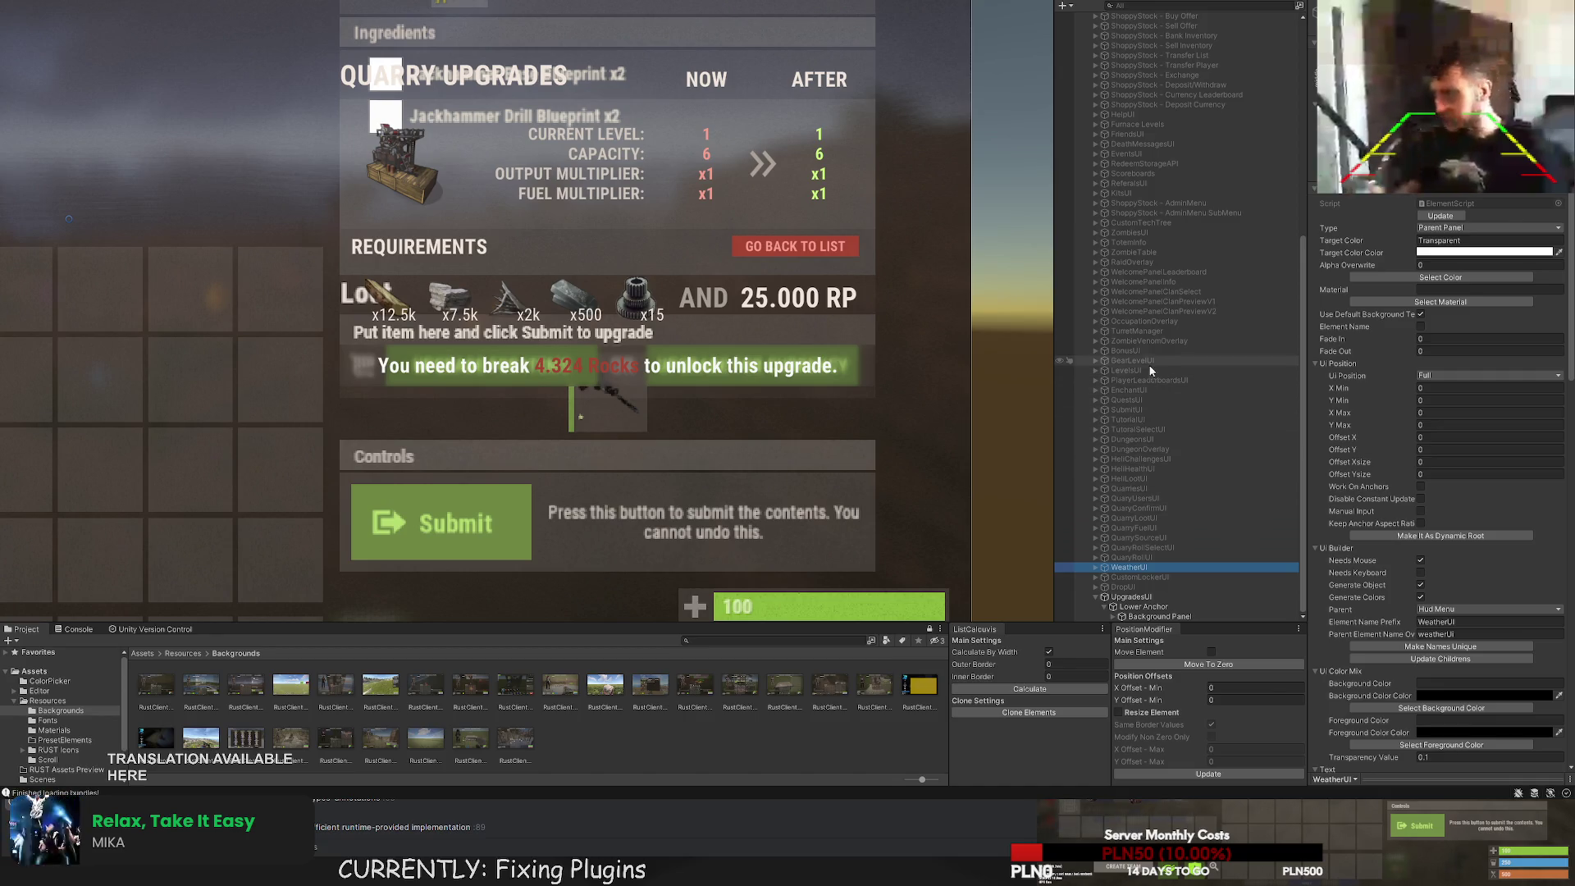
{"action": "left_click", "coordinate": [1152, 409]}
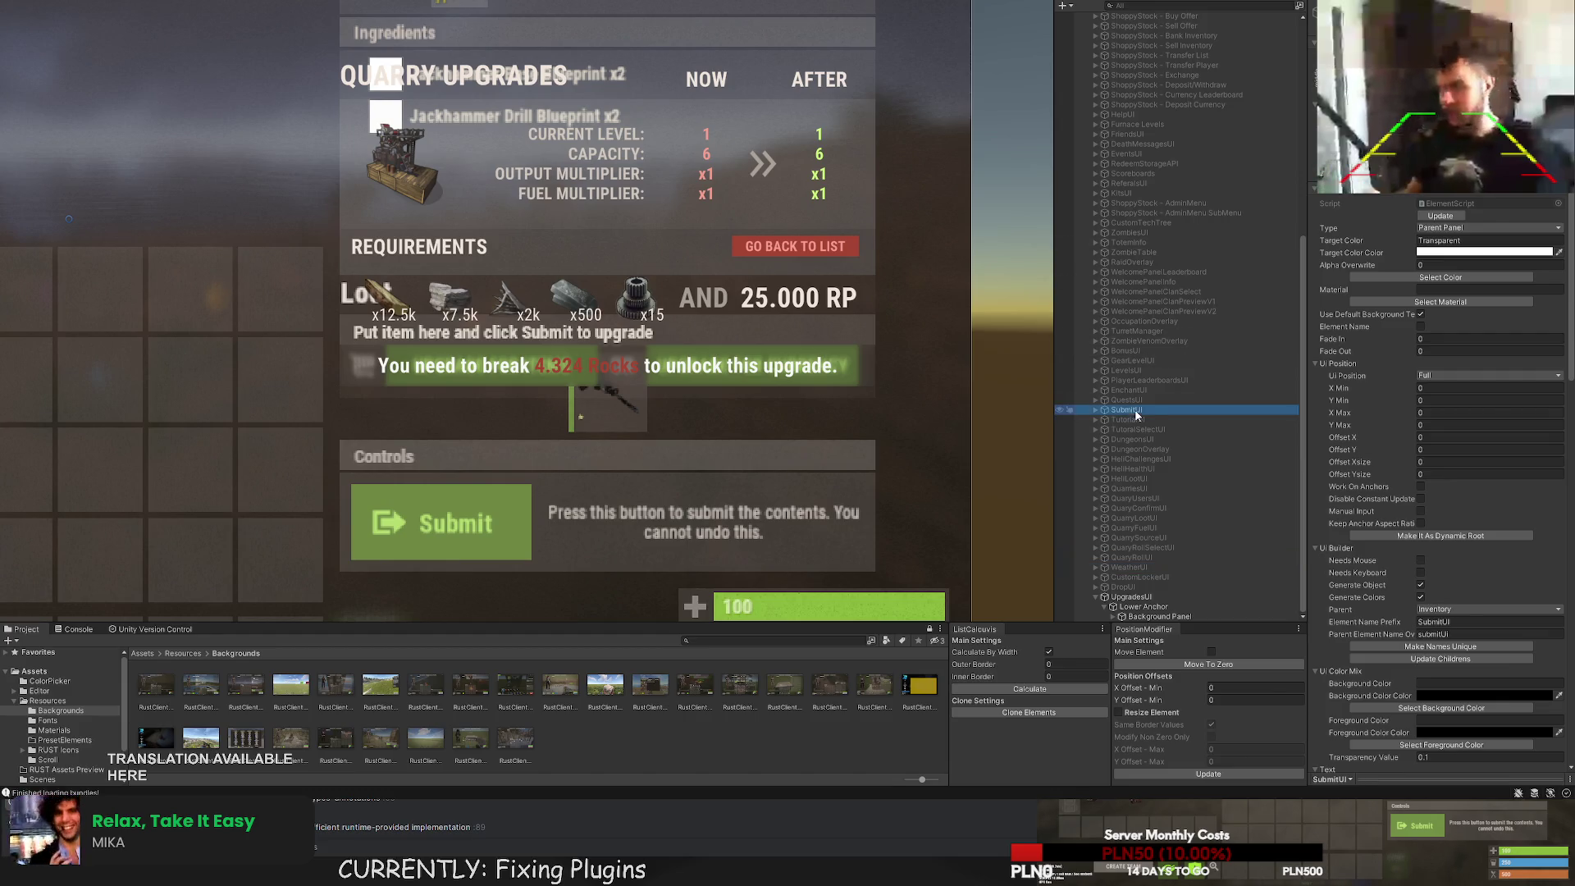
Delete the UpgradesUI object together with all its children.
{"action": "scroll", "coordinate": [1165, 500], "scroll_direction": "down", "scroll_amount": 1}
{"action": "left_click", "coordinate": [1133, 588]}
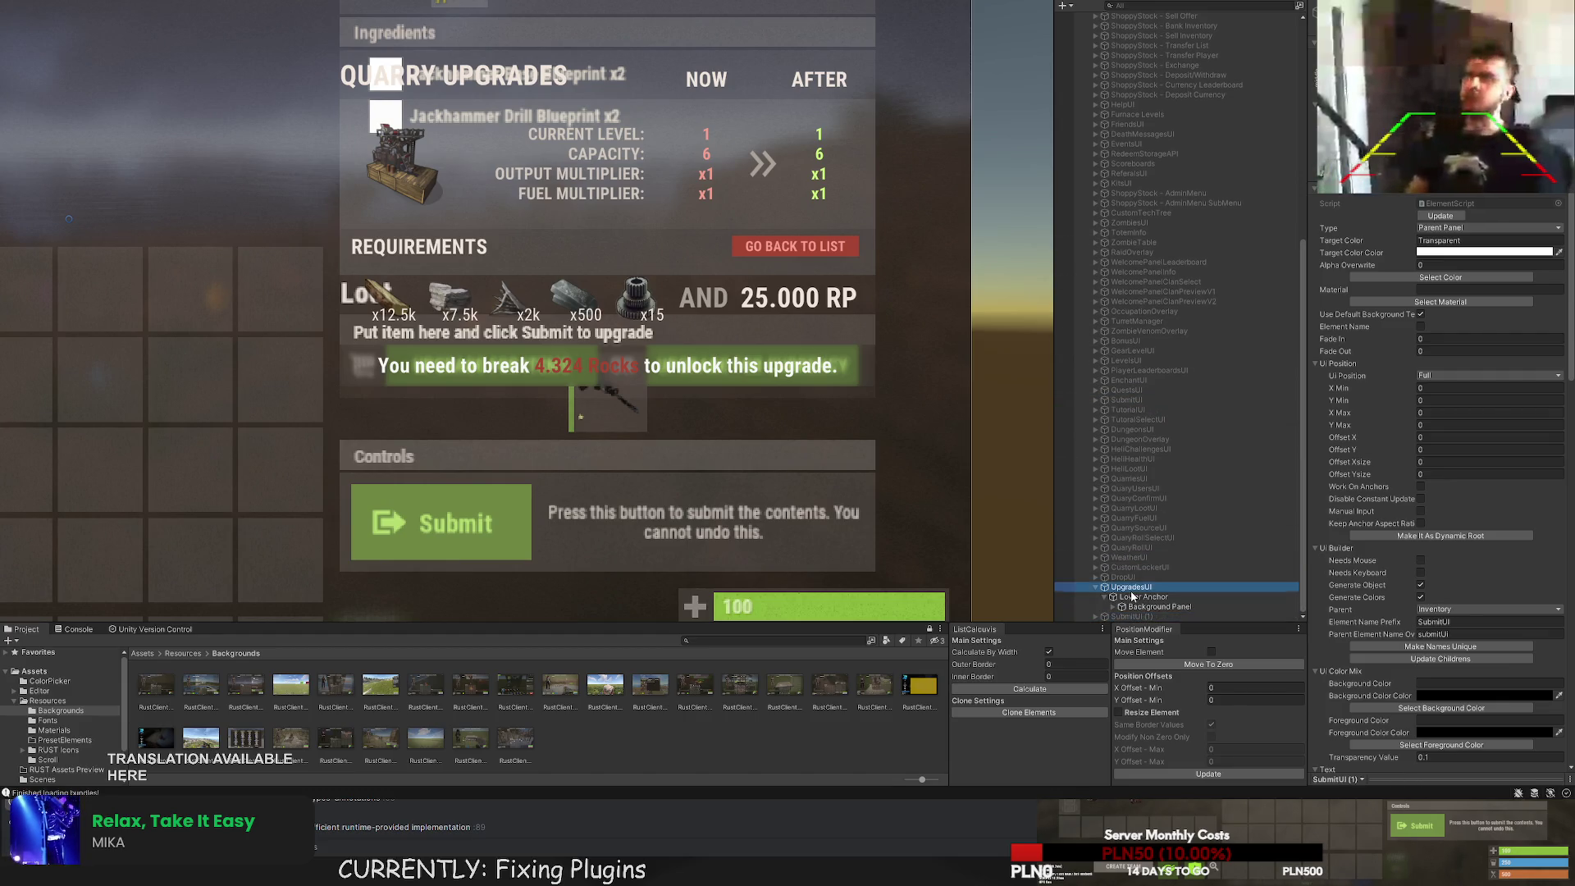
{"action": "key", "text": "Delete"}
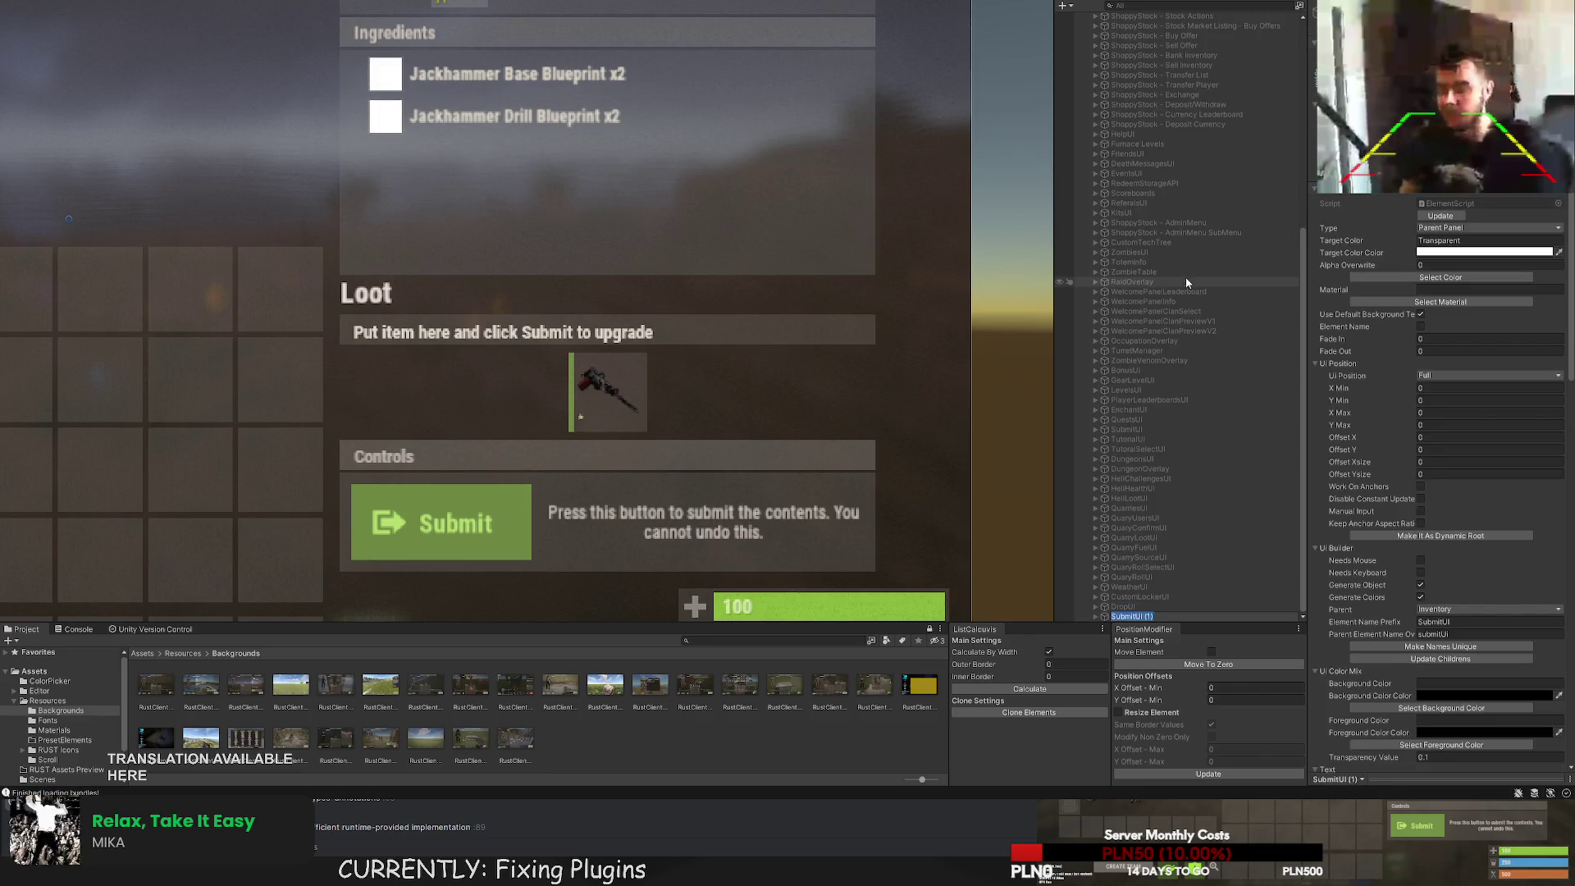
Name the SubmitUI (1) copy UpgradesUI and expand it to show Lower Anchor.
{"action": "type", "text": "UpgradesUI"}
{"action": "key", "text": "Return"}
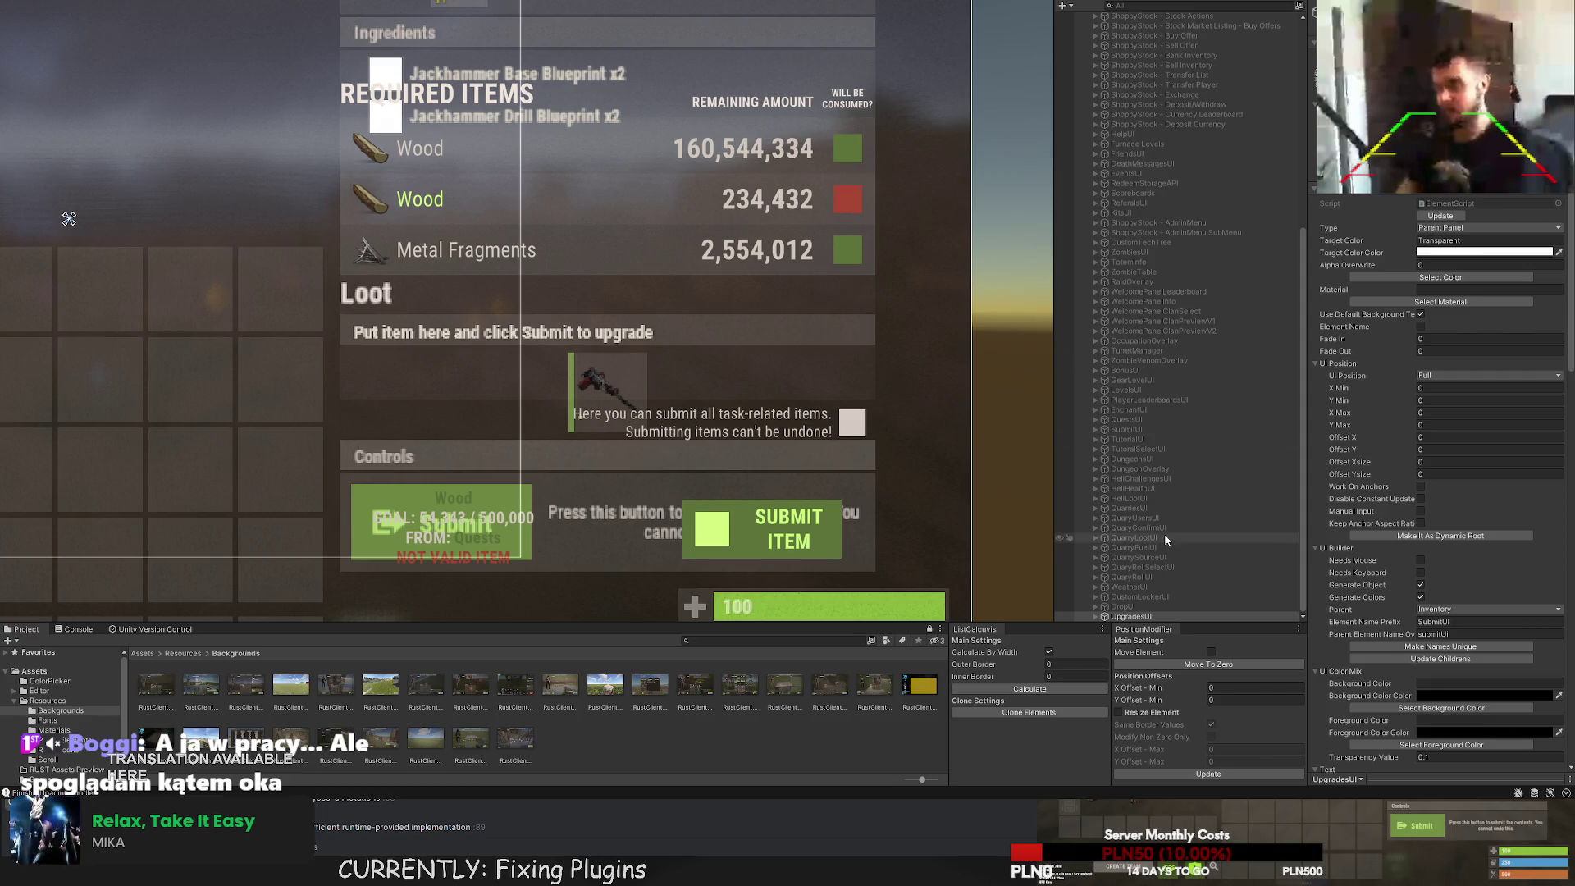
{"action": "left_click", "coordinate": [1096, 616]}
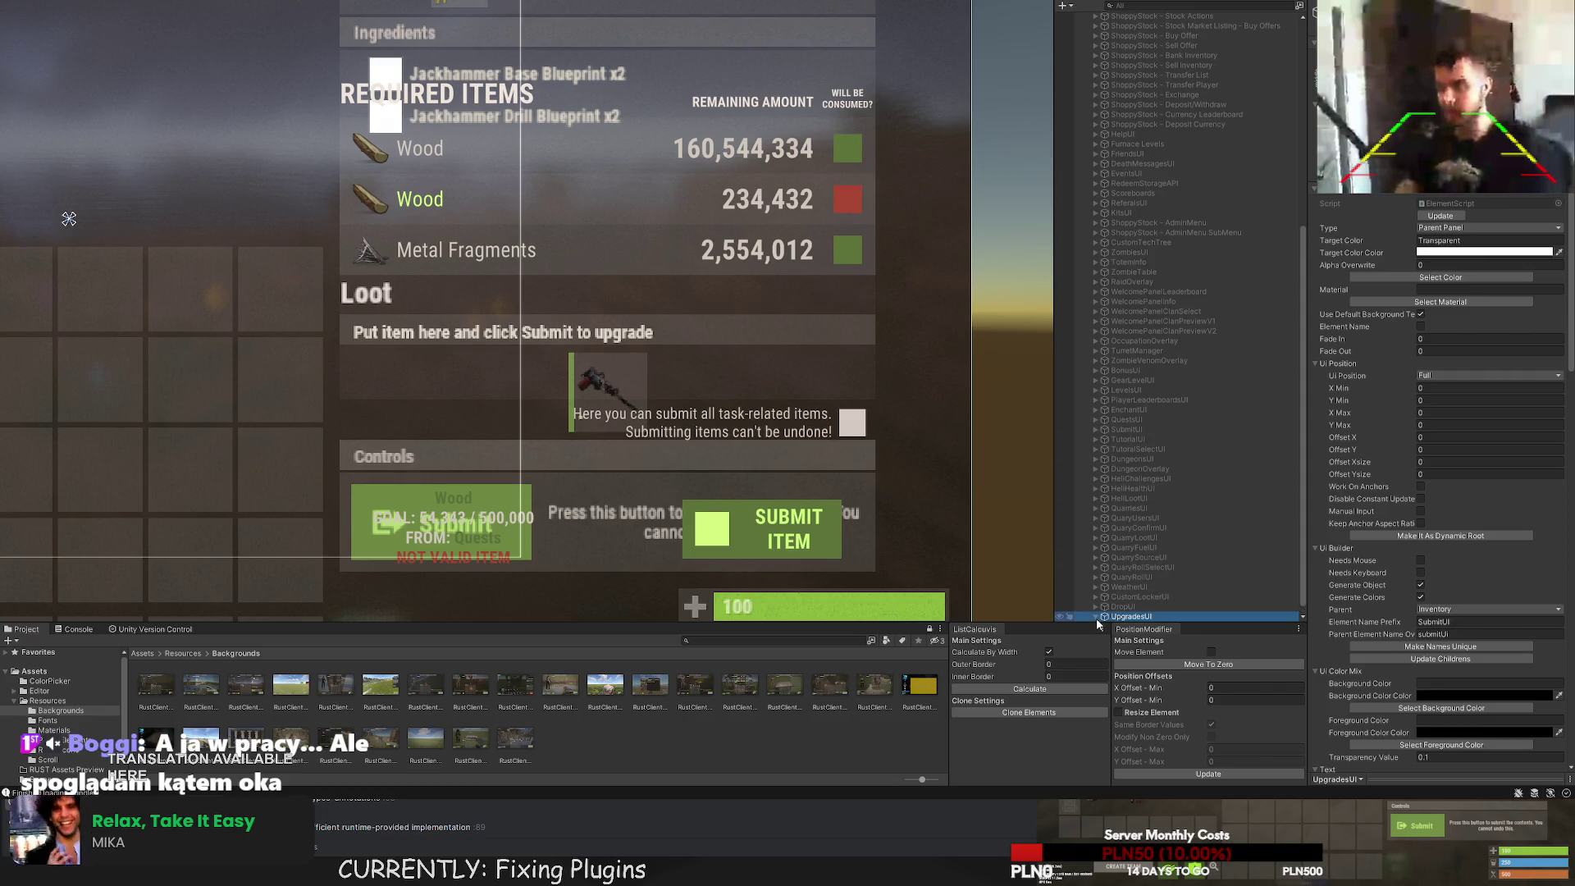
Expand Lower Anchor, select Background Panel and frame the upgrade panel in the Scene view.
{"action": "left_click", "coordinate": [1106, 616]}
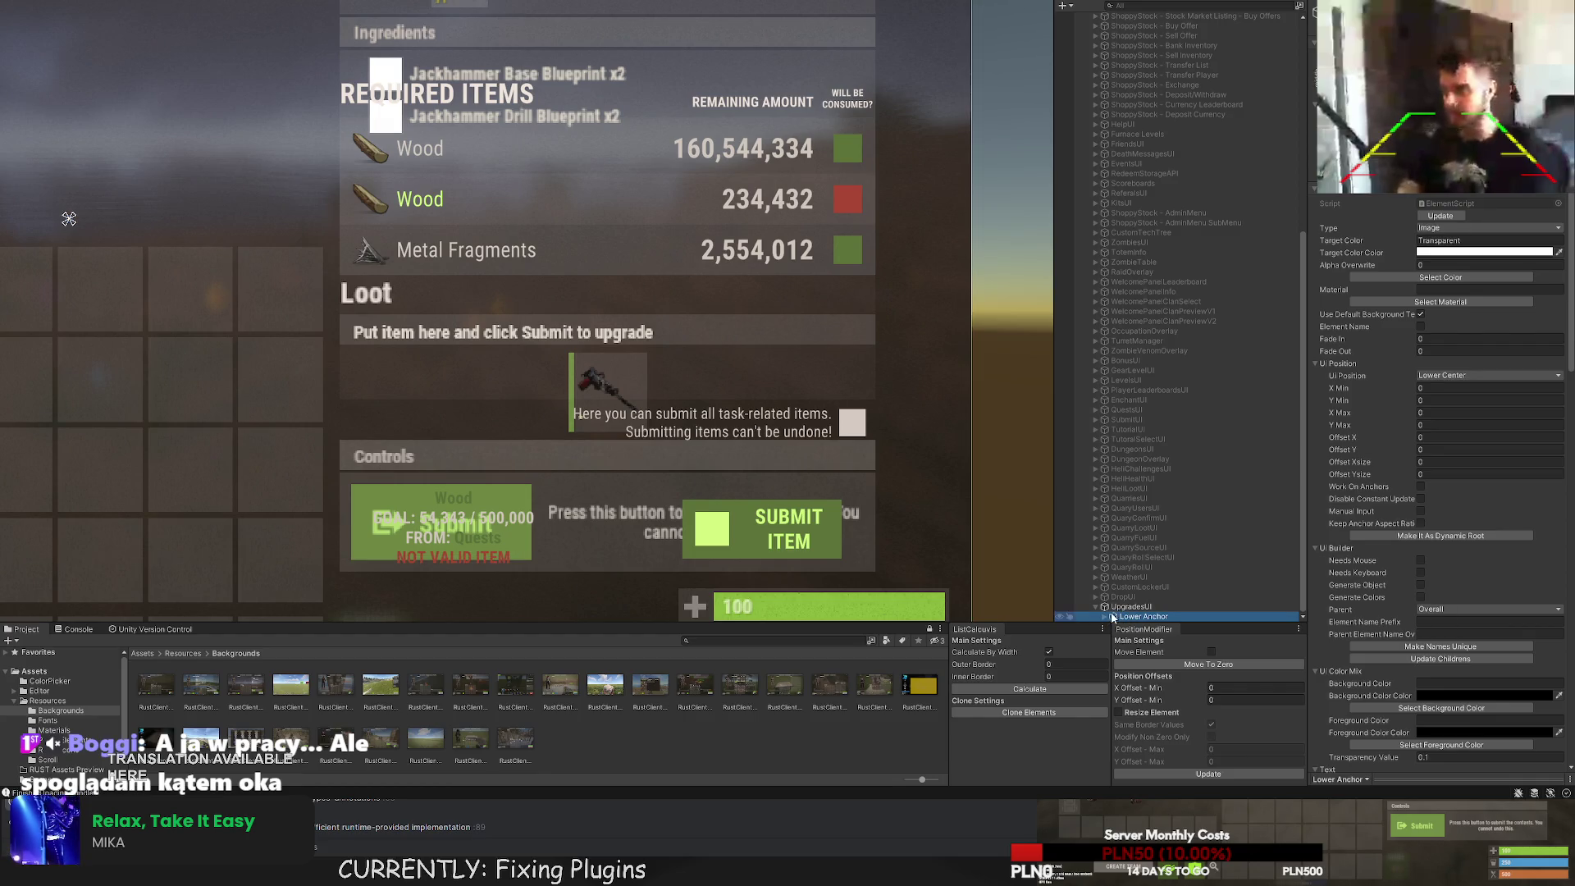
{"action": "left_click", "coordinate": [1105, 617]}
{"action": "left_click", "coordinate": [1080, 577]}
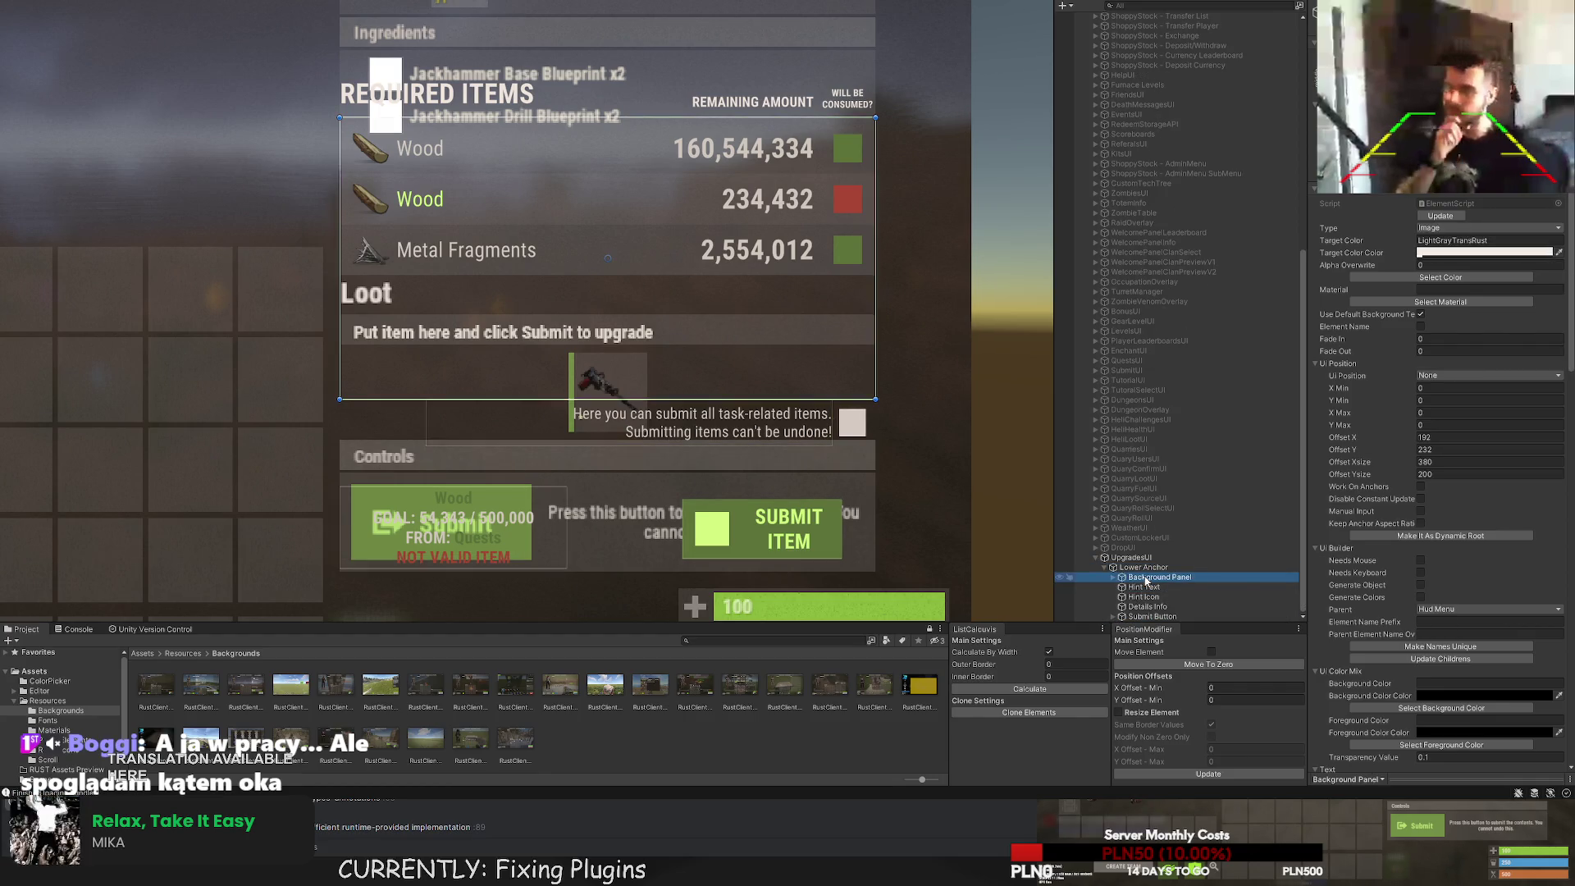
{"action": "scroll", "coordinate": [867, 261], "scroll_direction": "down", "scroll_amount": 3}
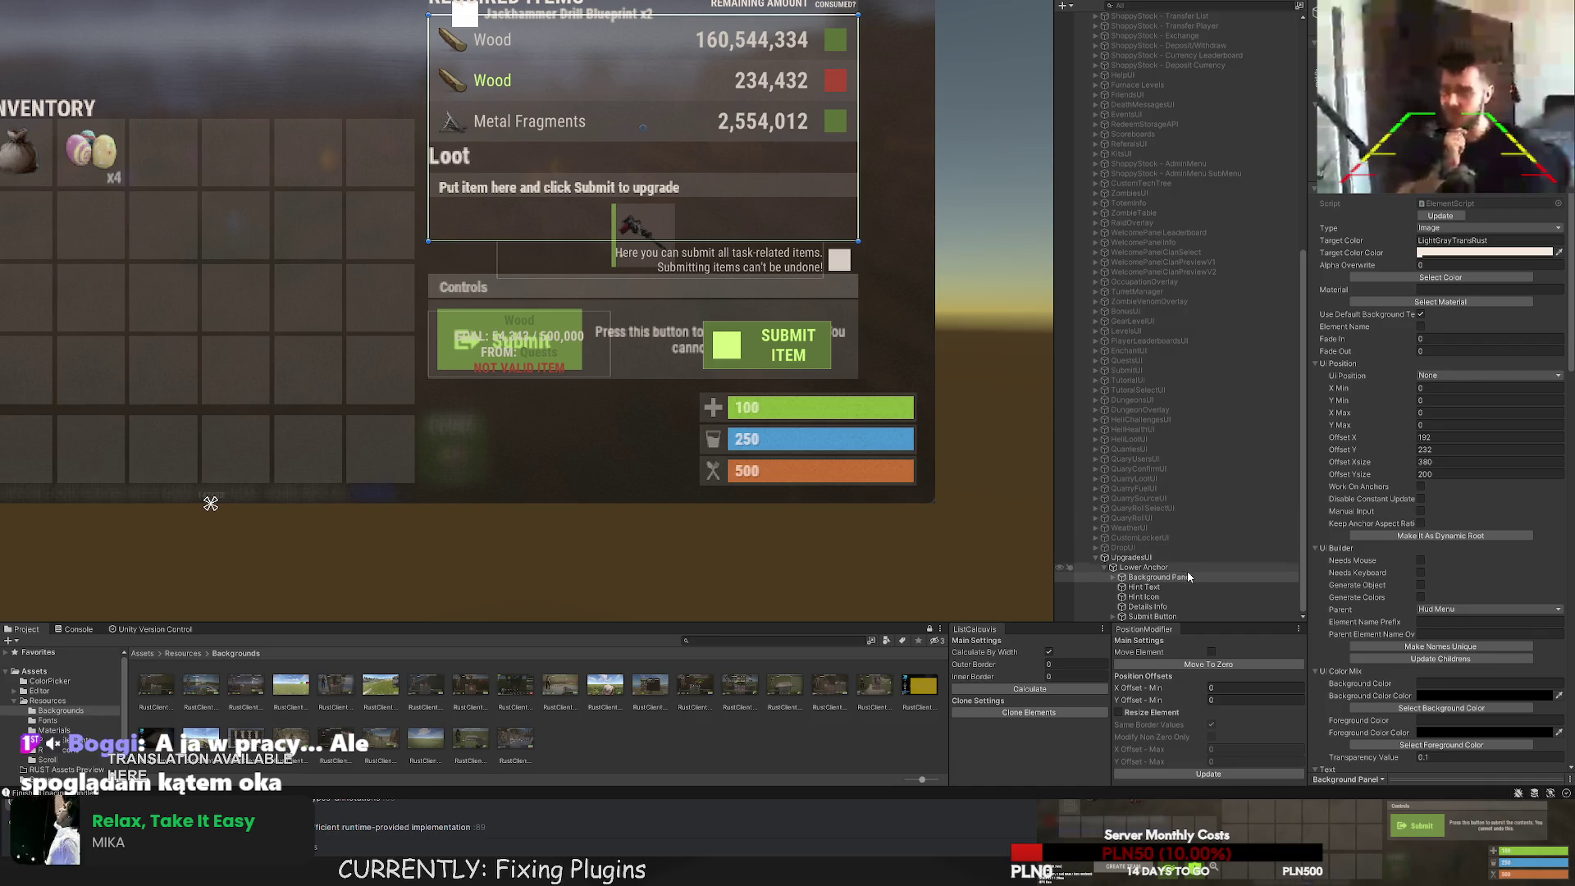
{"action": "left_click_drag", "start_coordinate": [808, 304], "coordinate": [786, 497]}
{"action": "scroll", "coordinate": [681, 367], "scroll_direction": "up", "scroll_amount": 3}
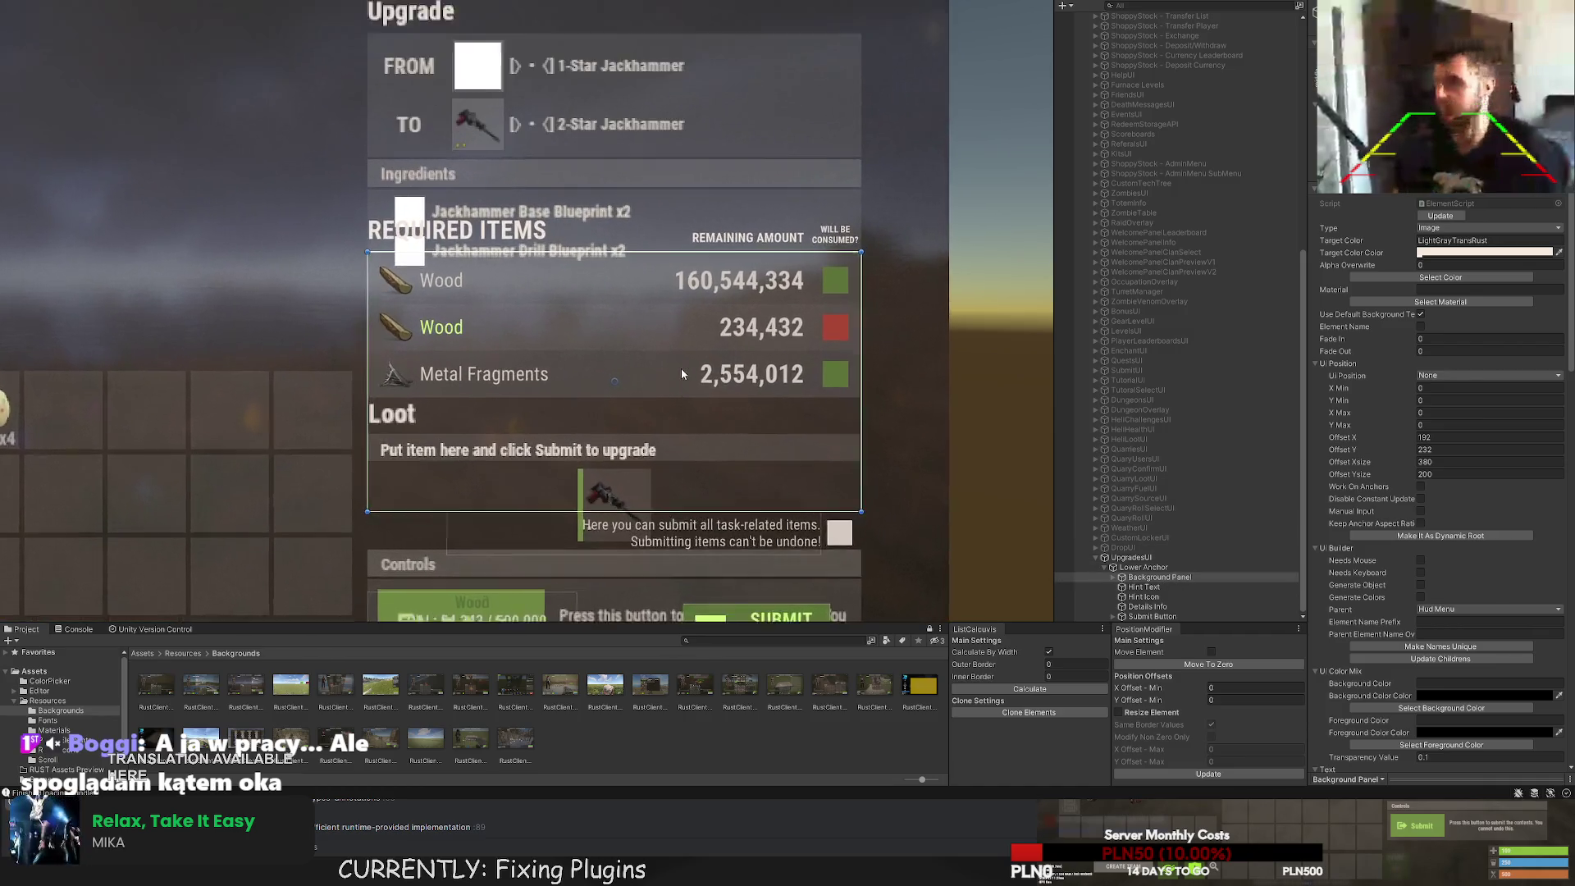
{"action": "left_click_drag", "start_coordinate": [618, 347], "coordinate": [601, 234]}
{"action": "scroll", "coordinate": [494, 382], "scroll_direction": "up", "scroll_amount": 2}
{"action": "left_click_drag", "start_coordinate": [494, 382], "coordinate": [494, 575]}
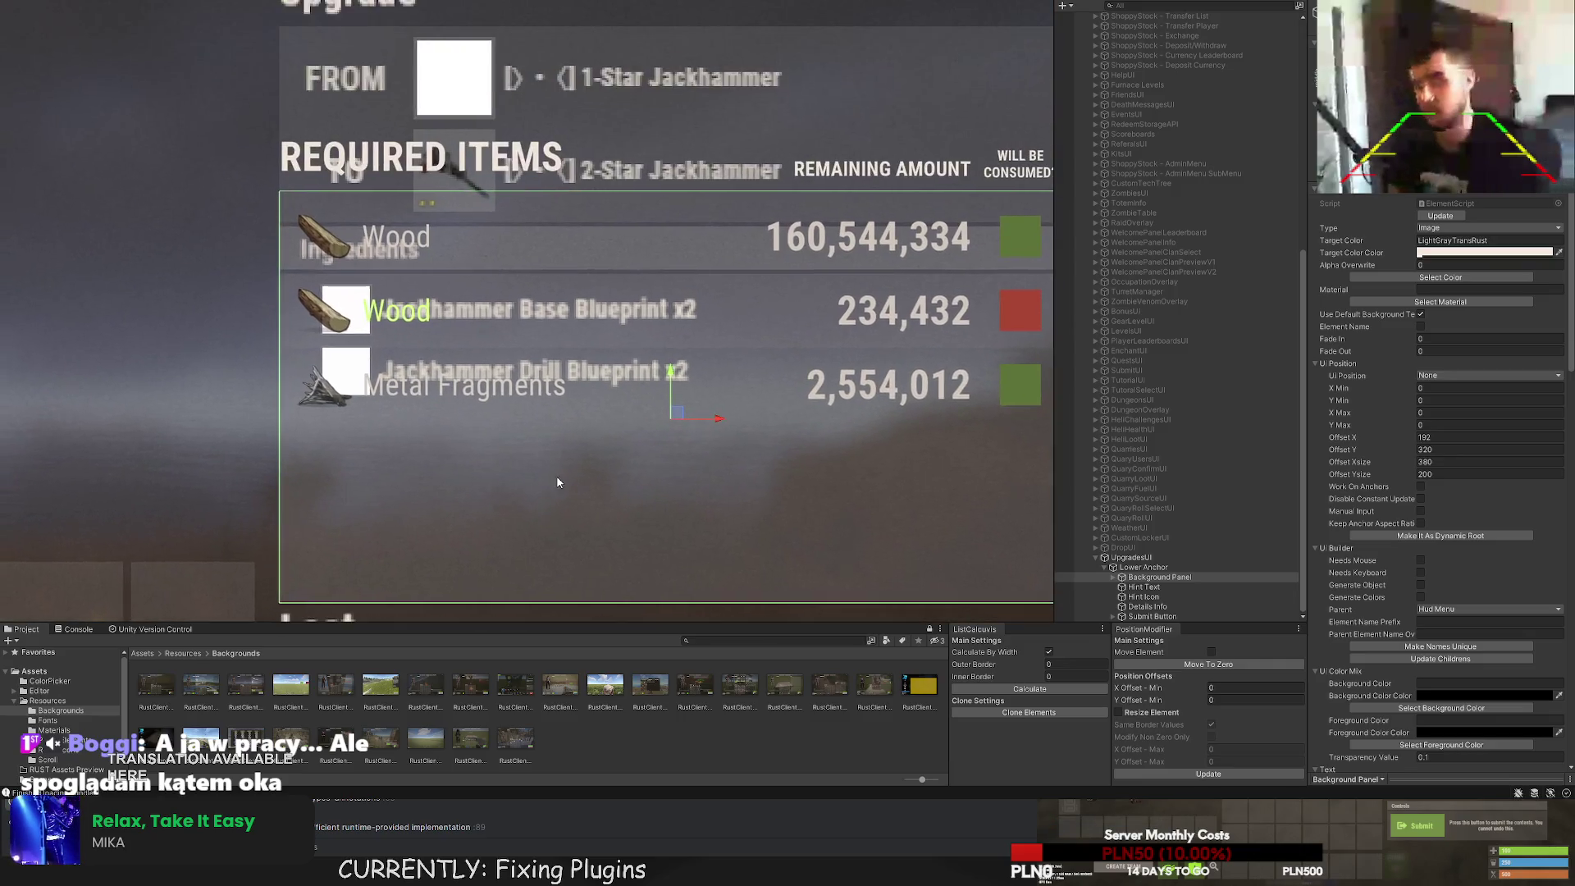
{"action": "scroll", "coordinate": [518, 424], "scroll_direction": "down", "scroll_amount": 3}
{"action": "mouse_move", "coordinate": [442, 256]}
{"action": "left_mouse_down"}
{"action": "mouse_move", "coordinate": [441, 335]}
{"action": "mouse_move", "coordinate": [465, 294]}
{"action": "left_mouse_up"}
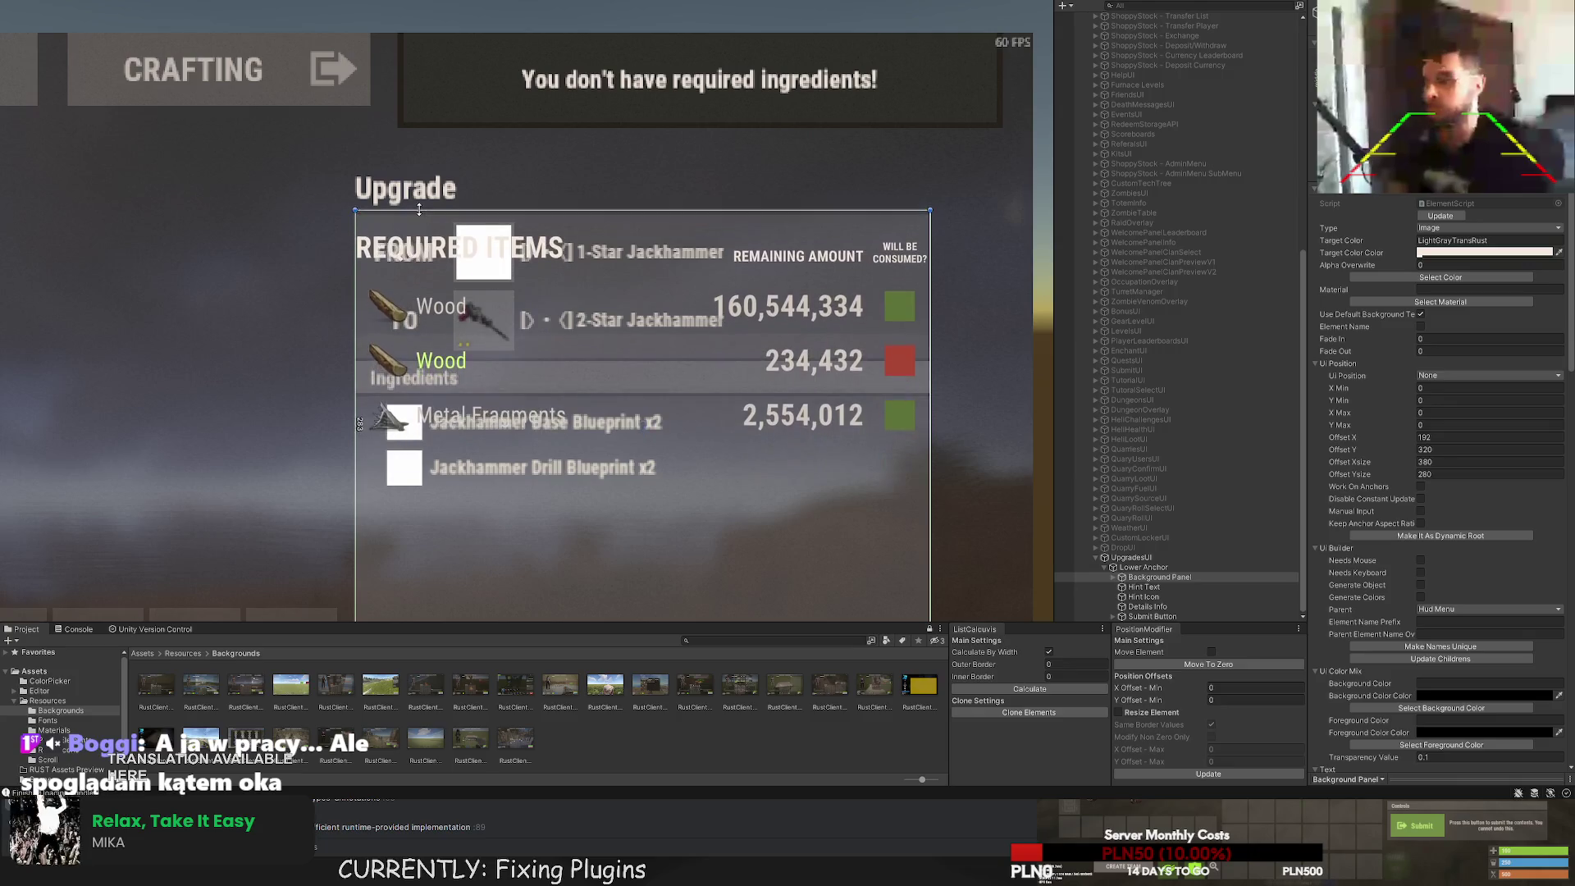
{"action": "key", "text": "ctrl+z"}
{"action": "scroll", "coordinate": [464, 294], "scroll_direction": "up", "scroll_amount": 2}
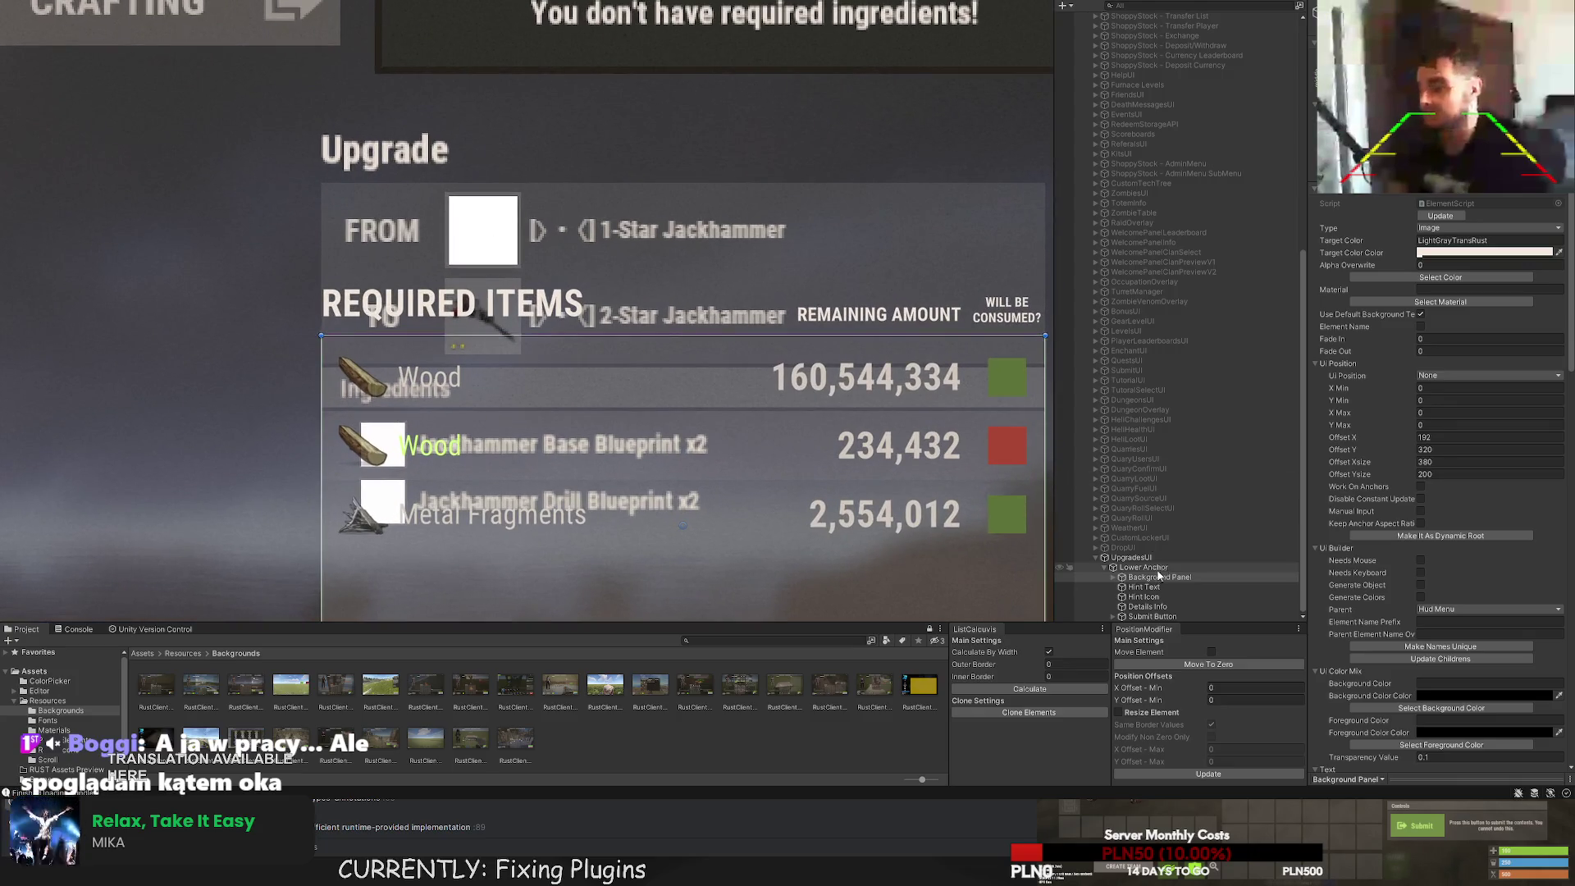
Expand Background Panel and select its Title element, undoing a trial header nudge.
{"action": "left_click", "coordinate": [1147, 587]}
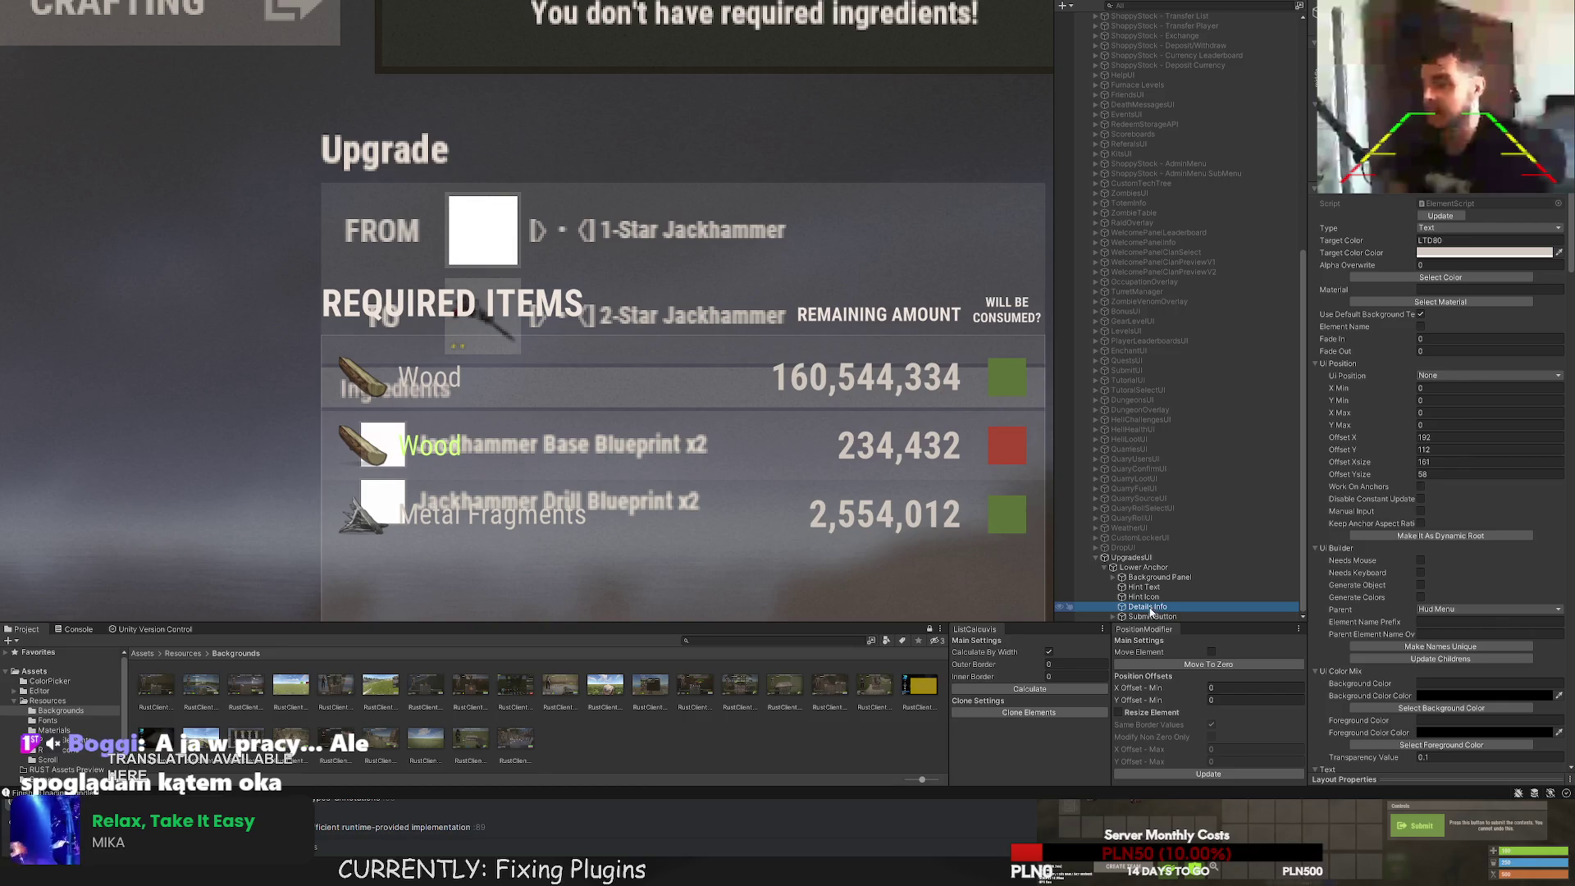
{"action": "left_click", "coordinate": [1146, 579]}
{"action": "left_click", "coordinate": [1113, 578]}
{"action": "left_click", "coordinate": [1133, 588]}
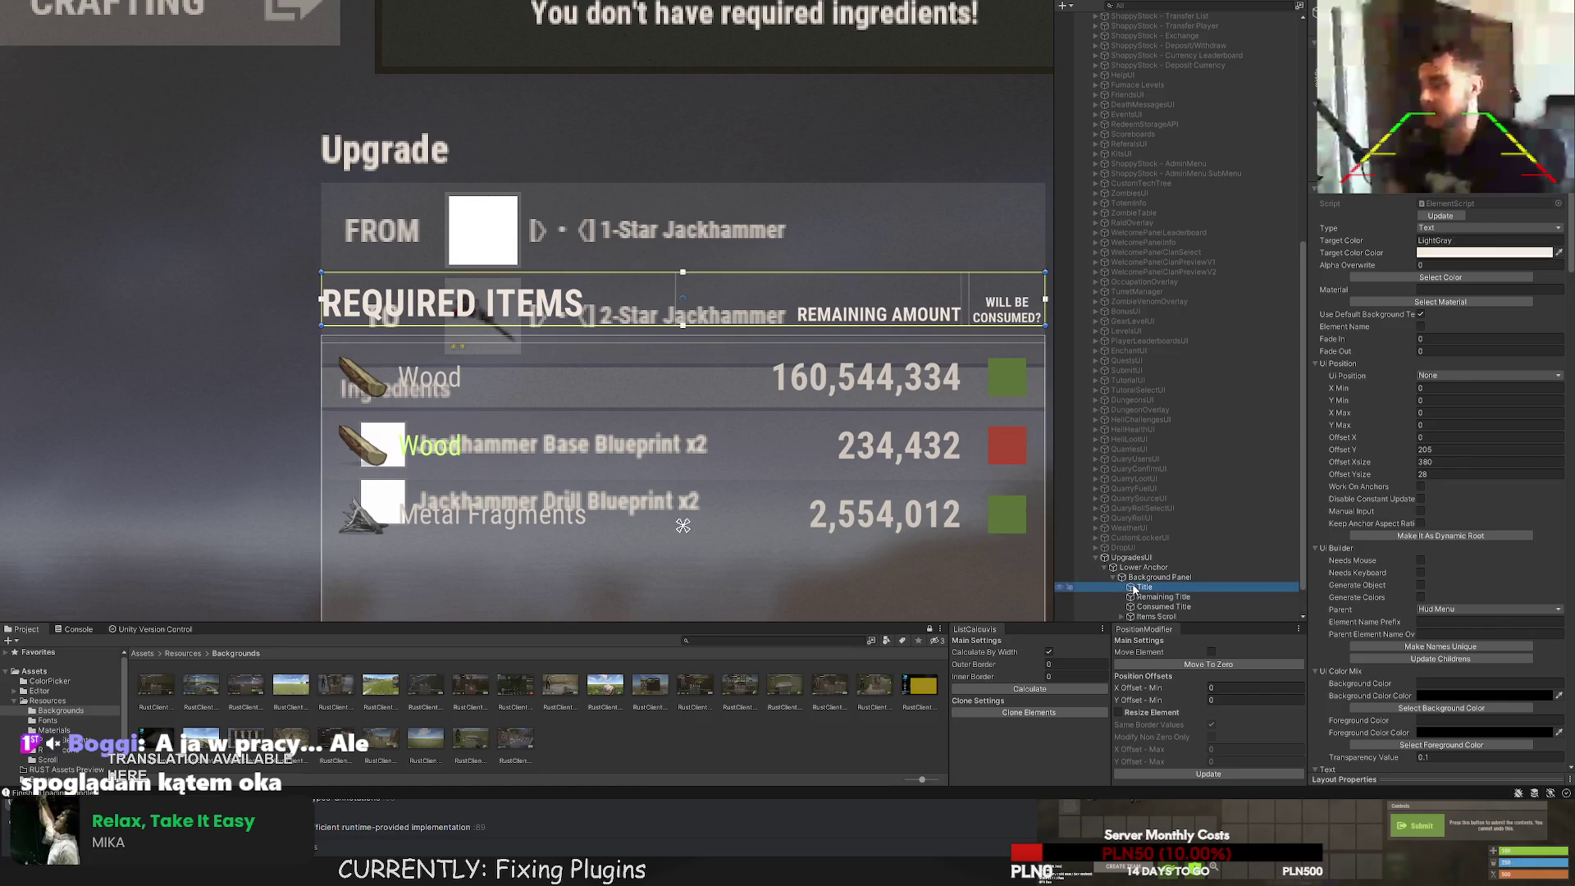
{"action": "scroll", "coordinate": [606, 356], "scroll_direction": "up", "scroll_amount": 2}
{"action": "key", "text": "w"}
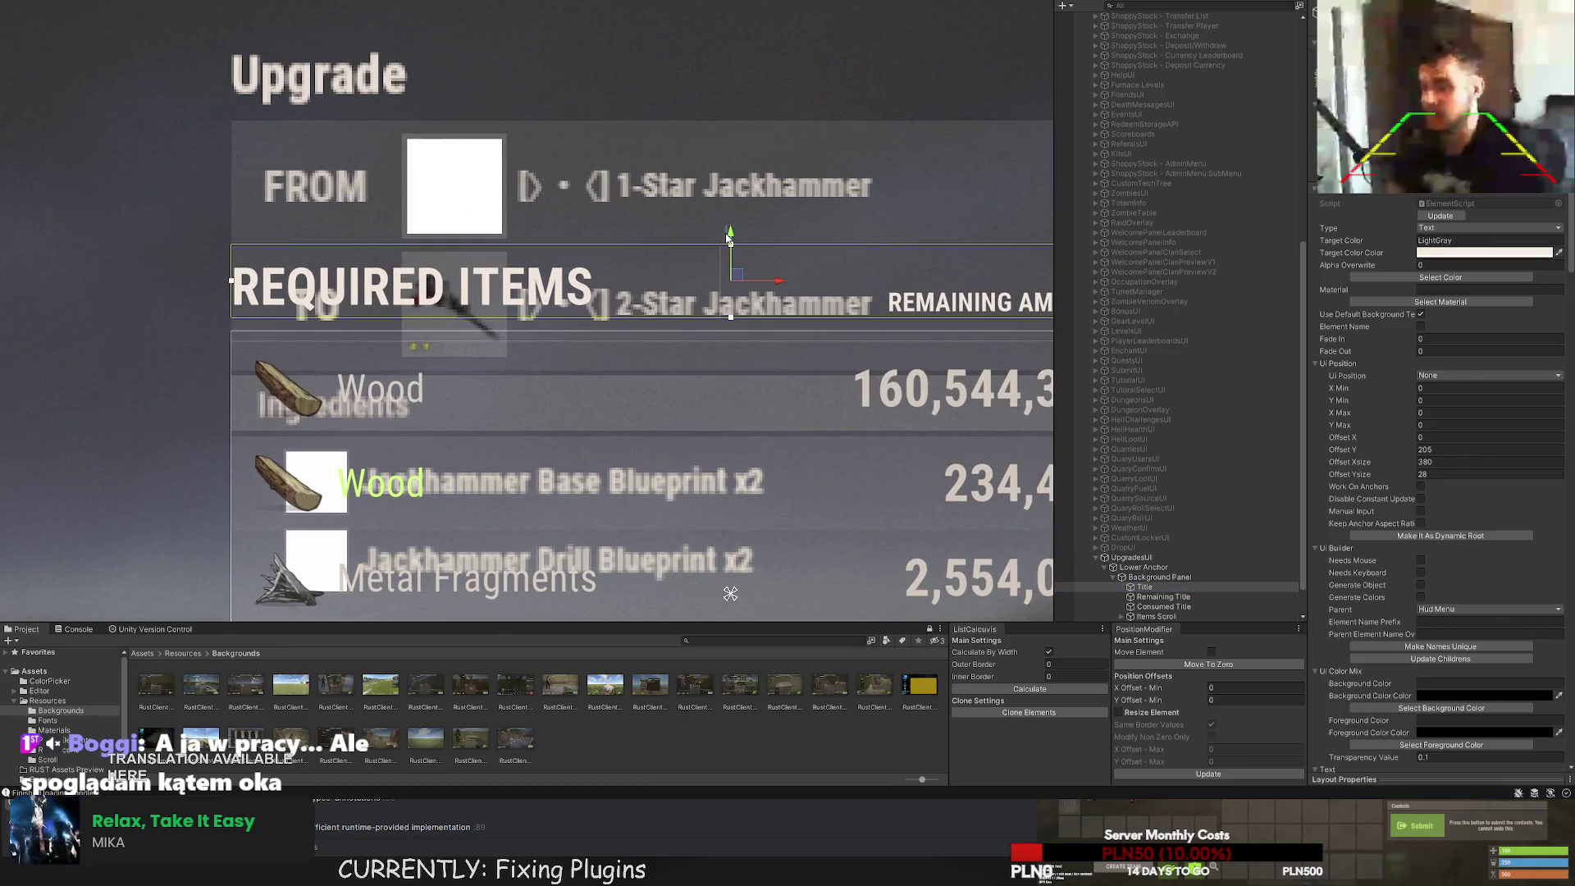
{"action": "left_click_drag", "start_coordinate": [731, 239], "coordinate": [731, 248]}
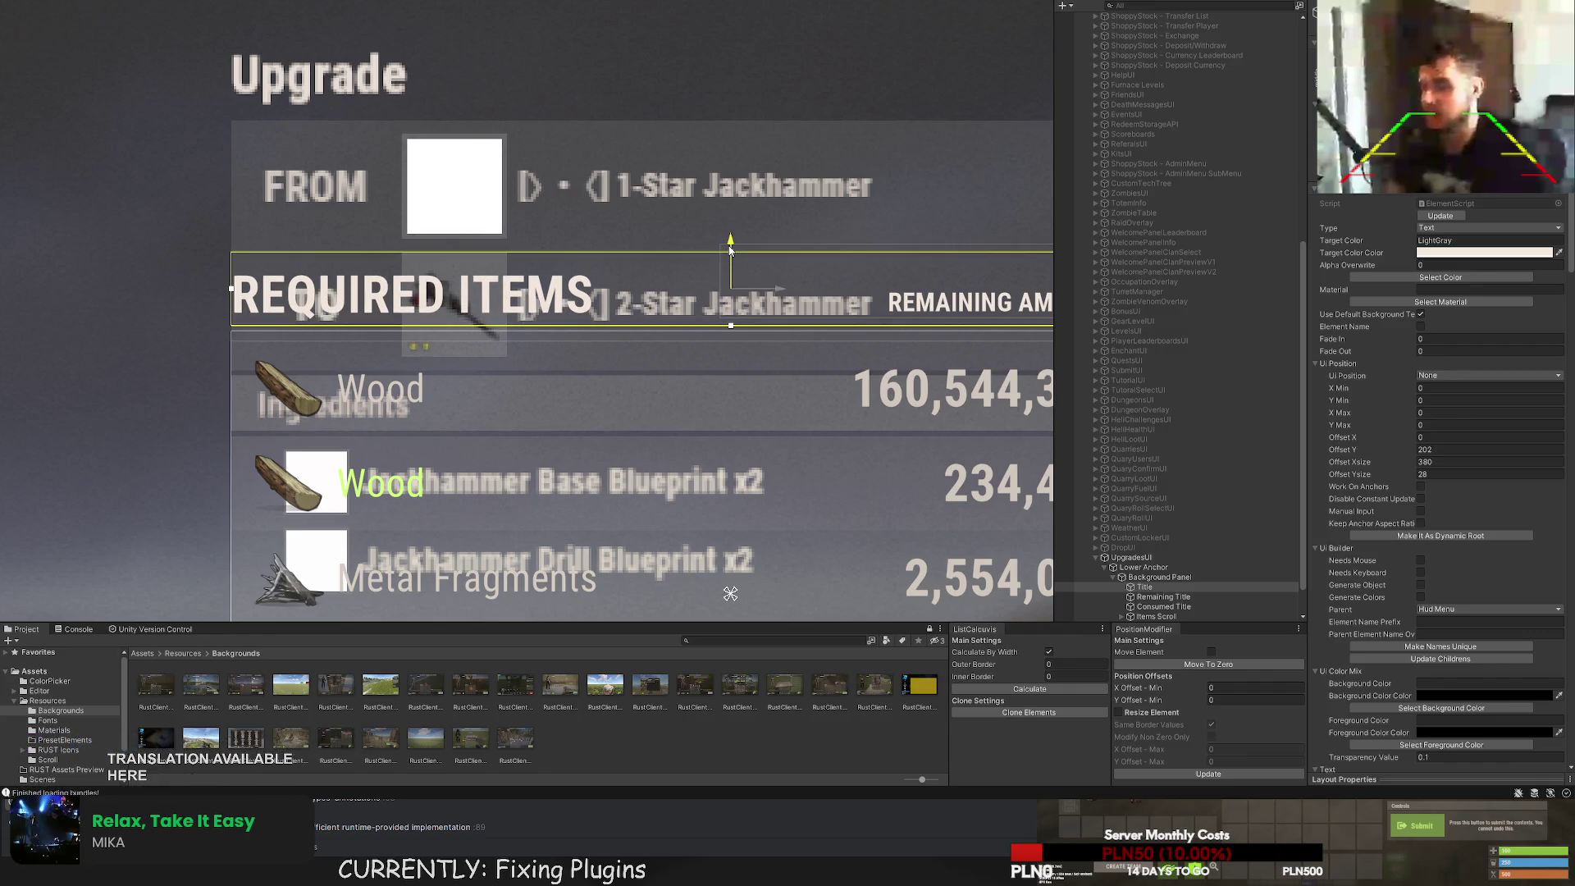
{"action": "key", "text": "ctrl+z"}
Stretch the Background Panel's top edge upward with the Rect tool.
{"action": "left_click", "coordinate": [1166, 587]}
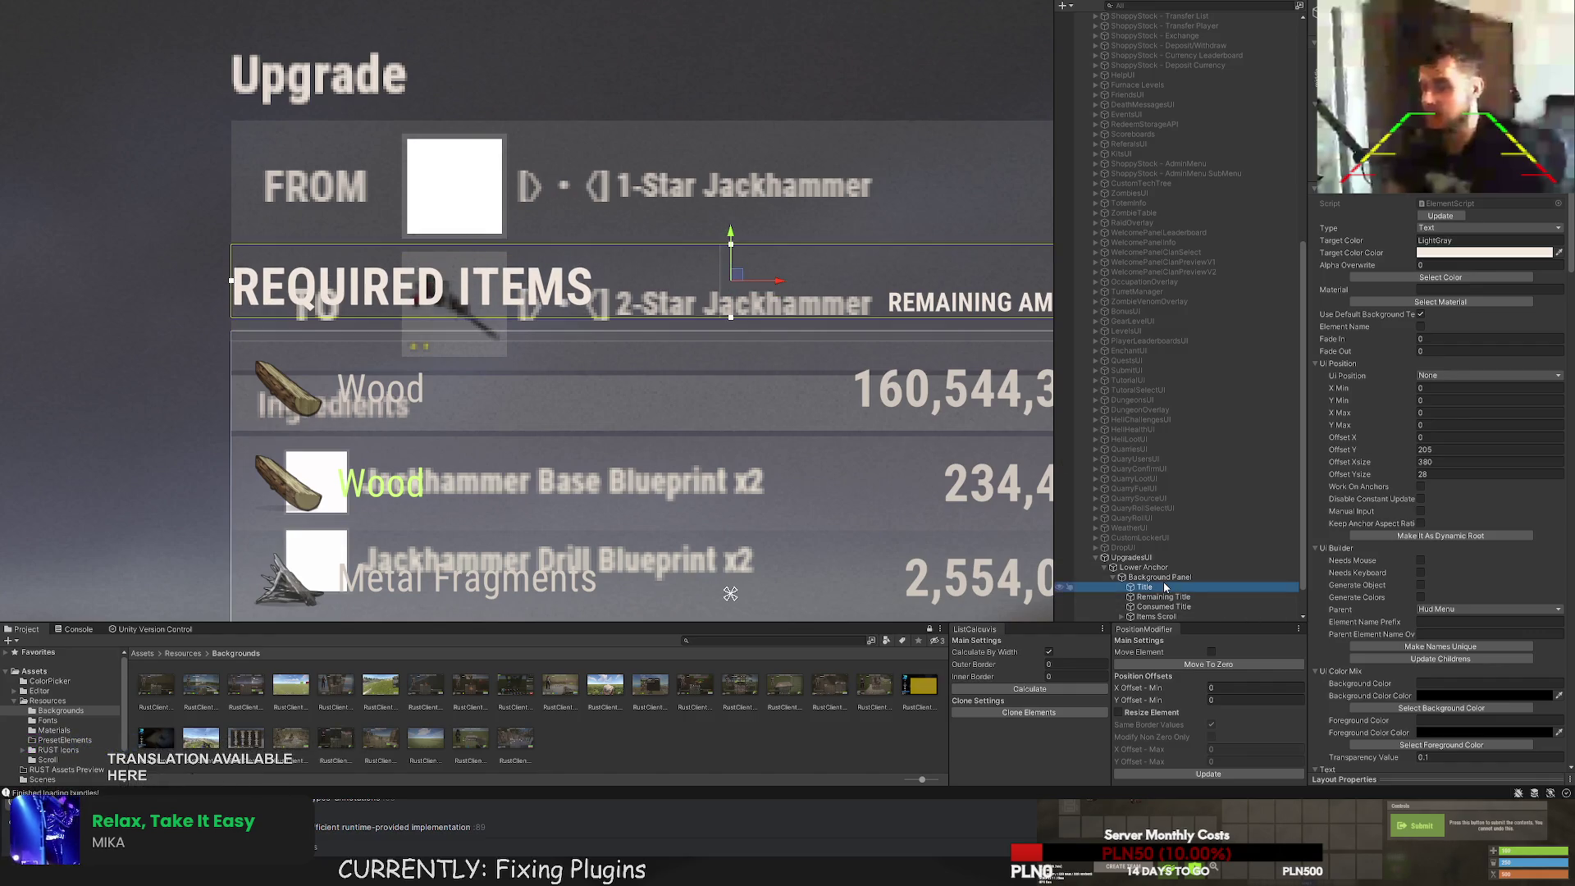
{"action": "left_click", "coordinate": [1159, 577]}
{"action": "key", "text": "t"}
{"action": "left_click_drag", "start_coordinate": [280, 228], "coordinate": [280, 125]}
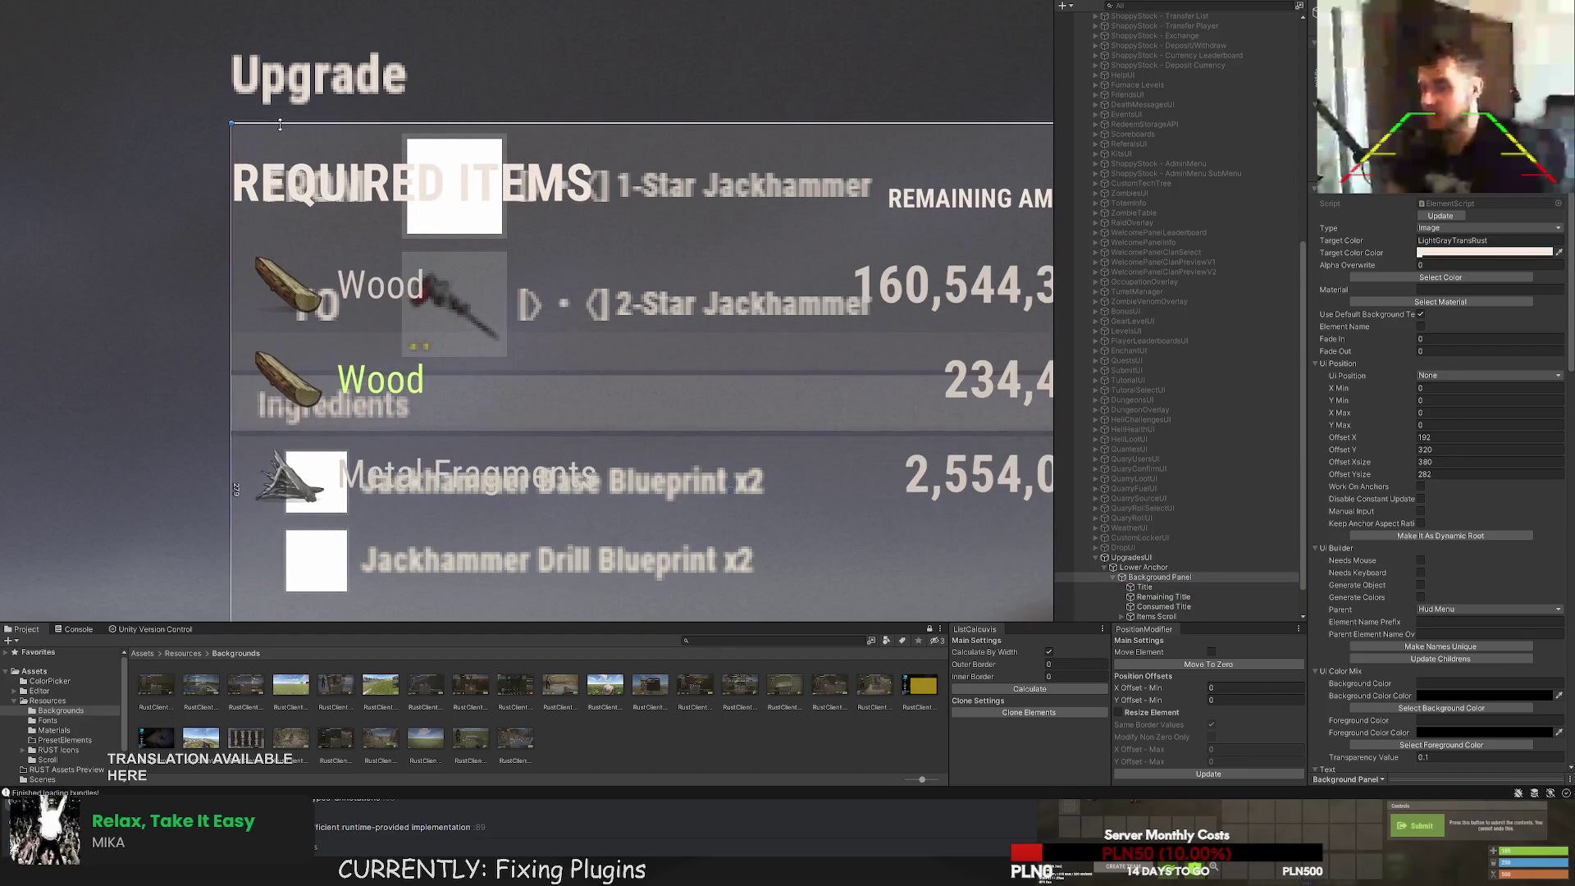
Raise the REQUIRED ITEMS Title above the item rows to Offset Y 283.
{"action": "left_click", "coordinate": [1145, 587]}
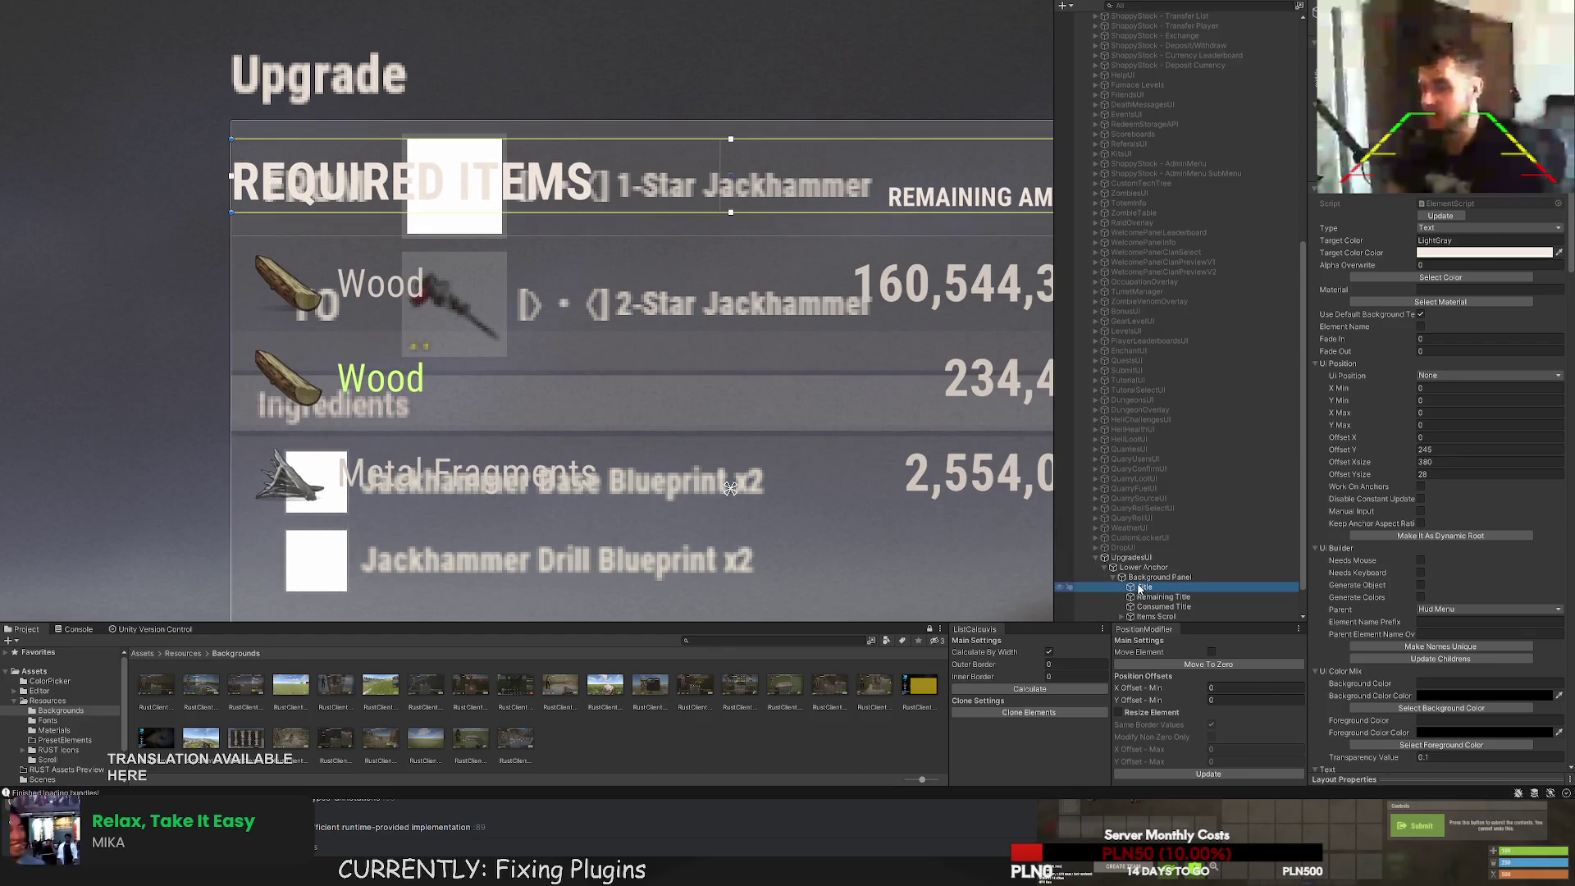
{"action": "key", "text": "f"}
{"action": "key", "text": "w"}
{"action": "left_click_drag", "start_coordinate": [727, 275], "coordinate": [728, 193]}
{"action": "scroll", "coordinate": [1412, 581], "scroll_direction": "down", "scroll_amount": 15}
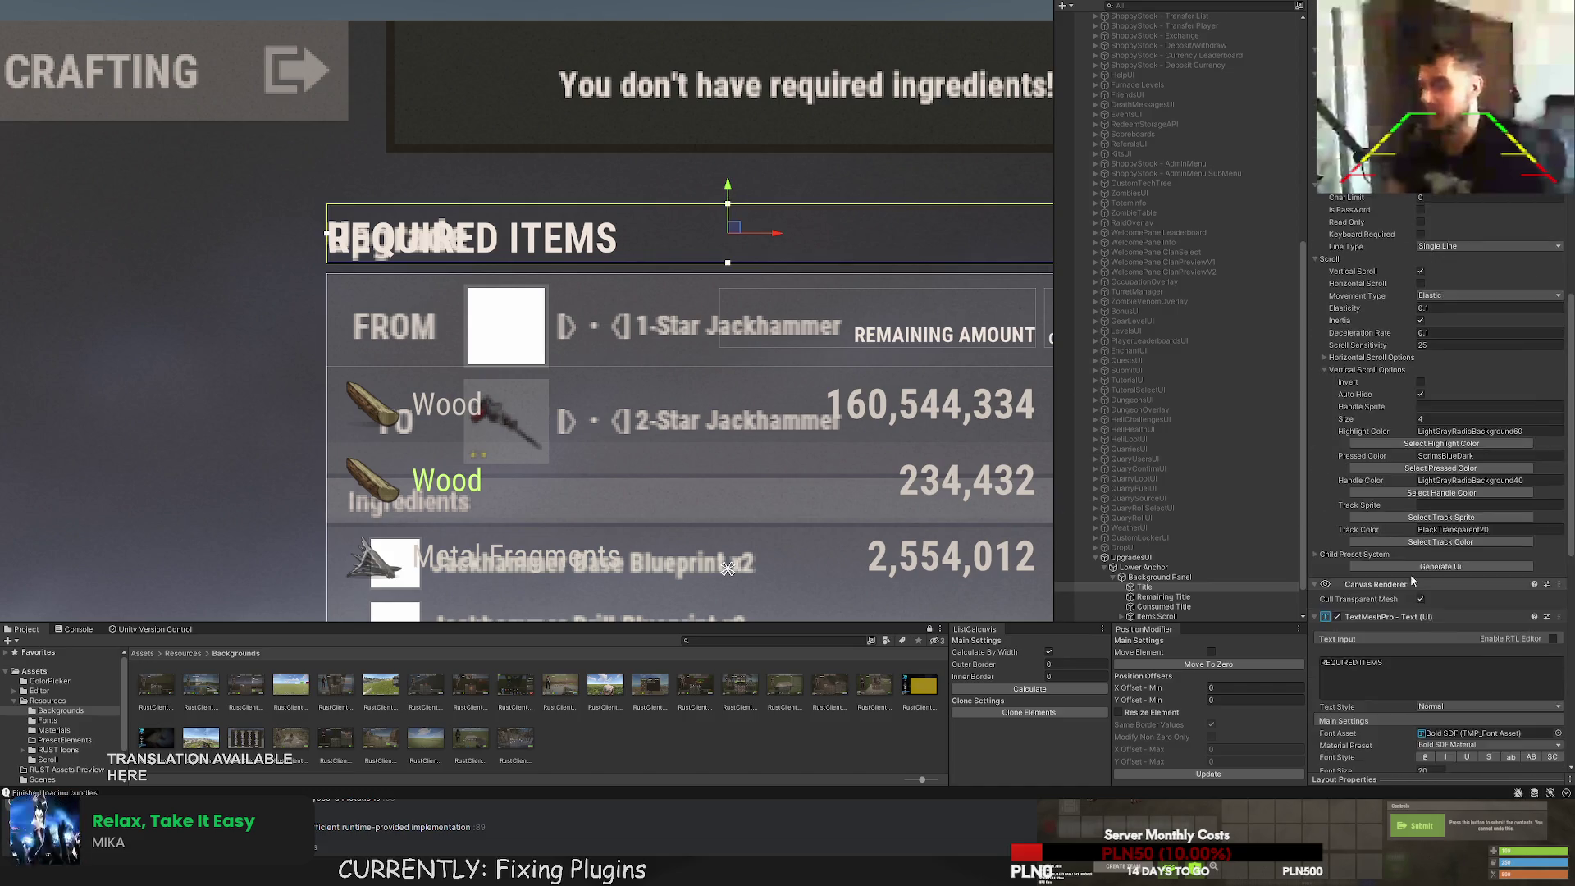
{"action": "scroll", "coordinate": [1412, 581], "scroll_direction": "down", "scroll_amount": 5}
{"action": "scroll", "coordinate": [794, 515], "scroll_direction": "down", "scroll_amount": 3}
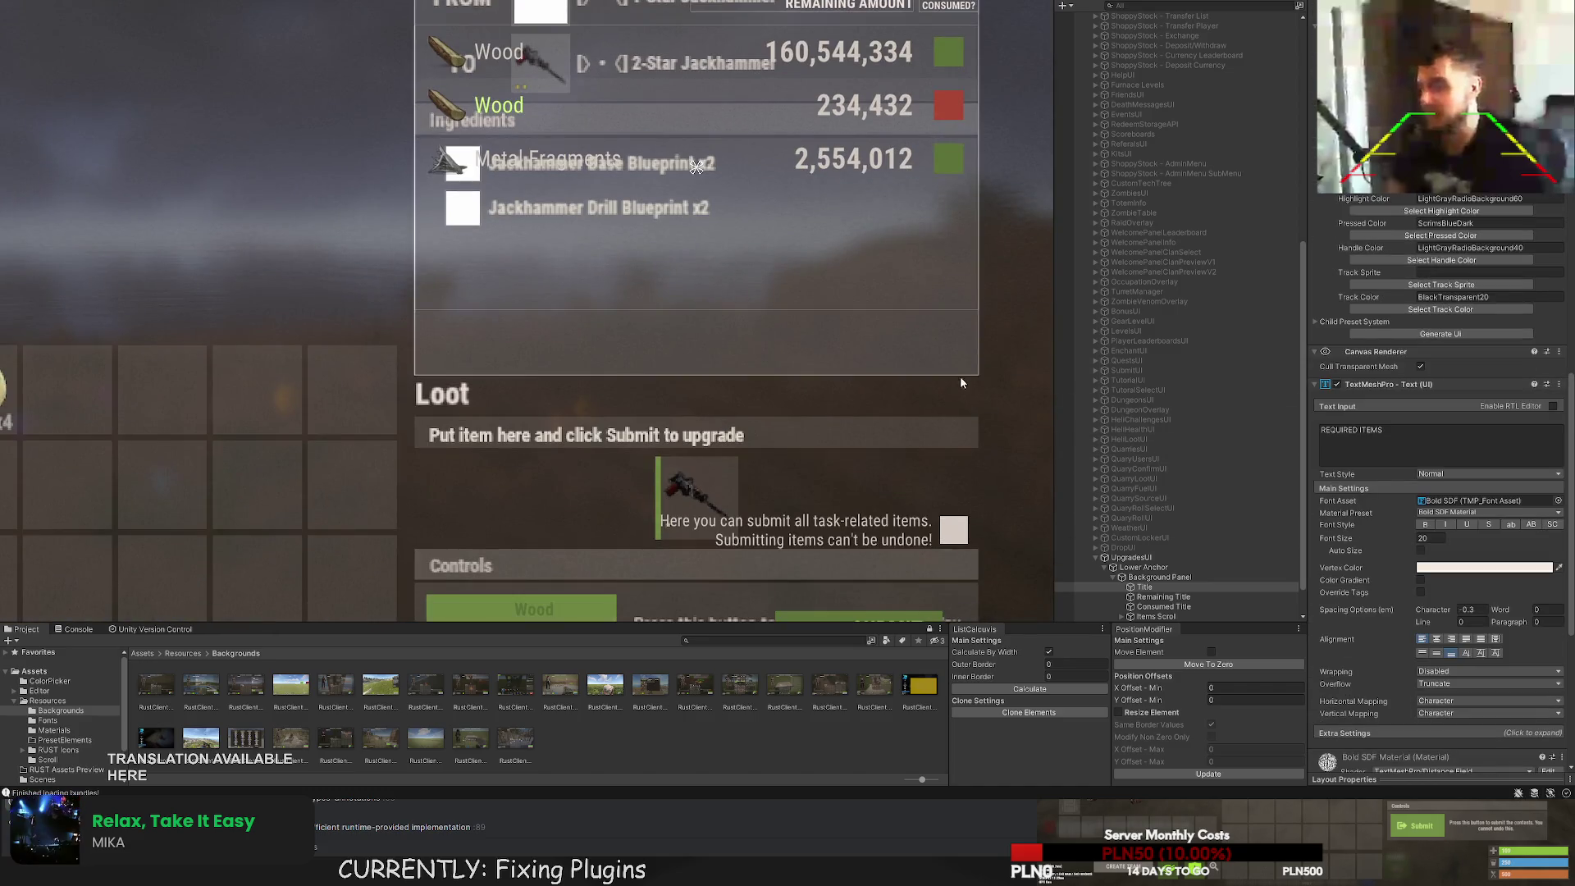
{"action": "scroll", "coordinate": [962, 382], "scroll_direction": "down", "scroll_amount": 2}
{"action": "scroll", "coordinate": [1239, 333], "scroll_direction": "up", "scroll_amount": 10}
{"action": "left_click", "coordinate": [1202, 272]}
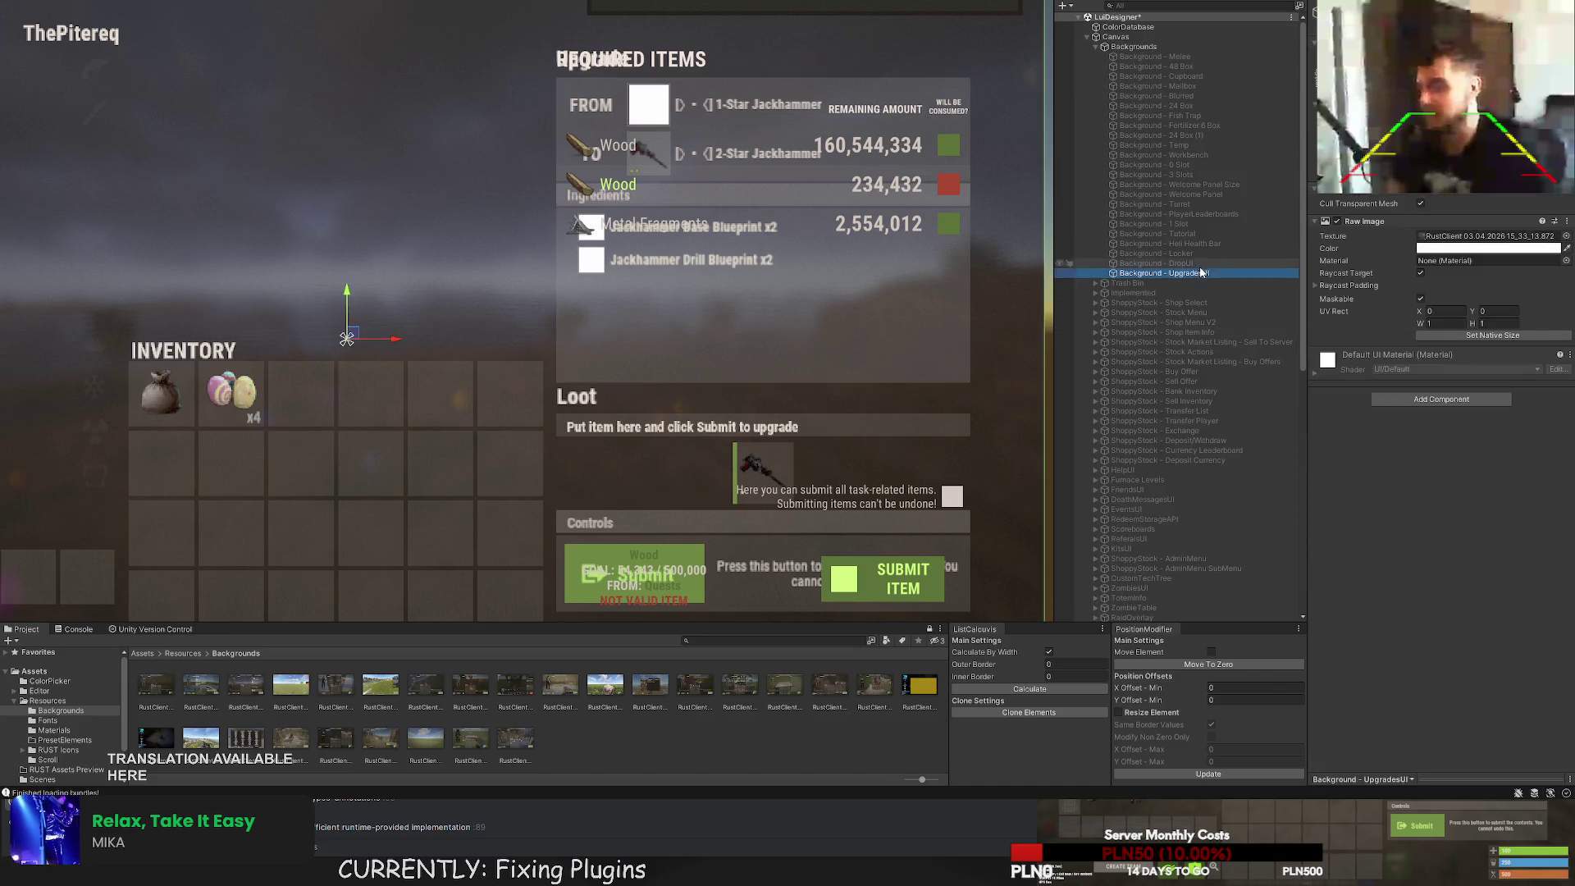
Compare the 24 Box (1), 0 Slot, 3 Slots and UpgradesUI background screenshots.
{"action": "left_click", "coordinate": [1191, 137]}
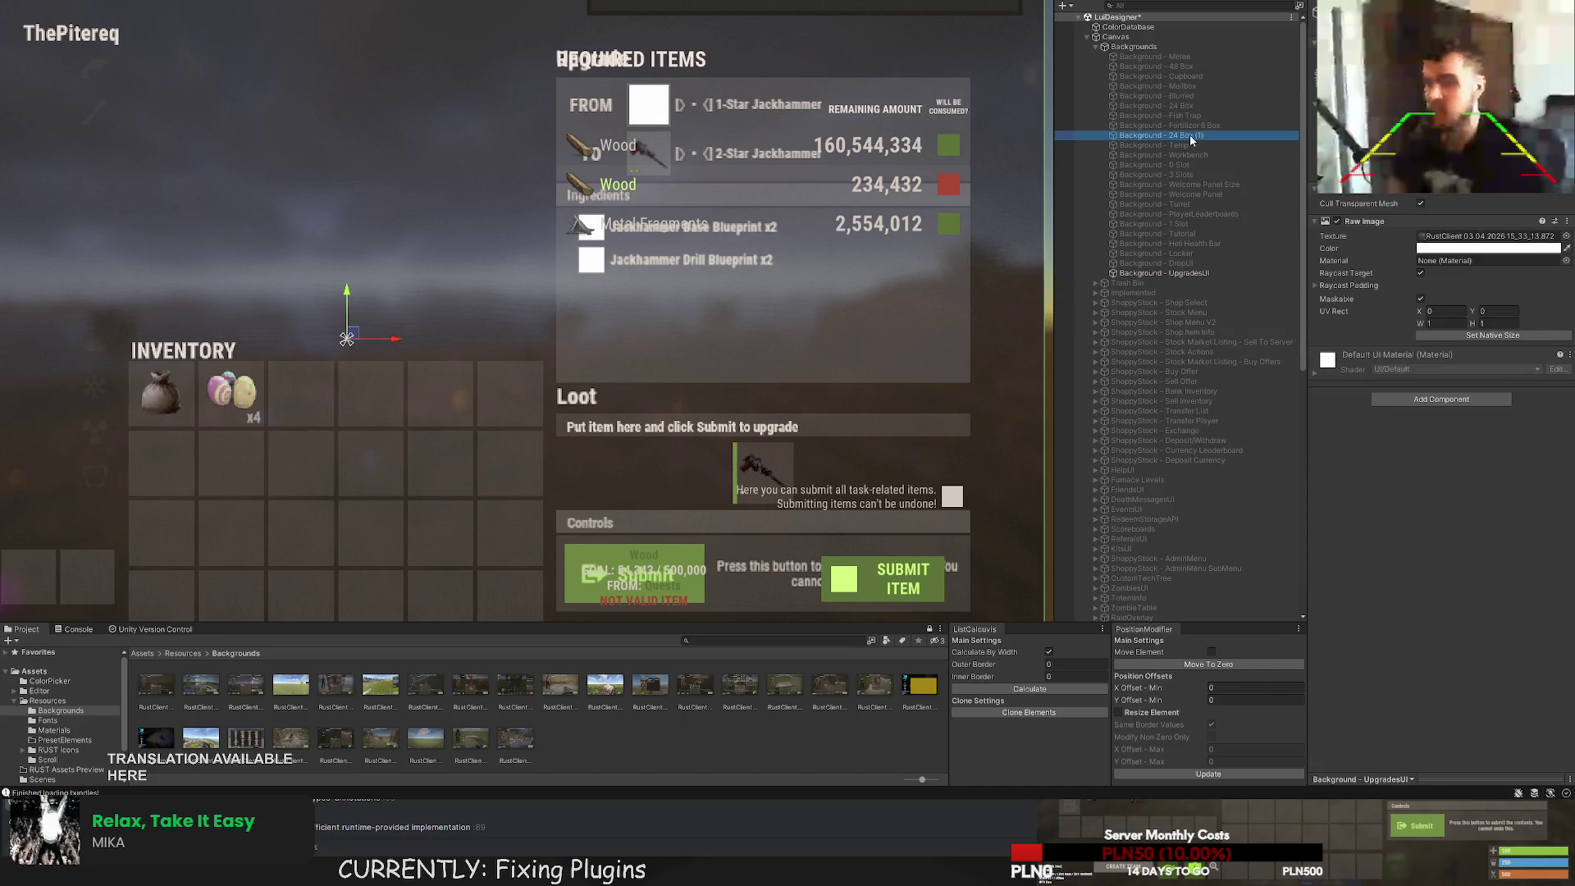
{"action": "left_click", "coordinate": [1182, 165]}
{"action": "left_click", "coordinate": [1181, 175]}
{"action": "left_click", "coordinate": [1186, 275]}
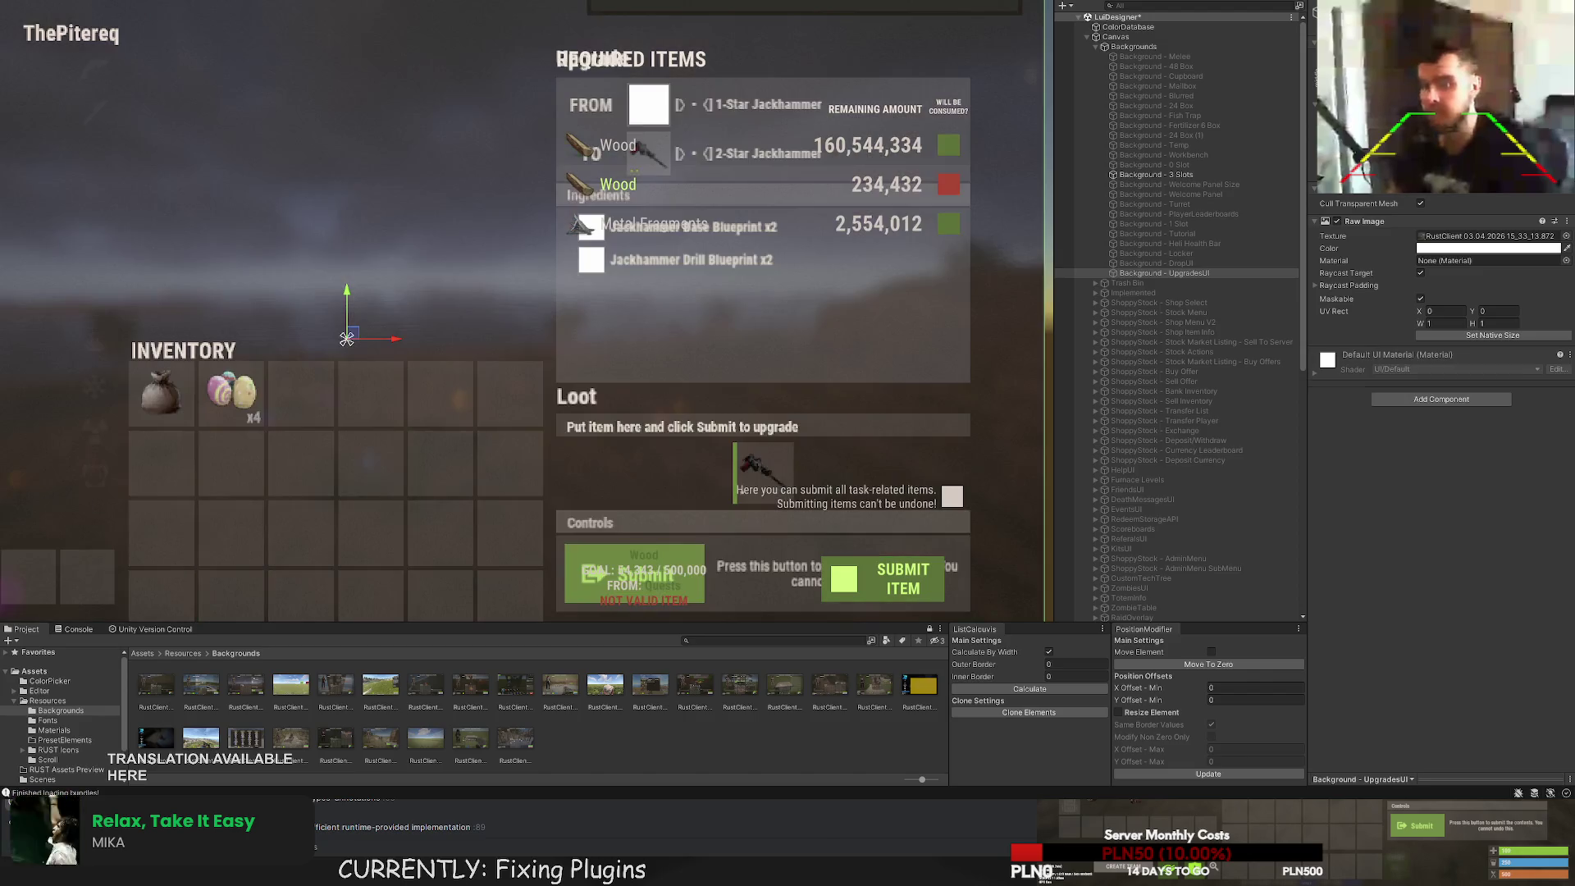
{"action": "left_click", "coordinate": [1170, 175]}
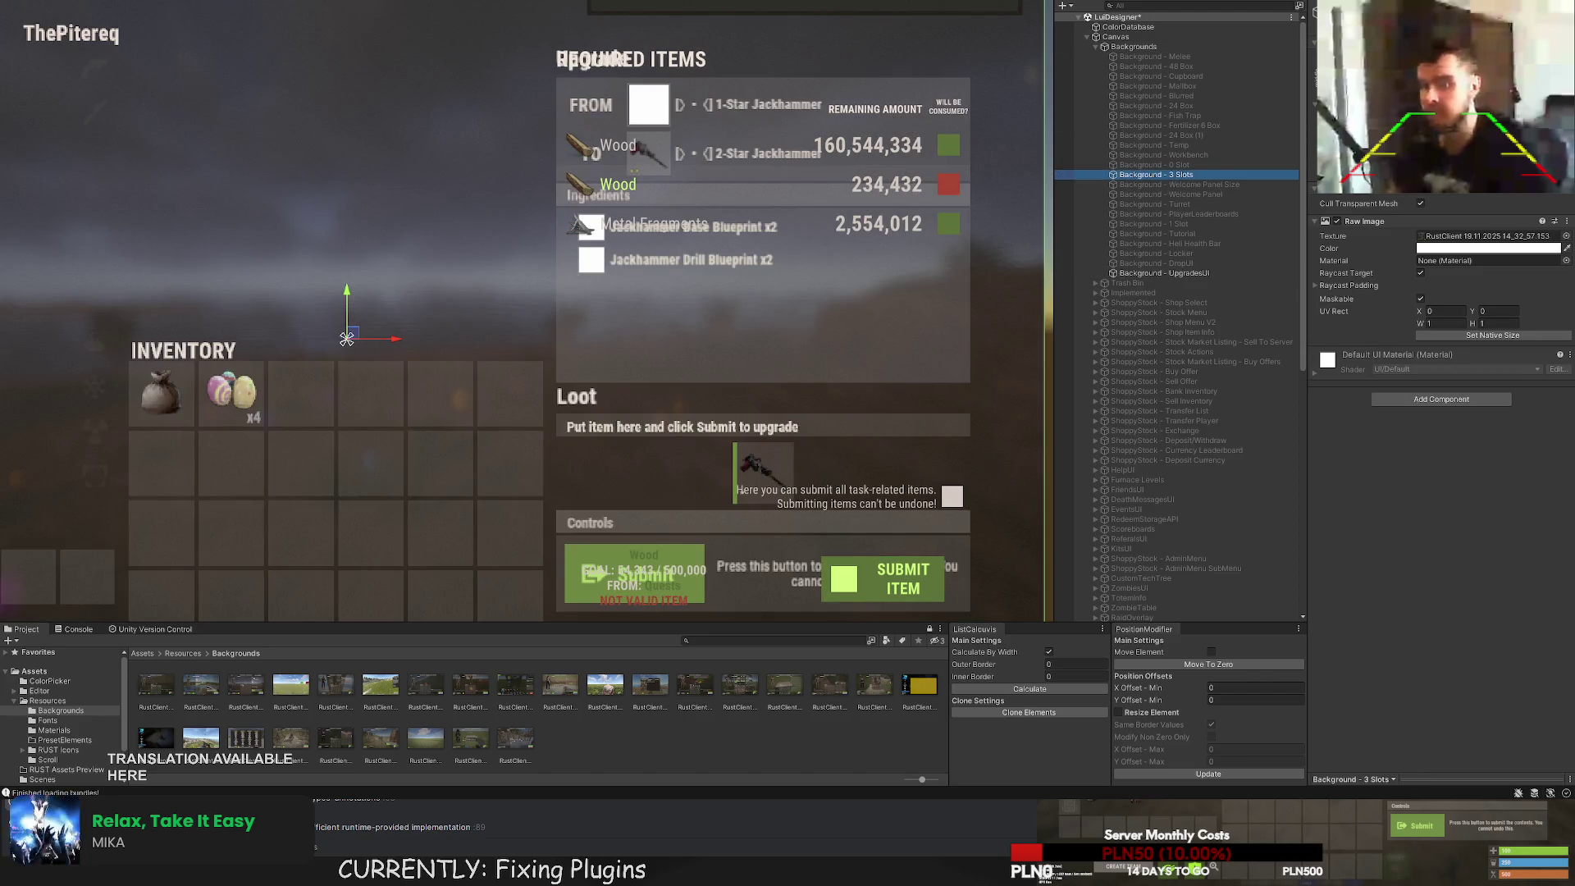
{"action": "left_click_drag", "start_coordinate": [1300, 69], "coordinate": [1139, 282]}
Expand the UpgradesUI tree and select the panel's Title header.
{"action": "left_click", "coordinate": [1096, 518]}
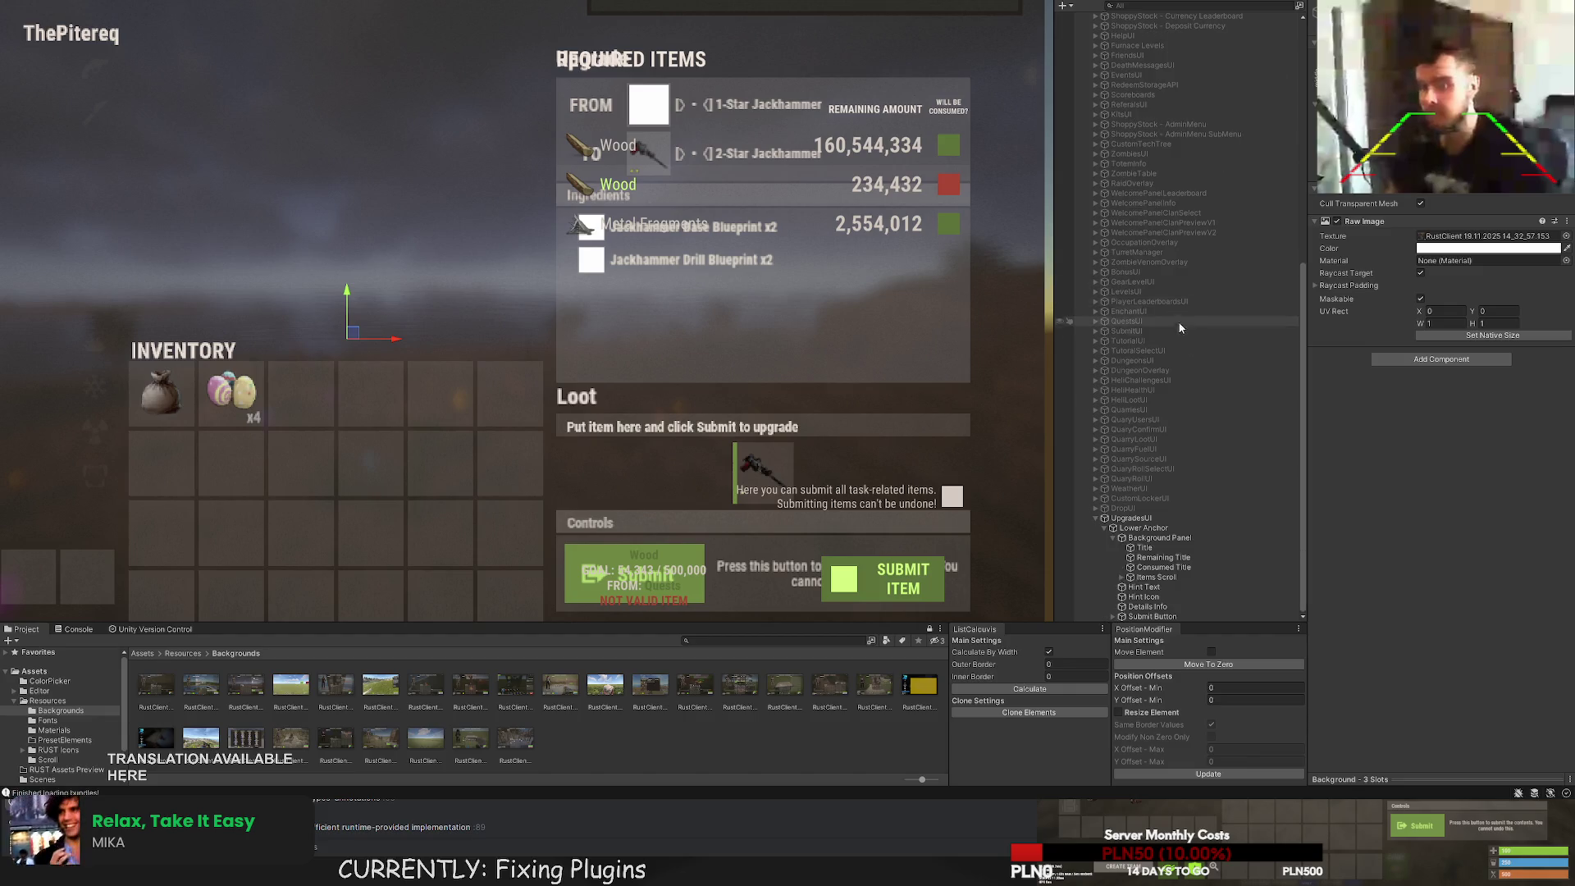
{"action": "left_click", "coordinate": [1144, 547]}
{"action": "scroll", "coordinate": [1442, 492], "scroll_direction": "down", "scroll_amount": 10}
{"action": "left_click_drag", "start_coordinate": [1385, 729], "coordinate": [1350, 731]}
Change the Title text to UPGRADES and delete the Remaining Title and Consumed Title headings.
{"action": "key", "text": "ctrl+a"}
{"action": "type", "text": "UPGRADES"}
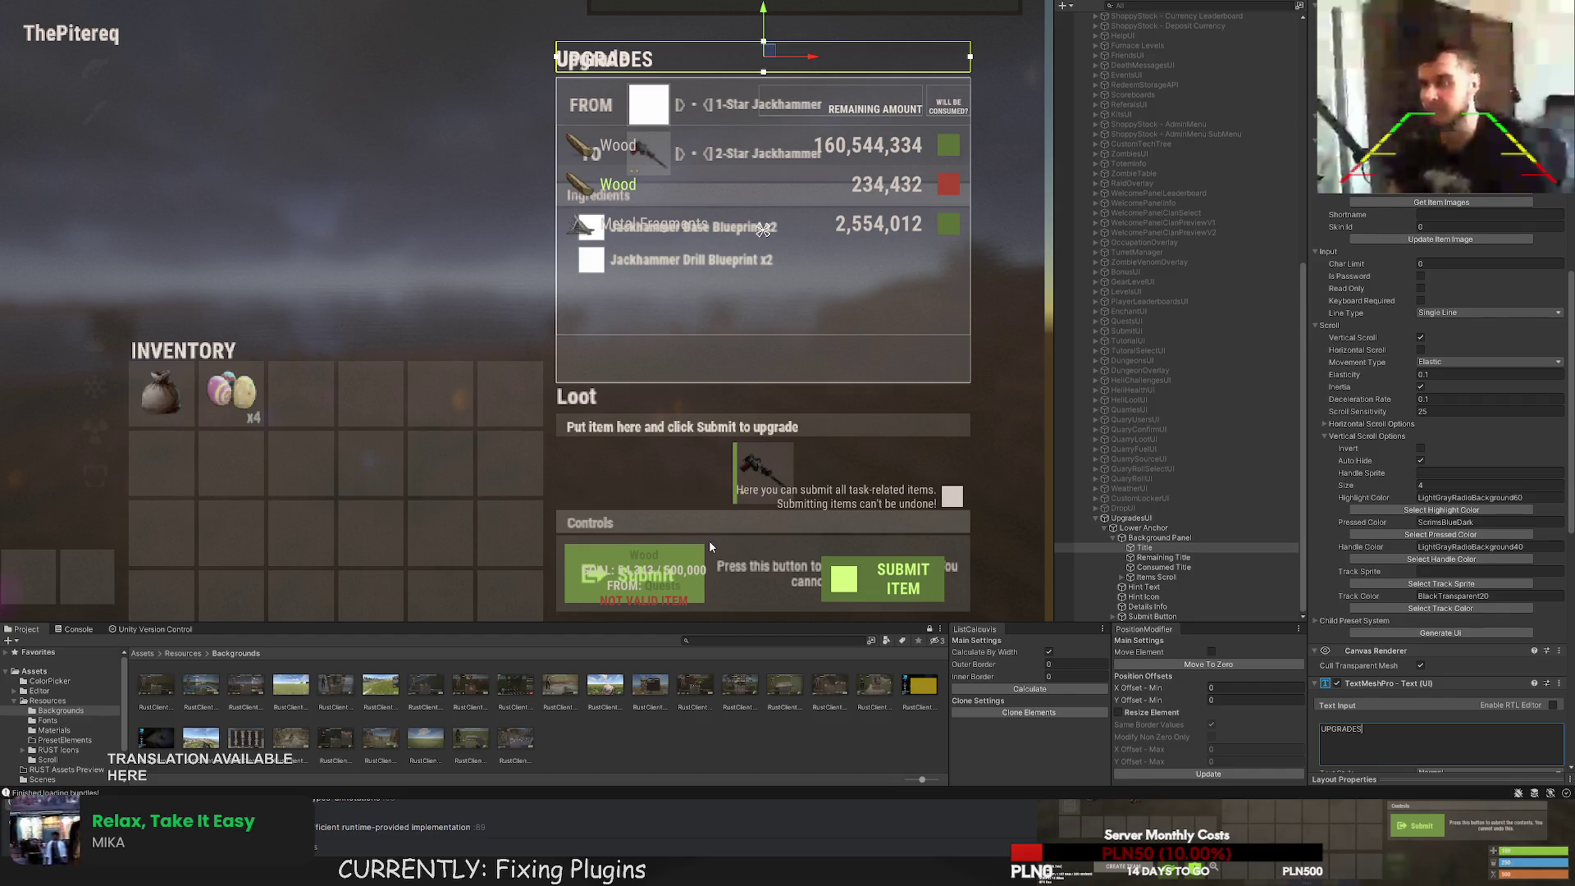
{"action": "left_click", "coordinate": [1163, 557]}
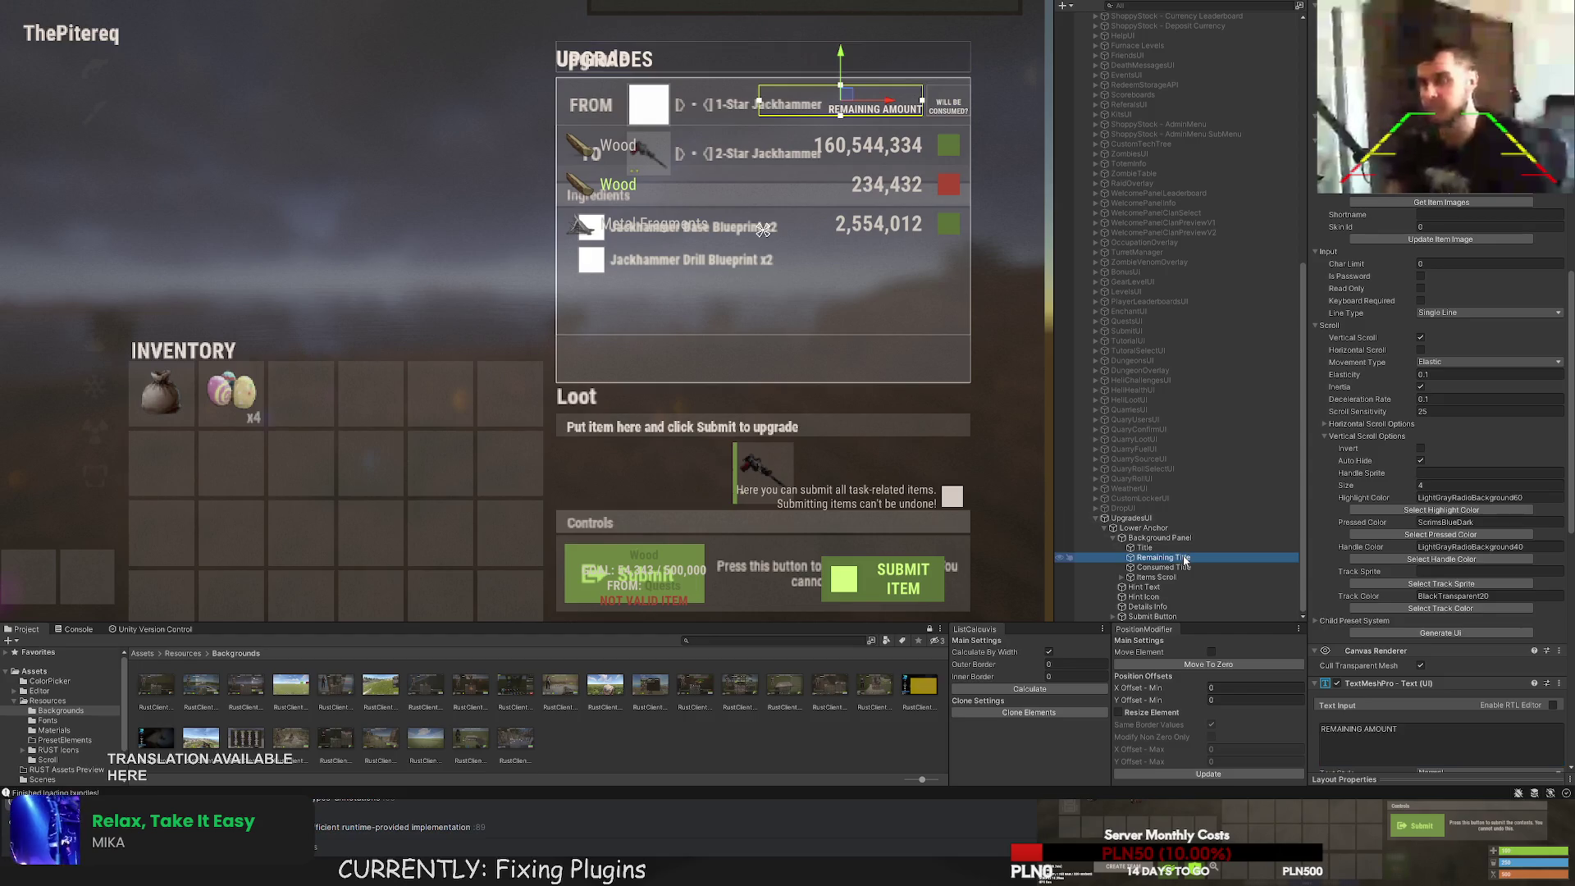
{"action": "left_click", "coordinate": [1174, 567], "text": "ctrl"}
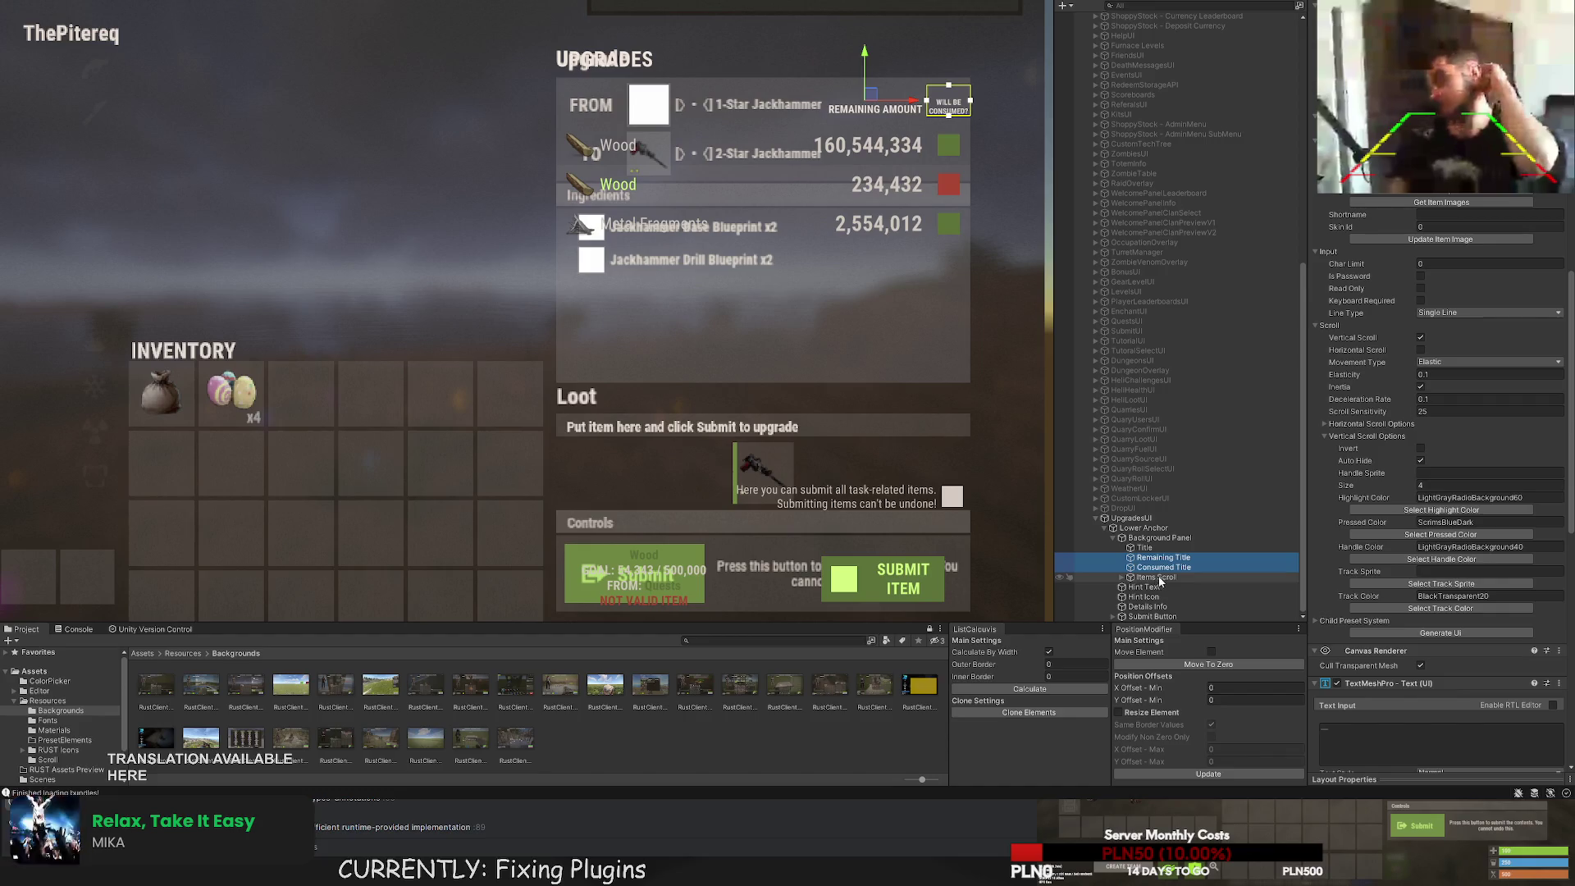
{"action": "key", "text": "Delete"}
{"action": "left_click", "coordinate": [1152, 587]}
{"action": "left_click_drag", "start_coordinate": [898, 535], "coordinate": [836, 408]}
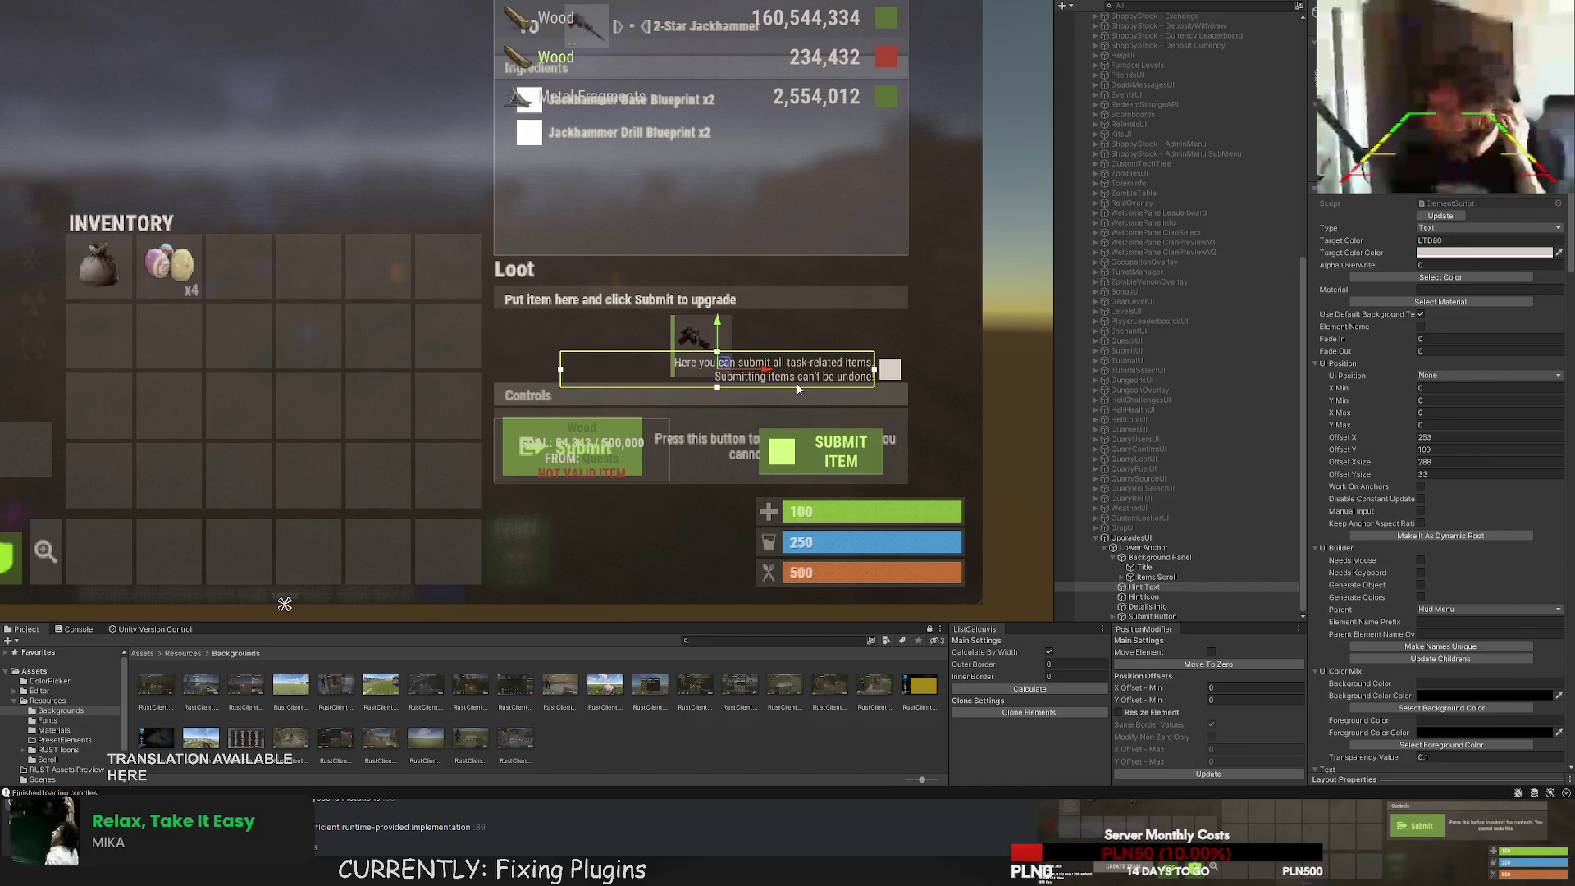
{"action": "left_click", "coordinate": [1158, 598]}
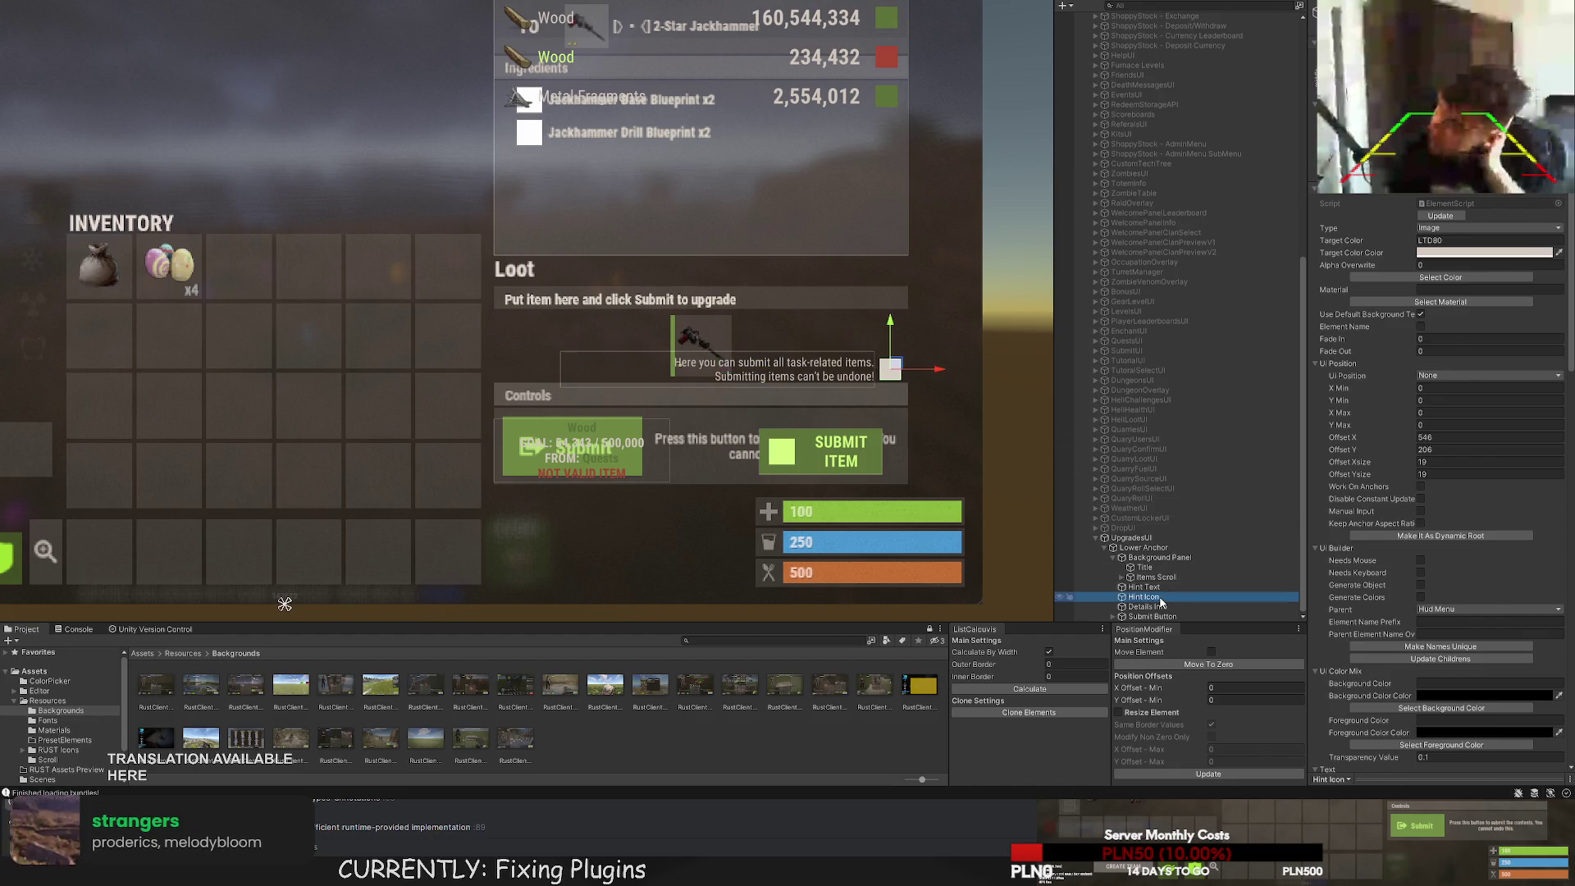
{"action": "key", "text": "Up"}
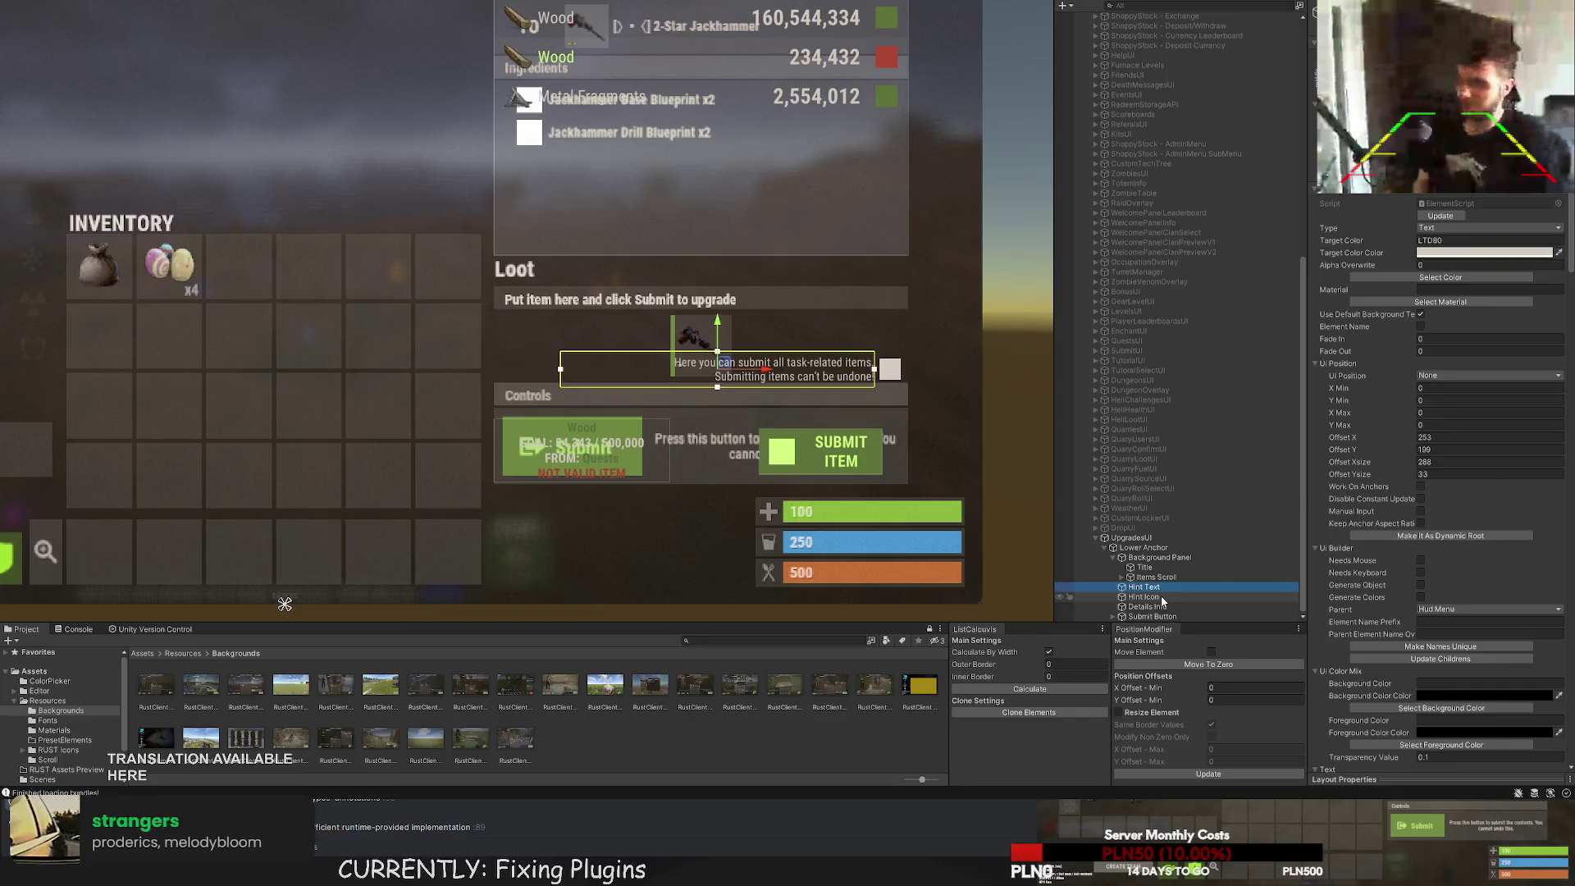
{"action": "mouse_move", "coordinate": [1162, 601]}
{"action": "left_mouse_down"}
{"action": "mouse_move", "coordinate": [1216, 479]}
{"action": "mouse_move", "coordinate": [1197, 273]}
{"action": "left_mouse_up"}
{"action": "left_click", "coordinate": [1184, 175]}
{"action": "left_click", "coordinate": [285, 211]}
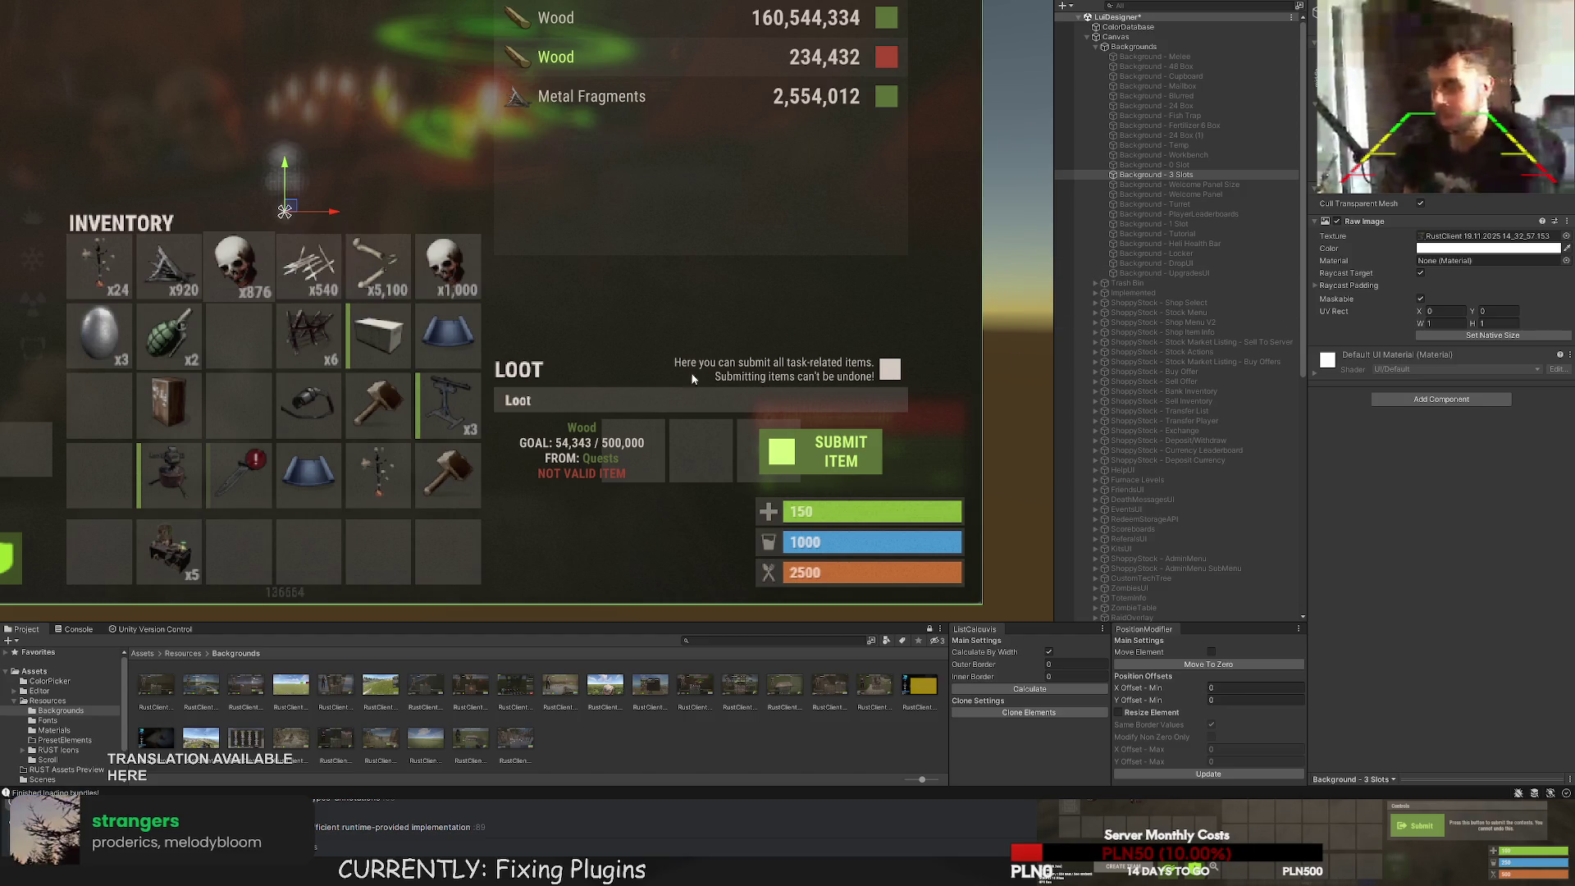
{"action": "left_click", "coordinate": [1165, 274]}
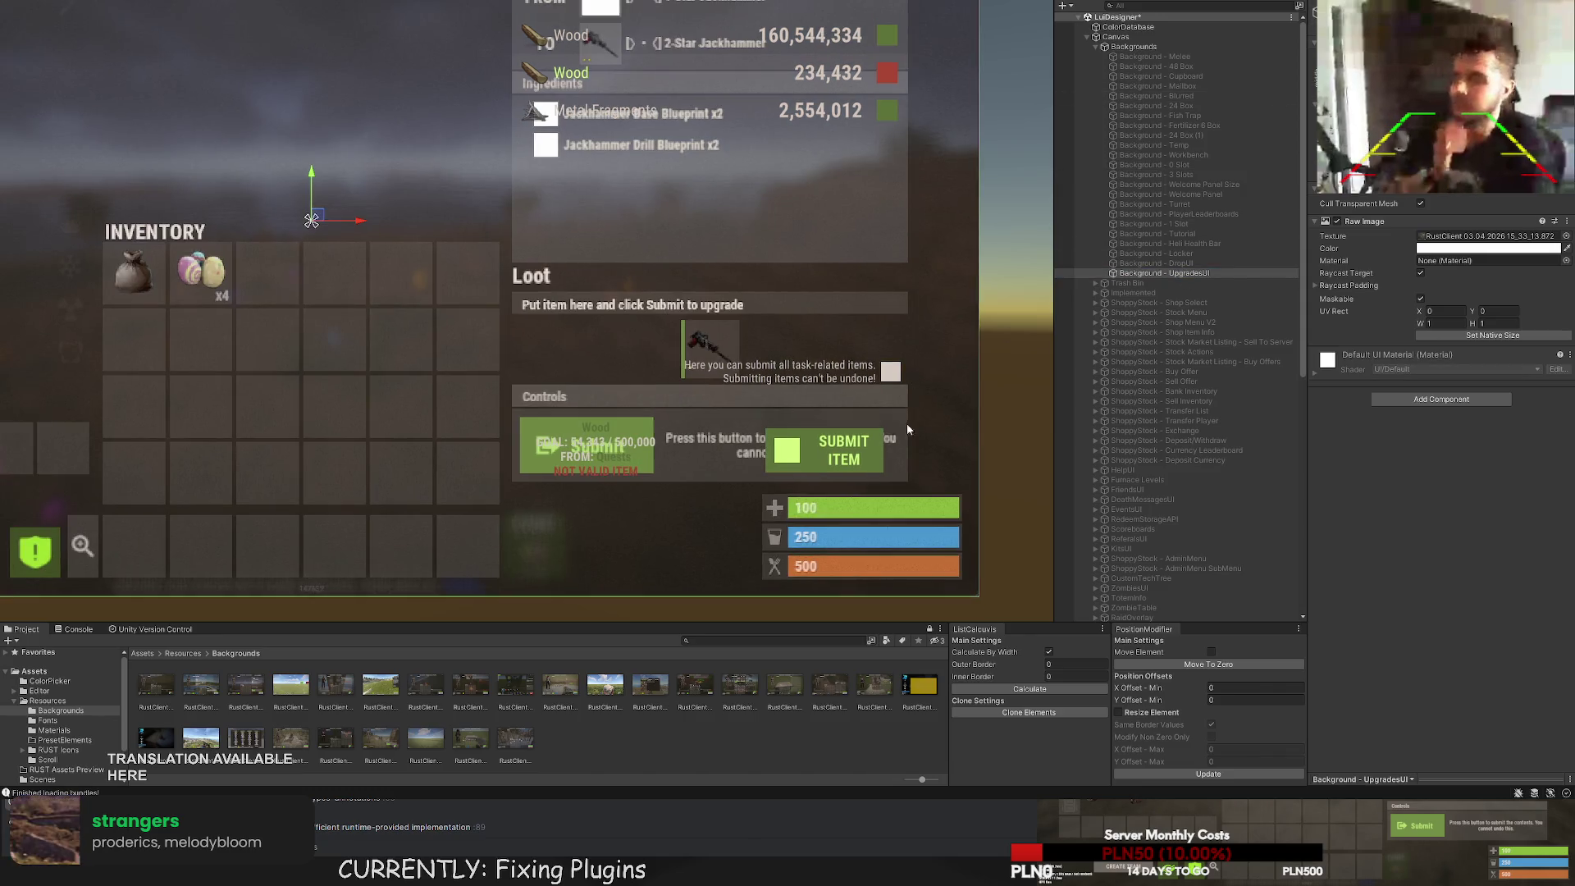
{"action": "scroll", "coordinate": [1252, 446], "scroll_direction": "down", "scroll_amount": 6}
{"action": "scroll", "coordinate": [1183, 544], "scroll_direction": "down", "scroll_amount": 4}
{"action": "left_click", "coordinate": [1144, 587]}
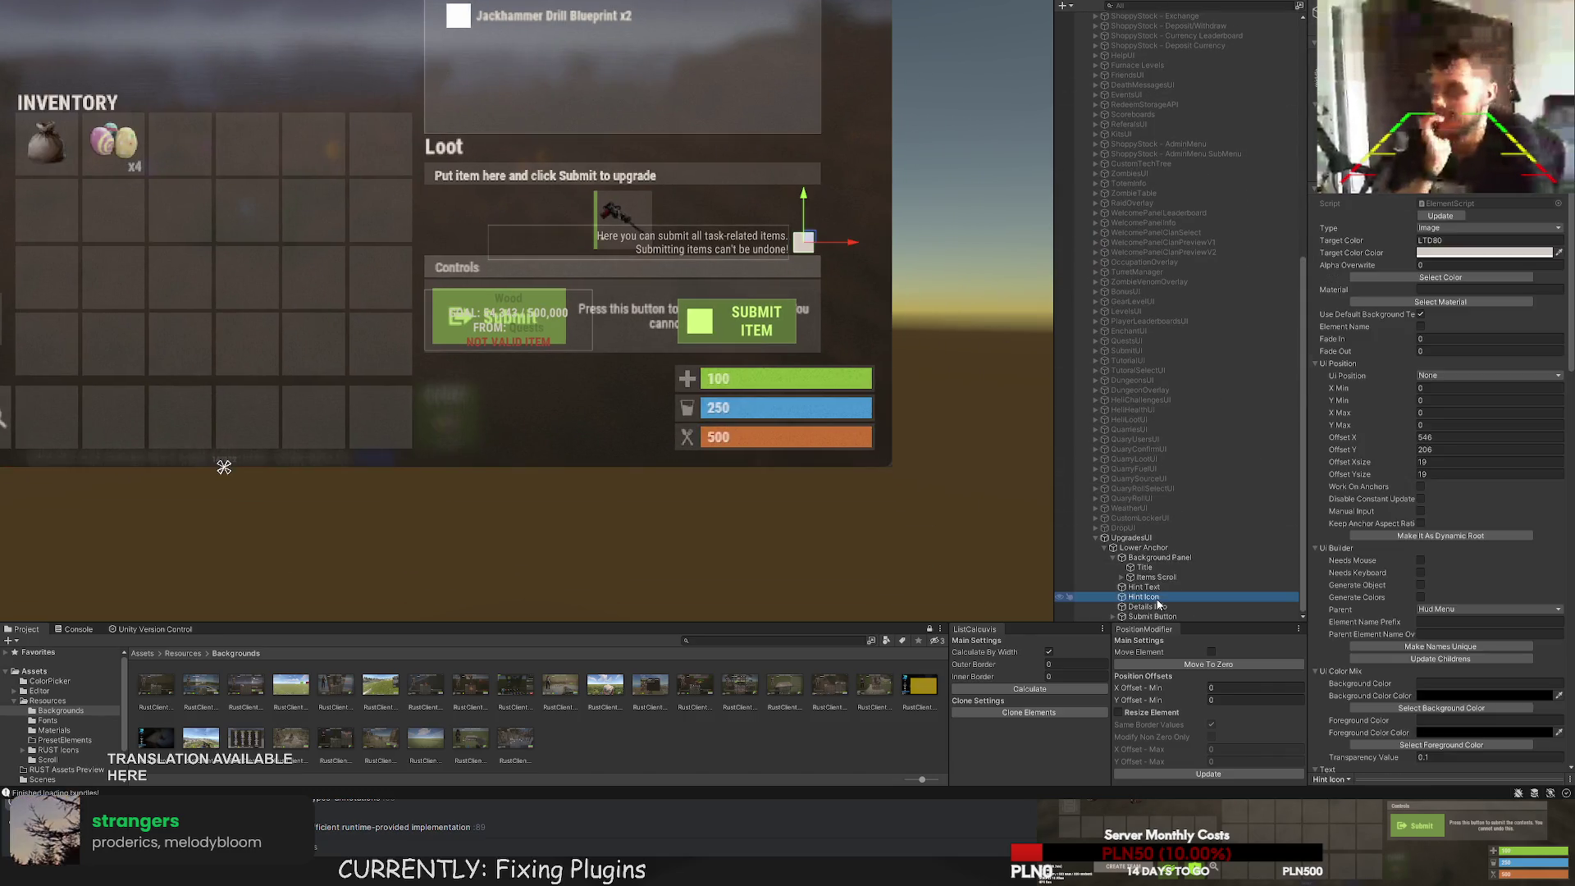
{"action": "left_click", "coordinate": [1149, 607]}
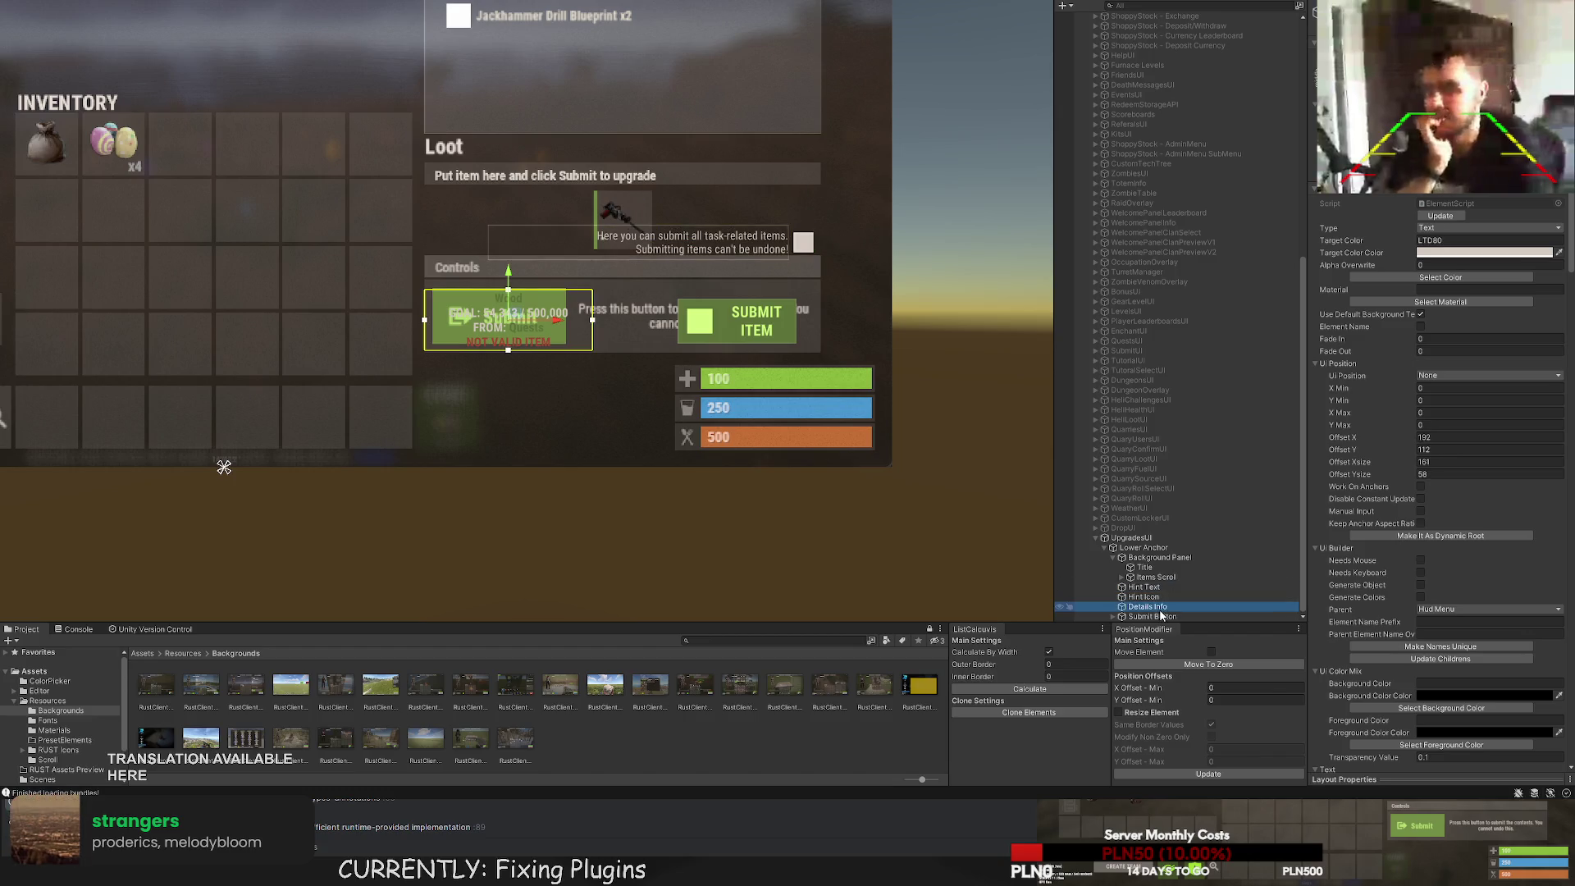
{"action": "left_click", "coordinate": [1153, 616]}
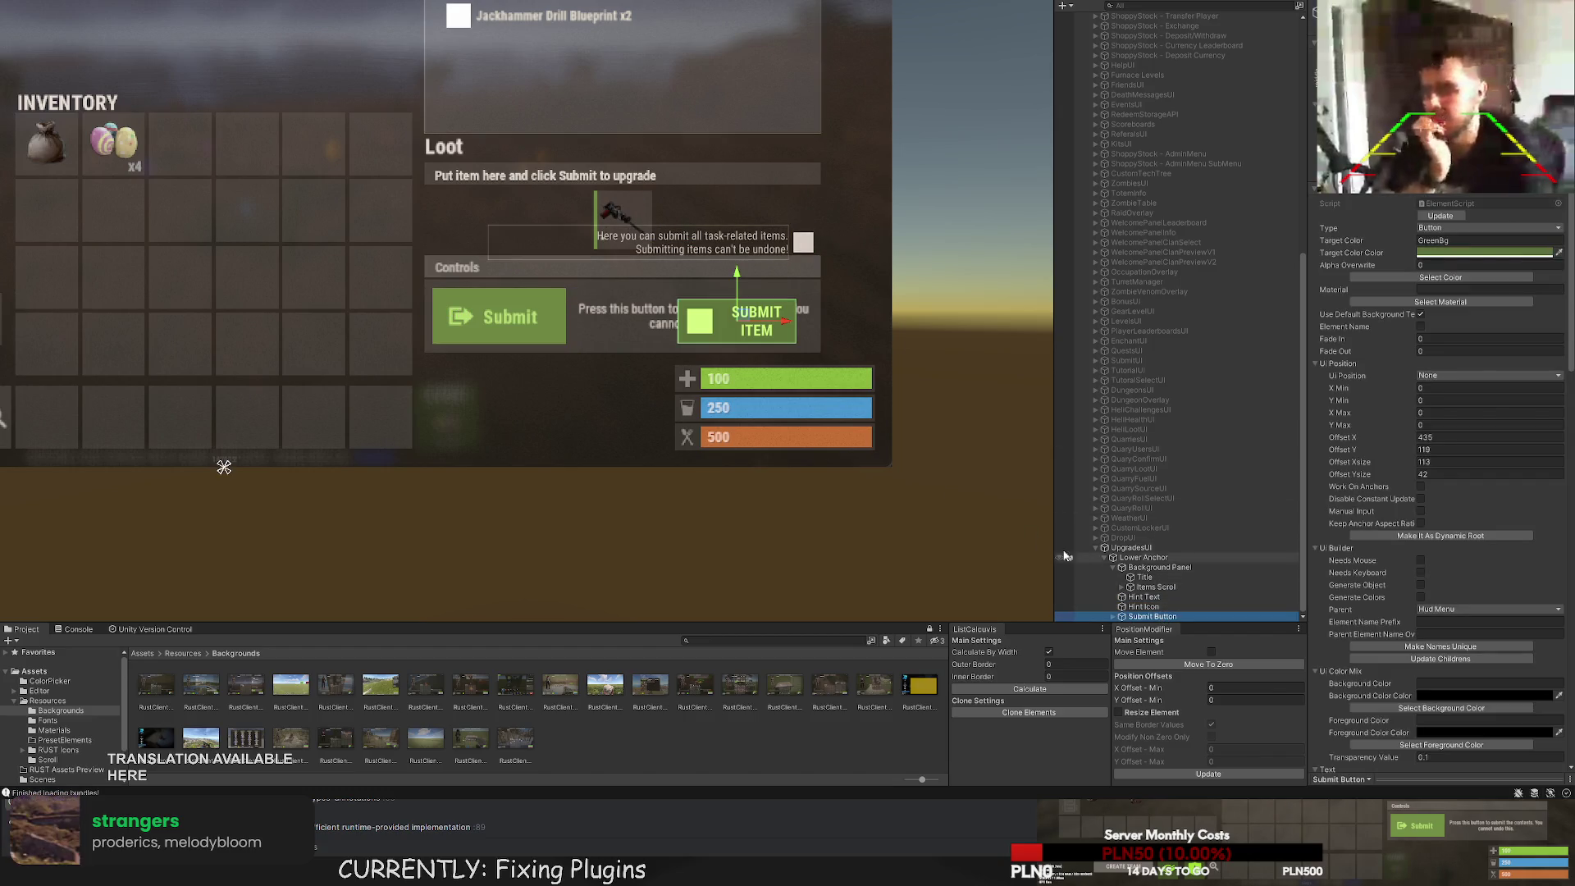
{"action": "scroll", "coordinate": [718, 339], "scroll_direction": "up", "scroll_amount": 2}
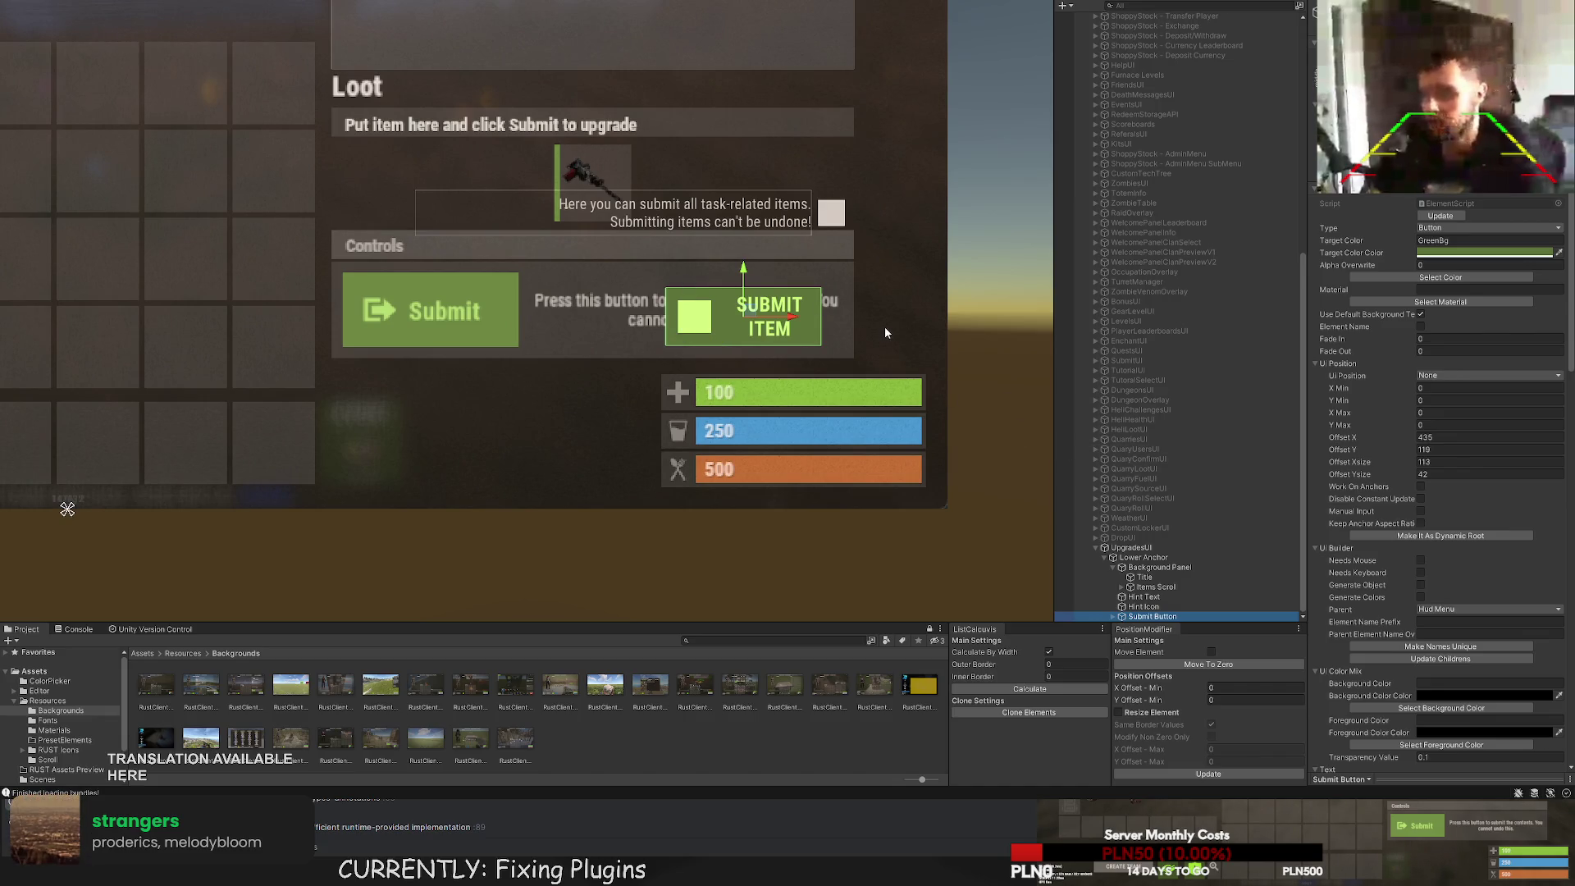
{"action": "left_click", "coordinate": [1114, 616]}
{"action": "left_click", "coordinate": [1165, 607]}
Rewrite the hint to 'Here you can upgrade certain items. Put item to see upgrade requirements.'.
{"action": "left_click", "coordinate": [1175, 577]}
{"action": "scroll", "coordinate": [1353, 449], "scroll_direction": "down", "scroll_amount": 5}
{"action": "scroll", "coordinate": [1354, 450], "scroll_direction": "down", "scroll_amount": 10}
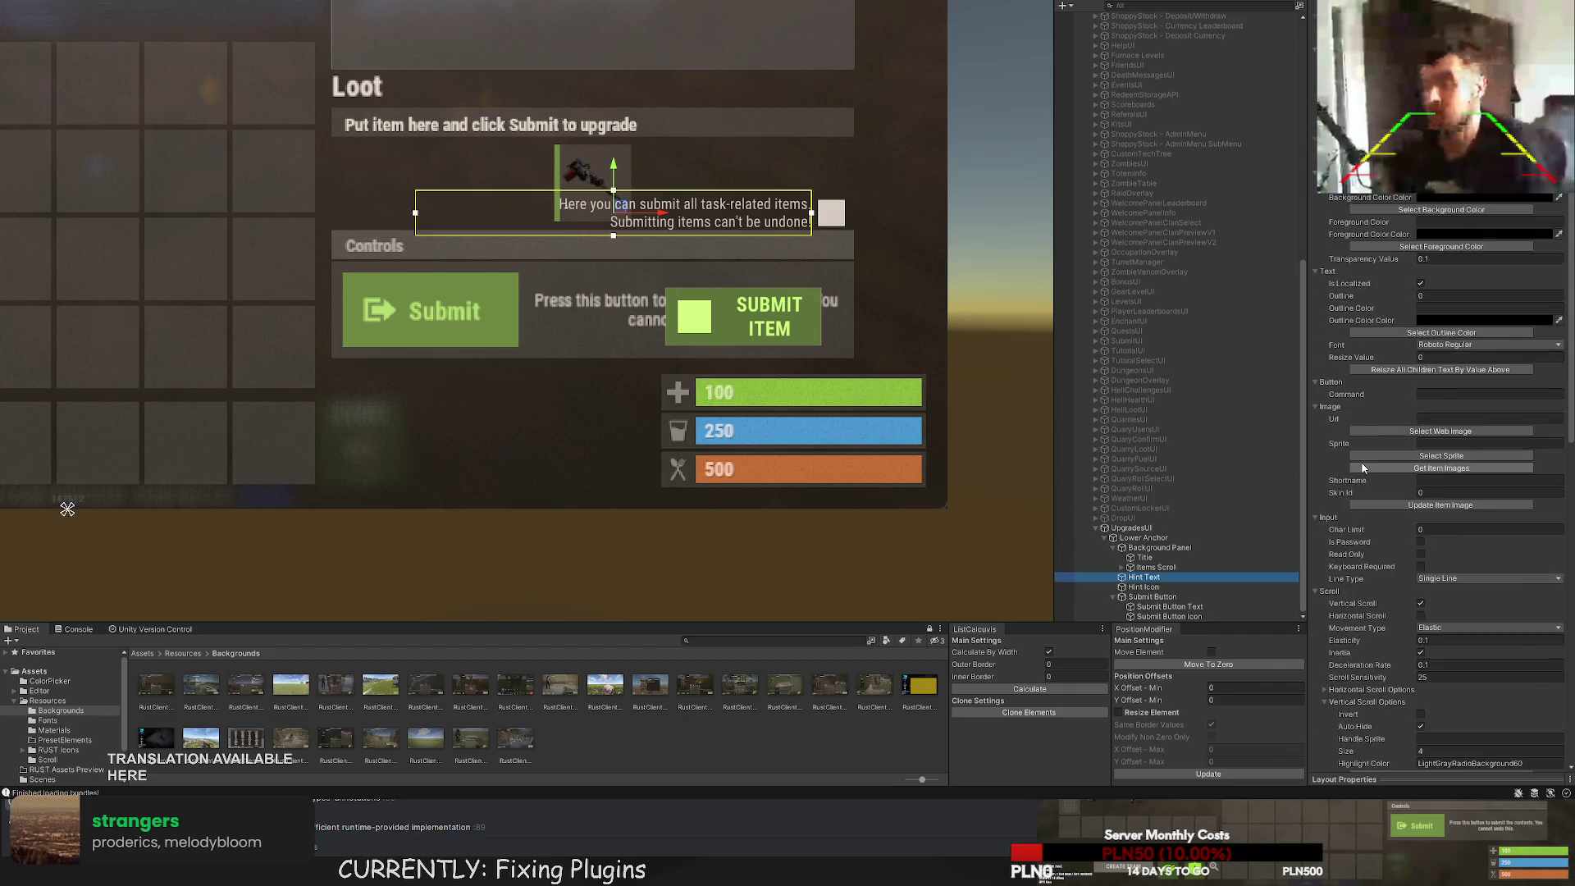
{"action": "left_click_drag", "start_coordinate": [1473, 528], "coordinate": [1377, 535]}
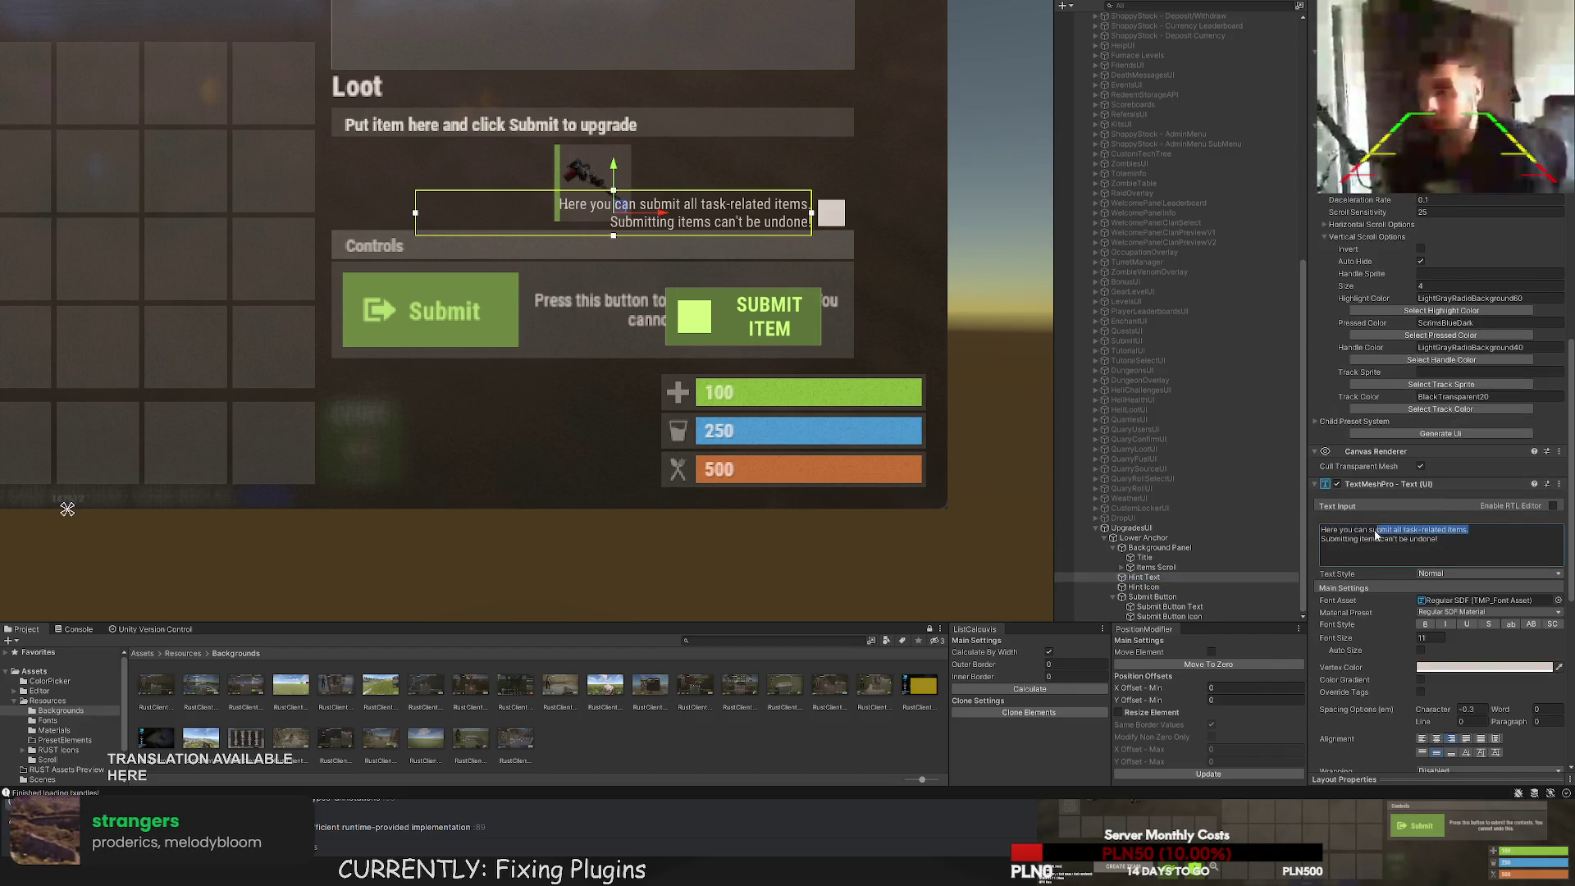
{"action": "type", "text": "upgr"}
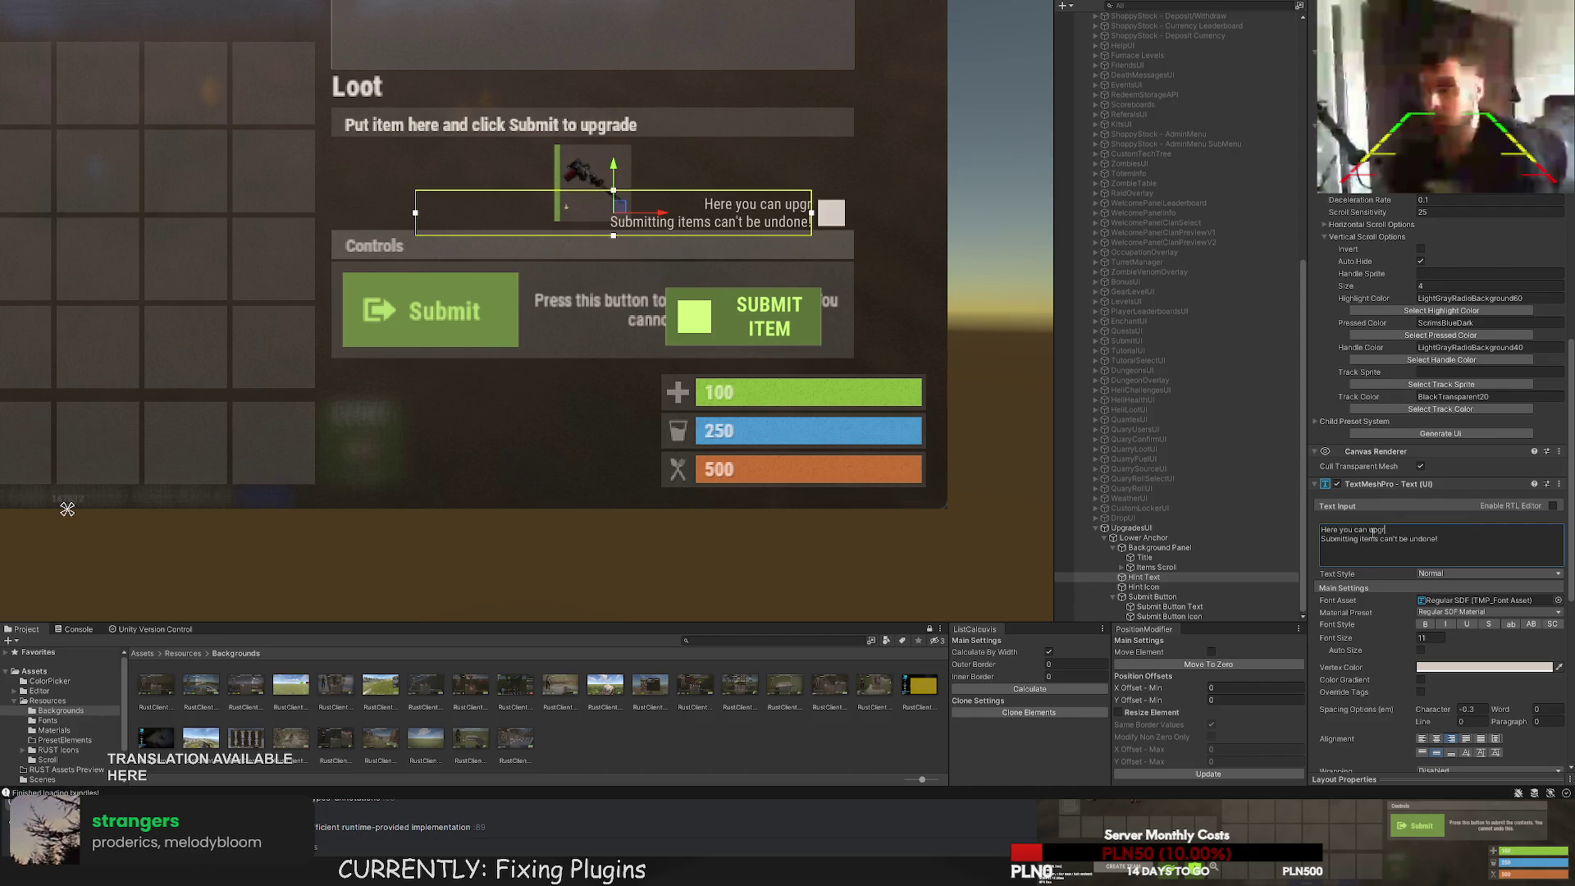
{"action": "type", "text": "ade certain items."}
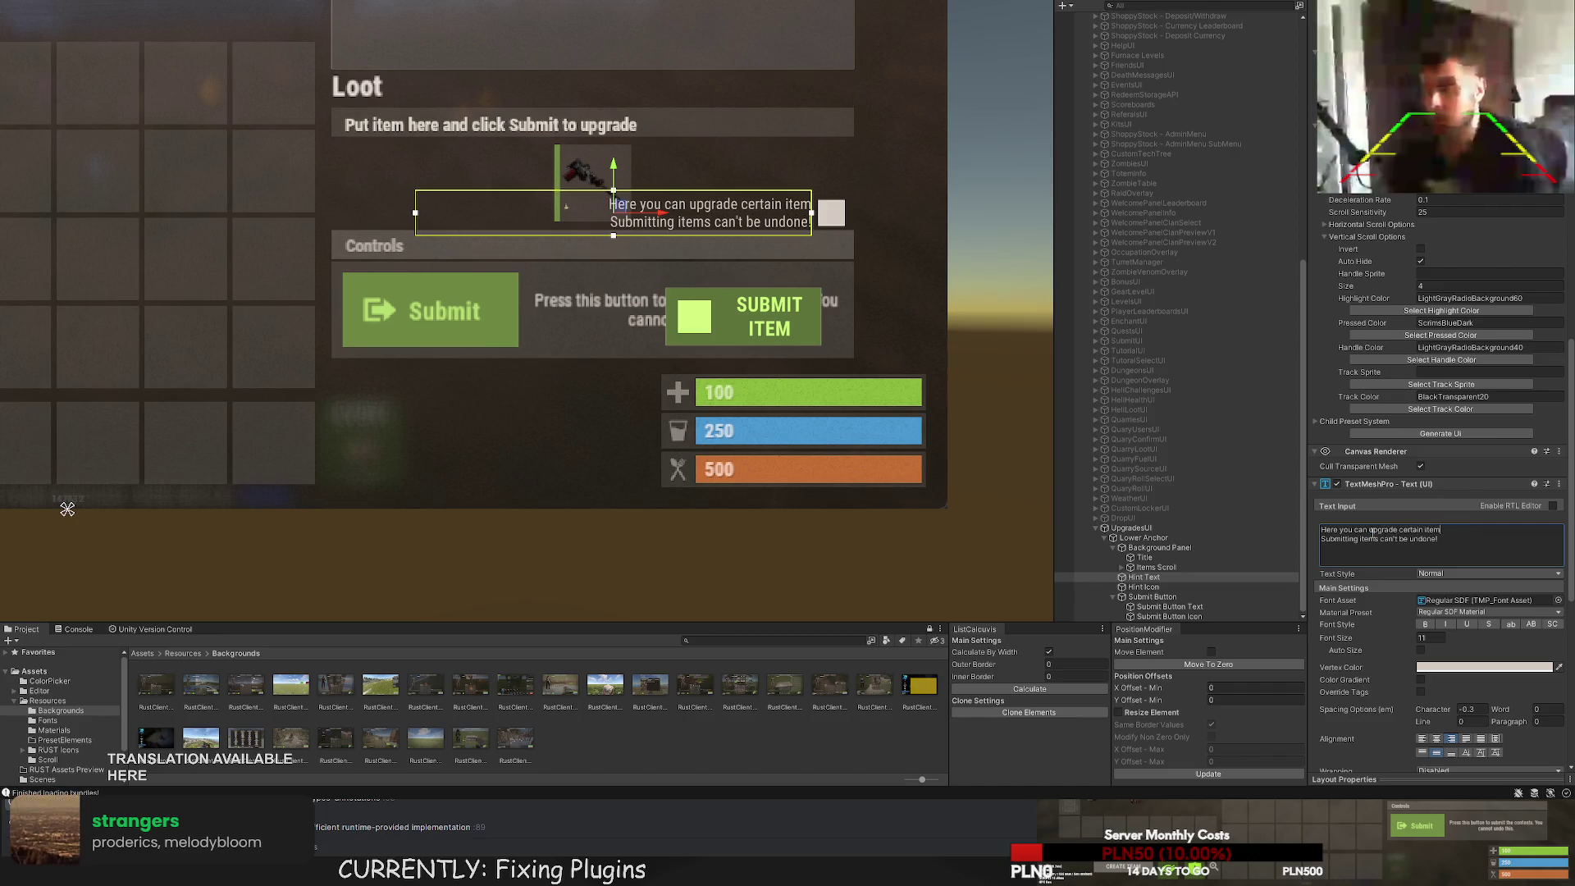
{"action": "left_click_drag", "start_coordinate": [1442, 545], "coordinate": [1314, 542]}
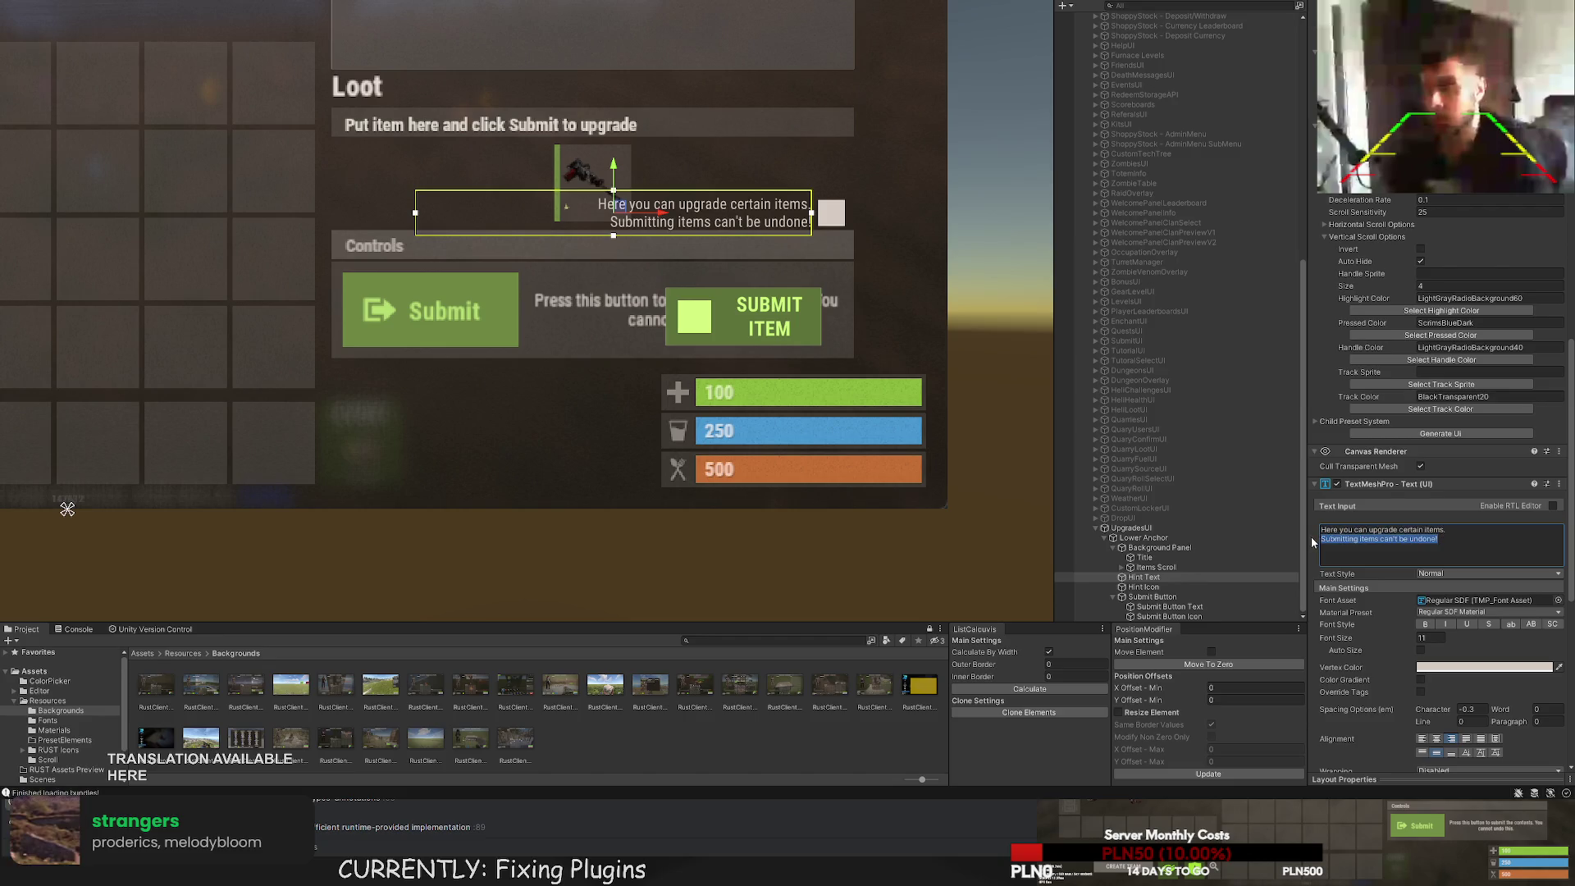
{"action": "type", "text": "Add it"}
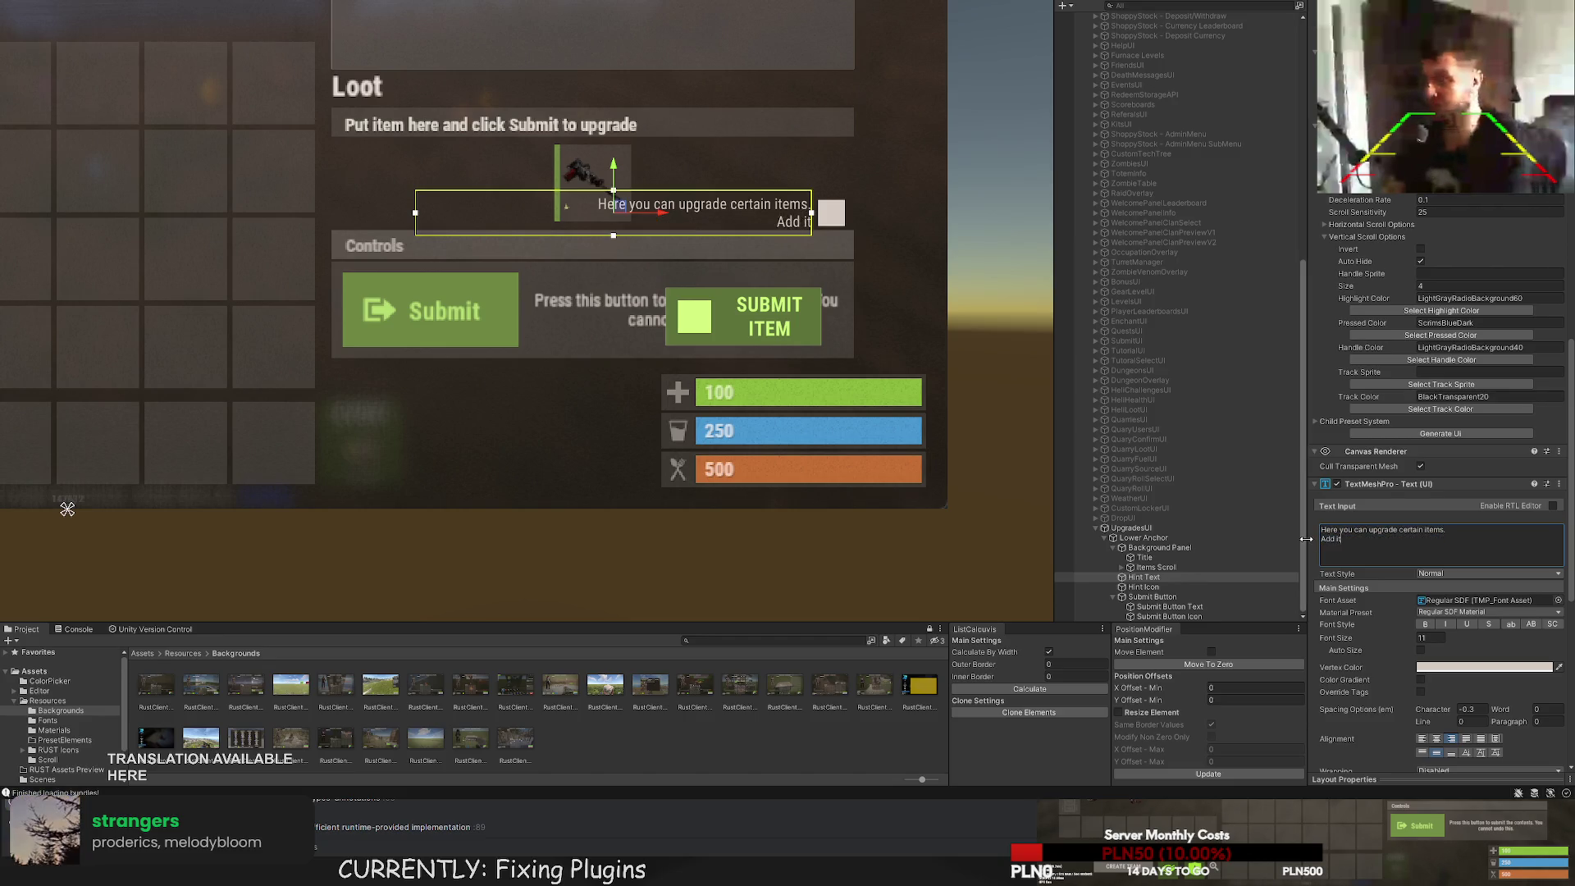
{"action": "type", "text": "em to see upgr"}
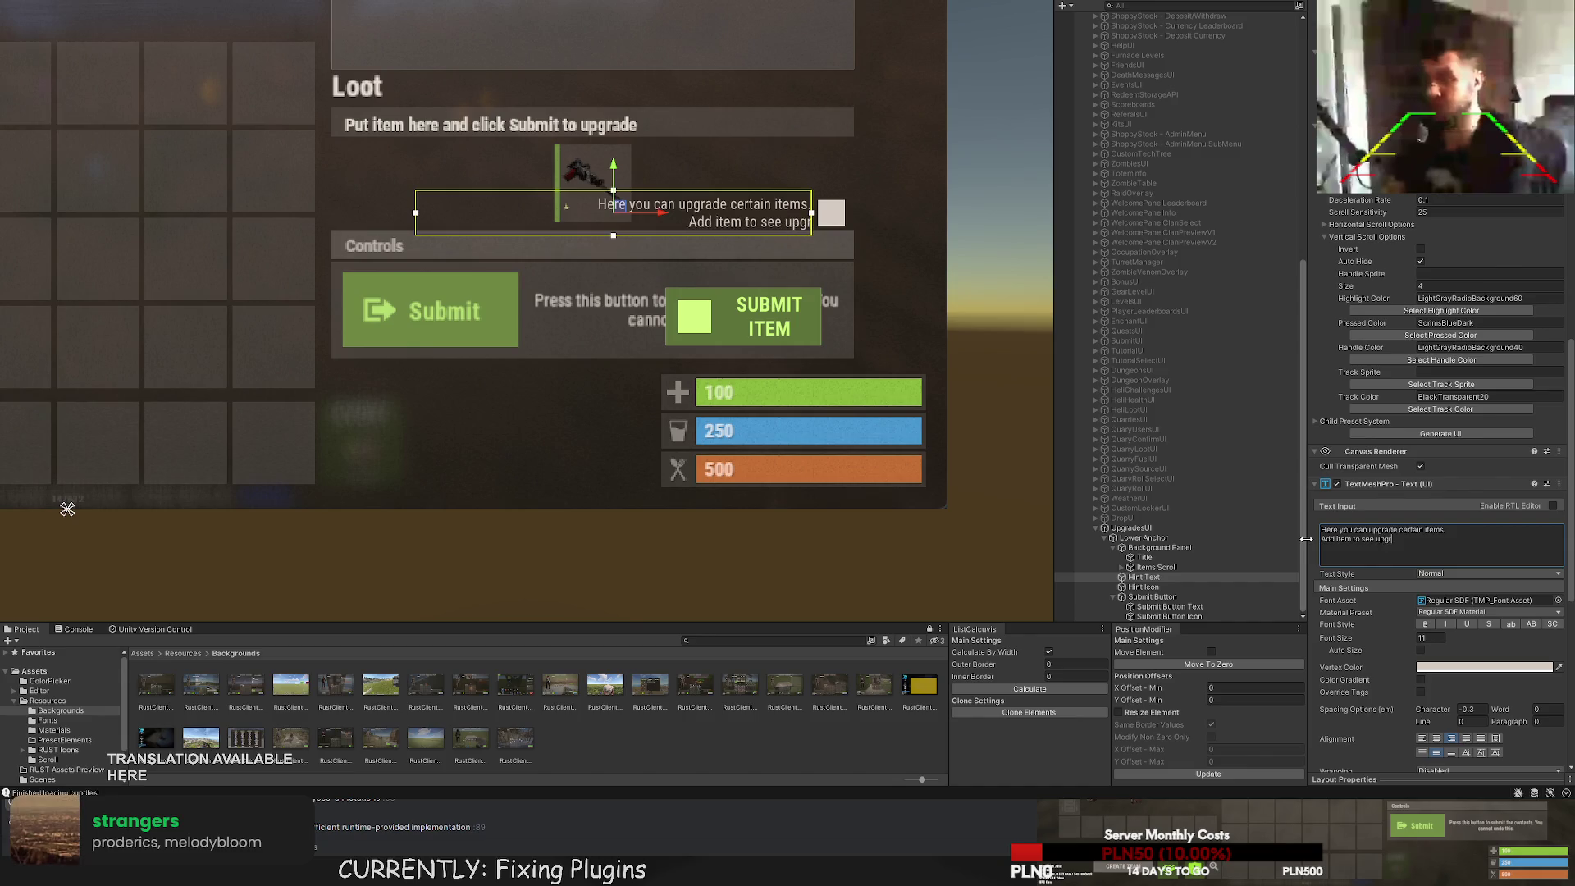
{"action": "type", "text": "ade requirements."}
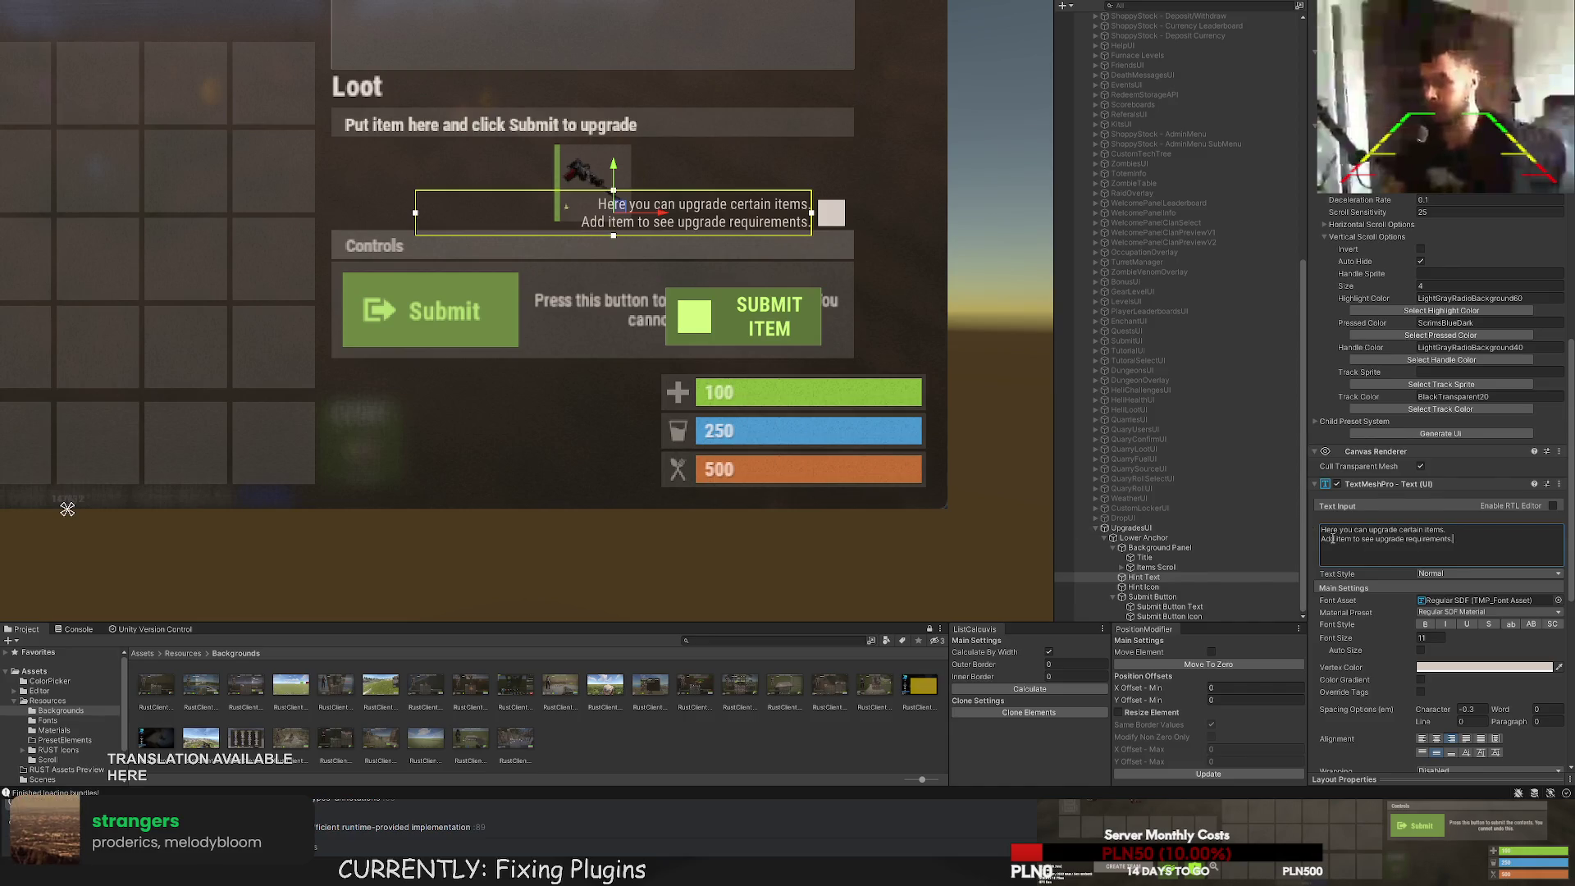
{"action": "type", "text": "Put"}
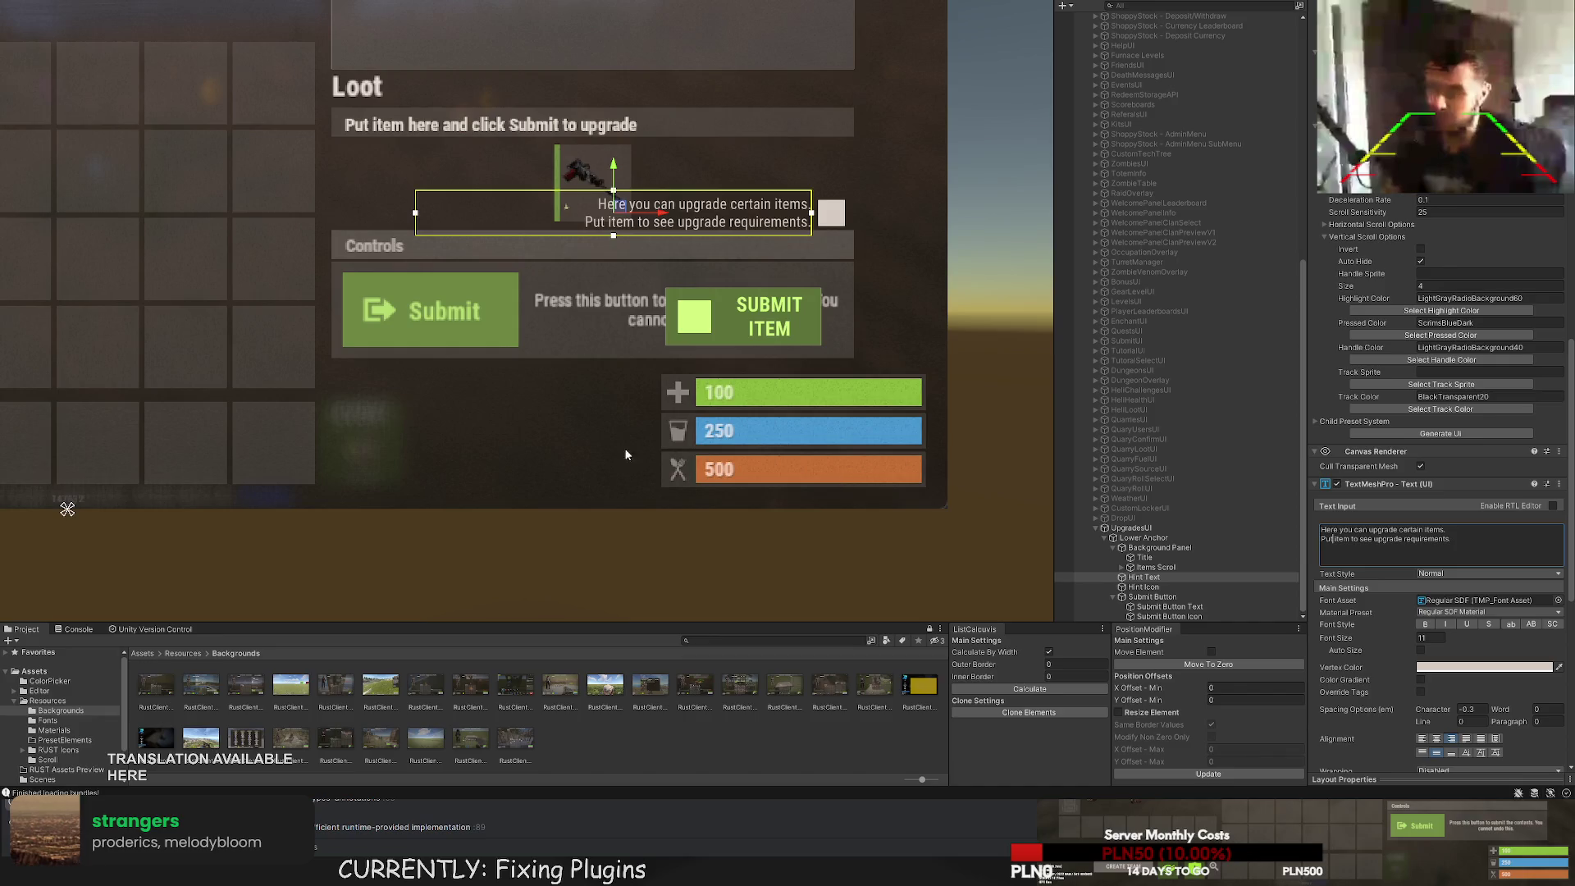
{"action": "type", "text": "f"}
{"action": "left_click", "coordinate": [1143, 587]}
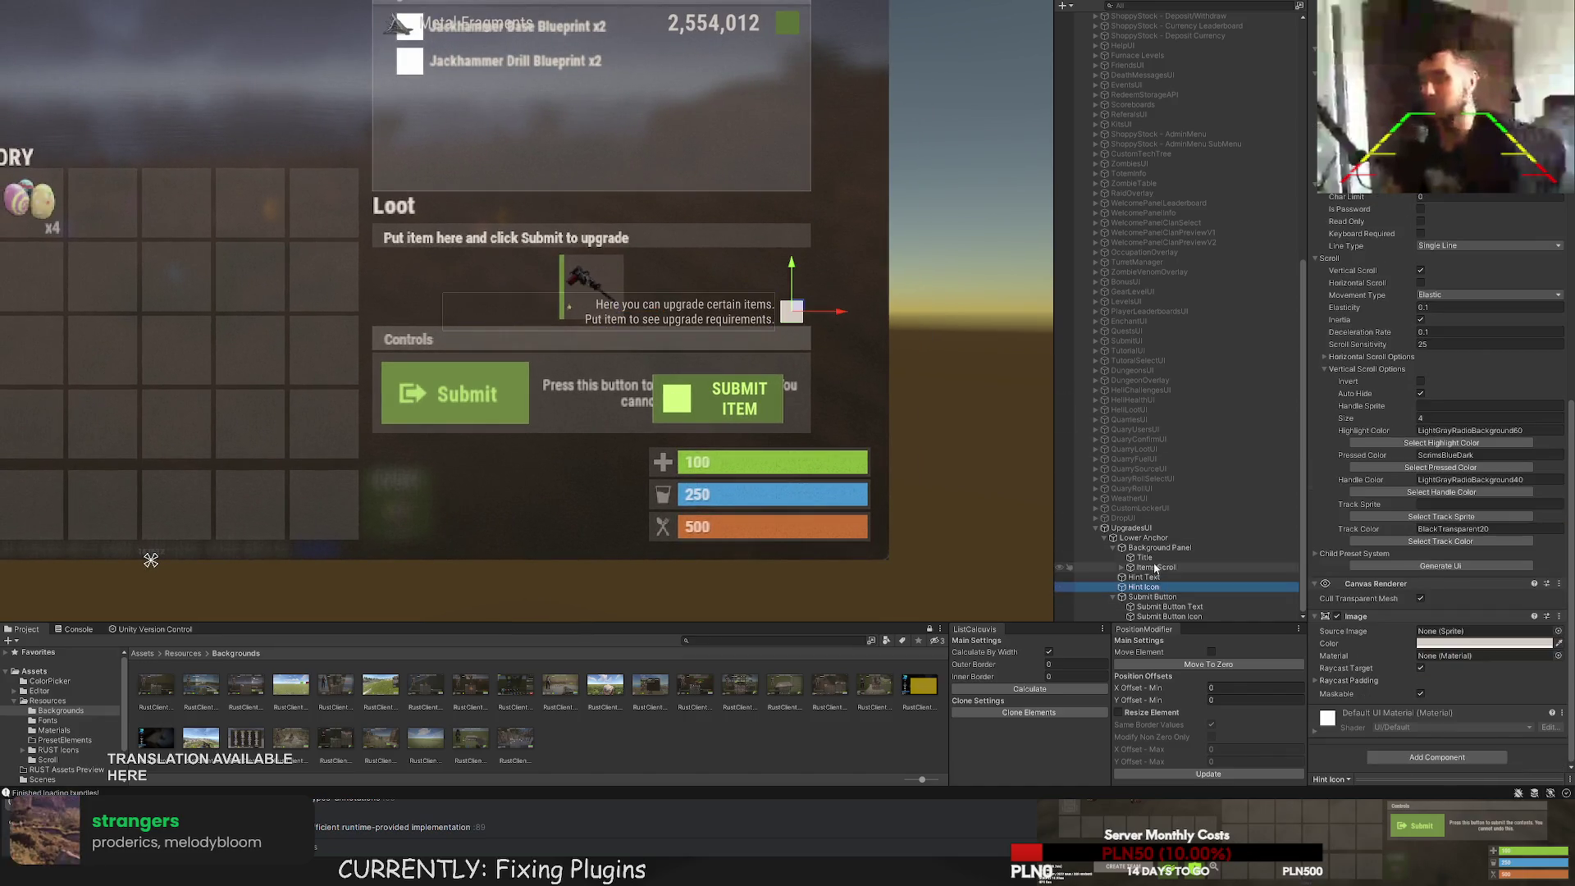
Delete the Items Scroll element from the Background Panel.
{"action": "left_click_drag", "start_coordinate": [663, 151], "coordinate": [599, 296]}
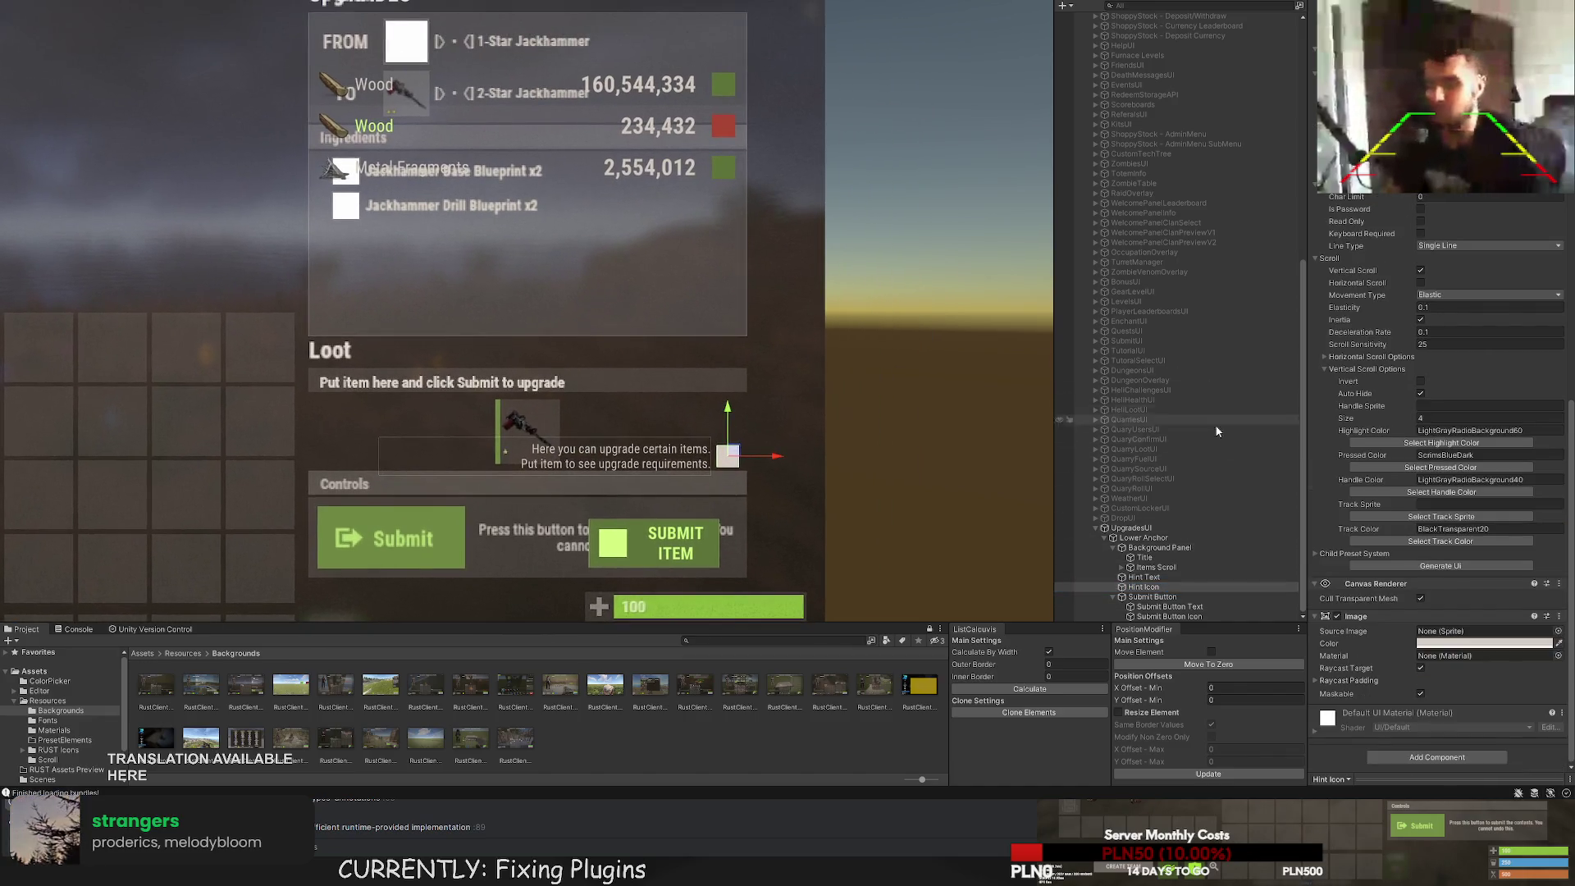
{"action": "left_click", "coordinate": [1152, 597]}
{"action": "left_click", "coordinate": [1160, 548]}
{"action": "left_click_drag", "start_coordinate": [749, 319], "coordinate": [839, 460]}
{"action": "left_click", "coordinate": [1157, 566]}
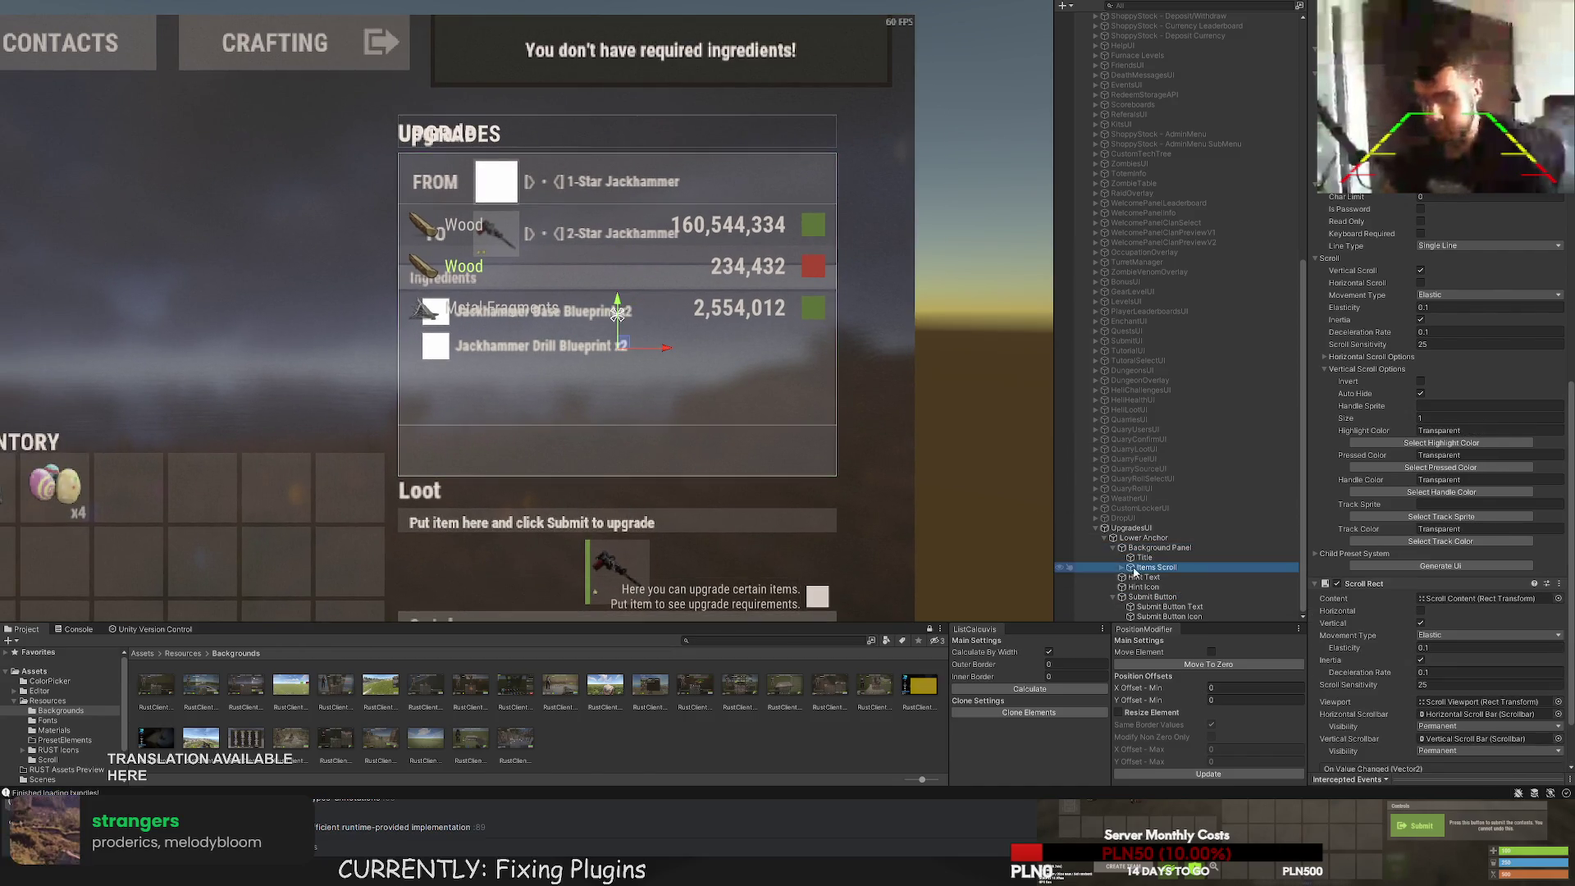
{"action": "key", "text": "Delete"}
Add a UI Text label under Title, placed over the FROM row and narrowed to fit.
{"action": "left_click", "coordinate": [1159, 557]}
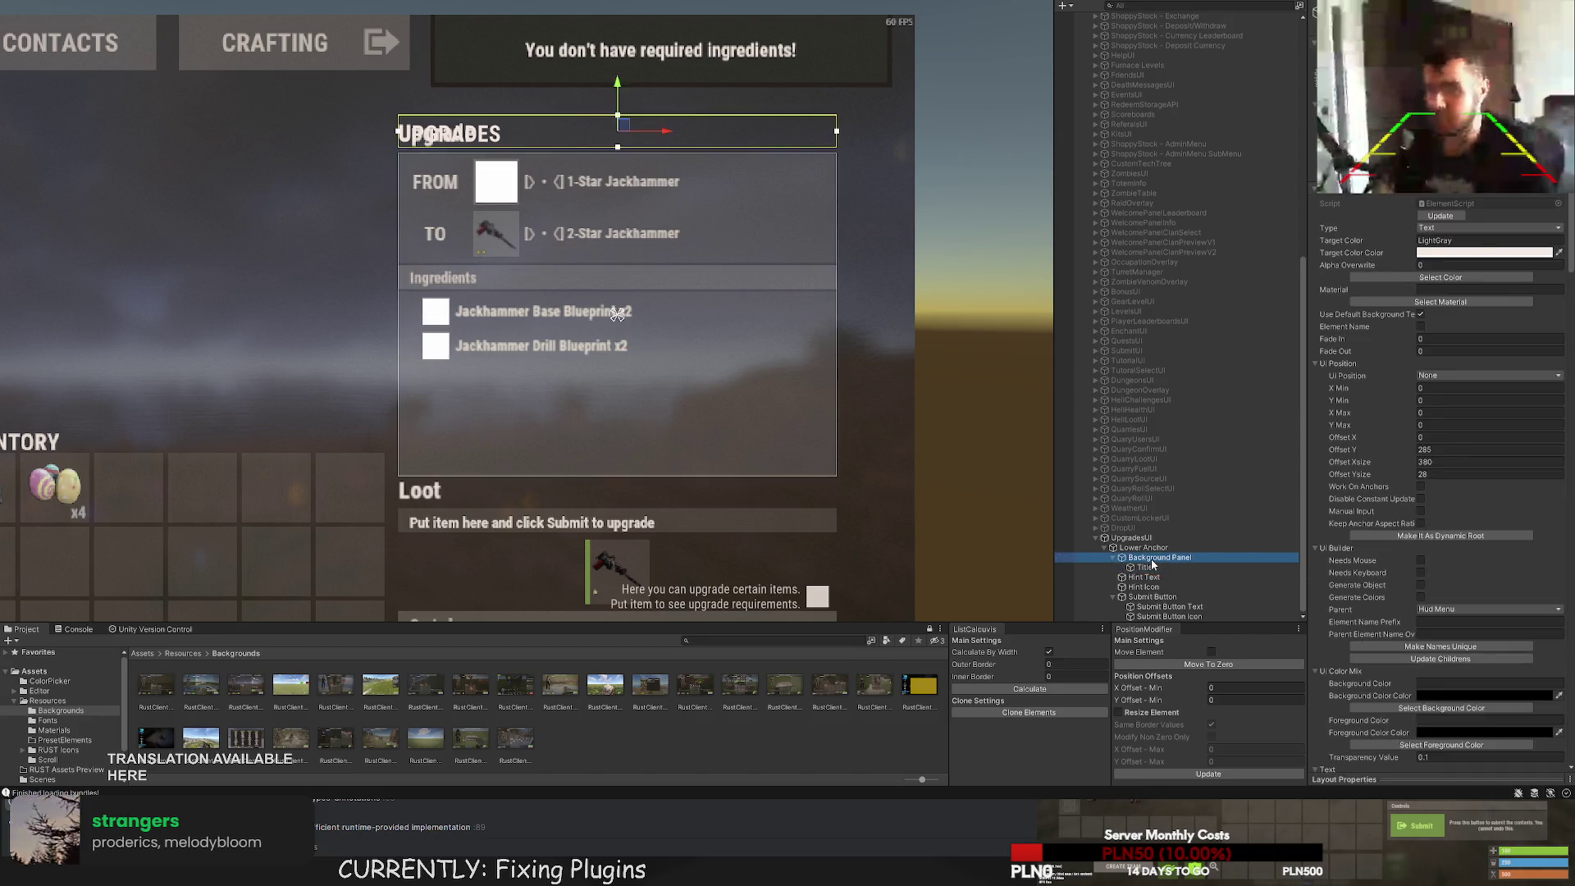
{"action": "scroll", "coordinate": [742, 248], "scroll_direction": "up", "scroll_amount": 2}
{"action": "left_click_drag", "start_coordinate": [639, 209], "coordinate": [717, 197]}
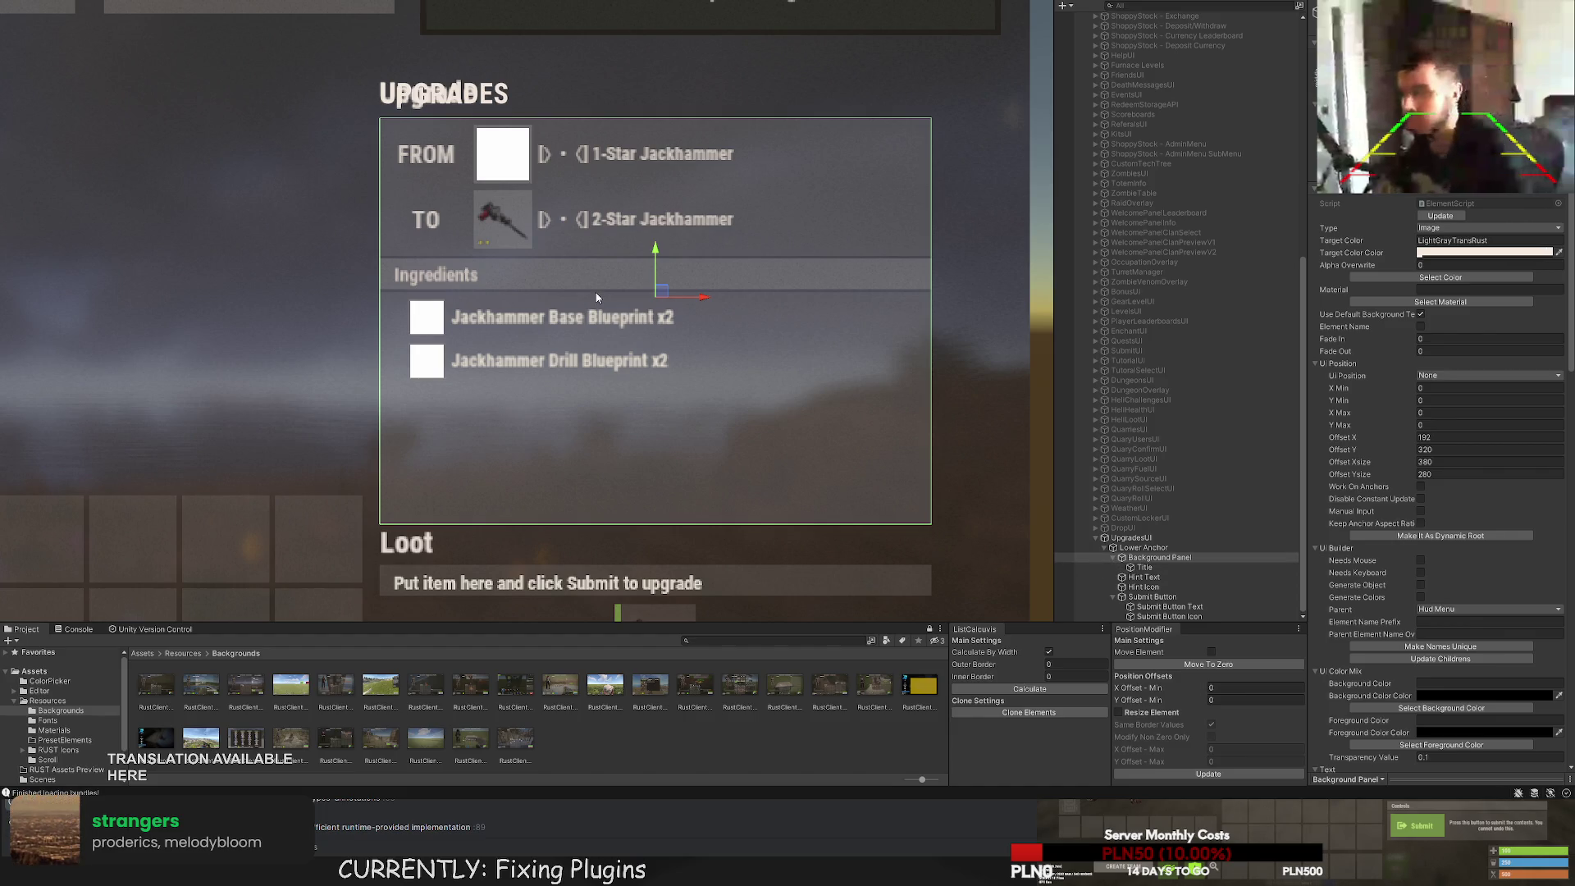
{"action": "left_click", "coordinate": [1145, 548]}
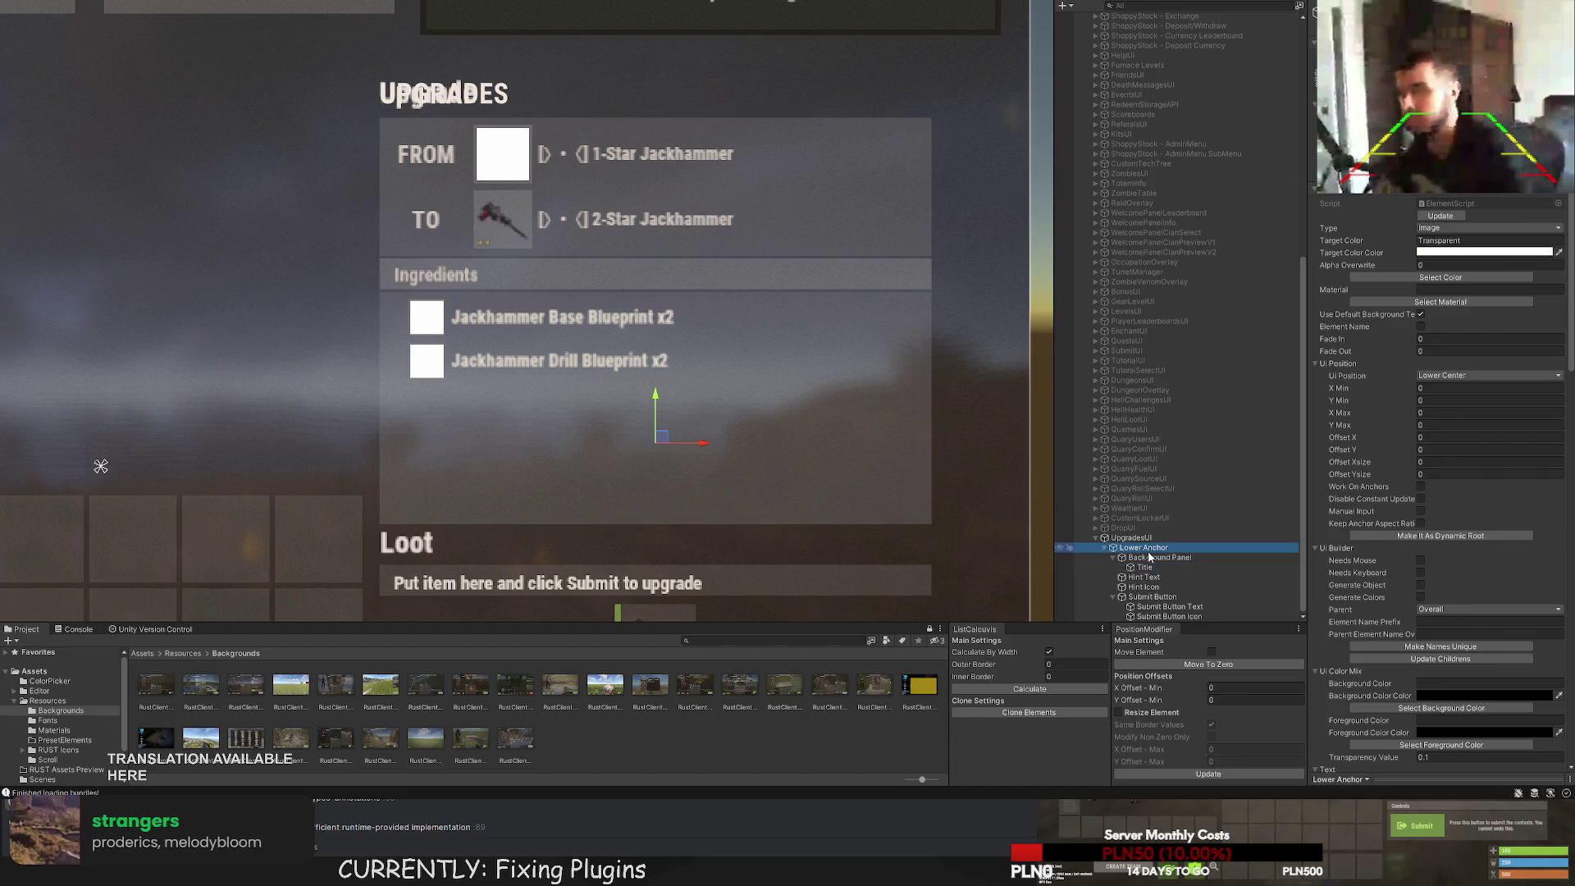
{"action": "left_click", "coordinate": [1150, 567]}
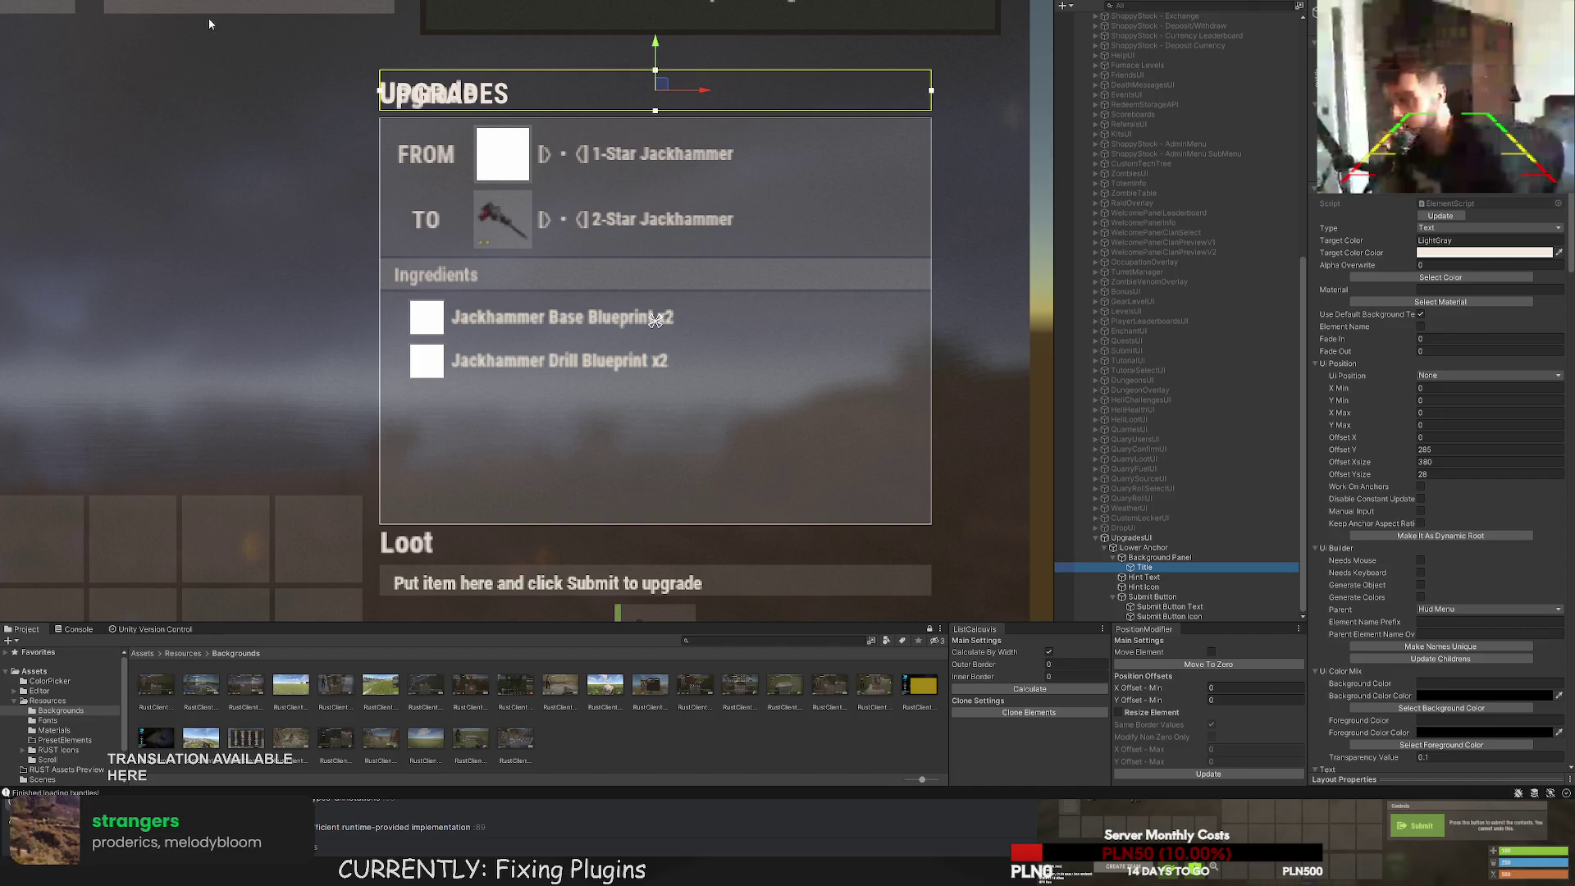
{"action": "scroll", "coordinate": [569, 280], "scroll_direction": "up", "scroll_amount": 2}
{"action": "left_click_drag", "start_coordinate": [588, 135], "coordinate": [588, 243]}
{"action": "mouse_move", "coordinate": [776, 252]}
{"action": "left_mouse_down"}
{"action": "mouse_move", "coordinate": [516, 260]}
{"action": "mouse_move", "coordinate": [522, 311]}
{"action": "left_mouse_up"}
{"action": "scroll", "coordinate": [518, 259], "scroll_direction": "up", "scroll_amount": 3}
Adjust the label box's top and bottom edges to fit the FROM cell.
{"action": "left_click_drag", "start_coordinate": [439, 146], "coordinate": [441, 151]}
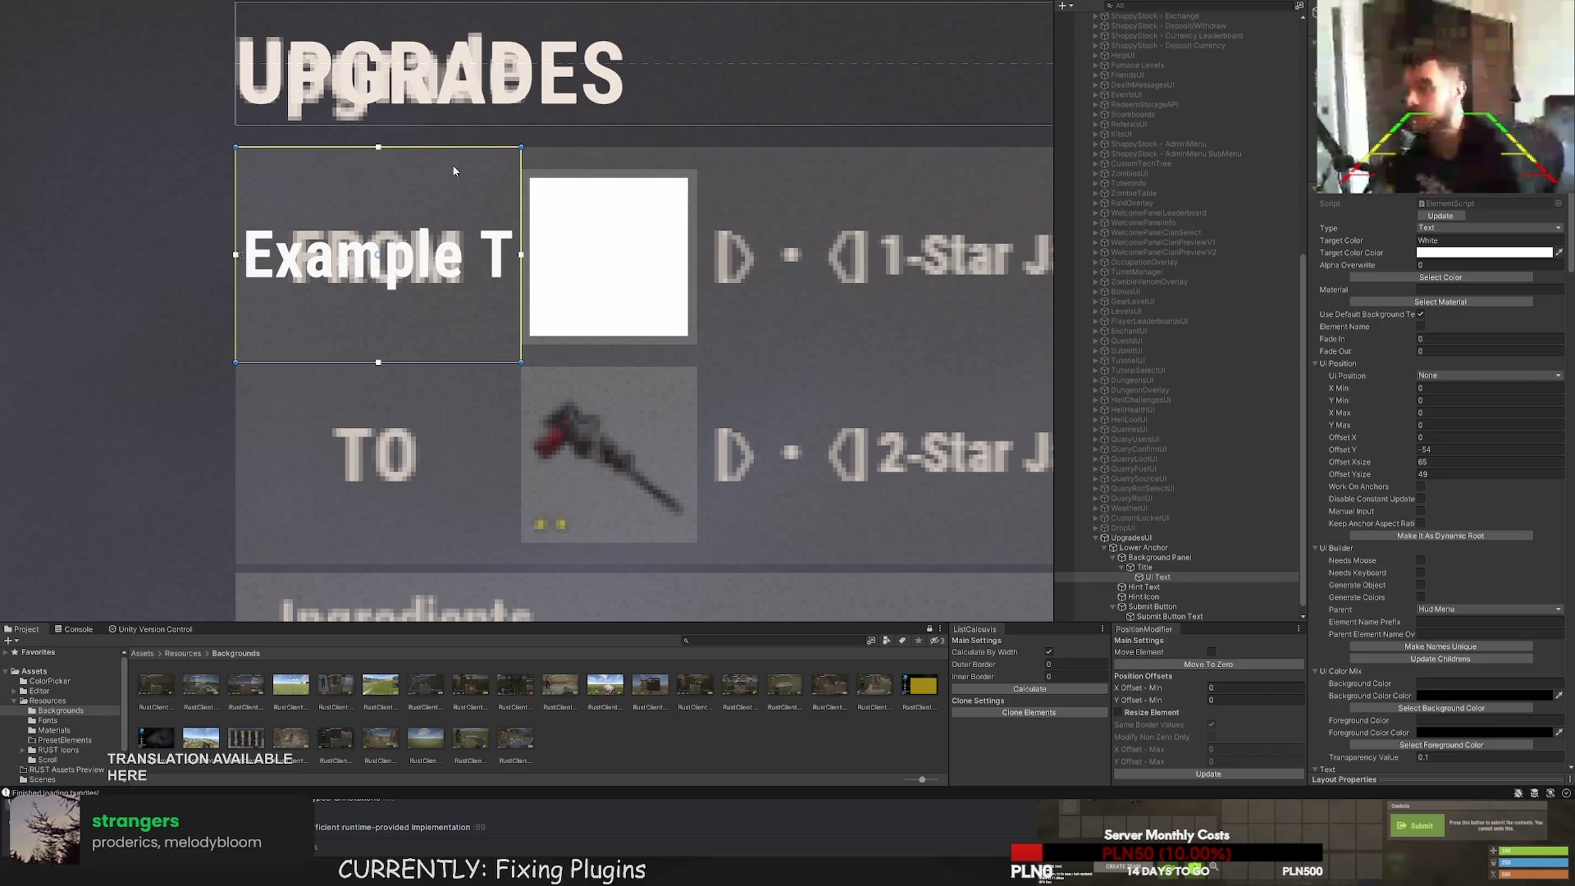
{"action": "left_click_drag", "start_coordinate": [503, 362], "coordinate": [504, 359]}
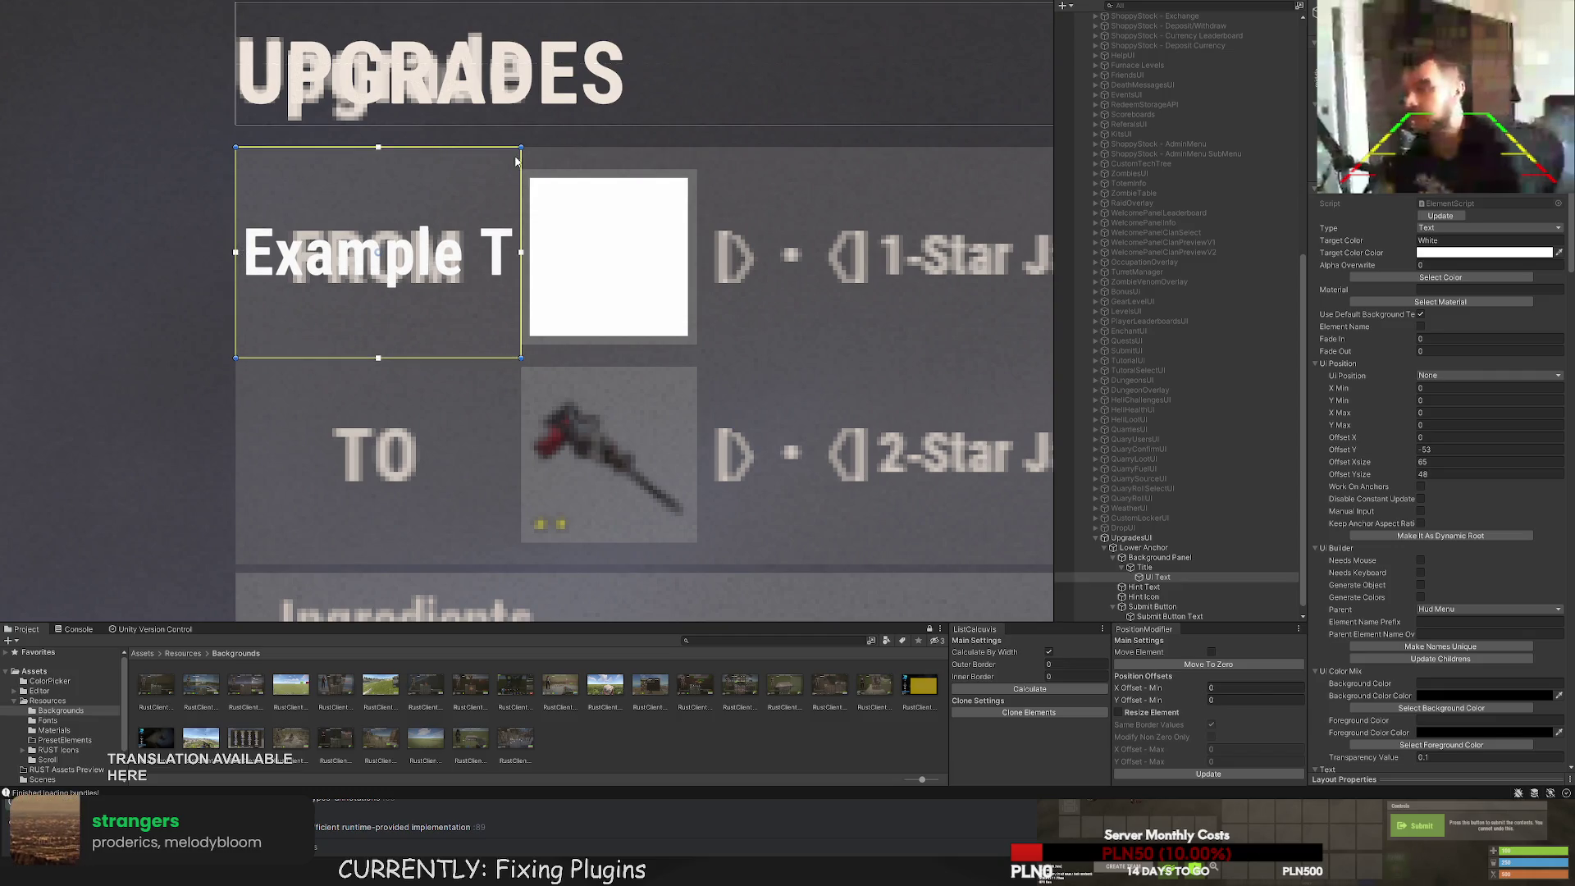
{"action": "left_click_drag", "start_coordinate": [510, 147], "coordinate": [506, 155]}
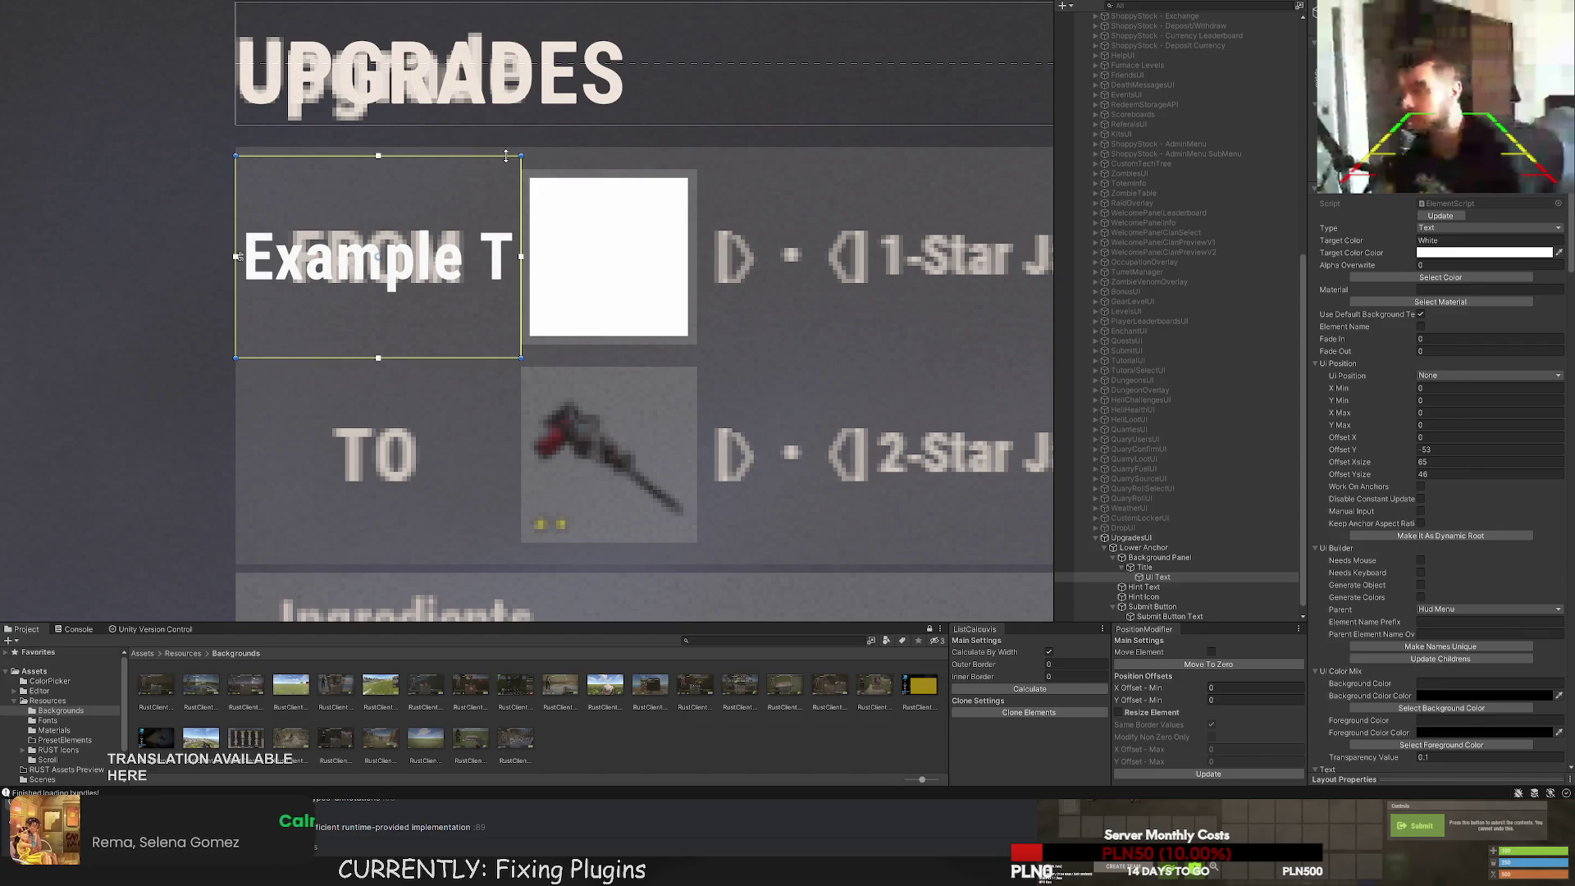
{"action": "scroll", "coordinate": [522, 361], "scroll_direction": "up", "scroll_amount": 2}
{"action": "left_click_drag", "start_coordinate": [494, 356], "coordinate": [494, 351]}
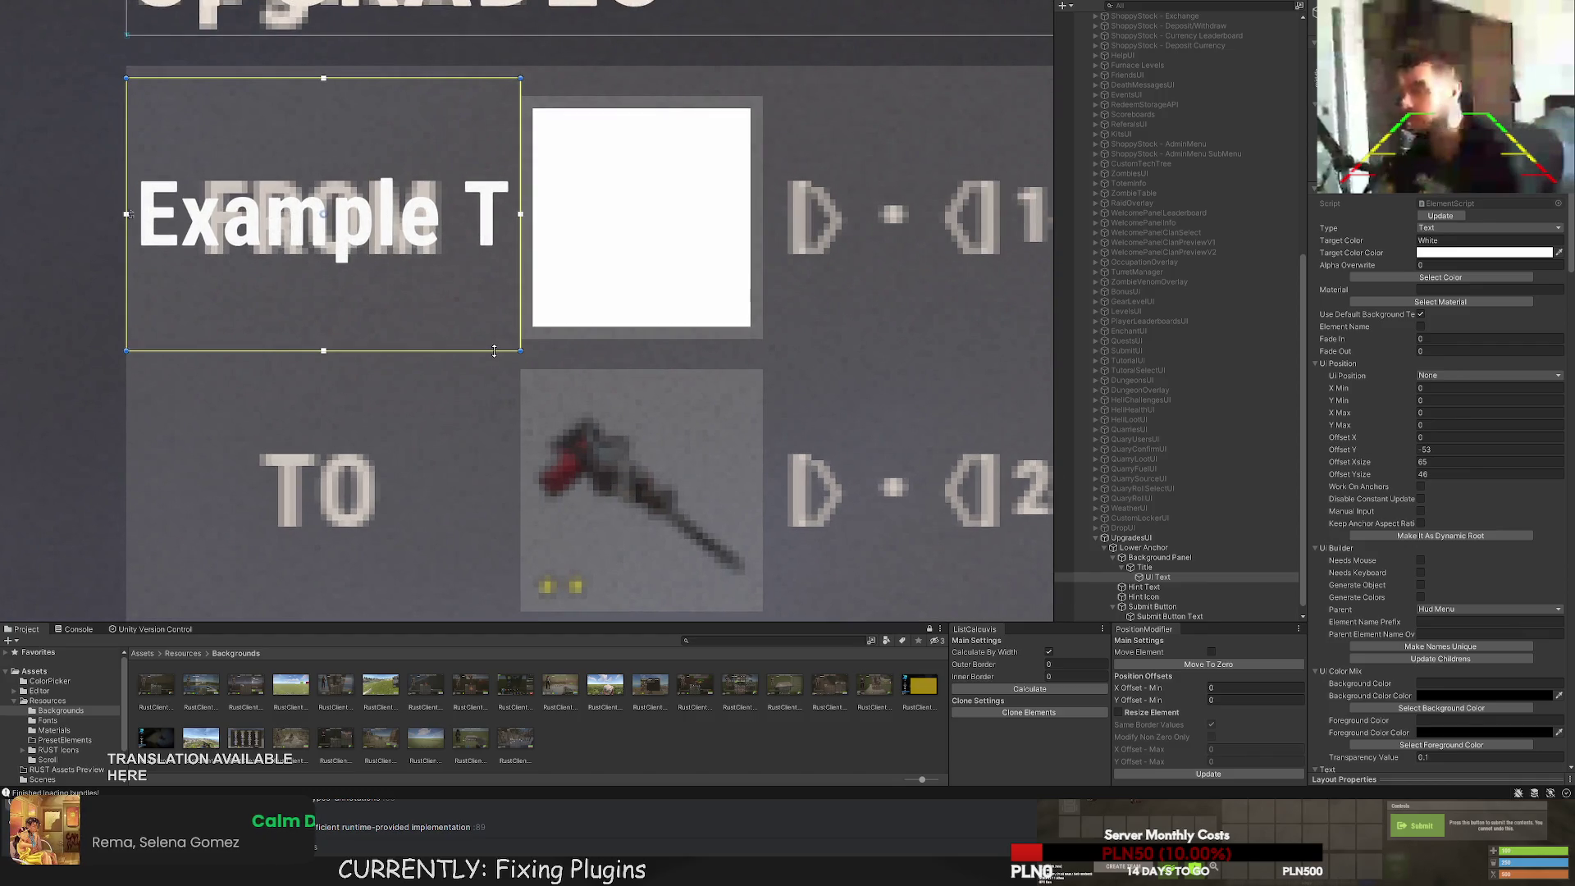
{"action": "scroll", "coordinate": [494, 351], "scroll_direction": "up", "scroll_amount": 3}
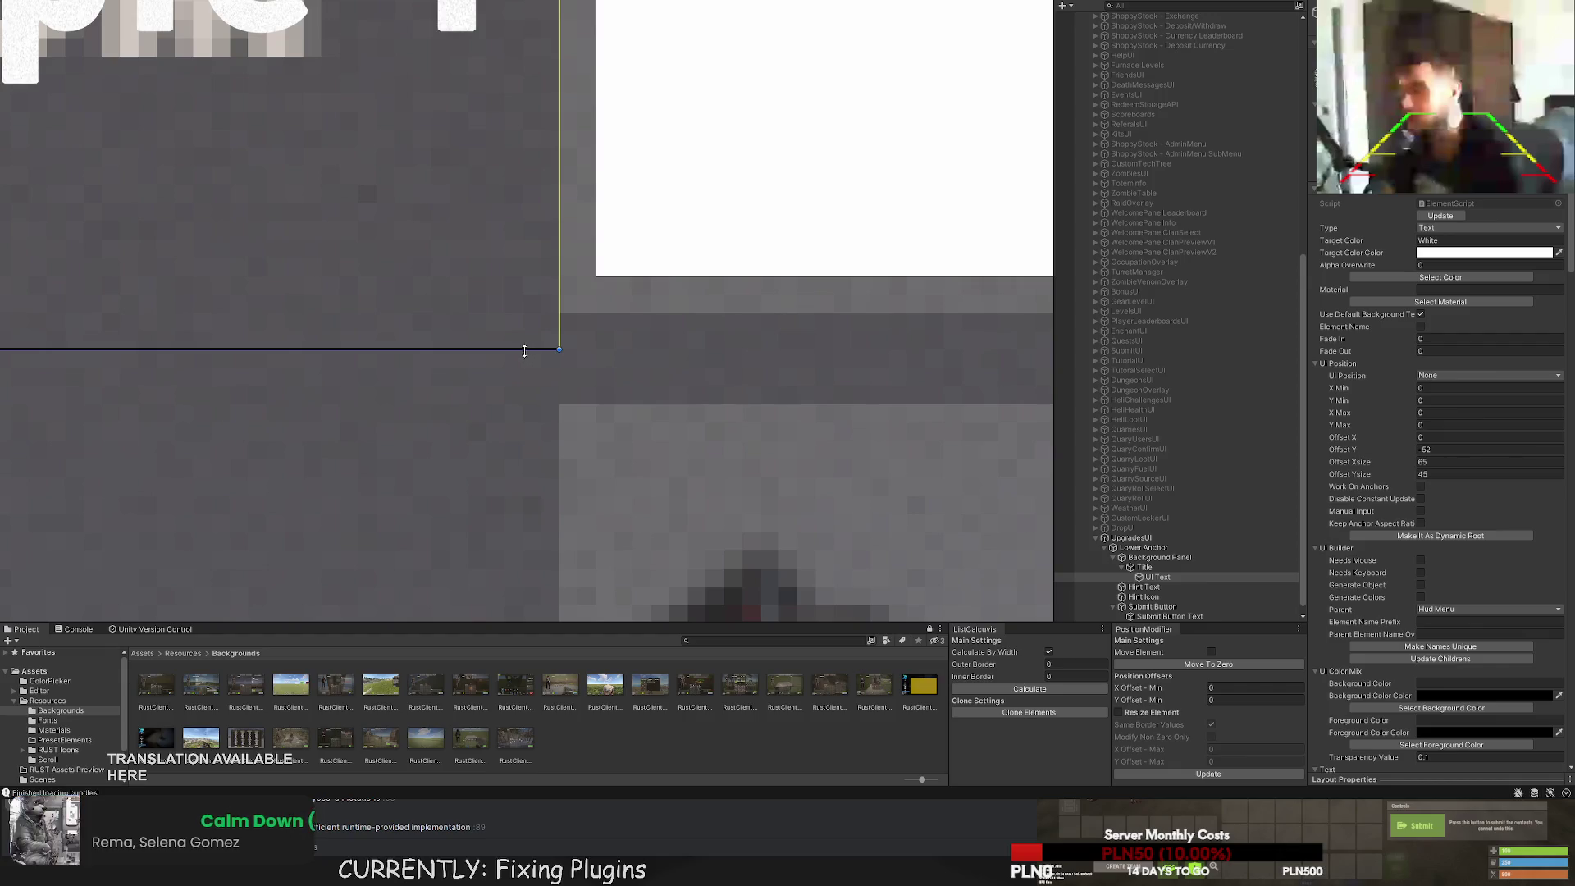
{"action": "left_click_drag", "start_coordinate": [514, 349], "coordinate": [514, 318]}
Set the label's text to FROM with font size 18.
{"action": "scroll", "coordinate": [512, 223], "scroll_direction": "down", "scroll_amount": 3}
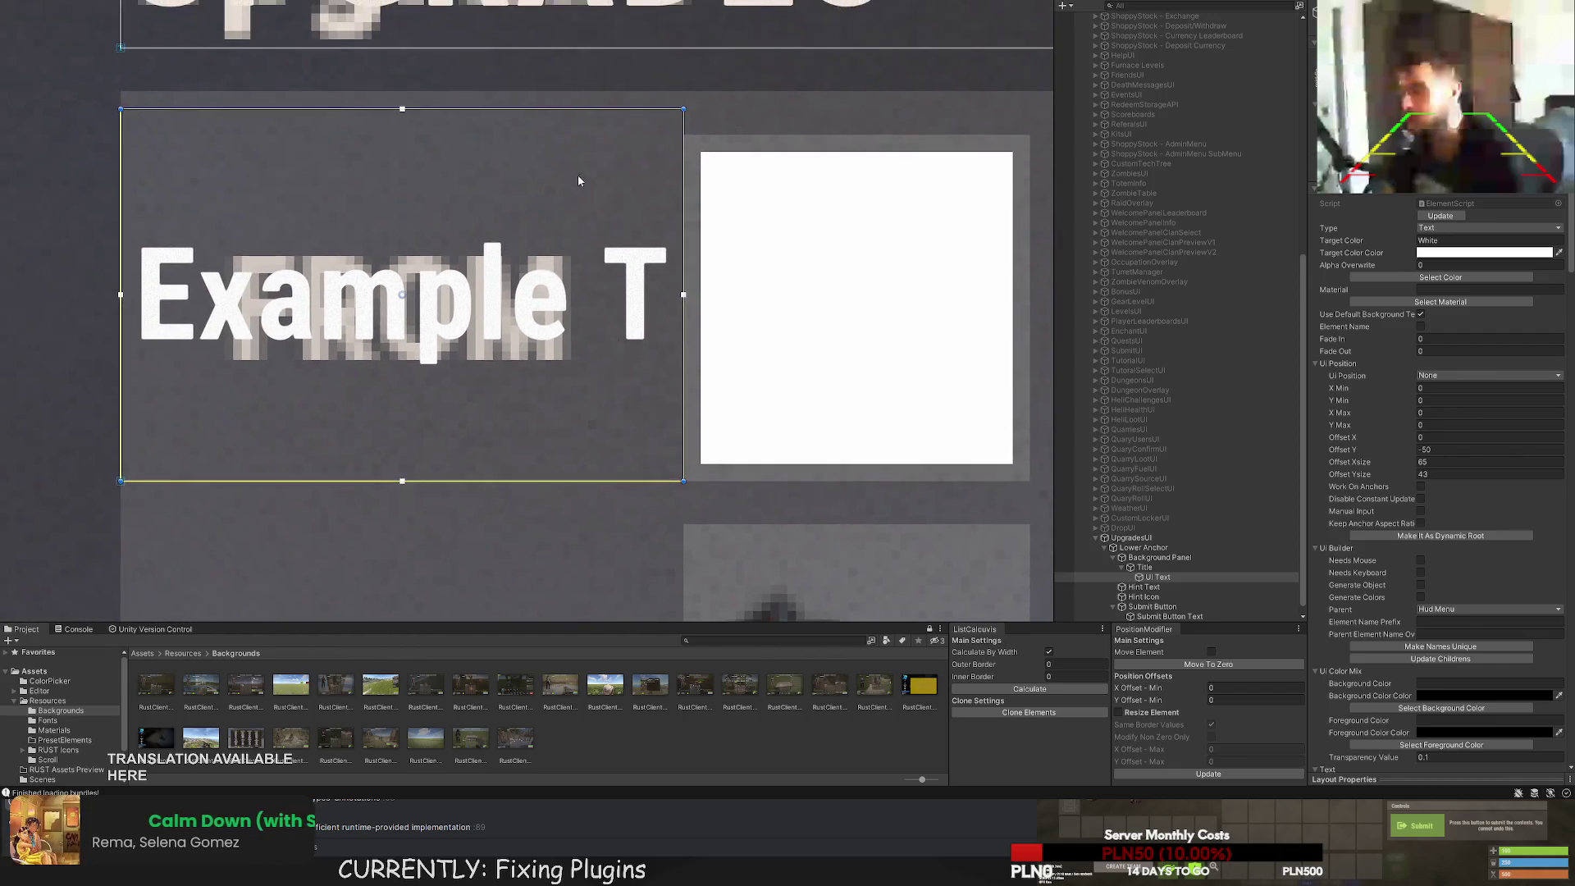
{"action": "scroll", "coordinate": [619, 168], "scroll_direction": "down", "scroll_amount": 3}
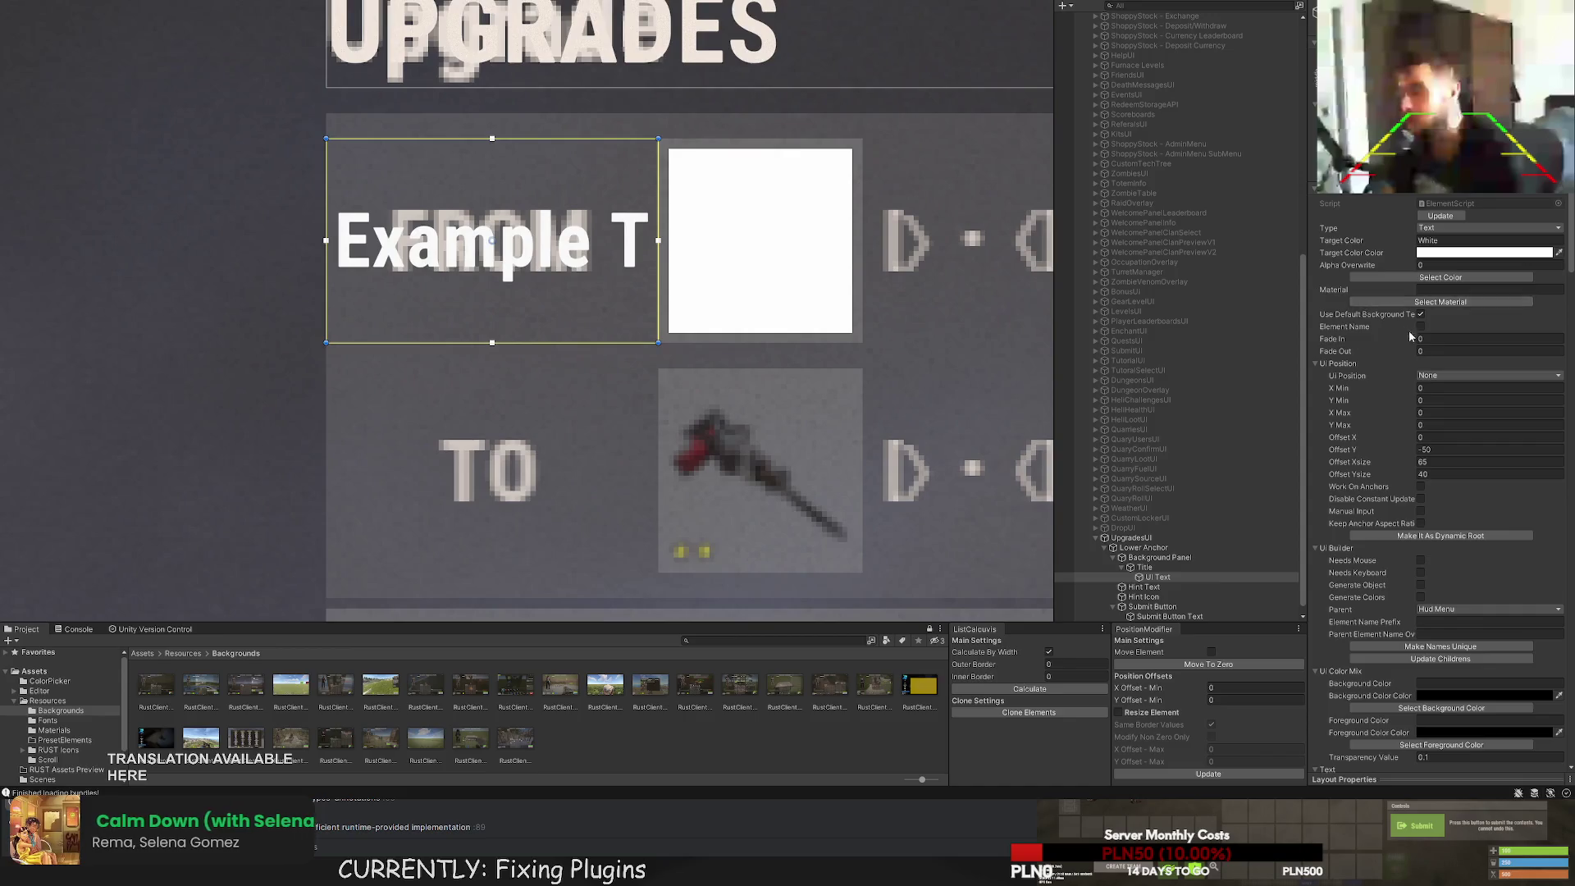
{"action": "scroll", "coordinate": [1483, 418], "scroll_direction": "down", "scroll_amount": 10}
{"action": "scroll", "coordinate": [1484, 419], "scroll_direction": "down", "scroll_amount": 5}
{"action": "triple_click", "coordinate": [1353, 566]}
{"action": "type", "text": "FROM"}
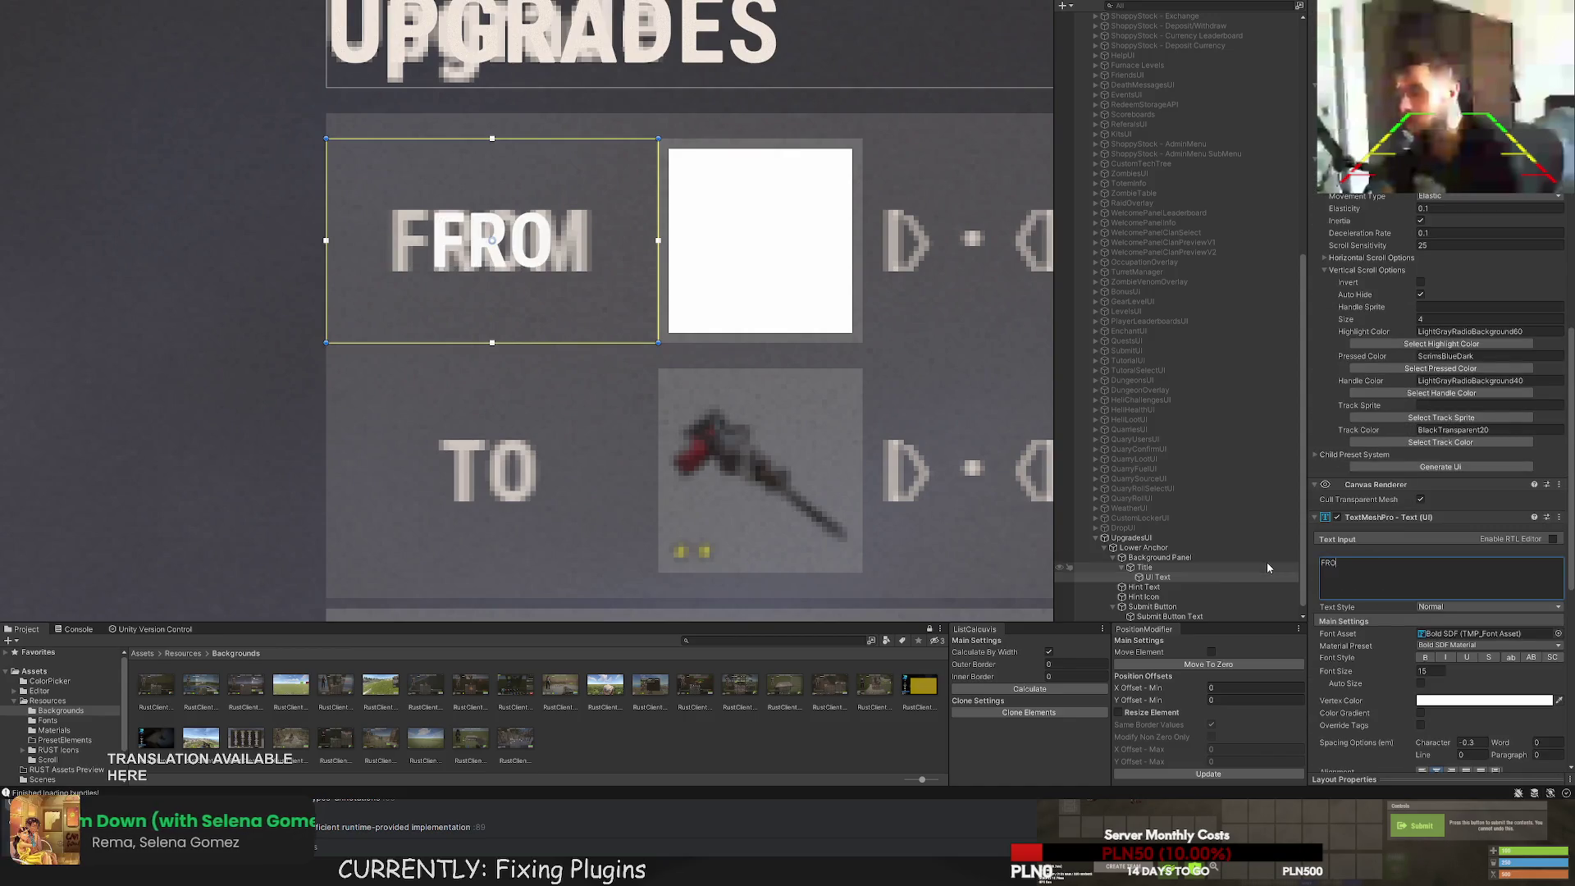
{"action": "left_click", "coordinate": [1432, 670]}
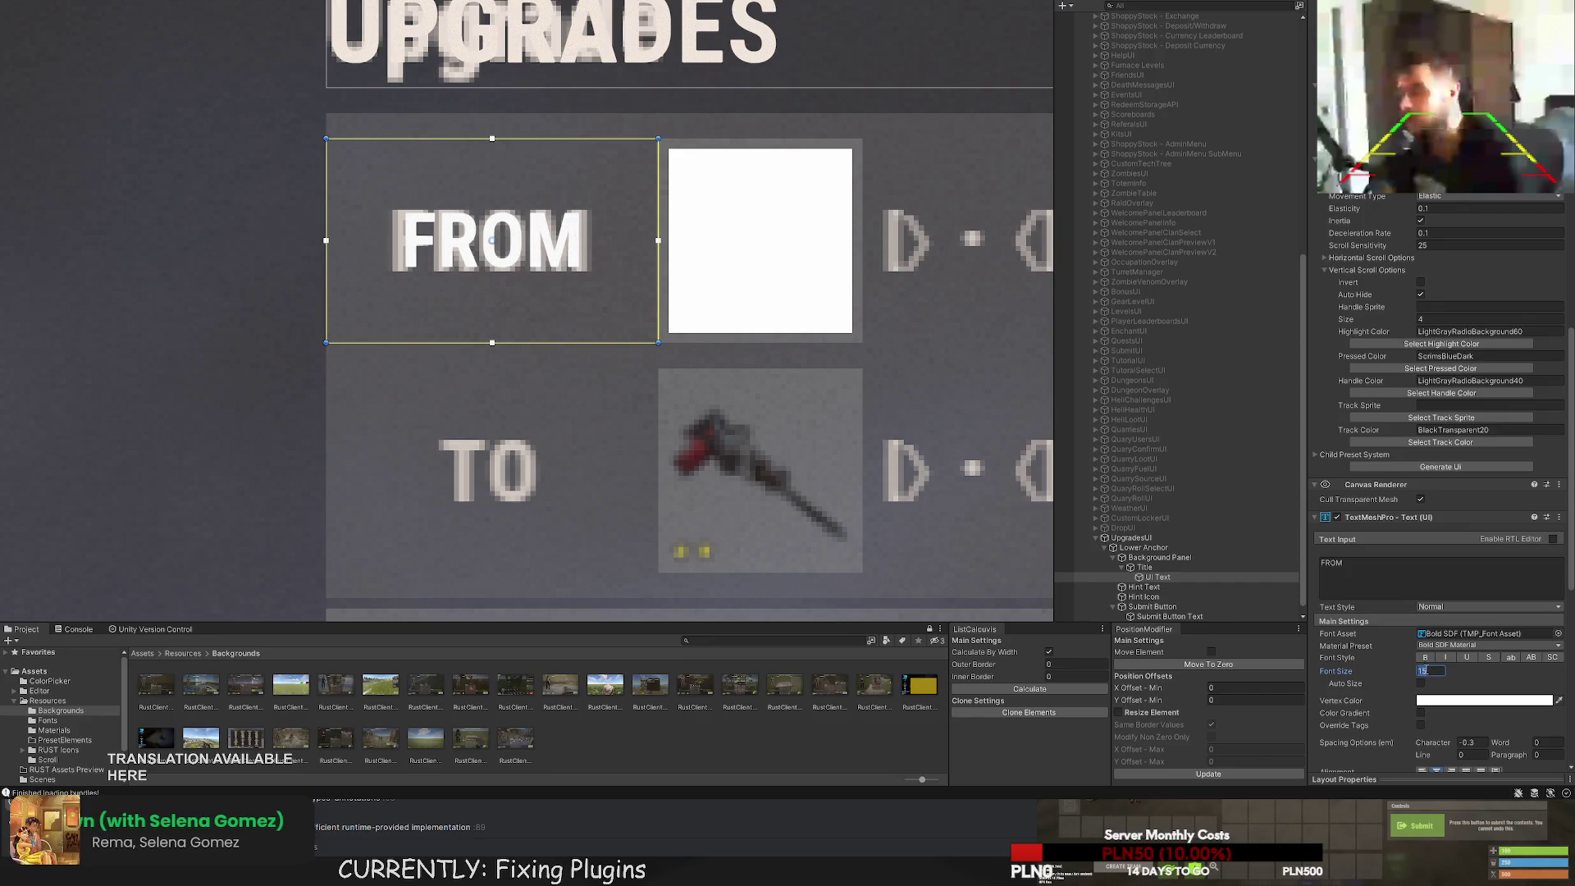
{"action": "type", "text": "18"}
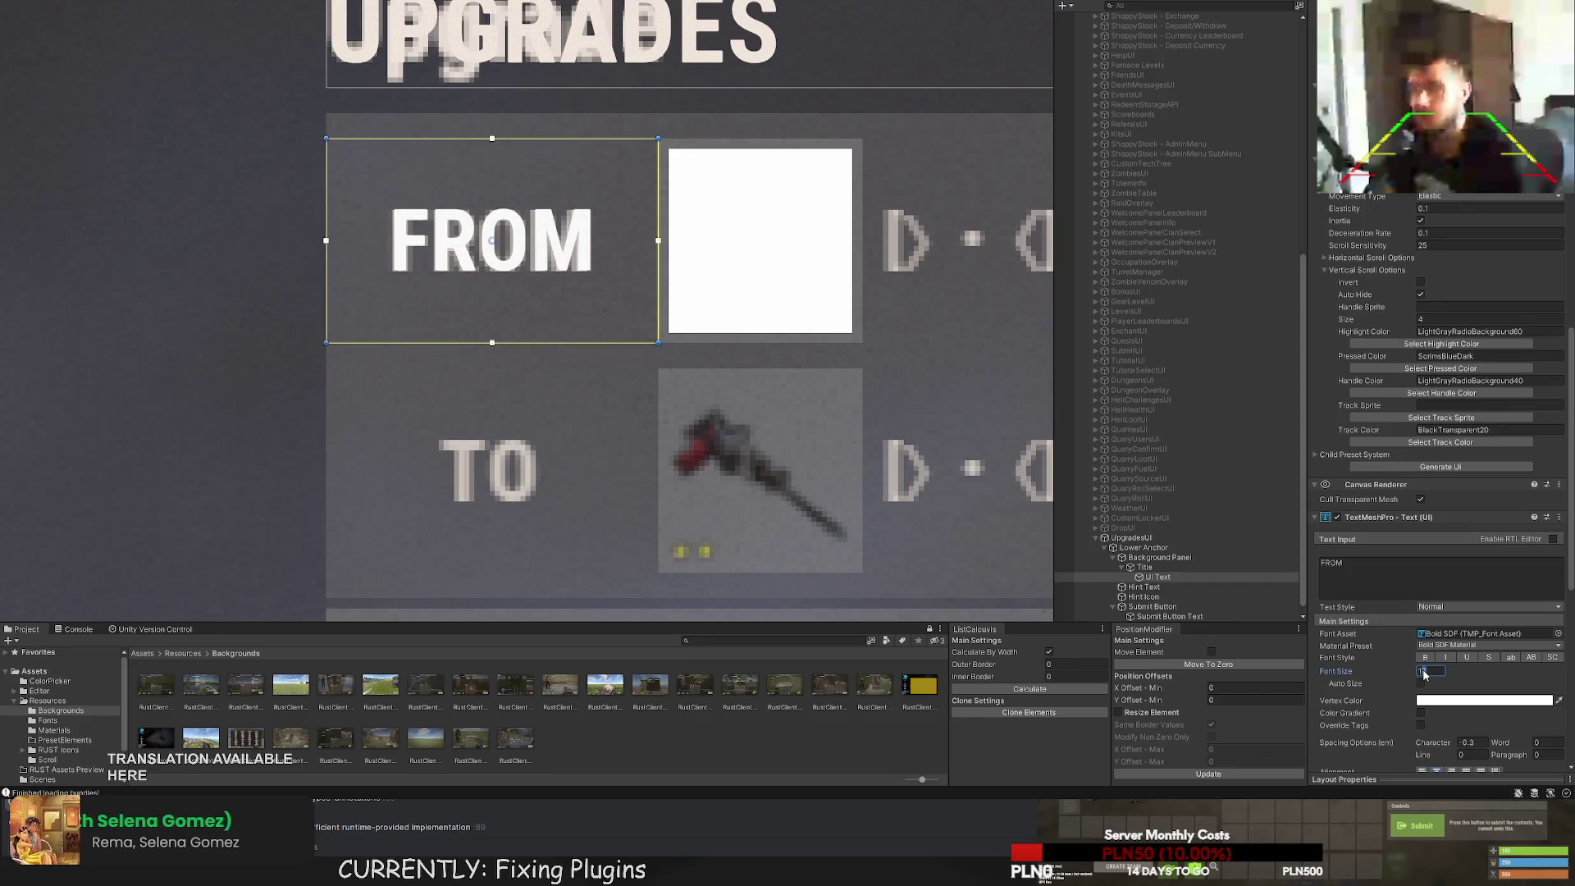
{"action": "scroll", "coordinate": [1441, 410], "scroll_direction": "up", "scroll_amount": 15}
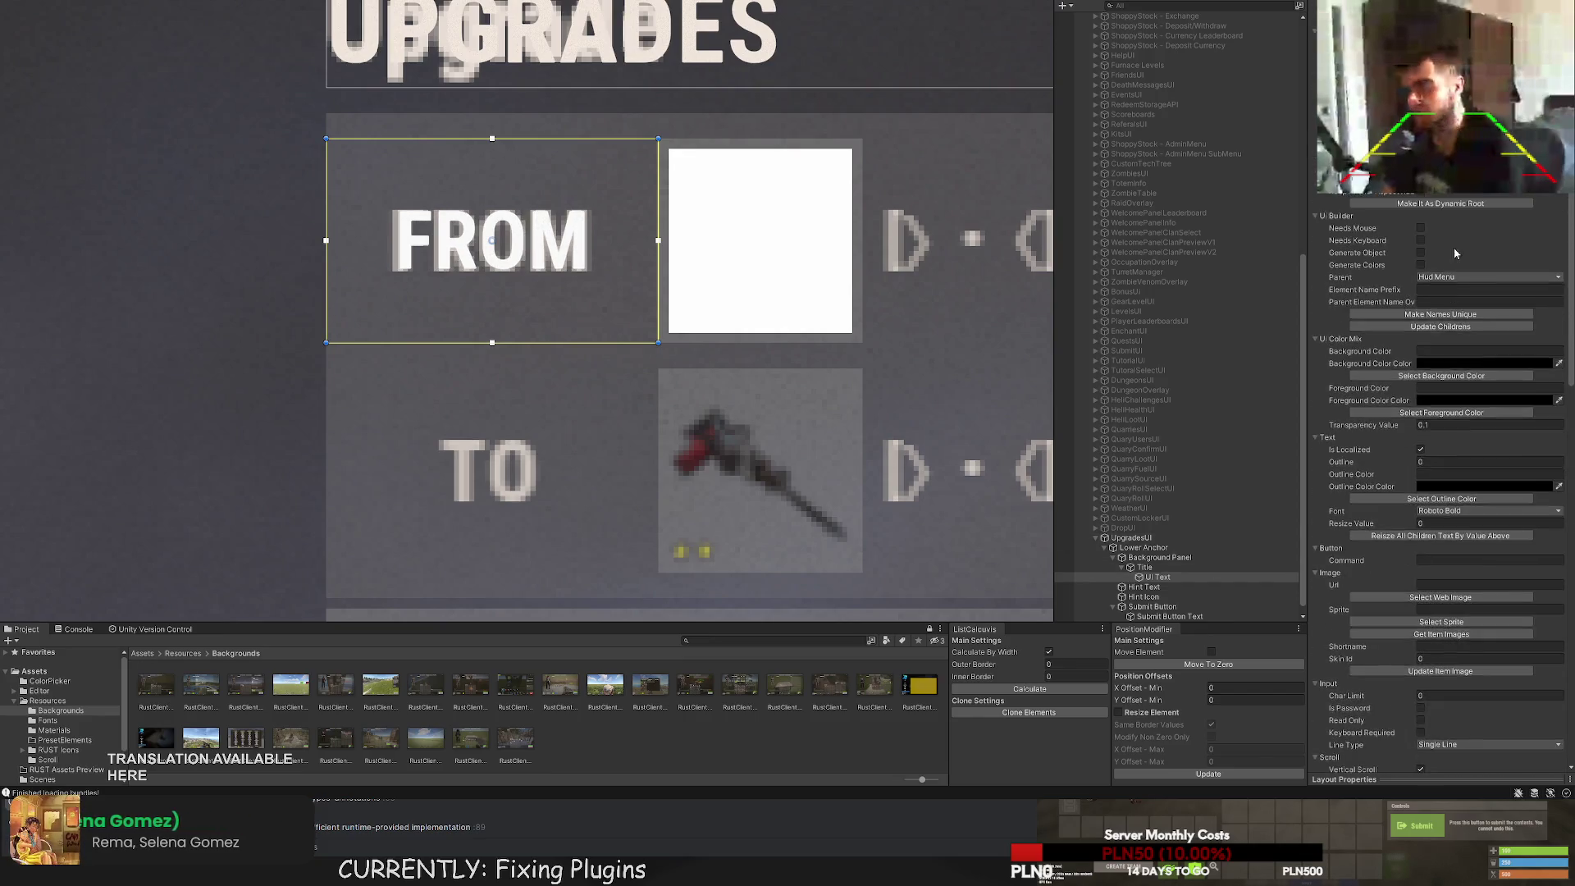
{"action": "left_click", "coordinate": [1440, 278]}
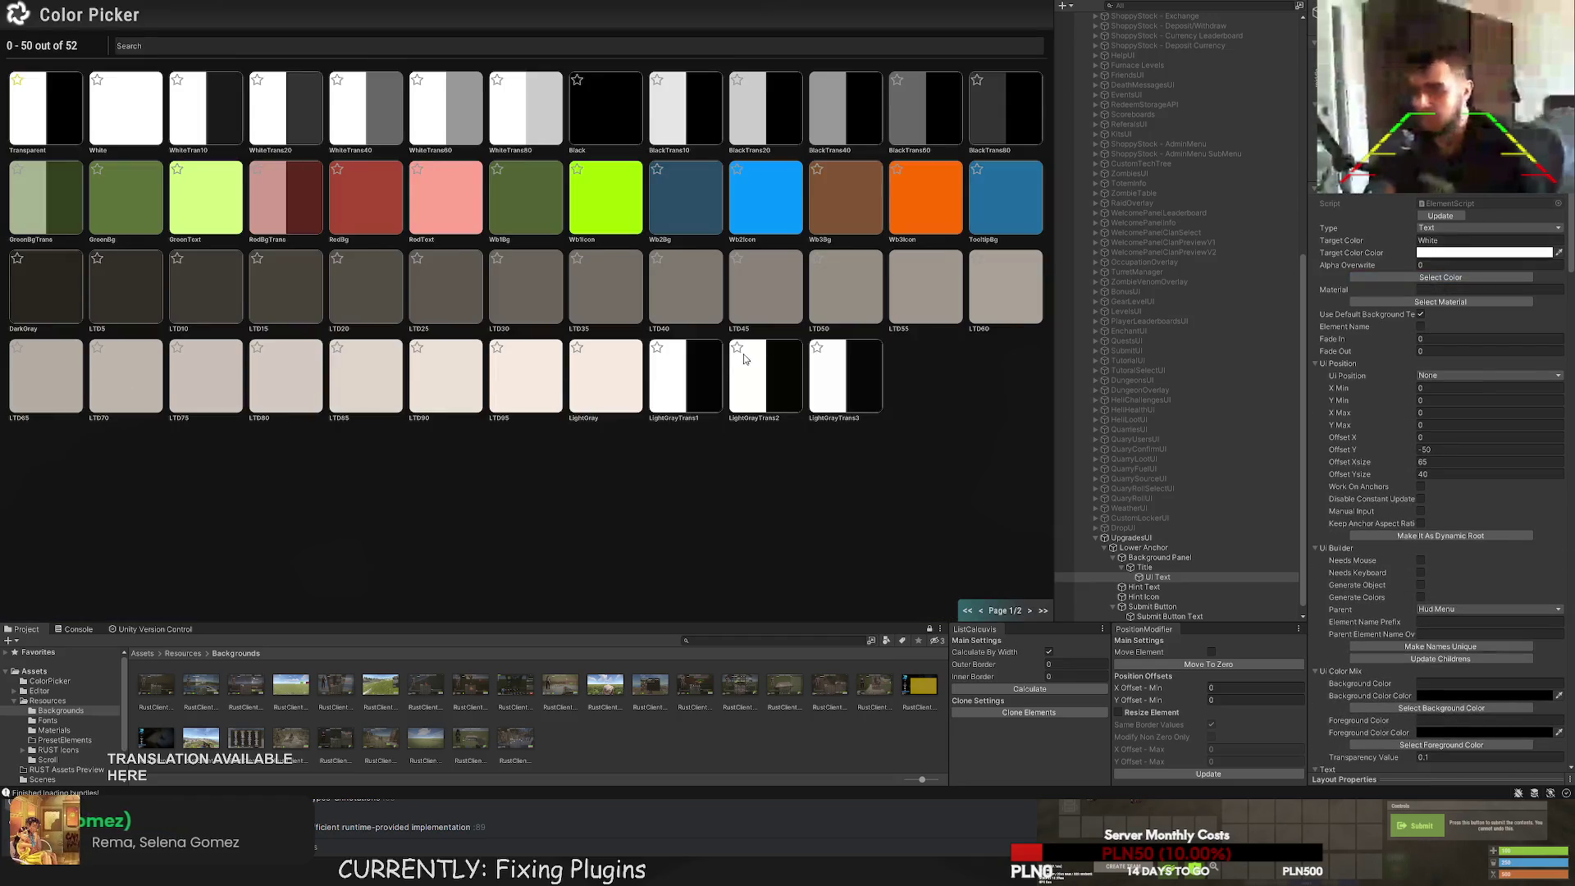
Set the FROM label's colour to LTD70 and duplicate it as UI Text (1).
{"action": "left_click", "coordinate": [143, 384]}
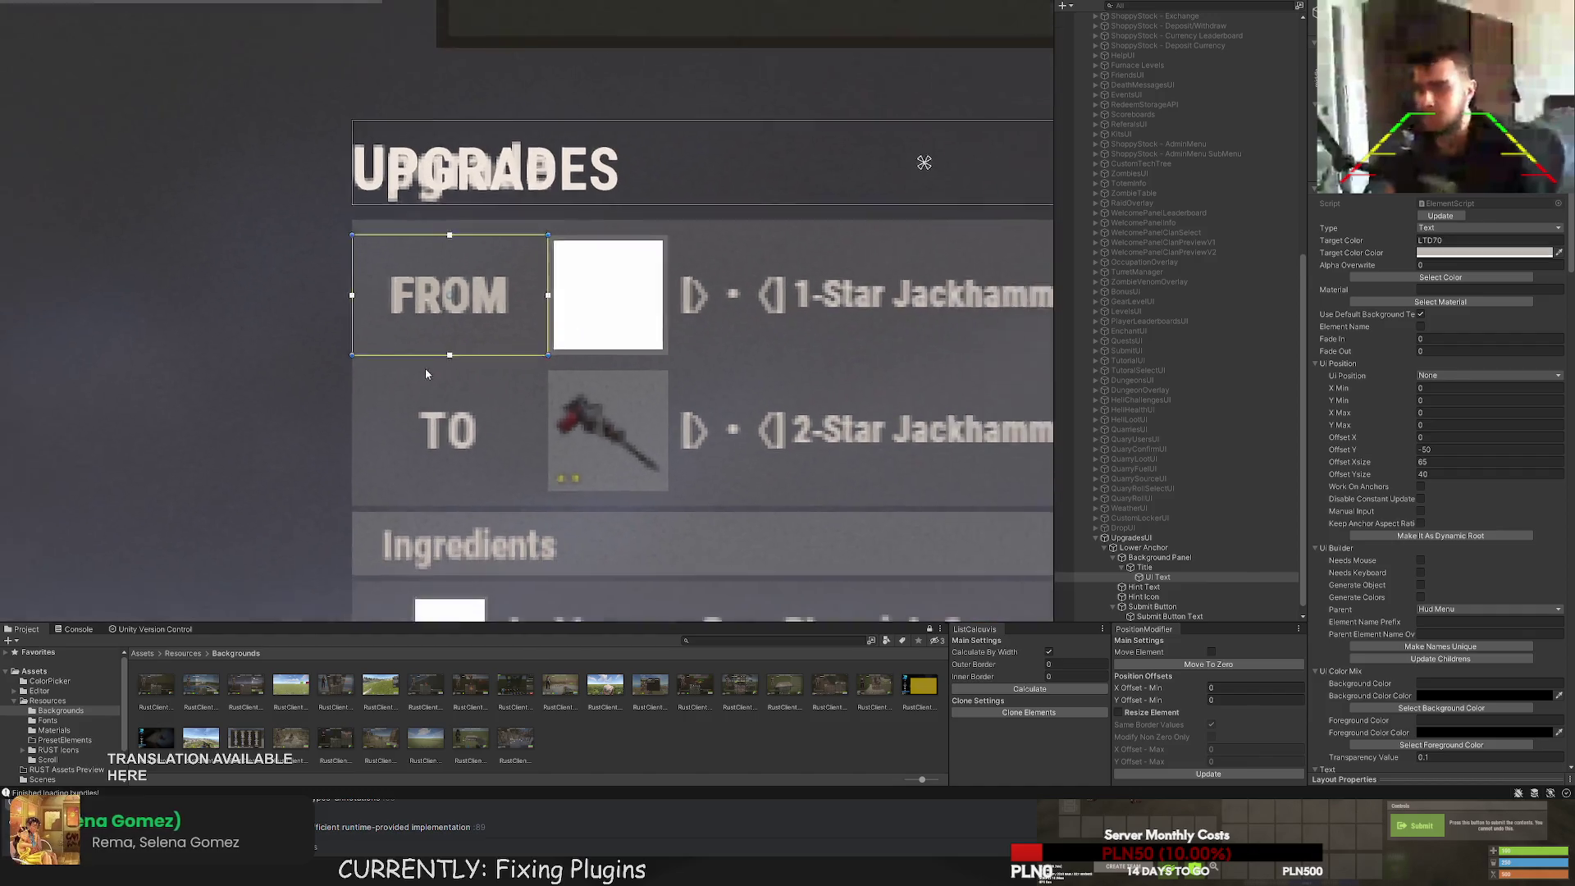
{"action": "left_click_drag", "start_coordinate": [589, 375], "coordinate": [650, 306]}
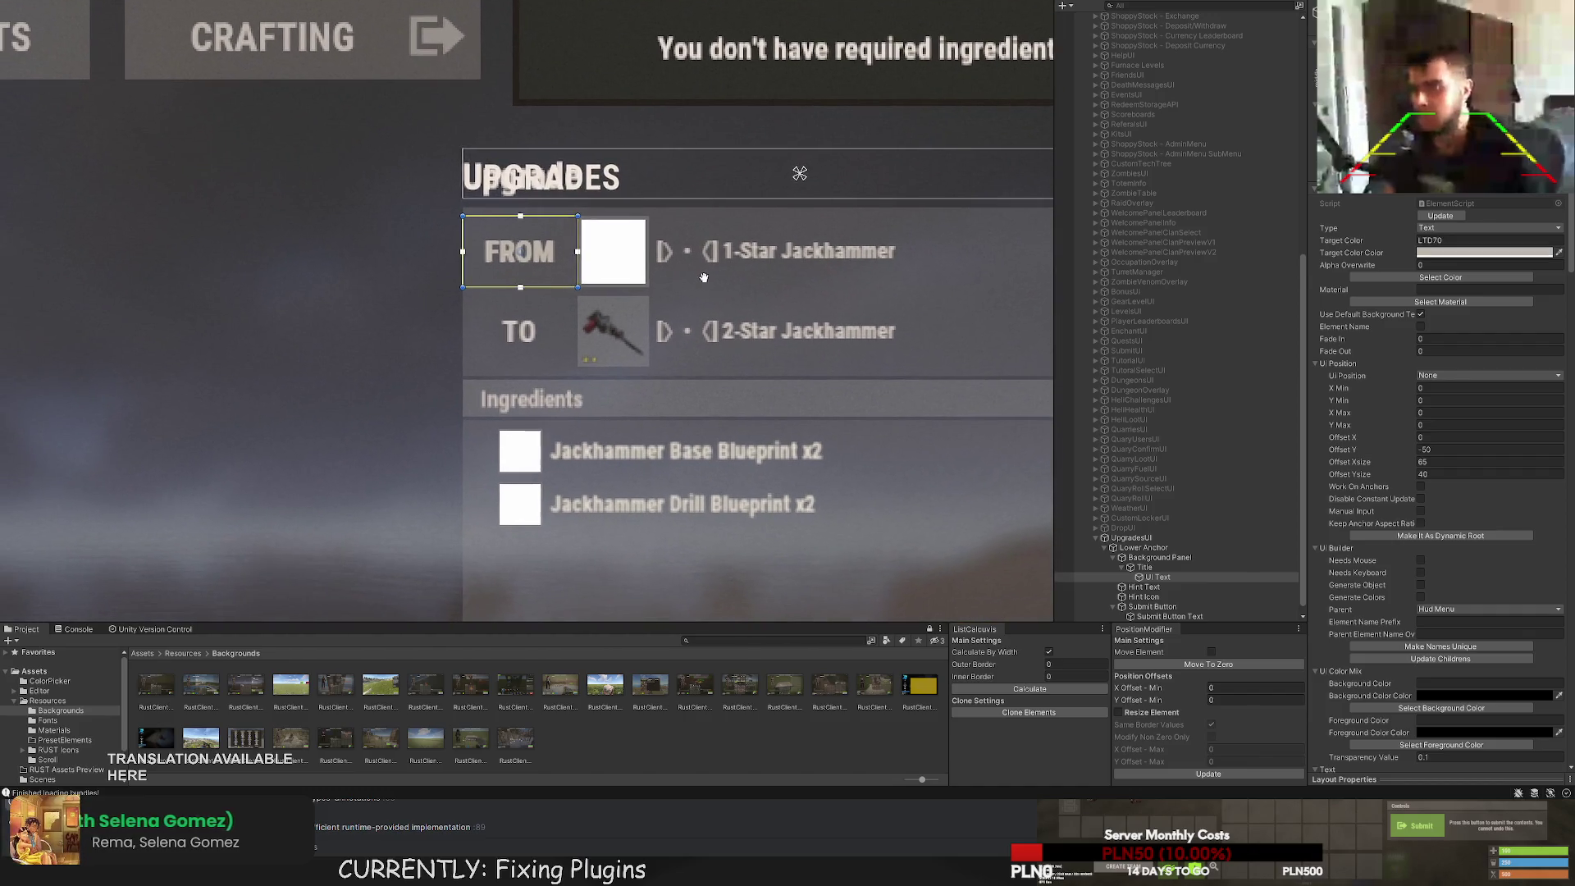
{"action": "key", "text": "ctrl+d"}
Move the duplicated UI Text (1) label down onto the TO row and change its text to 'TO'.
{"action": "left_click", "coordinate": [1136, 577], "text": "ctrl"}
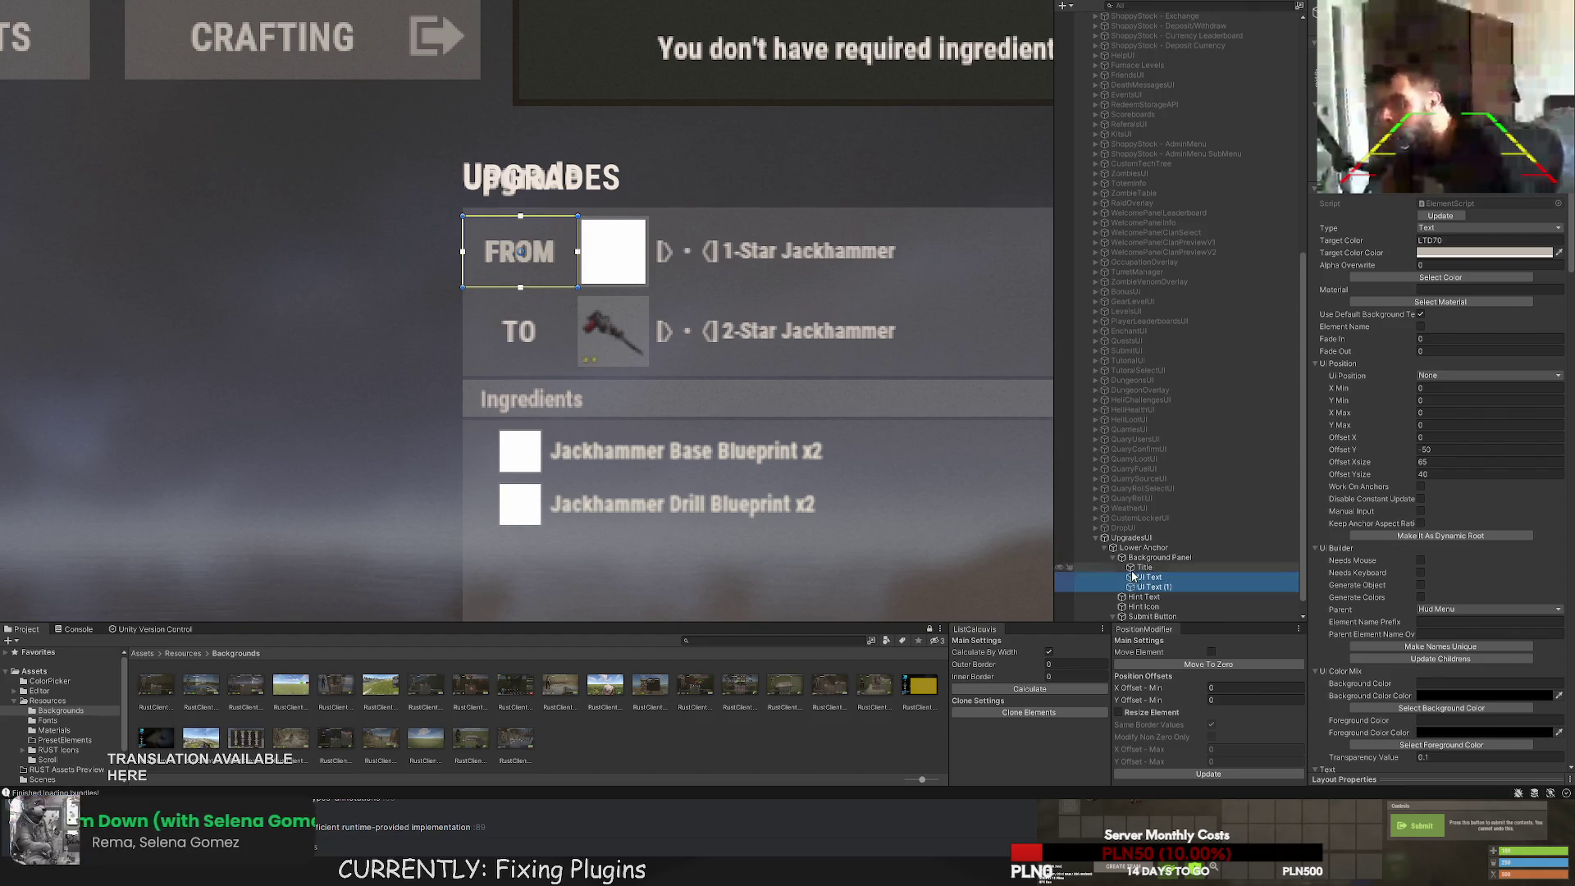
{"action": "left_click", "coordinate": [1135, 577], "text": "ctrl"}
{"action": "scroll", "coordinate": [556, 327], "scroll_direction": "up", "scroll_amount": 2}
{"action": "left_click_drag", "start_coordinate": [509, 176], "coordinate": [509, 288]}
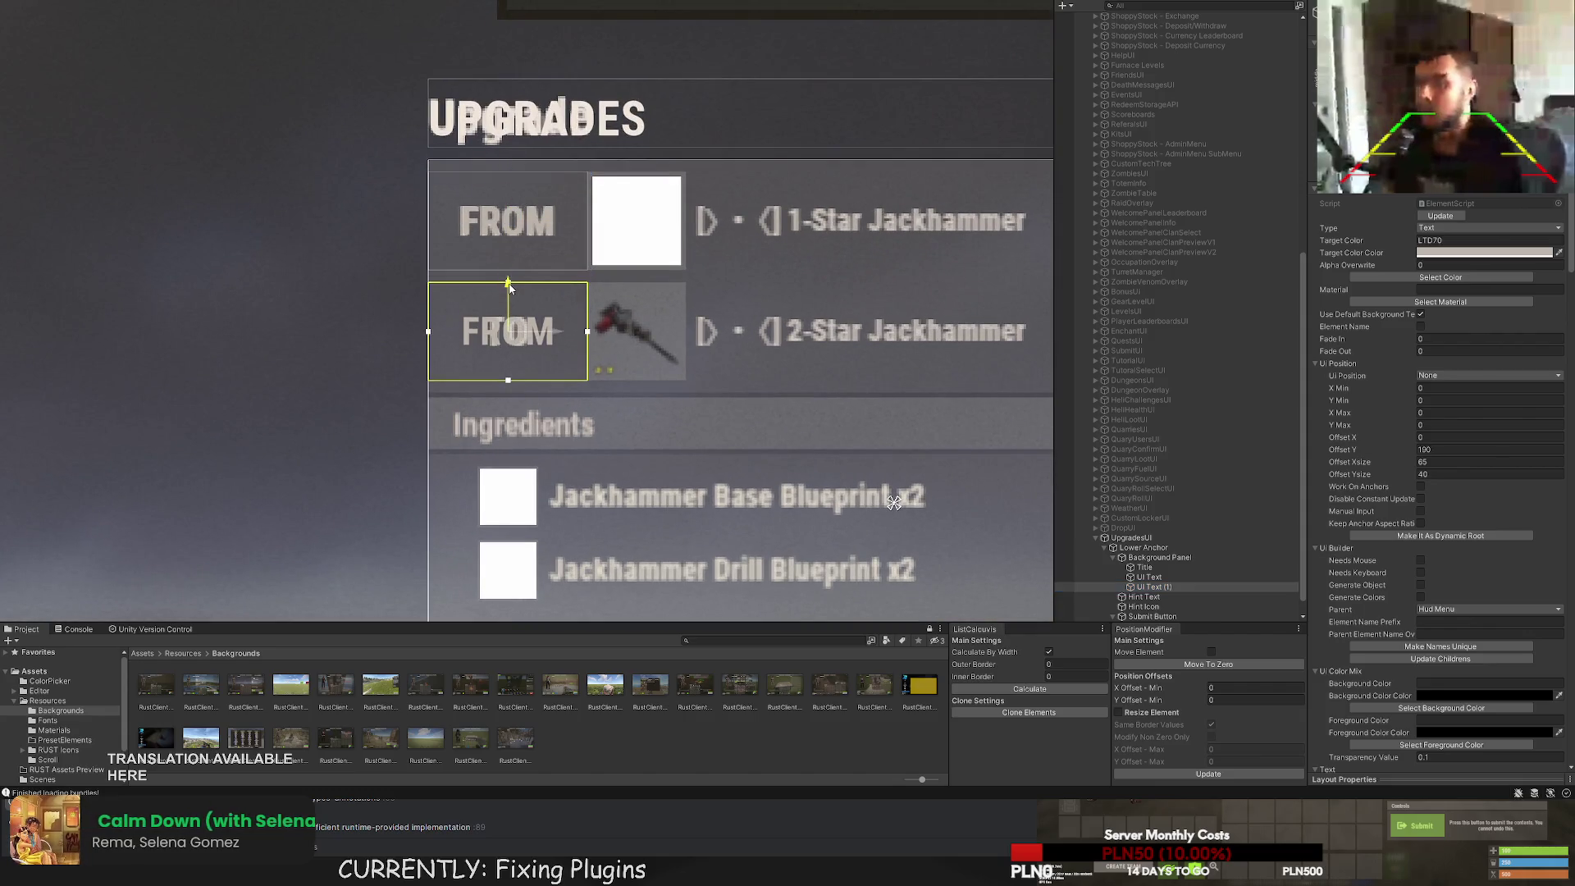
{"action": "scroll", "coordinate": [1436, 476], "scroll_direction": "down", "scroll_amount": 15}
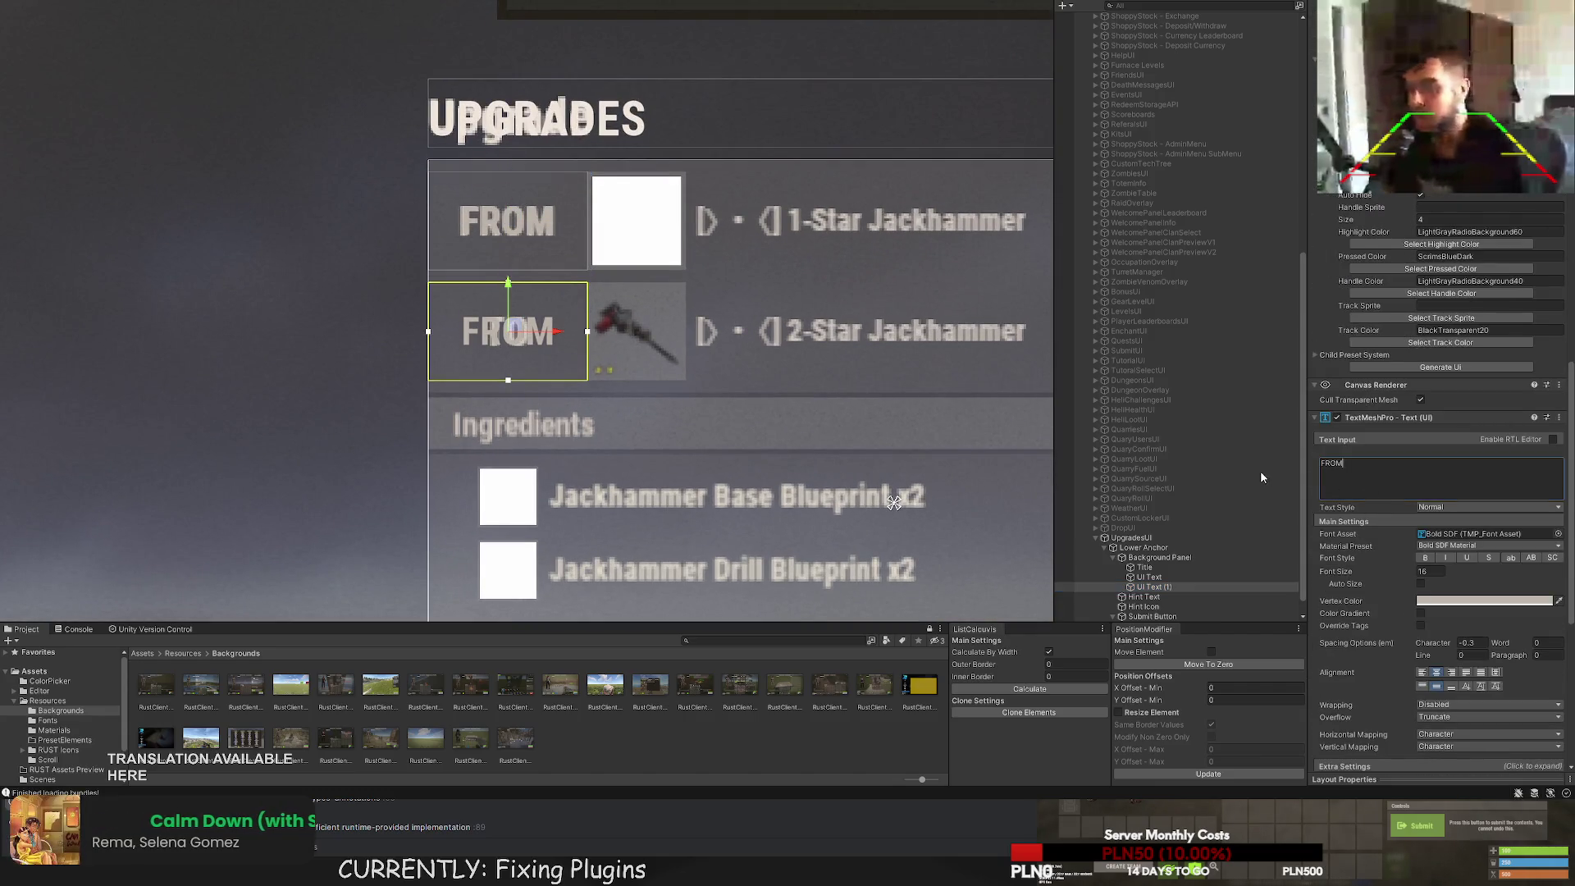
{"action": "key", "text": "BackSpace"}
{"action": "key", "text": "BackSpace"}
{"action": "key", "text": "BackSpace"}
{"action": "type", "text": "TO"}
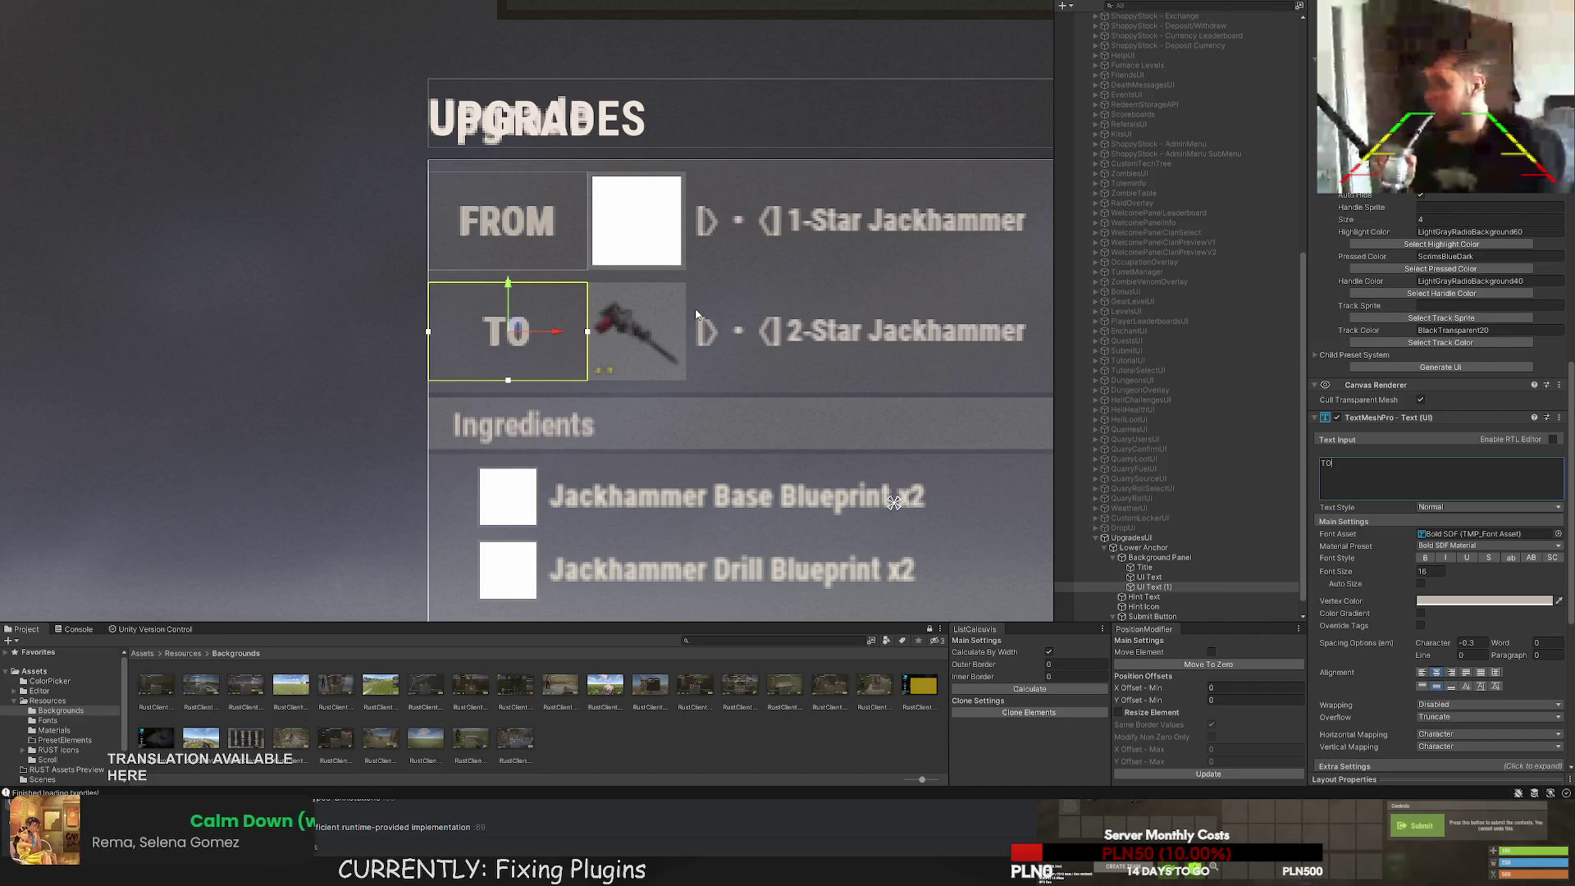
{"action": "scroll", "coordinate": [1165, 534], "scroll_direction": "down", "scroll_amount": 1}
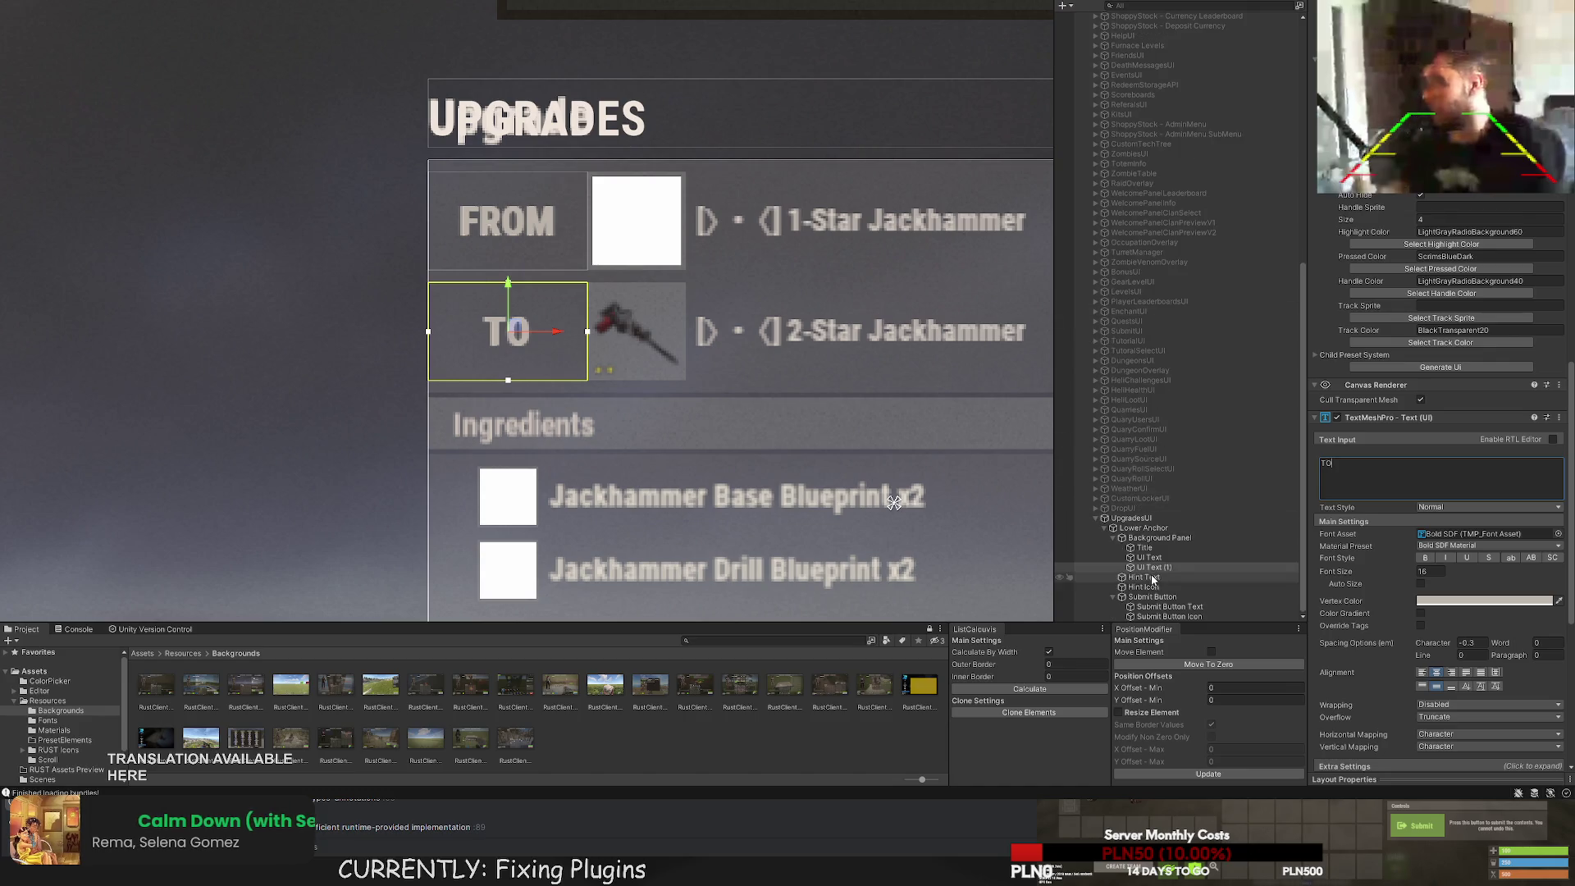
{"action": "left_click", "coordinate": [1149, 547]}
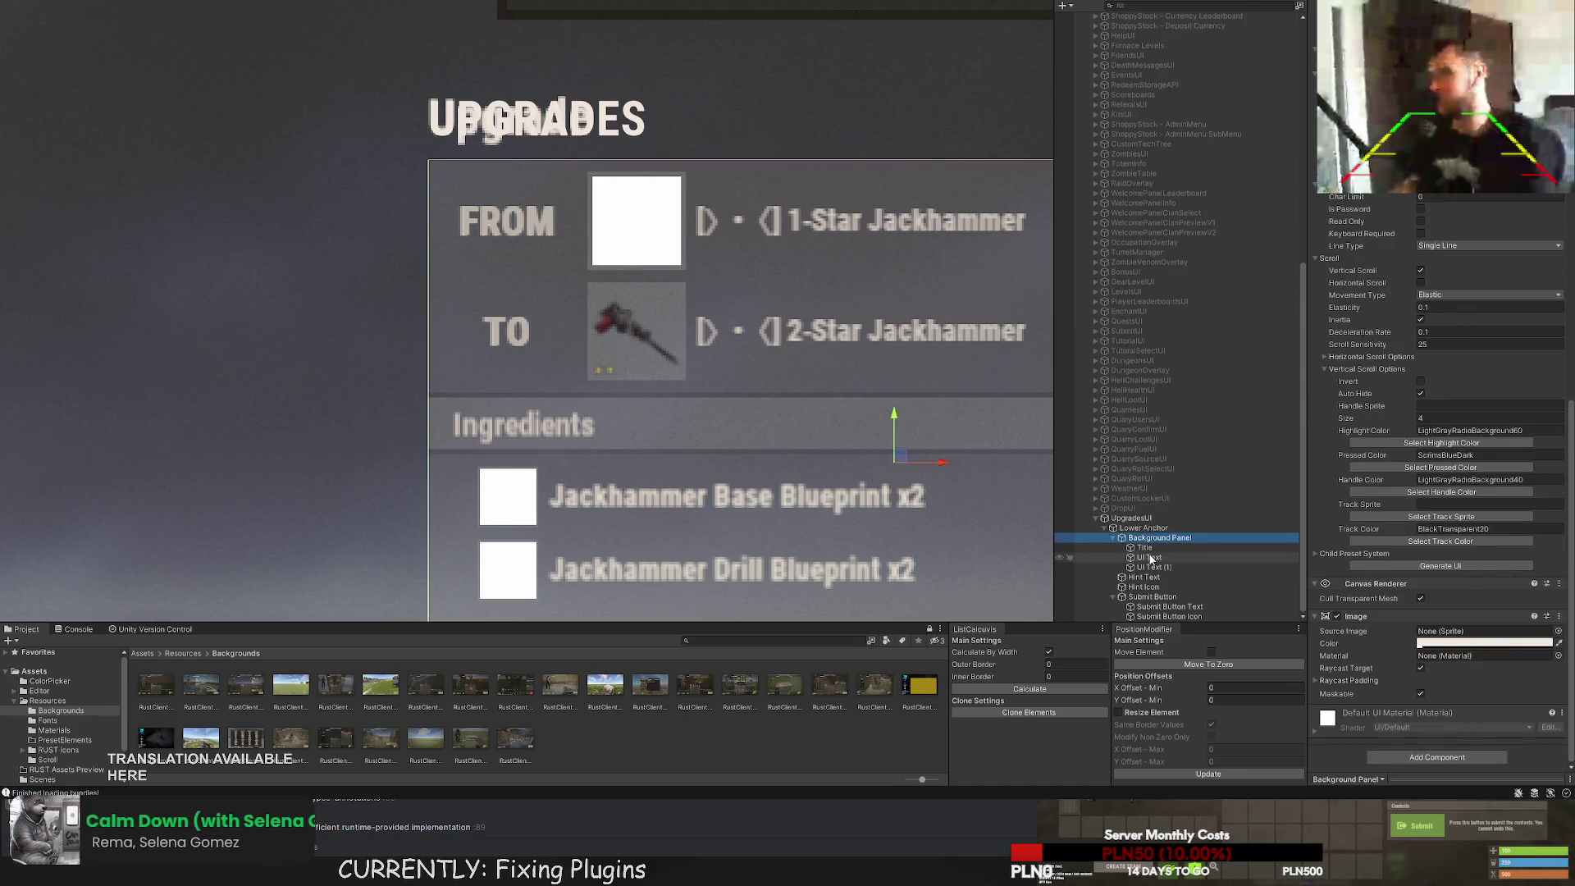
Create a UI Image under Background Panel and size it to fit the TO slot.
{"action": "left_click", "coordinate": [1150, 539]}
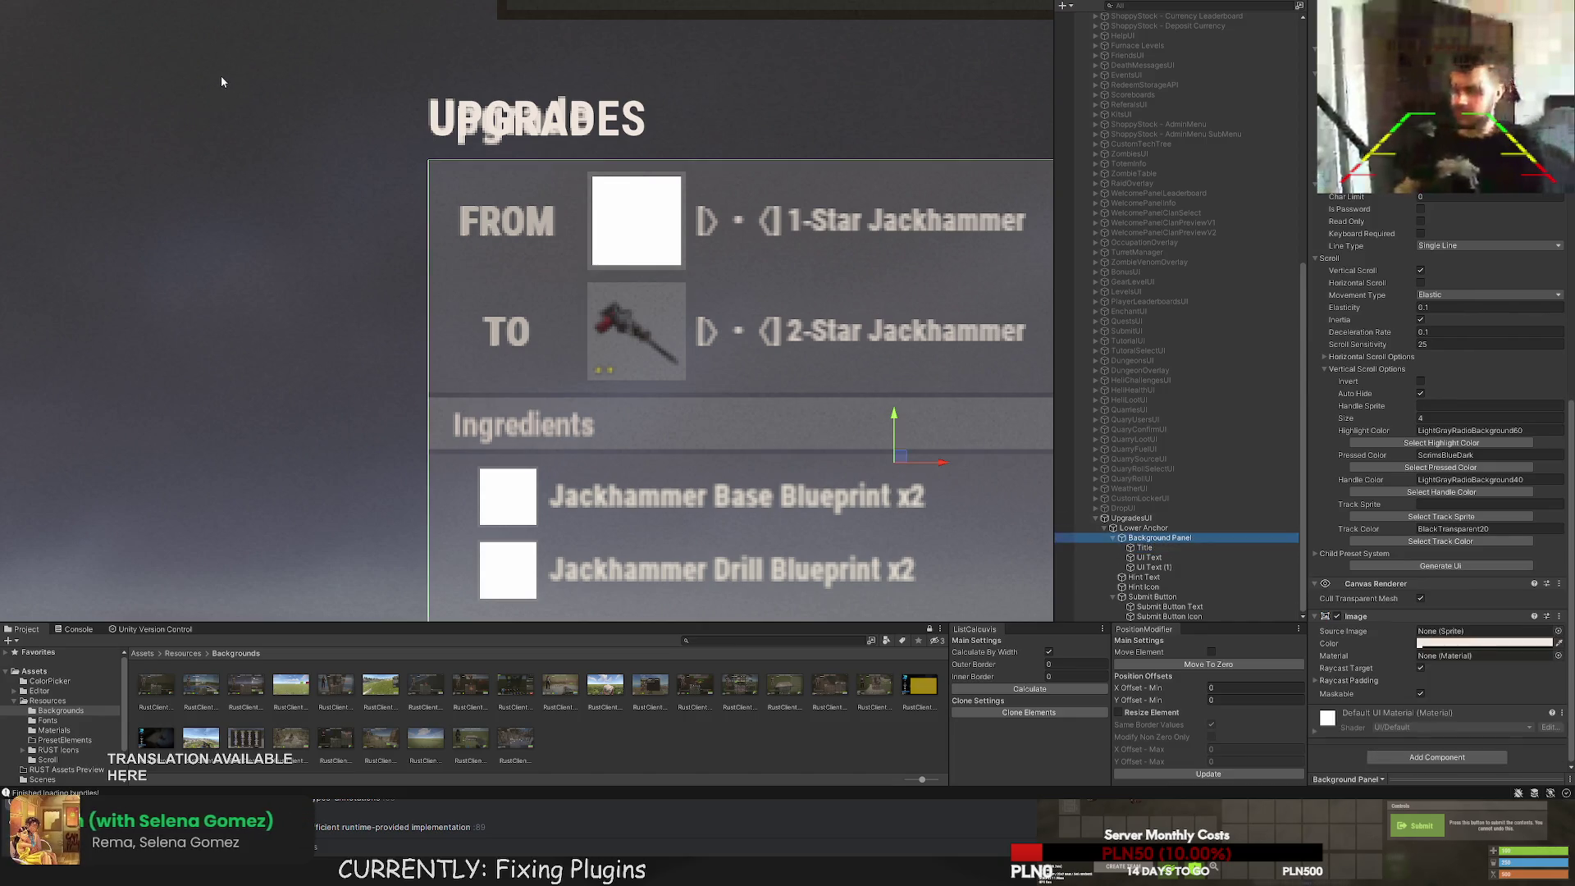
{"action": "key", "text": "ctrl+shift+i"}
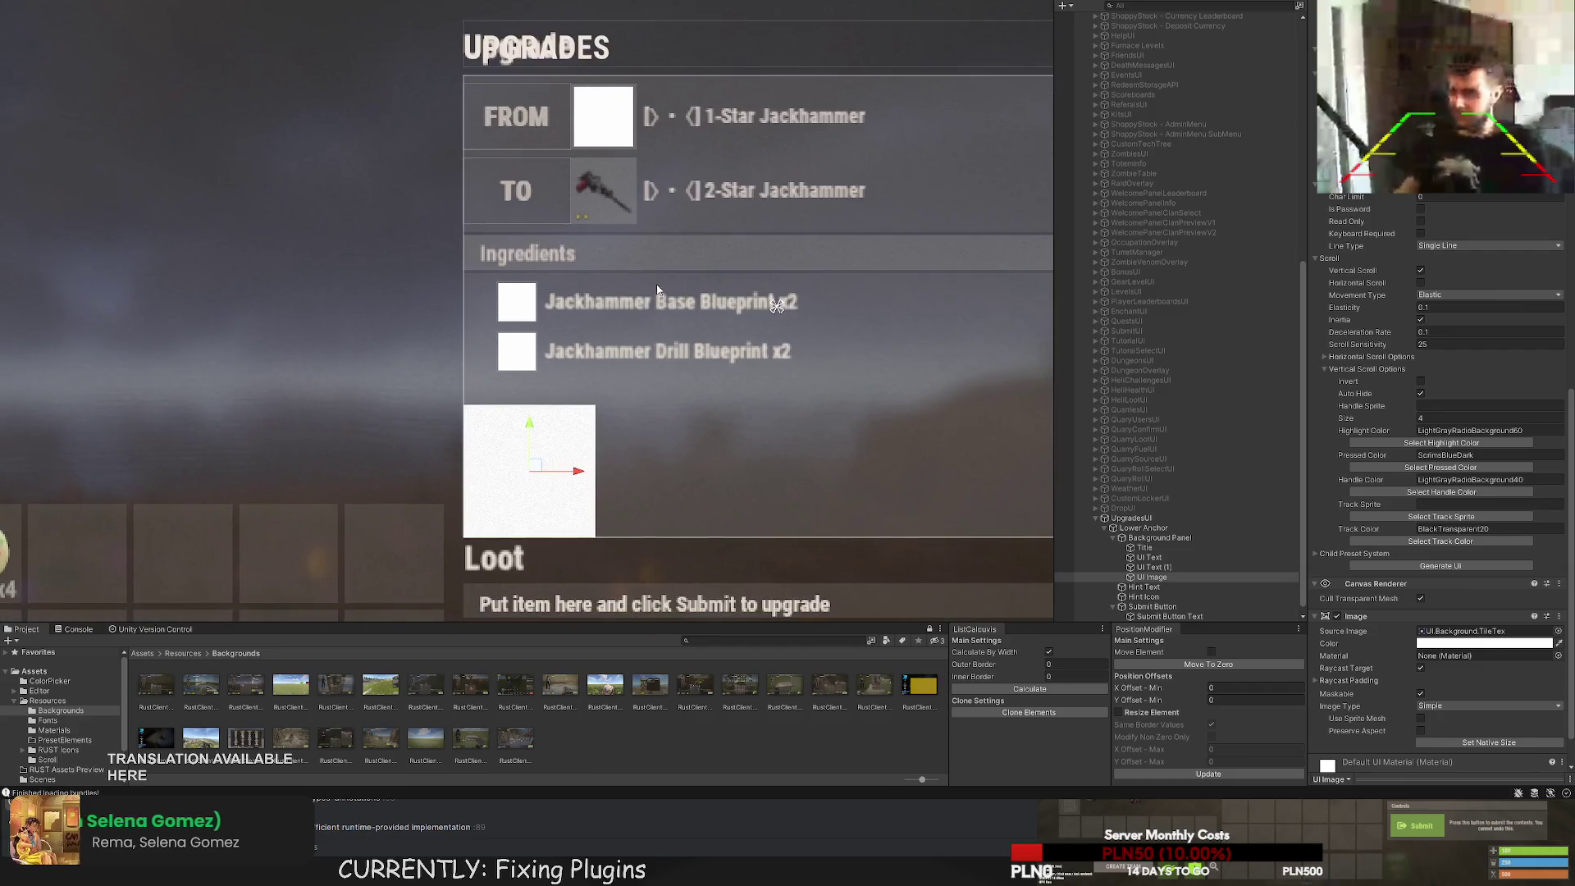
{"action": "left_click_drag", "start_coordinate": [529, 424], "coordinate": [531, 113]}
{"action": "scroll", "coordinate": [527, 457], "scroll_direction": "up", "scroll_amount": 3}
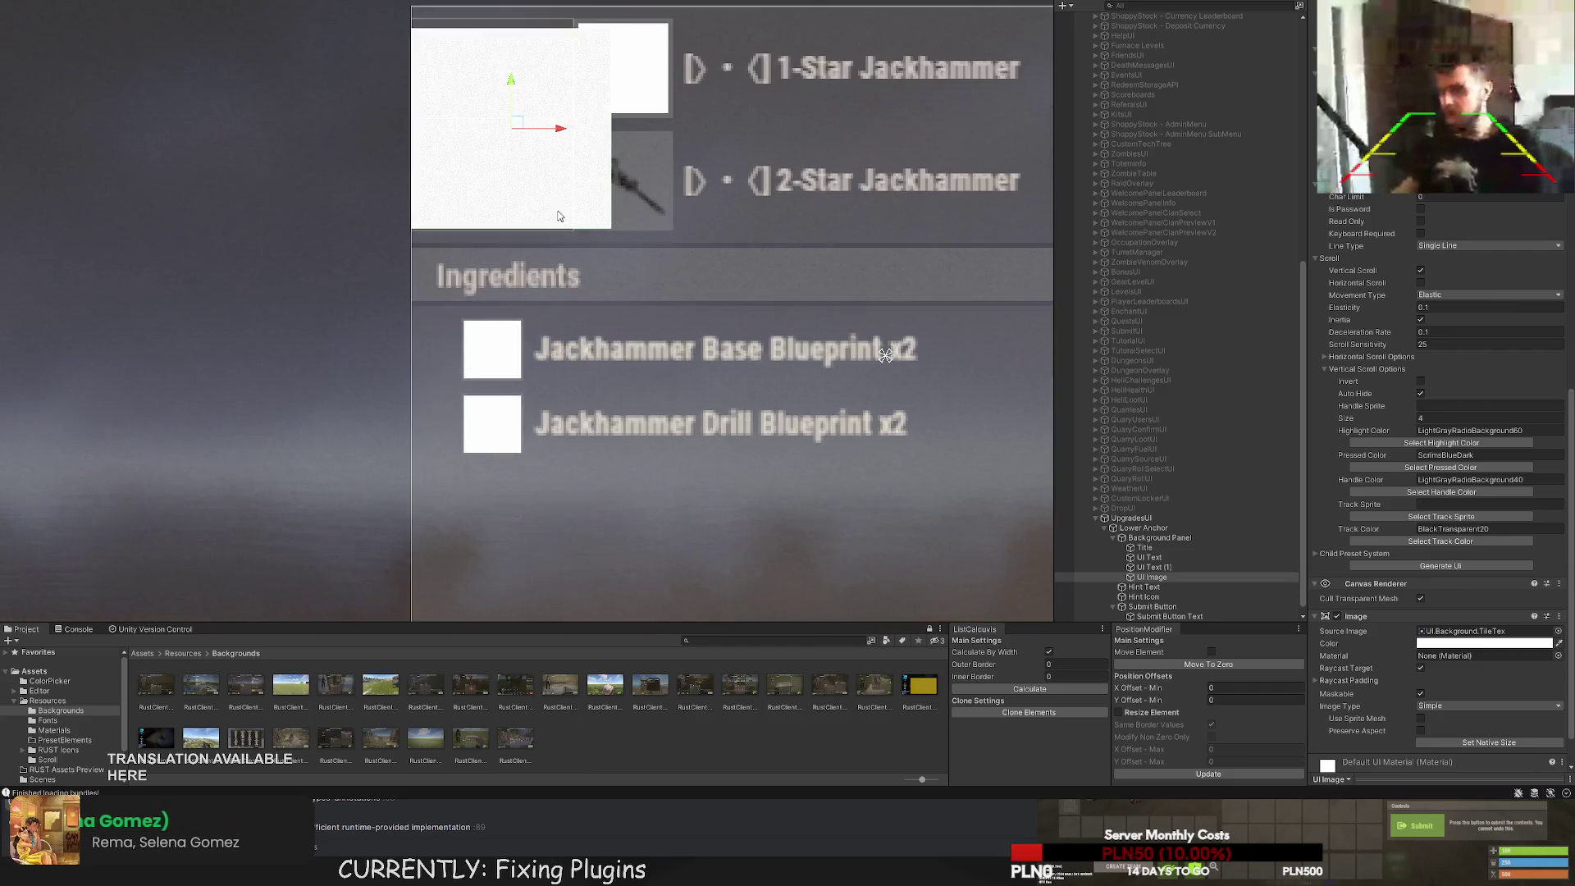
{"action": "scroll", "coordinate": [527, 457], "scroll_direction": "up", "scroll_amount": 1}
{"action": "left_click_drag", "start_coordinate": [513, 235], "coordinate": [713, 231]}
{"action": "scroll", "coordinate": [714, 231], "scroll_direction": "up", "scroll_amount": 1}
{"action": "key", "text": "t"}
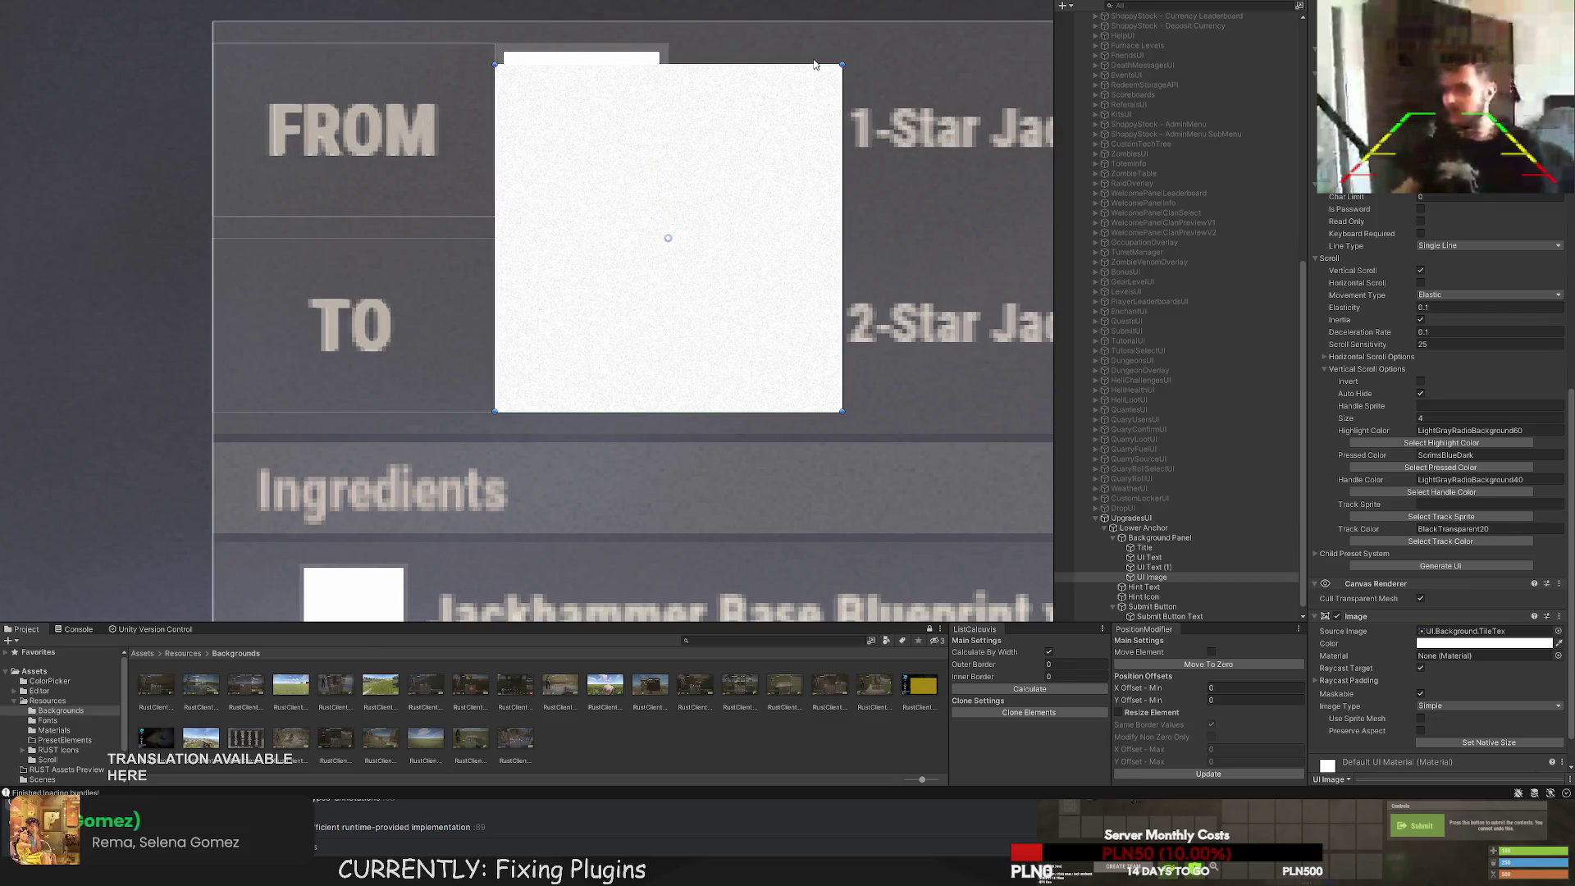
{"action": "mouse_move", "coordinate": [845, 63]}
{"action": "left_mouse_down"}
{"action": "mouse_move", "coordinate": [636, 264]}
{"action": "mouse_move", "coordinate": [668, 238]}
{"action": "left_mouse_up"}
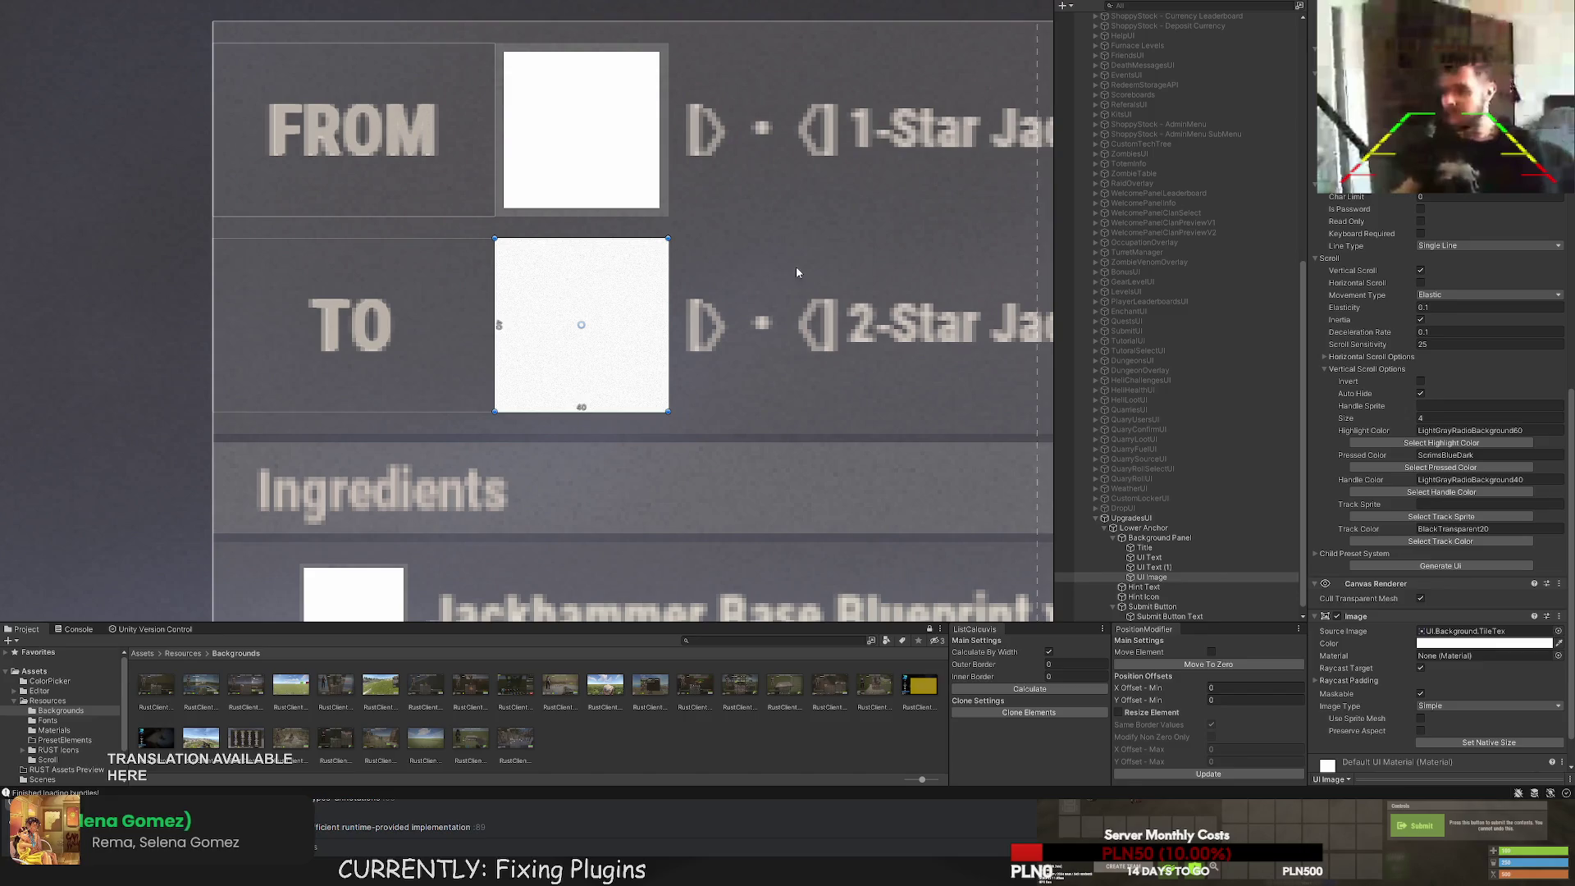
Set the new image's Target Color to LightGrayTransRust.
{"action": "left_click", "coordinate": [1152, 538]}
{"action": "scroll", "coordinate": [1475, 435], "scroll_direction": "up", "scroll_amount": 3}
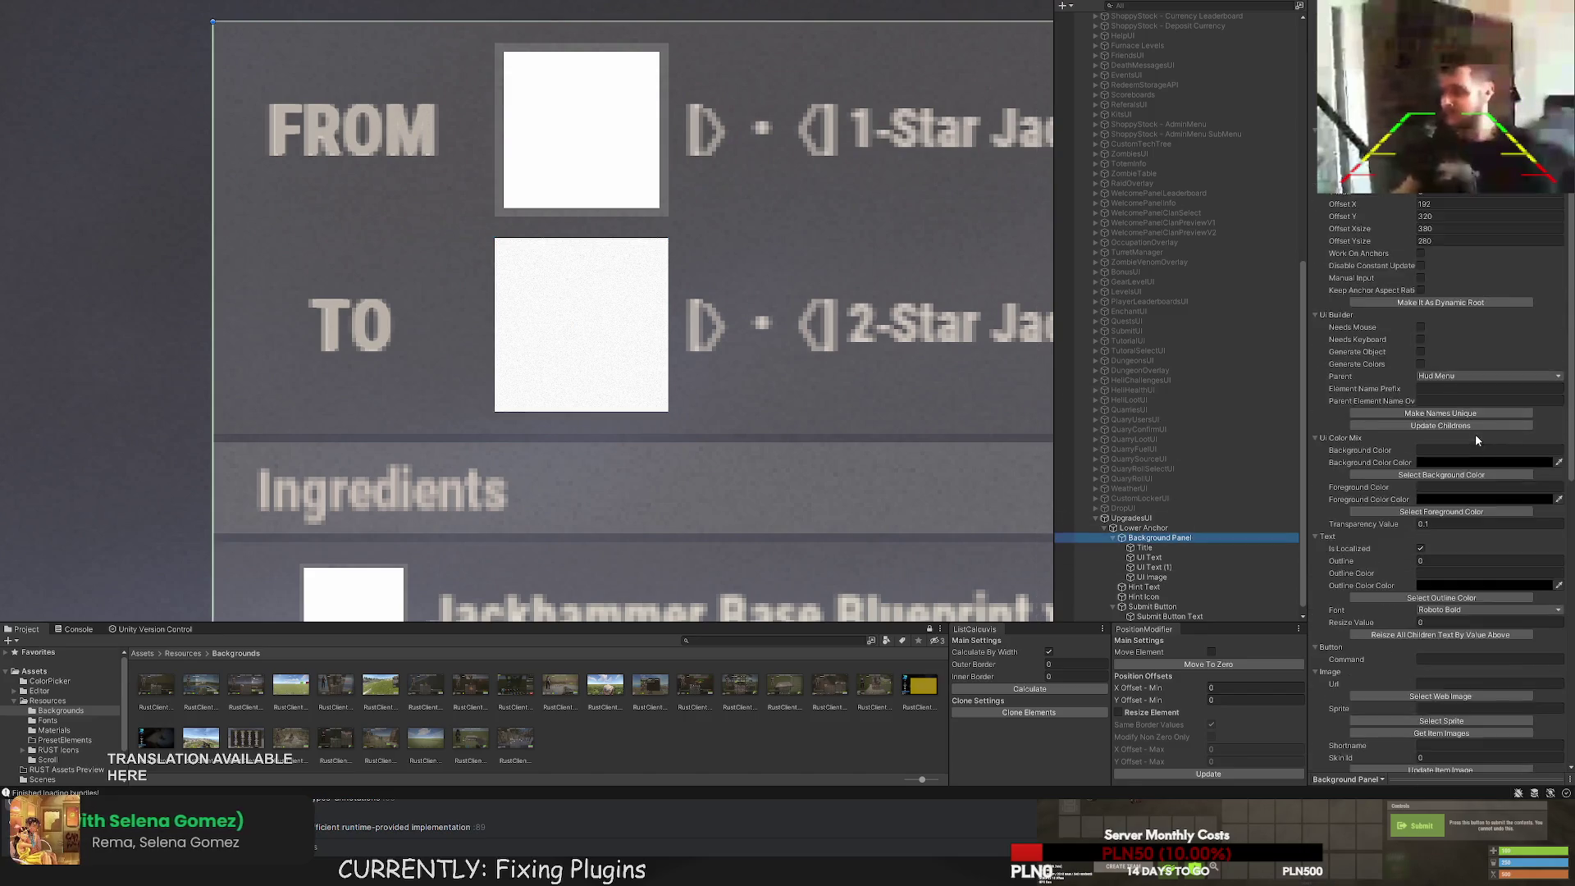
{"action": "left_click", "coordinate": [1152, 576]}
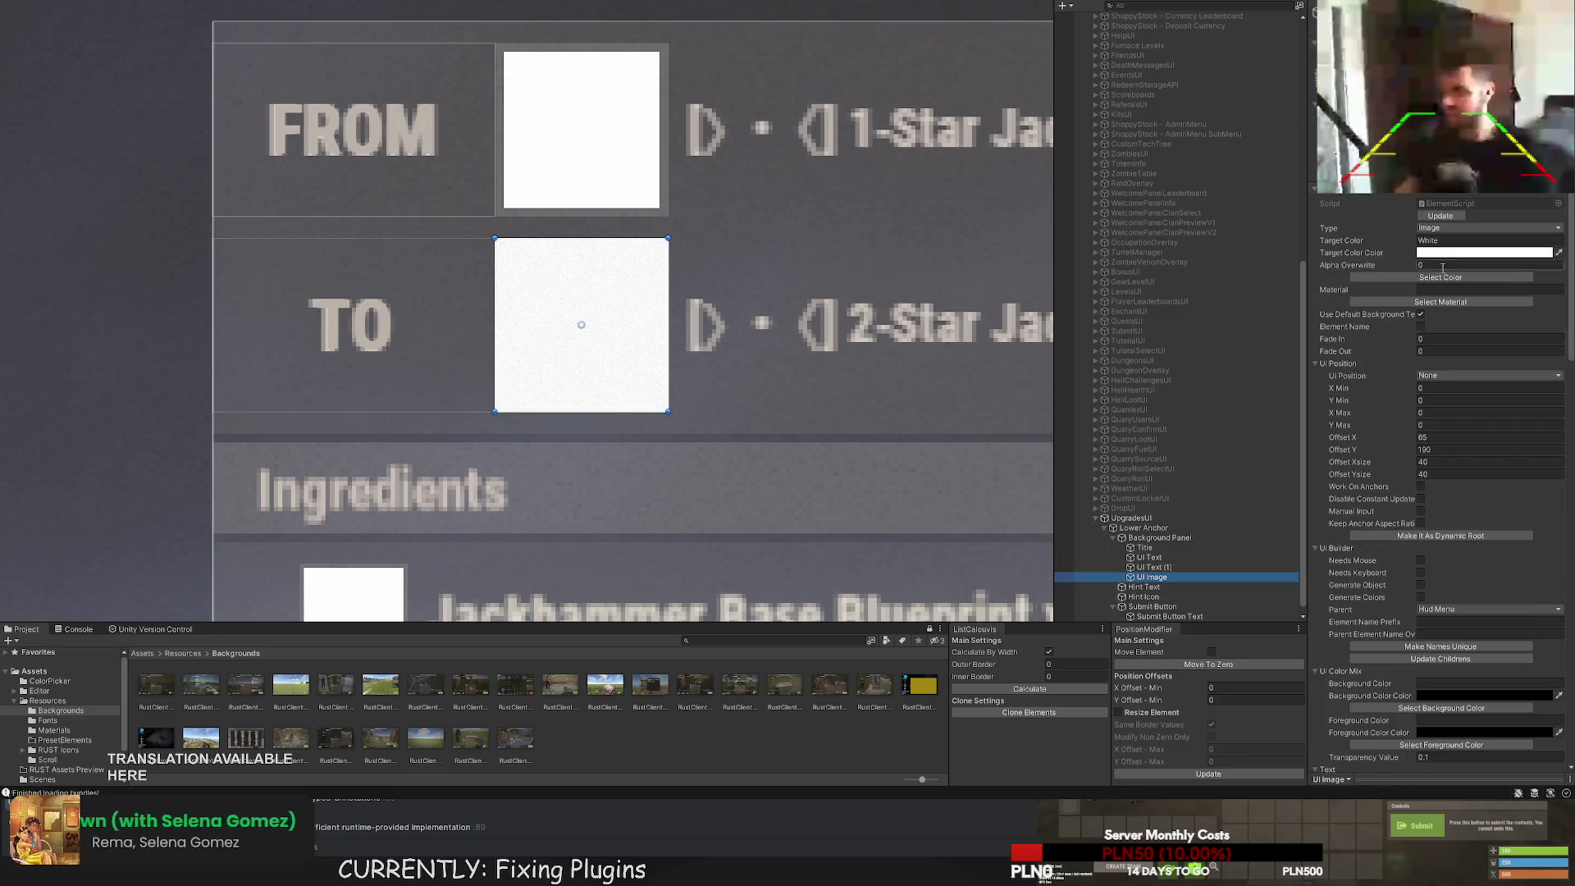
{"action": "left_click", "coordinate": [1441, 277]}
{"action": "left_click", "coordinate": [1025, 610]}
{"action": "left_click", "coordinate": [63, 109]}
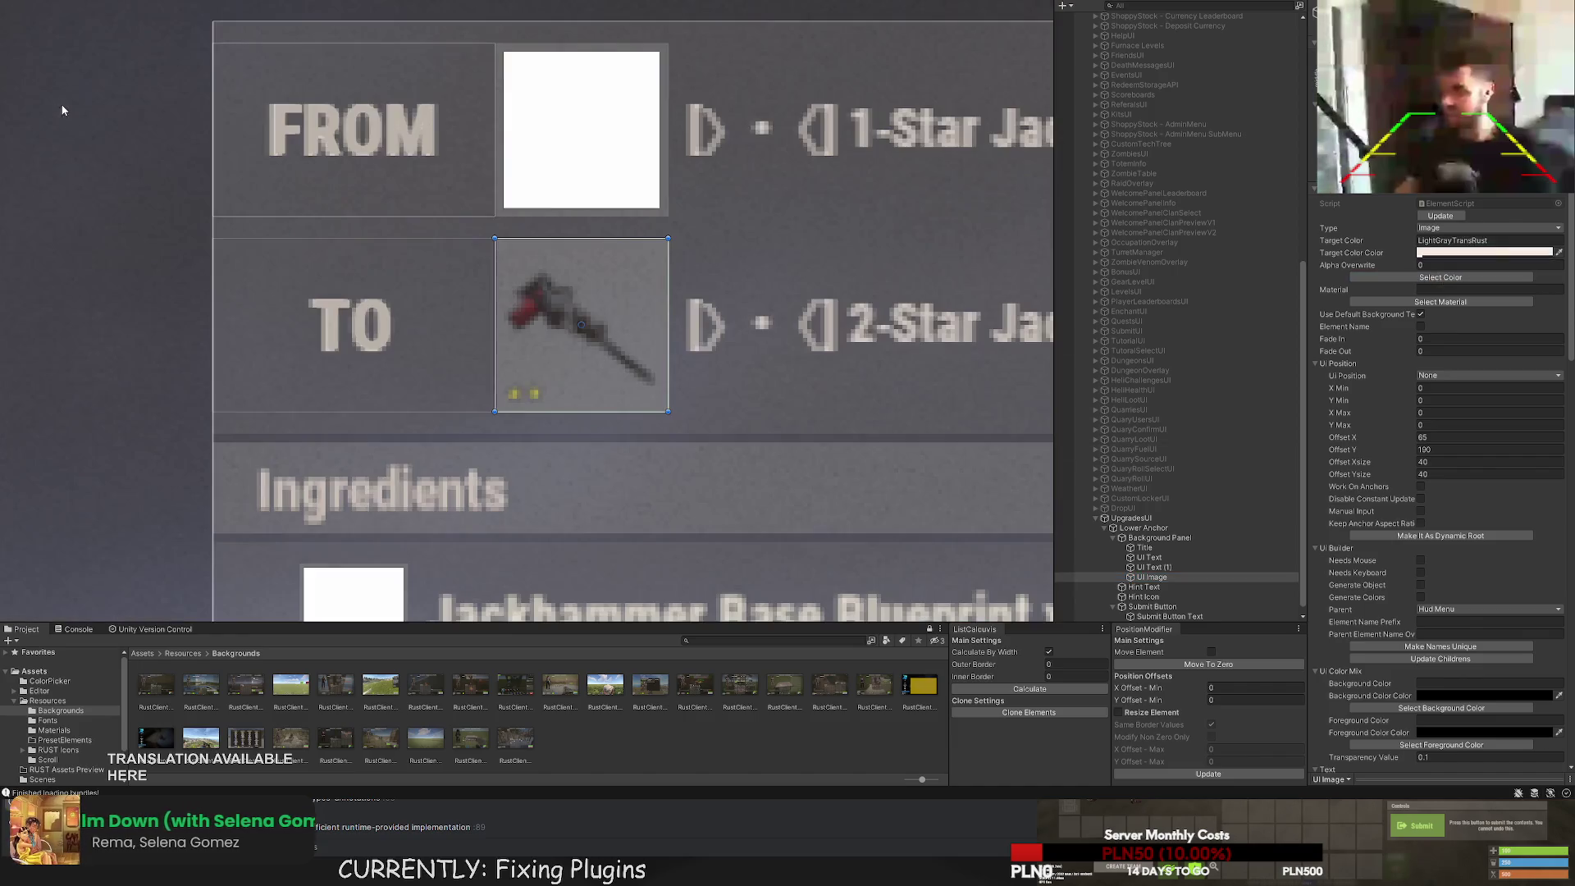
{"action": "left_click_drag", "start_coordinate": [641, 344], "coordinate": [649, 403]}
Duplicate the grey square into the FROM slot and order it above UI Text (1) in the Hierarchy.
{"action": "key", "text": "w"}
{"action": "scroll", "coordinate": [570, 352], "scroll_direction": "up", "scroll_amount": 1}
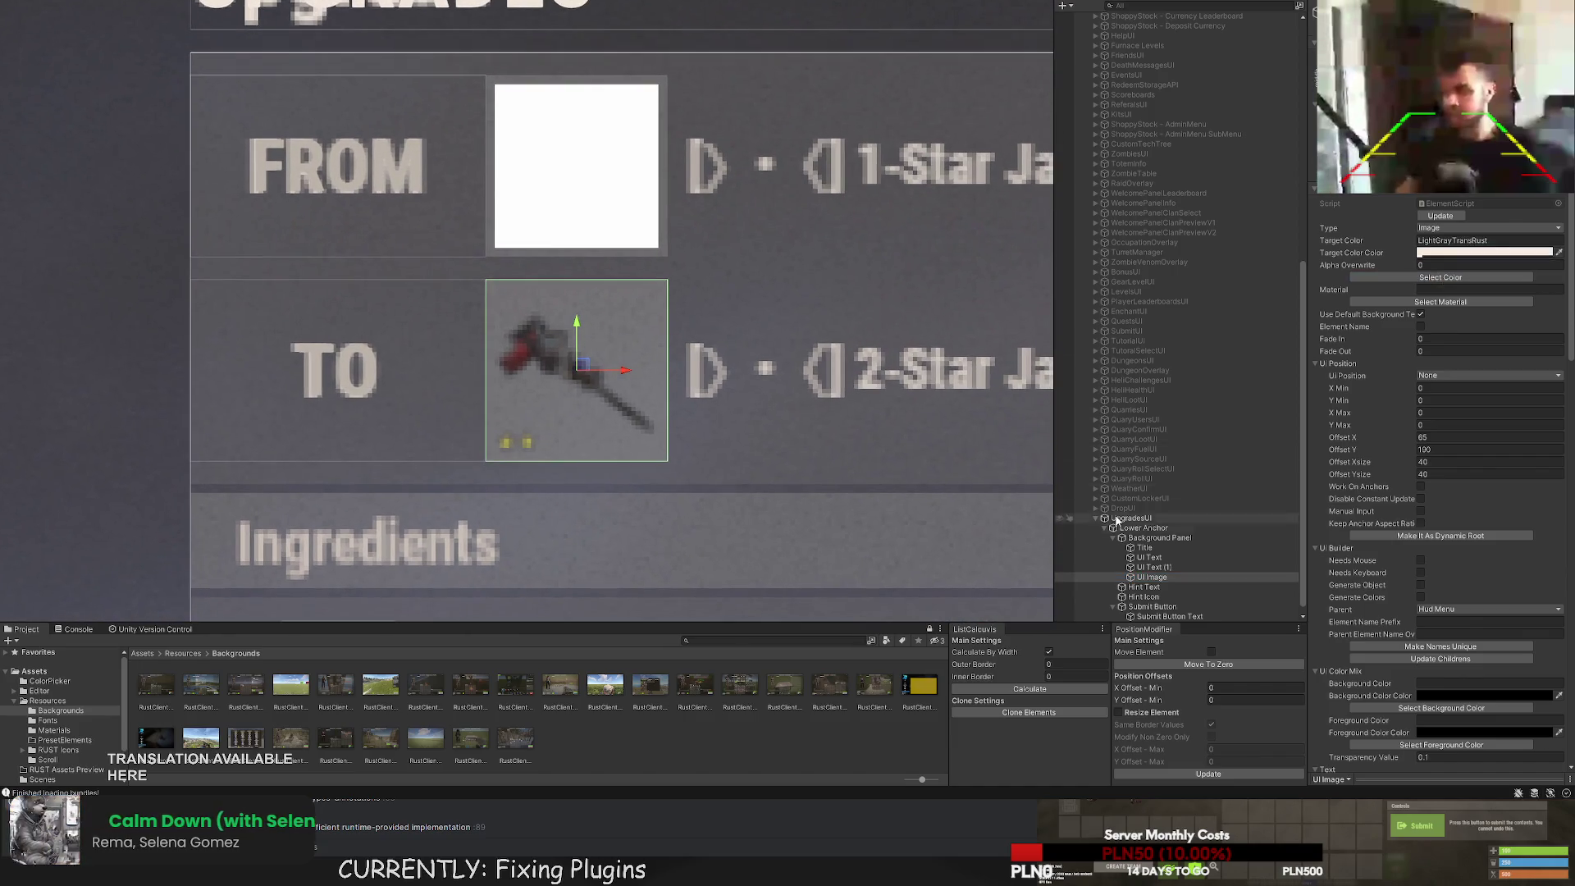
{"action": "key", "text": "ctrl+d"}
{"action": "mouse_move", "coordinate": [570, 351]}
{"action": "left_mouse_down"}
{"action": "mouse_move", "coordinate": [591, 140]}
{"action": "mouse_move", "coordinate": [614, 145]}
{"action": "left_mouse_up"}
{"action": "scroll", "coordinate": [855, 252], "scroll_direction": "down", "scroll_amount": 2}
{"action": "left_click_drag", "start_coordinate": [855, 253], "coordinate": [809, 236]}
{"action": "scroll", "coordinate": [815, 235], "scroll_direction": "down", "scroll_amount": 1}
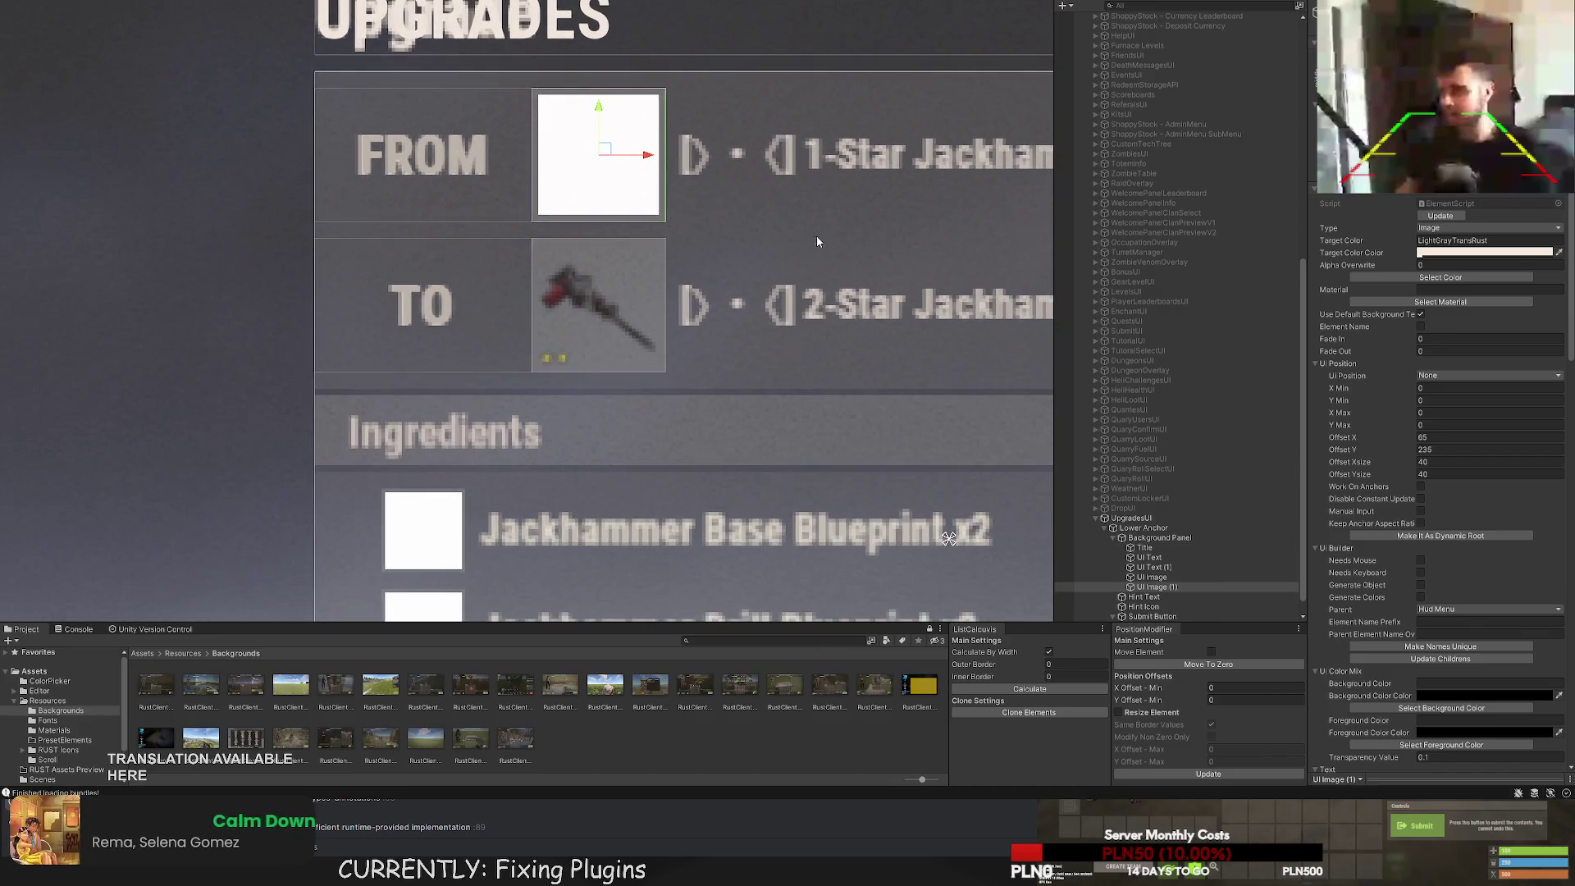
{"action": "left_click", "coordinate": [1164, 578]}
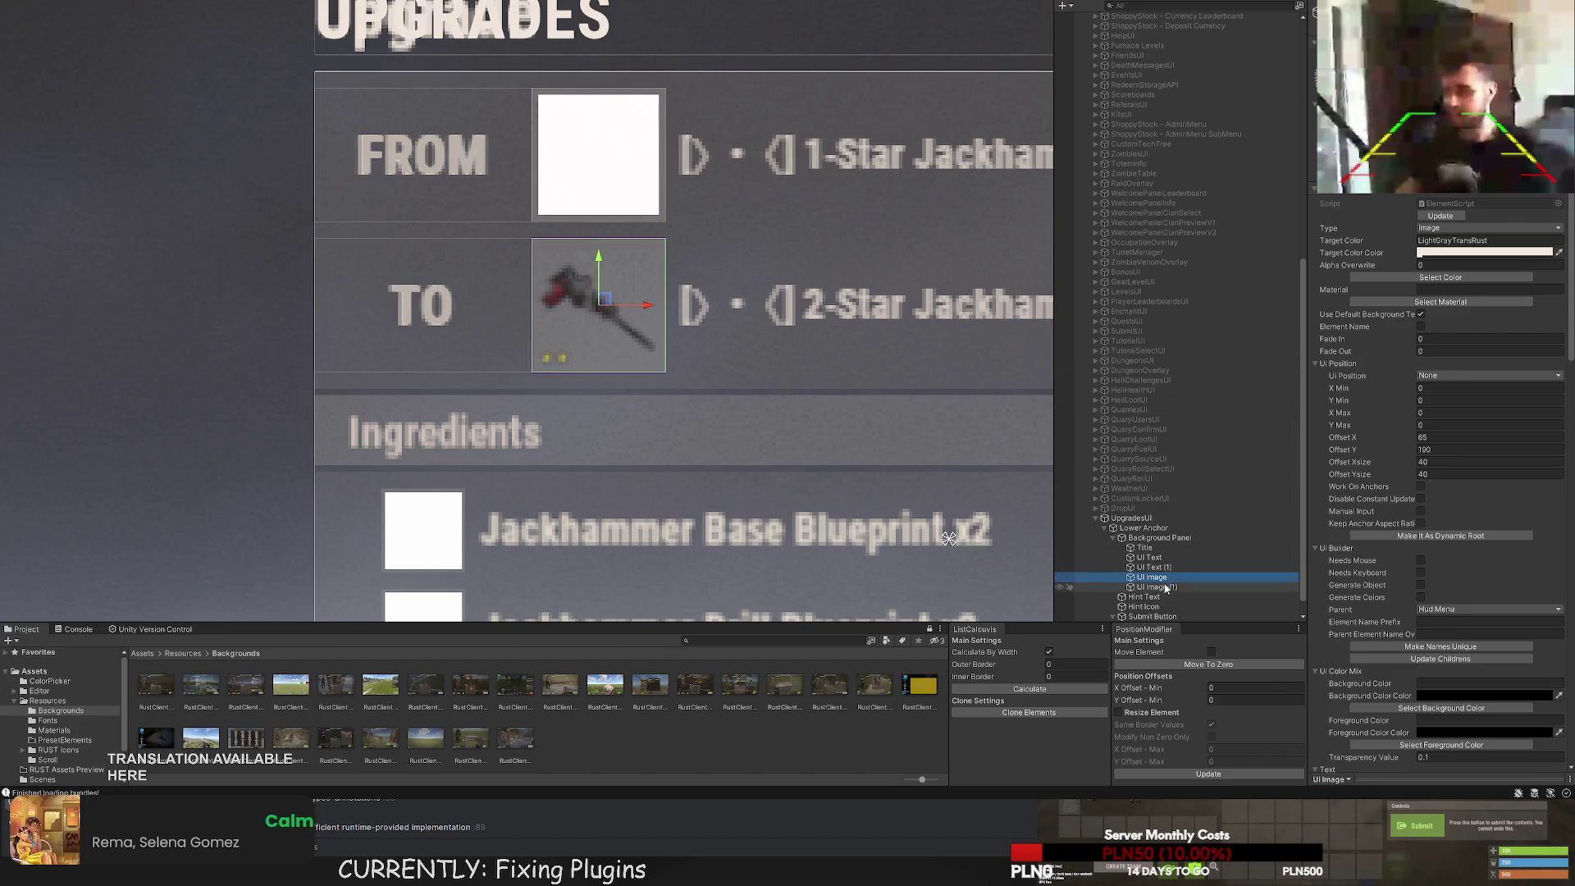
{"action": "left_click_drag", "start_coordinate": [1165, 585], "coordinate": [1151, 566]}
{"action": "left_click", "coordinate": [1151, 587]}
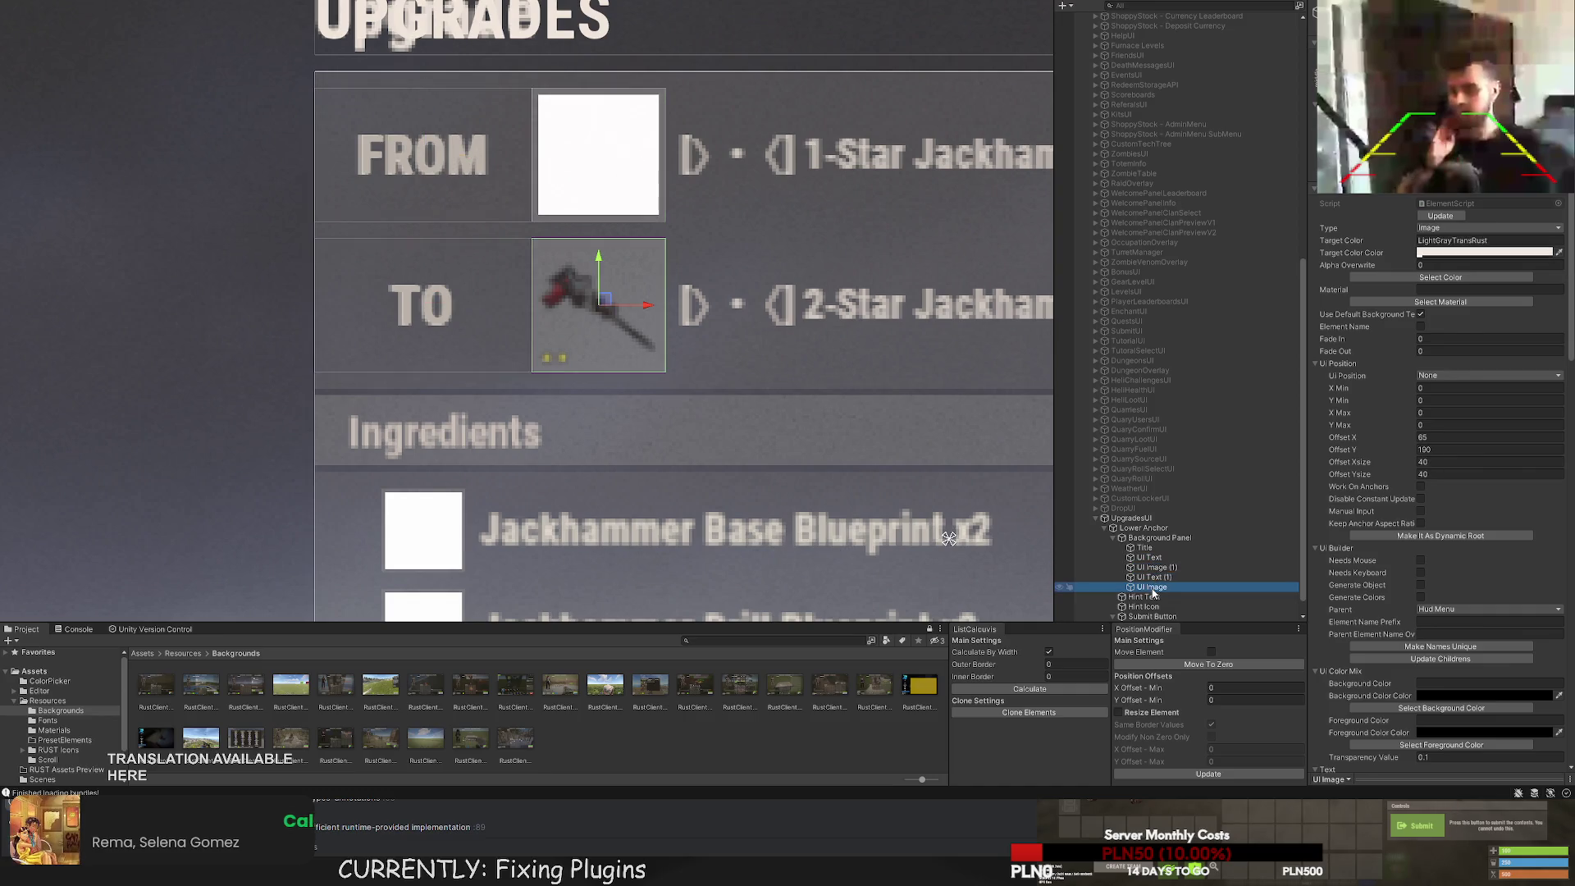
{"action": "left_click", "coordinate": [1153, 567]}
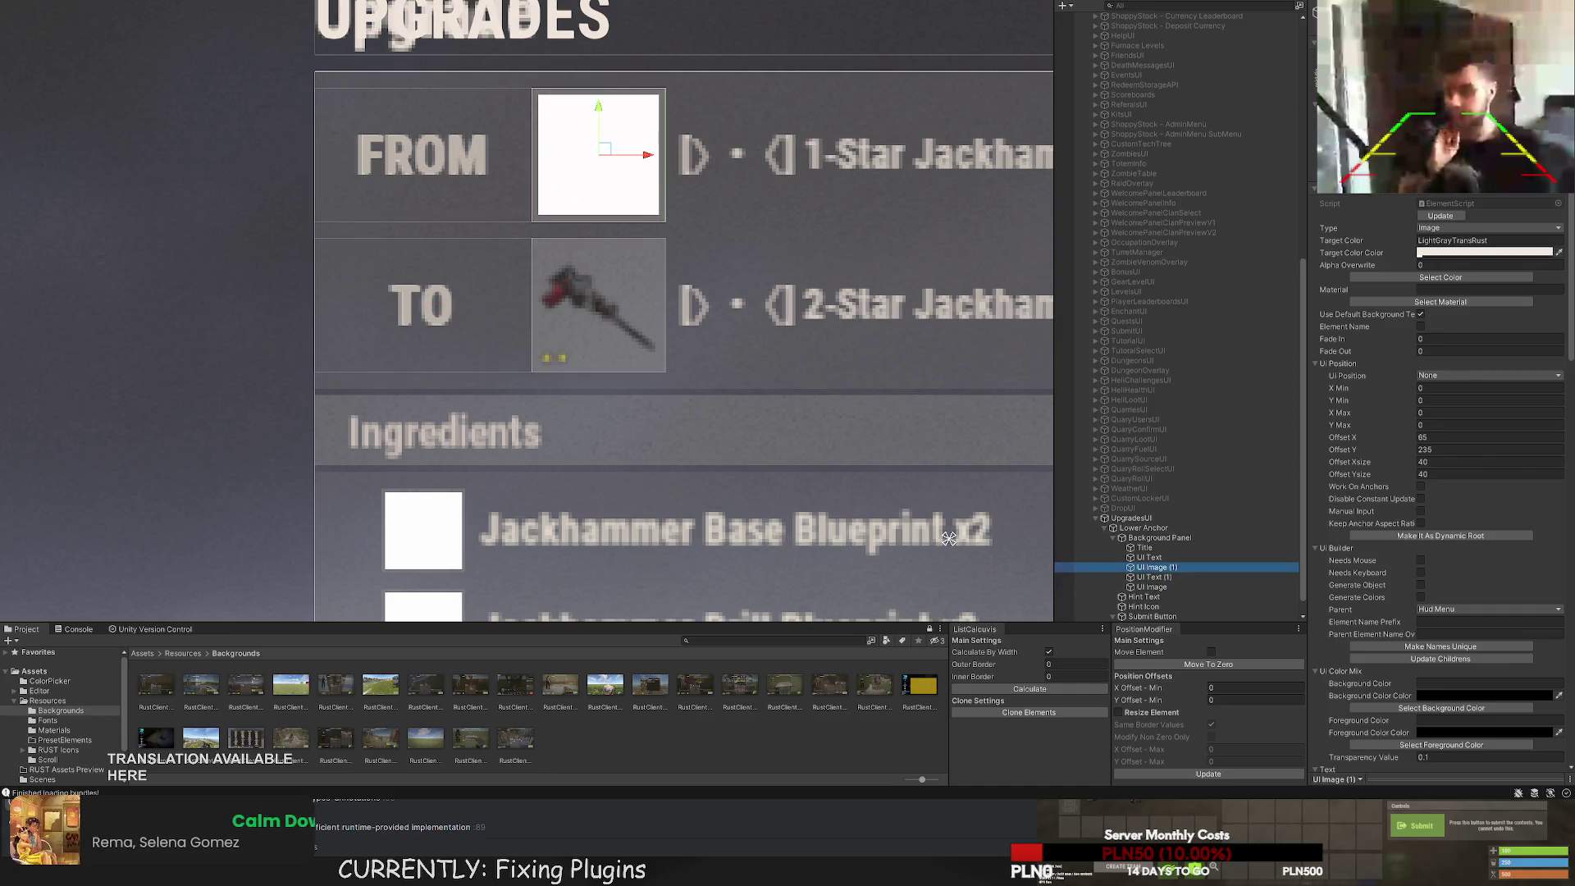
Set the inner image's item shortname to jackhammer and load the jackhammer picture.
{"action": "left_click", "coordinate": [598, 164]}
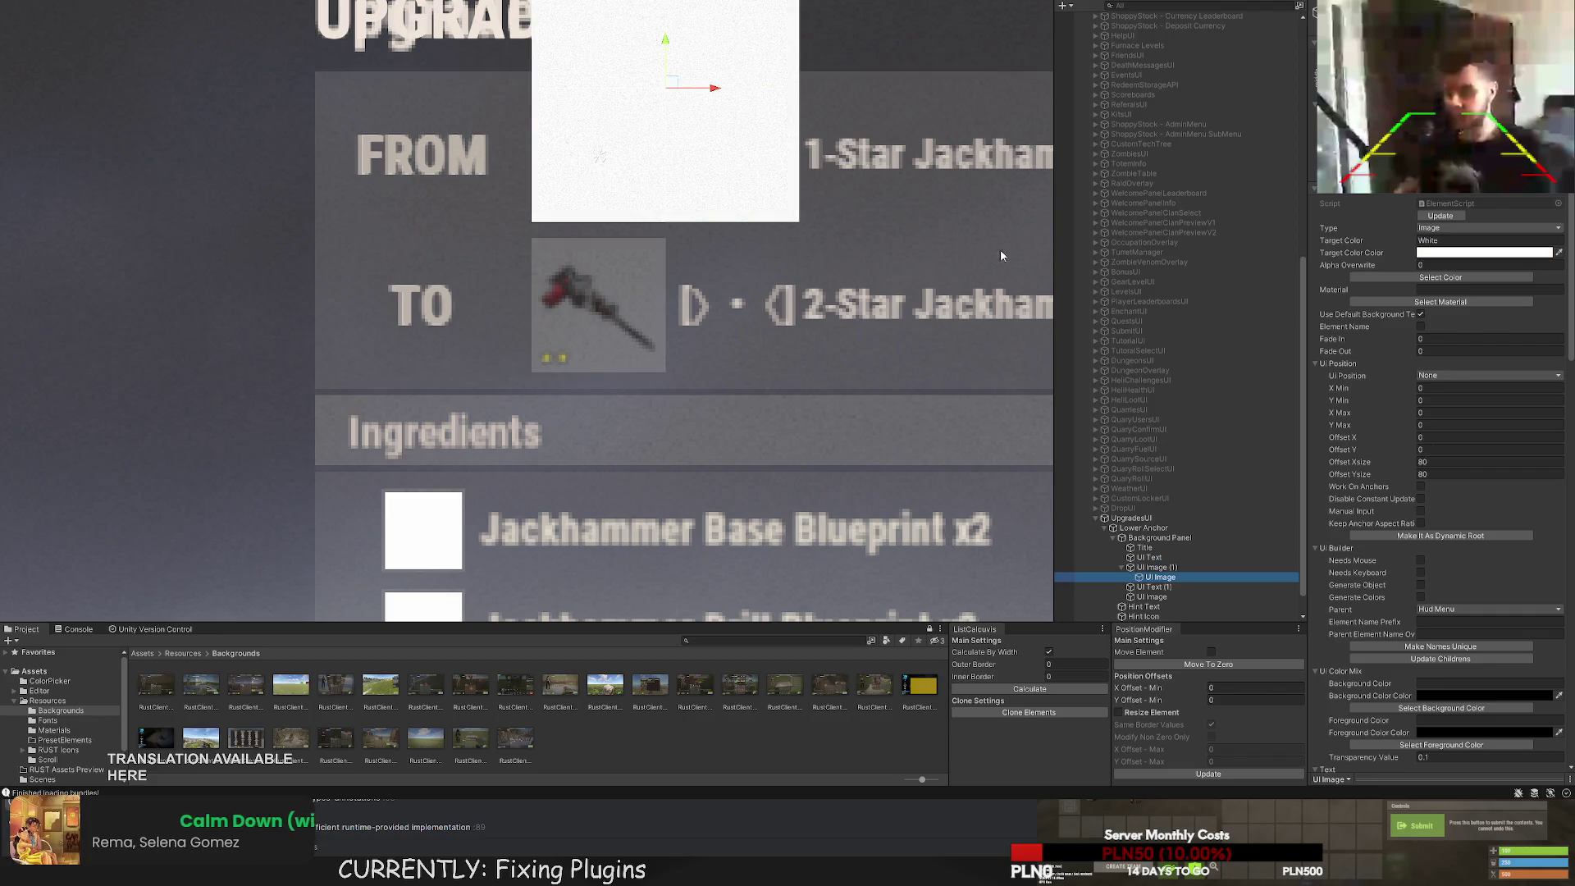
{"action": "scroll", "coordinate": [1430, 410], "scroll_direction": "down", "scroll_amount": 10}
{"action": "left_click", "coordinate": [1433, 481]}
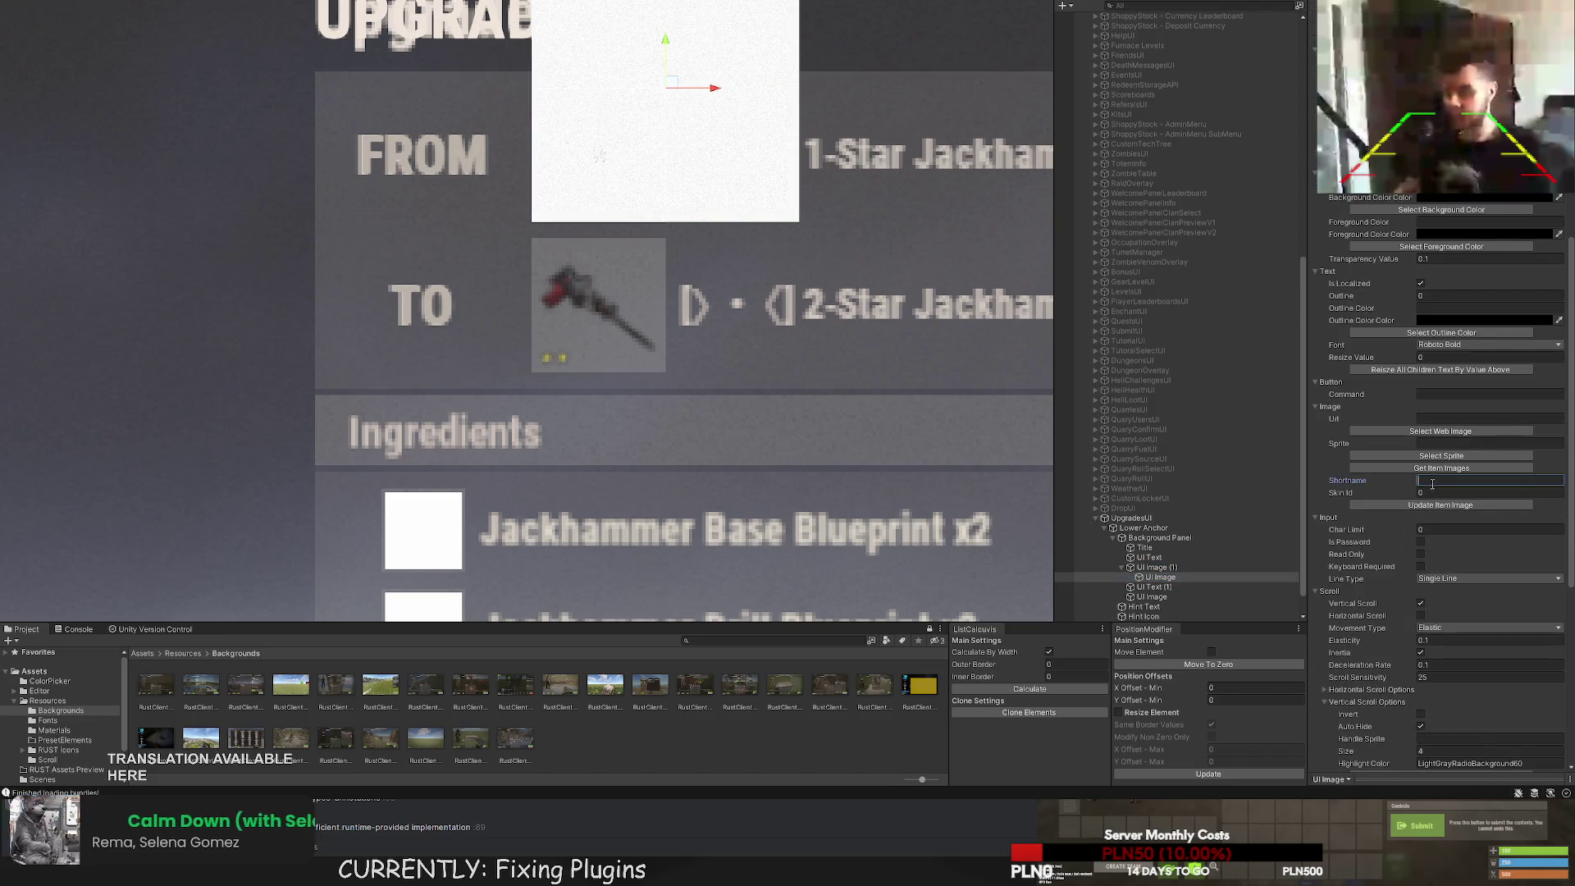
{"action": "type", "text": "jackhammer"}
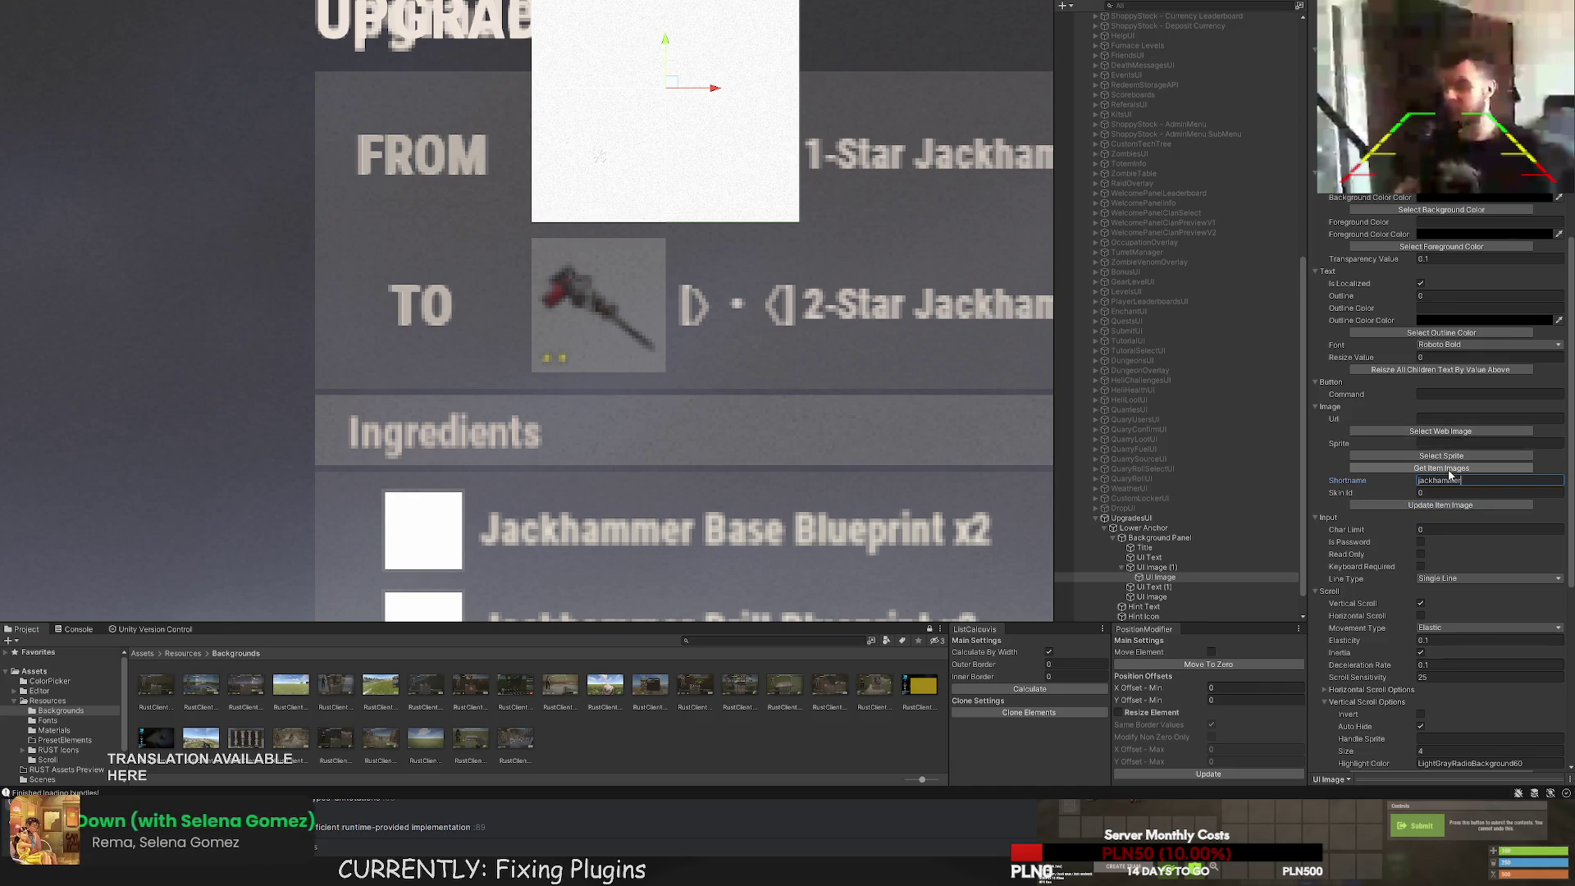
{"action": "left_click", "coordinate": [1435, 471]}
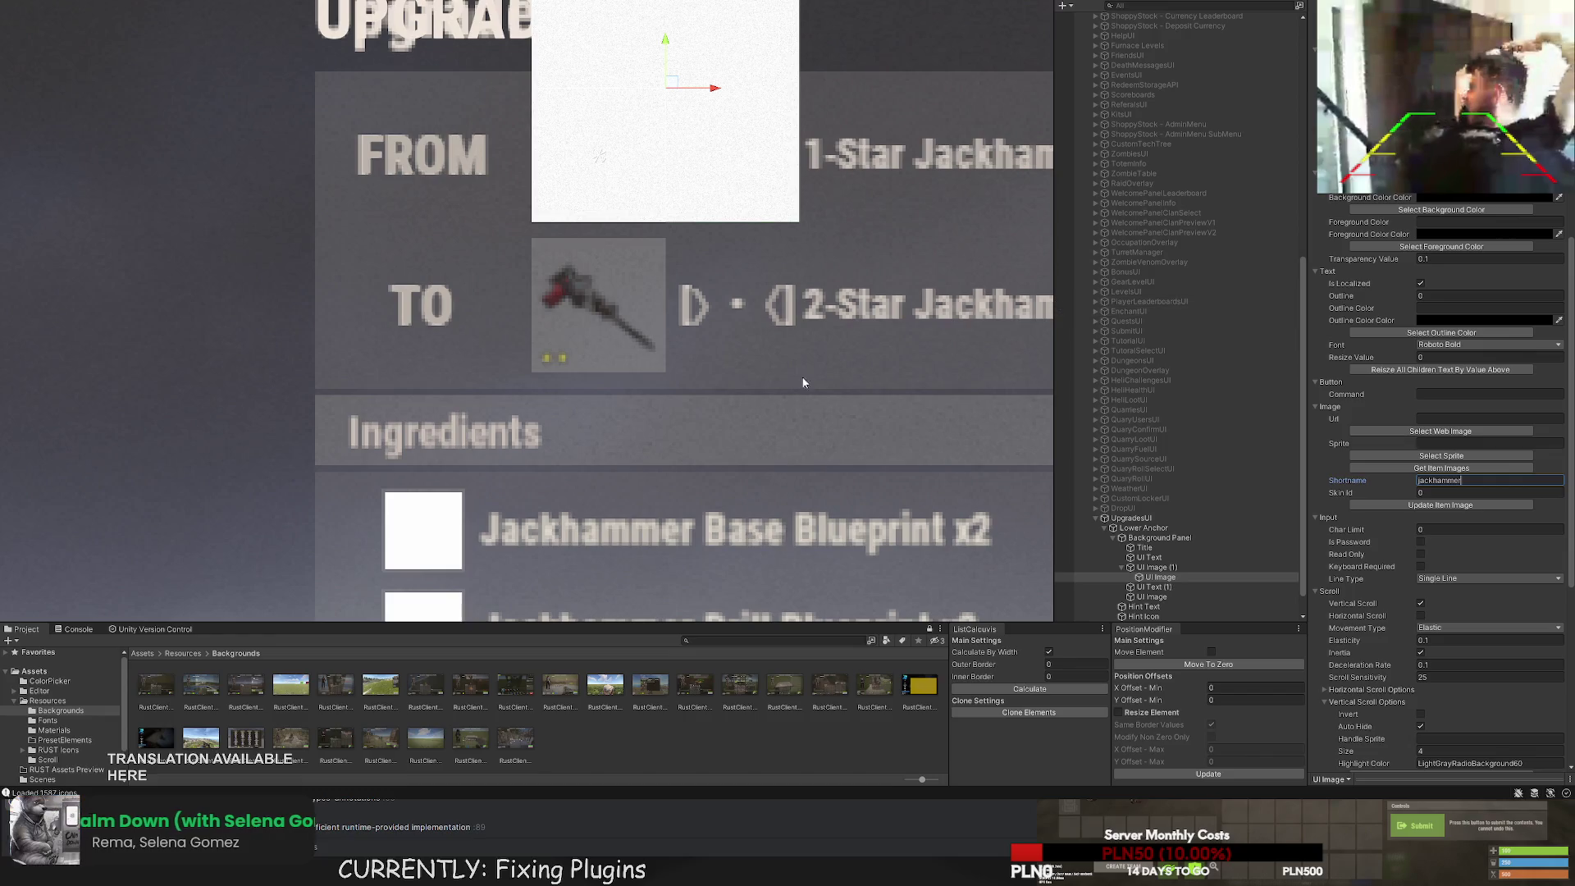
{"action": "left_click", "coordinate": [1441, 505]}
{"action": "scroll", "coordinate": [759, 162], "scroll_direction": "up", "scroll_amount": 3}
{"action": "scroll", "coordinate": [1441, 266], "scroll_direction": "up", "scroll_amount": 10}
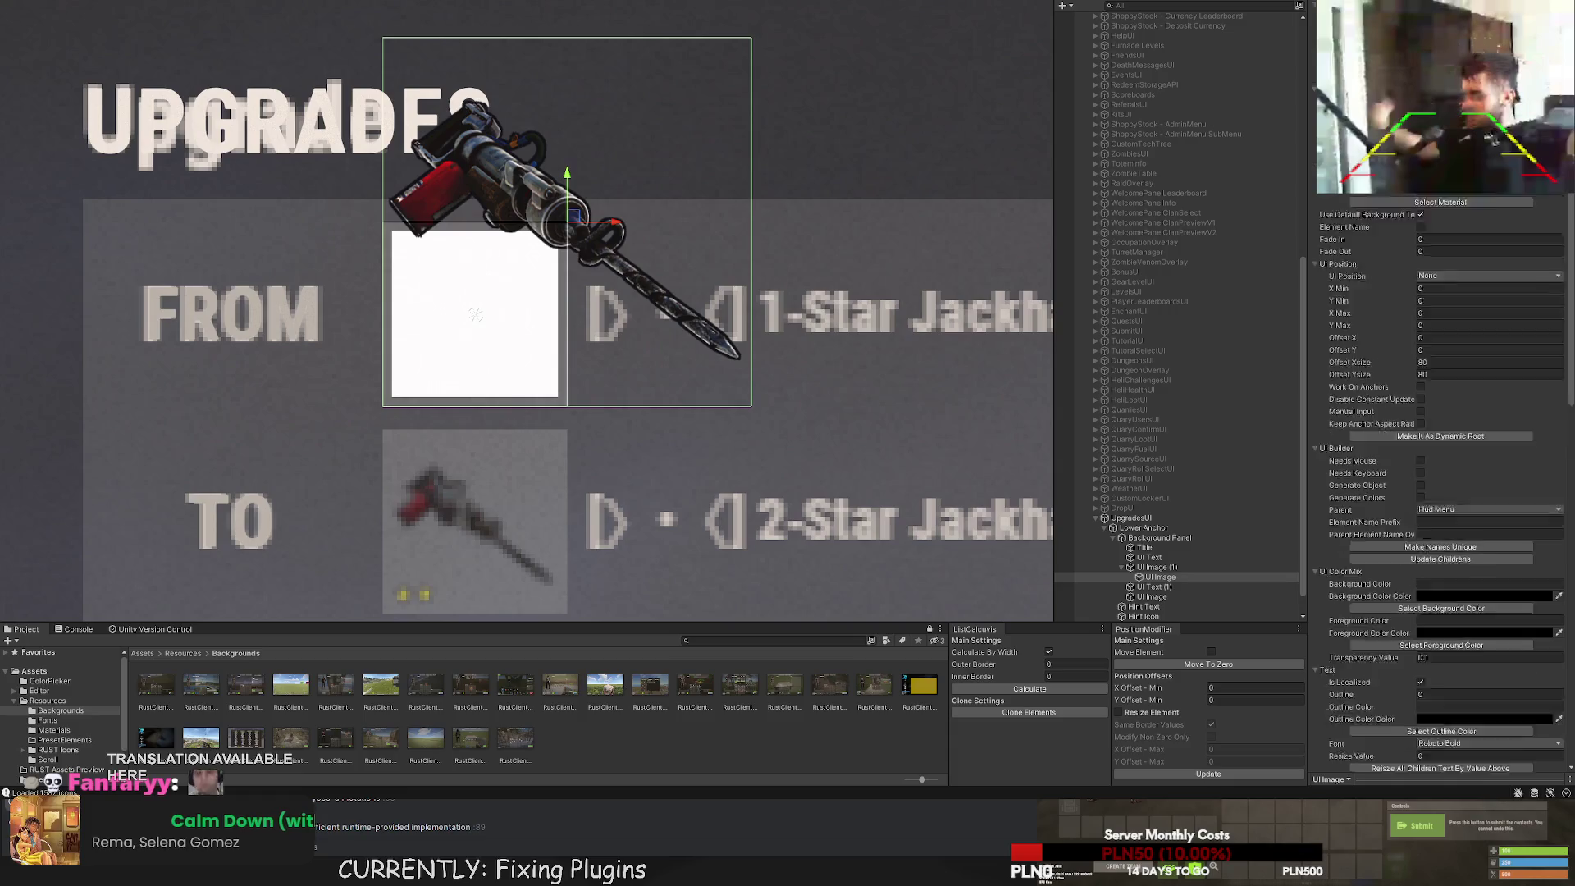
Give the jackhammer picture the WhiteTrans80 colour and shrink it to fit inside the FROM slot.
{"action": "left_click", "coordinate": [1442, 278]}
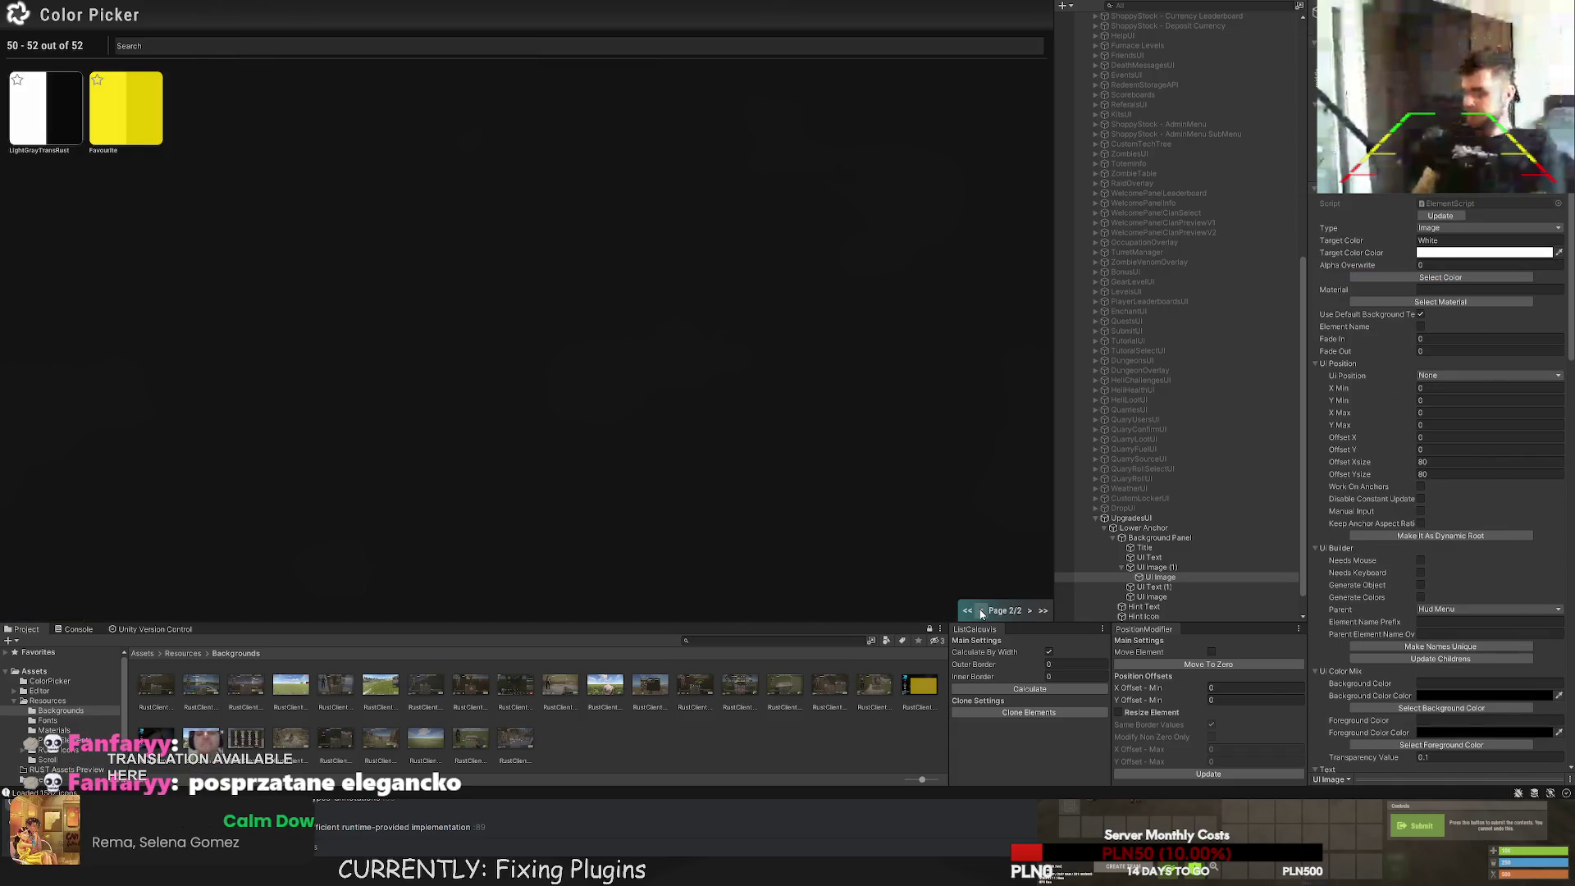
{"action": "left_click", "coordinate": [980, 610]}
{"action": "left_click", "coordinate": [504, 121]}
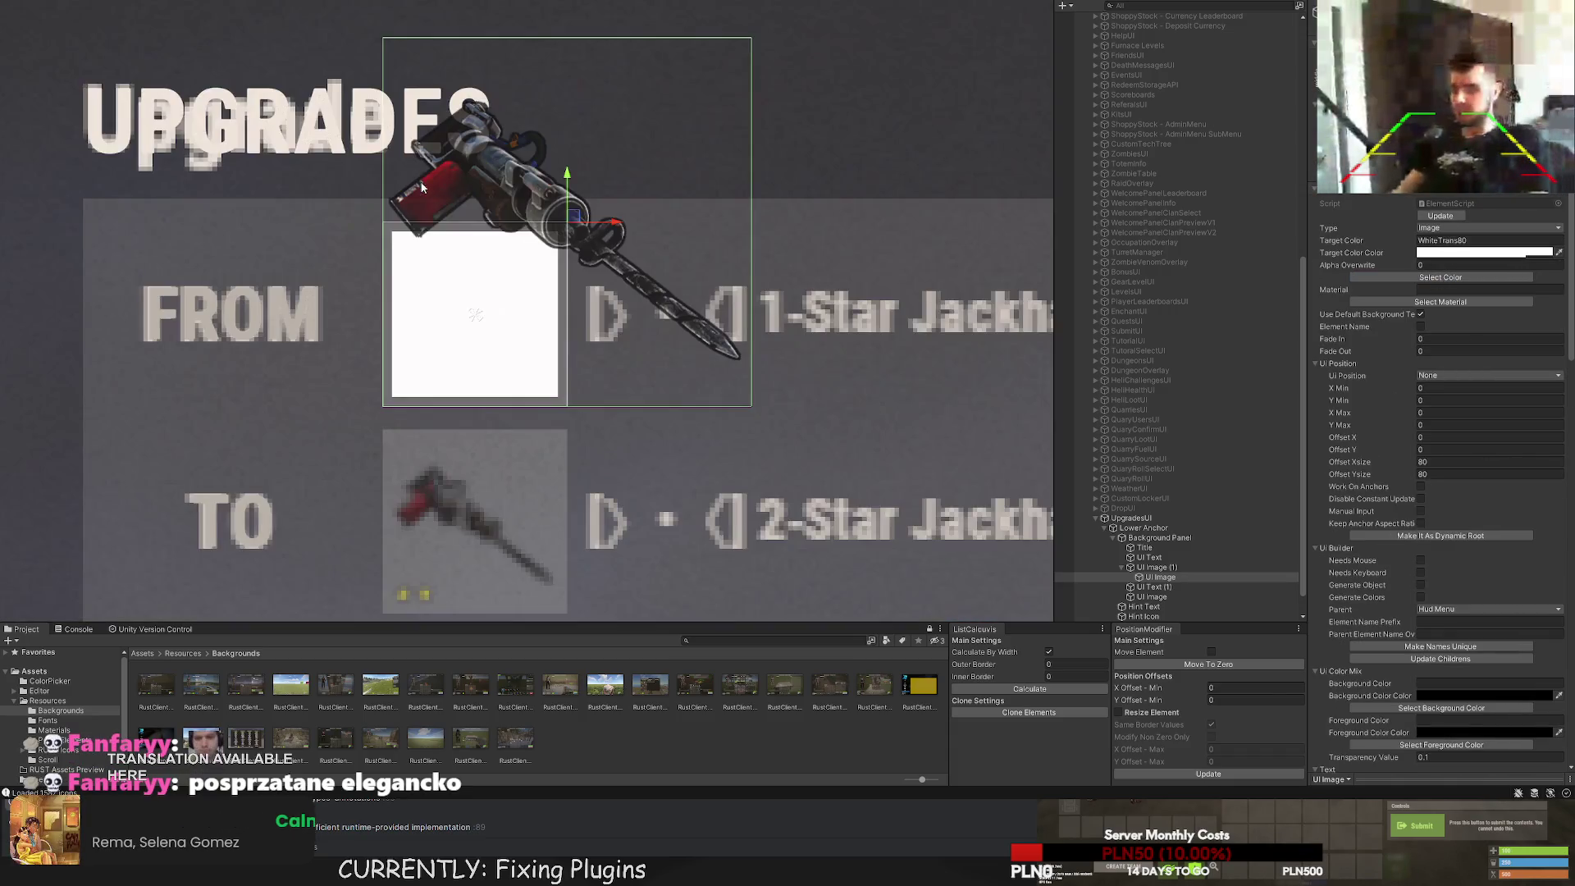
{"action": "left_click_drag", "start_coordinate": [853, 45], "coordinate": [662, 240]}
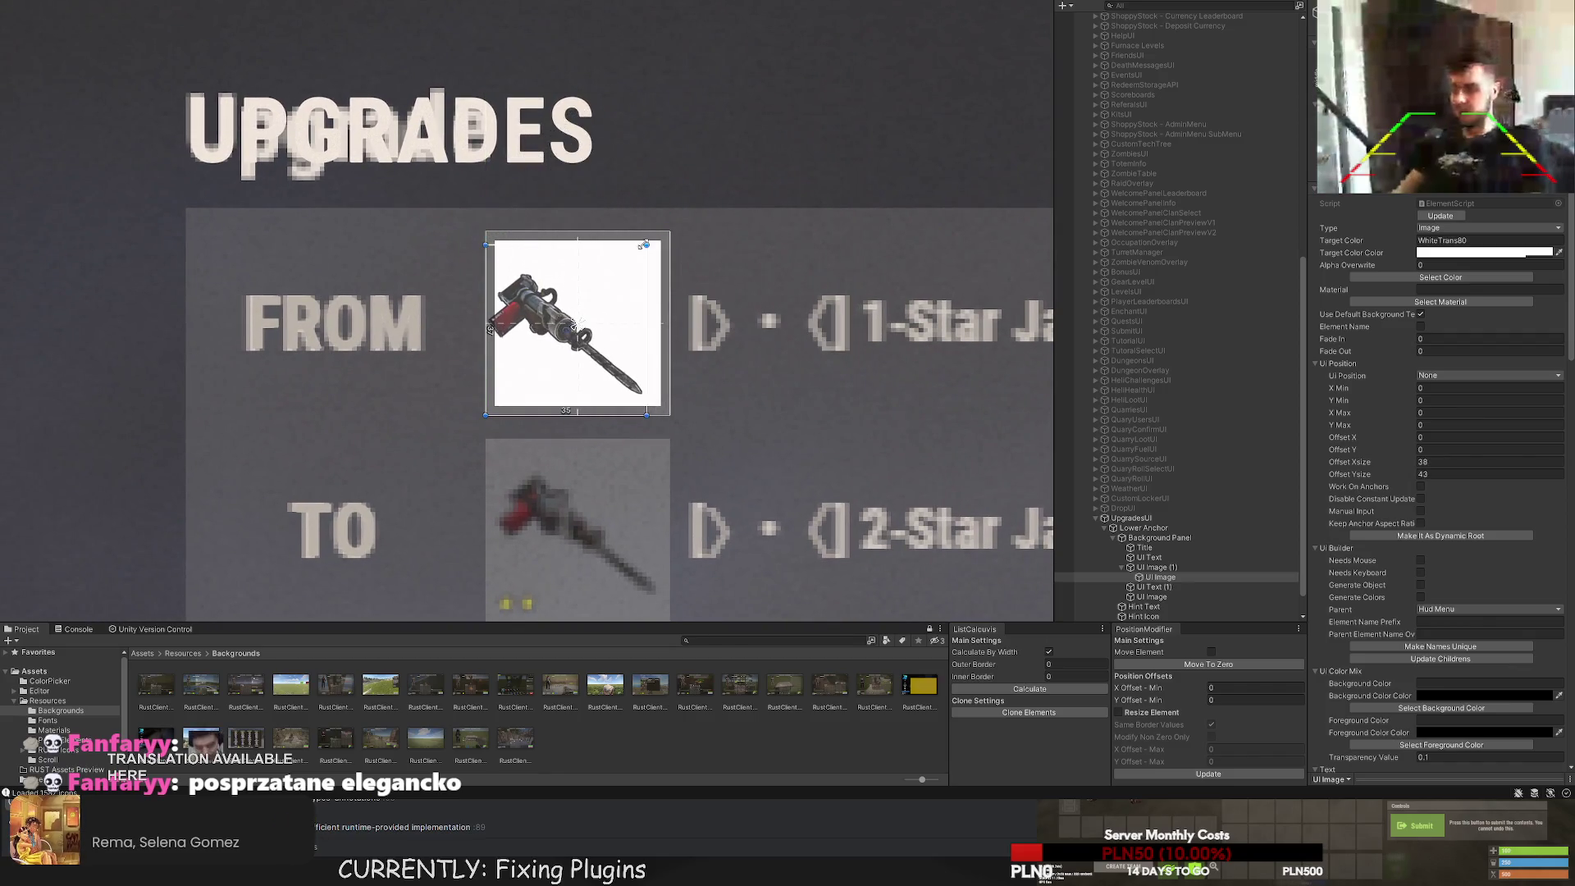
{"action": "scroll", "coordinate": [552, 377], "scroll_direction": "up", "scroll_amount": 2}
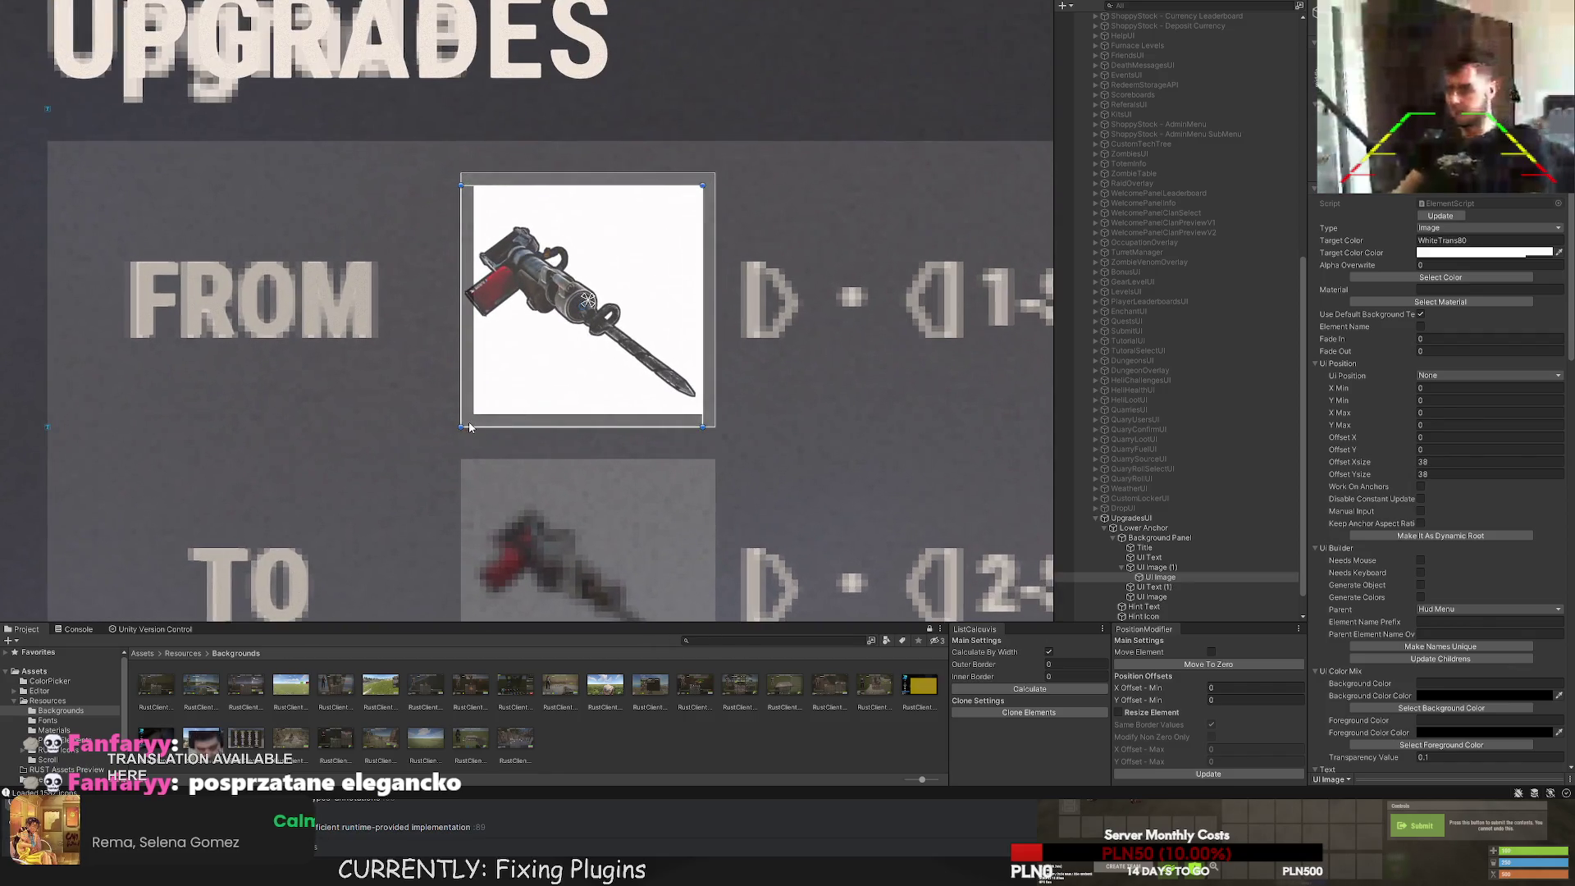
{"action": "left_click_drag", "start_coordinate": [458, 429], "coordinate": [471, 416]}
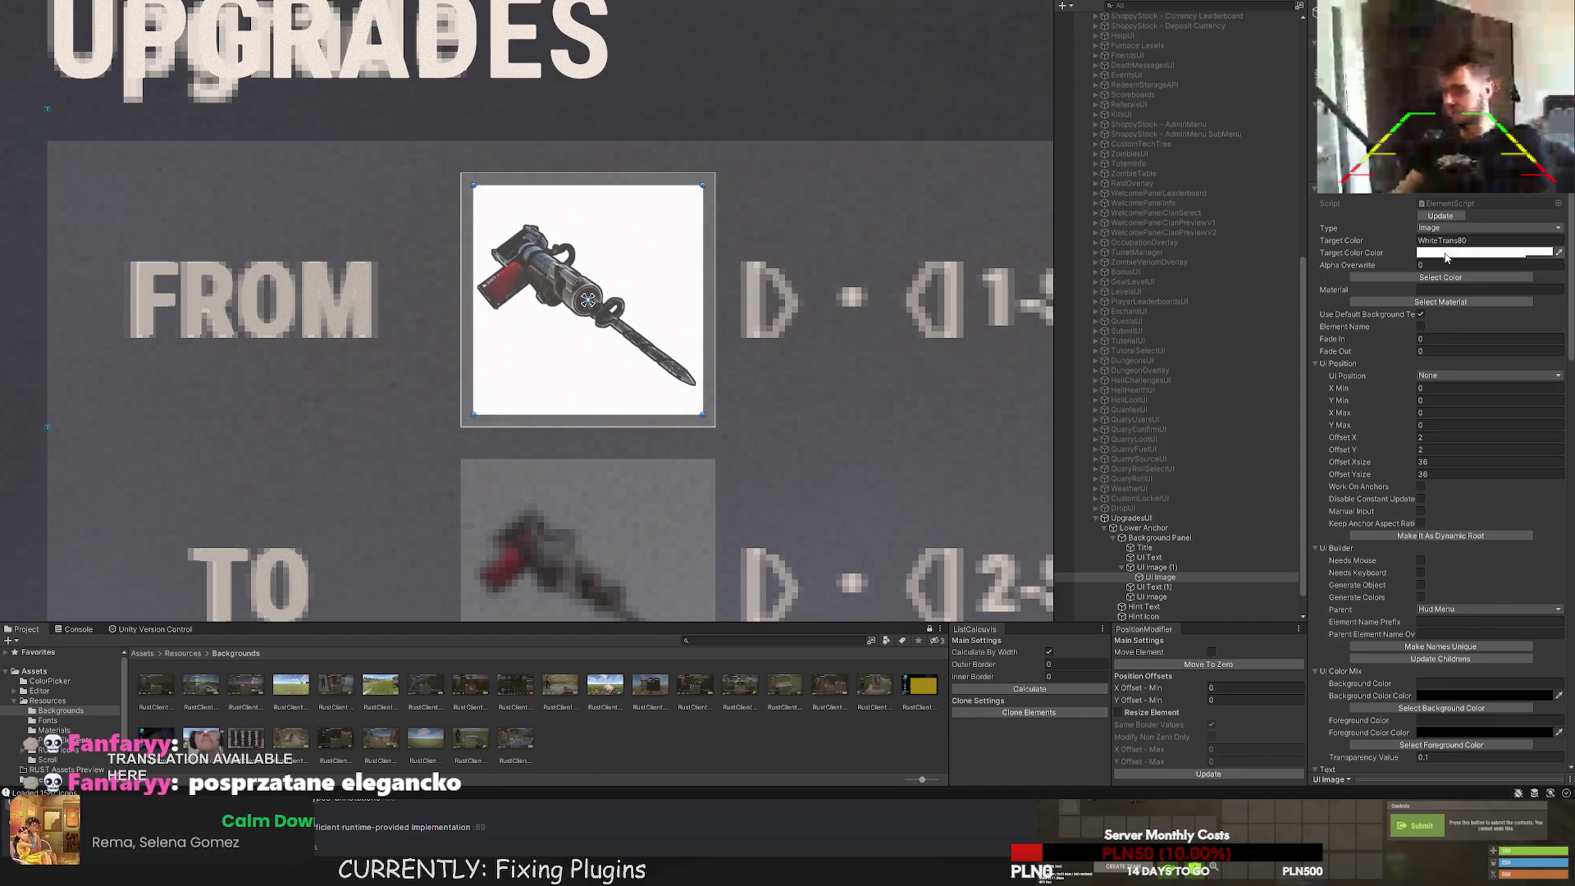
{"action": "scroll", "coordinate": [685, 330], "scroll_direction": "down", "scroll_amount": 1}
{"action": "scroll", "coordinate": [697, 324], "scroll_direction": "down", "scroll_amount": 4}
{"action": "scroll", "coordinate": [1192, 530], "scroll_direction": "down", "scroll_amount": 1}
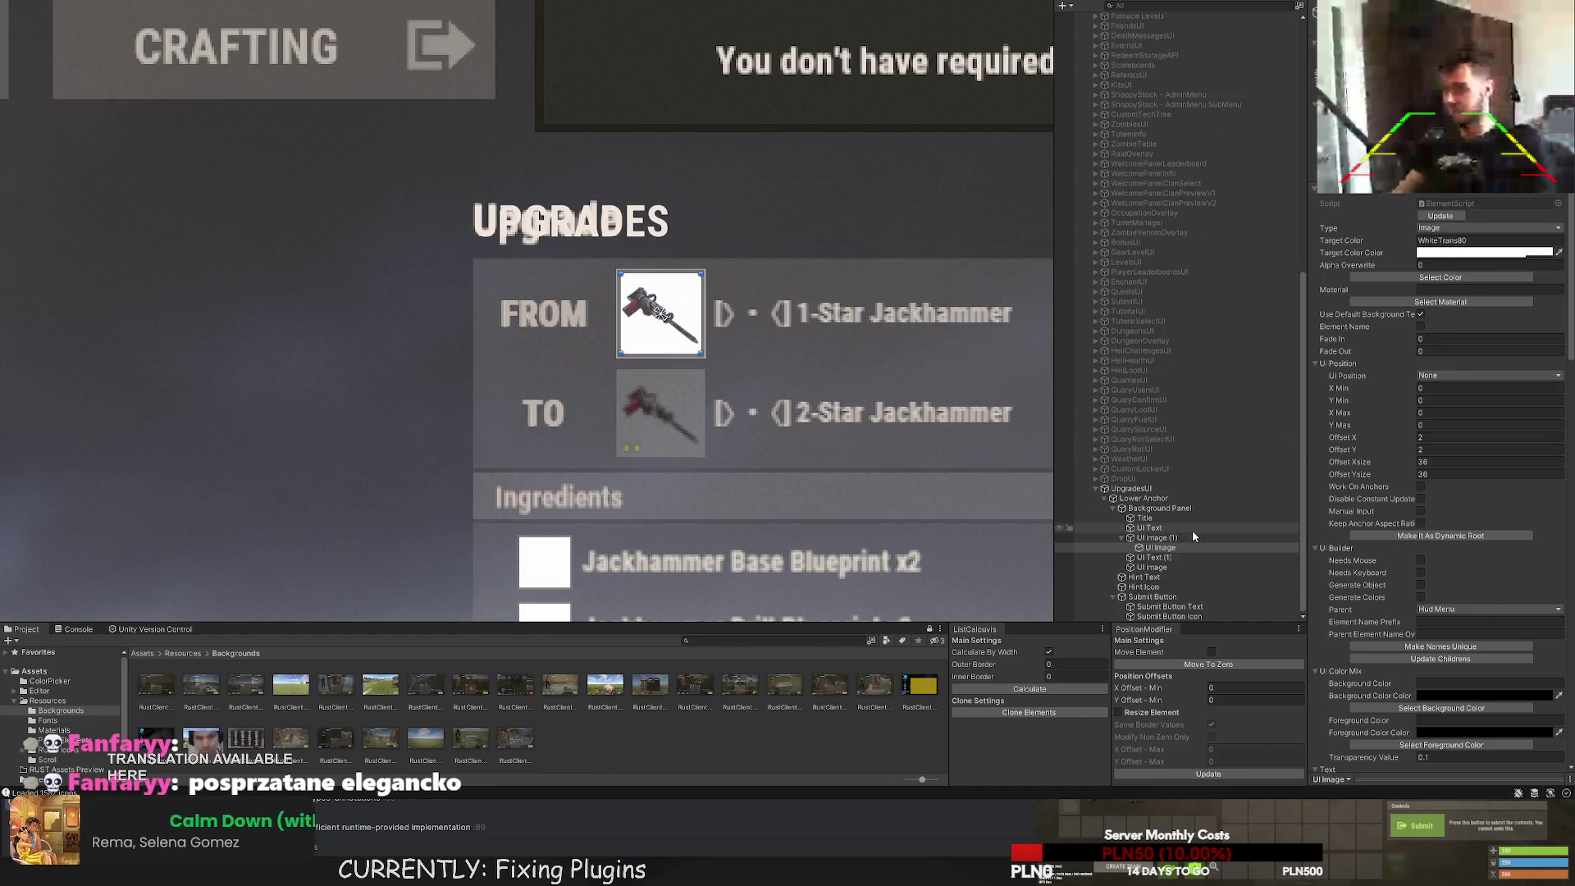
Add a child image under the TO slot's image and place it inside the TO slot.
{"action": "left_click", "coordinate": [1160, 567]}
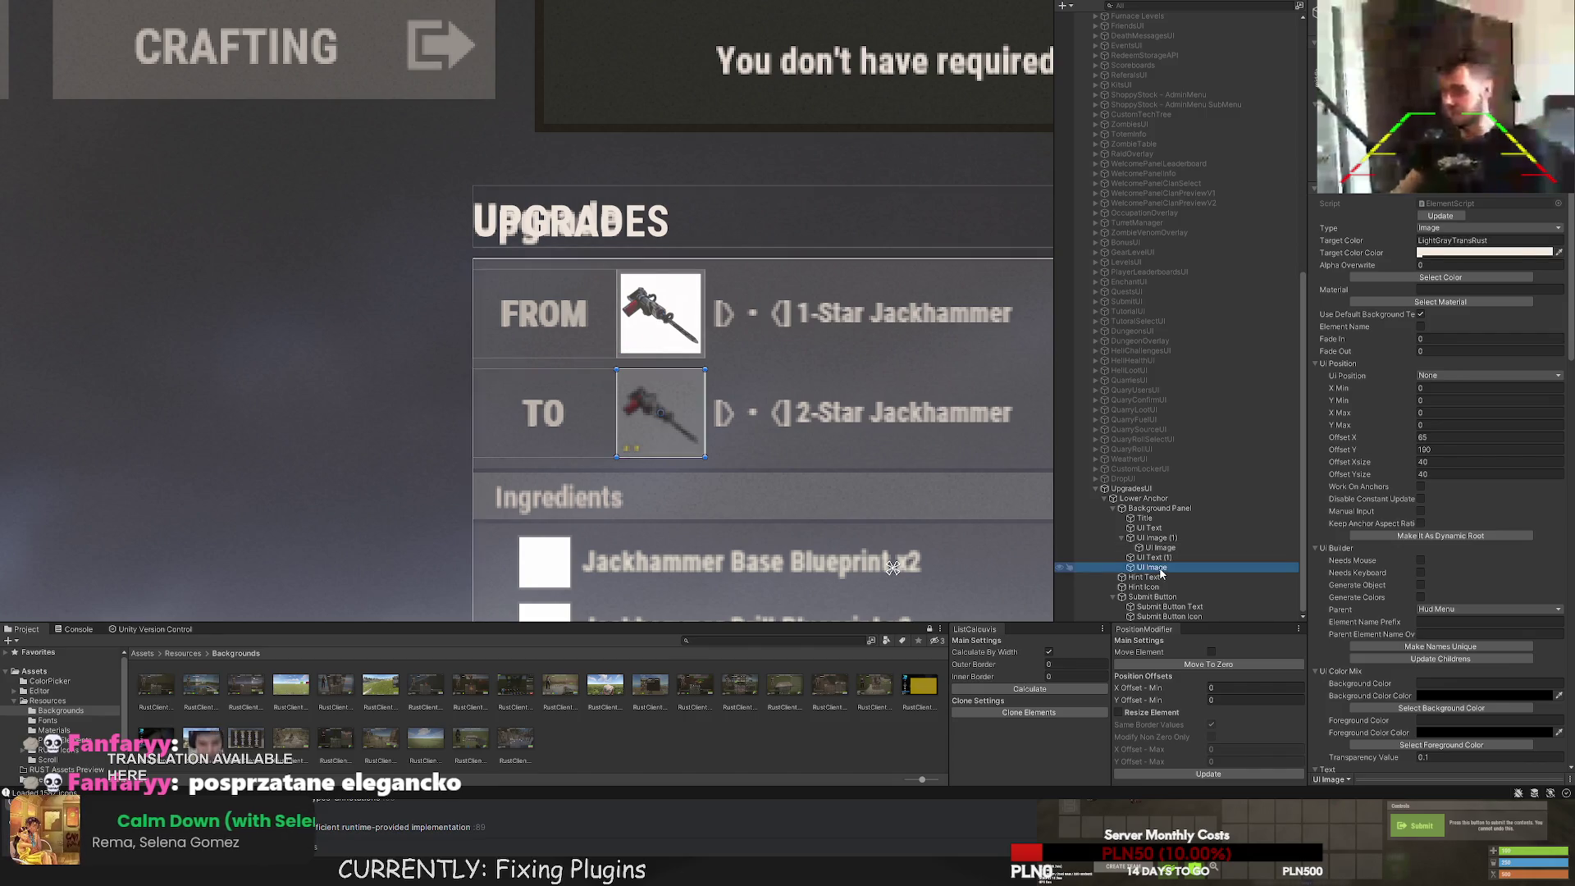
{"action": "key", "text": "ctrl+shift+v"}
{"action": "scroll", "coordinate": [671, 429], "scroll_direction": "up", "scroll_amount": 2}
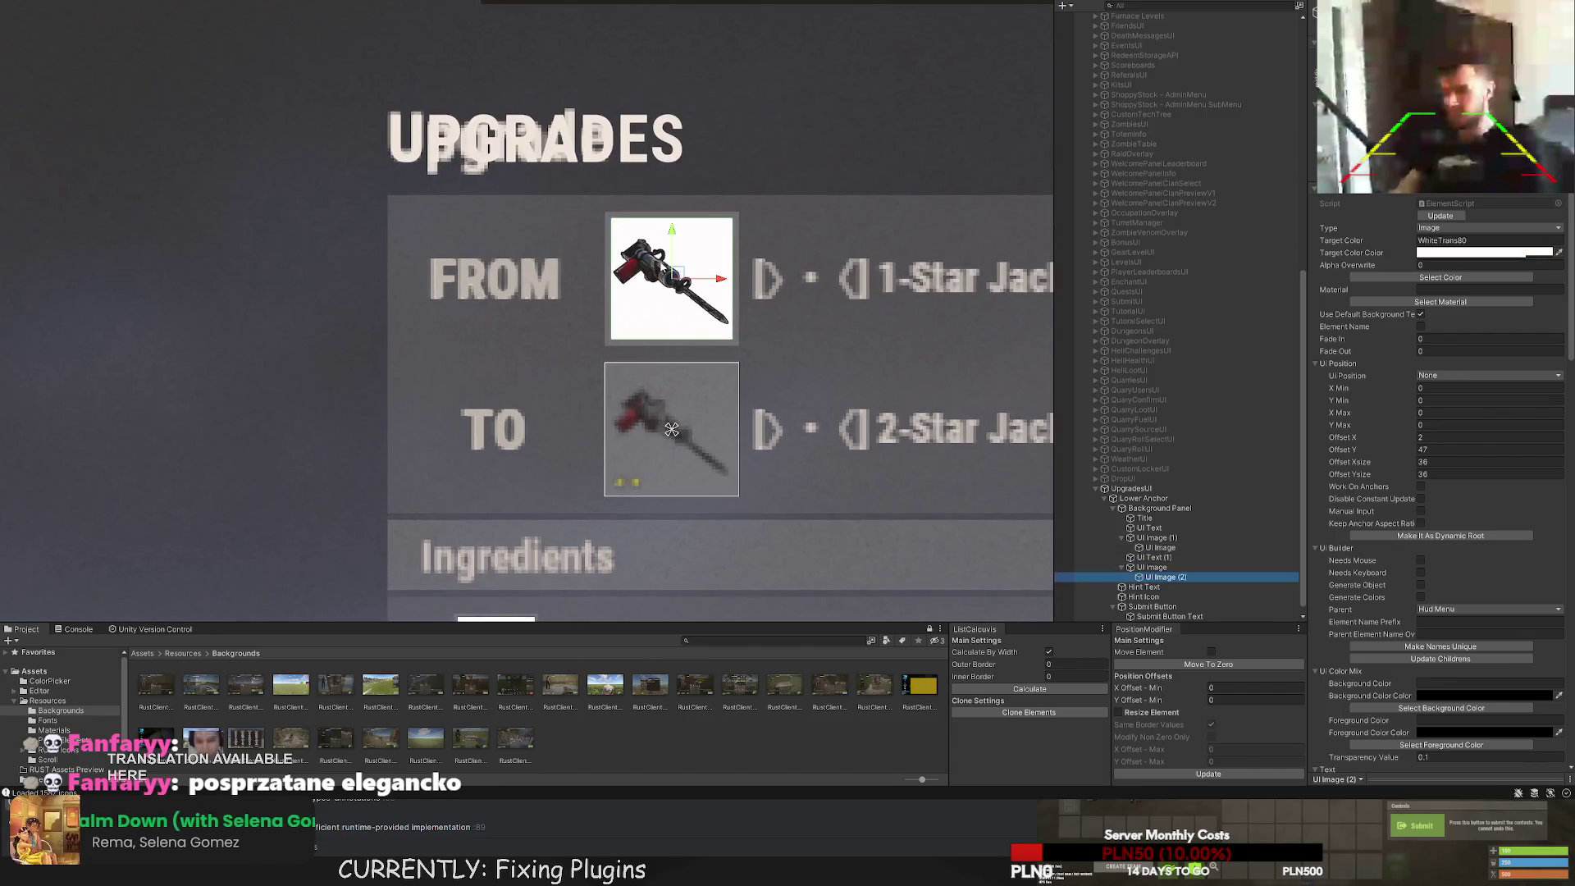
{"action": "left_click_drag", "start_coordinate": [668, 238], "coordinate": [669, 392]}
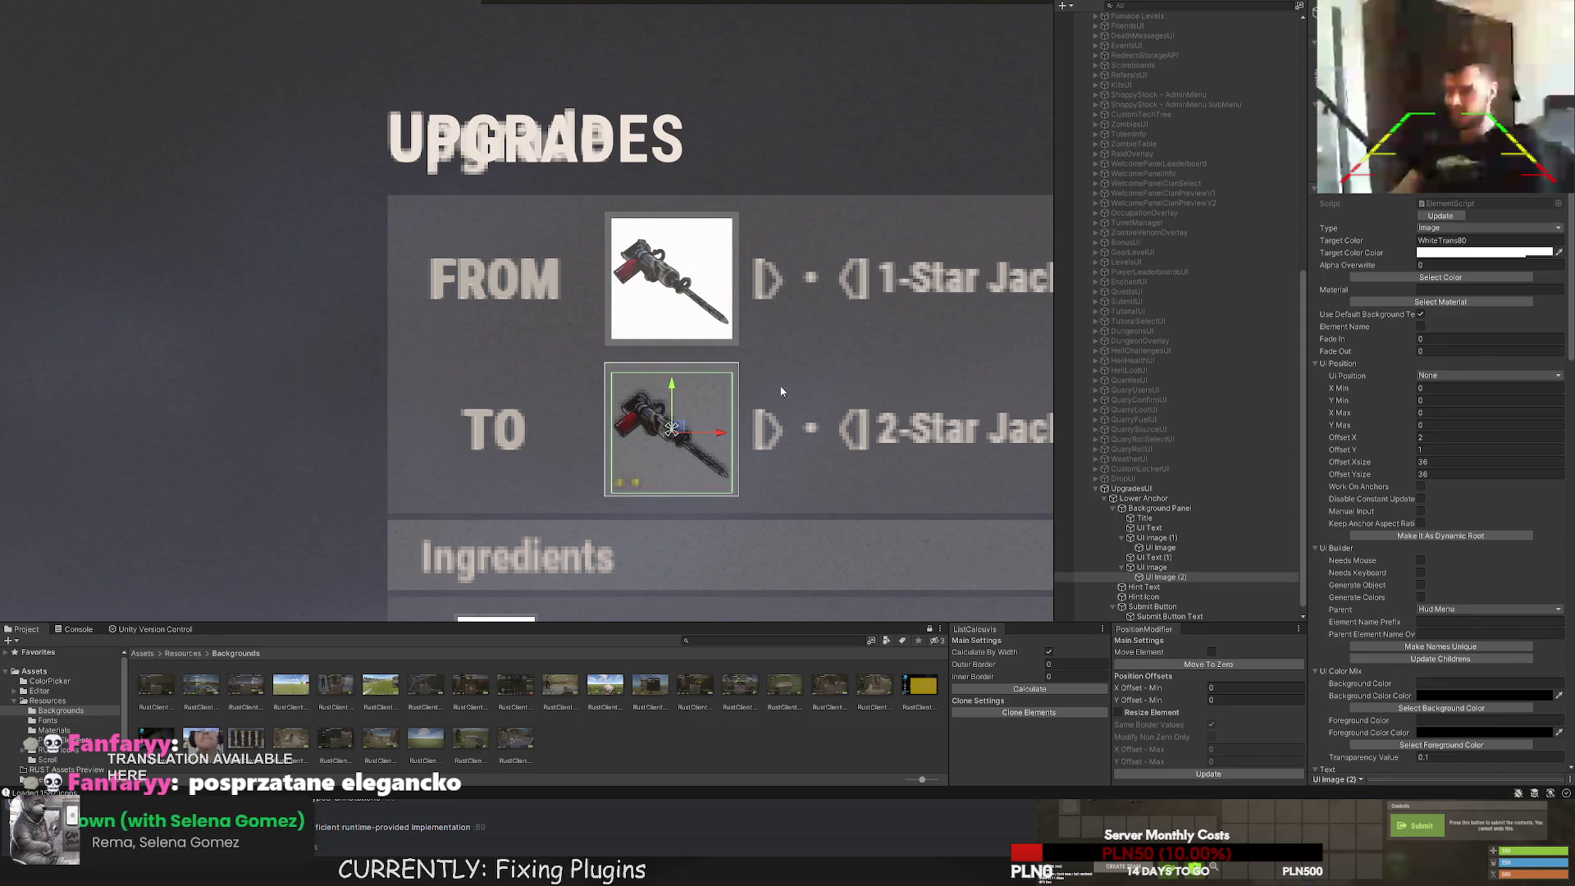
{"action": "left_click", "coordinate": [861, 341]}
Create a UI Text under Background Panel and size its rect to the FROM row beside the slot.
{"action": "scroll", "coordinate": [897, 352], "scroll_direction": "down", "scroll_amount": 3}
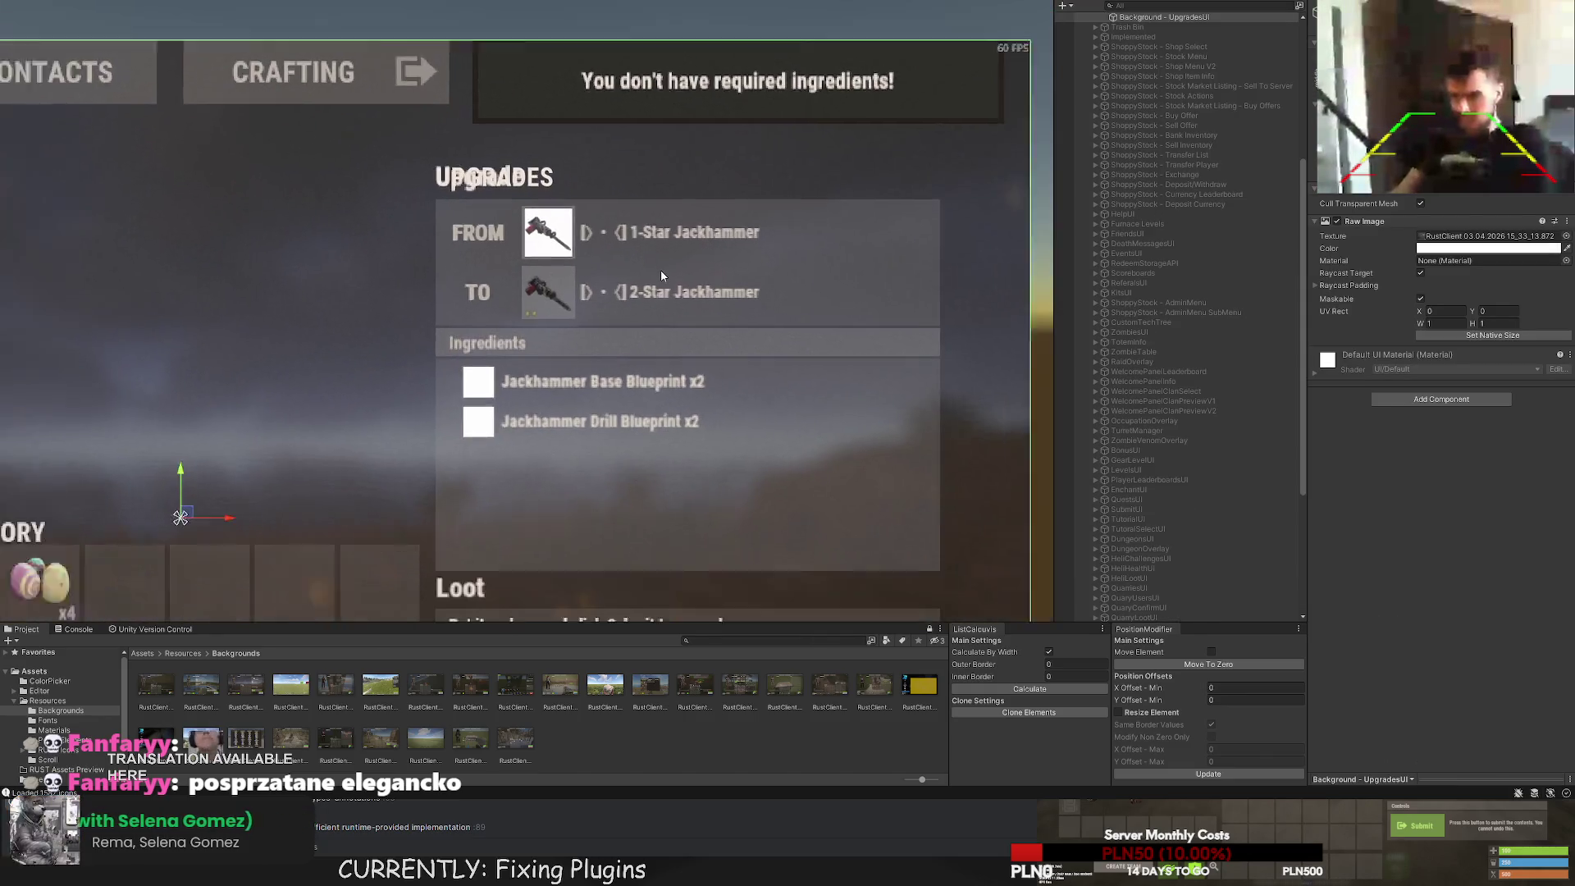
{"action": "scroll", "coordinate": [648, 267], "scroll_direction": "up", "scroll_amount": 2}
{"action": "scroll", "coordinate": [1183, 457], "scroll_direction": "down", "scroll_amount": 5}
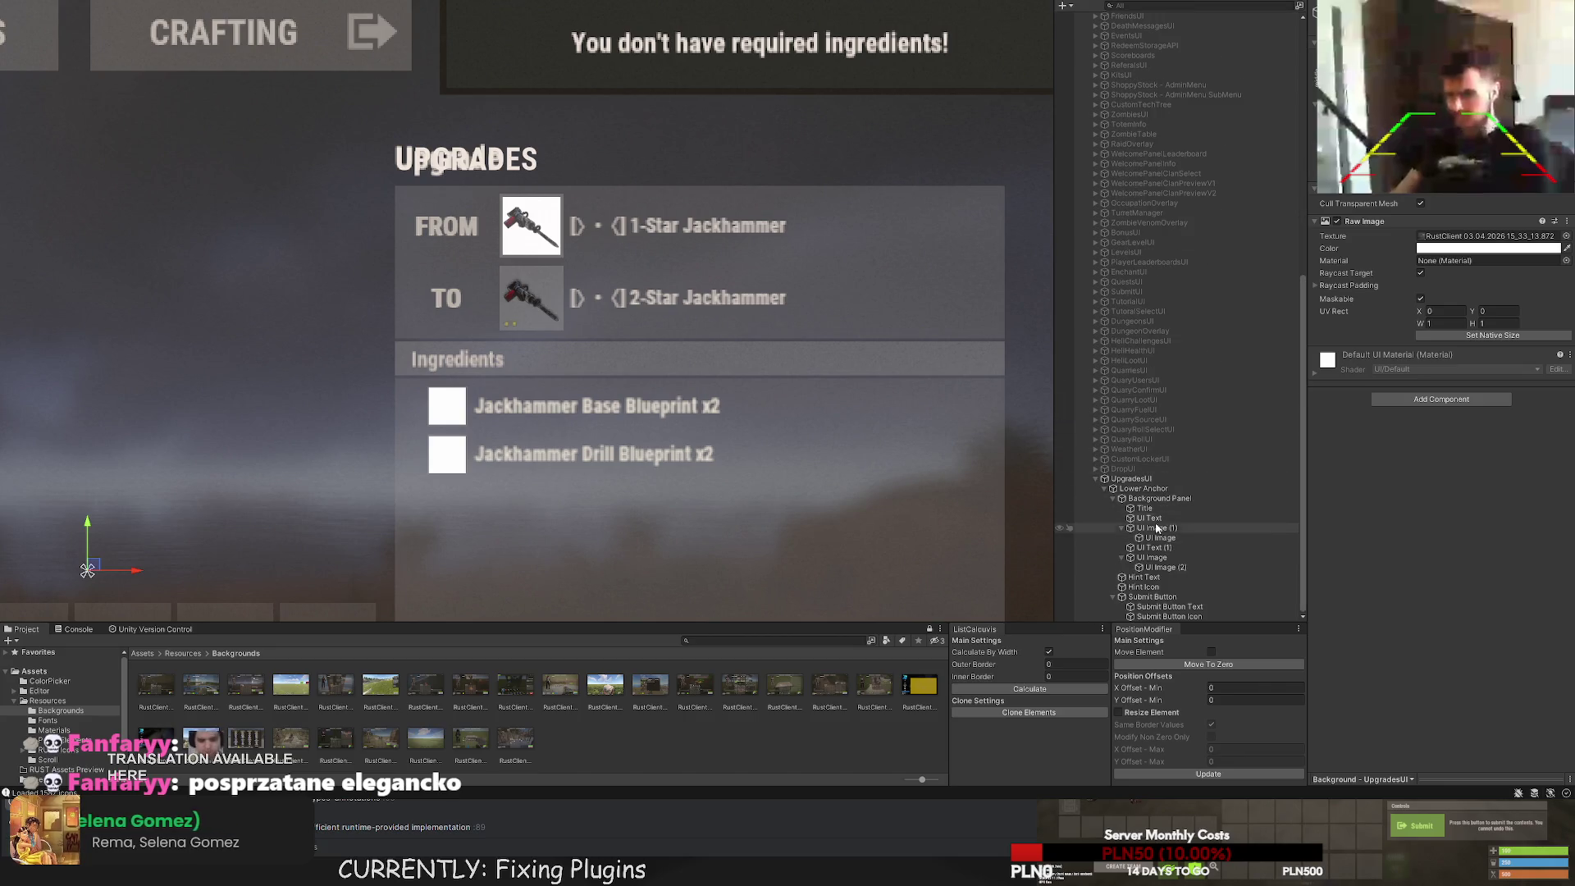
{"action": "left_click", "coordinate": [1159, 498]}
{"action": "key", "text": "ctrl+t"}
{"action": "mouse_move", "coordinate": [629, 428]}
{"action": "left_mouse_down"}
{"action": "mouse_move", "coordinate": [630, 187]}
{"action": "mouse_move", "coordinate": [629, 435]}
{"action": "mouse_move", "coordinate": [678, 109]}
{"action": "mouse_move", "coordinate": [675, 123]}
{"action": "left_mouse_up"}
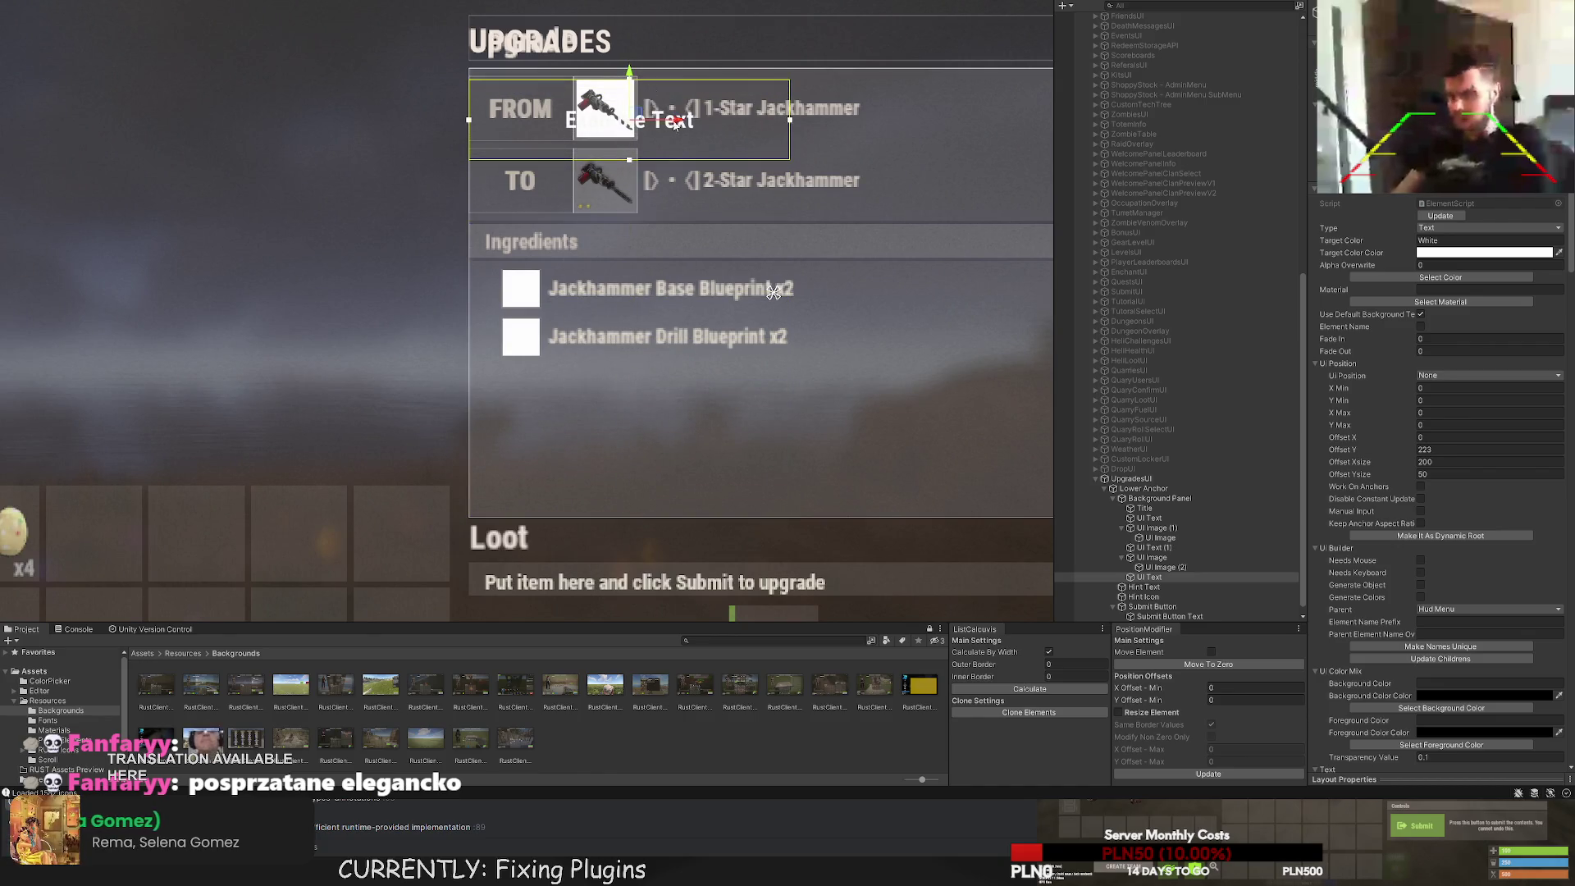
{"action": "scroll", "coordinate": [675, 123], "scroll_direction": "up", "scroll_amount": 4}
{"action": "mouse_move", "coordinate": [588, 321]}
{"action": "left_mouse_down"}
{"action": "mouse_move", "coordinate": [932, 312]}
{"action": "mouse_move", "coordinate": [541, 313]}
{"action": "left_mouse_up"}
{"action": "scroll", "coordinate": [572, 229], "scroll_direction": "up", "scroll_amount": 3}
{"action": "mouse_move", "coordinate": [572, 229]}
{"action": "left_mouse_down"}
{"action": "mouse_move", "coordinate": [851, 227]}
{"action": "mouse_move", "coordinate": [833, 227]}
{"action": "left_mouse_up"}
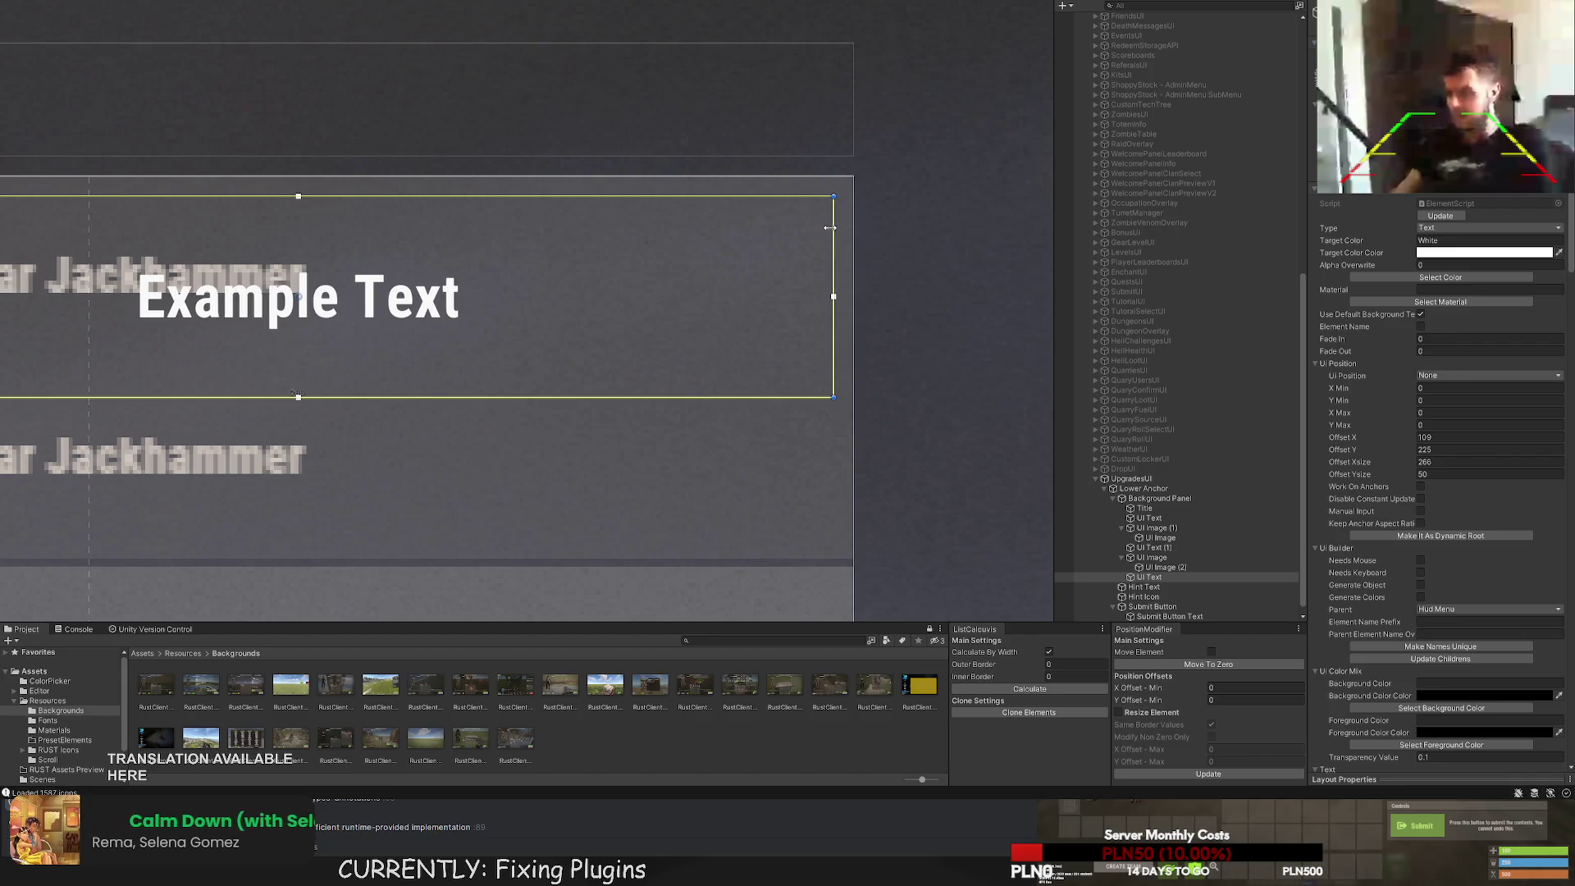
{"action": "scroll", "coordinate": [242, 287], "scroll_direction": "up", "scroll_amount": 3}
{"action": "left_click_drag", "start_coordinate": [240, 289], "coordinate": [244, 289]}
{"action": "left_click_drag", "start_coordinate": [302, 546], "coordinate": [301, 491]}
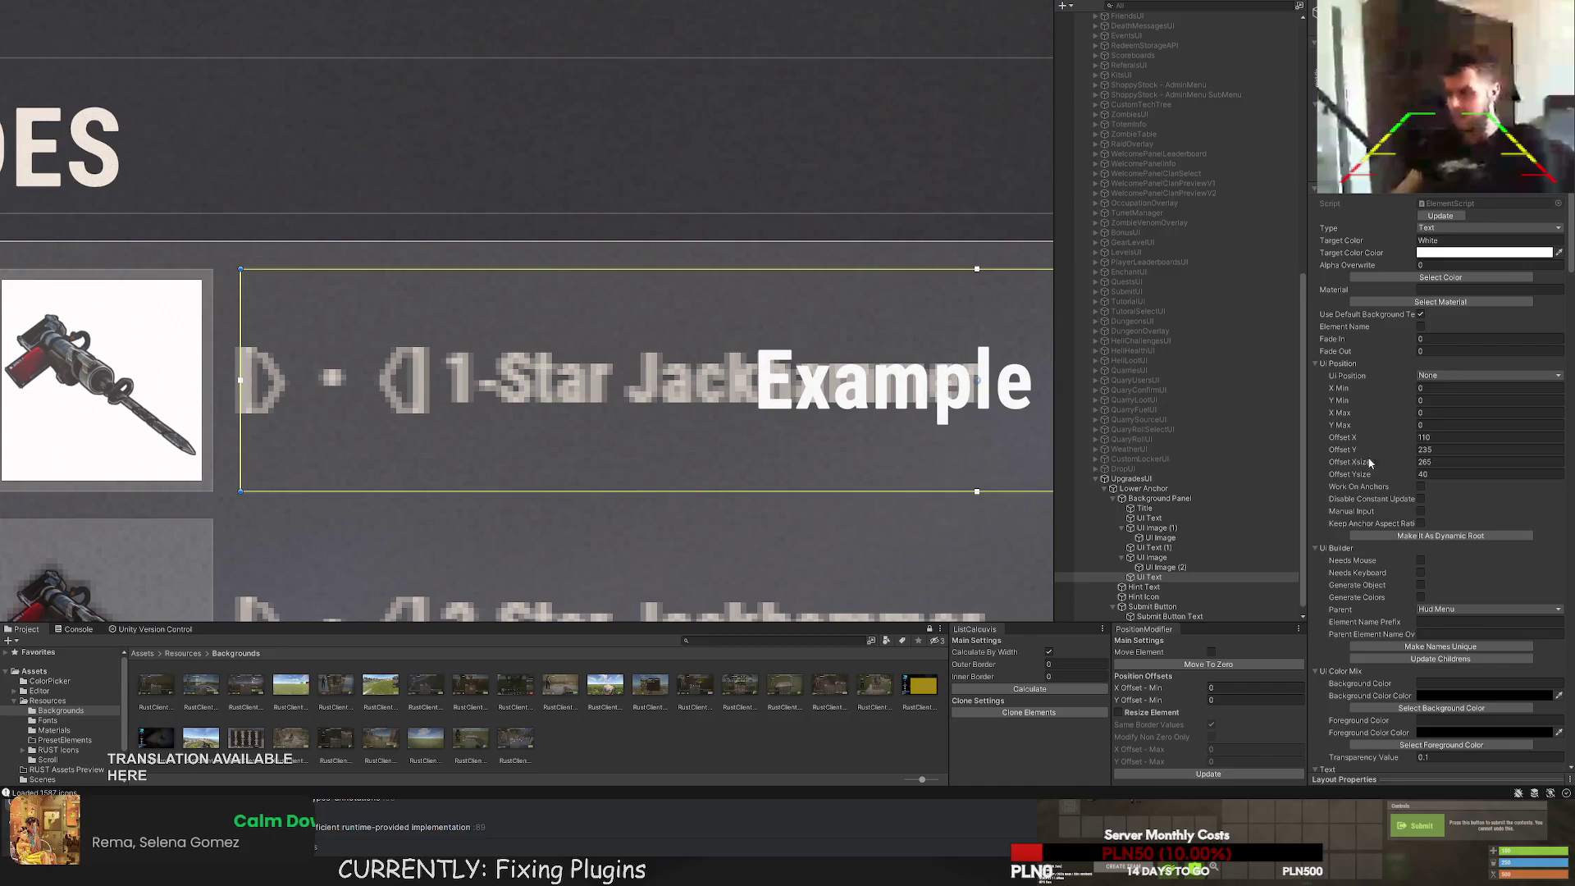
{"action": "scroll", "coordinate": [1370, 464], "scroll_direction": "down", "scroll_amount": 10}
Left-align the label and enter '1-Star Jackhammer With Longer Display Name To See If It Fits'.
{"action": "left_click", "coordinate": [1421, 539]}
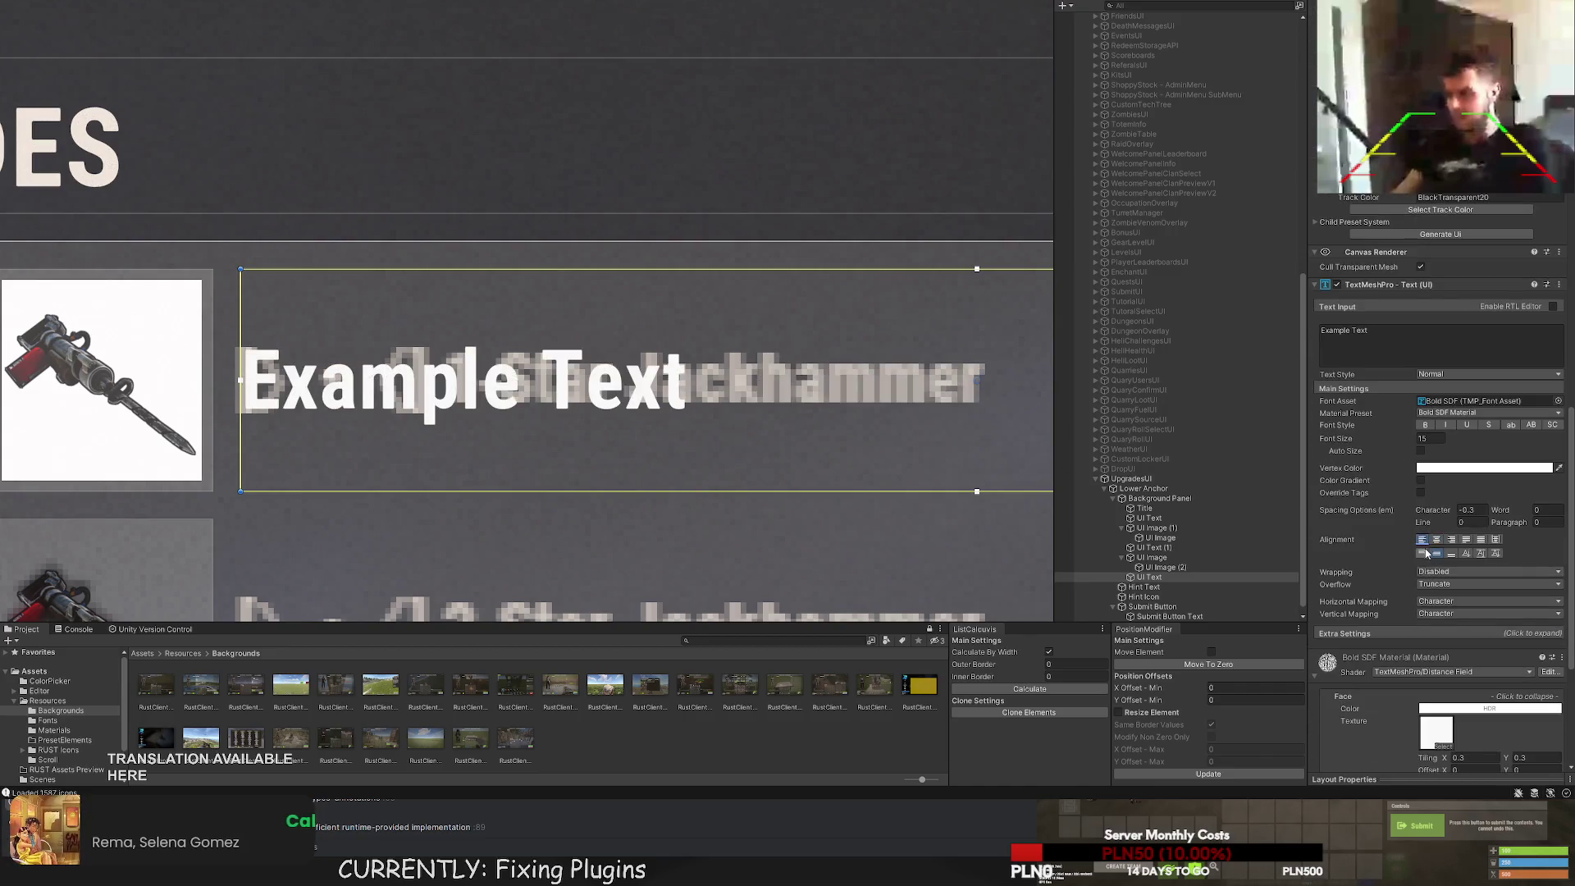
{"action": "left_click", "coordinate": [1378, 337]}
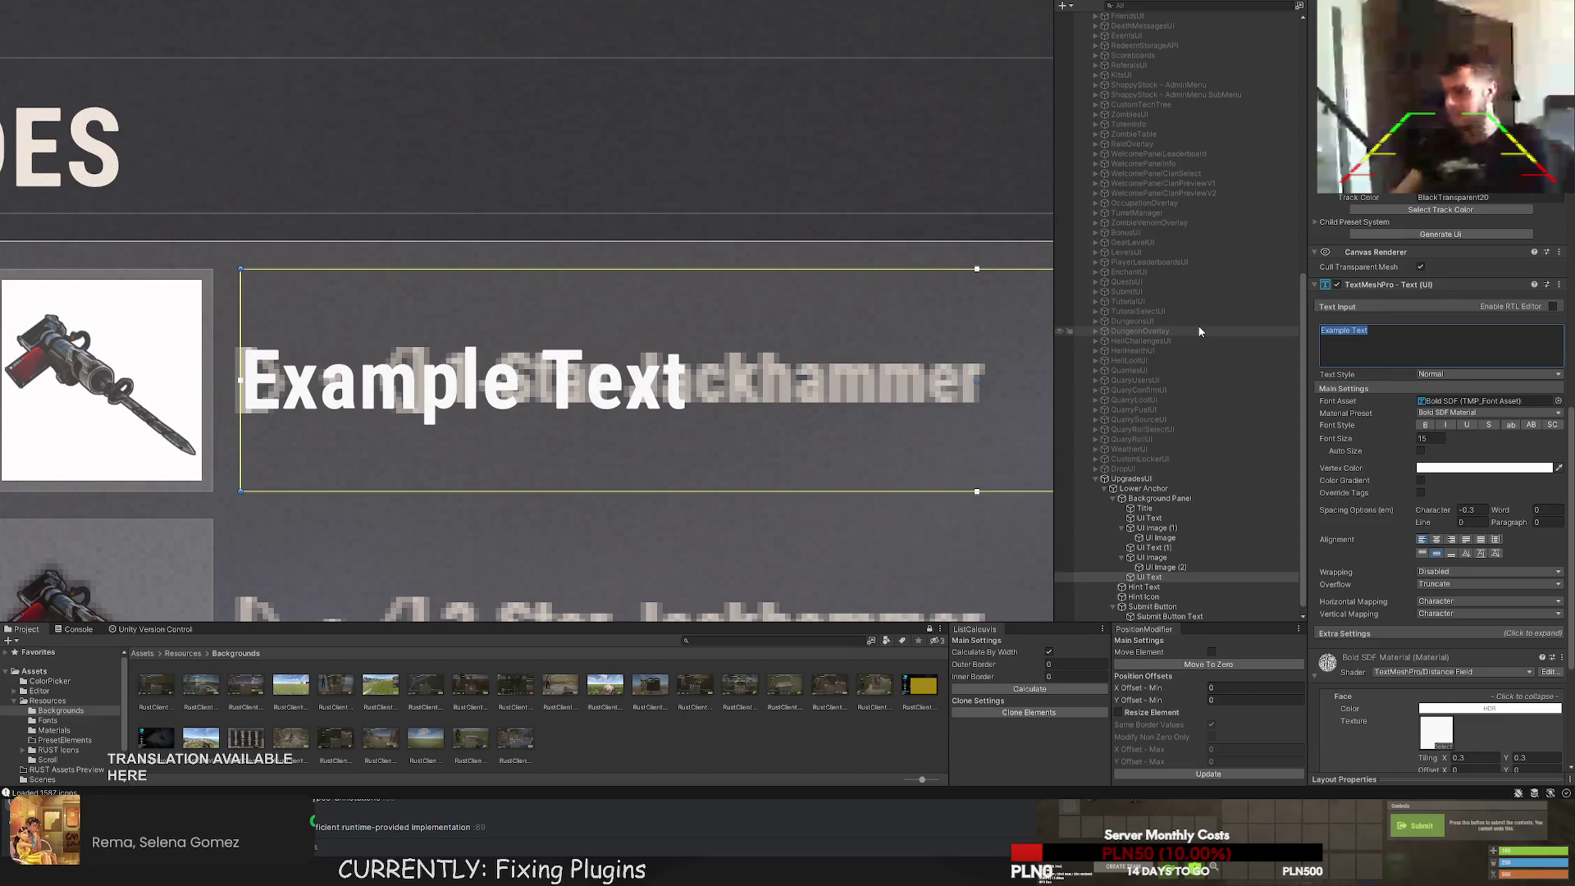
{"action": "type", "text": "1-"}
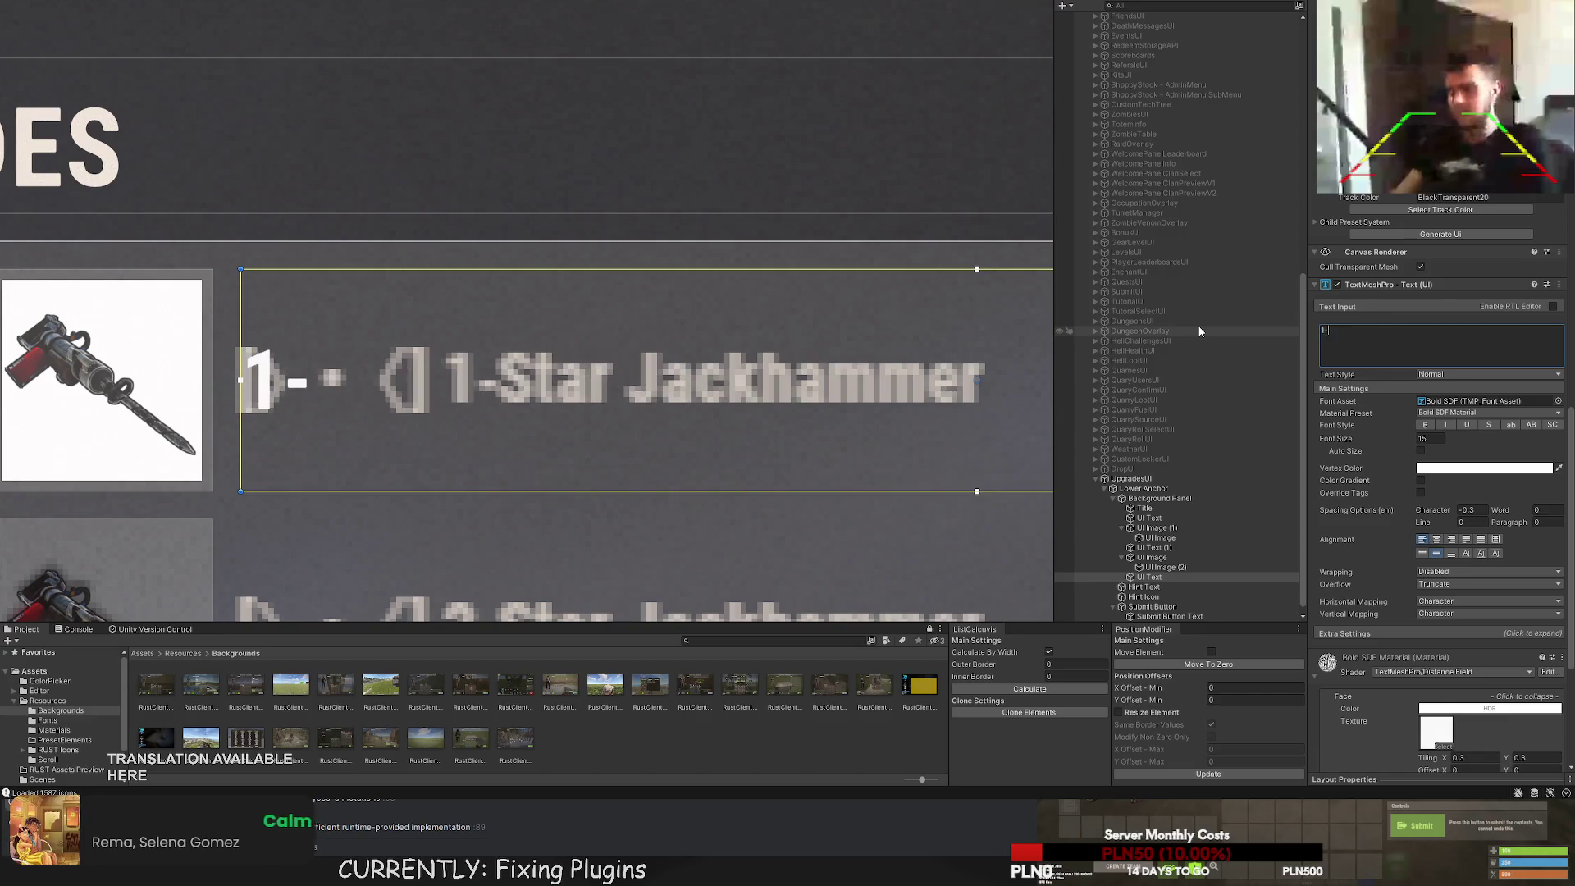
{"action": "type", "text": "Star Jackhammer"}
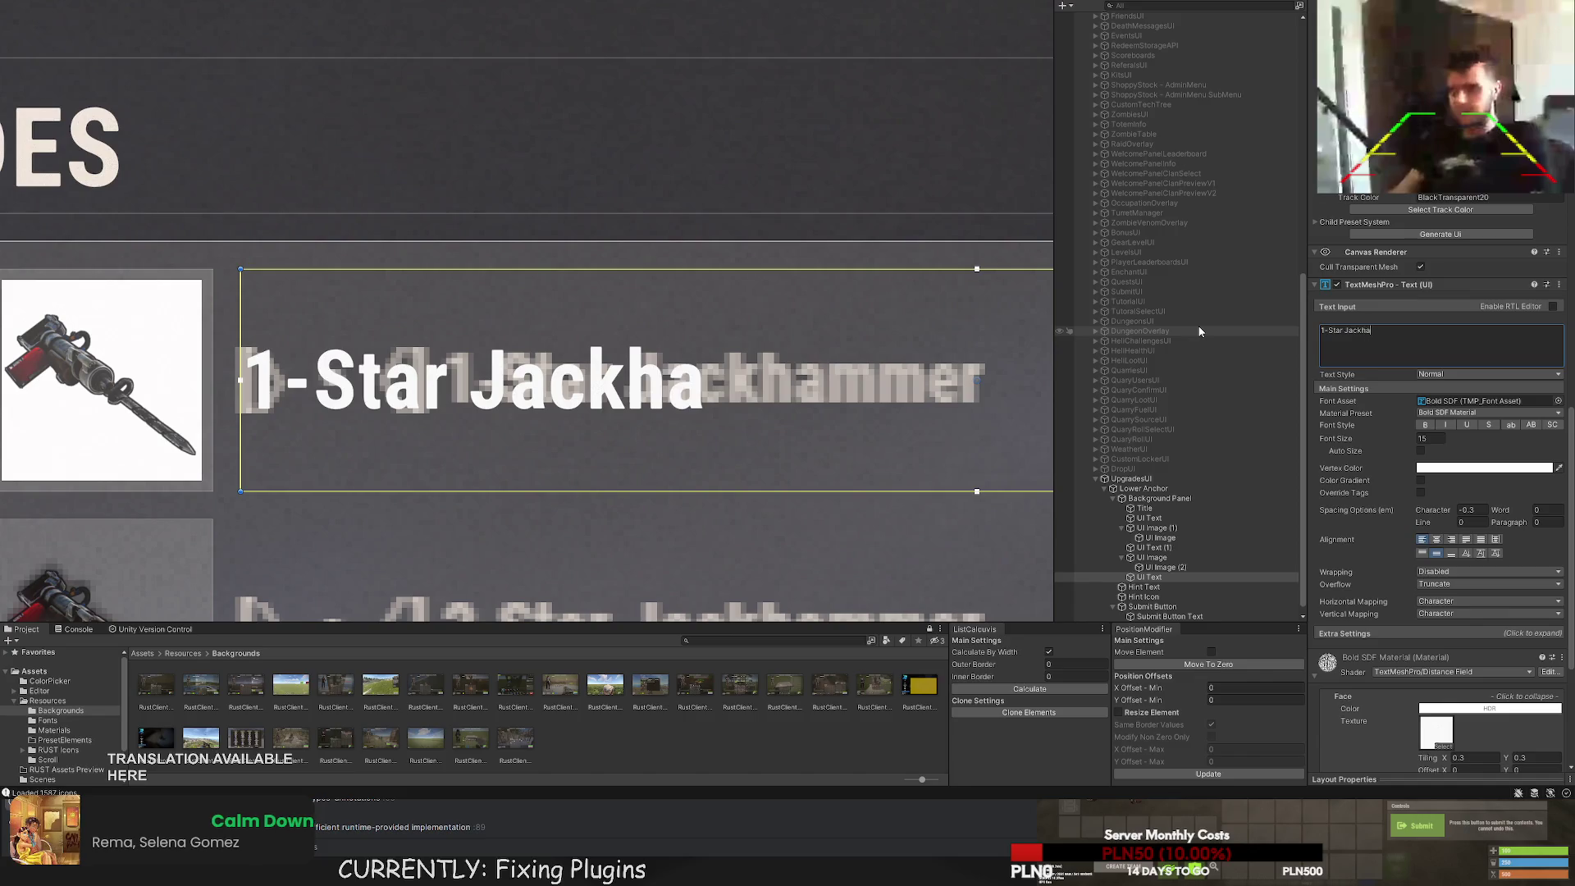
{"action": "scroll", "coordinate": [613, 307], "scroll_direction": "down", "scroll_amount": 5}
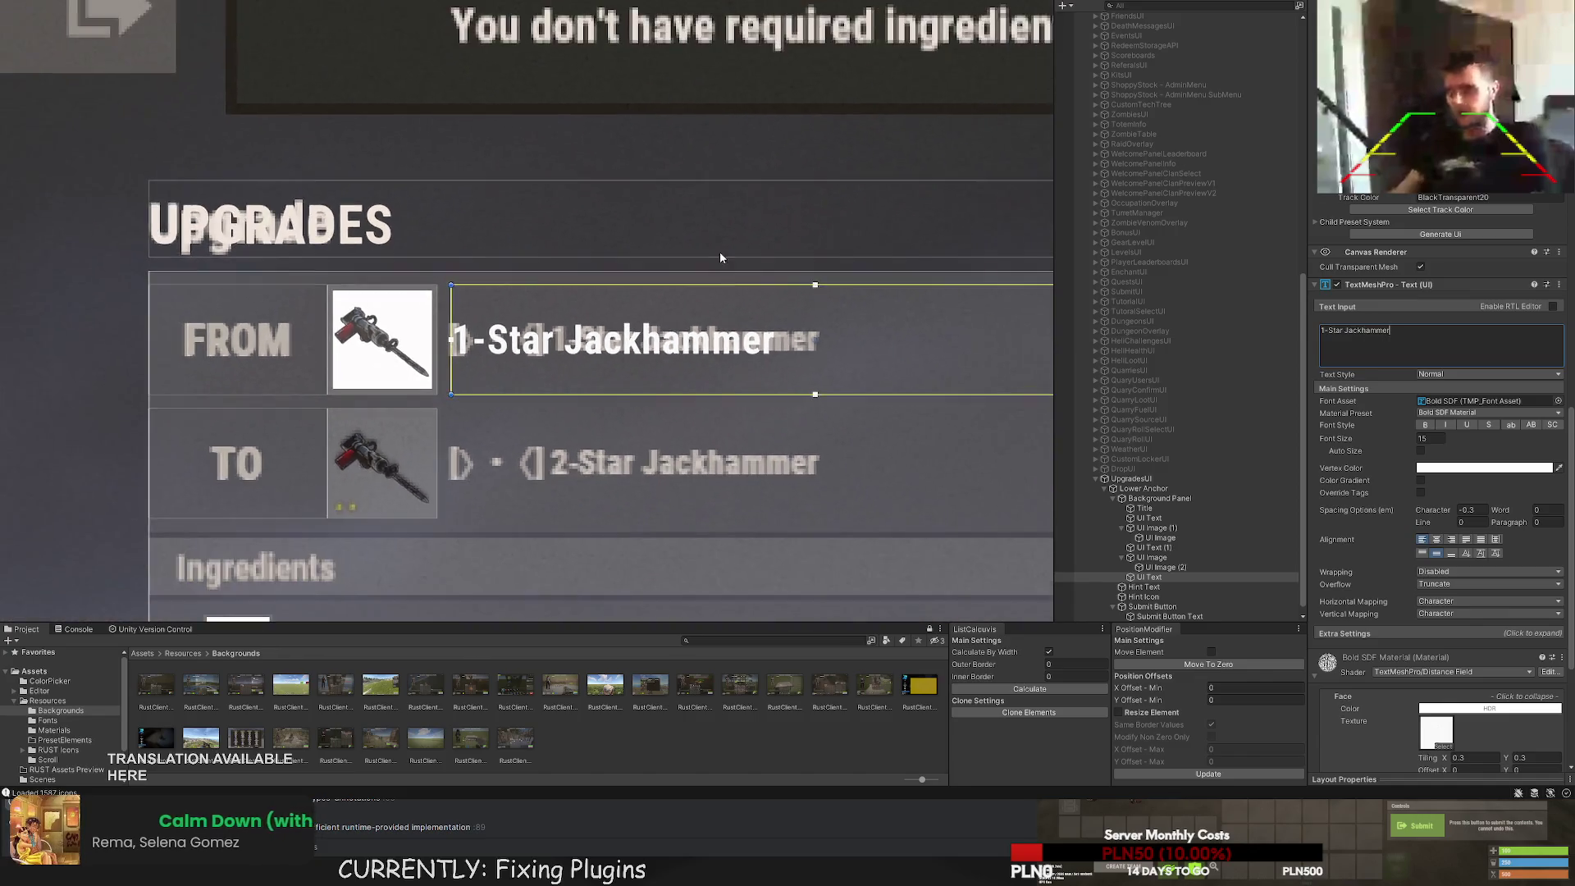
{"action": "type", "text": " With Longfe"}
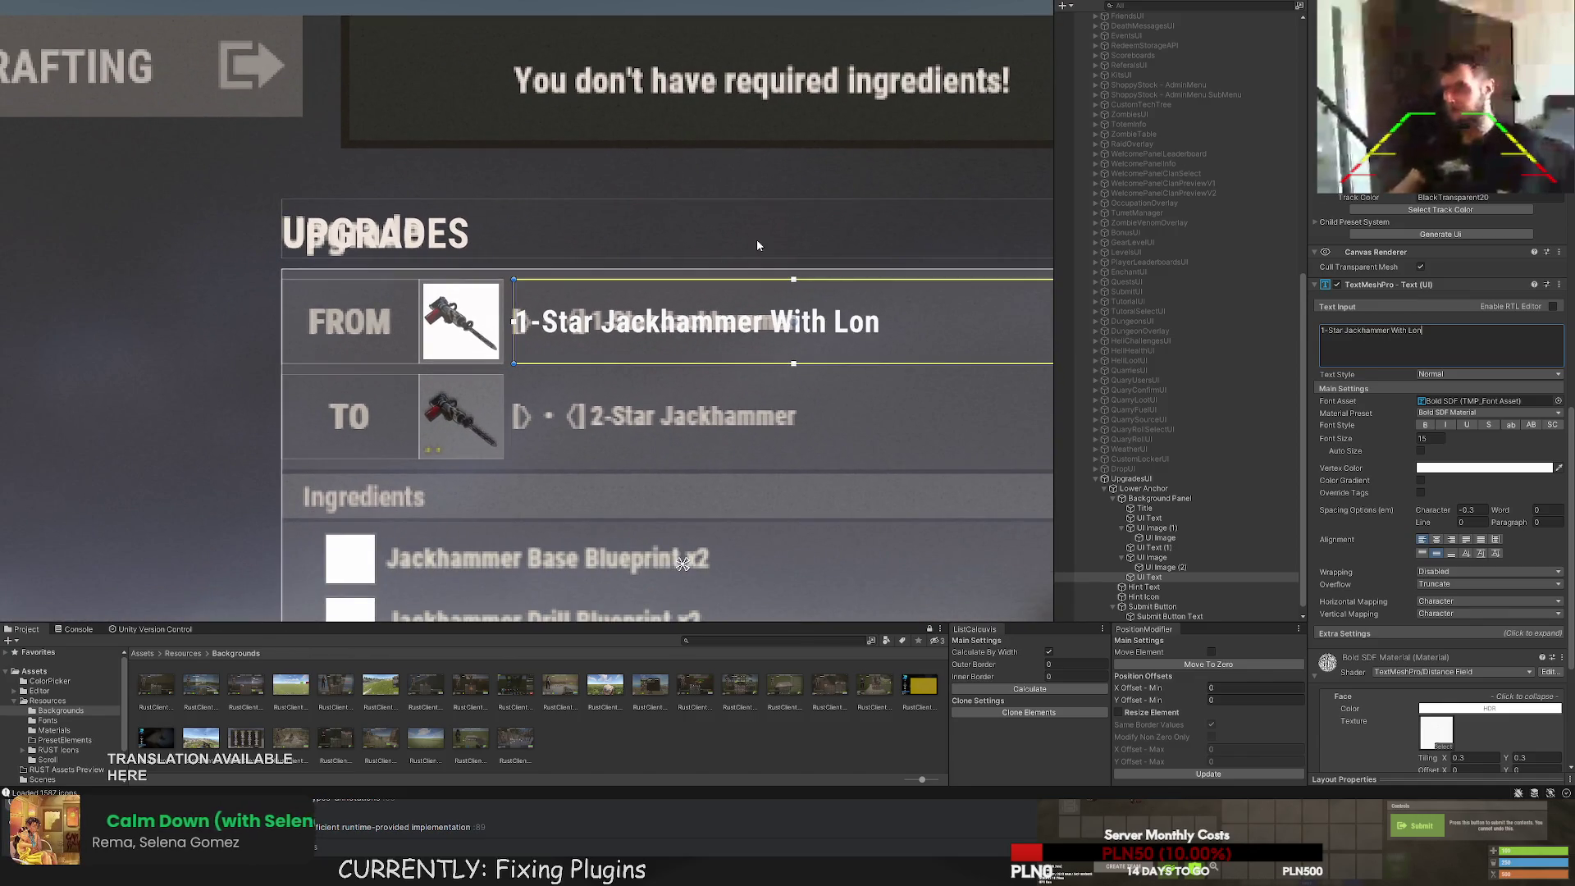
{"action": "key", "text": "BackSpace"}
{"action": "key", "text": "BackSpace"}
{"action": "type", "text": "er Display "}
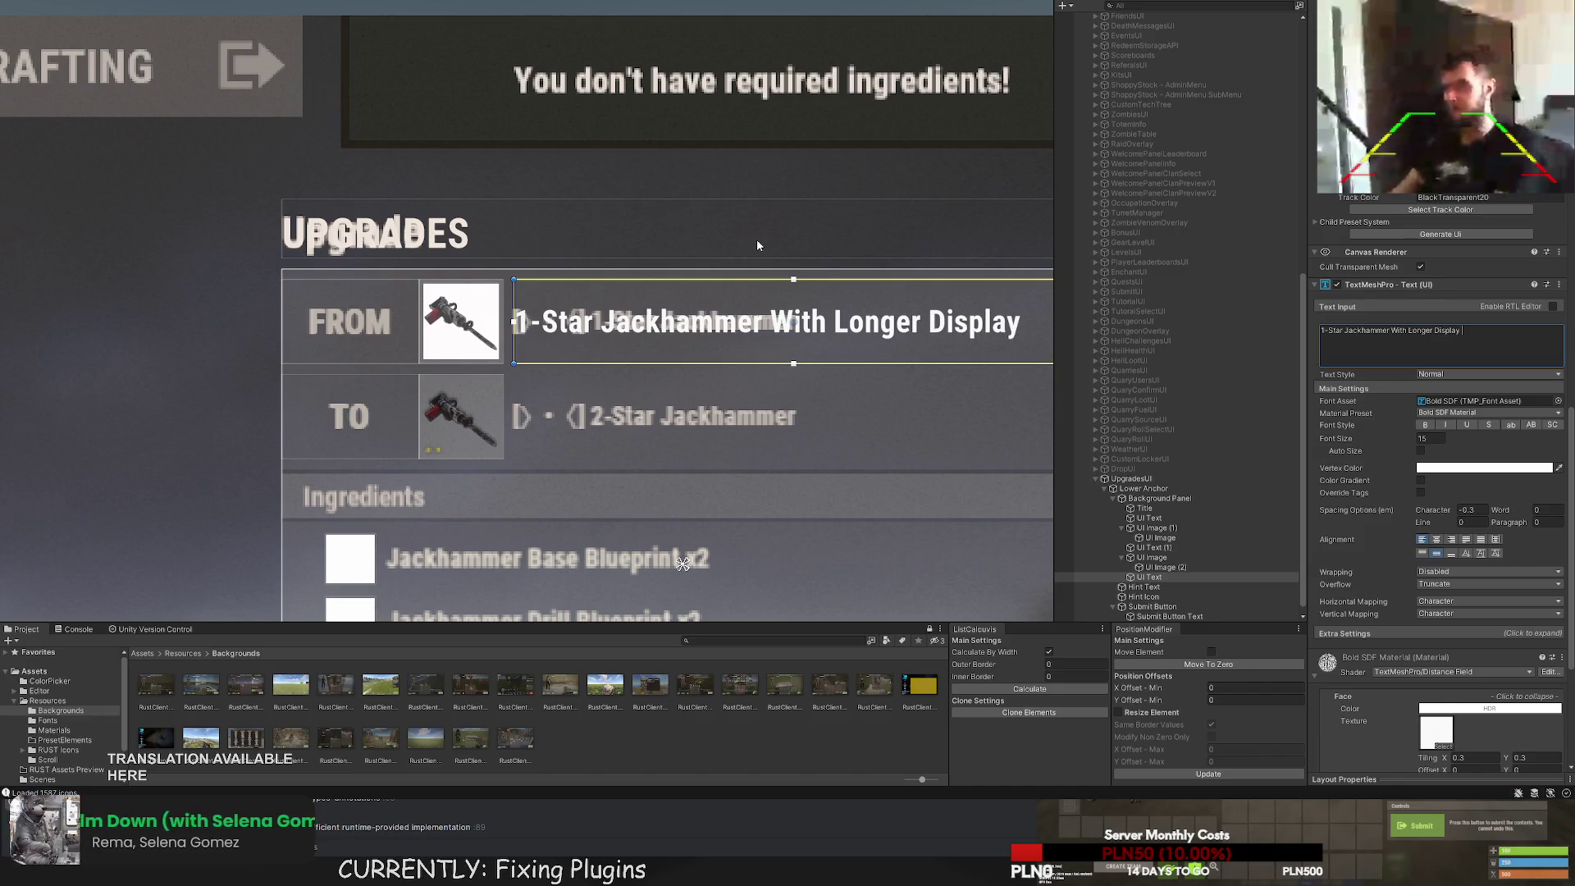
{"action": "type", "text": "Name To S"}
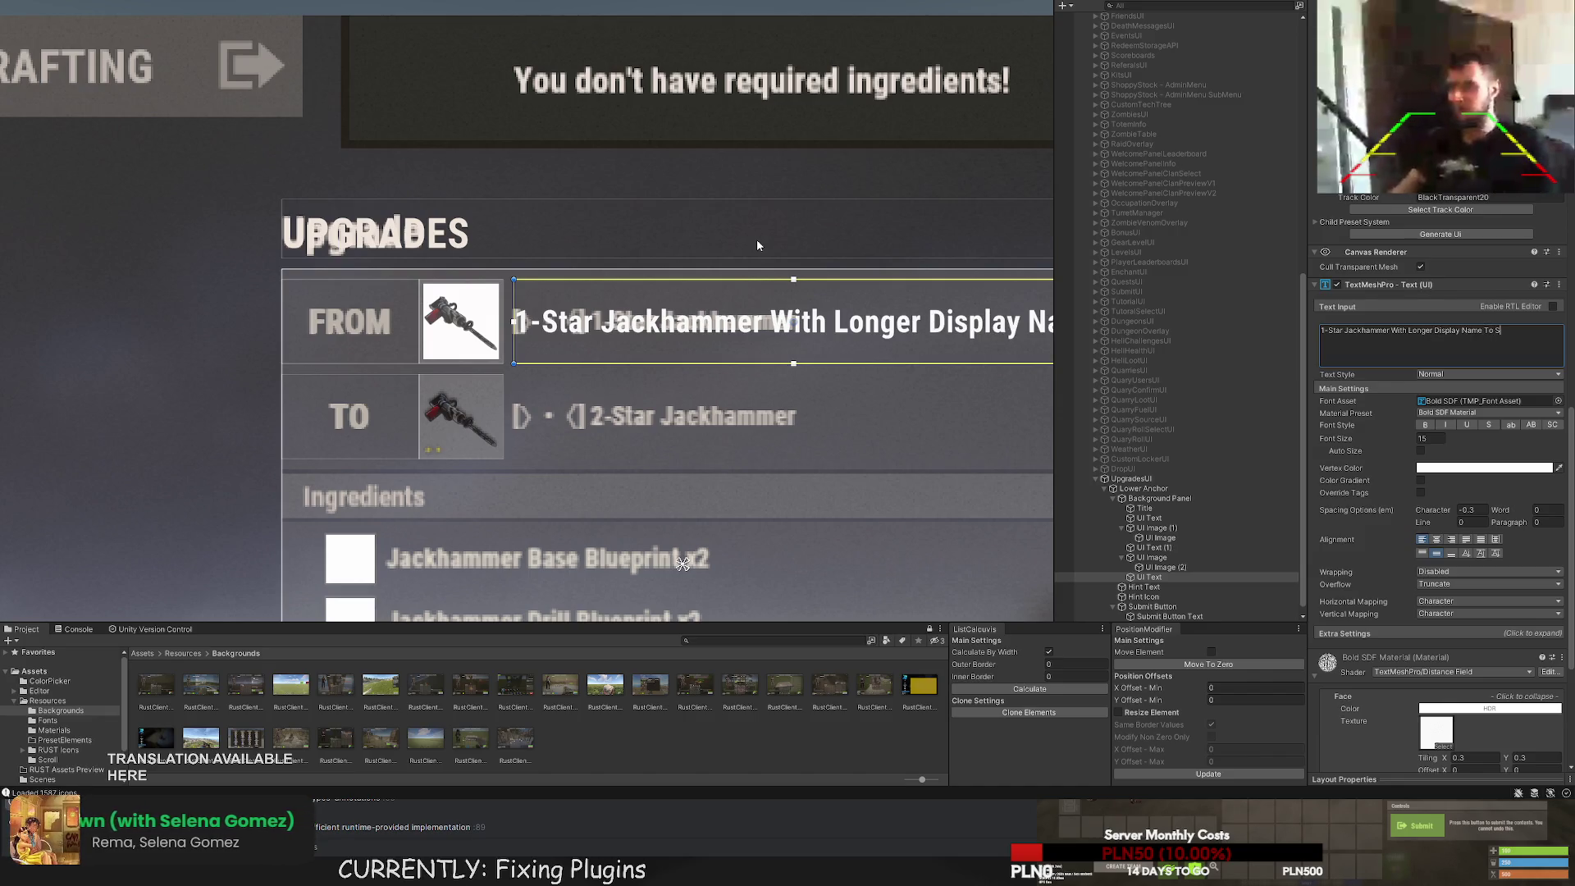
{"action": "type", "text": "ee If It Fits"}
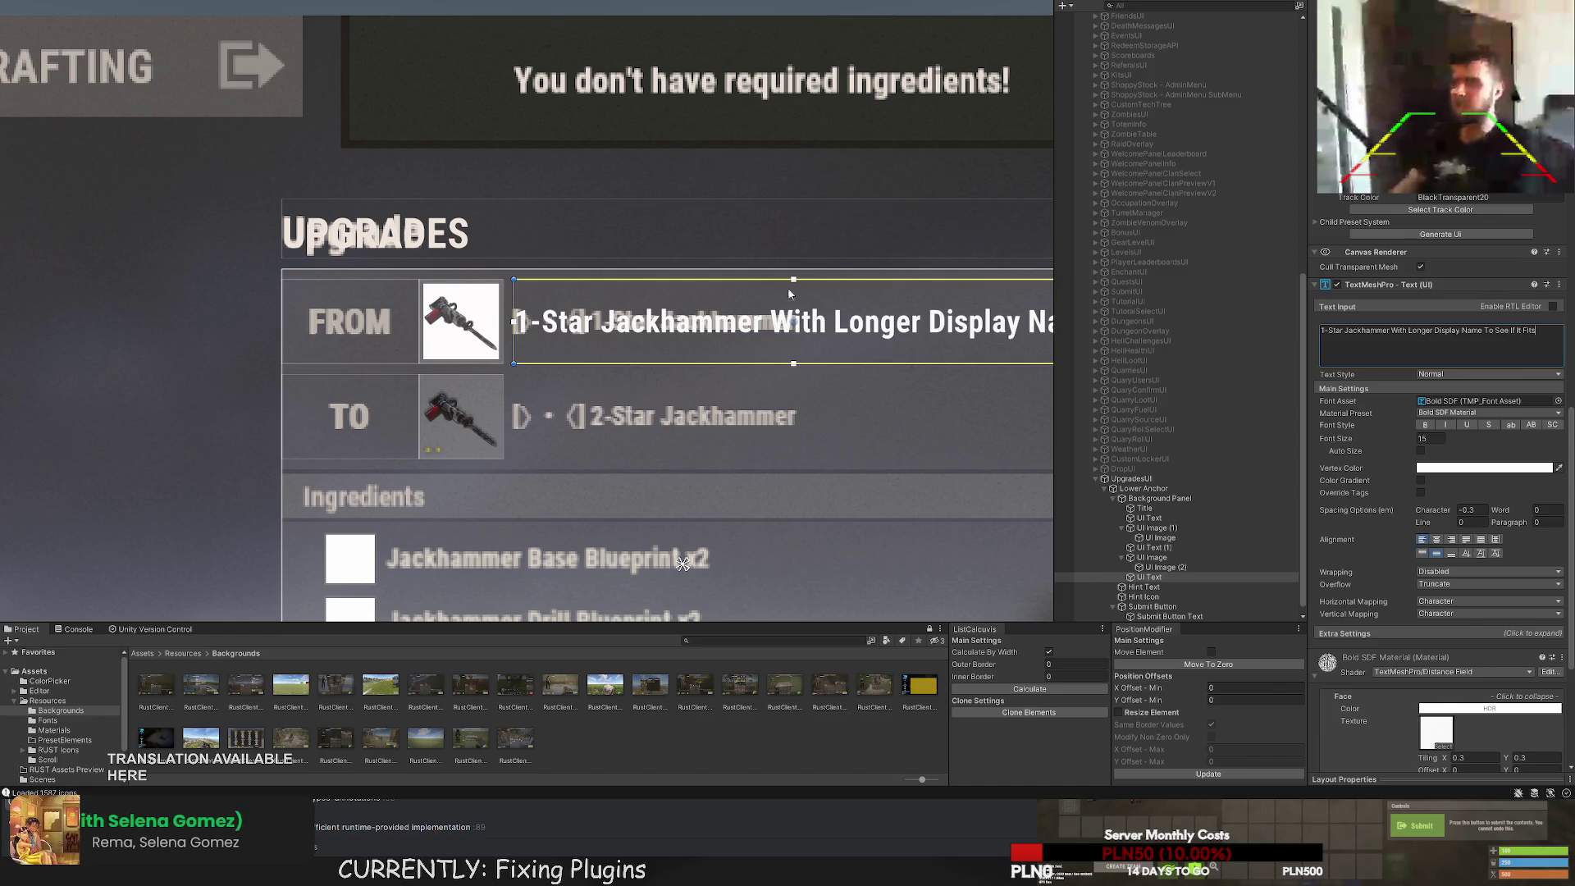
{"action": "scroll", "coordinate": [648, 335], "scroll_direction": "down", "scroll_amount": 3}
Turn on text wrapping for the long name label and set its colour to LightGray.
{"action": "left_click", "coordinate": [1455, 571]}
{"action": "left_click", "coordinate": [1456, 584]}
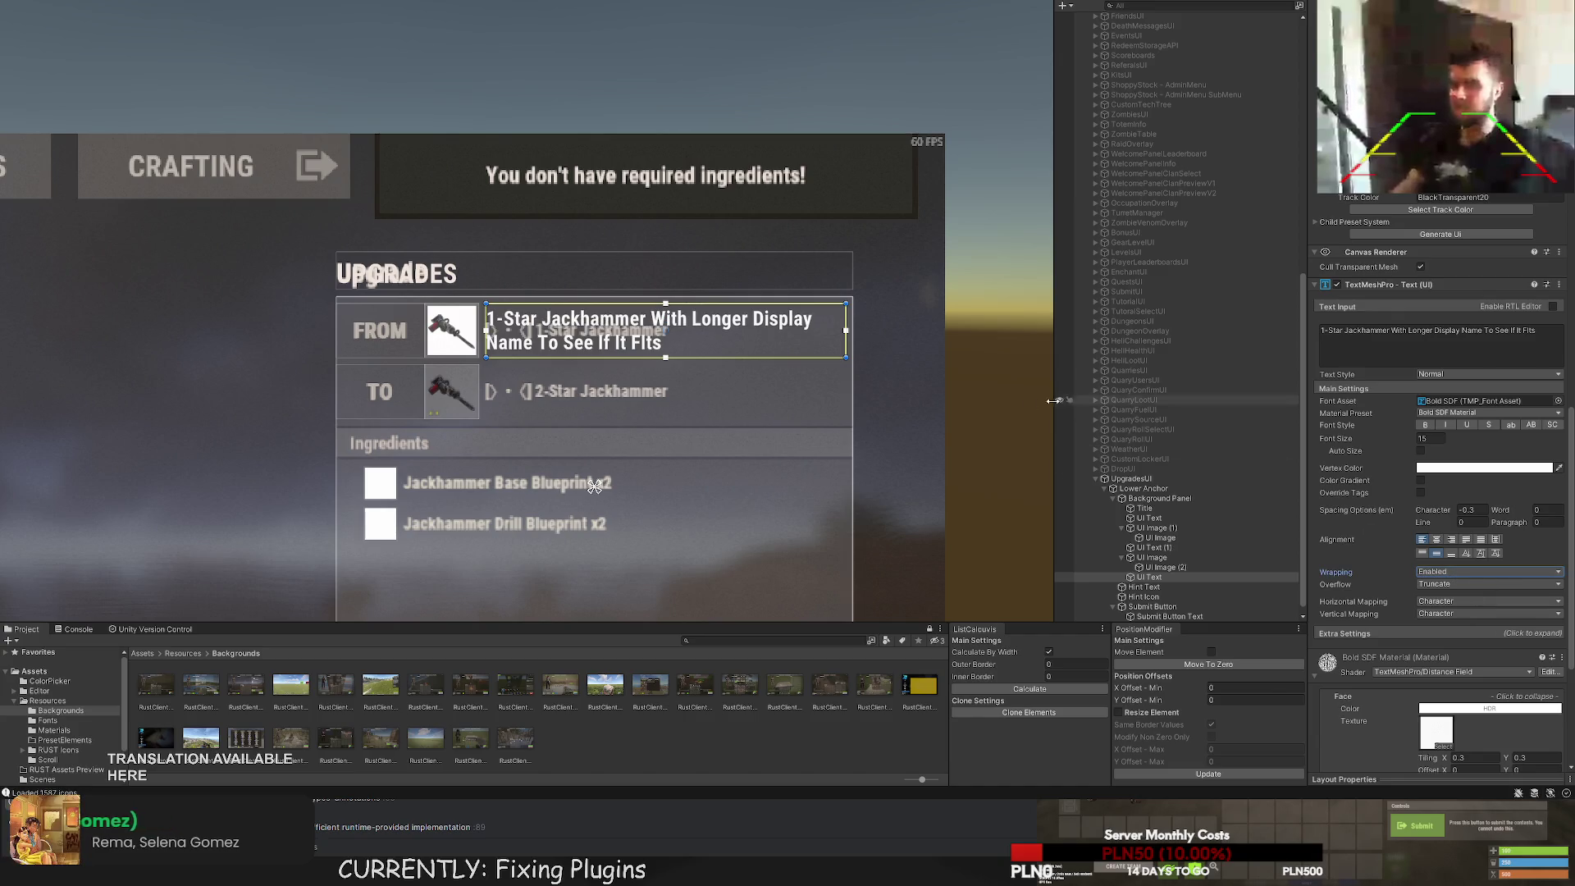
{"action": "scroll", "coordinate": [1444, 410], "scroll_direction": "down", "scroll_amount": 10}
{"action": "scroll", "coordinate": [1437, 281], "scroll_direction": "up", "scroll_amount": 5}
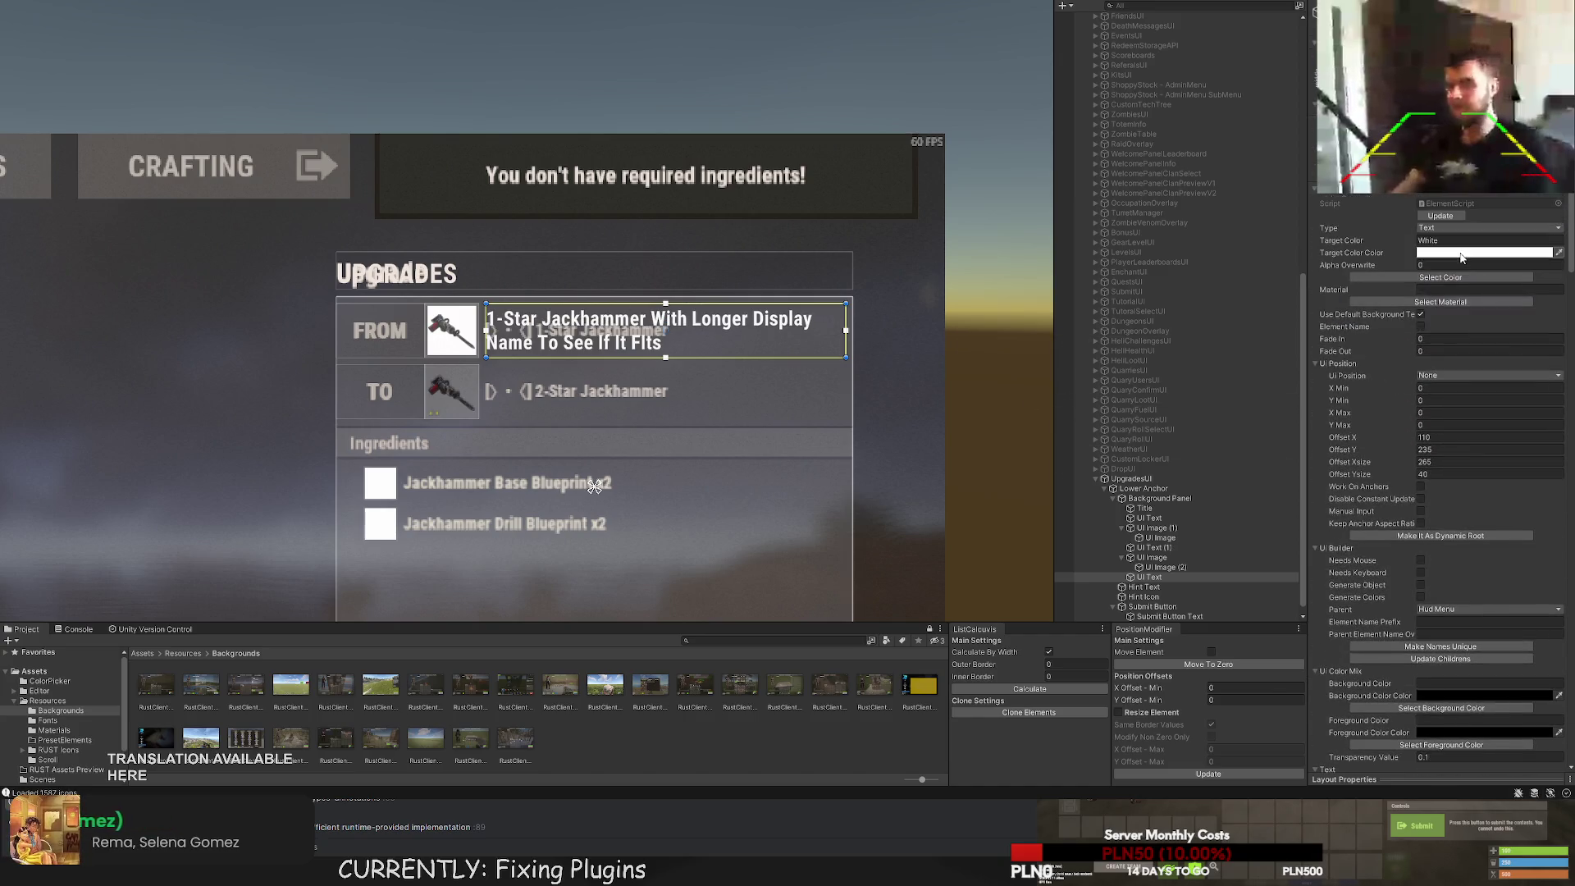
{"action": "left_click", "coordinate": [1440, 278]}
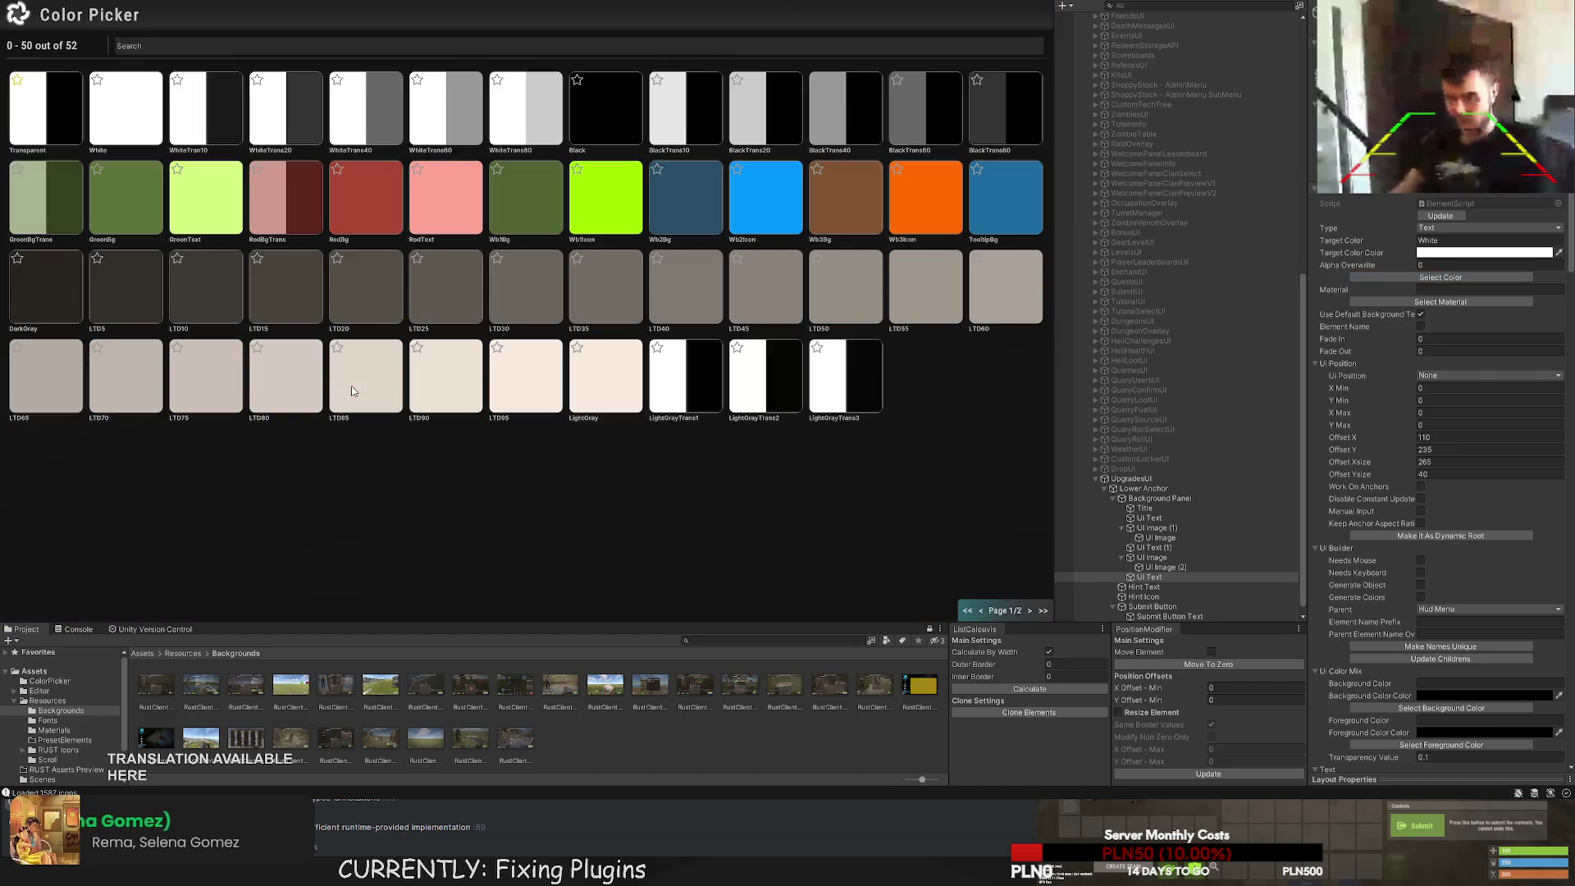
{"action": "left_click", "coordinate": [298, 376]}
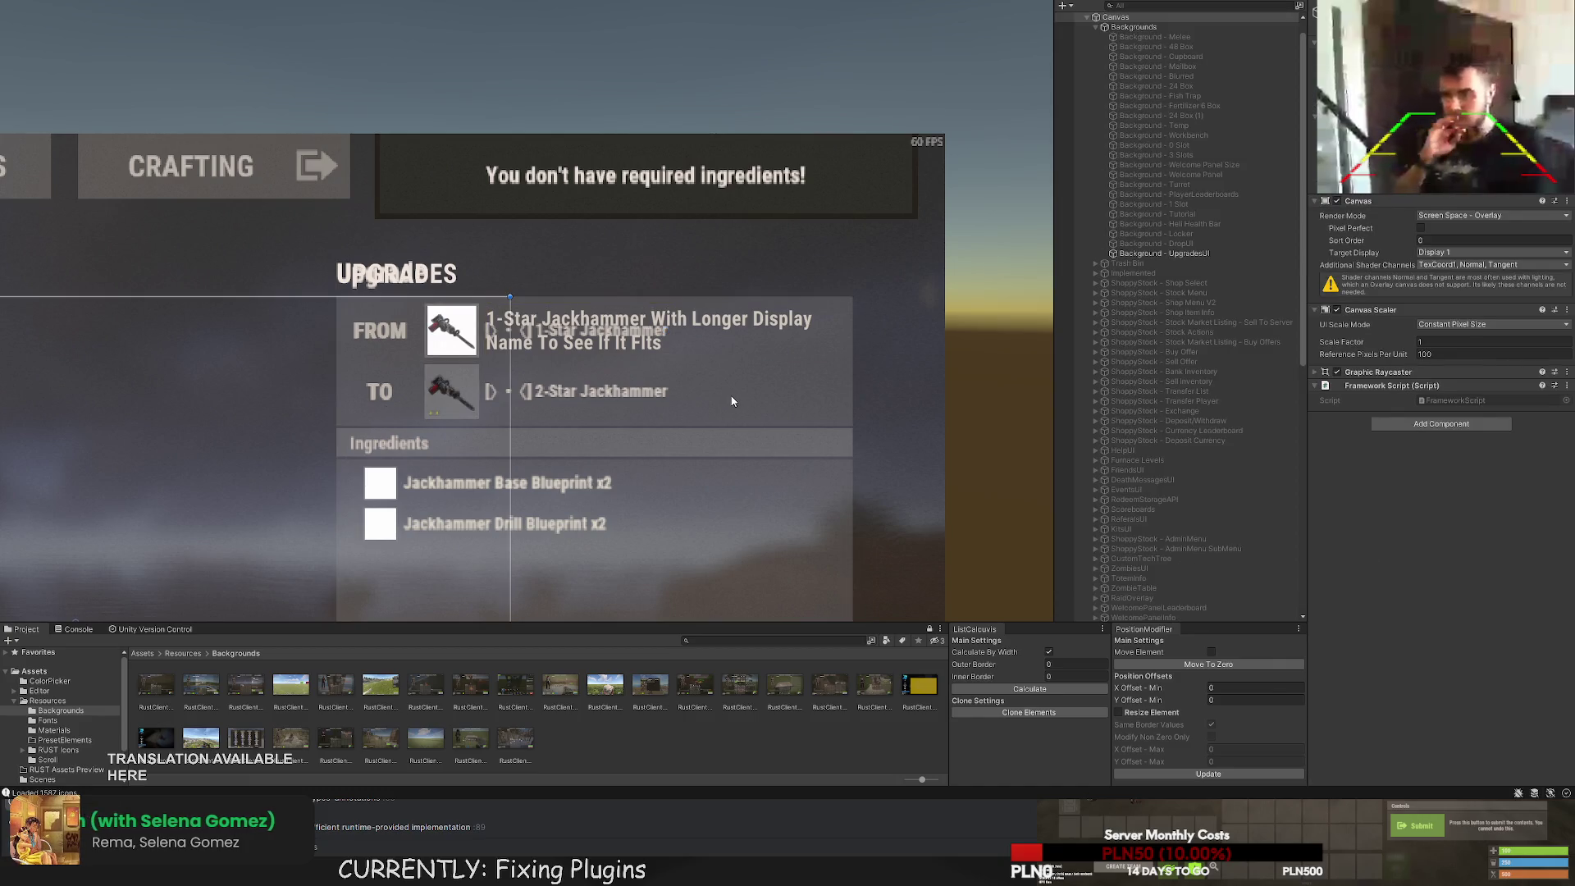
{"action": "left_click", "coordinate": [1440, 277]}
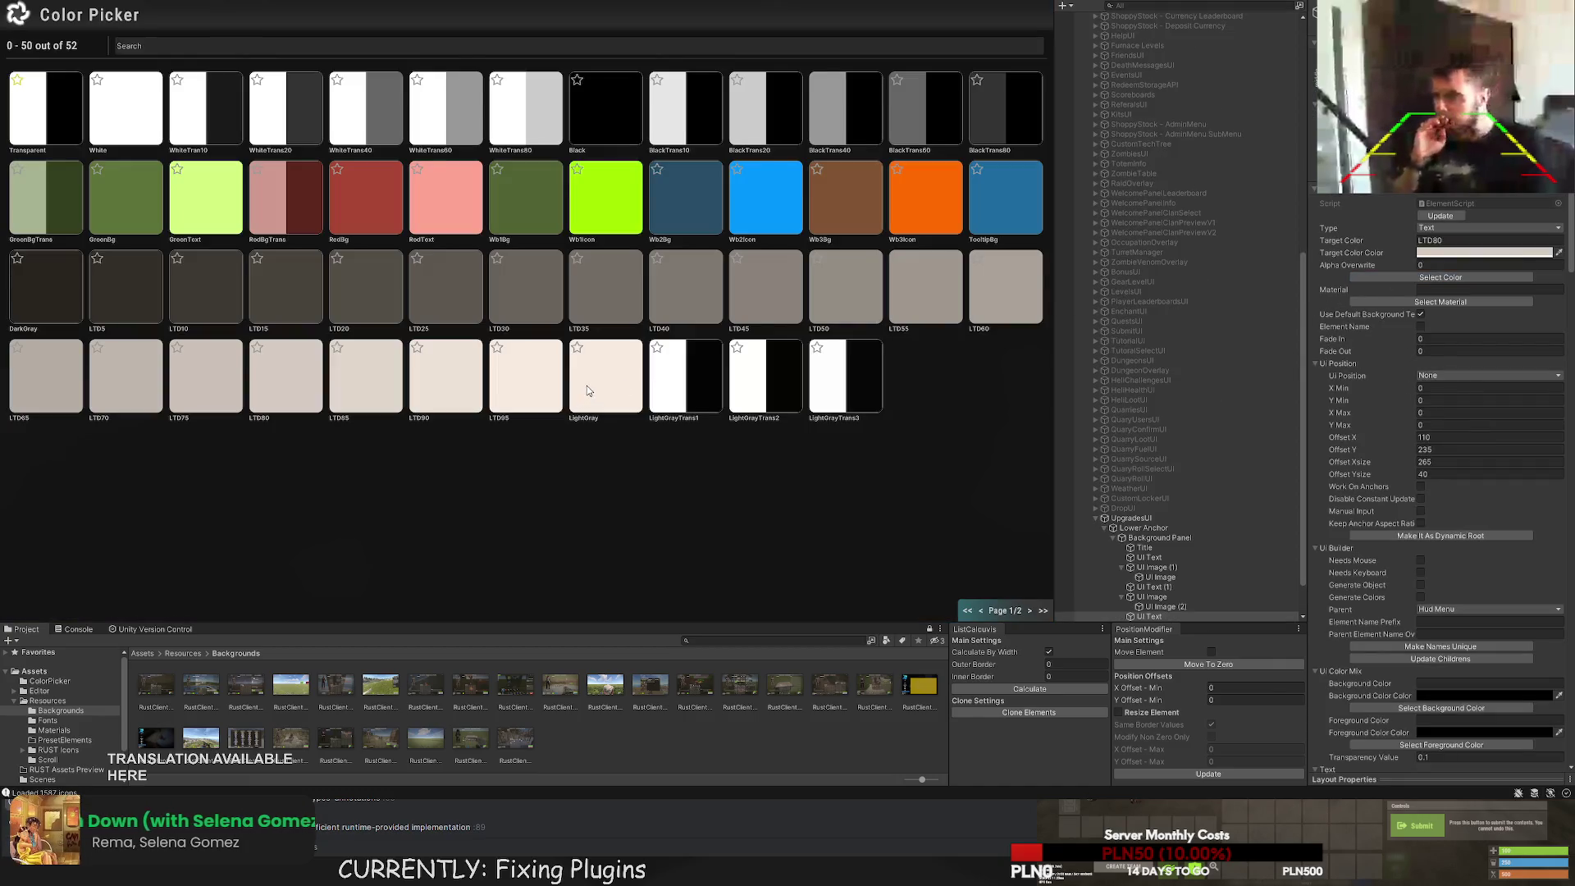
{"action": "left_click", "coordinate": [587, 385]}
{"action": "scroll", "coordinate": [607, 396], "scroll_direction": "down", "scroll_amount": 3}
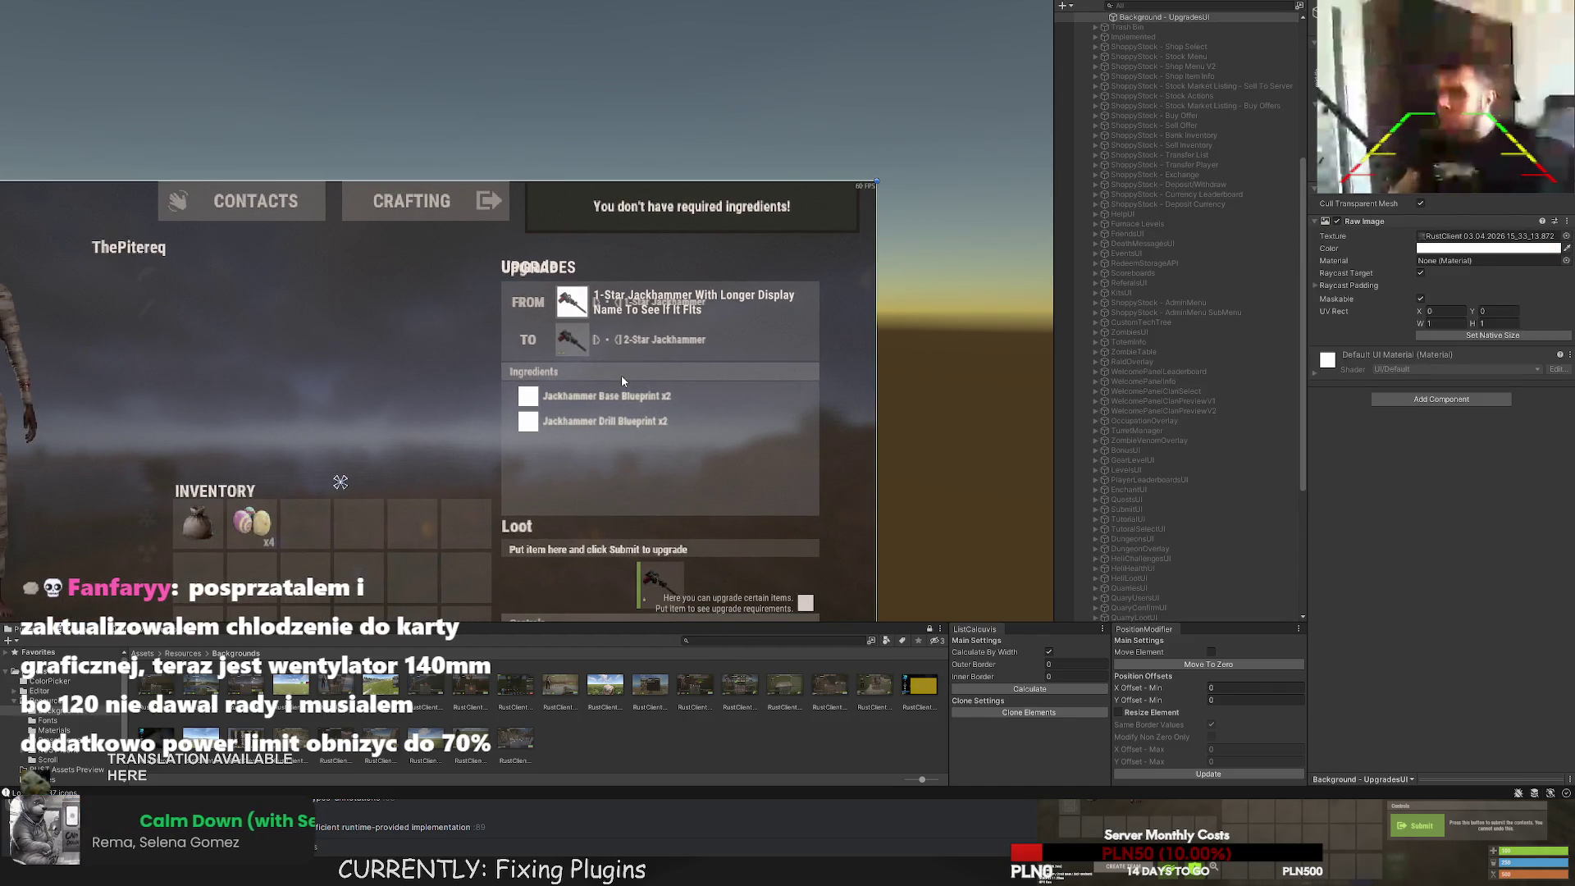
Reduce the FROM name label's font size to 14.
{"action": "left_click", "coordinate": [624, 308]}
{"action": "scroll", "coordinate": [1433, 574], "scroll_direction": "down", "scroll_amount": 10}
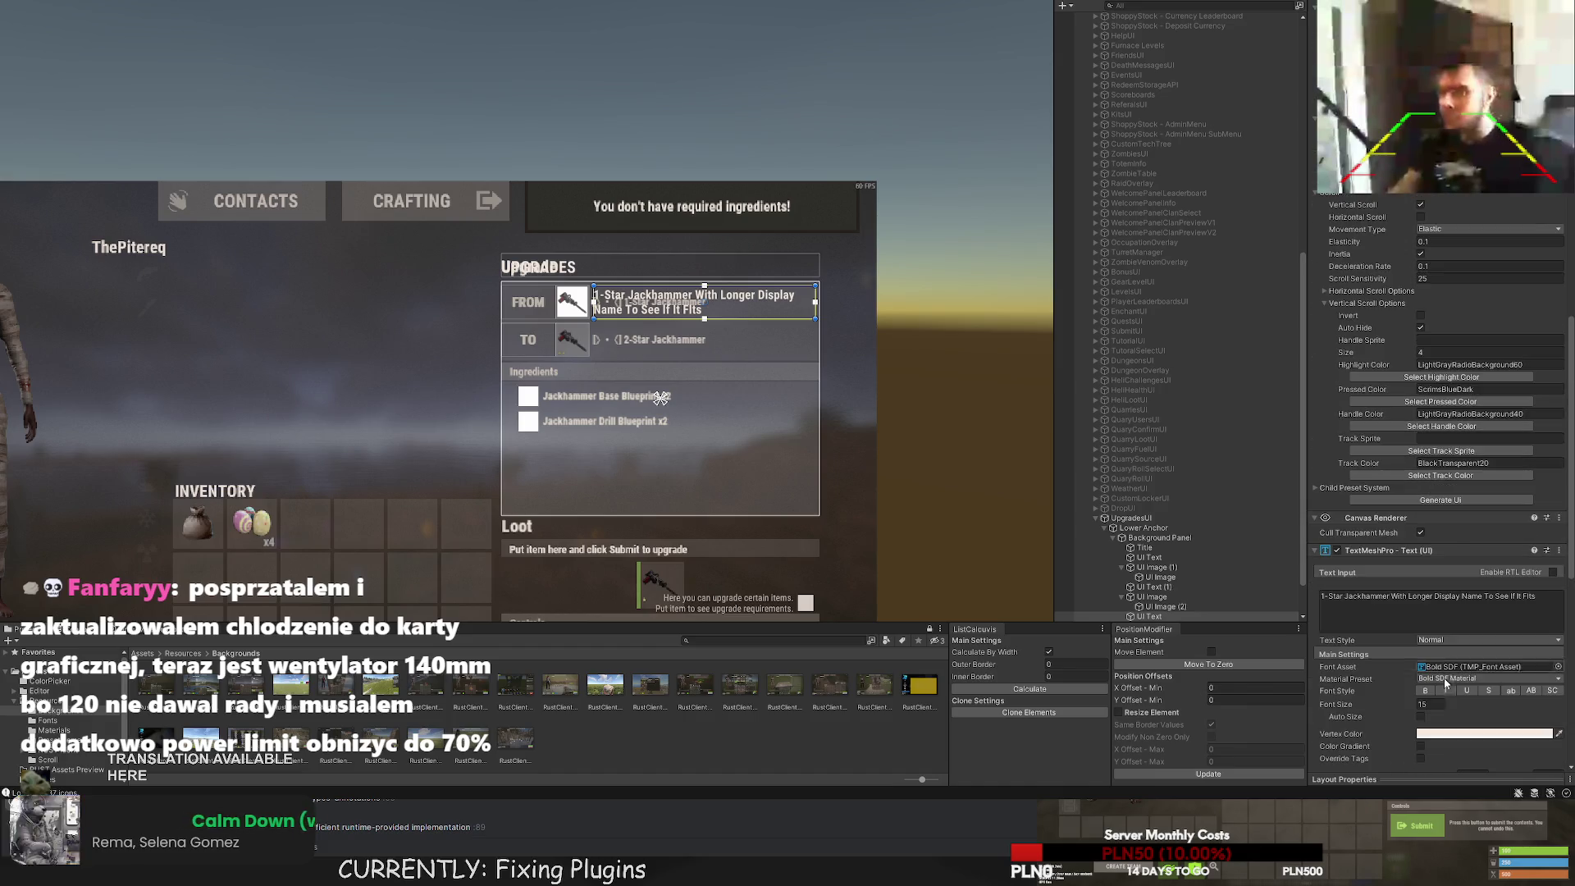
{"action": "key", "text": "BackSpace"}
{"action": "type", "text": "4"}
{"action": "key", "text": "Return"}
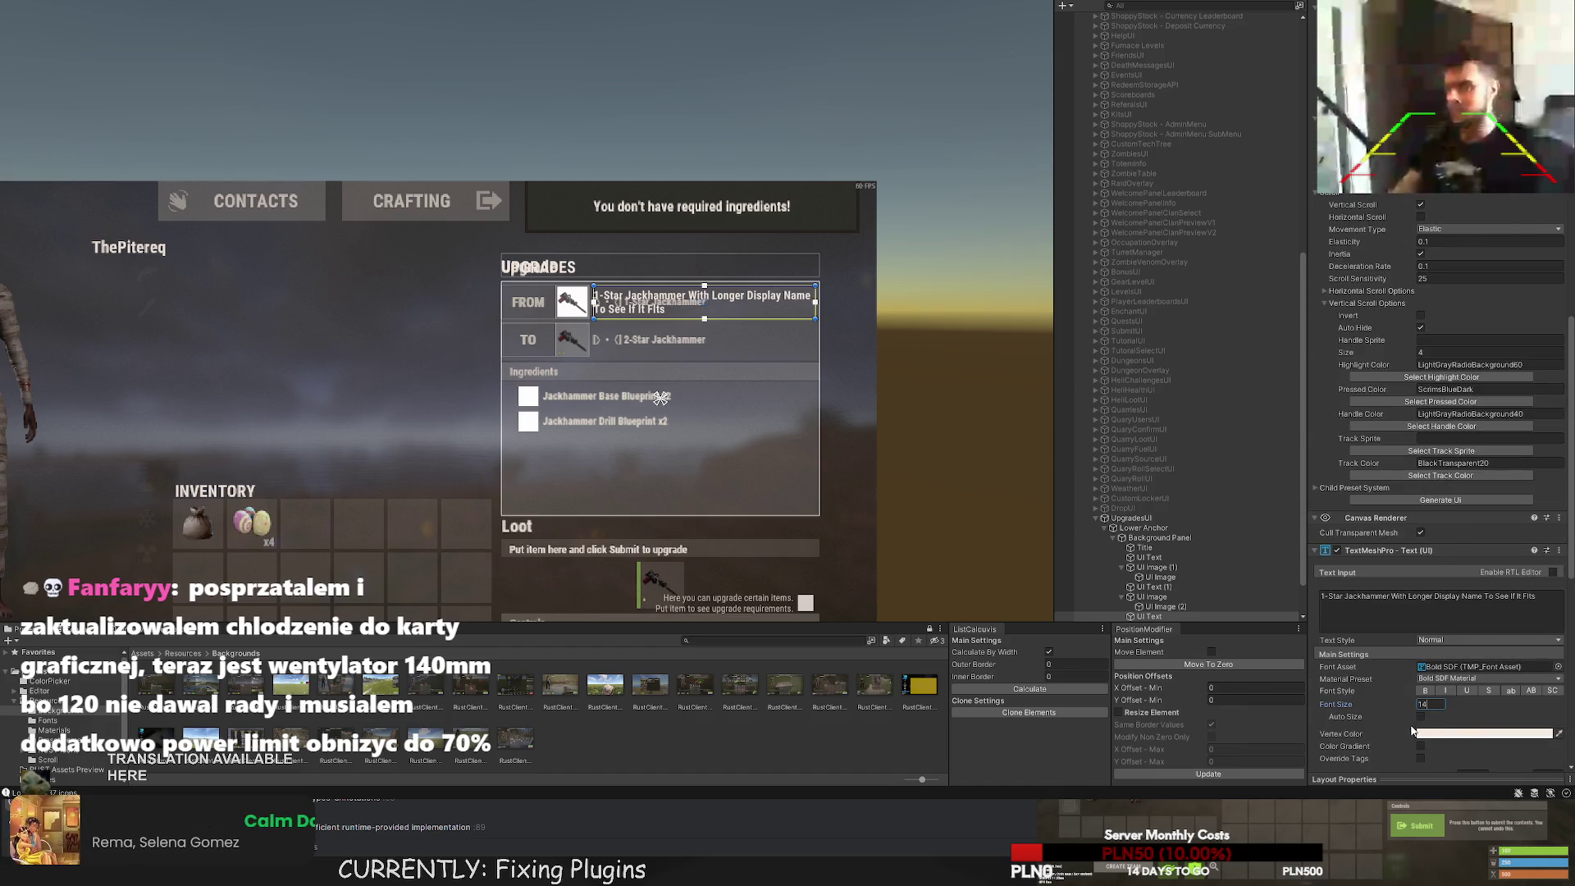
{"action": "left_click", "coordinate": [846, 514]}
{"action": "scroll", "coordinate": [821, 459], "scroll_direction": "down", "scroll_amount": 2}
{"action": "left_click", "coordinate": [739, 318]}
{"action": "scroll", "coordinate": [739, 340], "scroll_direction": "up", "scroll_amount": 6}
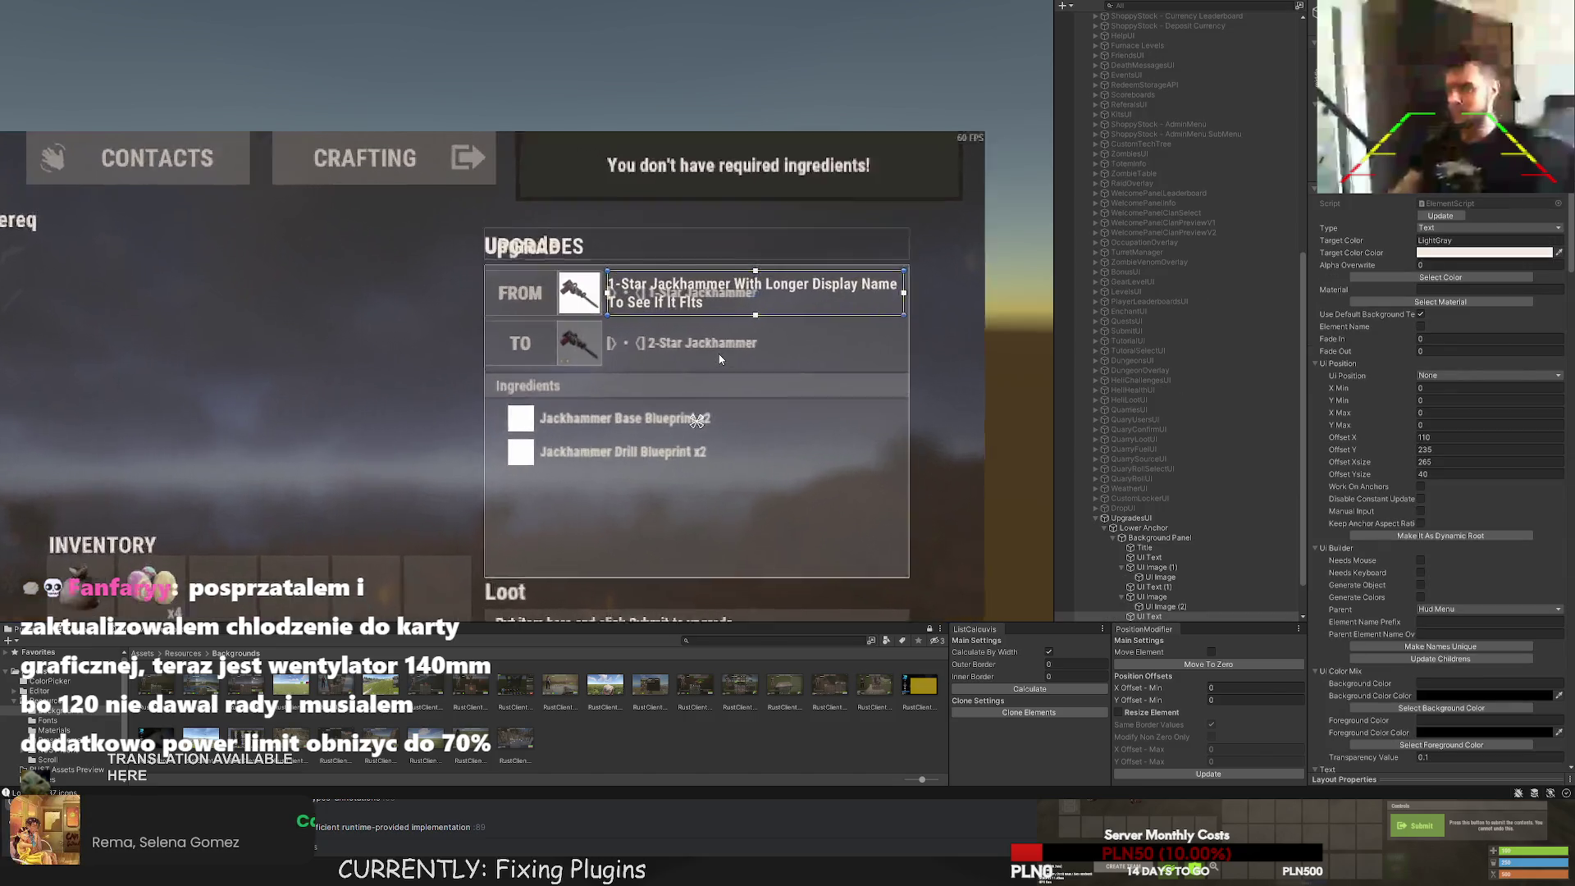
{"action": "scroll", "coordinate": [1165, 533], "scroll_direction": "down", "scroll_amount": 2}
{"action": "left_click", "coordinate": [1150, 567]}
{"action": "left_click_drag", "start_coordinate": [1154, 570], "coordinate": [1140, 535]}
Duplicate the name label into the TO row and change it to read 2-Star Jackhammer.
{"action": "key", "text": "ctrl+d"}
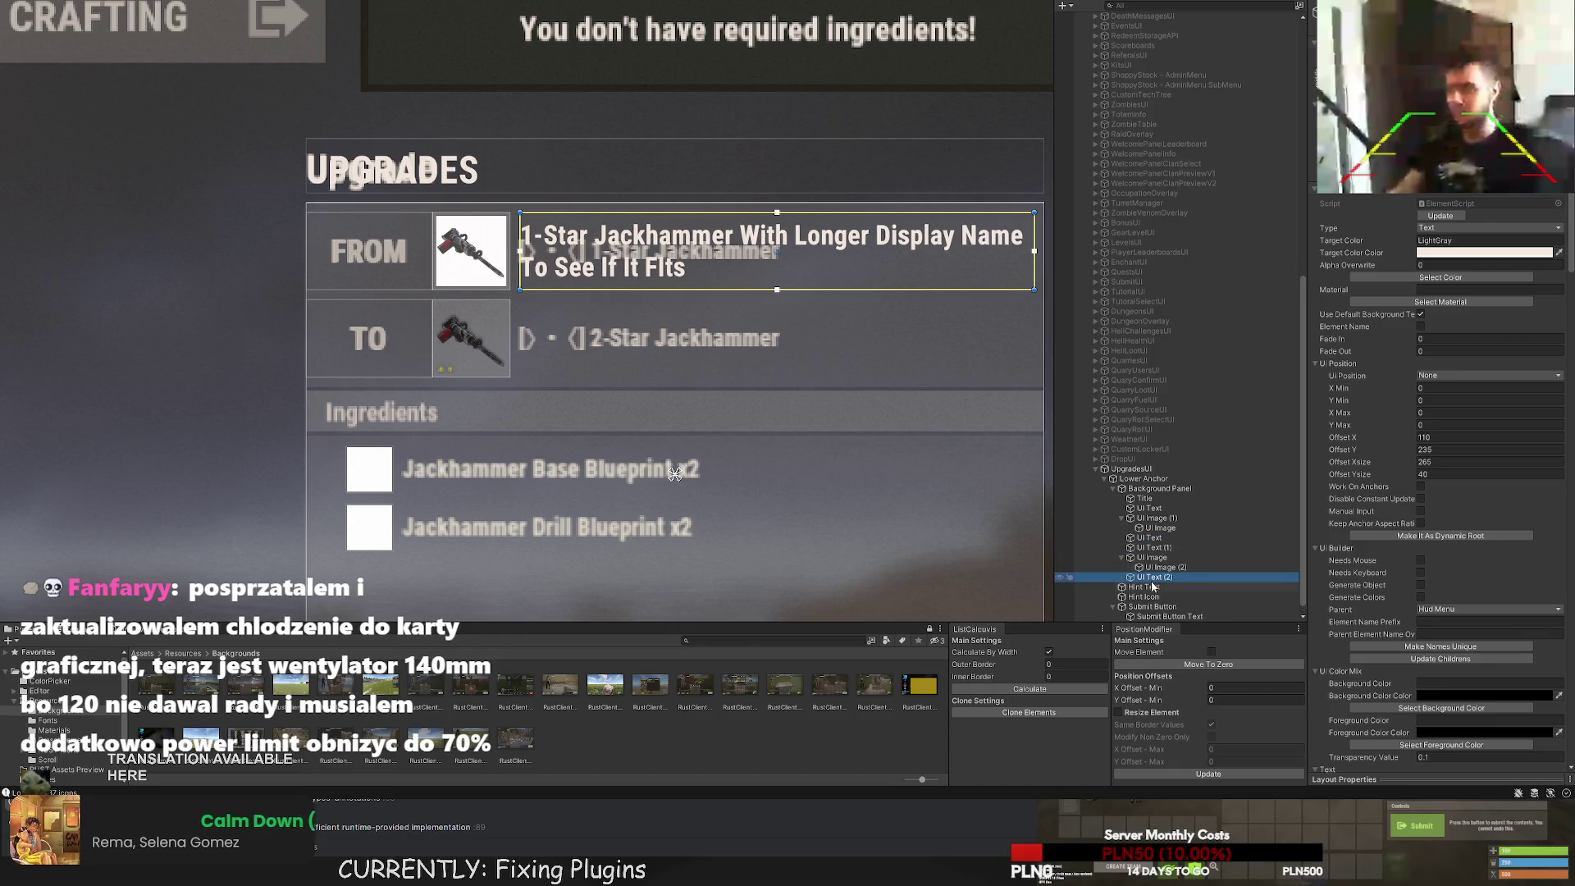
{"action": "scroll", "coordinate": [627, 246], "scroll_direction": "up", "scroll_amount": 2}
{"action": "left_click_drag", "start_coordinate": [804, 214], "coordinate": [804, 324]}
{"action": "scroll", "coordinate": [1380, 566], "scroll_direction": "down", "scroll_amount": 10}
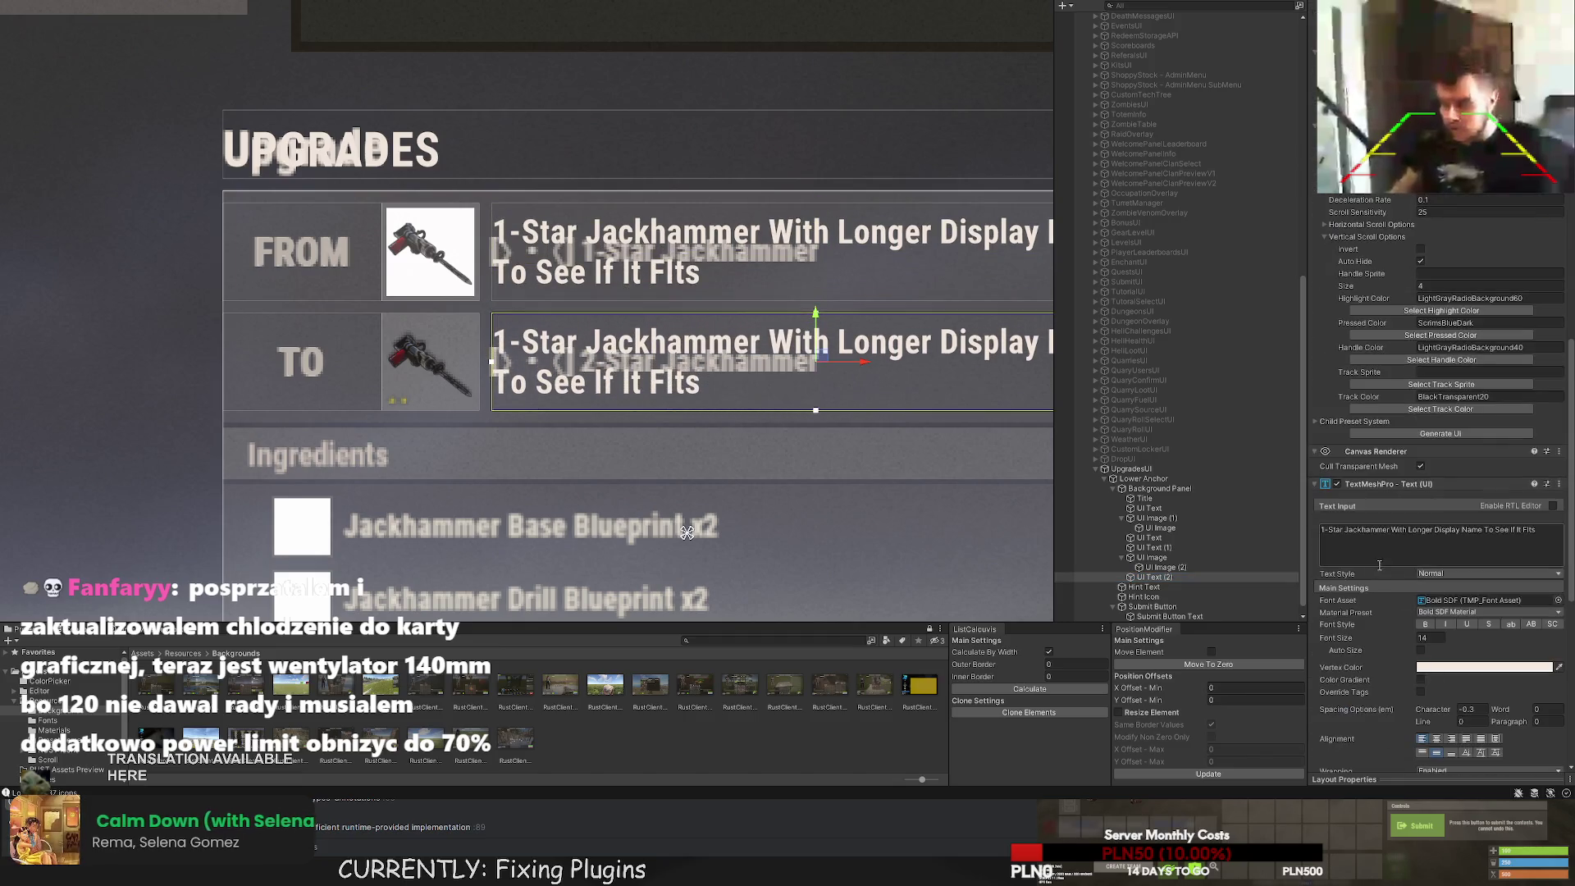
{"action": "left_click", "coordinate": [1327, 532]}
{"action": "key", "text": "BackSpace"}
{"action": "type", "text": "2"}
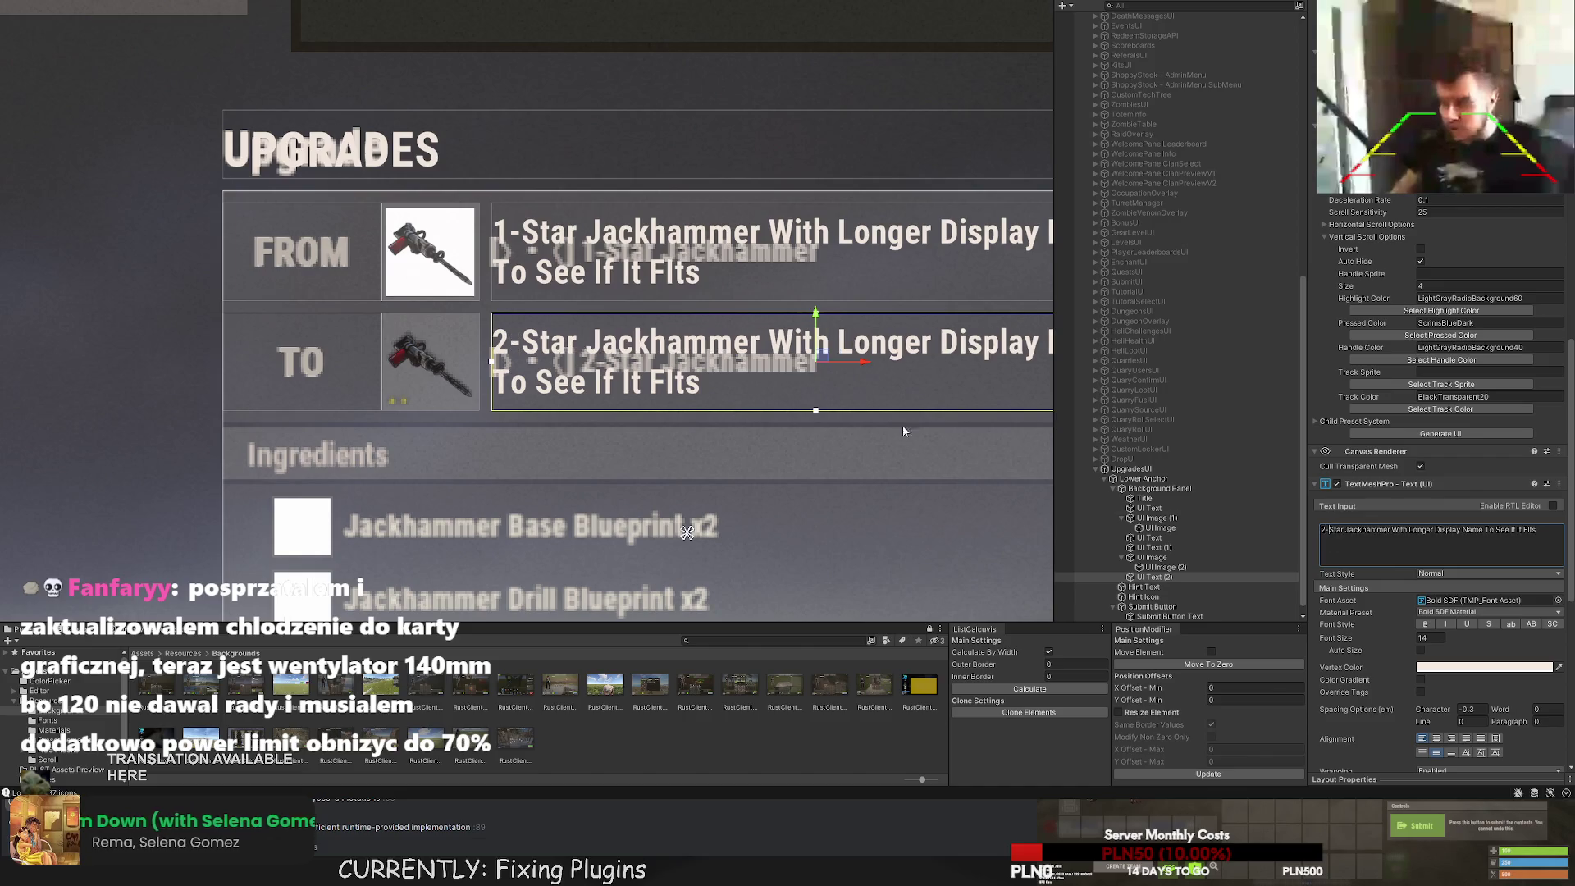
{"action": "left_click", "coordinate": [746, 456]}
{"action": "scroll", "coordinate": [746, 456], "scroll_direction": "down", "scroll_amount": 2}
{"action": "scroll", "coordinate": [742, 452], "scroll_direction": "down", "scroll_amount": 3}
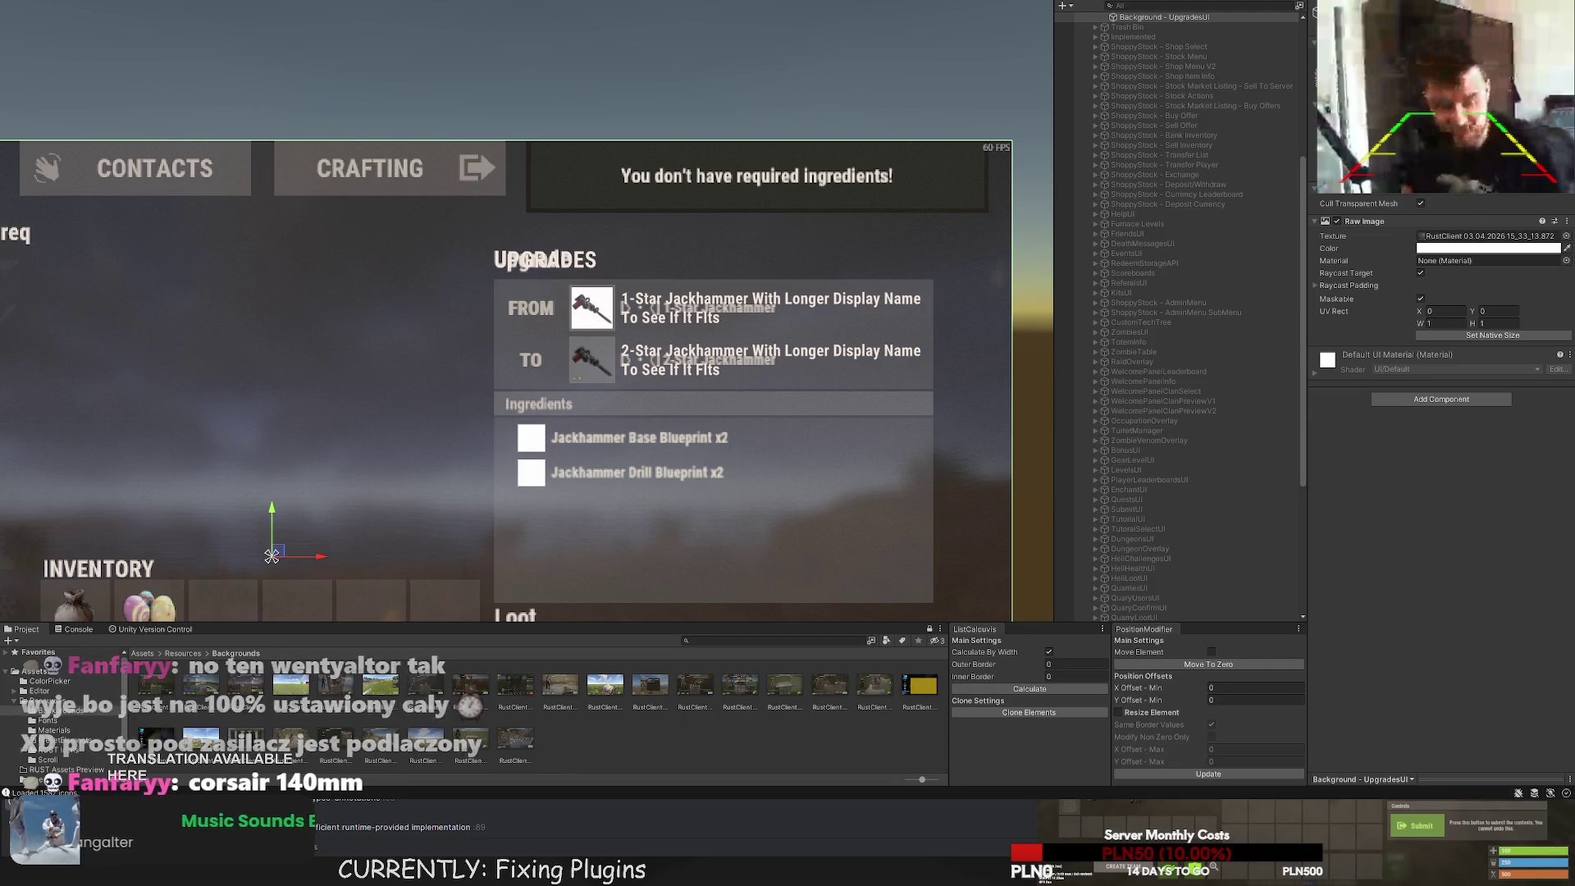
{"action": "scroll", "coordinate": [713, 365], "scroll_direction": "down", "scroll_amount": 2}
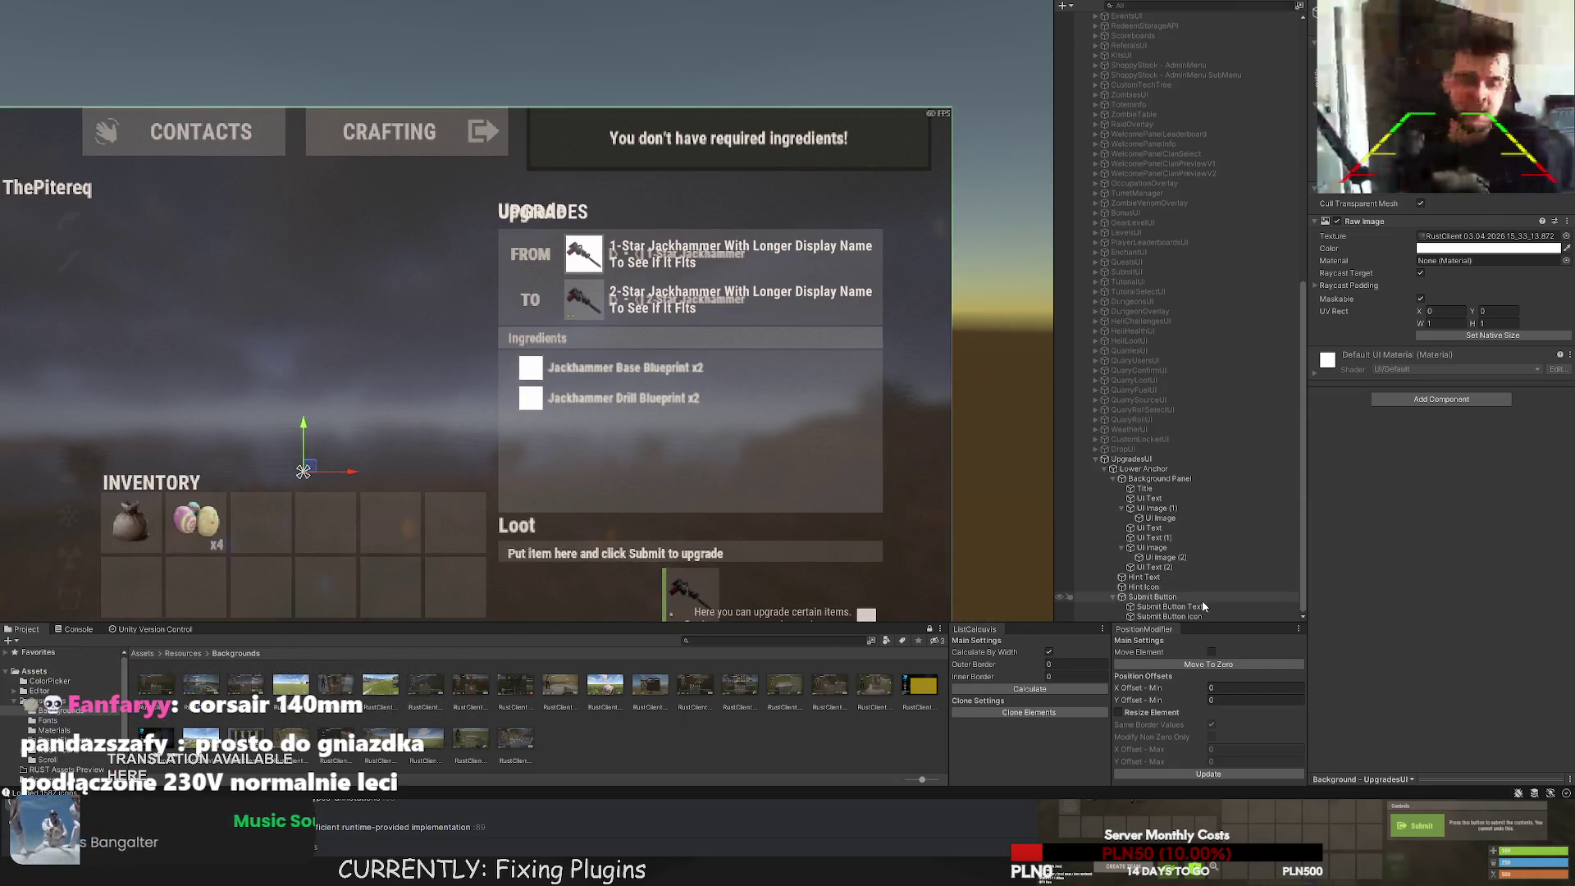
{"action": "left_click", "coordinate": [1170, 596]}
{"action": "left_click", "coordinate": [1155, 566]}
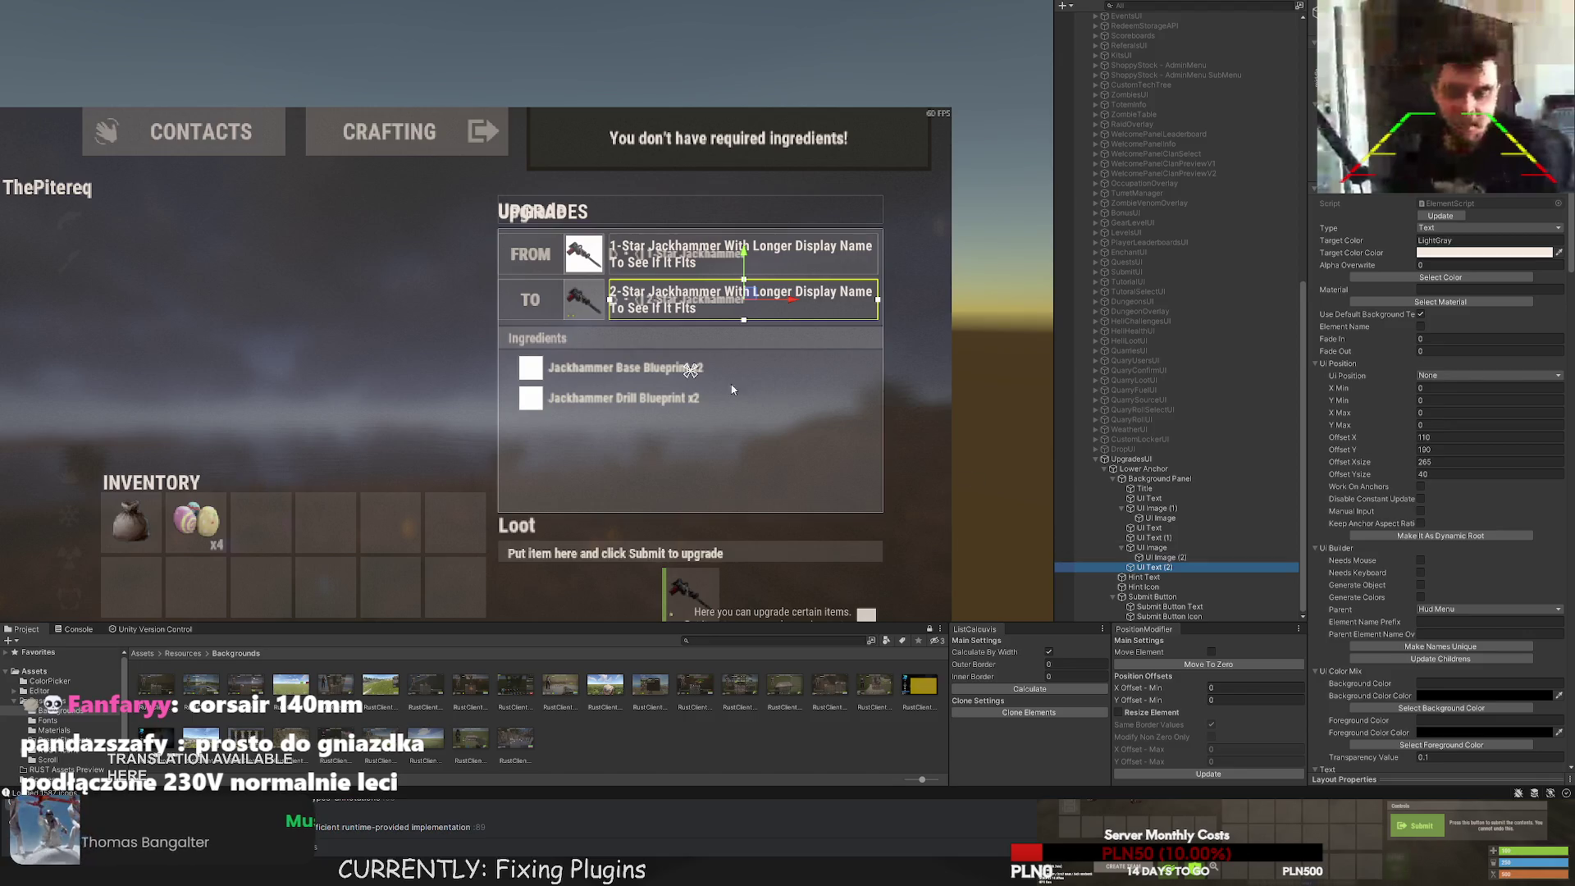
{"action": "scroll", "coordinate": [661, 361], "scroll_direction": "up", "scroll_amount": 1}
{"action": "scroll", "coordinate": [661, 361], "scroll_direction": "up", "scroll_amount": 1}
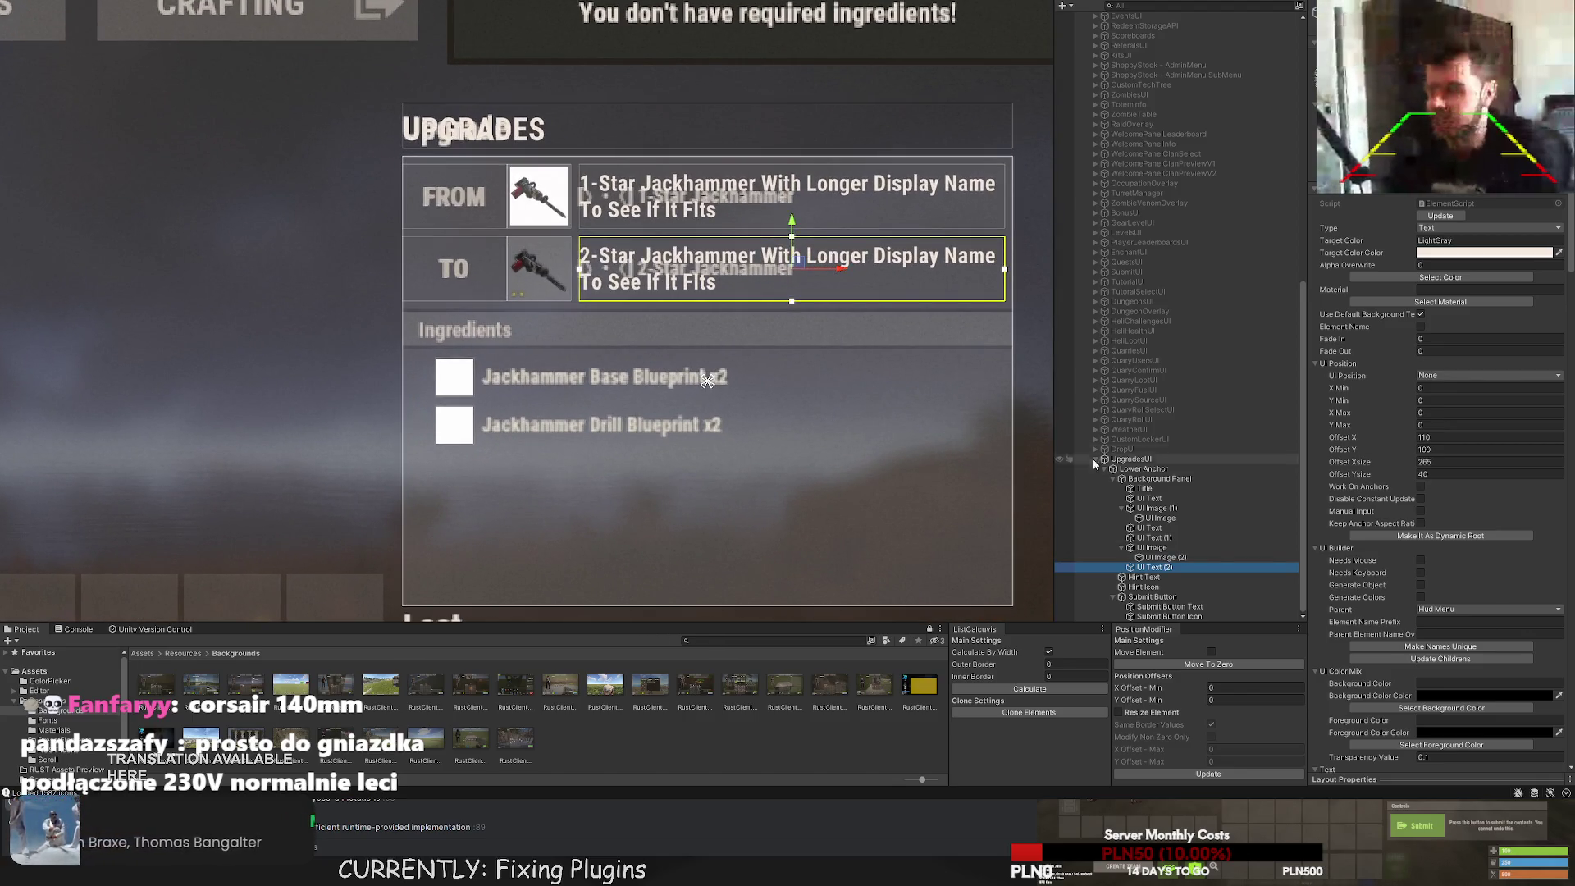
{"action": "scroll", "coordinate": [607, 343], "scroll_direction": "up", "scroll_amount": 1}
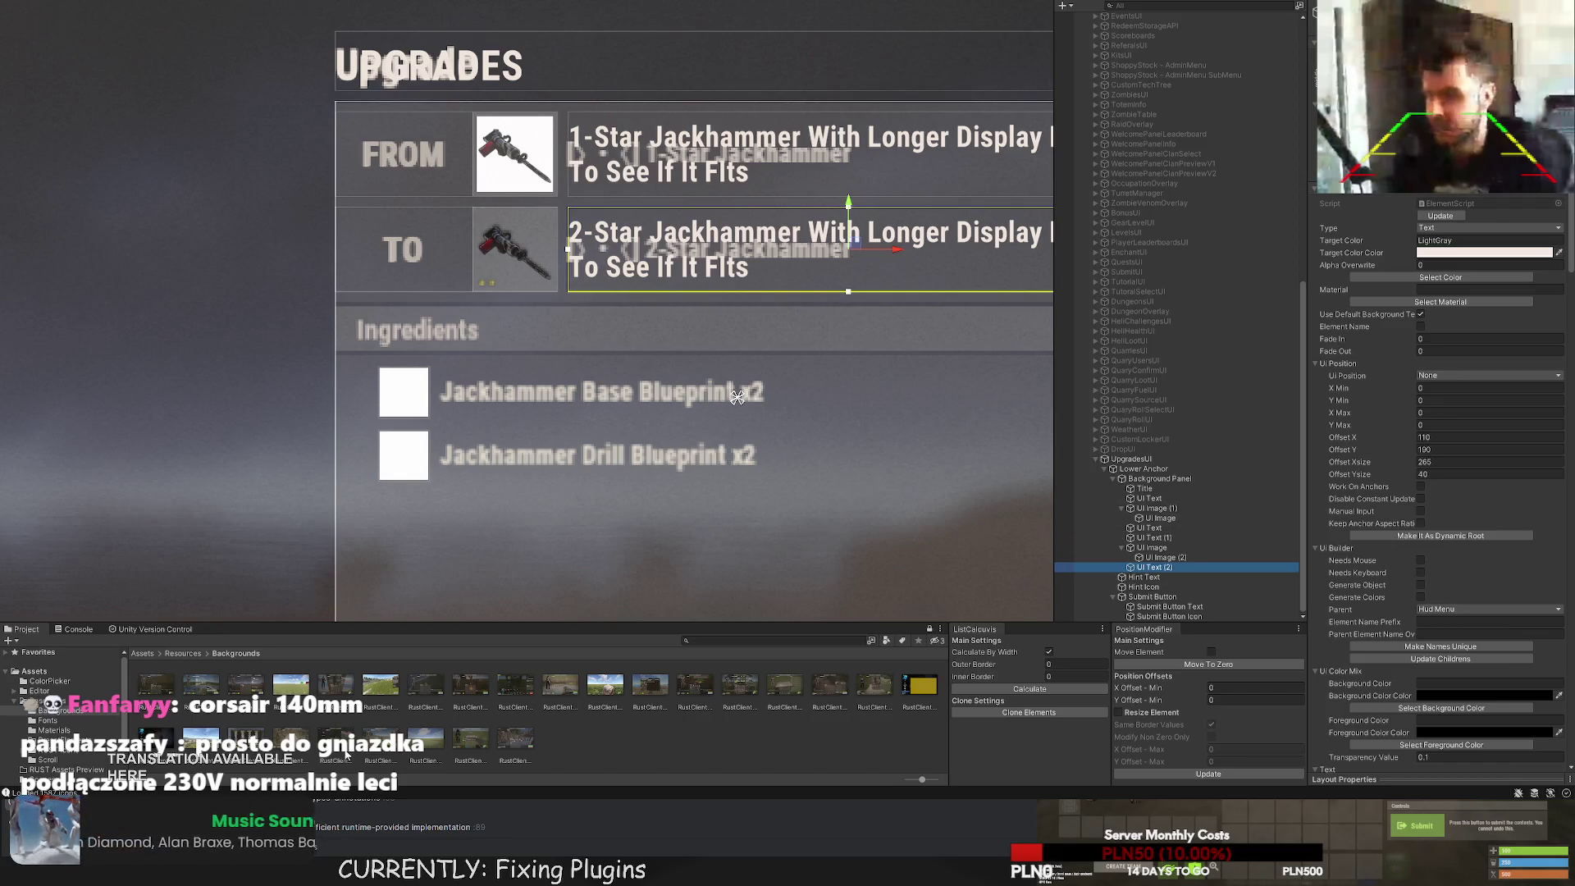
{"action": "scroll", "coordinate": [713, 461], "scroll_direction": "down", "scroll_amount": 2}
{"action": "scroll", "coordinate": [712, 461], "scroll_direction": "down", "scroll_amount": 2}
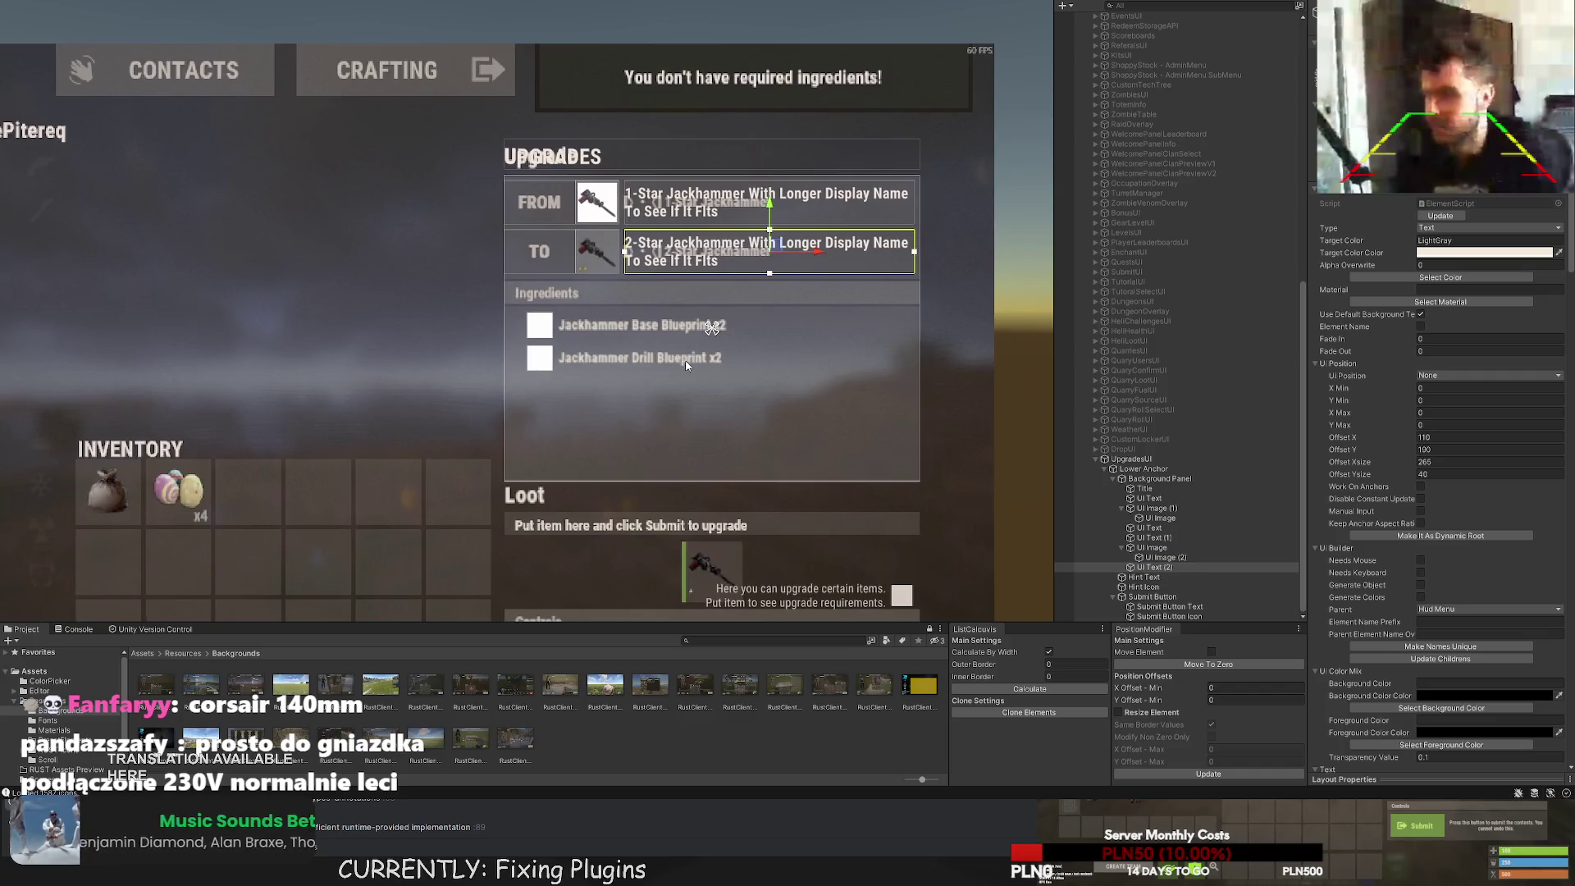
{"action": "left_click", "coordinate": [1157, 479]}
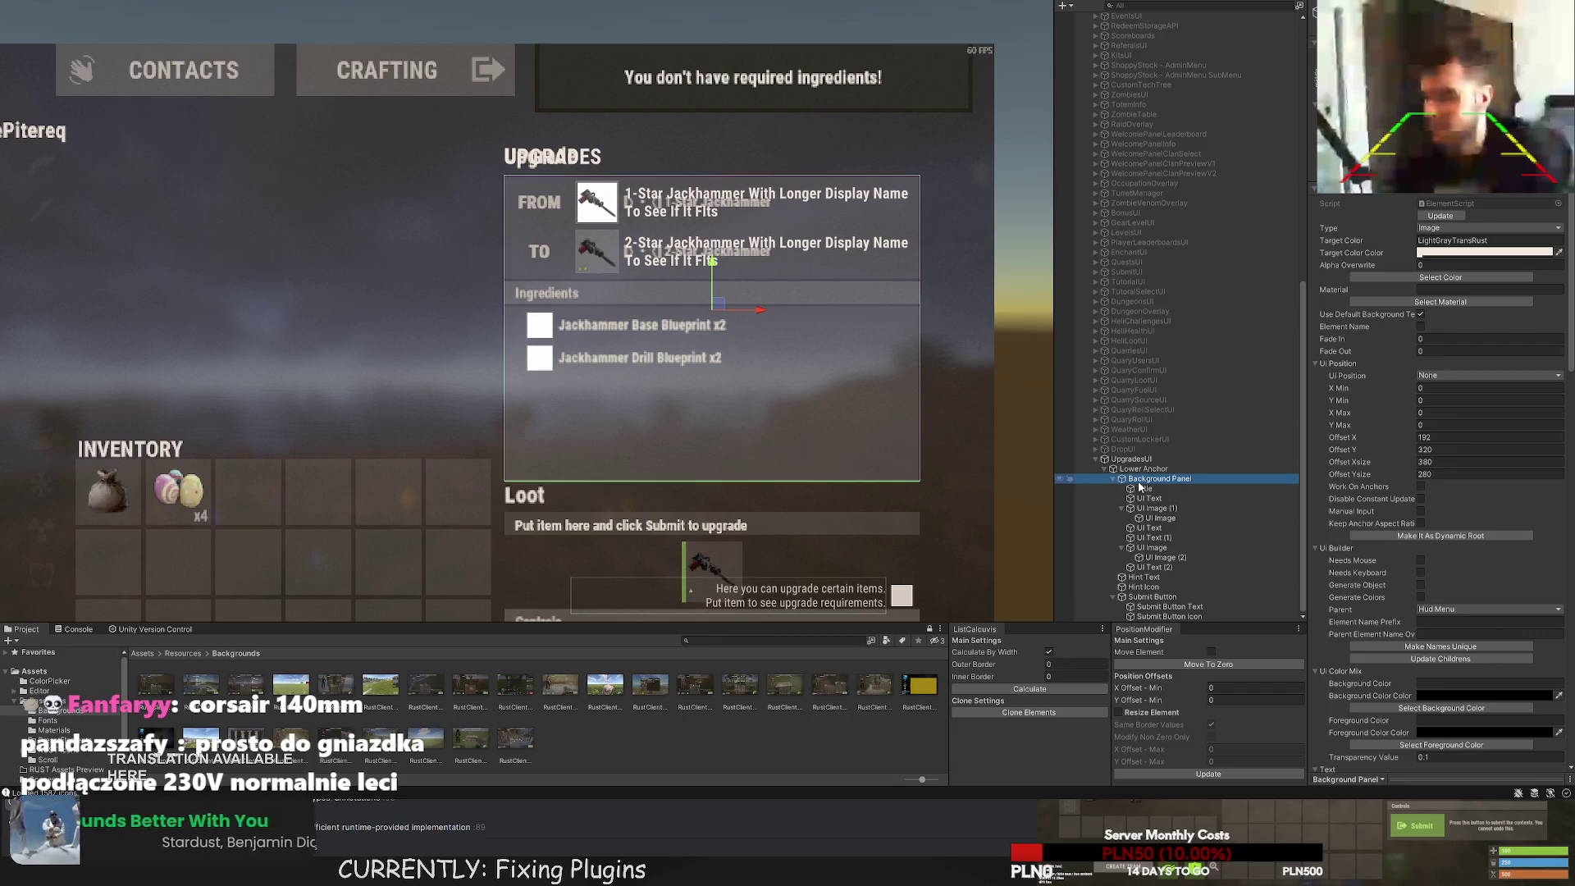
{"action": "left_click", "coordinate": [1121, 508]}
{"action": "left_click", "coordinate": [1122, 547]}
{"action": "left_click", "coordinate": [1132, 567]}
{"action": "left_click", "coordinate": [1123, 508], "text": "shift"}
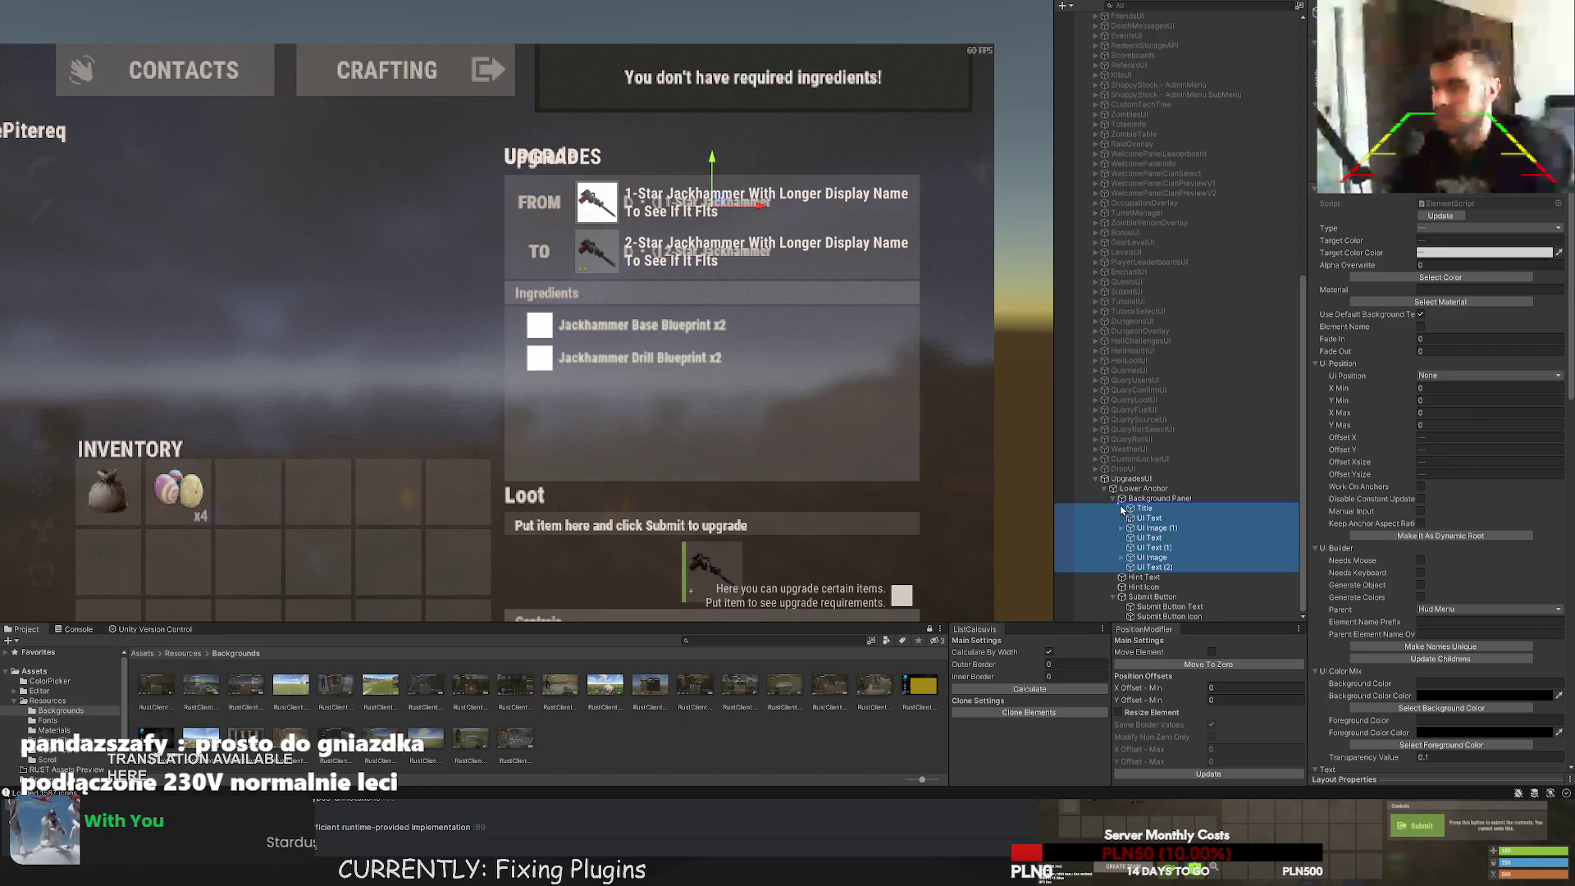
{"action": "left_click", "coordinate": [1160, 498]}
{"action": "key", "text": "f"}
{"action": "left_click", "coordinate": [568, 255]}
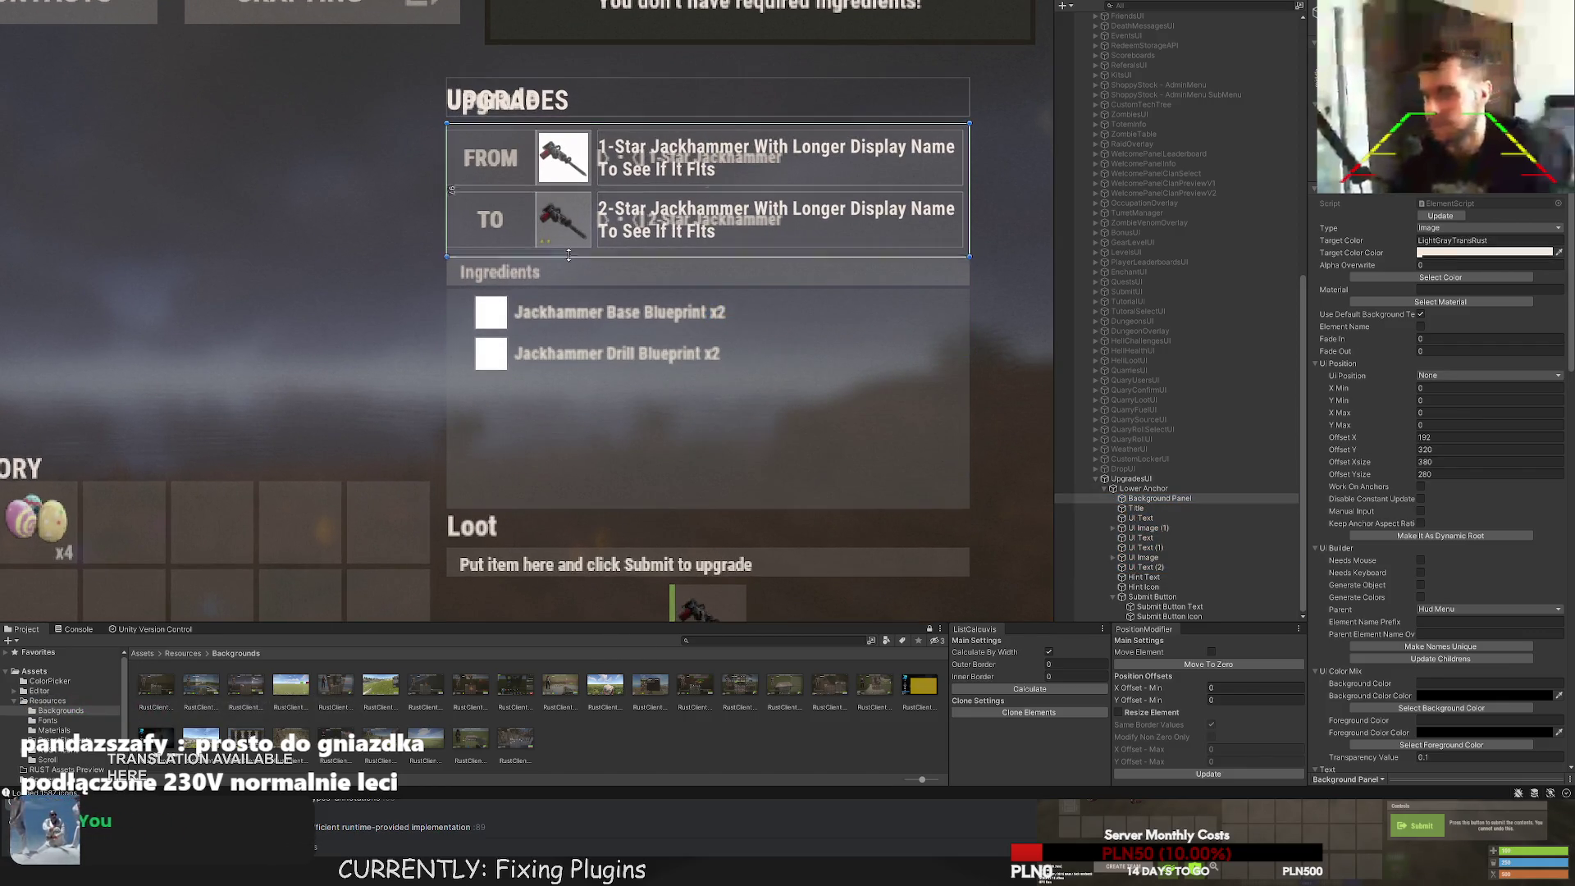
{"action": "scroll", "coordinate": [490, 255], "scroll_direction": "up", "scroll_amount": 5}
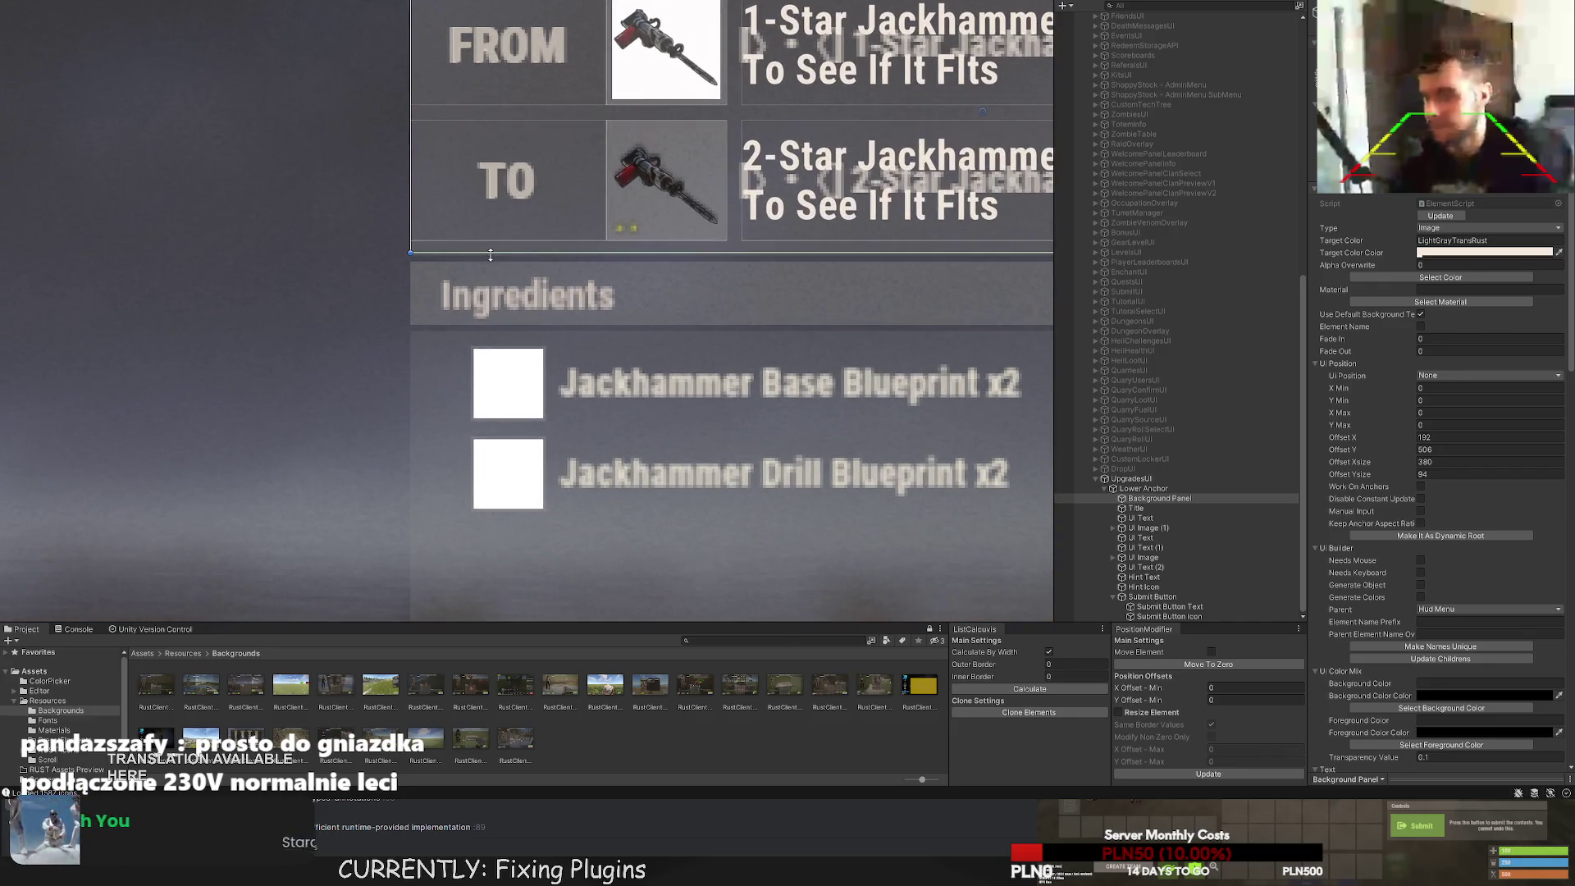
{"action": "left_click", "coordinate": [1141, 490]}
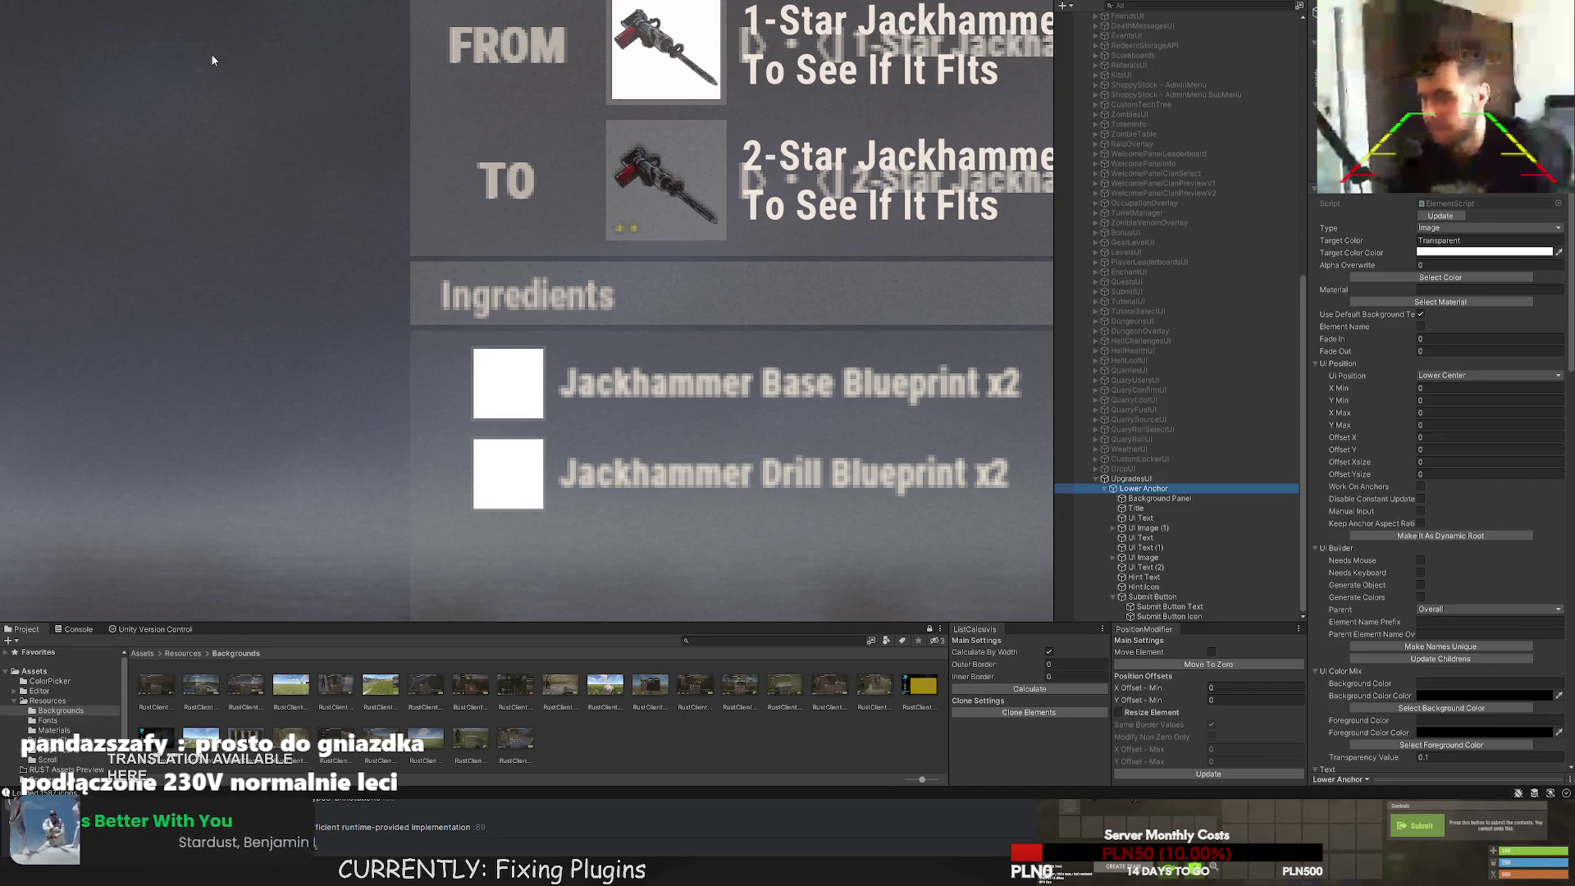
{"action": "left_click", "coordinate": [212, 59]}
{"action": "scroll", "coordinate": [212, 59], "scroll_direction": "down", "scroll_amount": 5}
{"action": "scroll", "coordinate": [484, 450], "scroll_direction": "up", "scroll_amount": 3}
Stretch the UI Section to 380×313 over the Upgrades panel and make it Lower Anchor's first child.
{"action": "mouse_move", "coordinate": [438, 544]}
{"action": "left_mouse_down"}
{"action": "mouse_move", "coordinate": [435, 226]}
{"action": "mouse_move", "coordinate": [631, 232]}
{"action": "mouse_move", "coordinate": [624, 188]}
{"action": "left_mouse_up"}
{"action": "scroll", "coordinate": [630, 231], "scroll_direction": "up", "scroll_amount": 3}
{"action": "scroll", "coordinate": [697, 378], "scroll_direction": "up", "scroll_amount": 1}
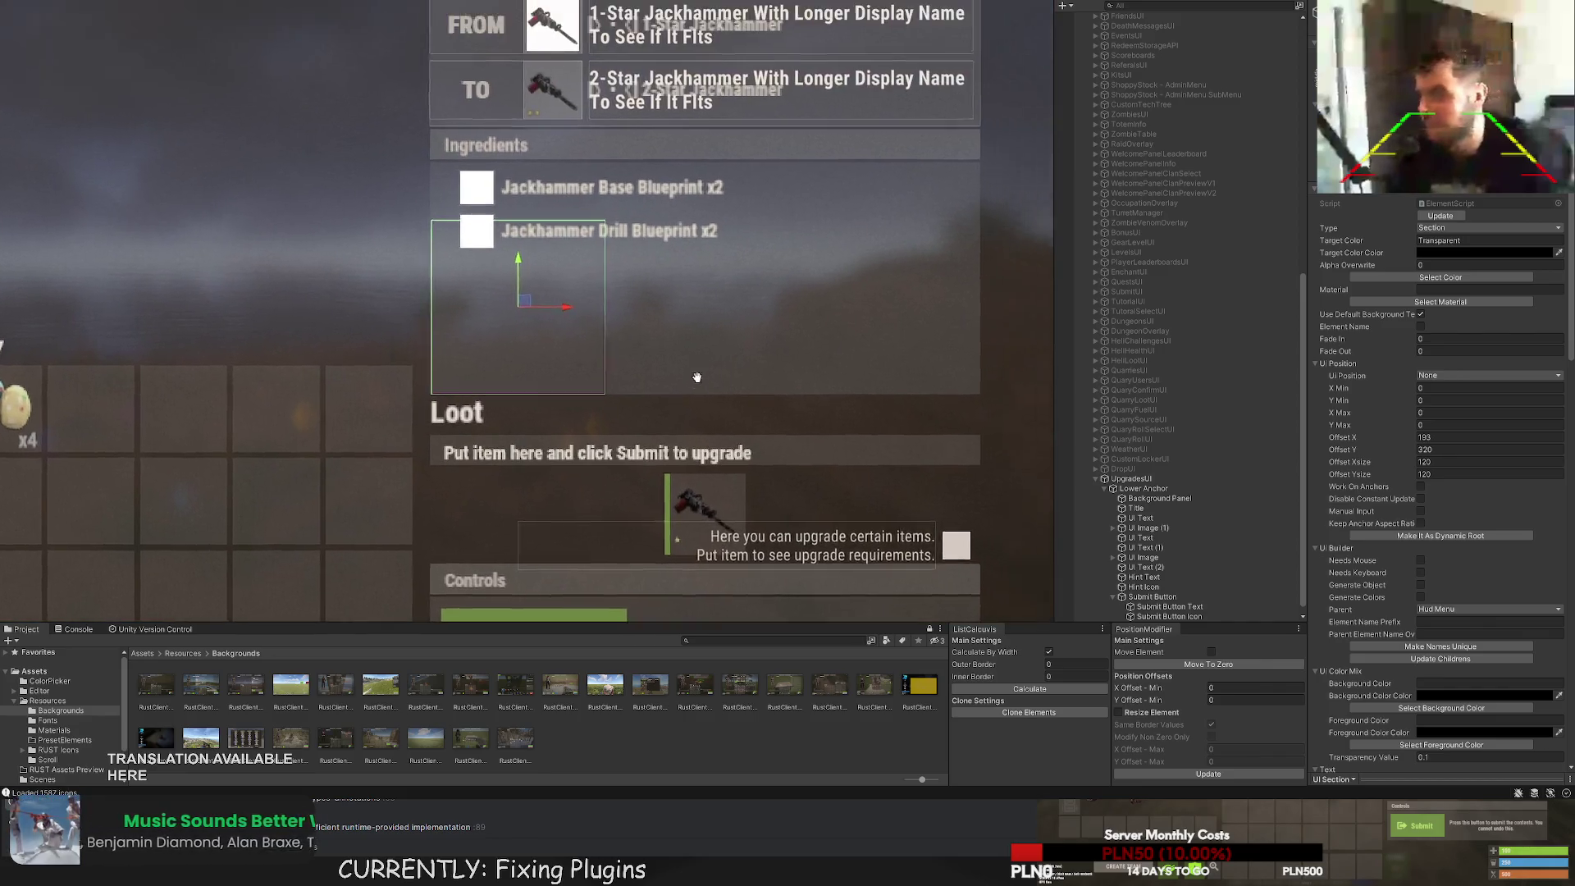
{"action": "left_click_drag", "start_coordinate": [697, 377], "coordinate": [585, 466]}
{"action": "mouse_move", "coordinate": [493, 309]}
{"action": "left_mouse_down"}
{"action": "mouse_move", "coordinate": [712, 156]}
{"action": "mouse_move", "coordinate": [876, 84]}
{"action": "mouse_move", "coordinate": [867, 27]}
{"action": "mouse_move", "coordinate": [858, 46]}
{"action": "left_mouse_up"}
{"action": "scroll", "coordinate": [870, 29], "scroll_direction": "up", "scroll_amount": 5}
{"action": "scroll", "coordinate": [574, 247], "scroll_direction": "down", "scroll_amount": 3}
{"action": "scroll", "coordinate": [442, 66], "scroll_direction": "up", "scroll_amount": 6}
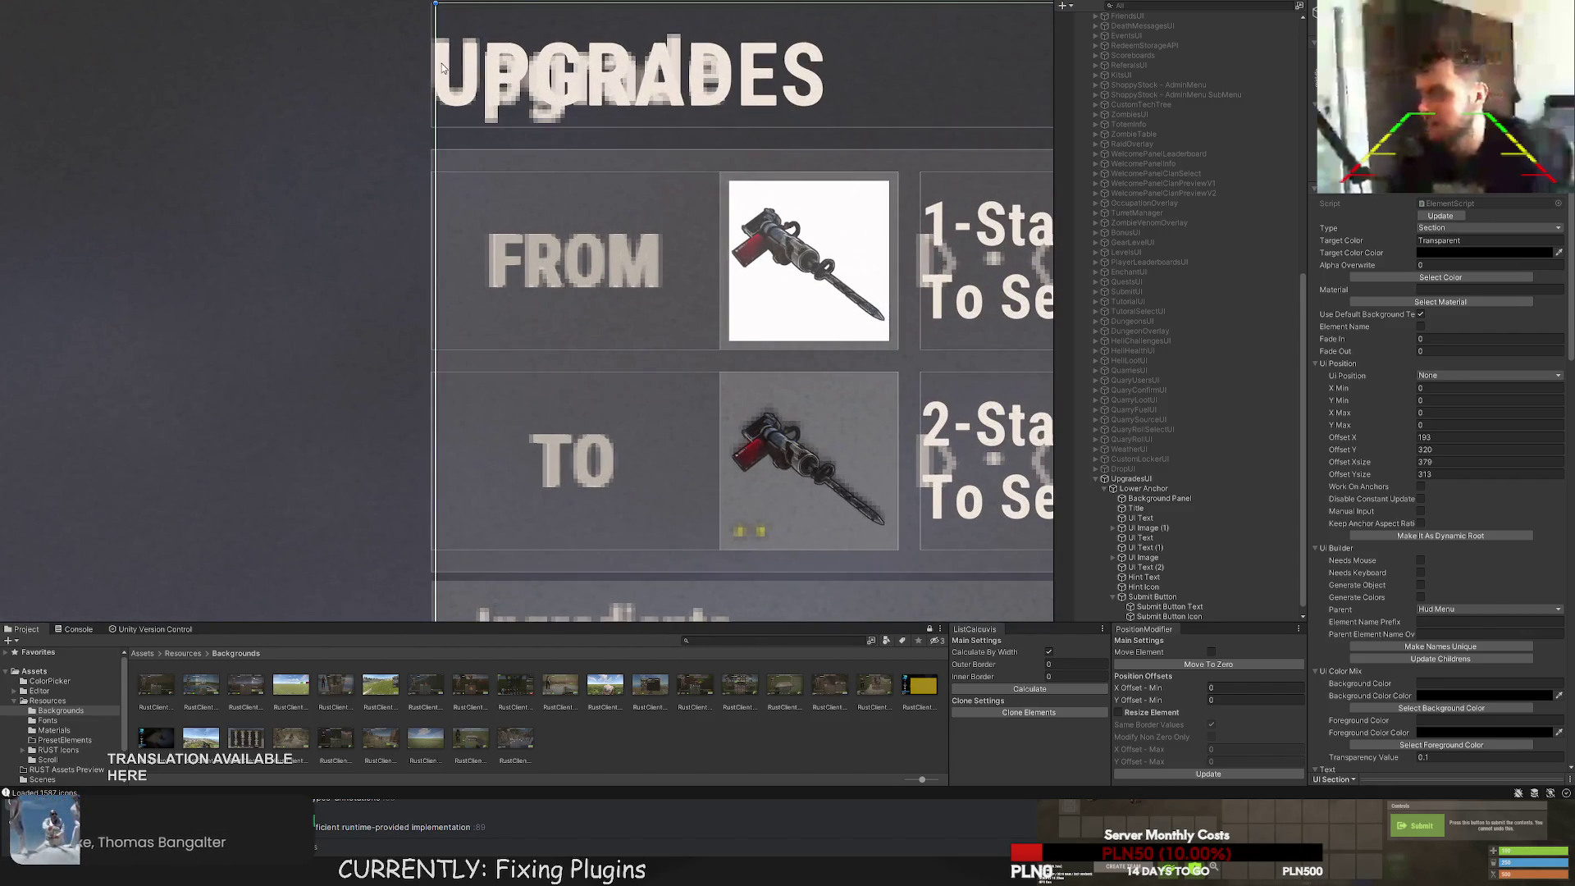
{"action": "left_click_drag", "start_coordinate": [441, 65], "coordinate": [434, 66]}
{"action": "mouse_move", "coordinate": [574, 820]}
{"action": "left_mouse_down"}
{"action": "mouse_move", "coordinate": [624, 656]}
{"action": "mouse_move", "coordinate": [642, 285]}
{"action": "mouse_move", "coordinate": [612, 44]}
{"action": "left_mouse_up"}
{"action": "scroll", "coordinate": [1141, 541], "scroll_direction": "down", "scroll_amount": 1}
{"action": "left_click_drag", "start_coordinate": [1140, 543], "coordinate": [1140, 492]}
{"action": "key", "text": "F2"}
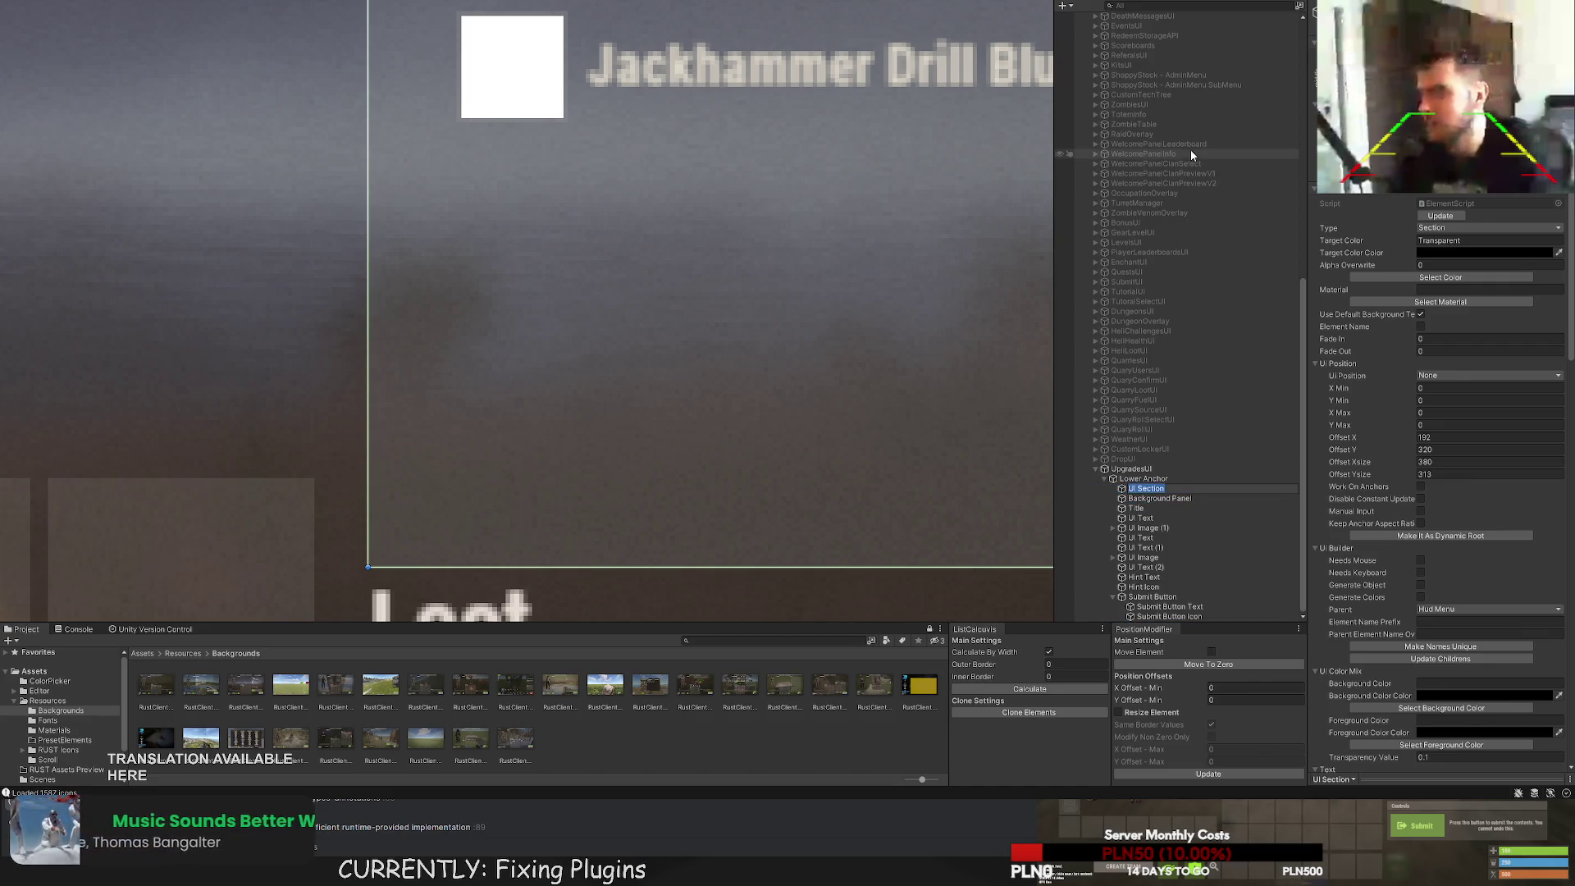
Rename the new section to 'Upgrade Section' and nest Title inside it.
{"action": "type", "text": "Ug"}
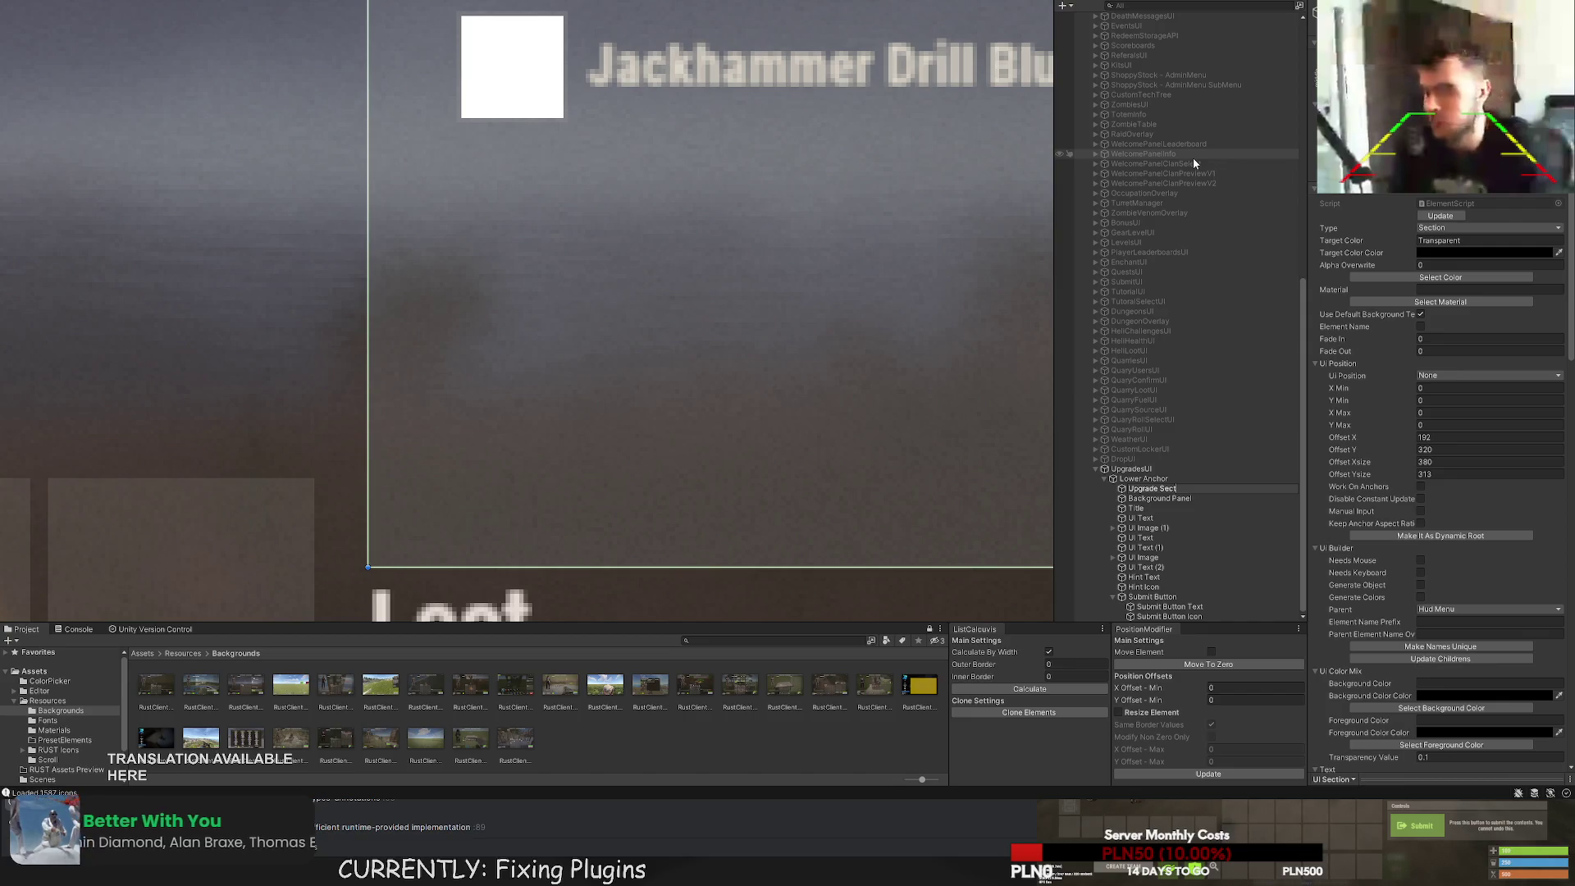
{"action": "key", "text": "Return"}
{"action": "left_click", "coordinate": [1149, 499]}
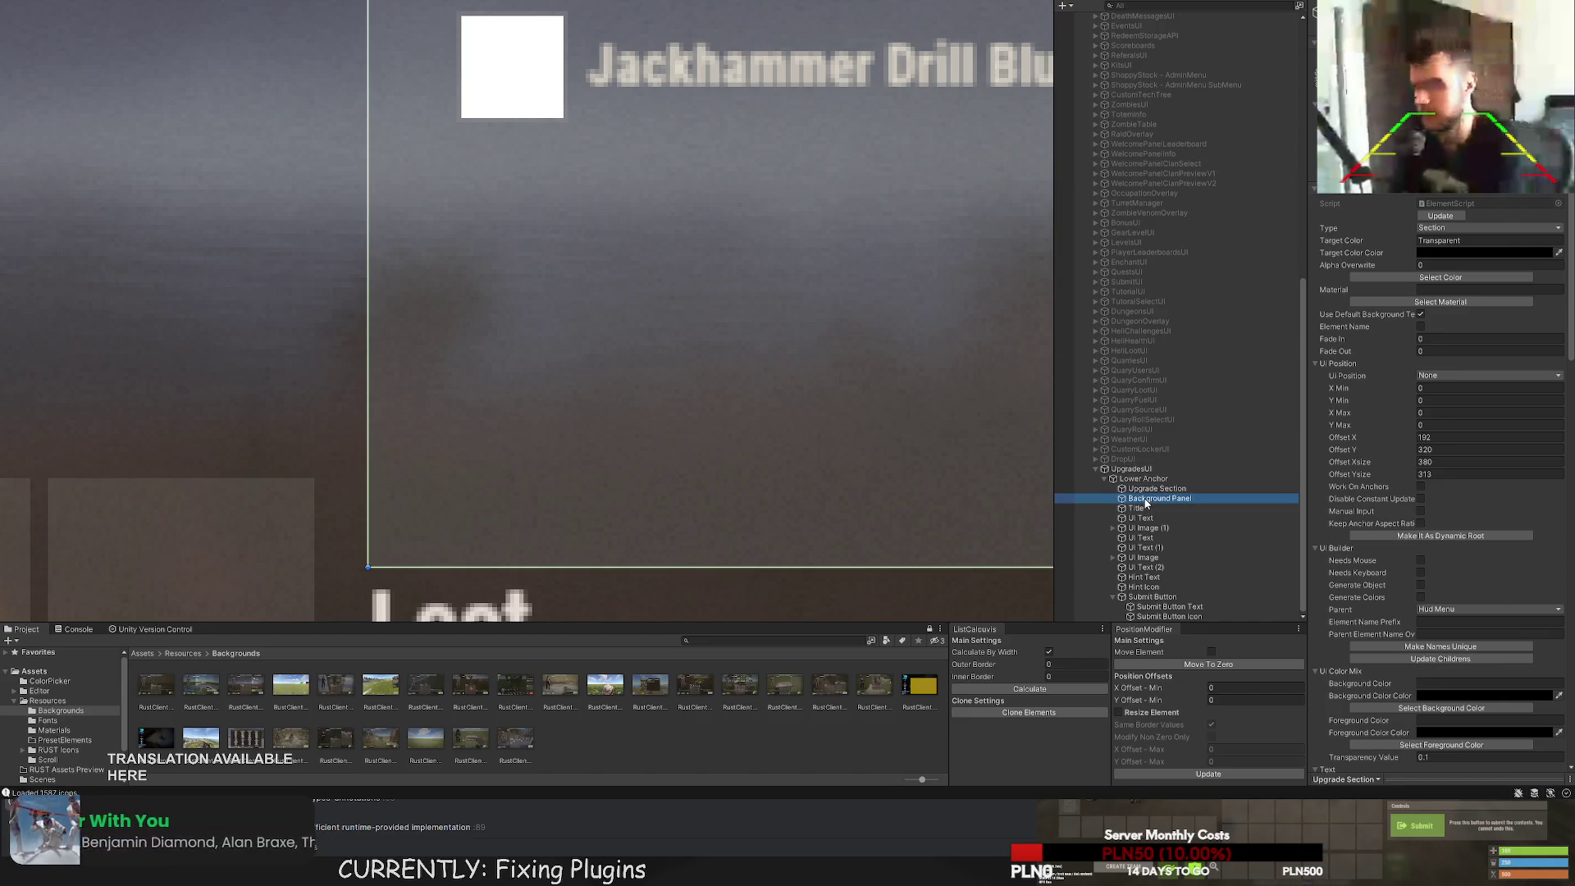
{"action": "scroll", "coordinate": [812, 258], "scroll_direction": "down", "scroll_amount": 2}
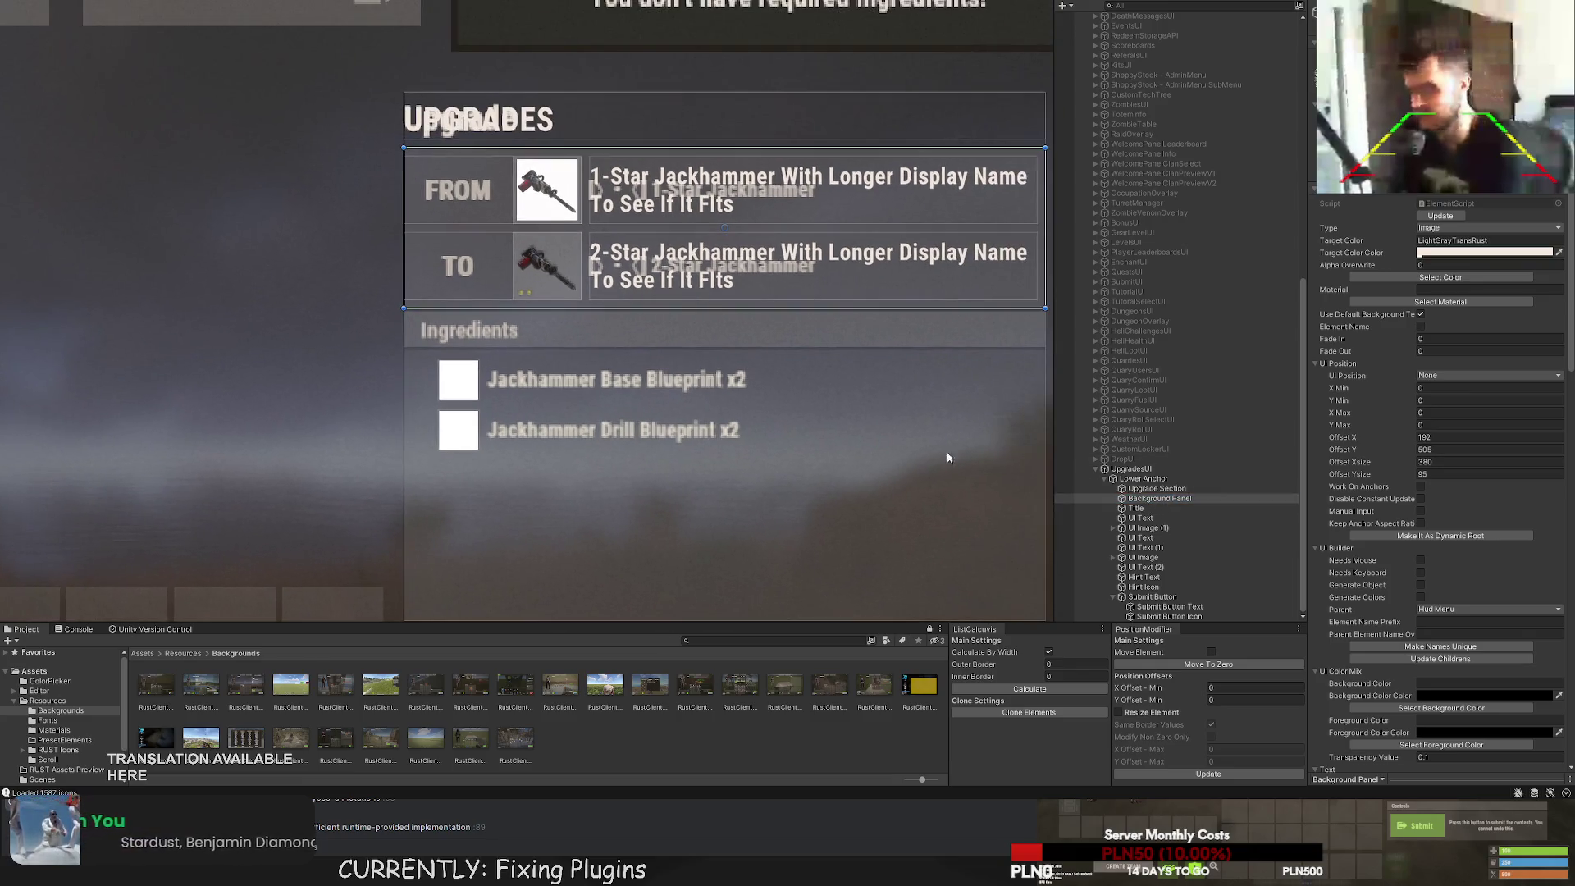
{"action": "left_click", "coordinate": [1135, 506]}
{"action": "left_click_drag", "start_coordinate": [1136, 506], "coordinate": [1149, 489]}
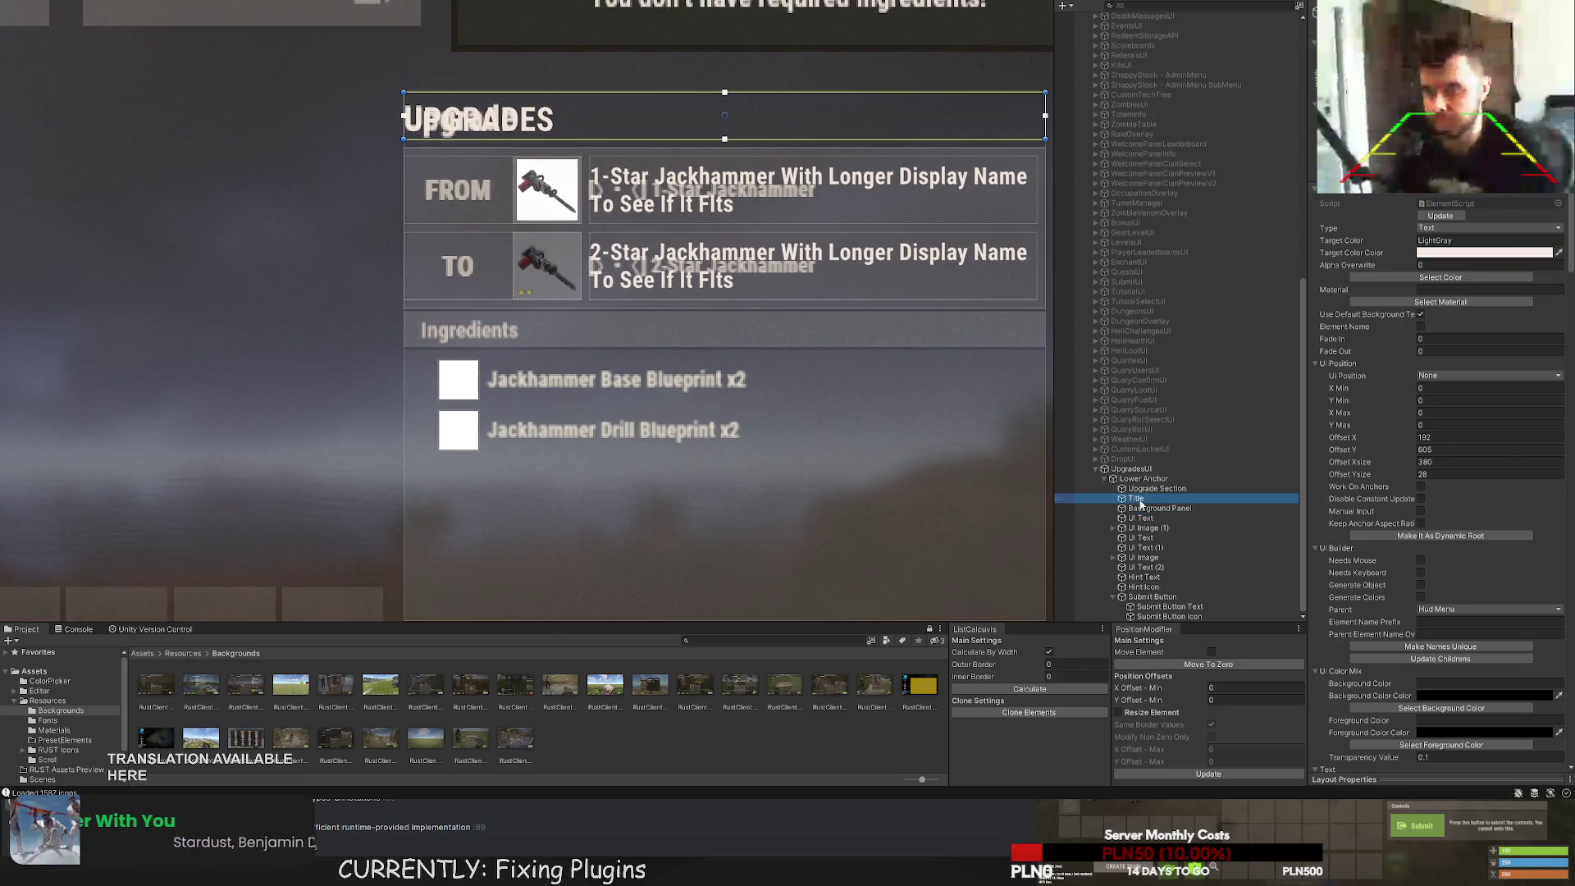
Nest Ui Text through Ui Text (2) in the background panel, rename it 'Items Panel', and add a new panel.
{"action": "left_click", "coordinate": [1140, 518]}
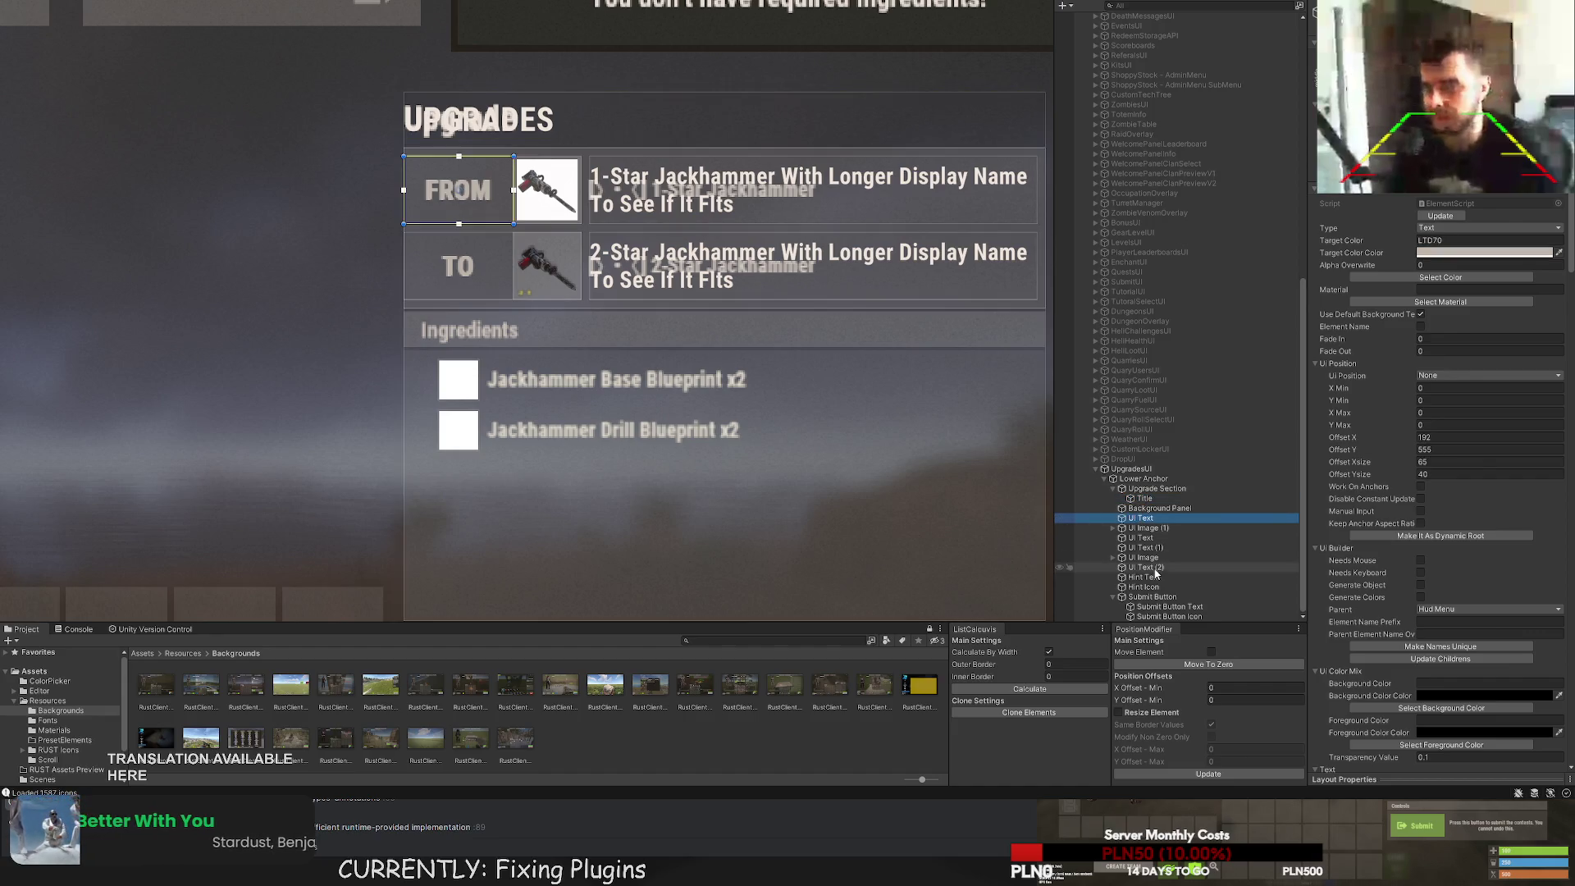
{"action": "left_click", "coordinate": [1153, 568], "text": "shift"}
{"action": "left_click_drag", "start_coordinate": [1146, 526], "coordinate": [1149, 508]}
{"action": "left_click", "coordinate": [1148, 508]}
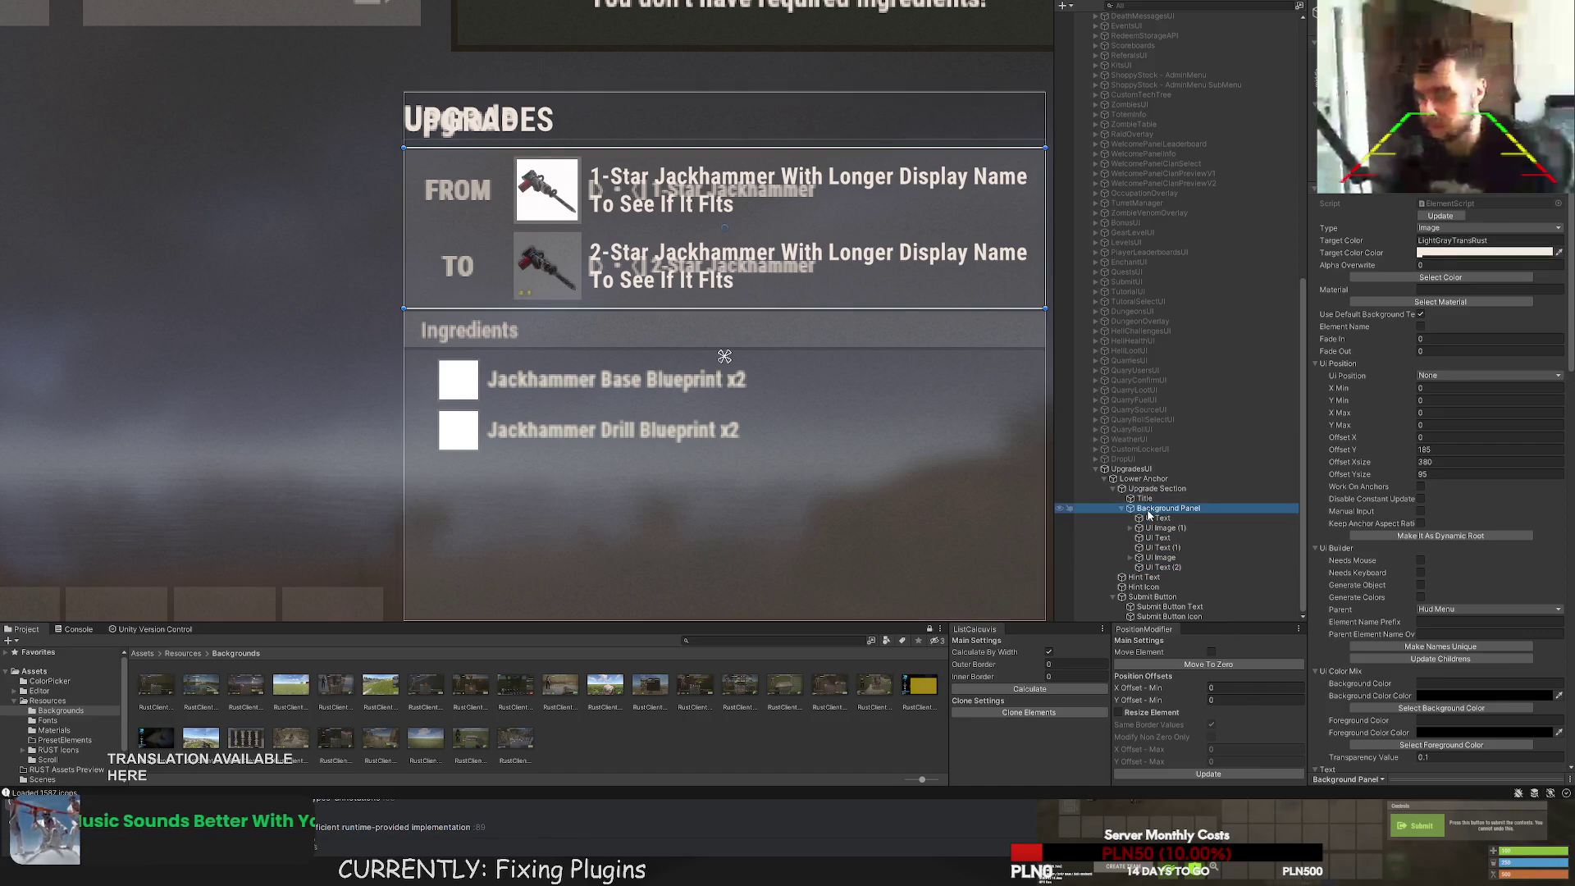
{"action": "key", "text": "F2"}
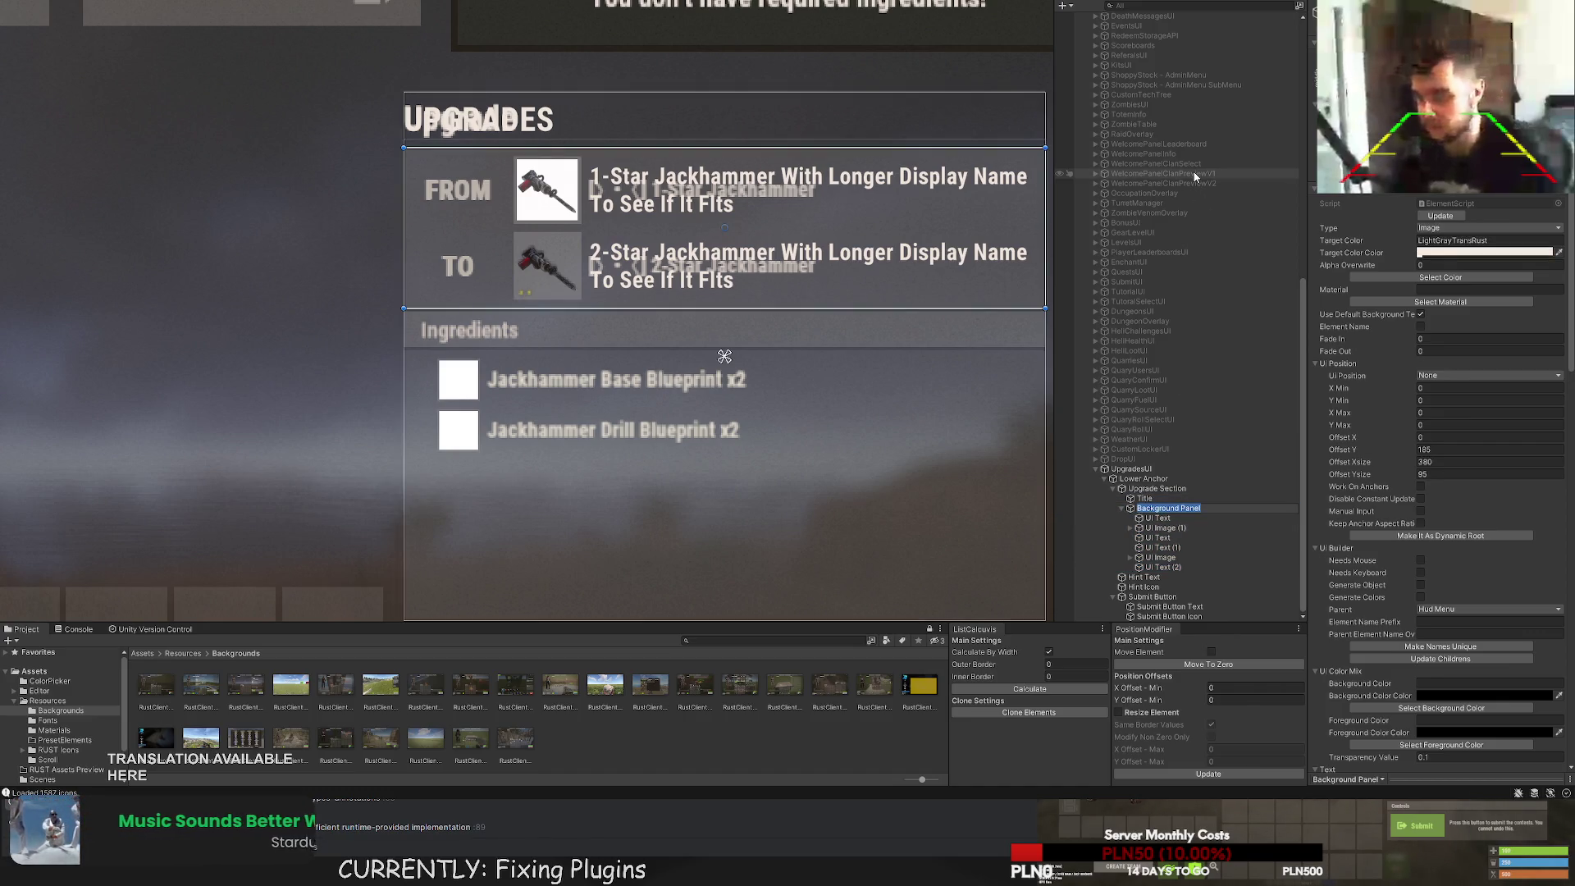
{"action": "key", "text": "BackSpace"}
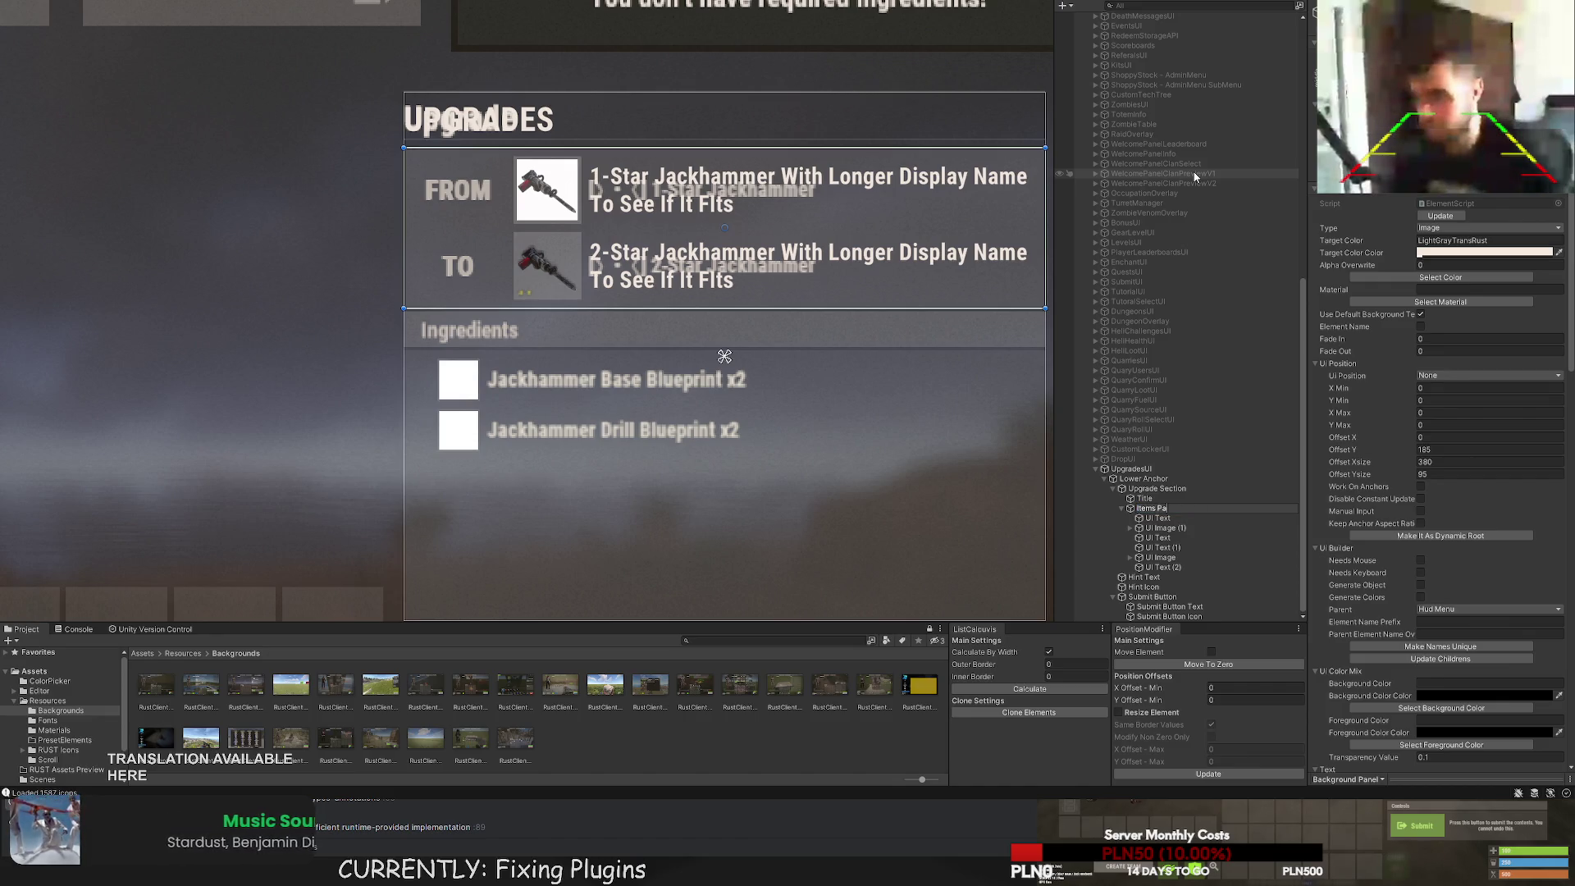
{"action": "key", "text": "Return"}
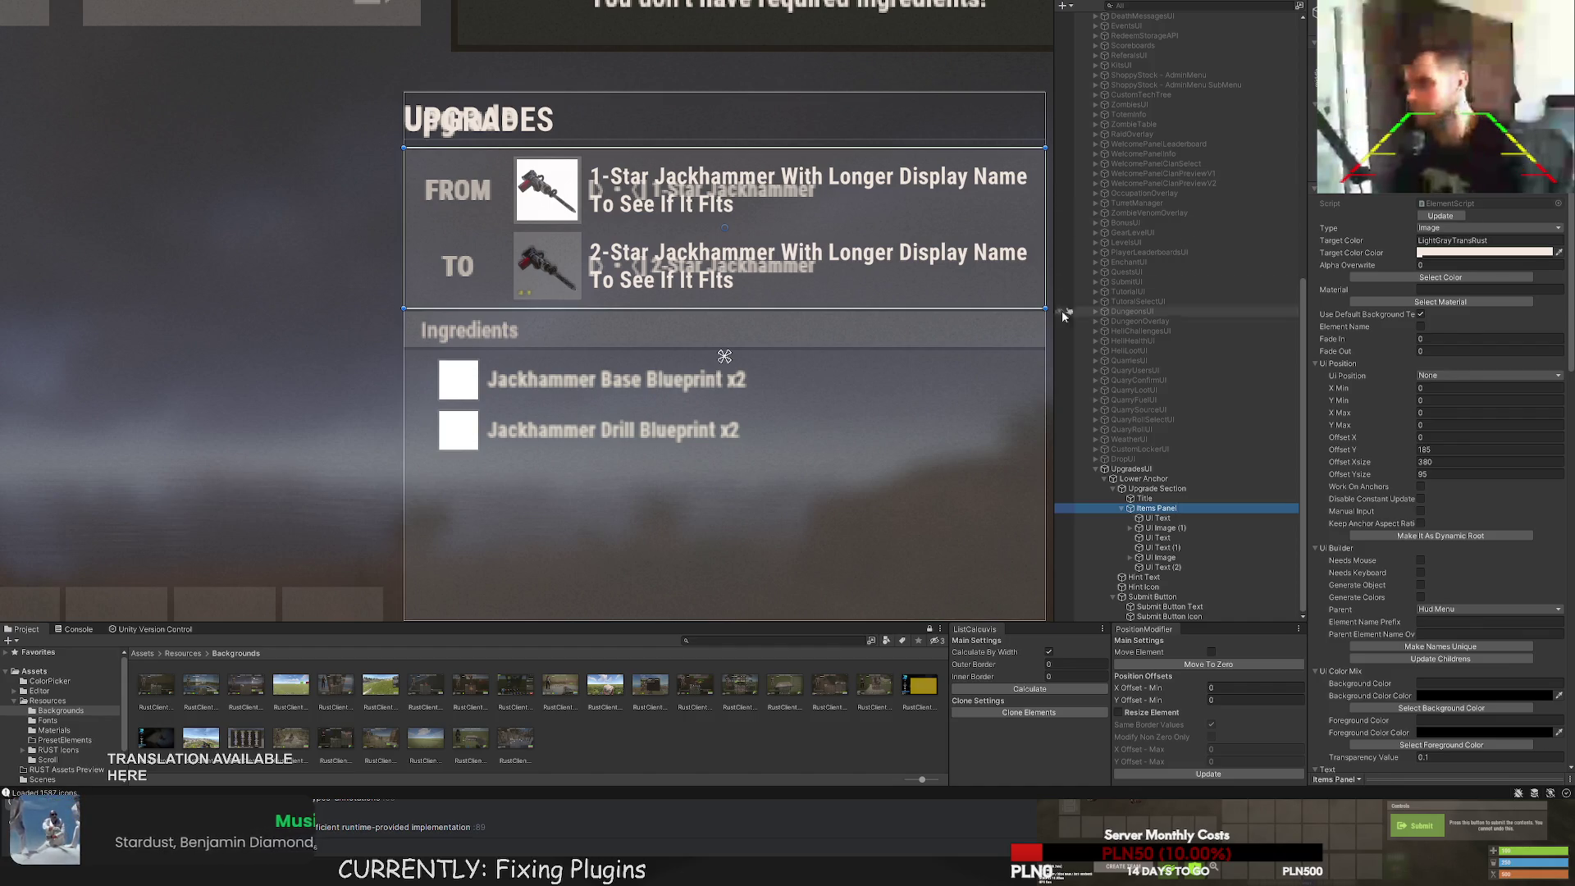
{"action": "left_click", "coordinate": [1157, 488]}
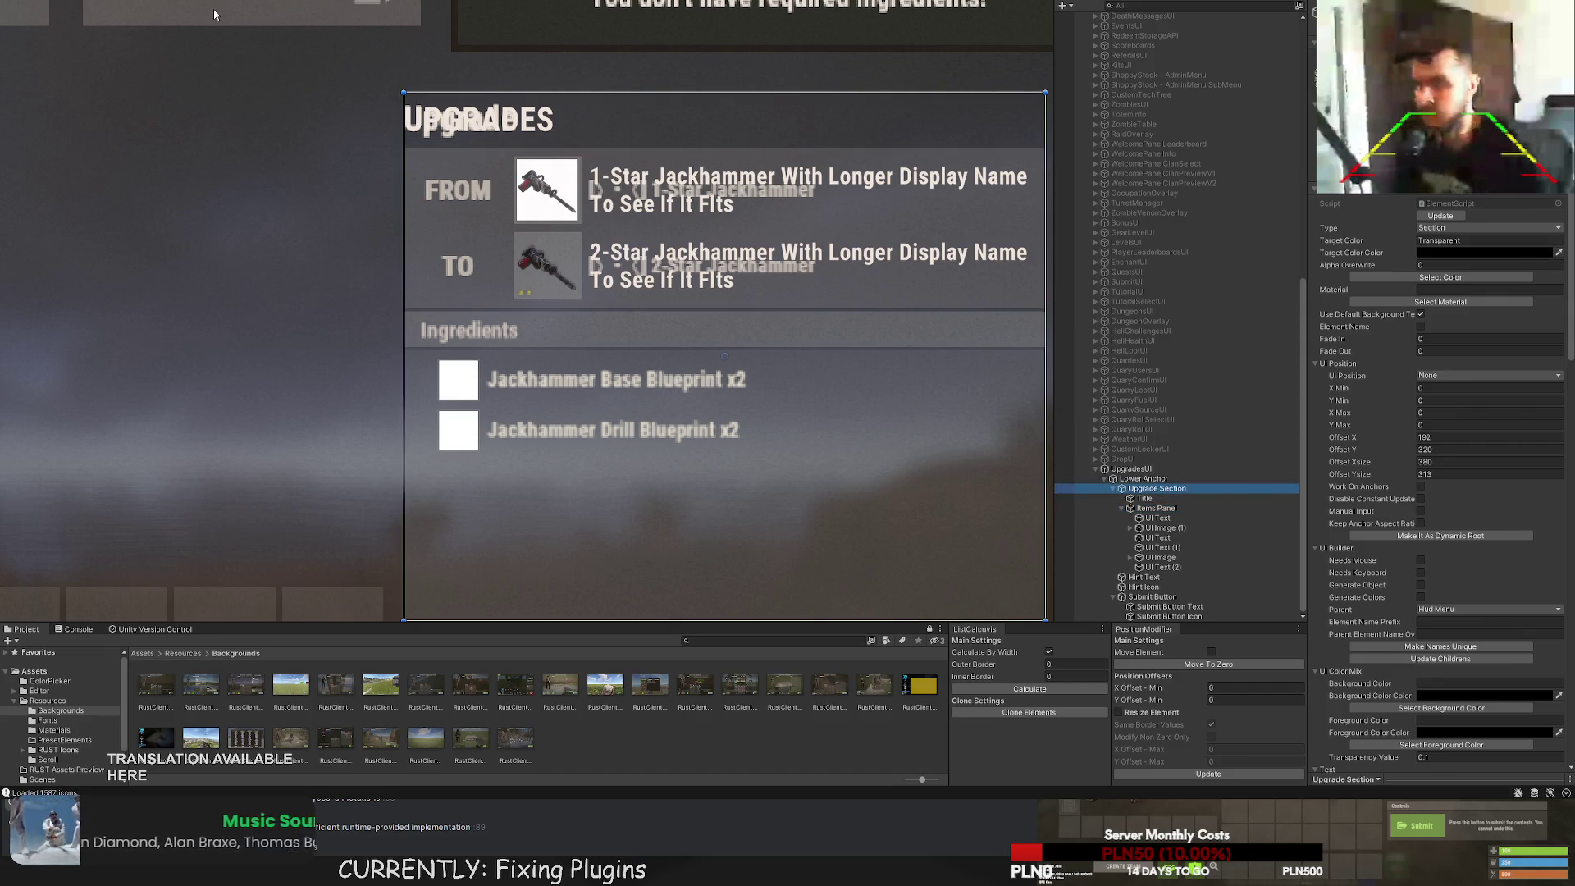
{"action": "key", "text": "alt+shift+n"}
Move the white panel up and resize it into a wide, thin bar.
{"action": "left_click_drag", "start_coordinate": [503, 324], "coordinate": [495, 59]}
{"action": "key", "text": "t"}
{"action": "left_click_drag", "start_coordinate": [454, 173], "coordinate": [926, 184]}
{"action": "left_click_drag", "start_coordinate": [864, 81], "coordinate": [852, 214]}
{"action": "scroll", "coordinate": [437, 217], "scroll_direction": "up", "scroll_amount": 4}
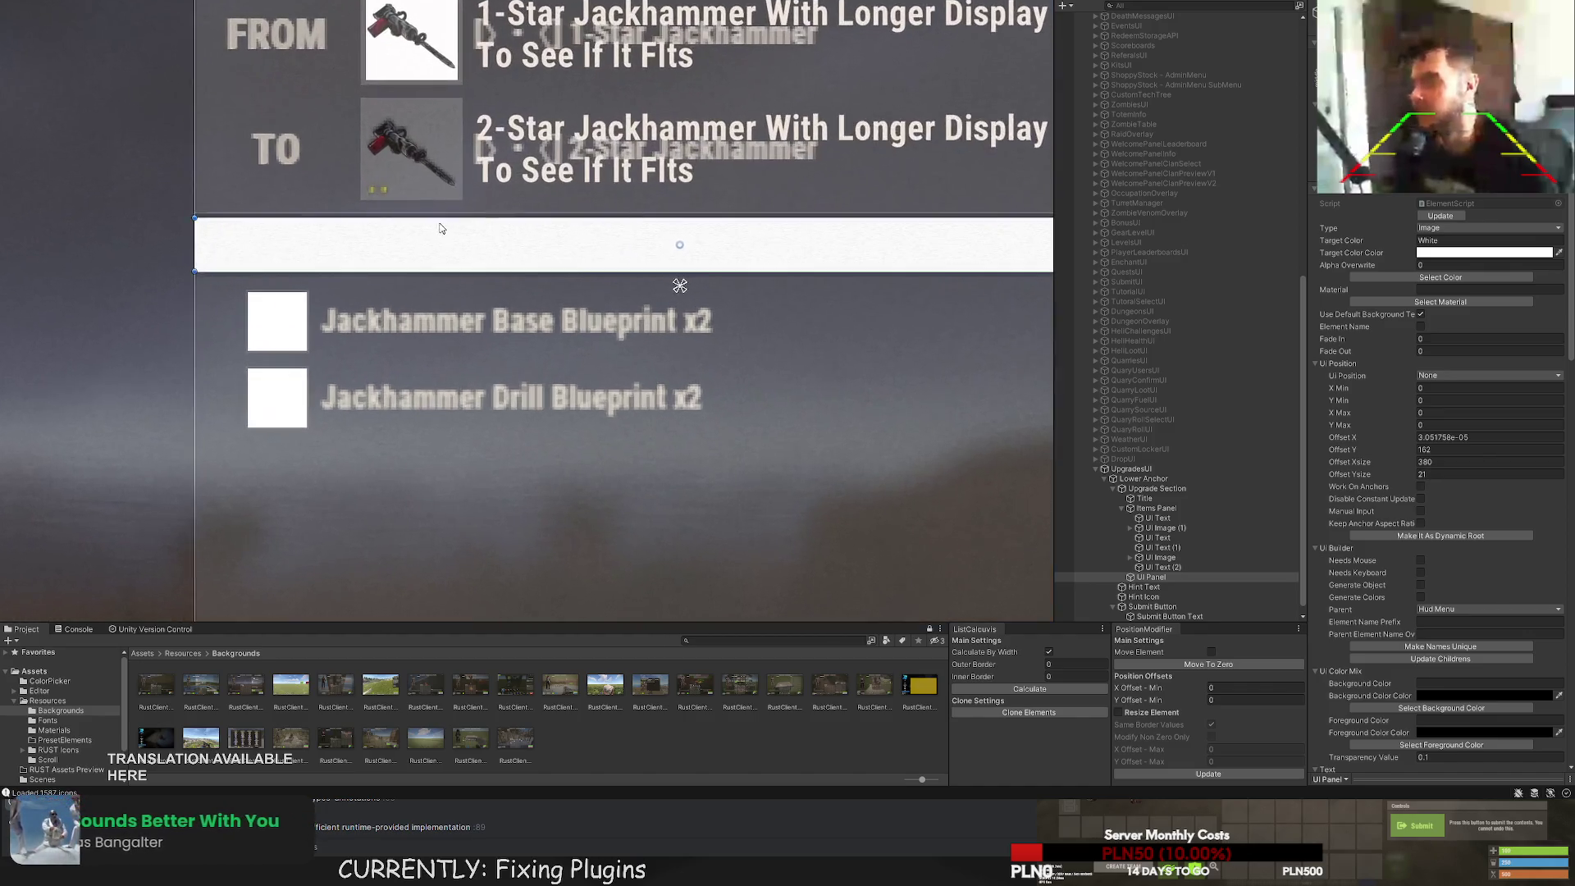
{"action": "scroll", "coordinate": [294, 212], "scroll_direction": "down", "scroll_amount": 5}
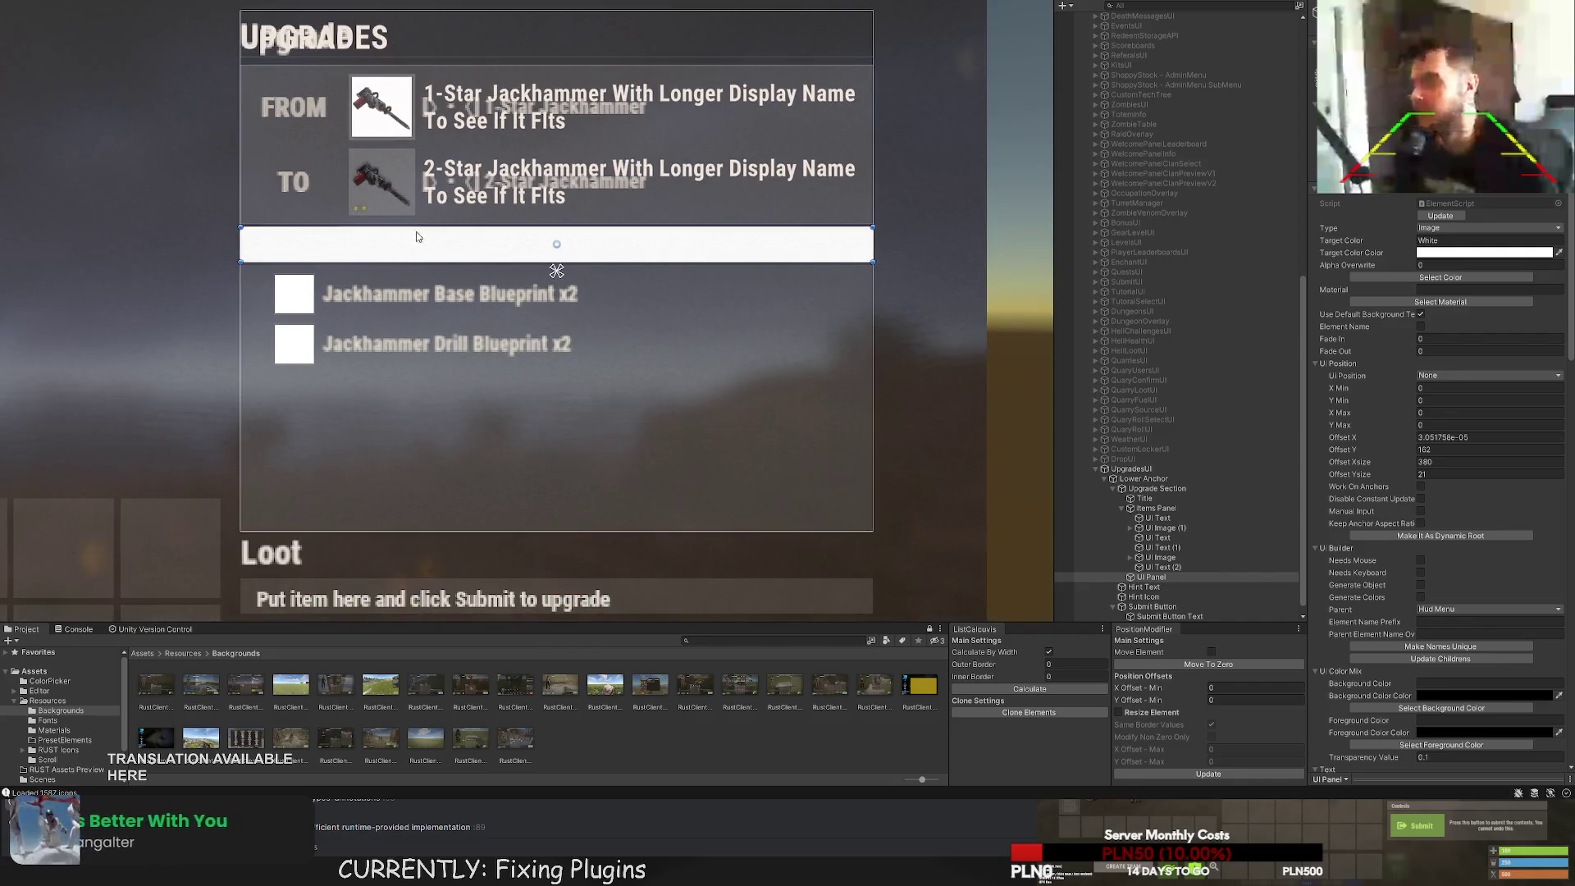
Undo the hierarchy change and stretch the Background Panel down over the ingredients.
{"action": "key", "text": "ctrl+z"}
{"action": "key", "text": "ctrl+z"}
{"action": "key", "text": "ctrl+z"}
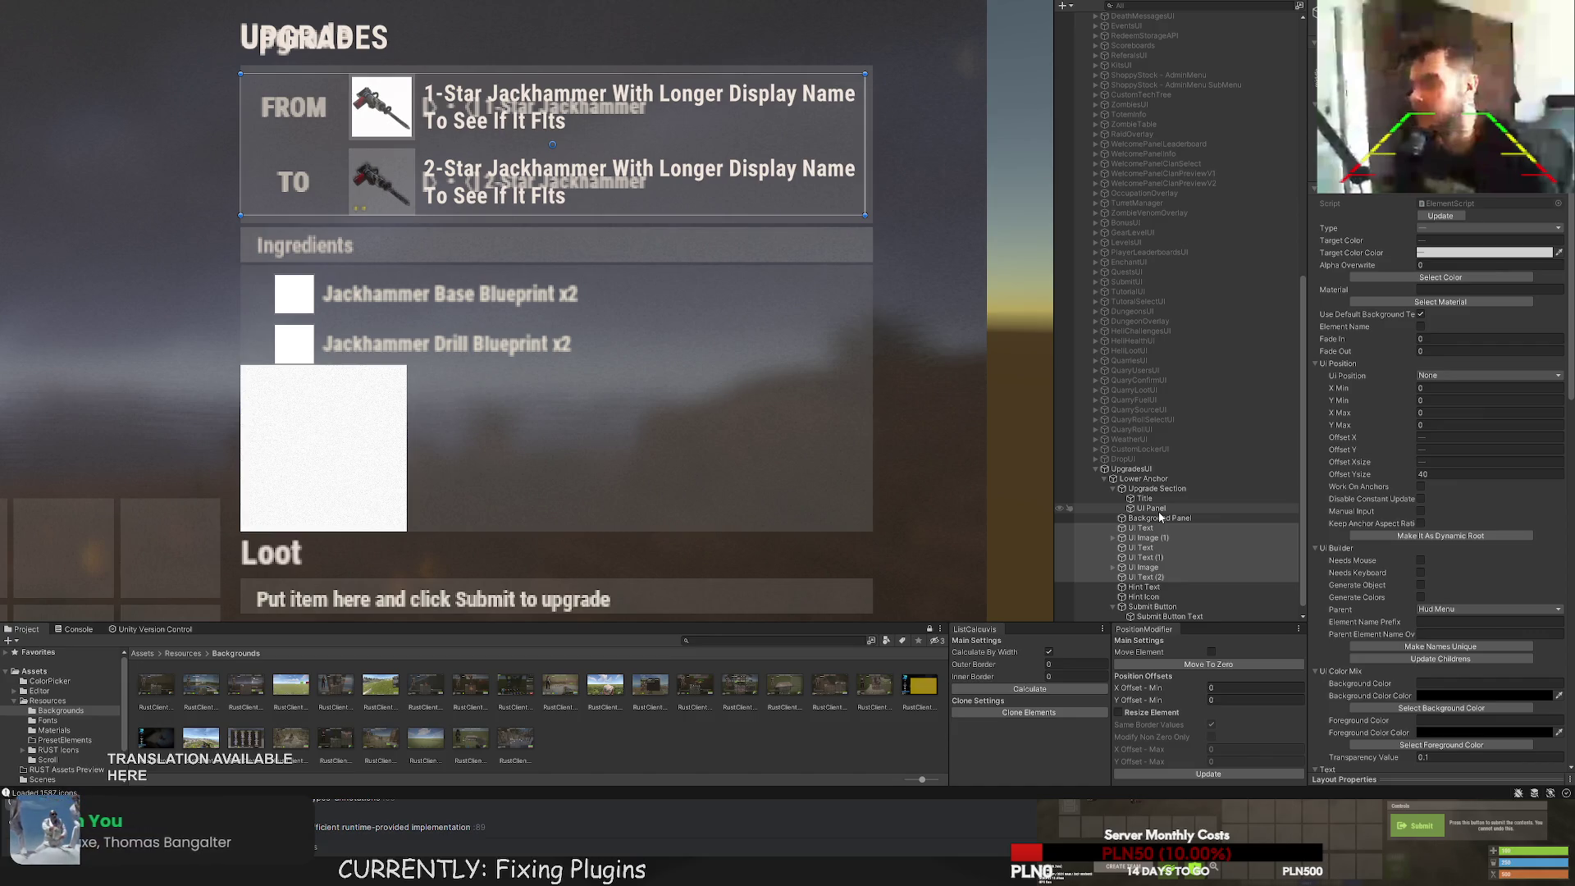
{"action": "double_click", "coordinate": [1159, 517]}
{"action": "left_click_drag", "start_coordinate": [448, 230], "coordinate": [417, 583]}
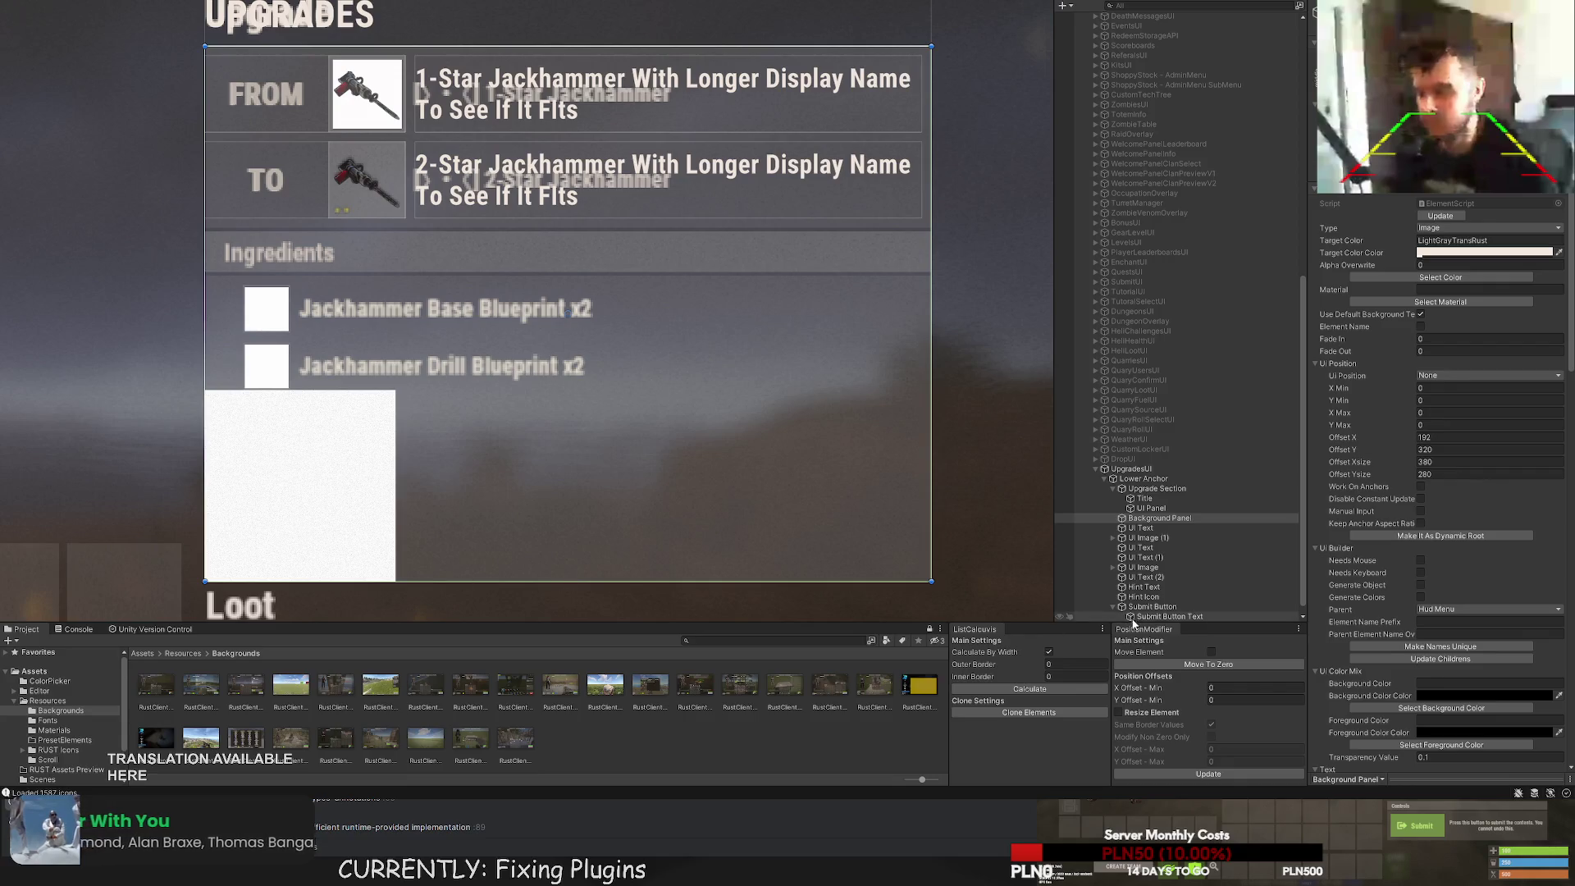
Move the From/To row text and image elements under Background Panel.
{"action": "left_click", "coordinate": [1151, 528]}
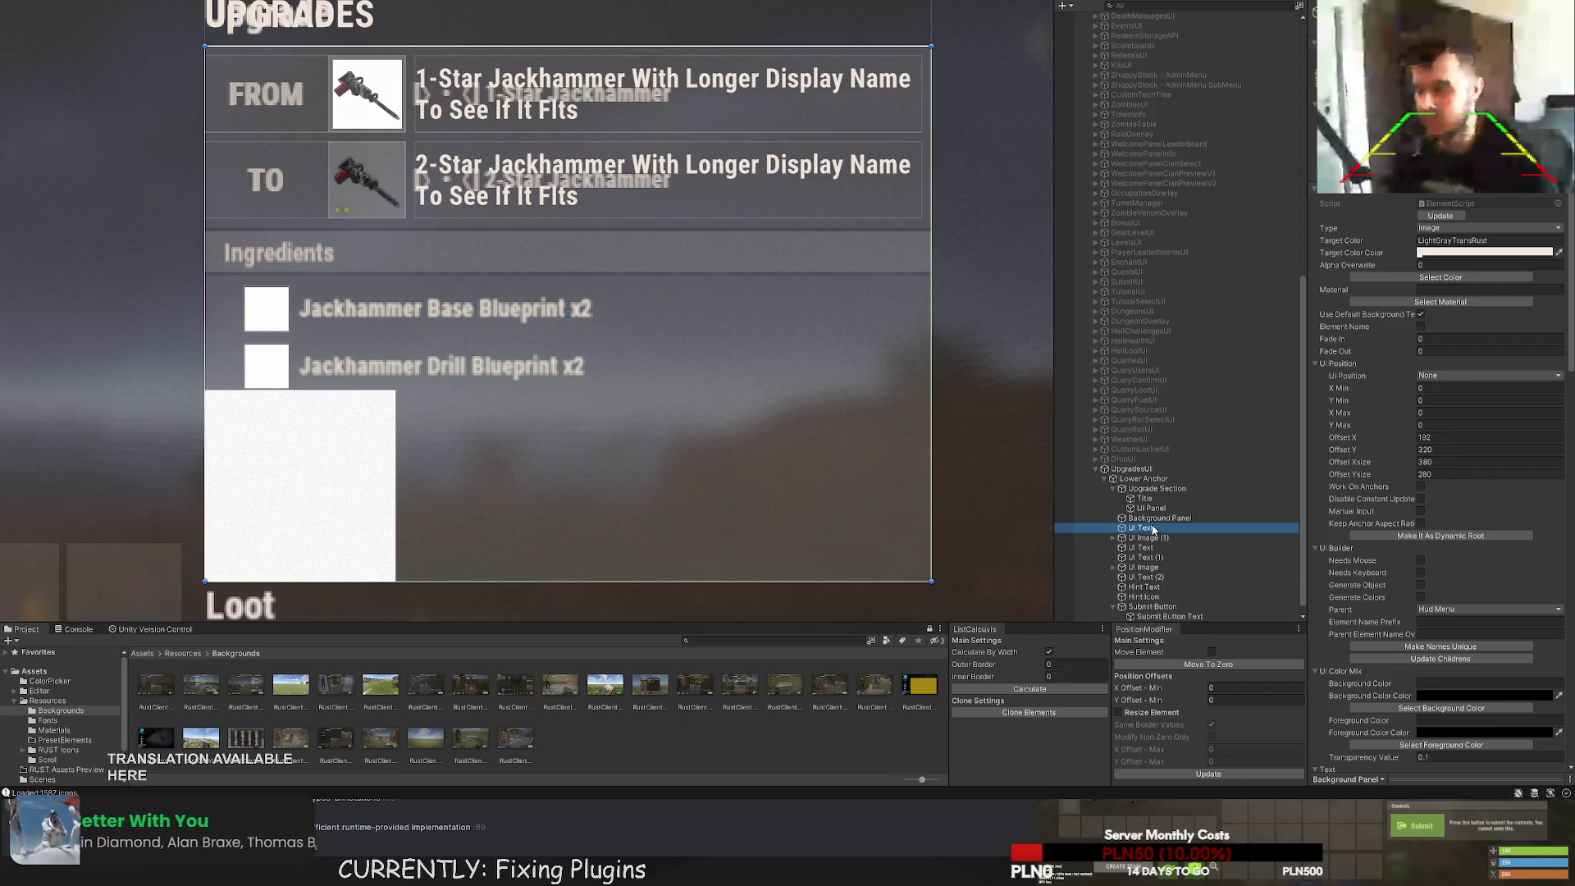
{"action": "left_click", "coordinate": [1149, 576], "text": "shift"}
{"action": "left_click_drag", "start_coordinate": [1149, 523], "coordinate": [1157, 518]}
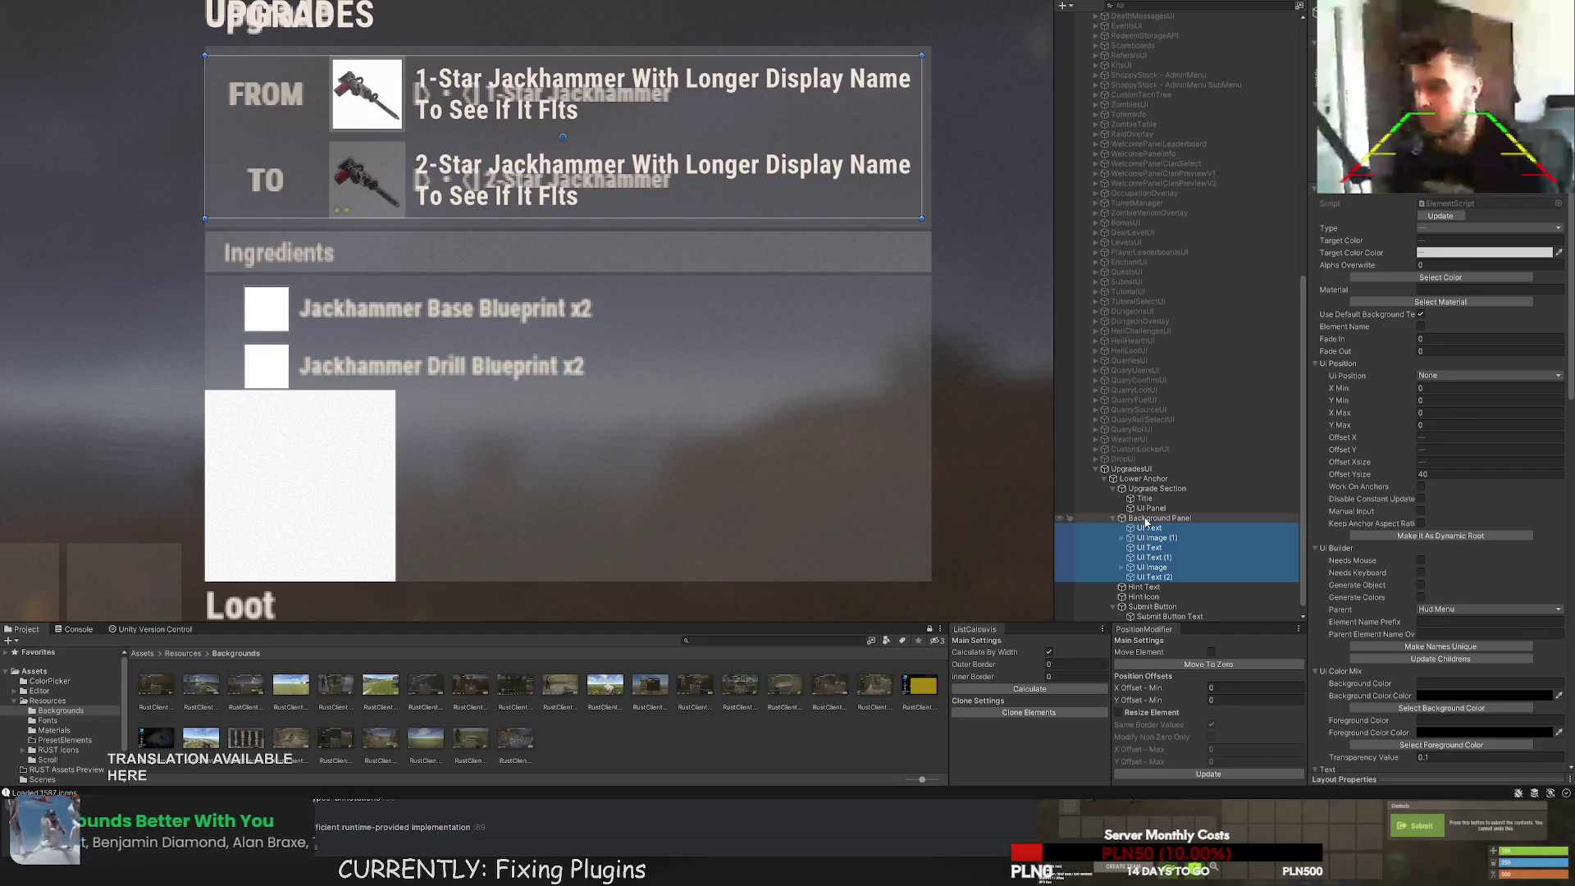
Place the white Ui Panel below the TO row at Offset Y 162, sized about 380×23.
{"action": "left_click", "coordinate": [1148, 578]}
{"action": "left_click", "coordinate": [1159, 510]}
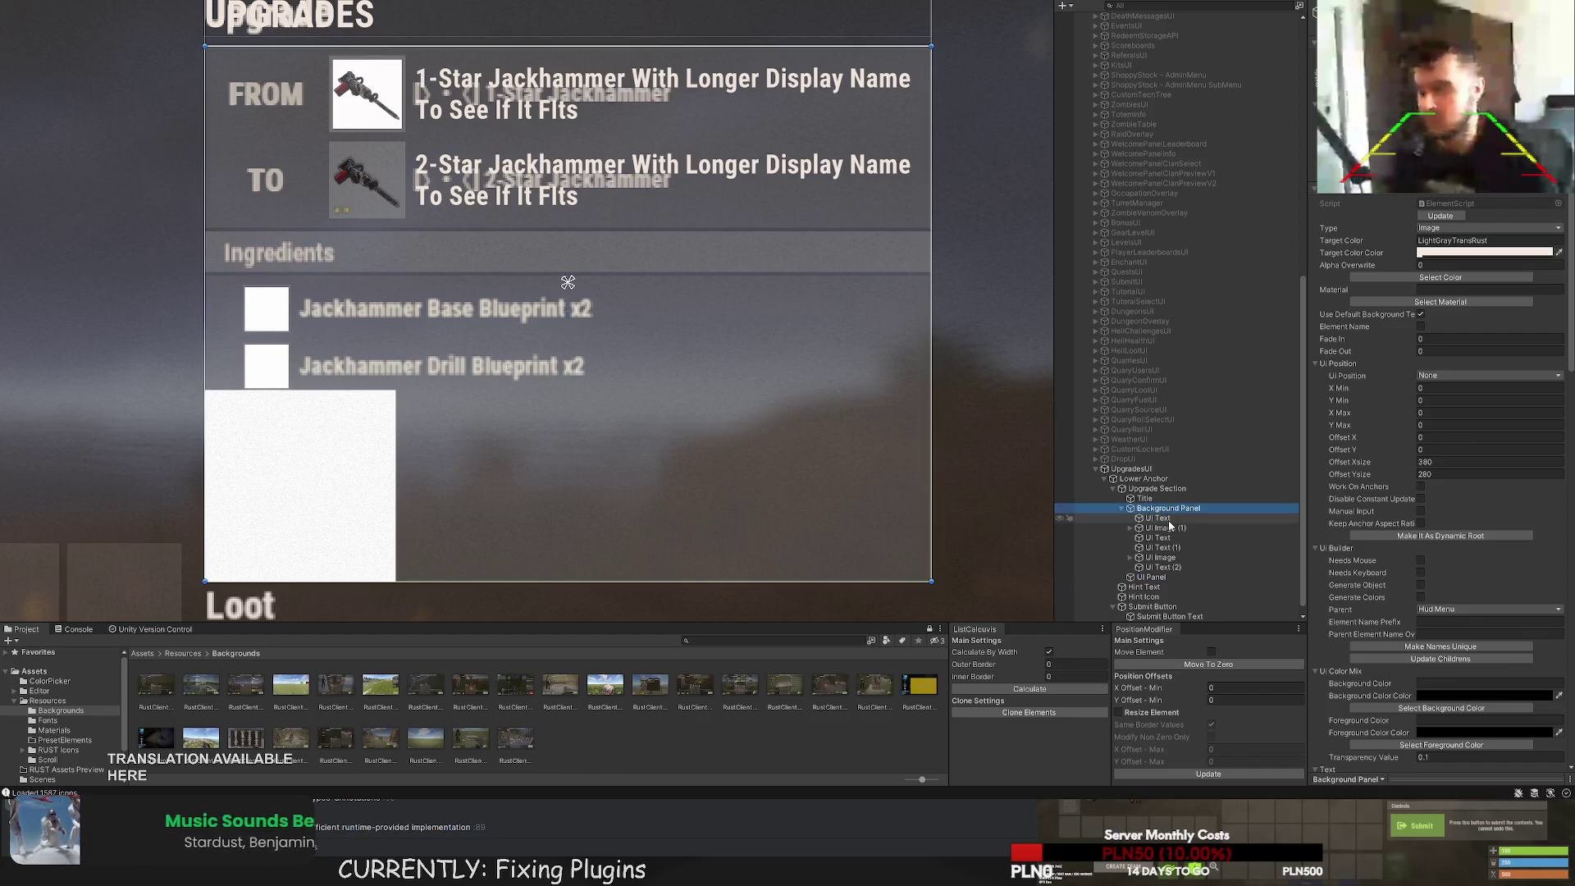
{"action": "left_click", "coordinate": [1149, 578]}
{"action": "left_click_drag", "start_coordinate": [705, 349], "coordinate": [757, 319]}
{"action": "left_click_drag", "start_coordinate": [379, 400], "coordinate": [398, 107]}
{"action": "key", "text": "t"}
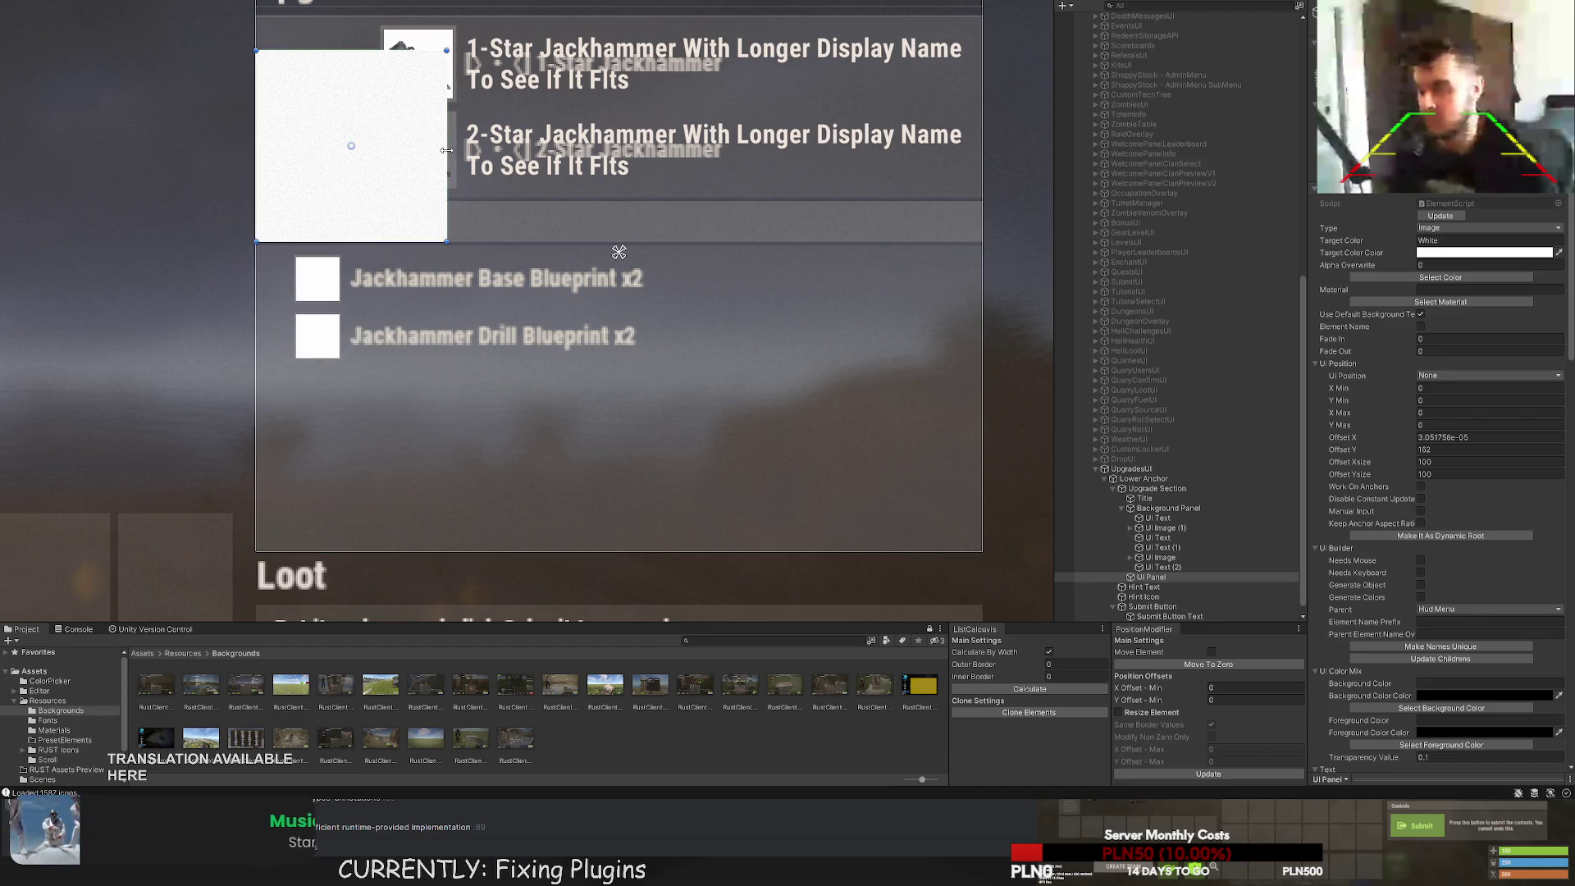
{"action": "left_click_drag", "start_coordinate": [450, 151], "coordinate": [982, 188]}
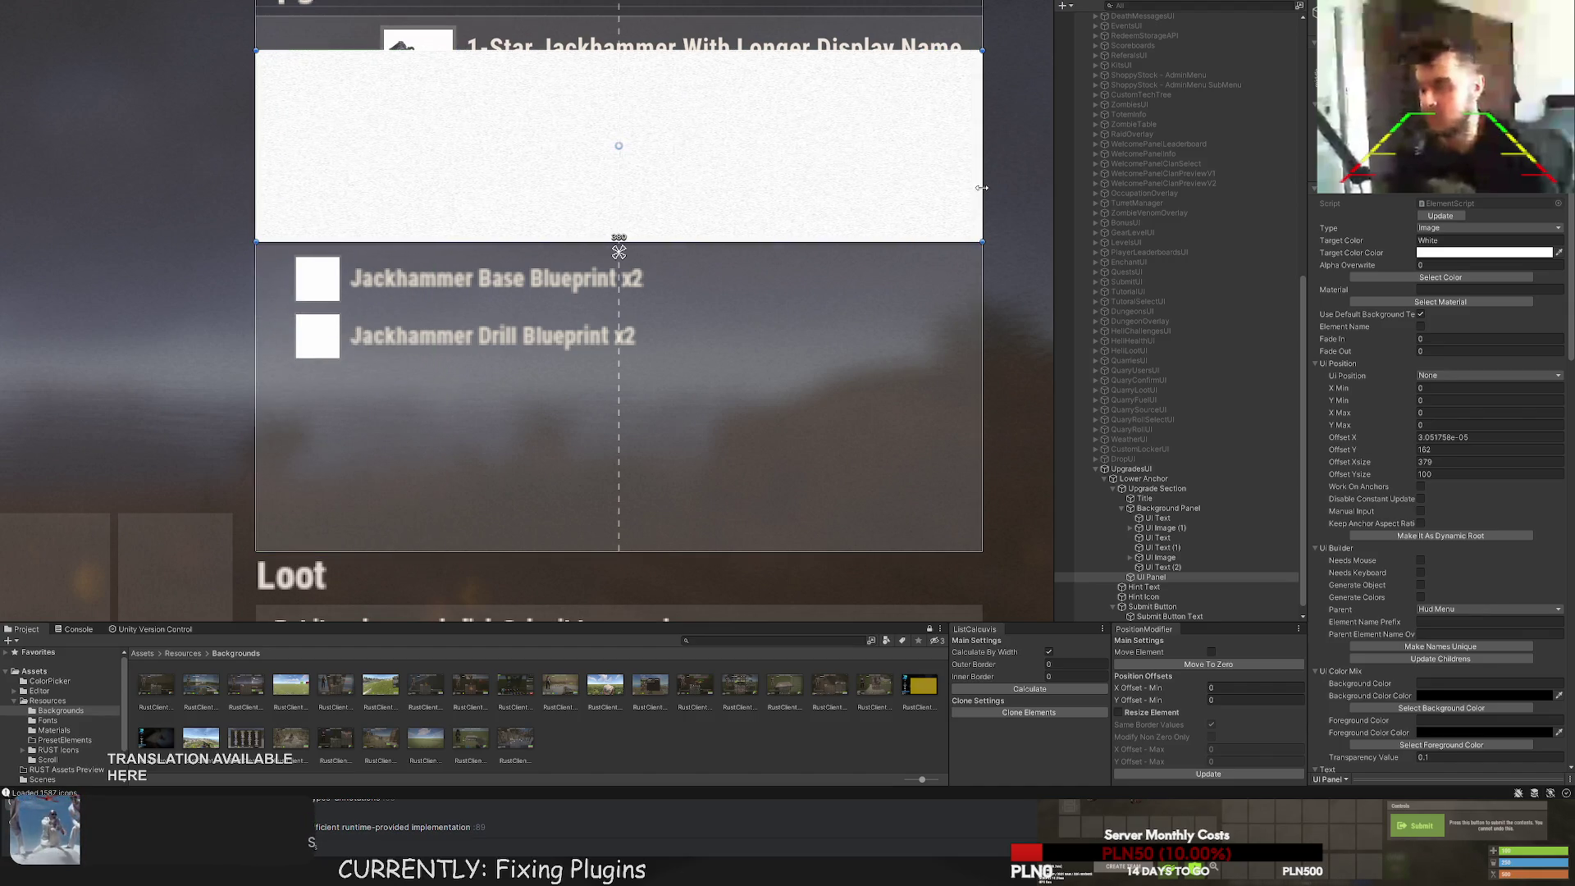
{"action": "scroll", "coordinate": [657, 160], "scroll_direction": "up", "scroll_amount": 2}
{"action": "mouse_move", "coordinate": [397, 155]}
{"action": "left_mouse_down"}
{"action": "mouse_move", "coordinate": [397, 410]}
{"action": "mouse_move", "coordinate": [405, 386]}
{"action": "left_mouse_up"}
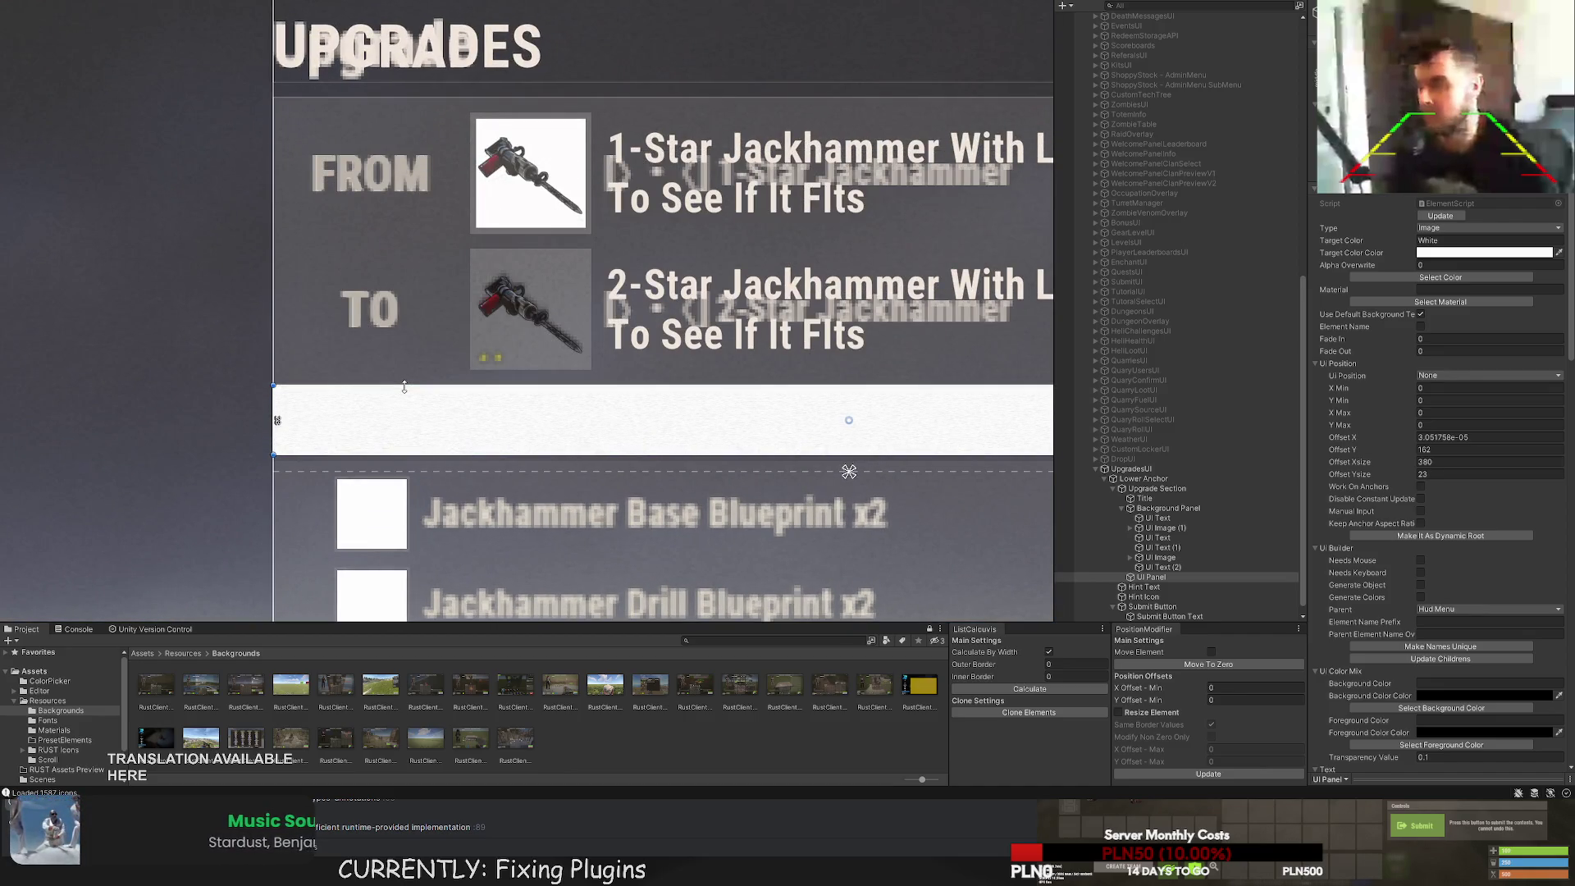
{"action": "scroll", "coordinate": [404, 386], "scroll_direction": "down", "scroll_amount": 5}
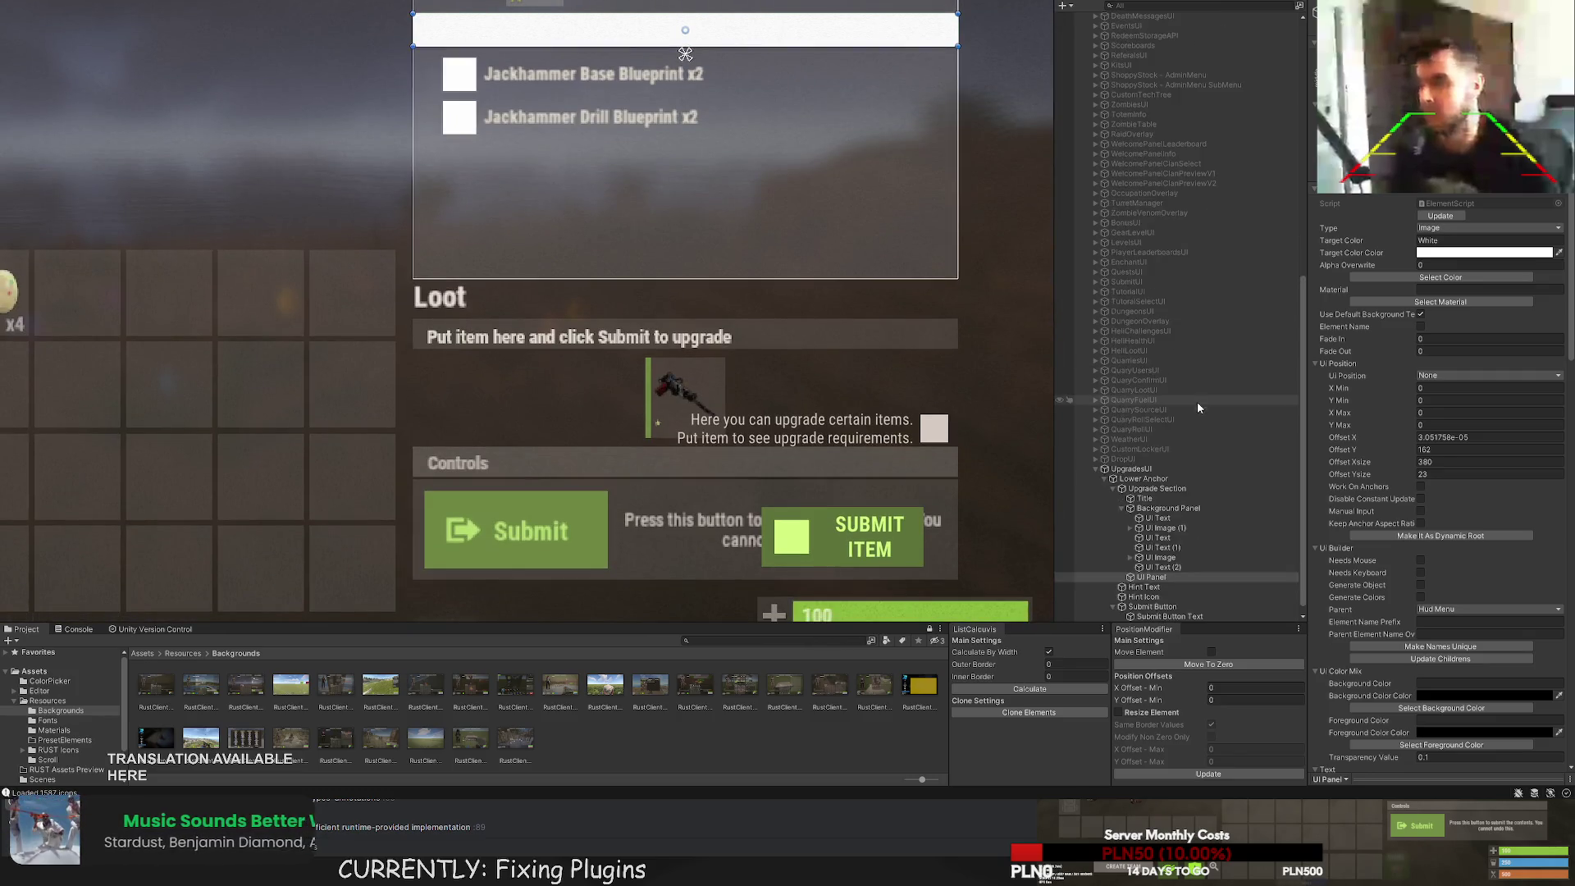
{"action": "scroll", "coordinate": [1199, 386], "scroll_direction": "up", "scroll_amount": 5}
{"action": "scroll", "coordinate": [1203, 348], "scroll_direction": "up", "scroll_amount": 3}
Switch the reference background from UpgradesUI to 3 Slots.
{"action": "left_click", "coordinate": [1175, 272]}
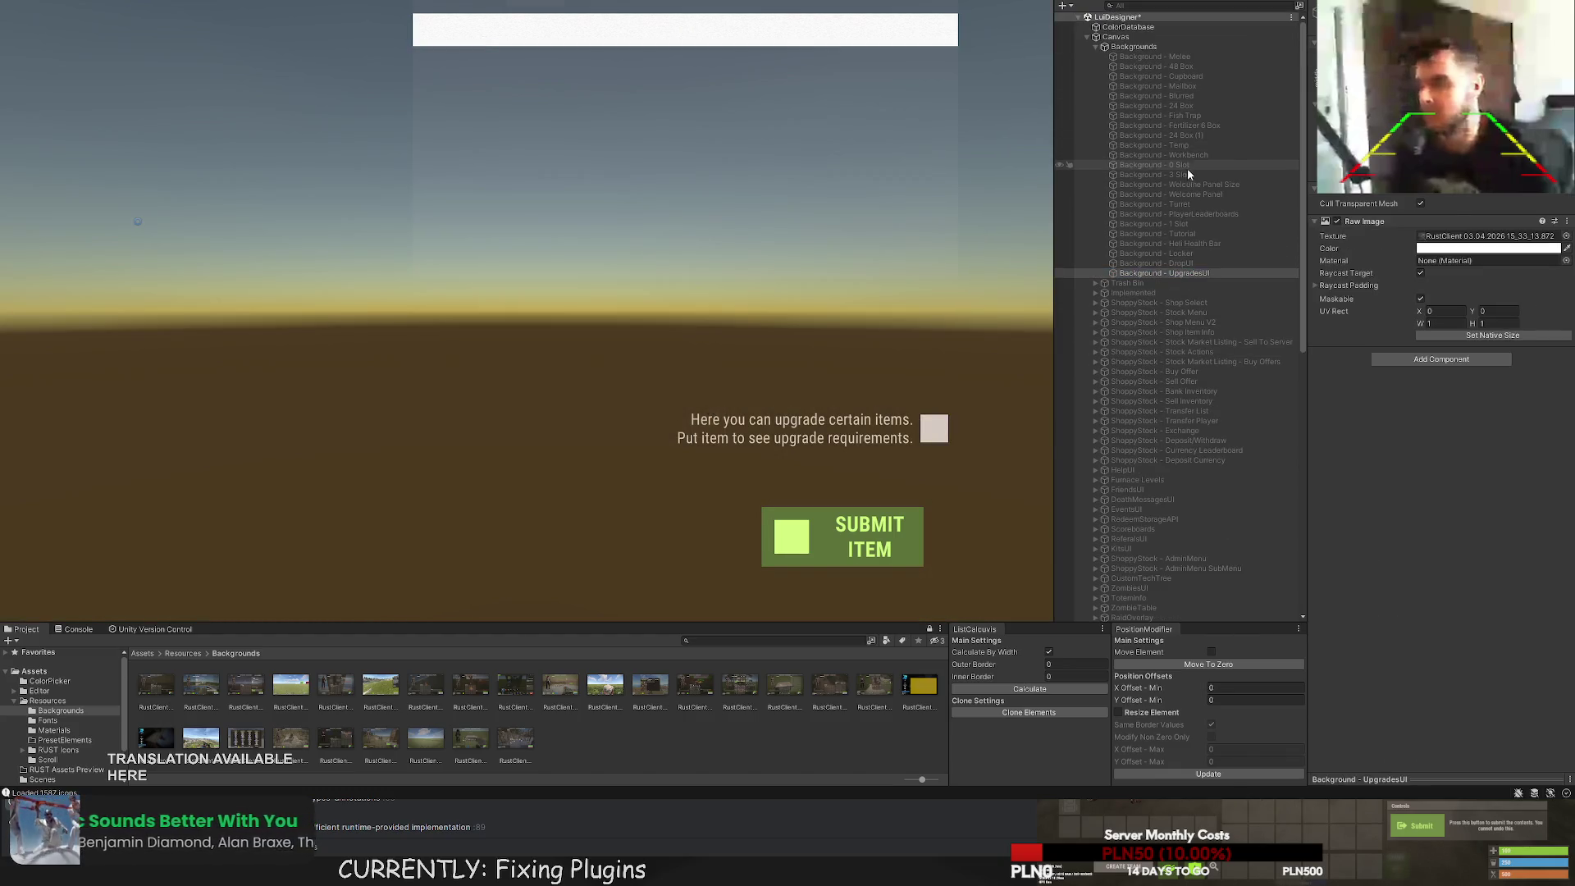
{"action": "left_click", "coordinate": [1187, 173]}
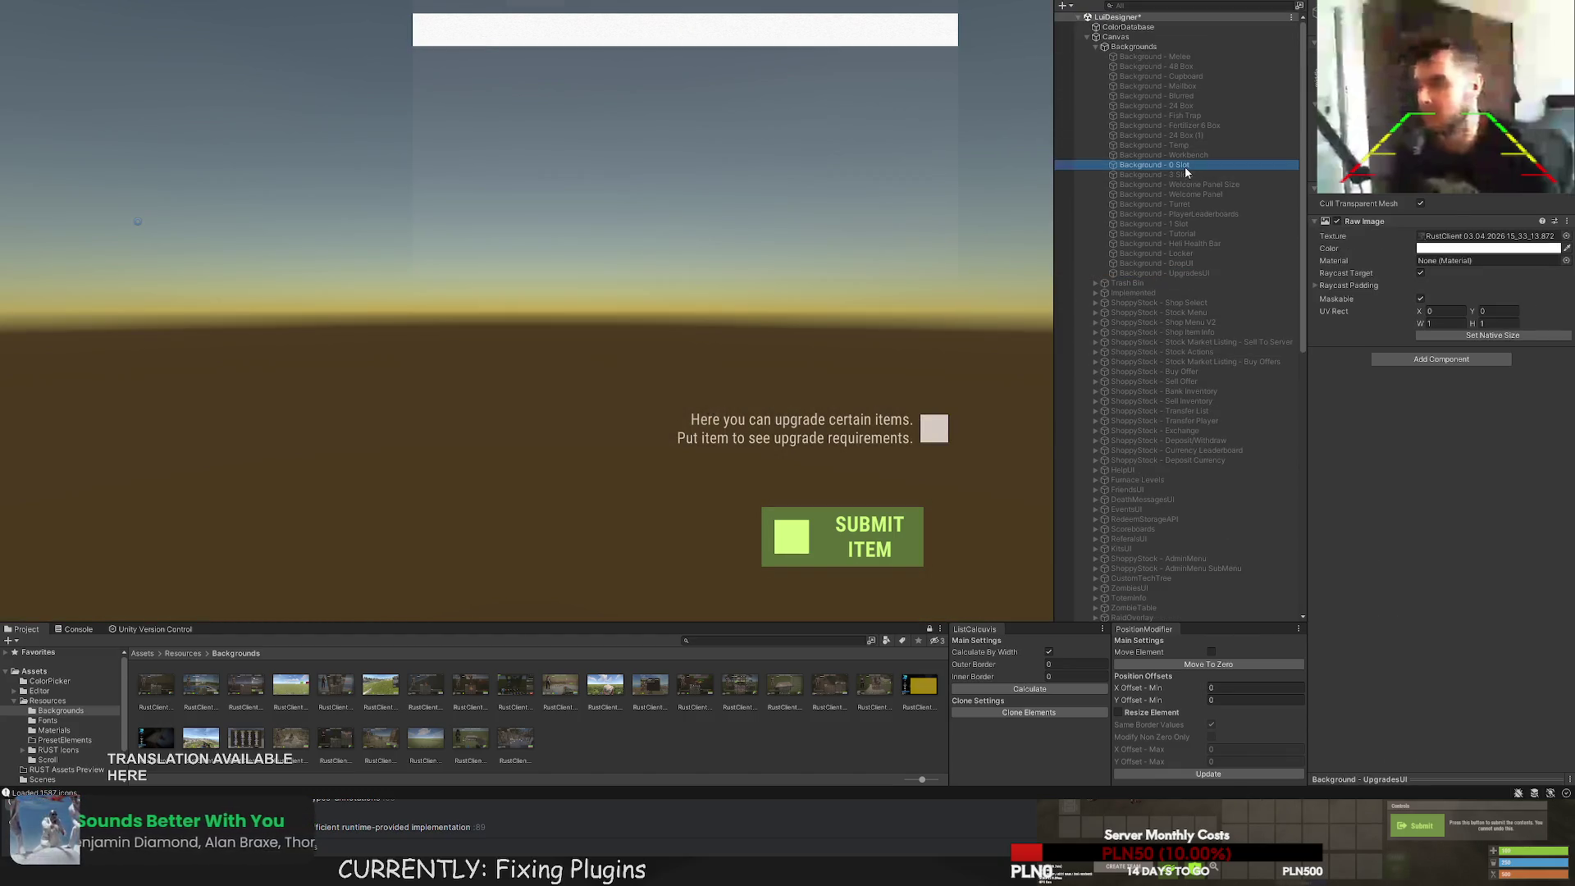
{"action": "left_click", "coordinate": [1313, 37]}
{"action": "left_click_drag", "start_coordinate": [896, 161], "coordinate": [922, 247]}
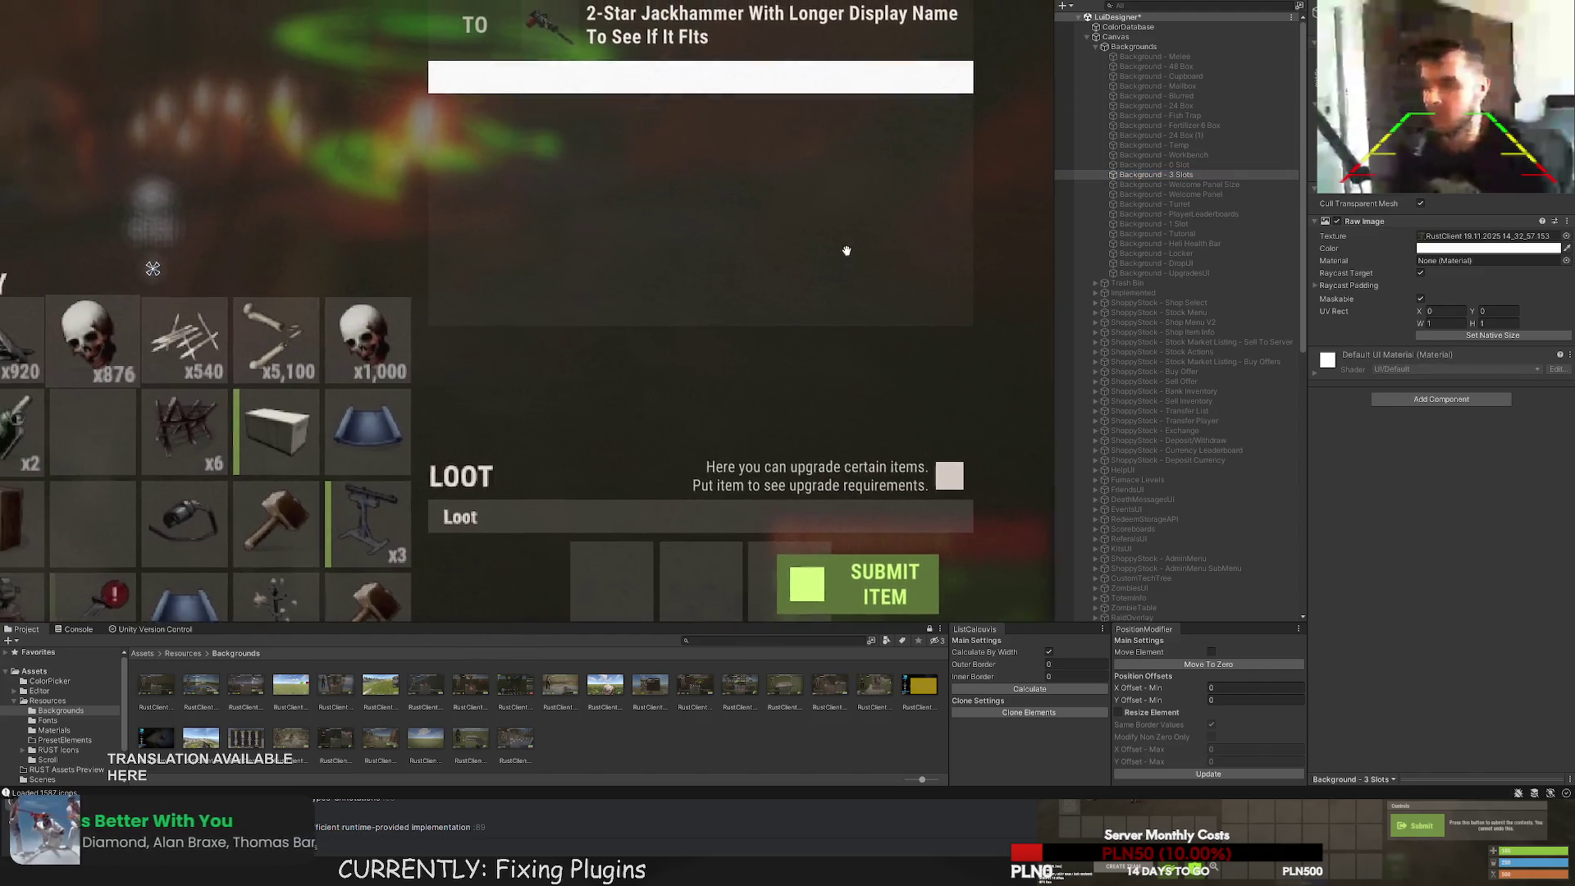
{"action": "scroll", "coordinate": [1178, 424], "scroll_direction": "down", "scroll_amount": 10}
Move the white bar down over the Loot header to compare placement.
{"action": "left_click", "coordinate": [1157, 567]}
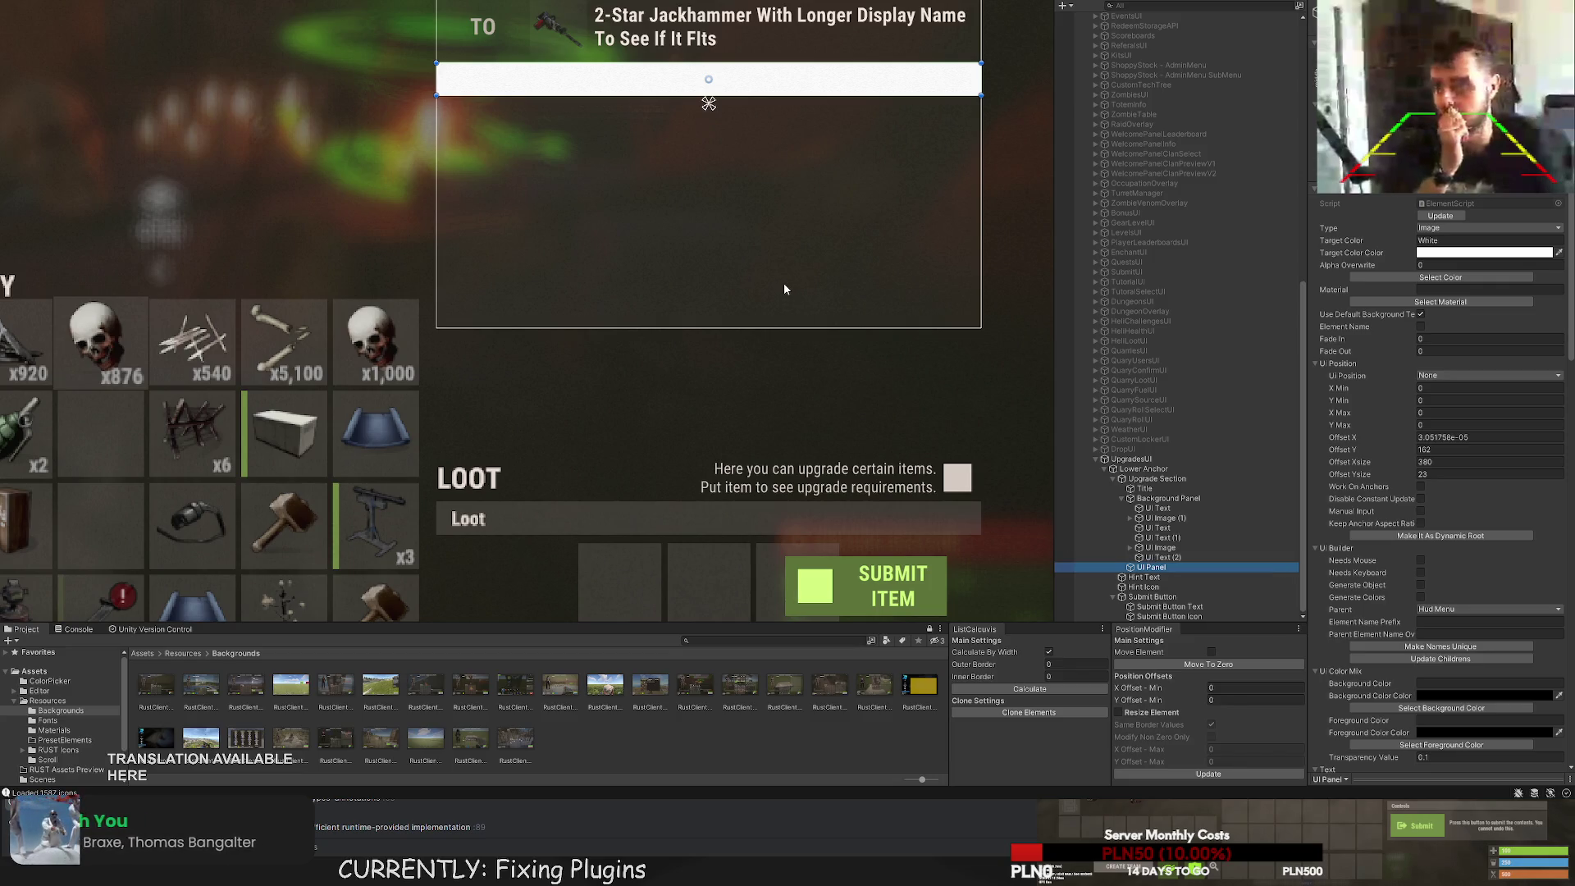
{"action": "left_click_drag", "start_coordinate": [679, 116], "coordinate": [679, 490]}
{"action": "key", "text": "f"}
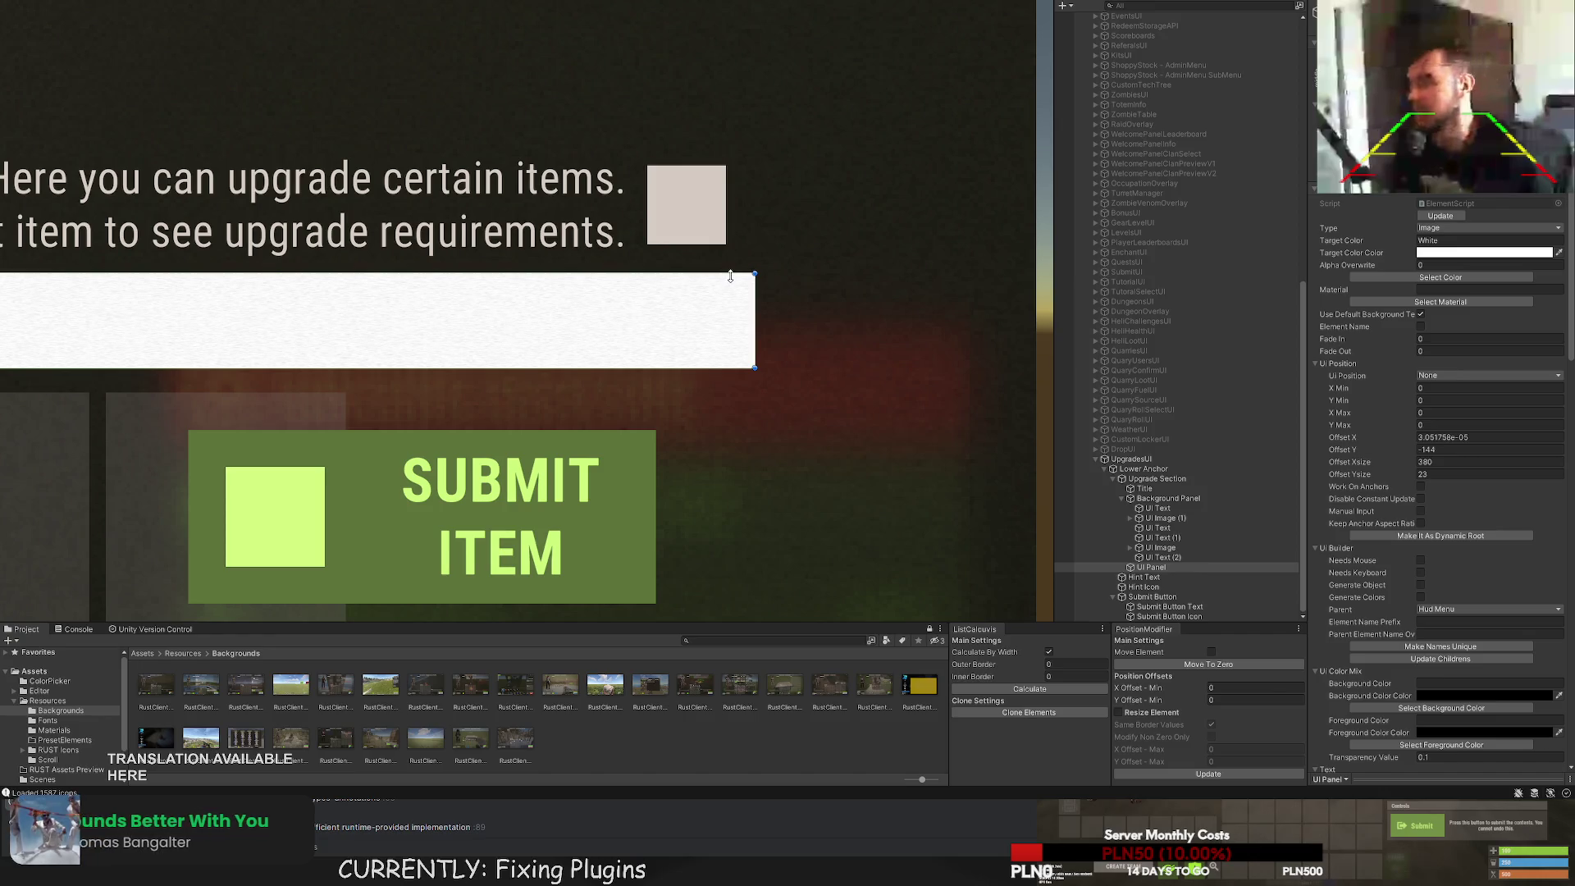
{"action": "scroll", "coordinate": [697, 271], "scroll_direction": "down", "scroll_amount": 5}
{"action": "scroll", "coordinate": [1181, 328], "scroll_direction": "up", "scroll_amount": 10}
Hide the 3 Slots reference and show the UpgradesUI reference background again.
{"action": "left_click", "coordinate": [1157, 174]}
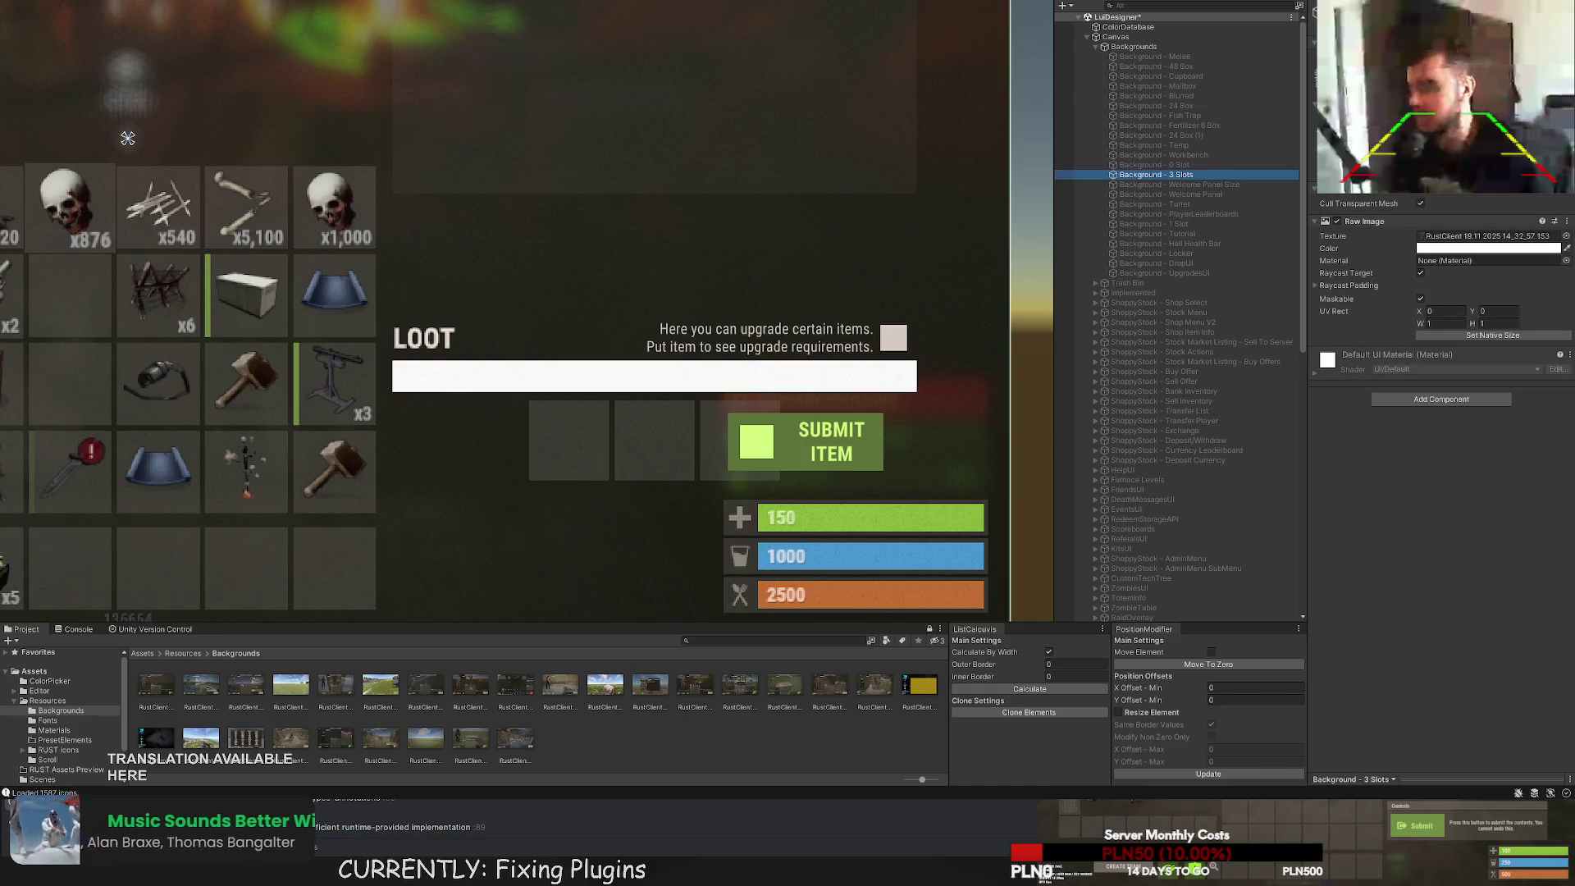
{"action": "key", "text": "alt+shift+a"}
{"action": "left_click", "coordinate": [1193, 263]}
{"action": "left_click", "coordinate": [1196, 272]}
{"action": "key", "text": "alt+shift+a"}
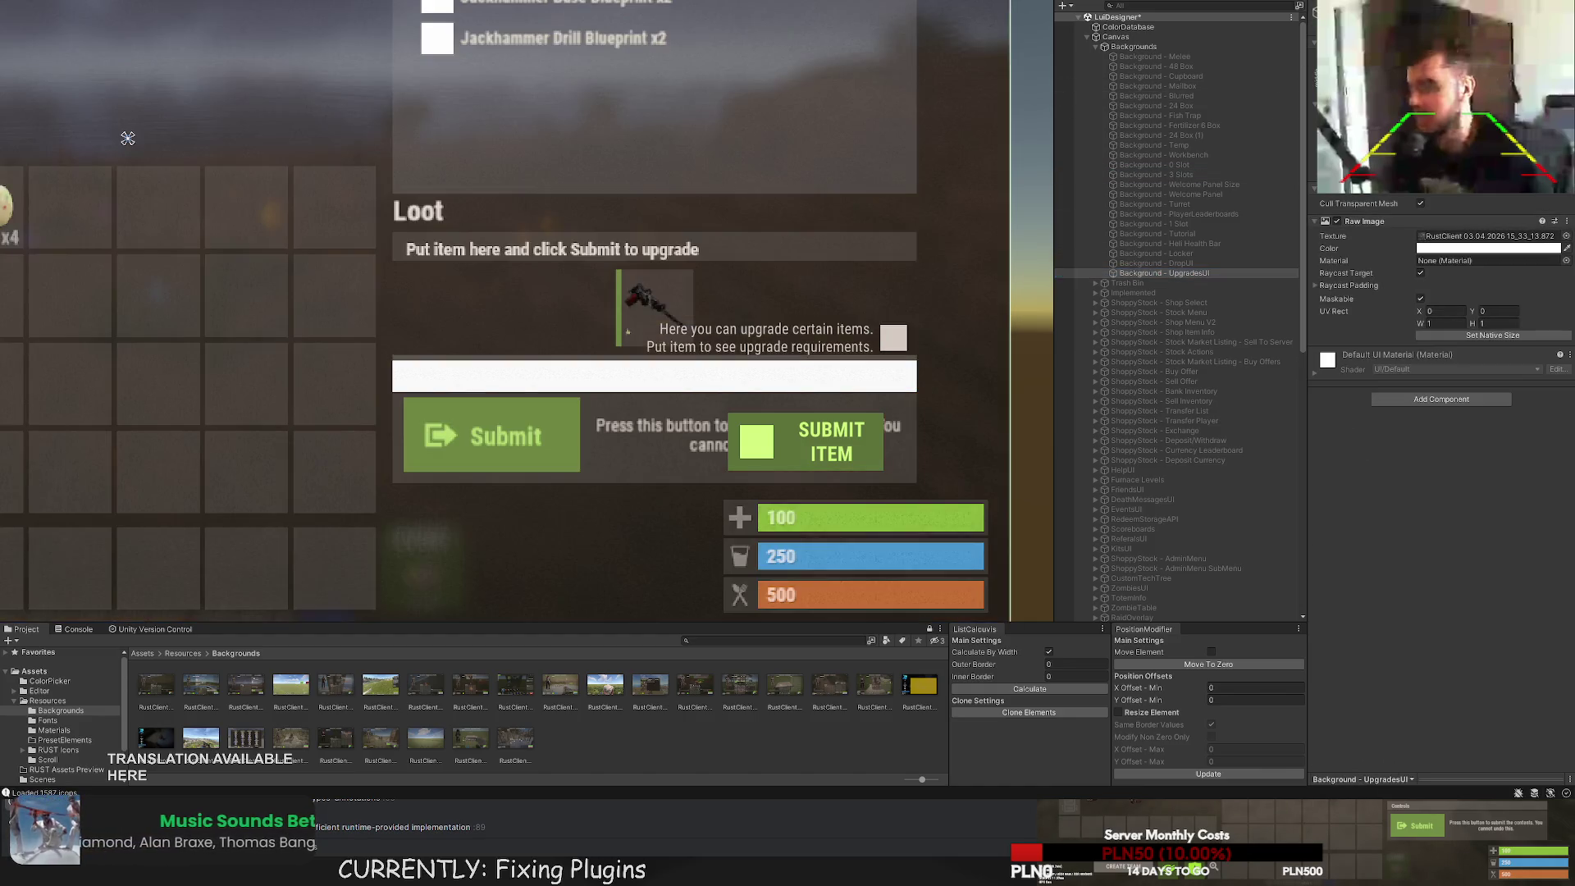
{"action": "scroll", "coordinate": [1231, 516], "scroll_direction": "down", "scroll_amount": 10}
Move the bar back up under the TO row and colour it LightGrayTransRust.
{"action": "left_click", "coordinate": [1170, 568]}
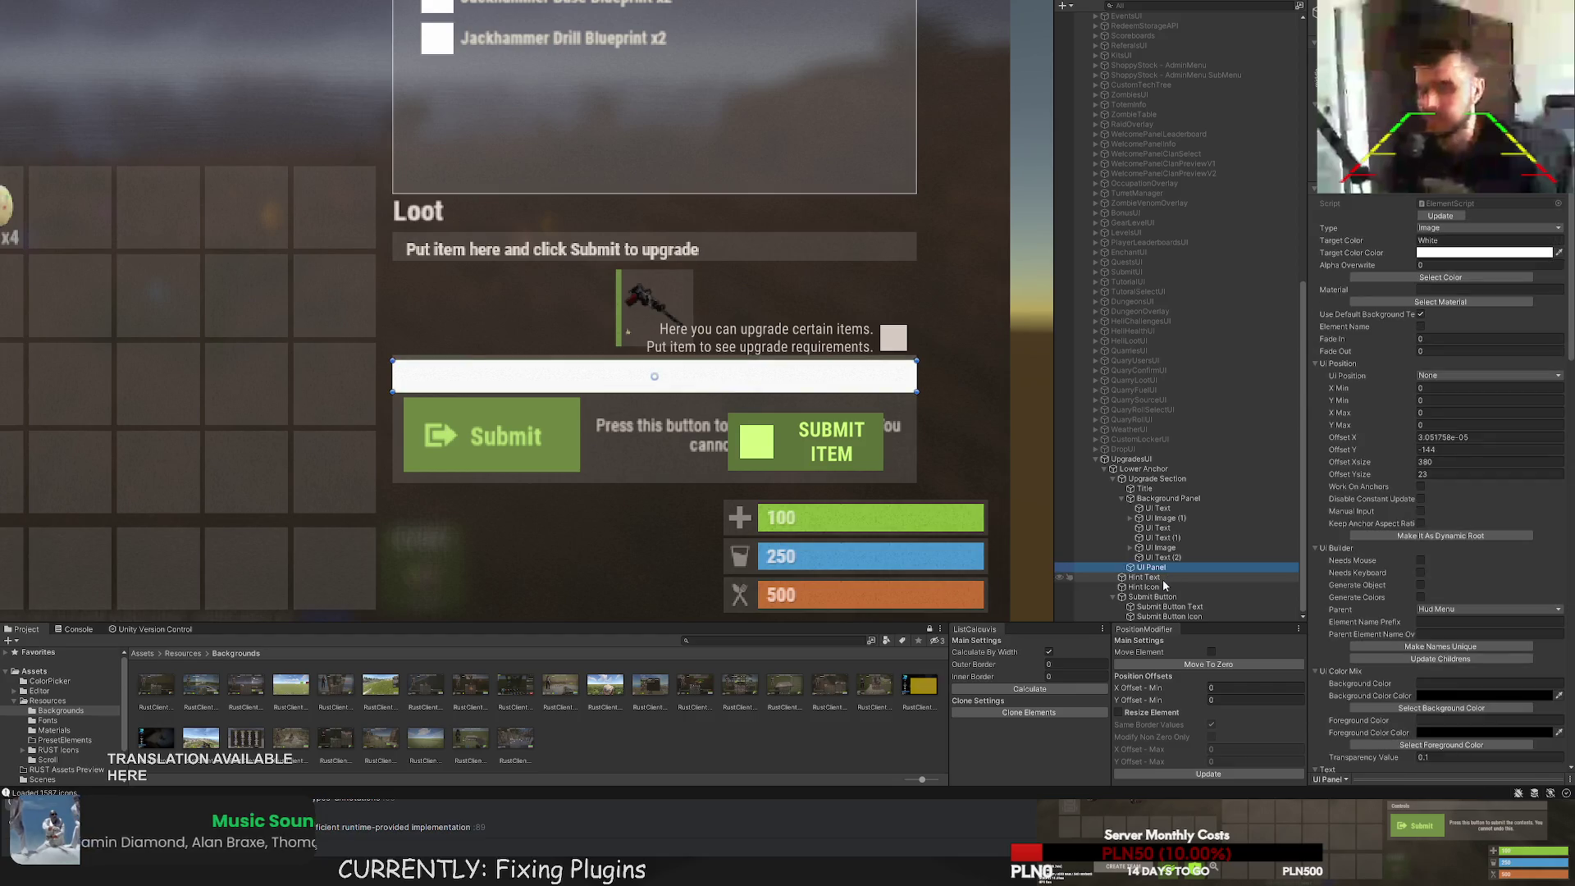
{"action": "left_click_drag", "start_coordinate": [655, 394], "coordinate": [654, 61]}
{"action": "scroll", "coordinate": [729, 404], "scroll_direction": "up", "scroll_amount": 3}
{"action": "left_click_drag", "start_coordinate": [681, 306], "coordinate": [689, 202]}
{"action": "left_click", "coordinate": [1441, 278]}
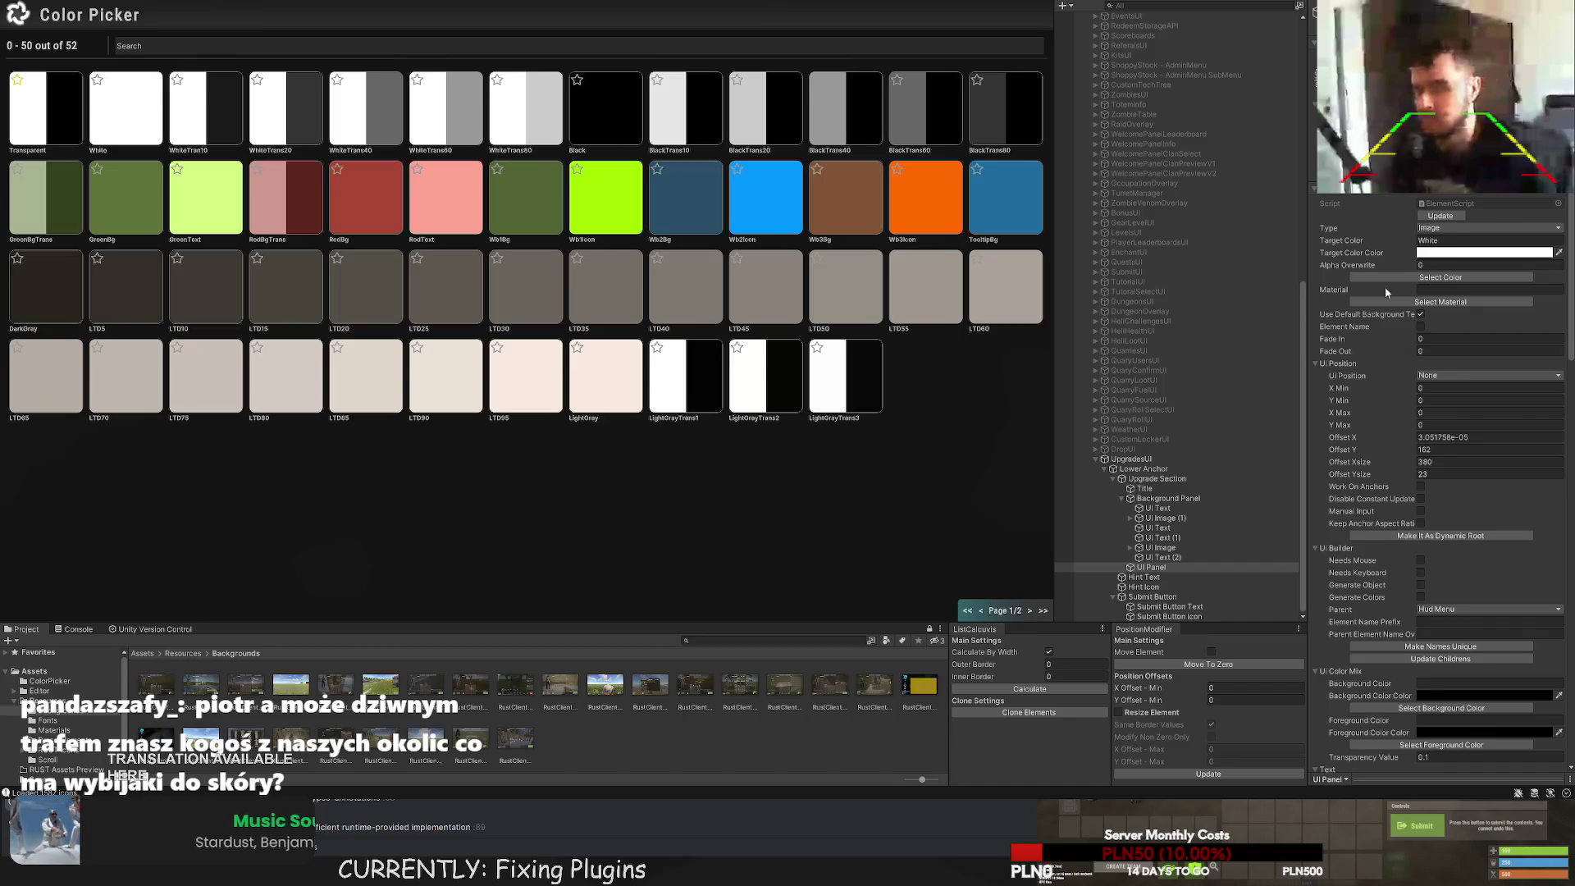
{"action": "left_click", "coordinate": [1032, 610]}
{"action": "left_click", "coordinate": [71, 108]}
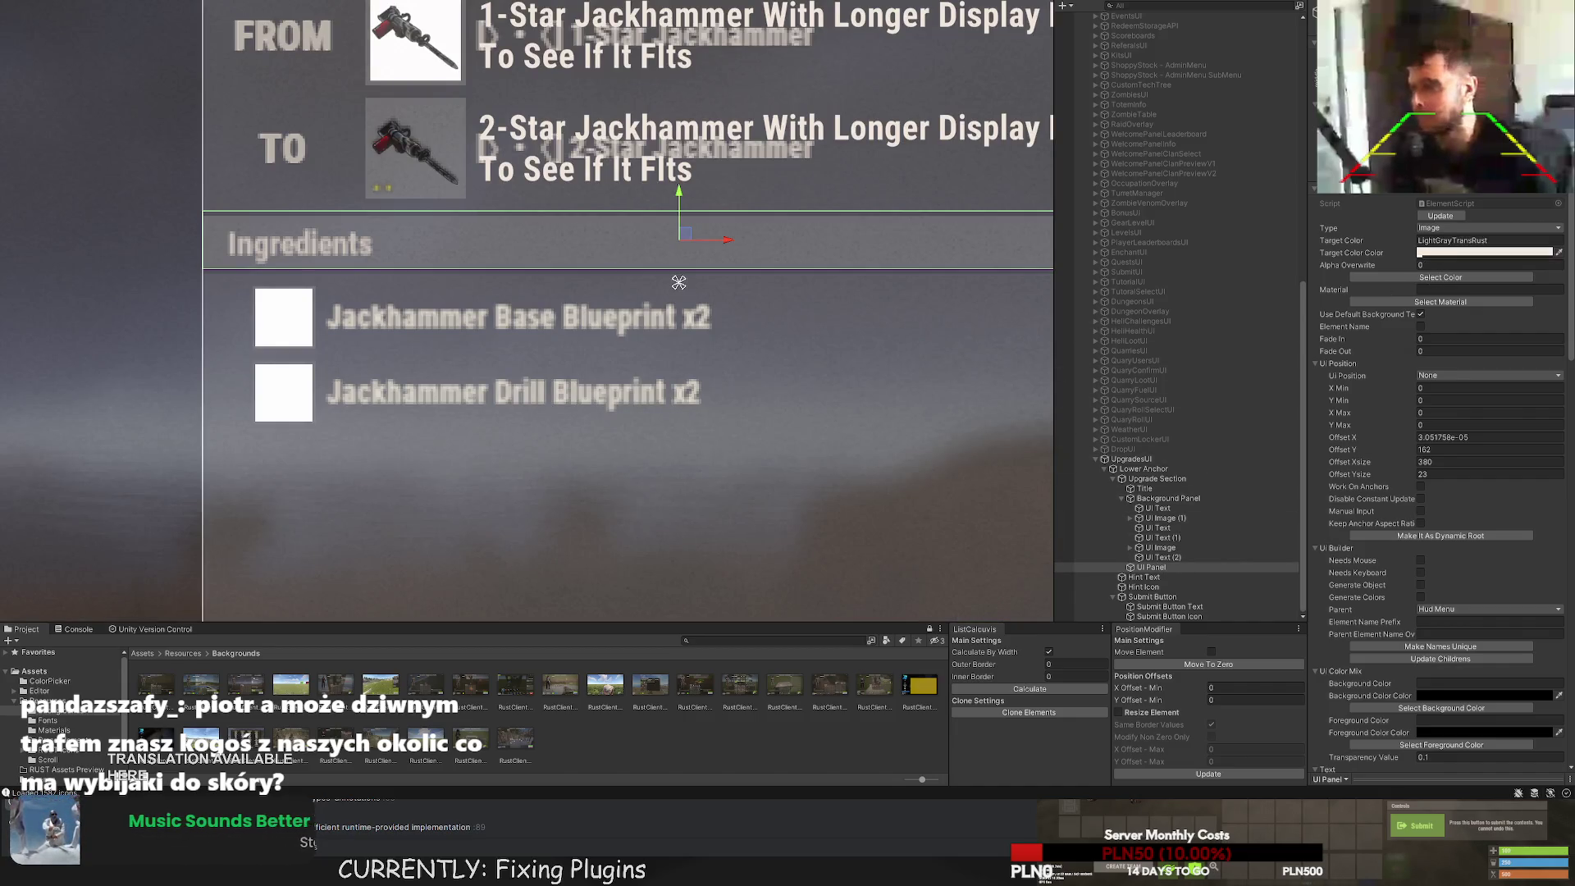
Shorten the new text box slightly and inset its left edge.
{"action": "scroll", "coordinate": [360, 317], "scroll_direction": "up", "scroll_amount": 5}
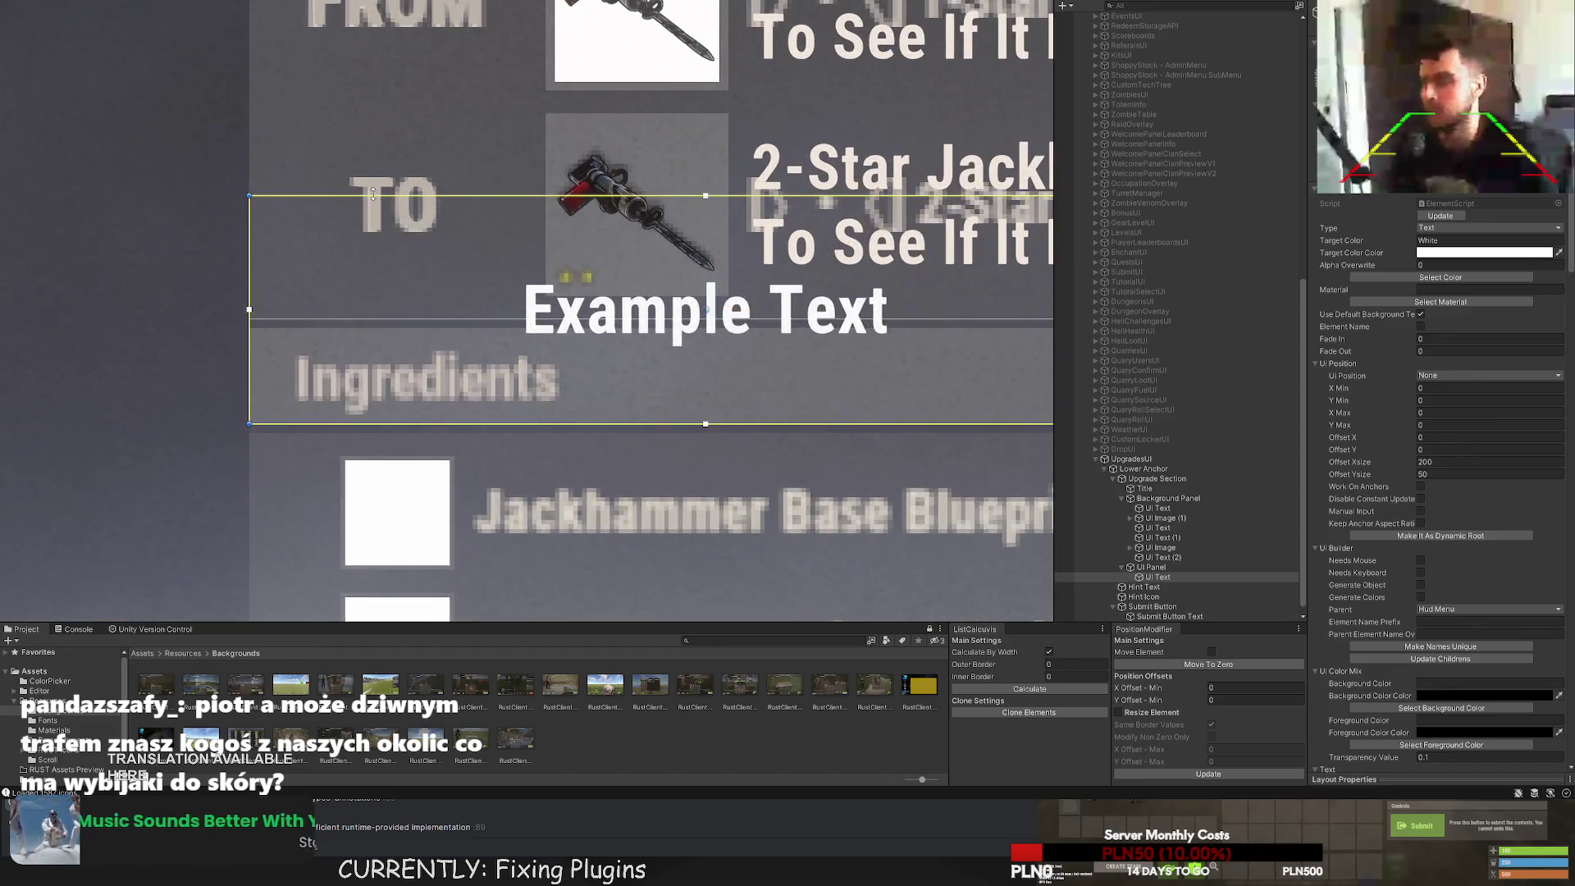
{"action": "left_click_drag", "start_coordinate": [361, 318], "coordinate": [360, 321]}
{"action": "left_click_drag", "start_coordinate": [250, 334], "coordinate": [283, 338]}
{"action": "scroll", "coordinate": [1394, 410], "scroll_direction": "down", "scroll_amount": 10}
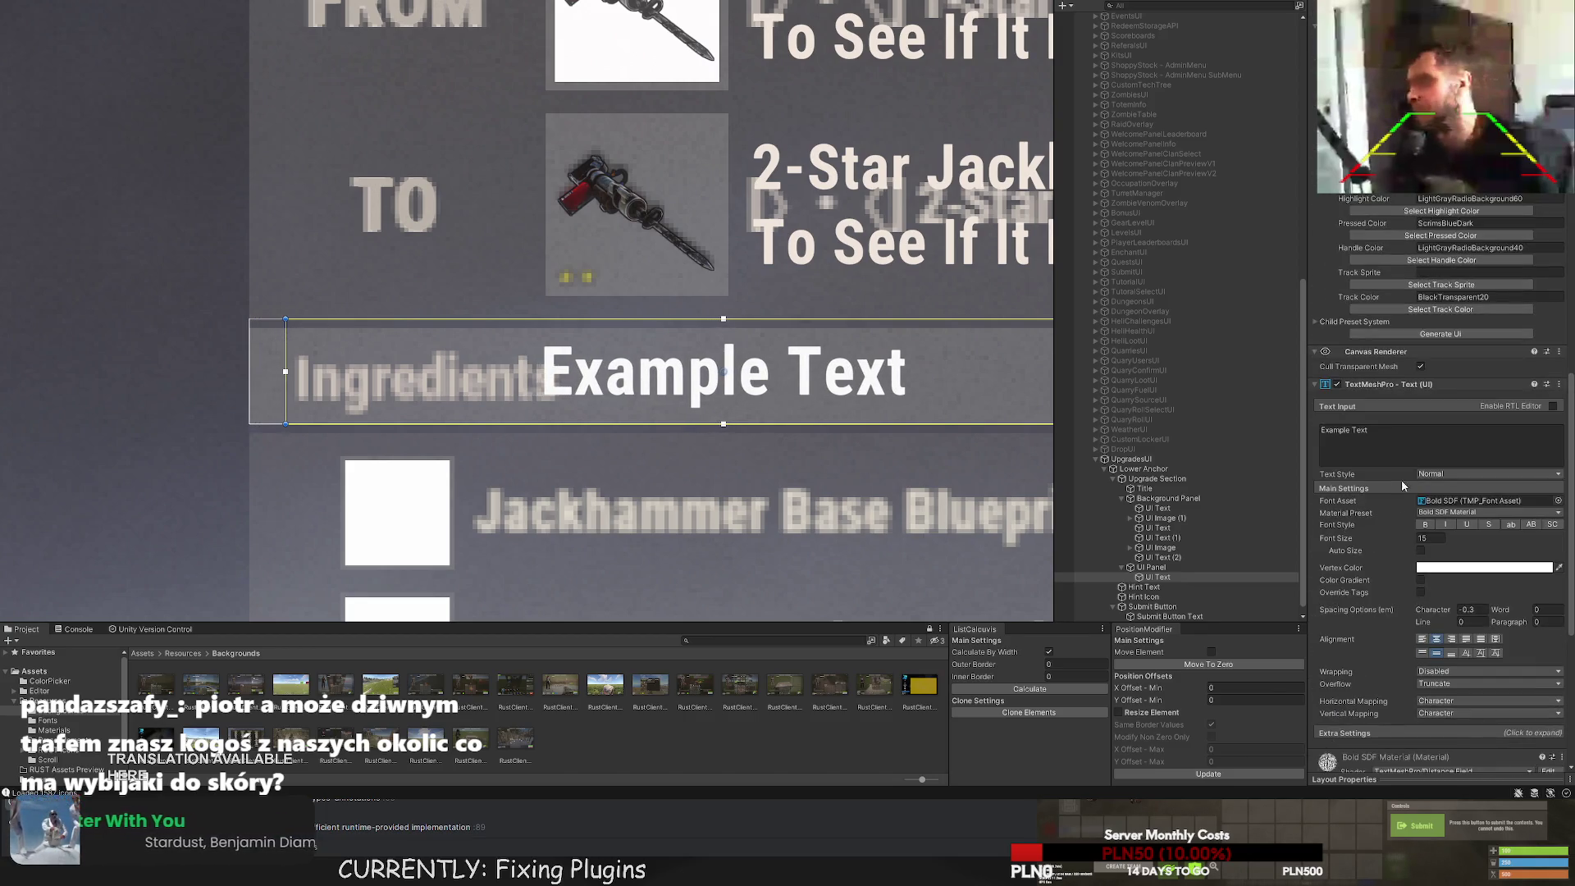
Make the heading read 'INGREDIENTS', left-aligned at font size 13.
{"action": "type", "text": "INGR"}
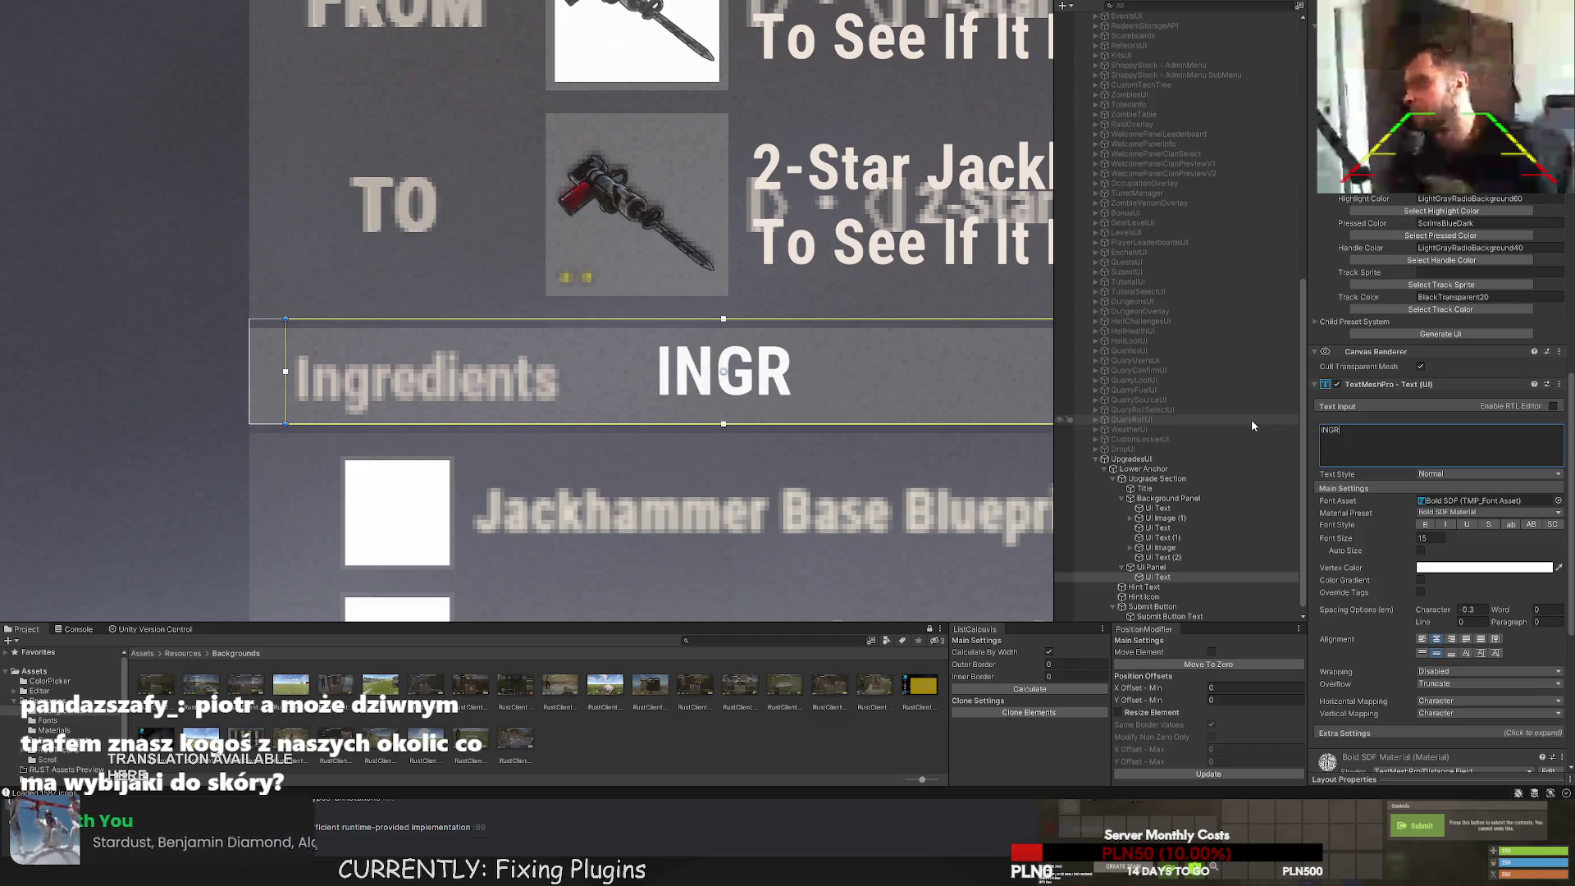
{"action": "type", "text": "EDIENTS"}
{"action": "scroll", "coordinate": [767, 336], "scroll_direction": "down", "scroll_amount": 3}
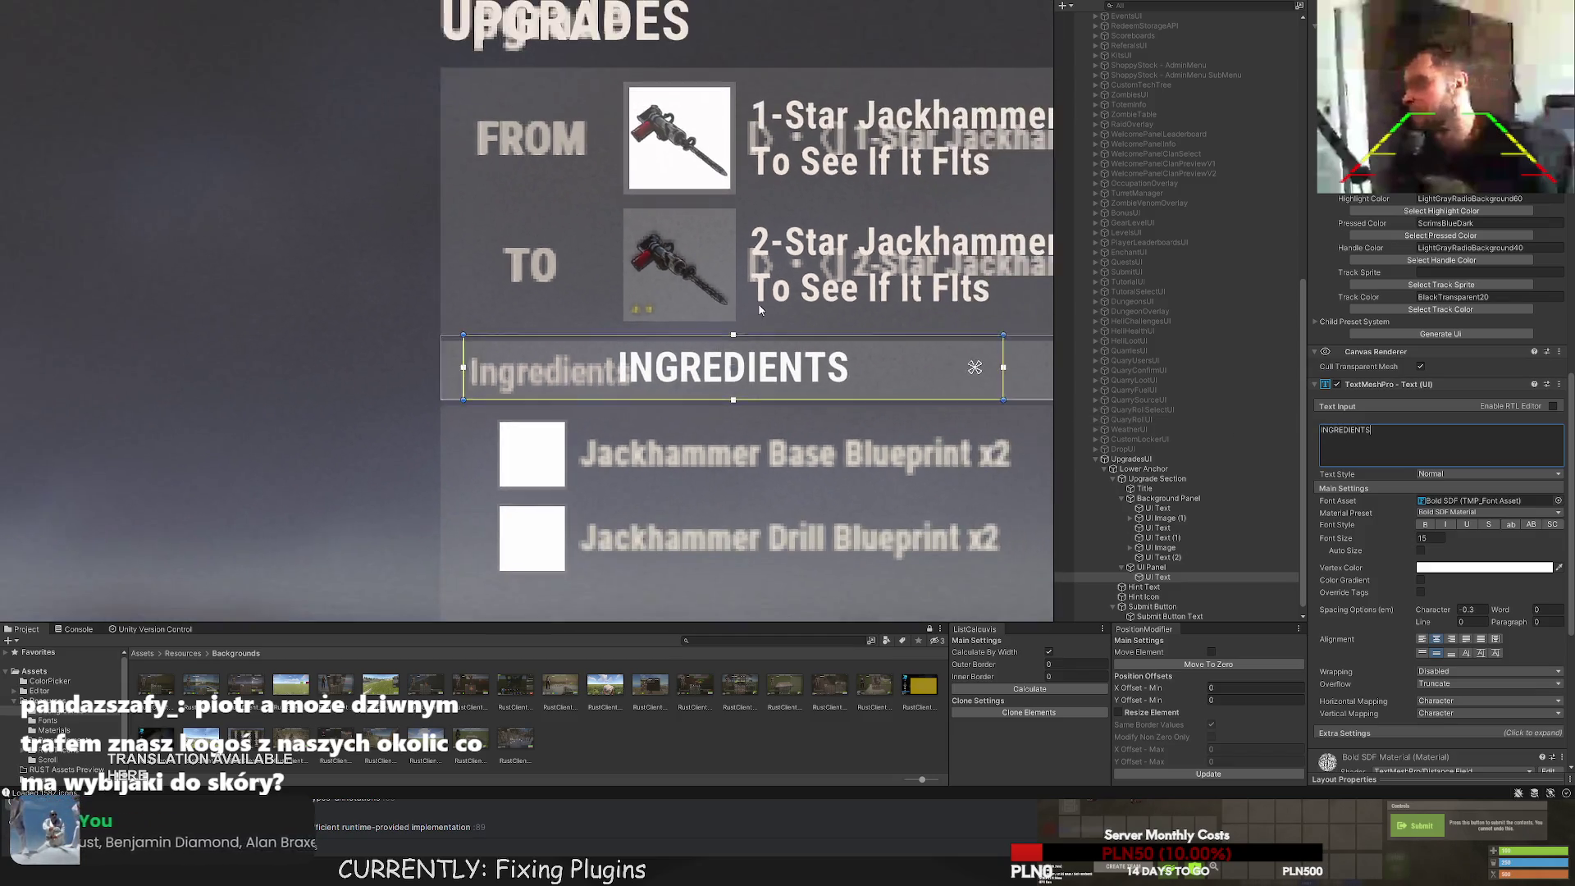
{"action": "scroll", "coordinate": [1476, 224], "scroll_direction": "up", "scroll_amount": 10}
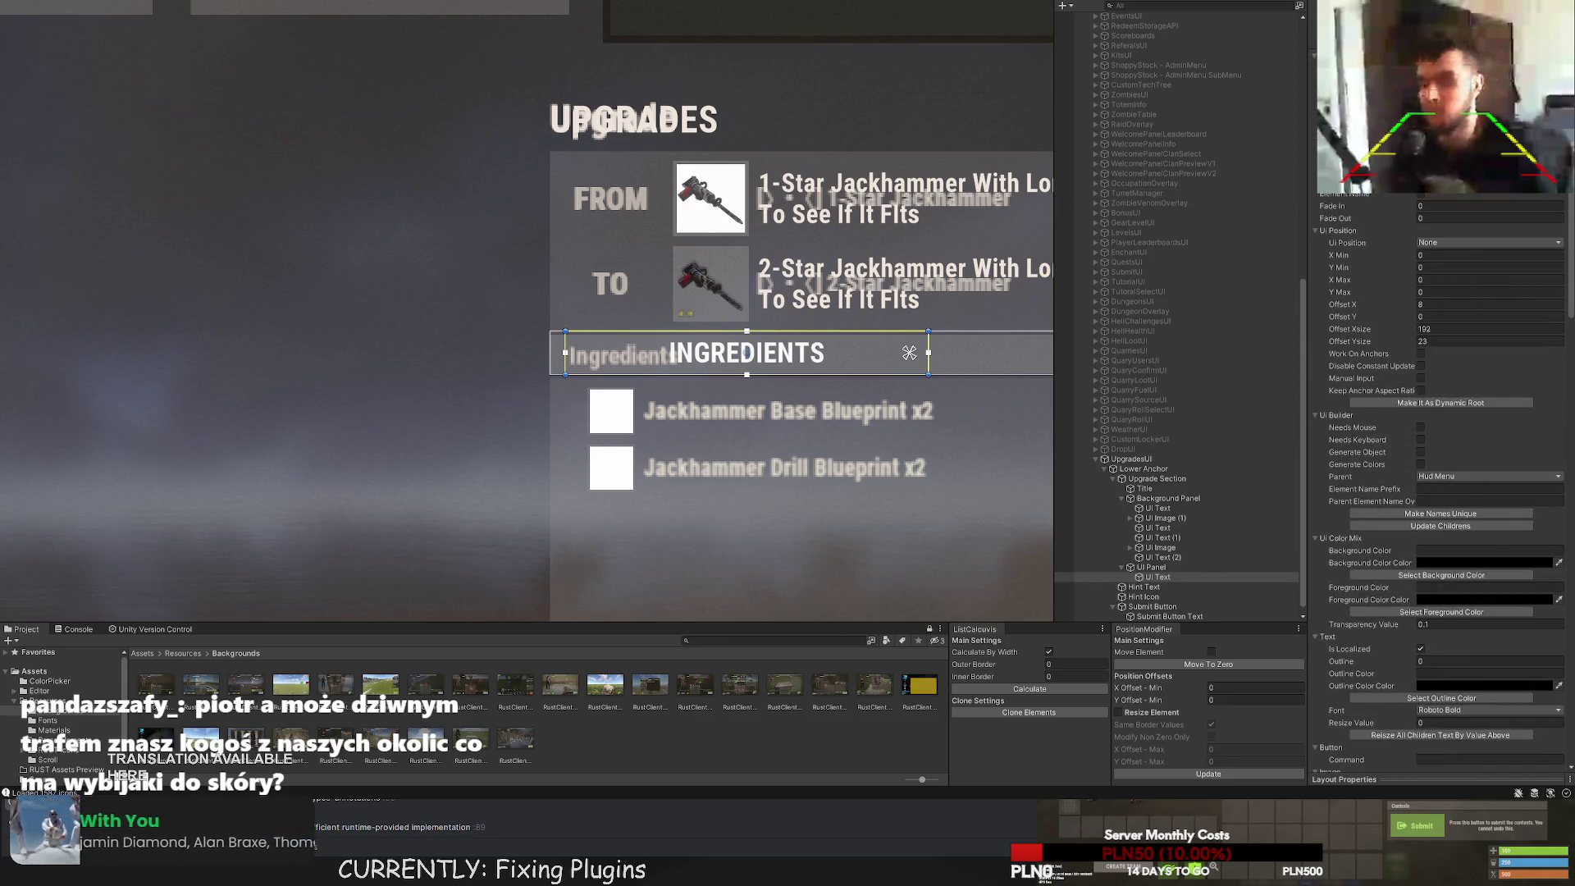
{"action": "scroll", "coordinate": [1460, 457], "scroll_direction": "down", "scroll_amount": 10}
{"action": "left_click", "coordinate": [1422, 506]}
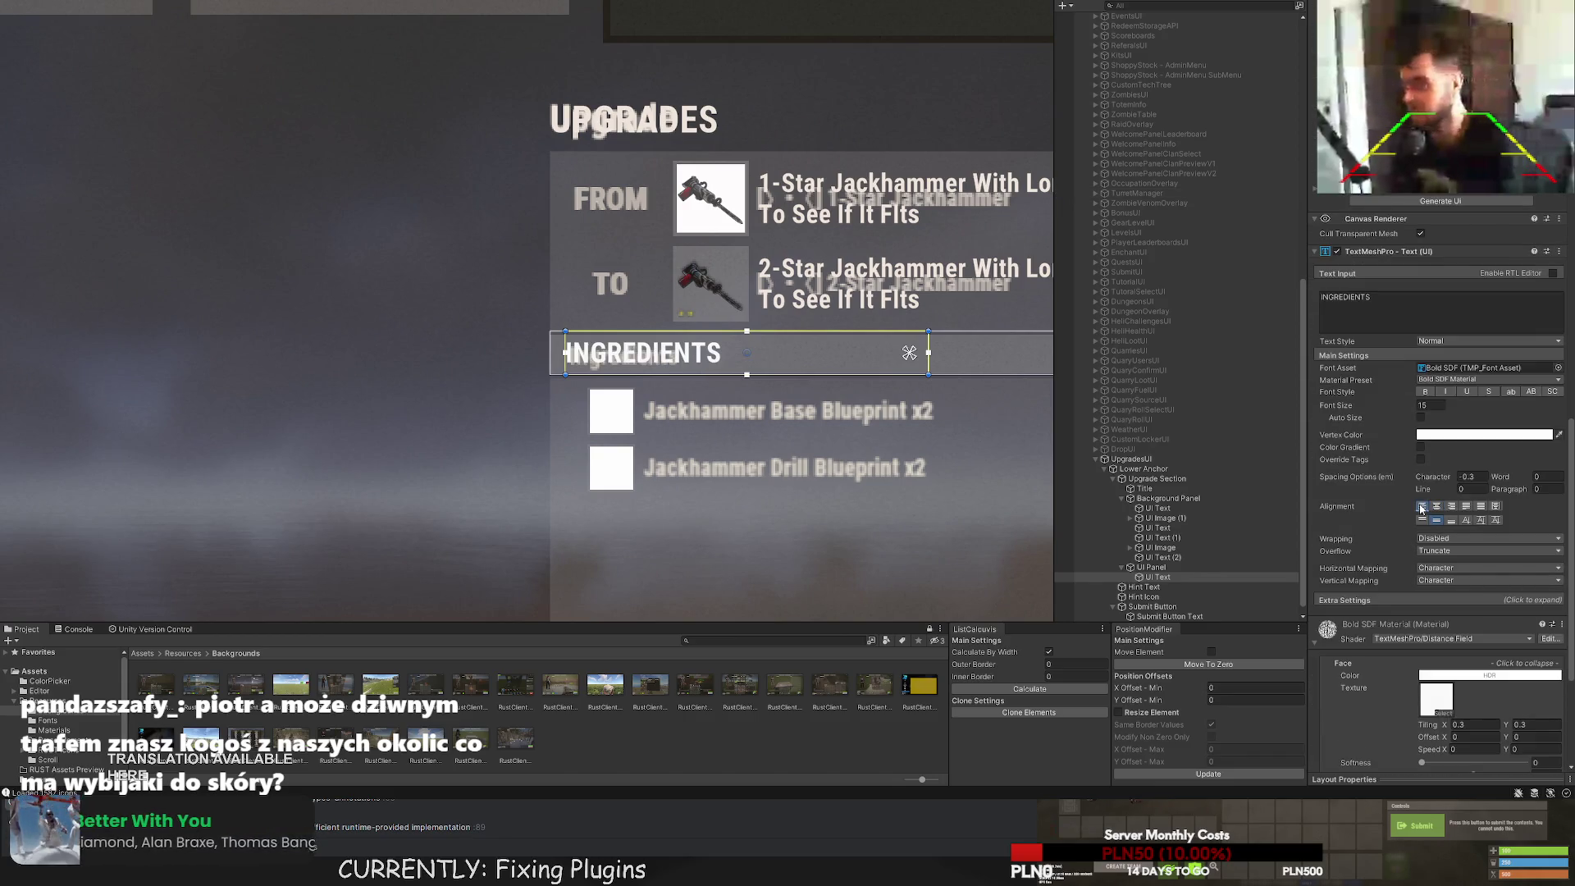
{"action": "double_click", "coordinate": [1433, 405]}
{"action": "type", "text": "12"}
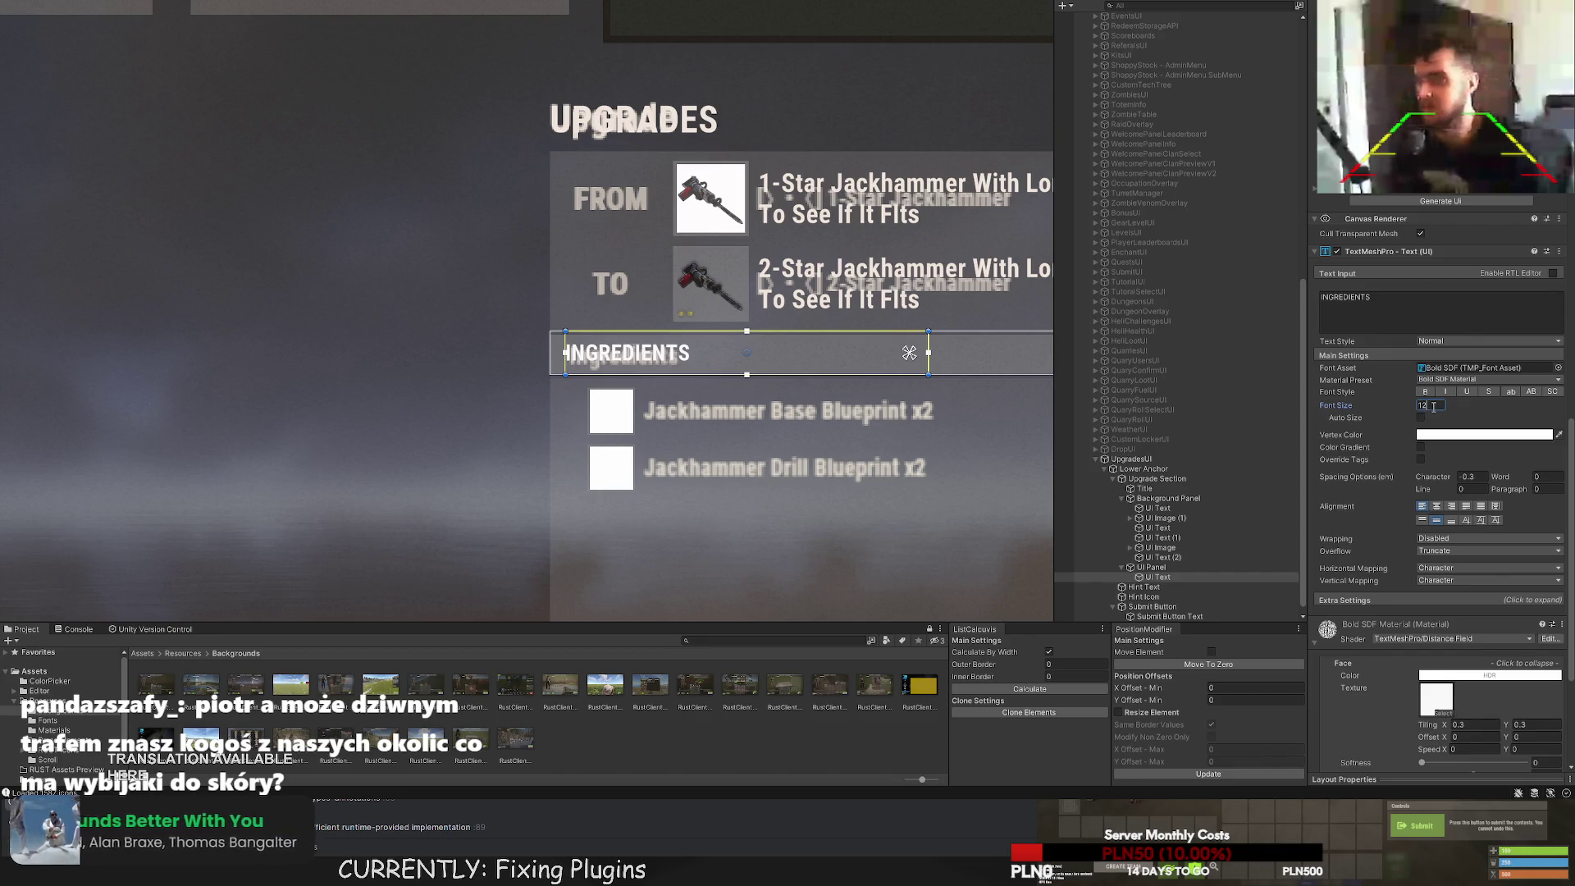
{"action": "key", "text": "BackSpace"}
{"action": "type", "text": "3"}
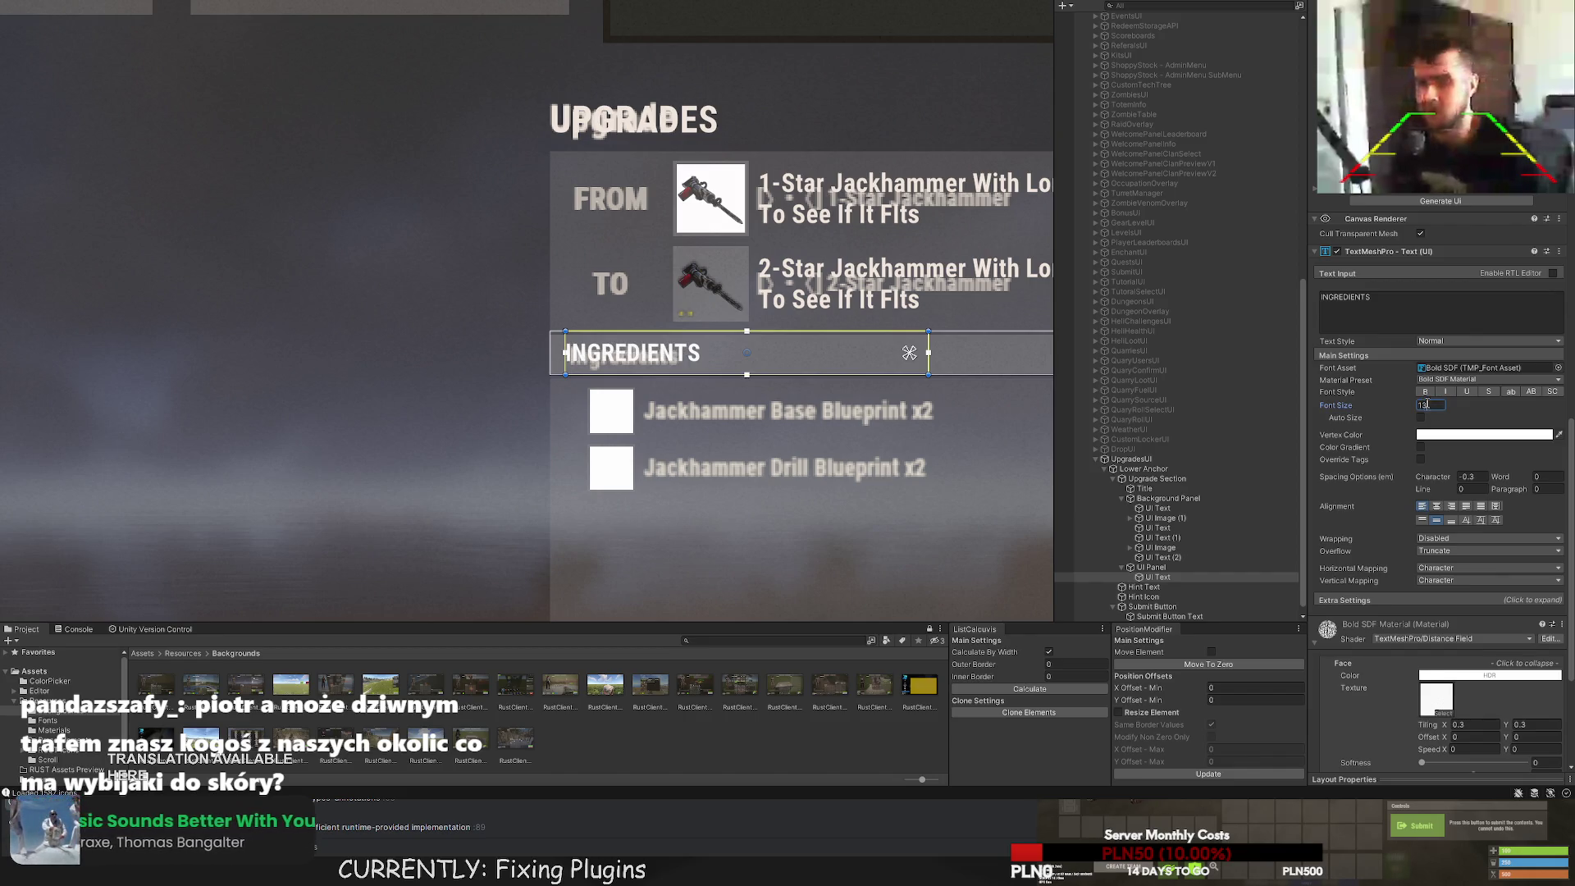
Colour the INGREDIENTS heading the LTD80 light grey swatch and reselect the Canvas.
{"action": "scroll", "coordinate": [1414, 332], "scroll_direction": "up", "scroll_amount": 10}
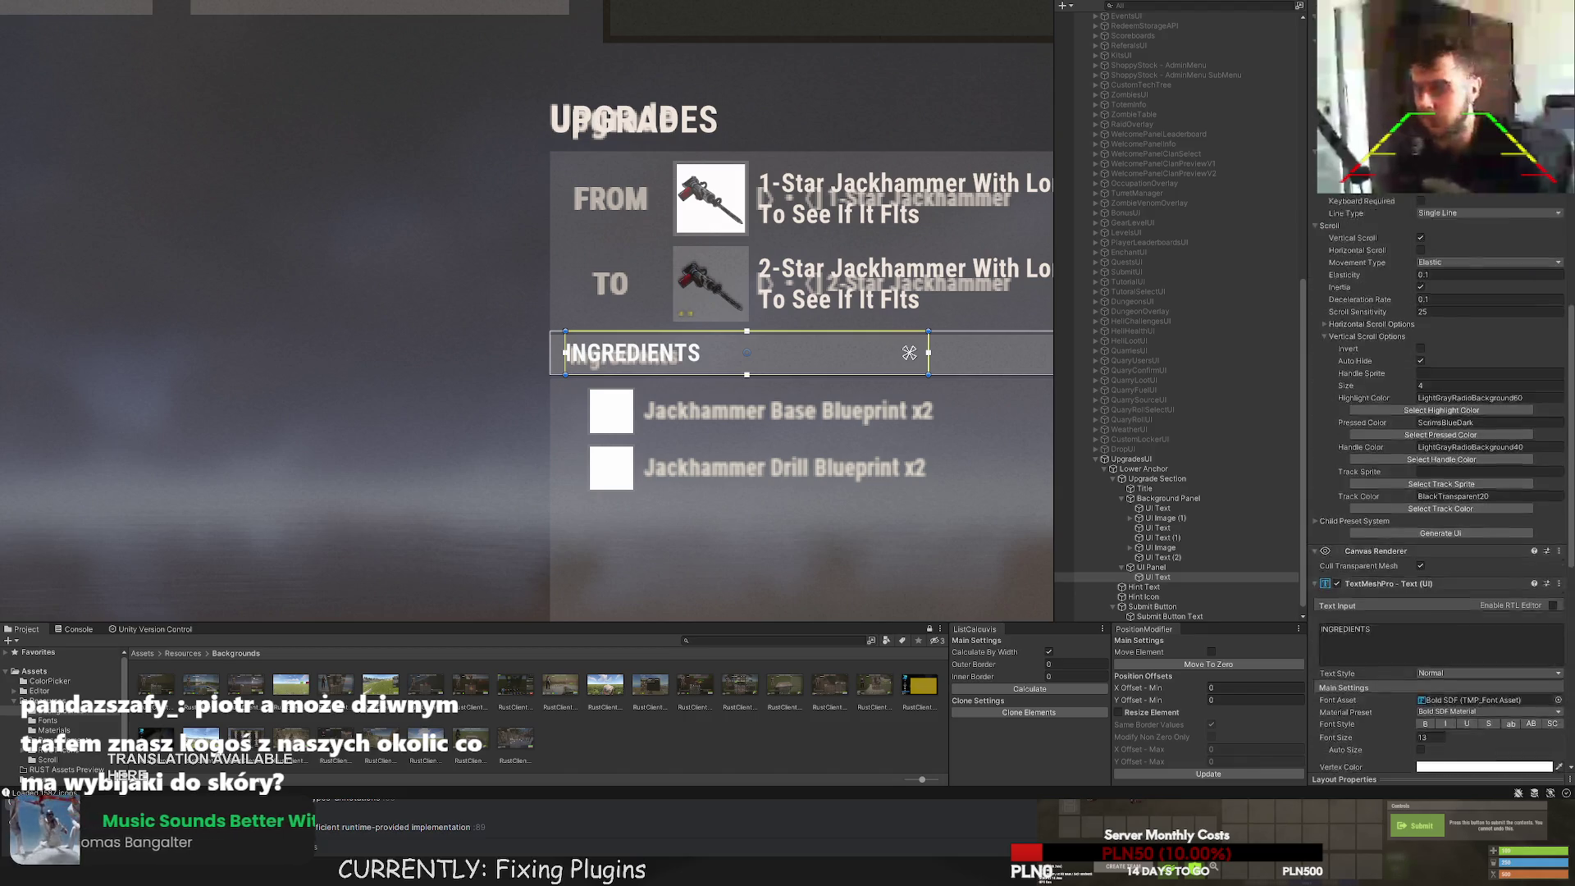
{"action": "scroll", "coordinate": [1414, 331], "scroll_direction": "up", "scroll_amount": 5}
{"action": "left_click", "coordinate": [1441, 575]}
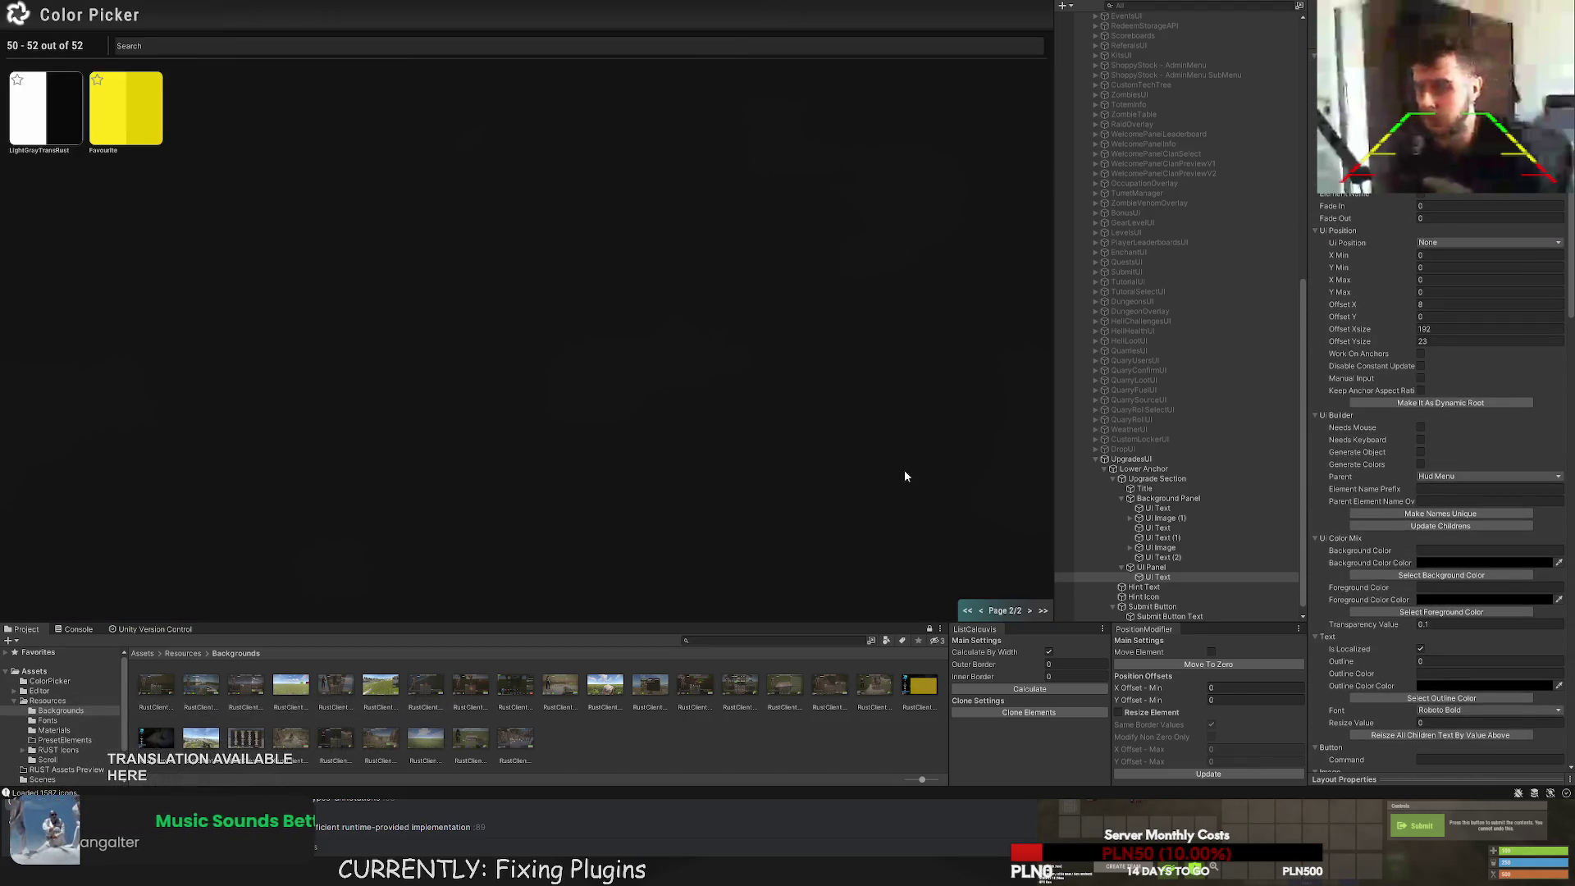
{"action": "left_click", "coordinate": [981, 612]}
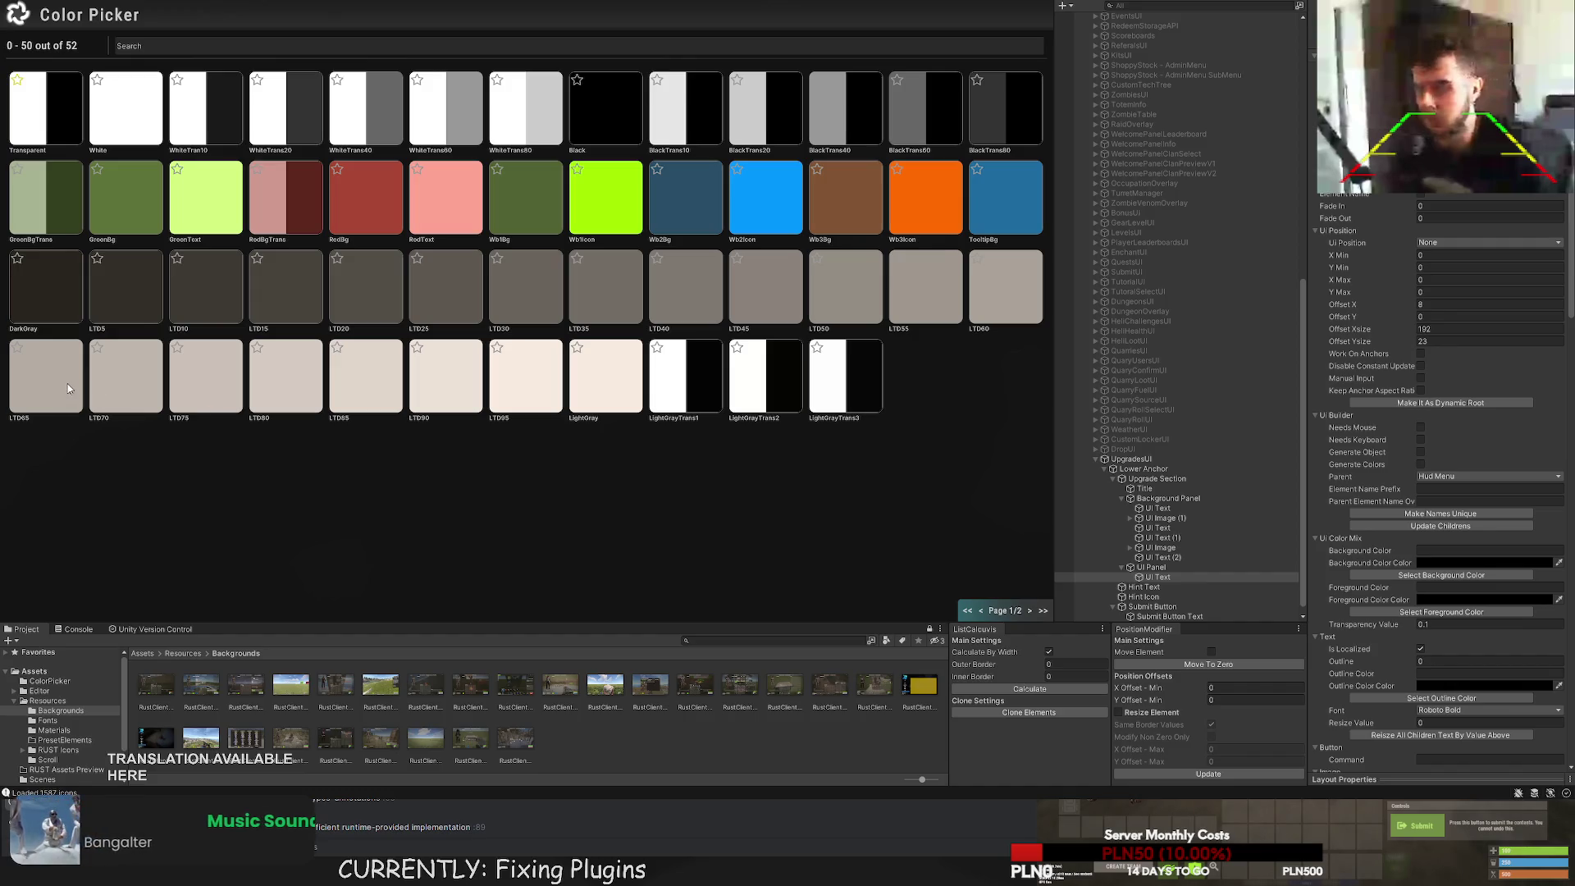
{"action": "left_click", "coordinate": [105, 375]}
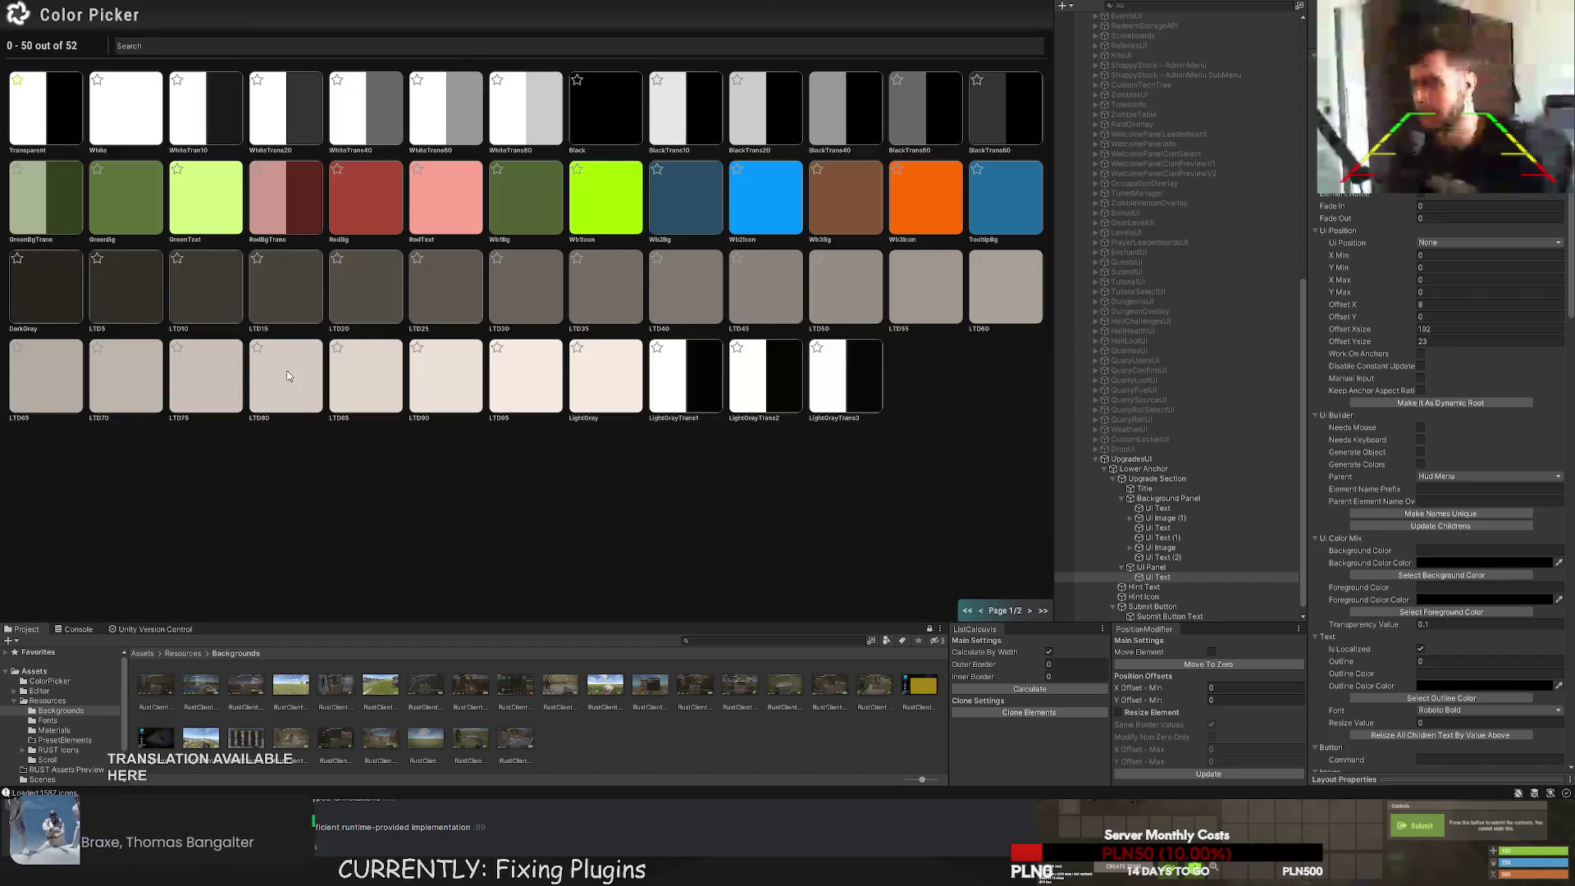
{"action": "left_click", "coordinate": [266, 384]}
{"action": "left_click", "coordinate": [959, 321]}
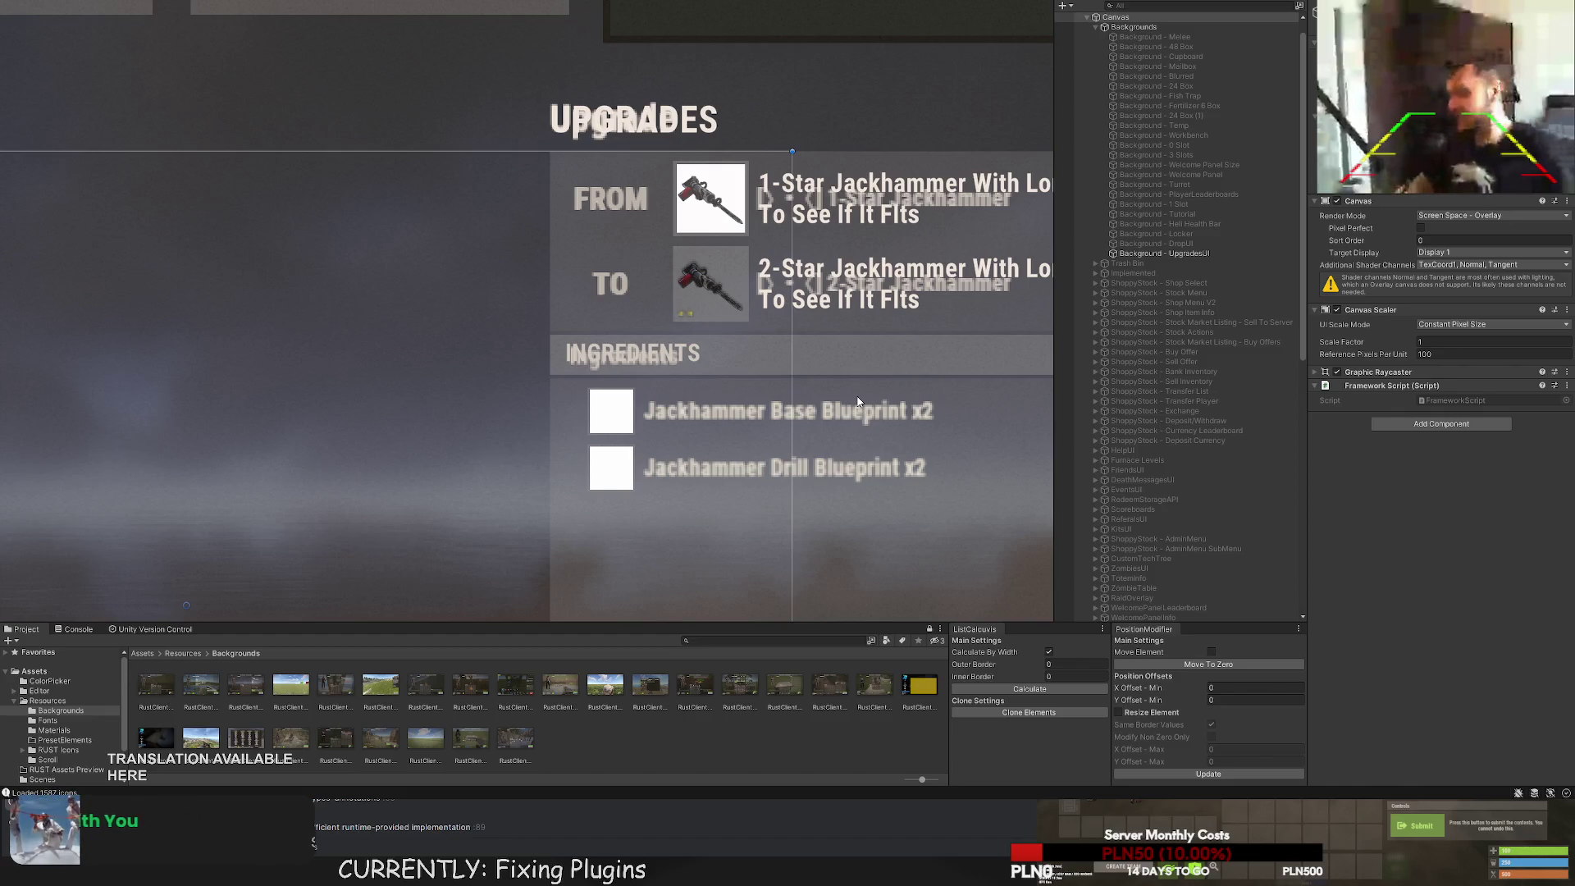
Resize the scroll list so it starts just below the INGREDIENTS header.
{"action": "left_click", "coordinate": [858, 401]}
{"action": "key", "text": "f"}
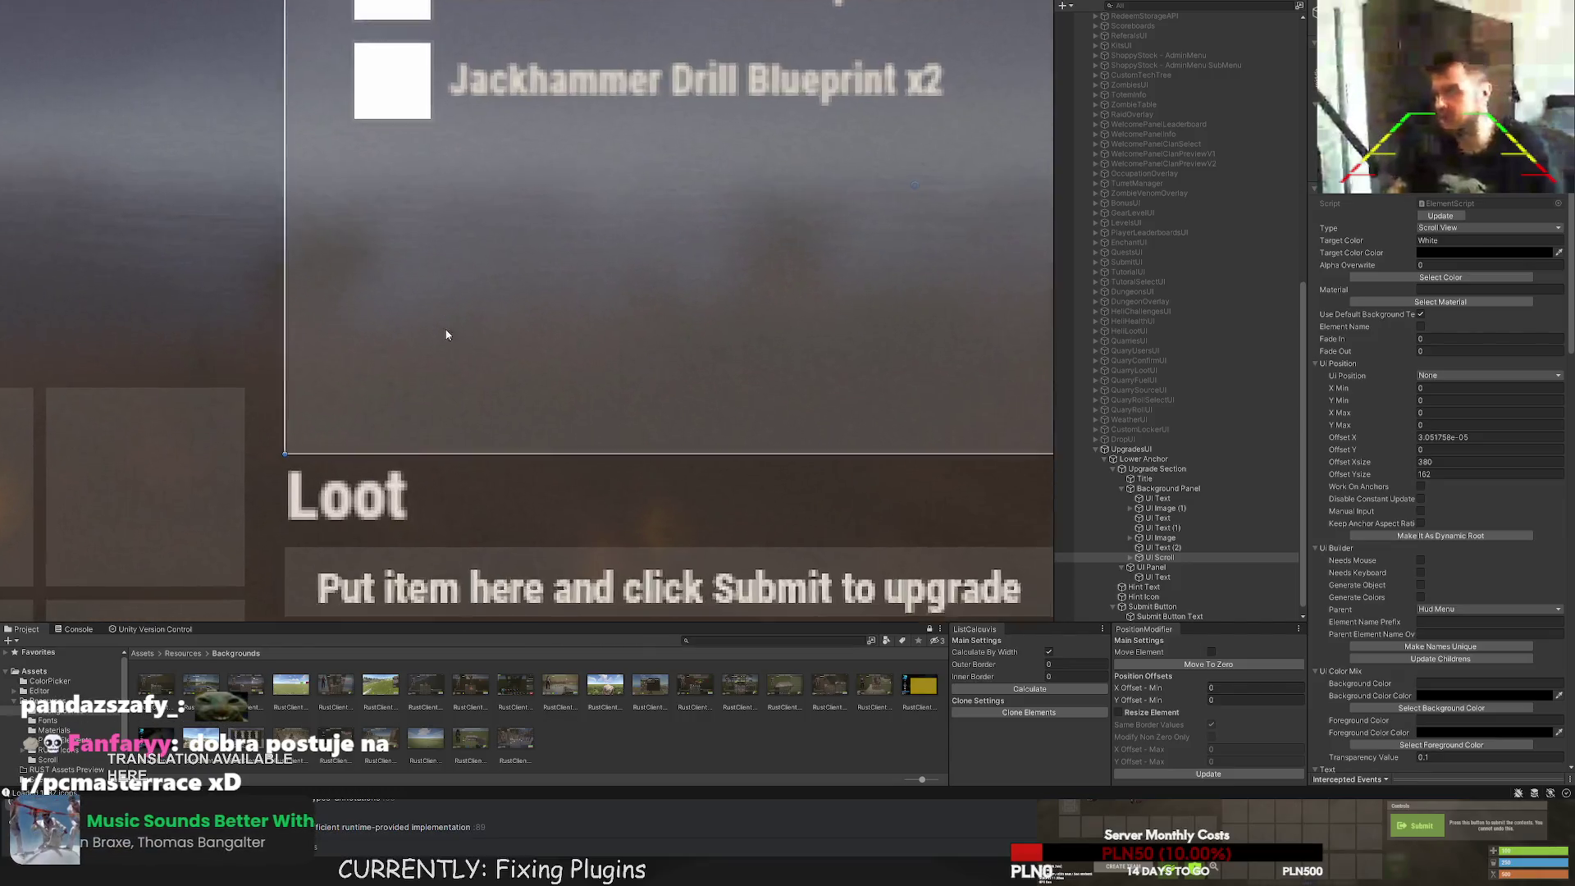
{"action": "left_click_drag", "start_coordinate": [432, 481], "coordinate": [432, 465]}
{"action": "key", "text": "Up"}
{"action": "key", "text": "Up"}
{"action": "key", "text": "Up"}
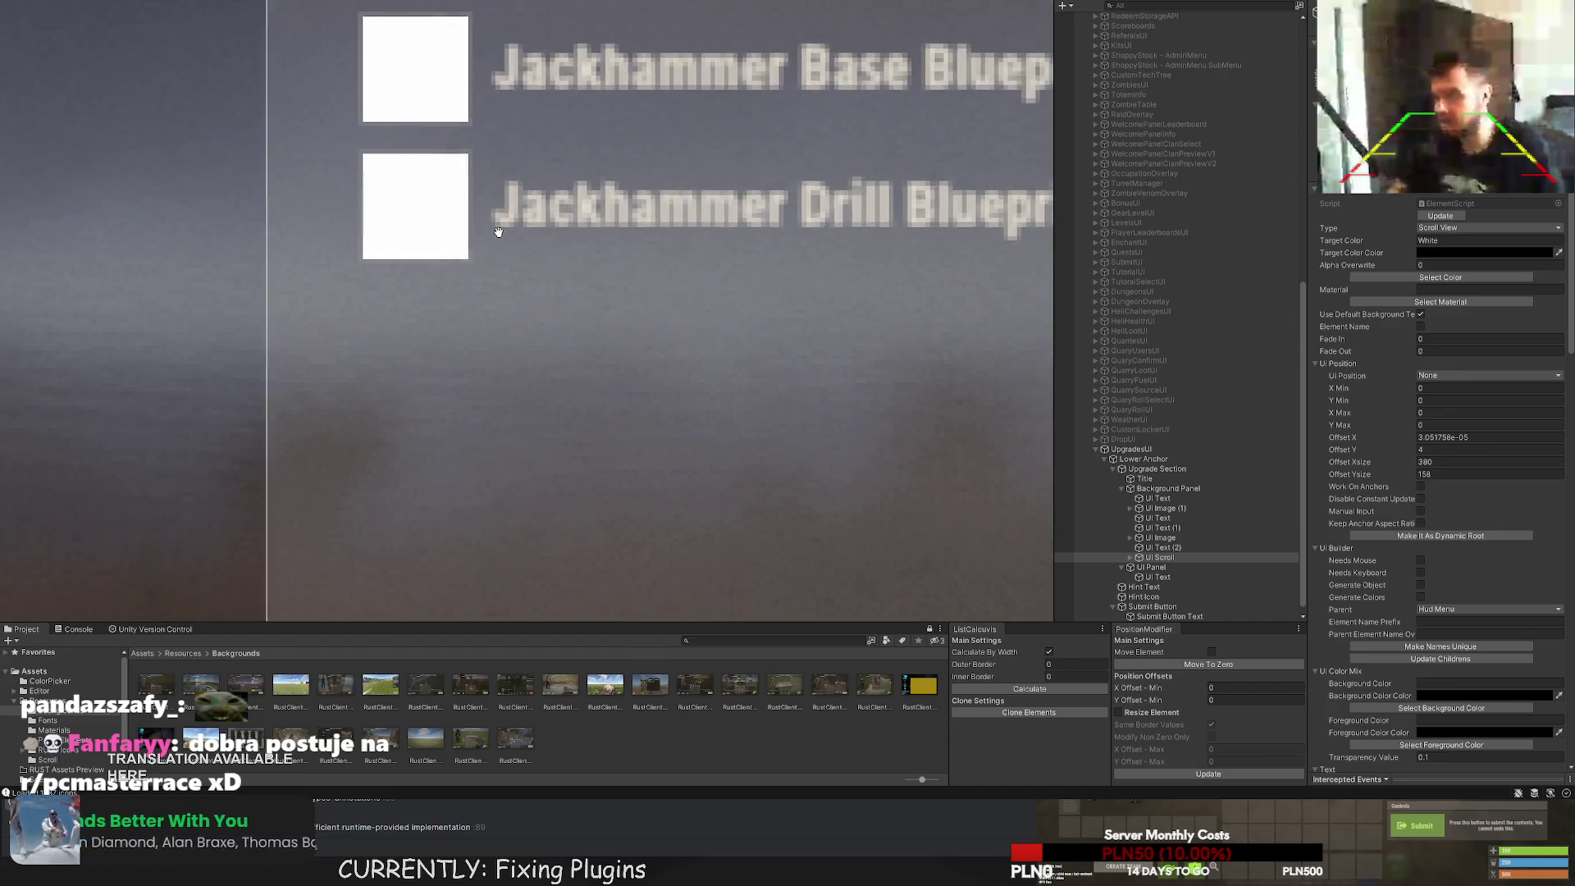
{"action": "left_click_drag", "start_coordinate": [466, 225], "coordinate": [463, 240]}
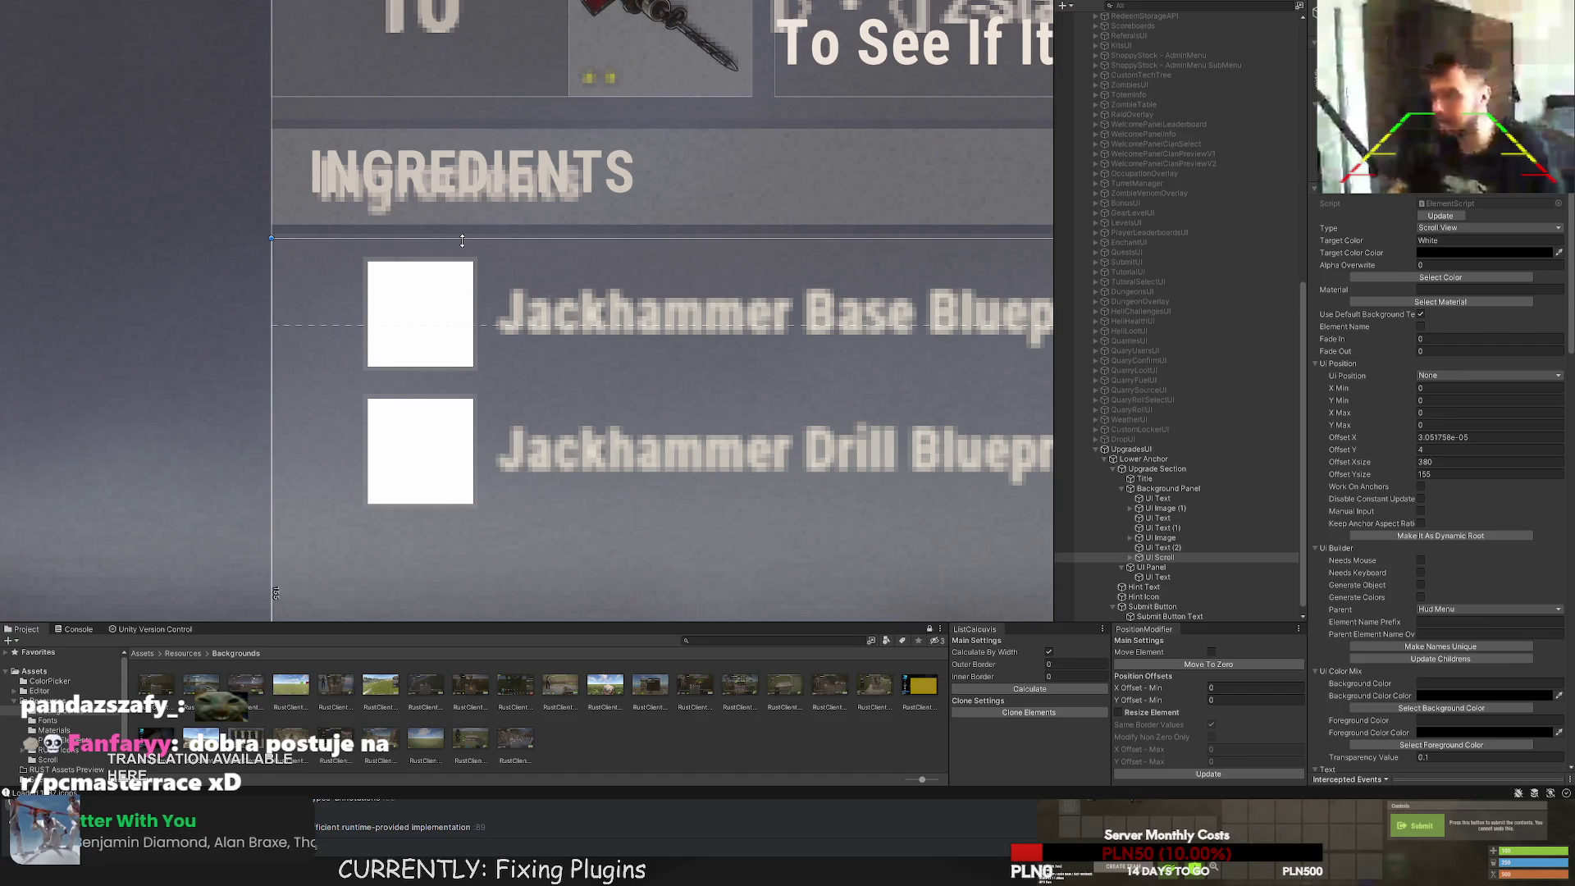
{"action": "scroll", "coordinate": [587, 316], "scroll_direction": "down", "scroll_amount": 2}
{"action": "key", "text": "Right"}
{"action": "key", "text": "Down"}
{"action": "scroll", "coordinate": [632, 316], "scroll_direction": "down", "scroll_amount": 2}
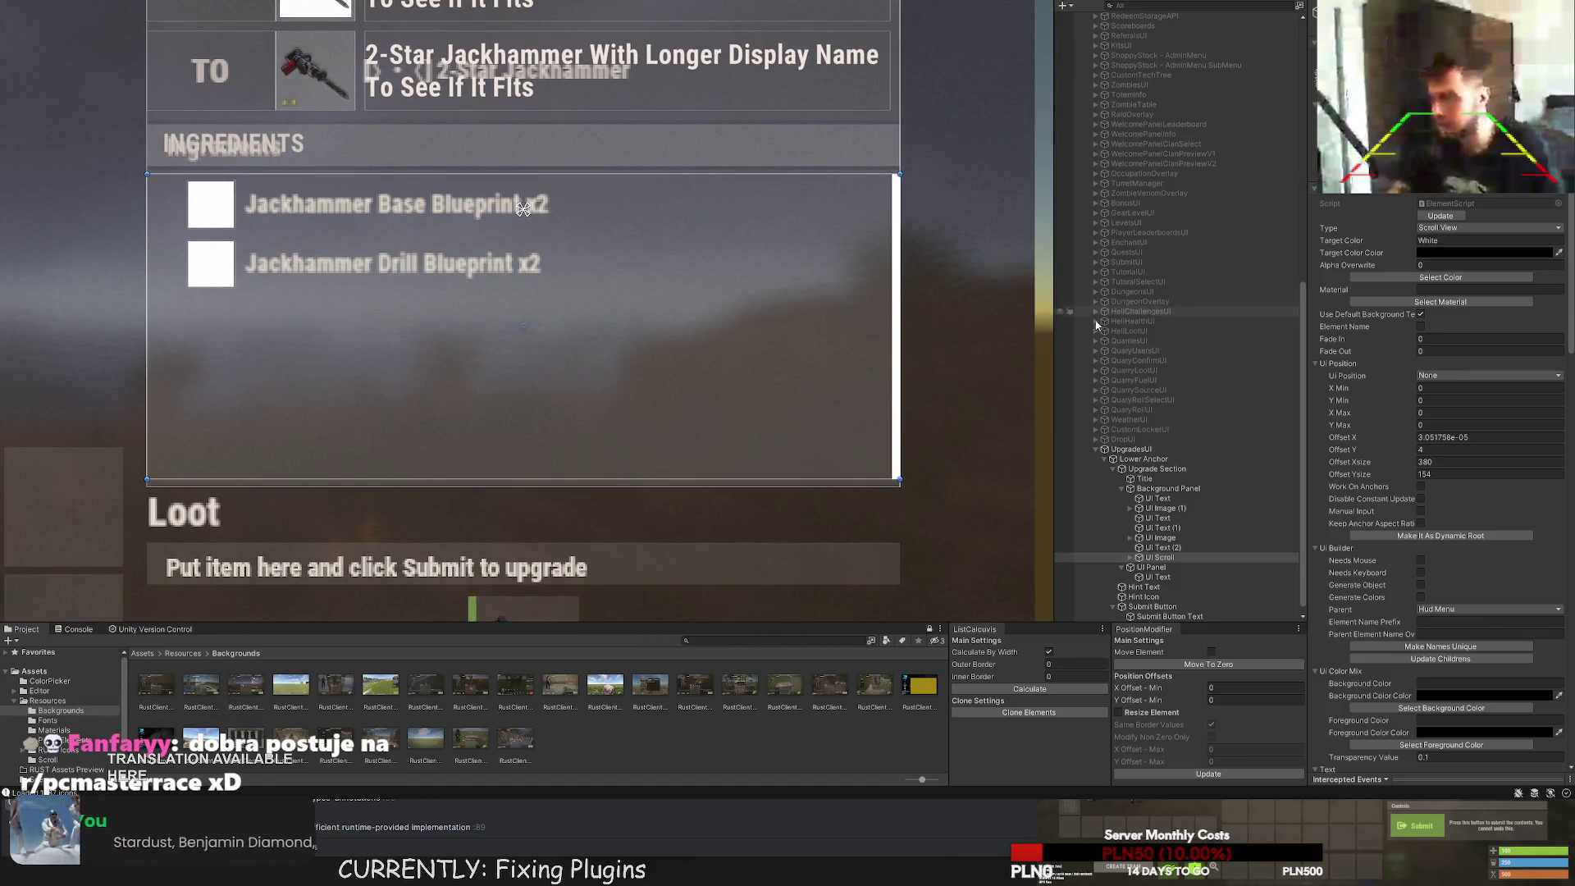
{"action": "scroll", "coordinate": [1215, 412], "scroll_direction": "down", "scroll_amount": 1}
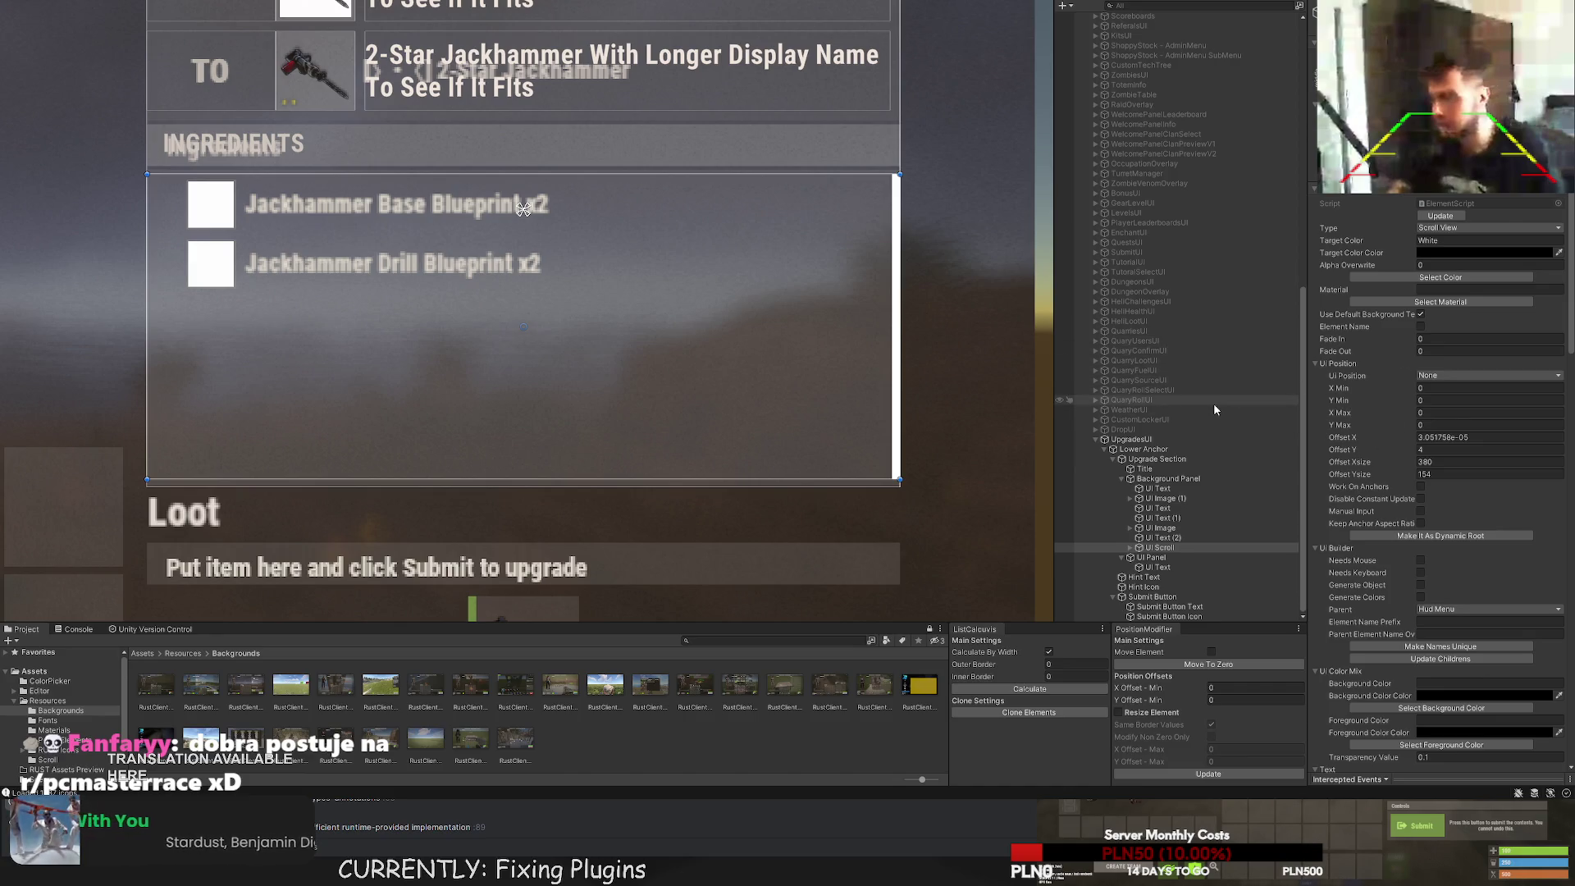
{"action": "scroll", "coordinate": [1444, 373], "scroll_direction": "down", "scroll_amount": 10}
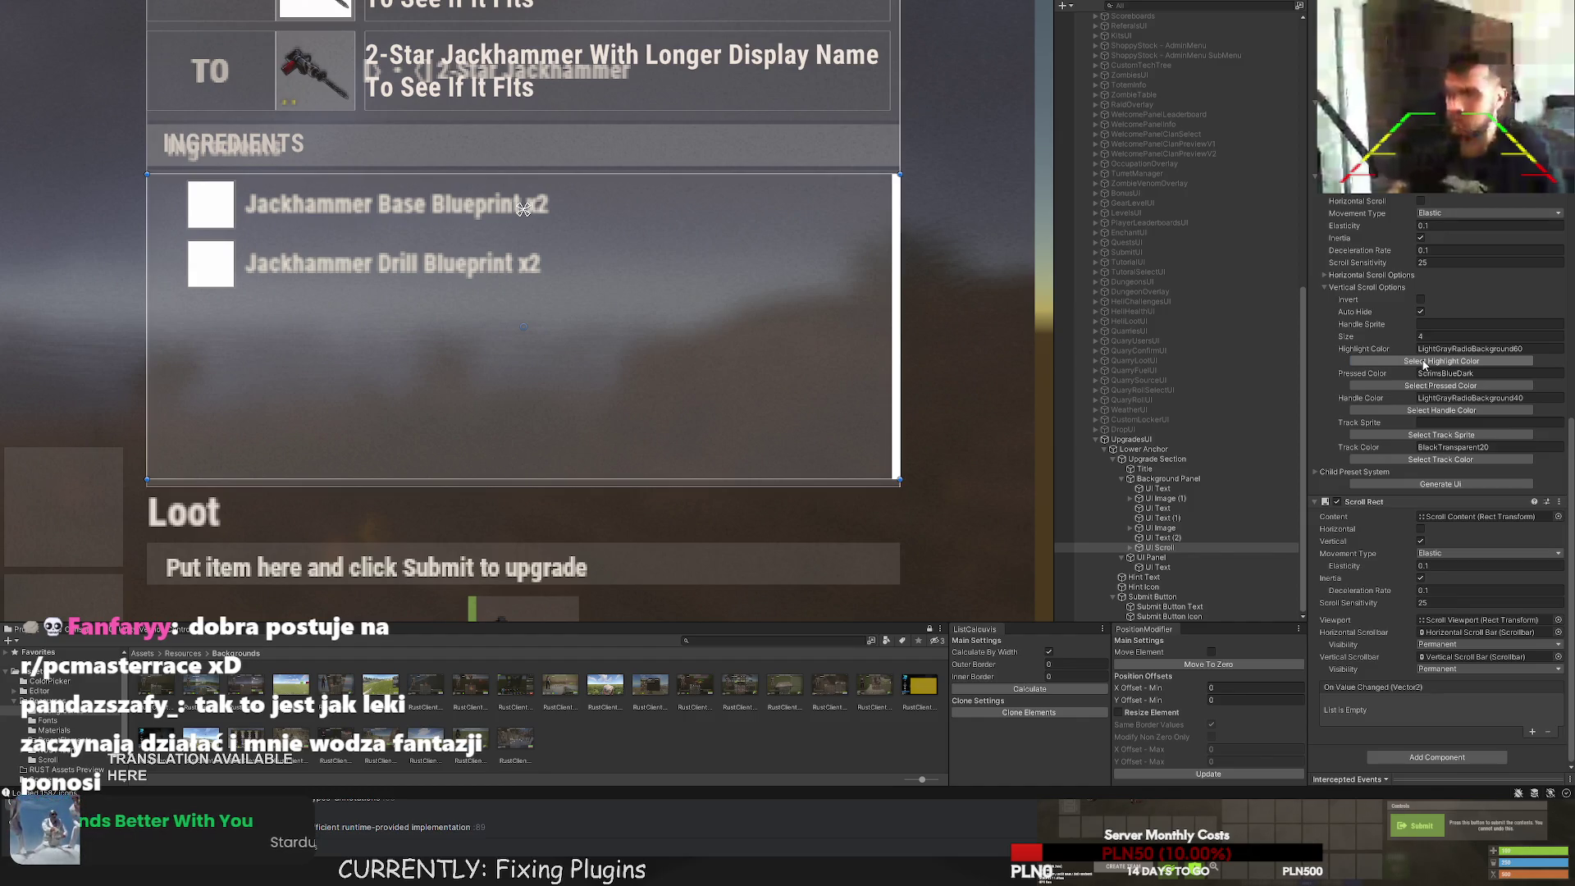
Set the scrollbar's Highlight, Pressed, Handle and Track colours to Transparent.
{"action": "left_click", "coordinate": [1425, 362]}
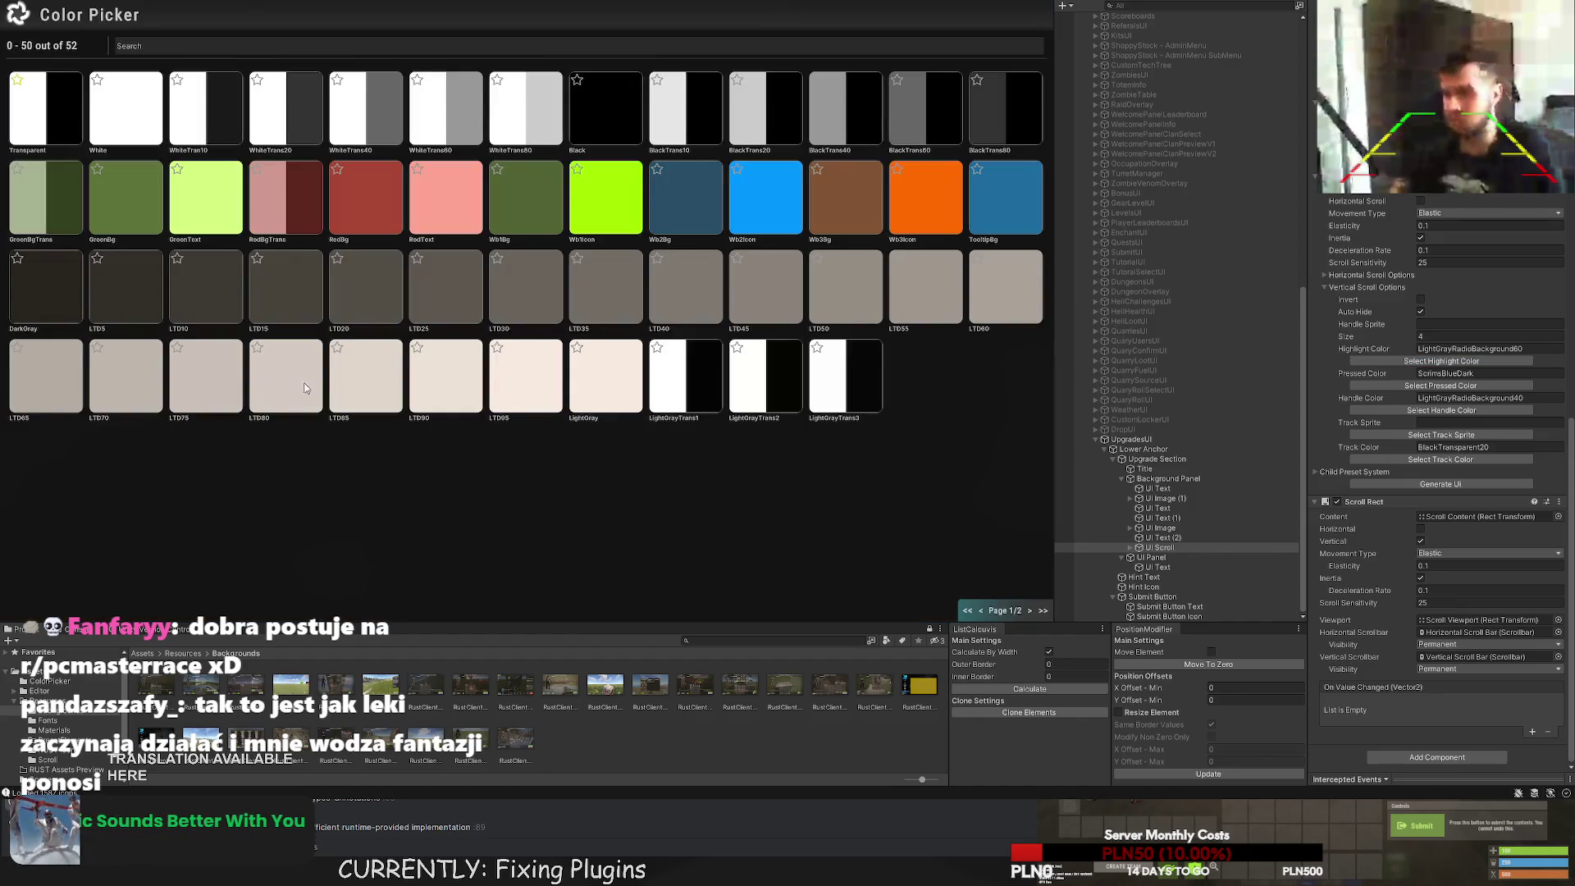
{"action": "left_click", "coordinate": [45, 108]}
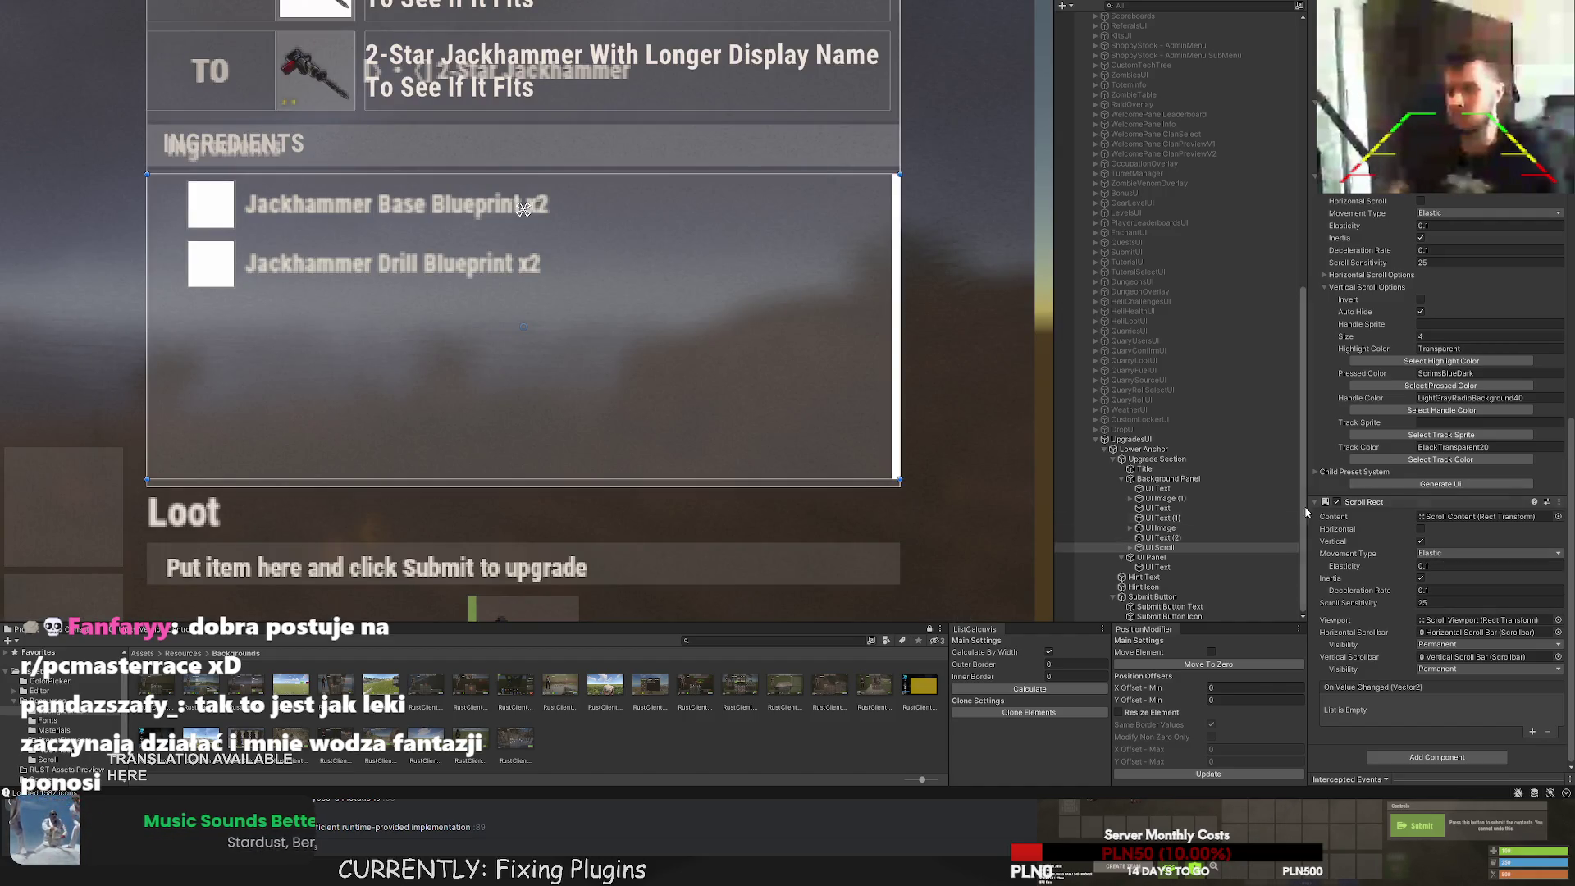
{"action": "left_click", "coordinate": [1442, 387]}
{"action": "left_click", "coordinate": [861, 295]}
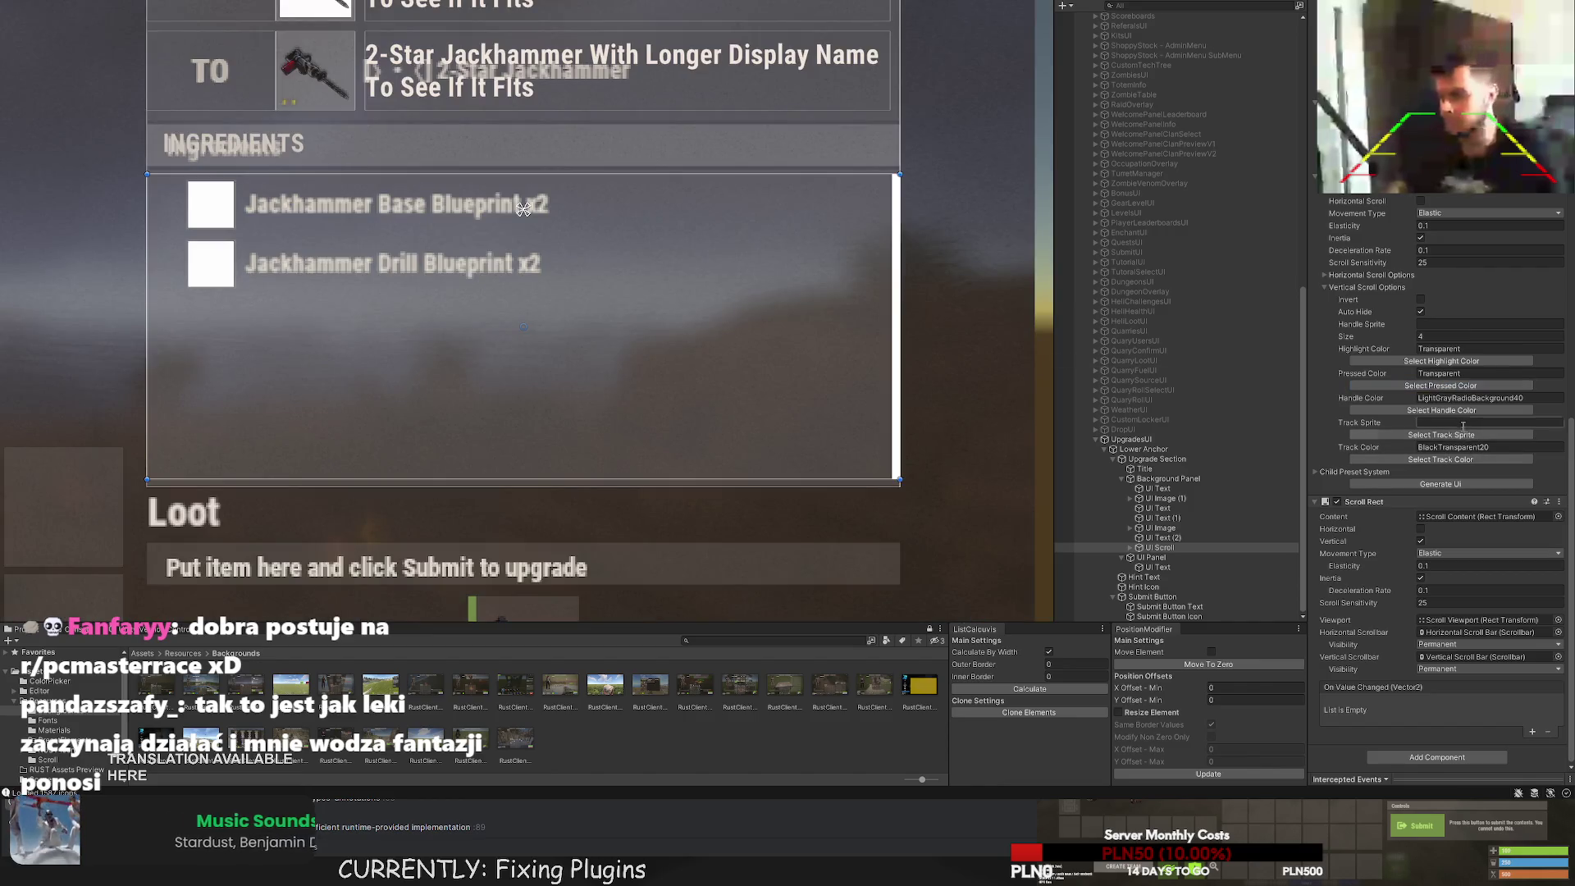
{"action": "left_click", "coordinate": [1441, 410]}
{"action": "left_click", "coordinate": [73, 140]}
{"action": "left_click", "coordinate": [1441, 460]}
{"action": "left_click", "coordinate": [47, 127]}
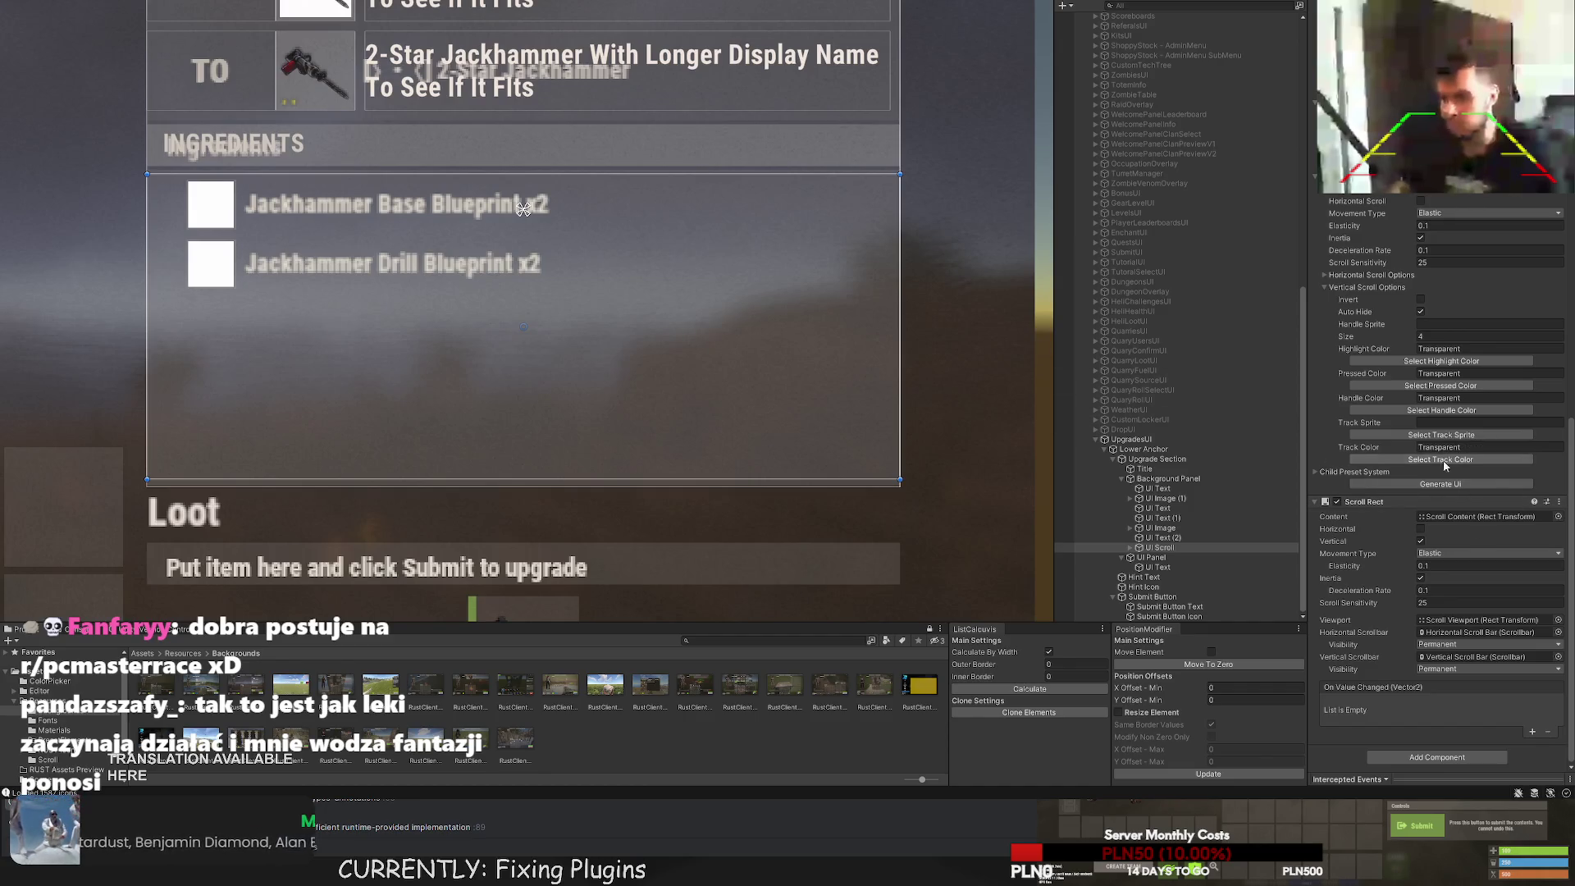
{"action": "left_click", "coordinate": [1424, 336]}
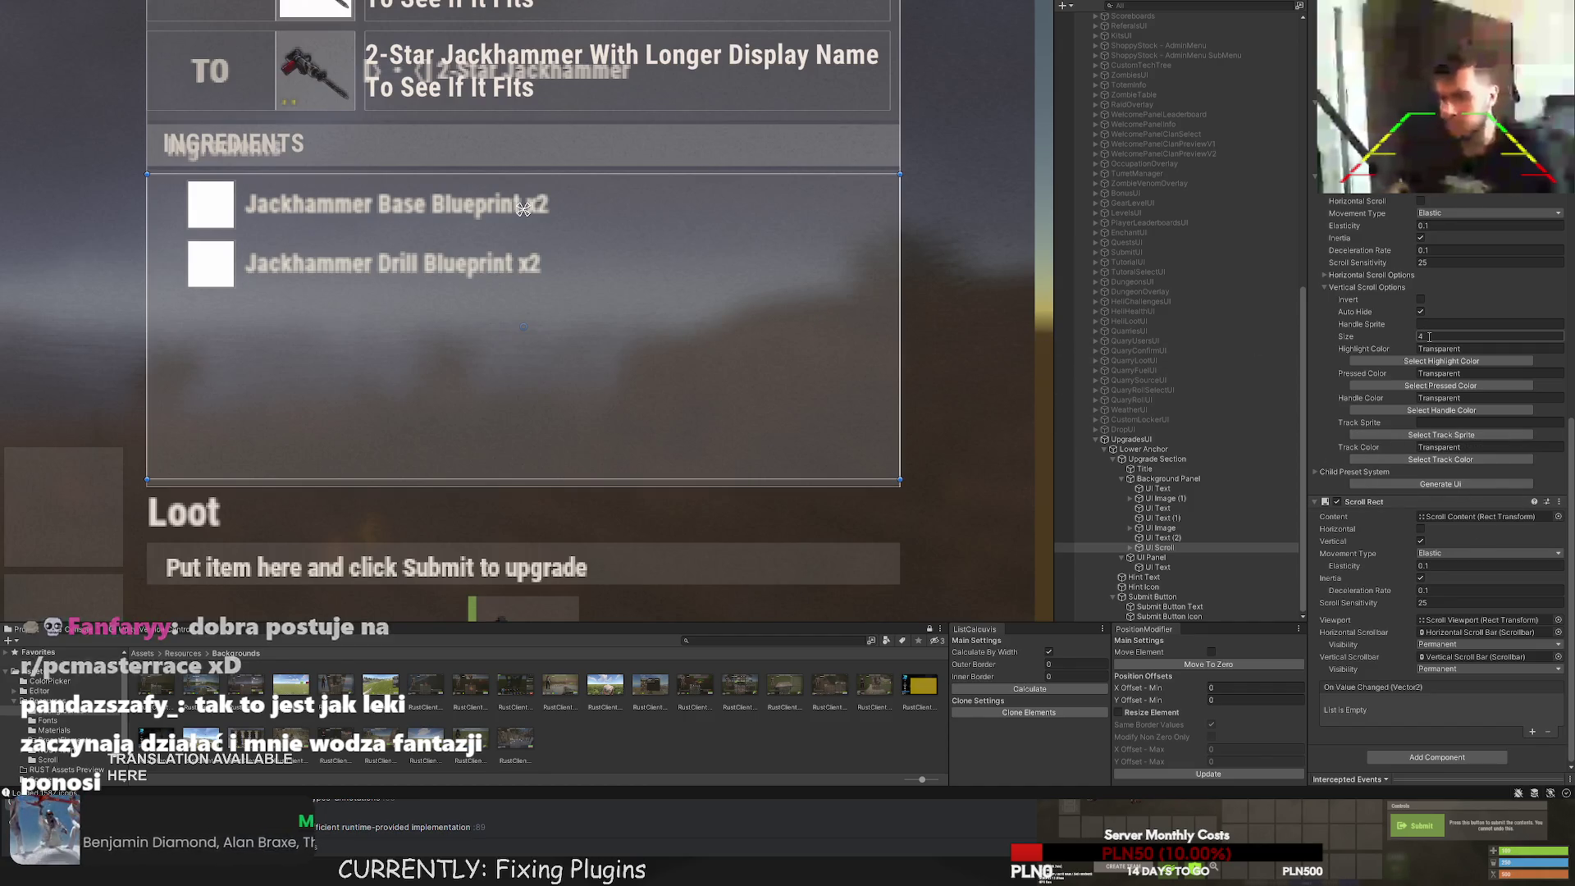
{"action": "left_click", "coordinate": [948, 351]}
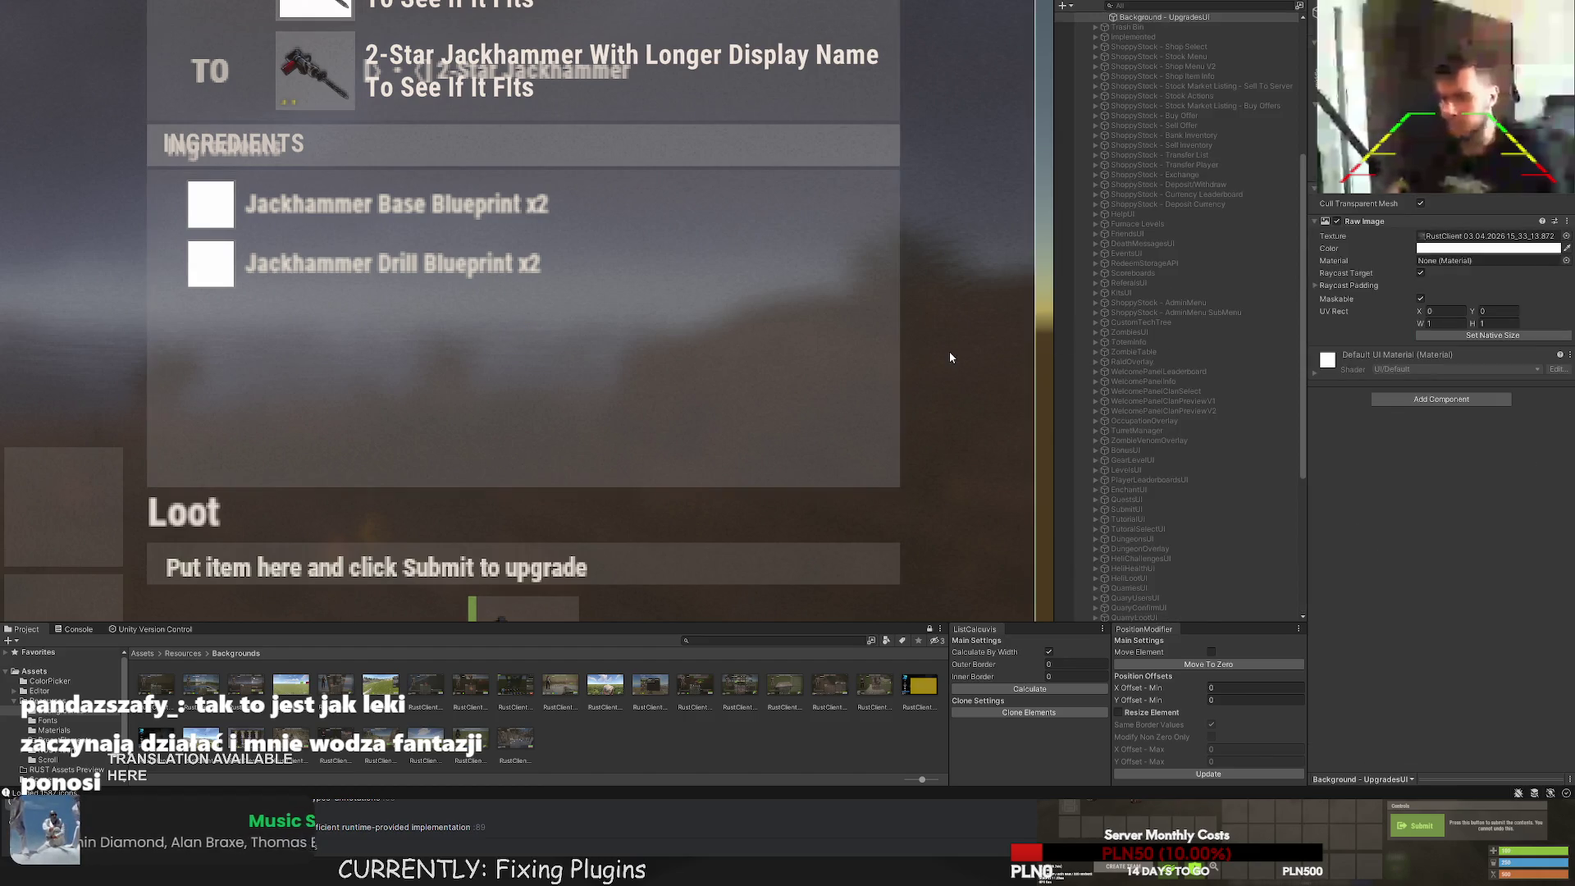
Drag the INGREDIENTS header UI Panel above UI Scroll within Background Panel.
{"action": "left_click", "coordinate": [943, 351]}
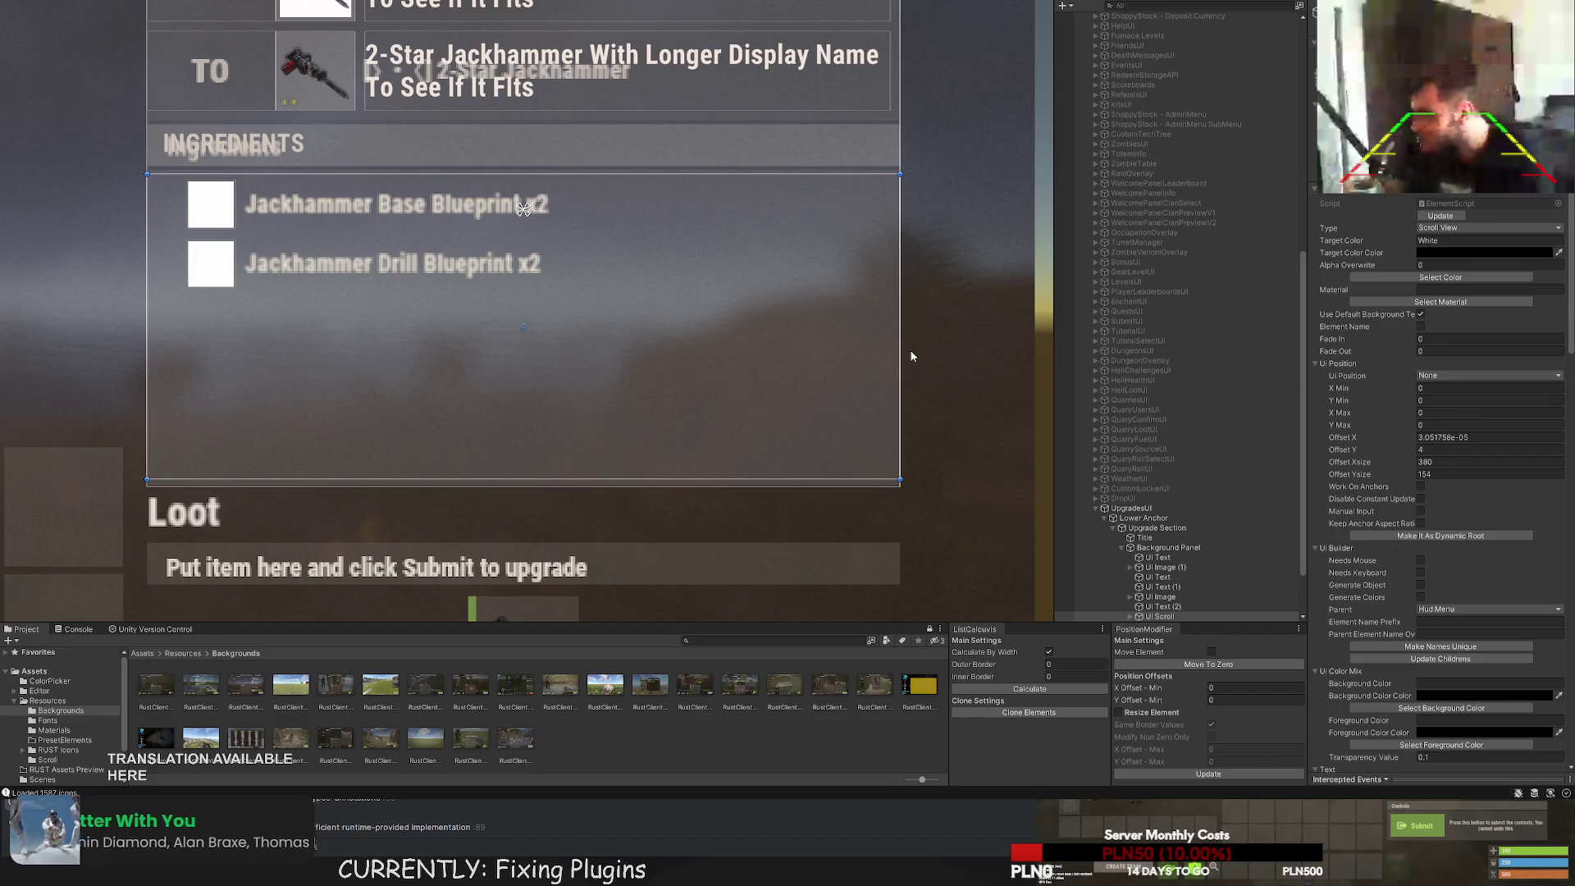
{"action": "scroll", "coordinate": [1172, 559], "scroll_direction": "down", "scroll_amount": 3}
{"action": "double_click", "coordinate": [1172, 559]}
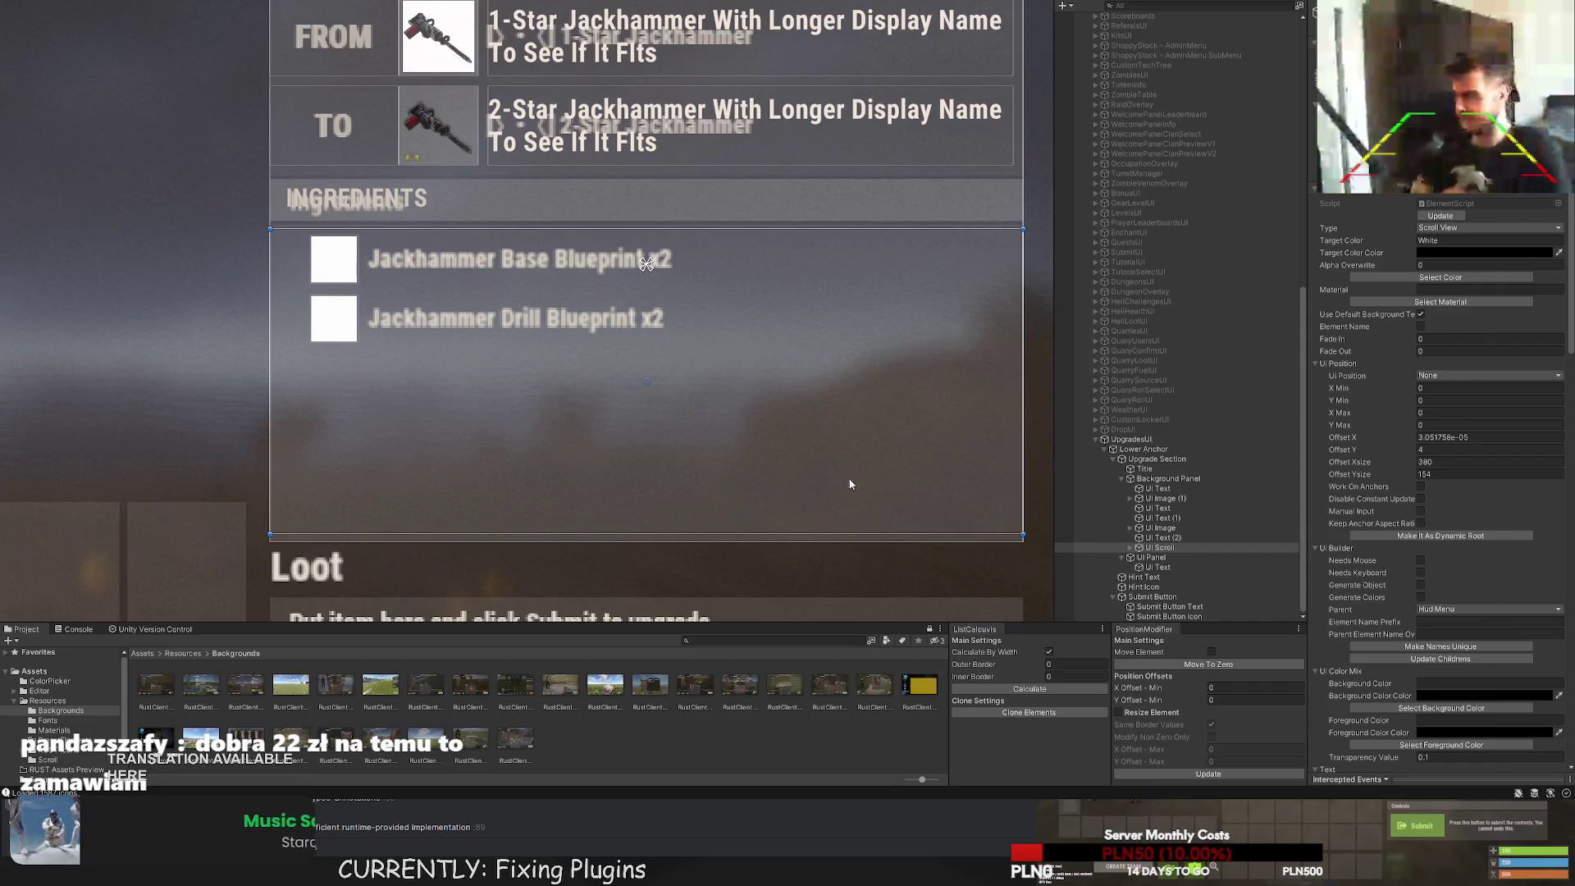
{"action": "left_click", "coordinate": [1157, 560]}
{"action": "left_click", "coordinate": [1163, 568]}
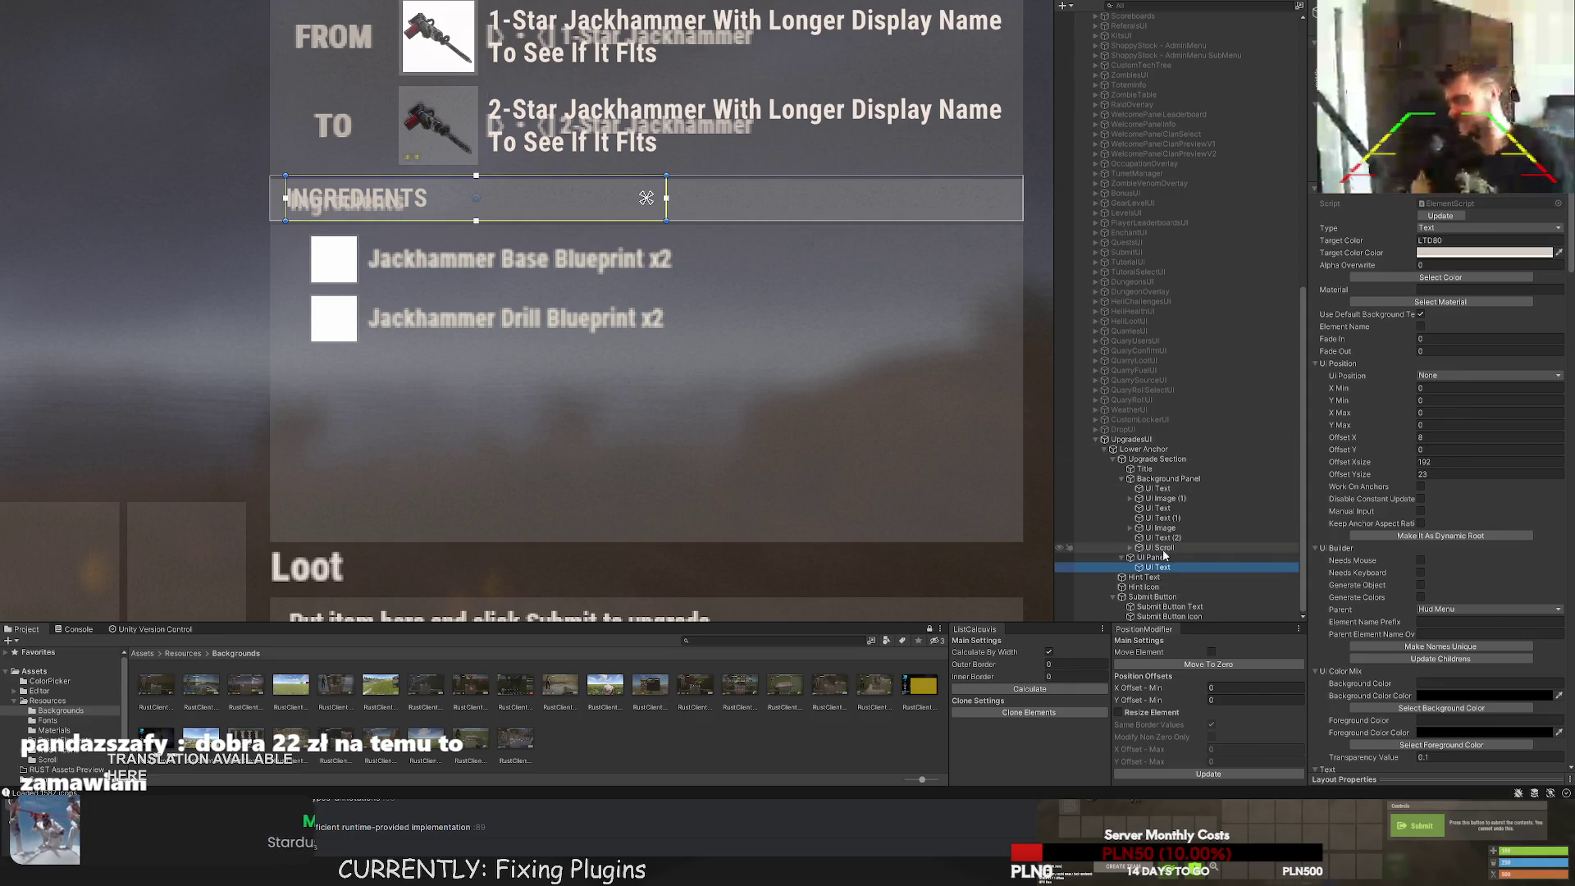
{"action": "left_click", "coordinate": [1170, 549]}
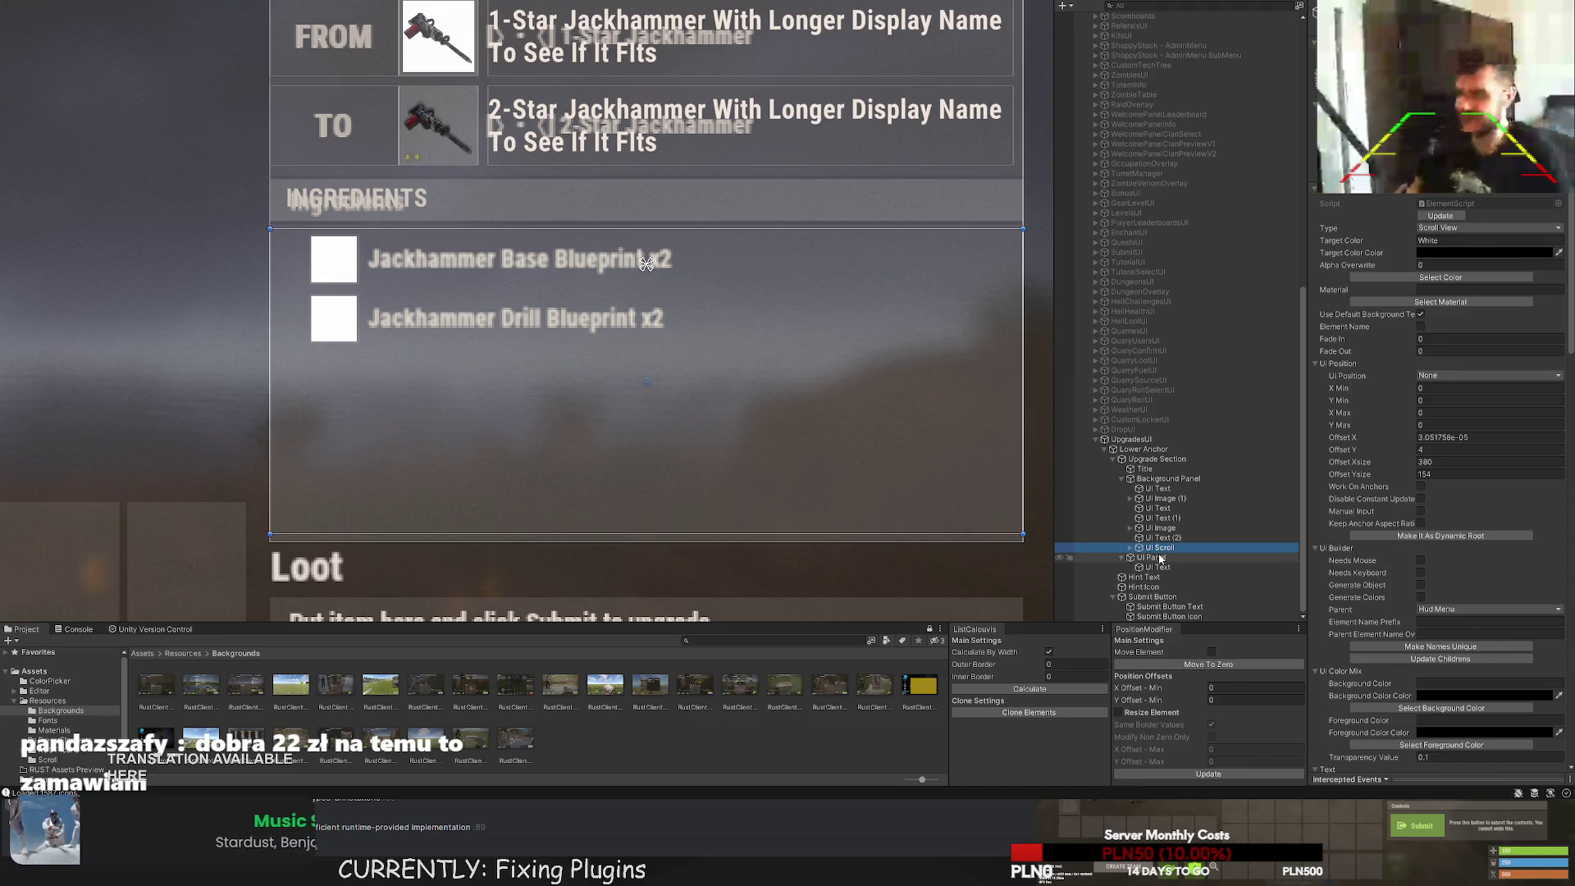
{"action": "left_click", "coordinate": [1157, 558]}
{"action": "left_click", "coordinate": [1165, 480]}
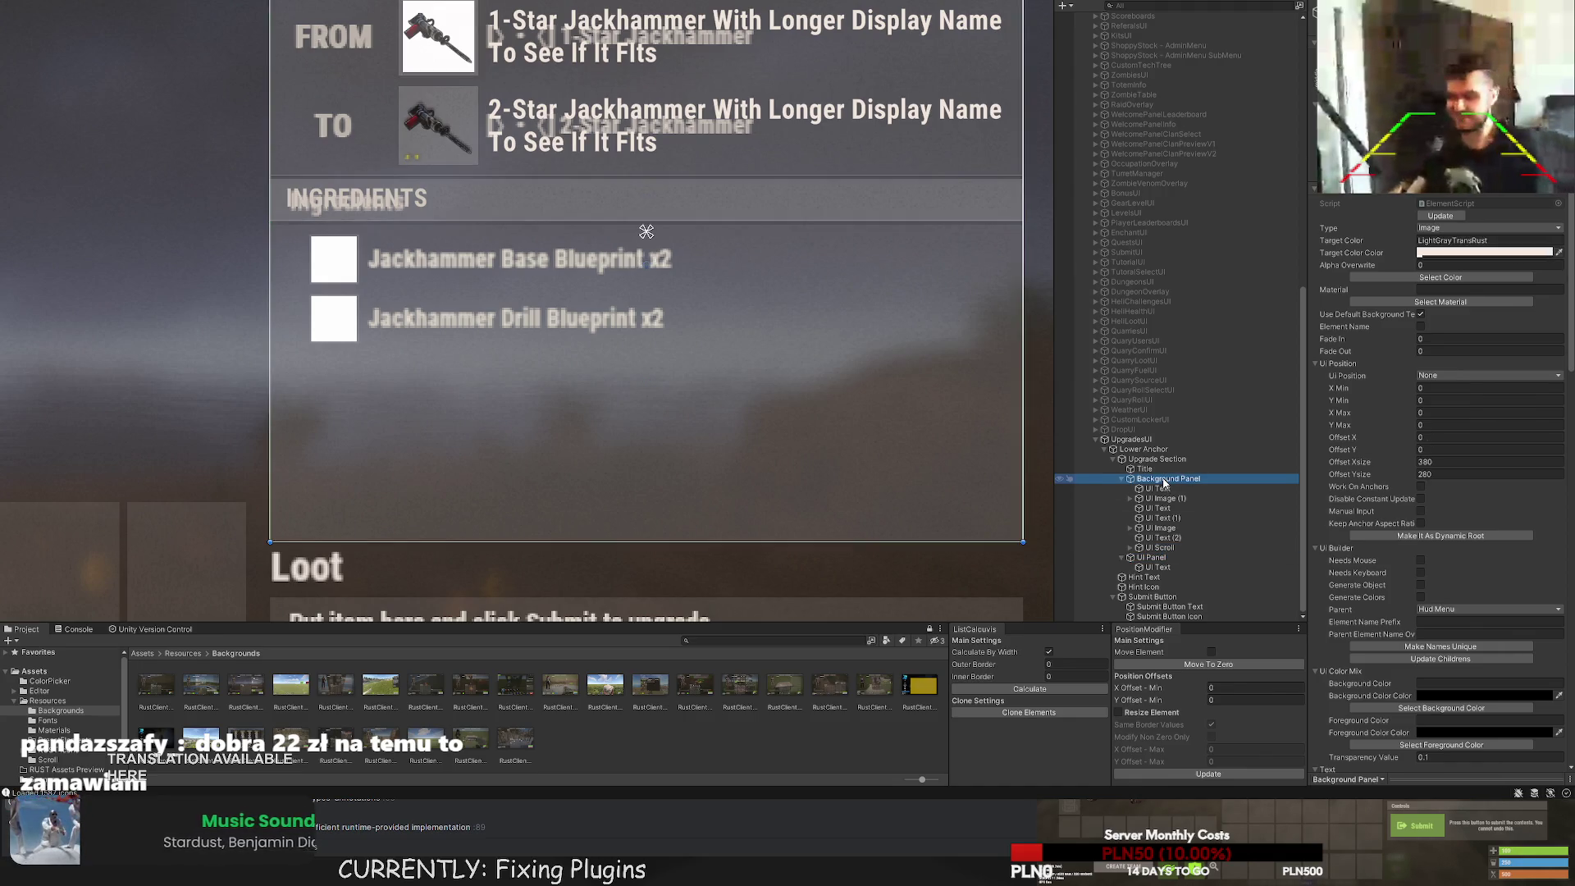
{"action": "mouse_move", "coordinate": [1151, 557]}
{"action": "left_mouse_down"}
{"action": "mouse_move", "coordinate": [1155, 483]}
{"action": "mouse_move", "coordinate": [1157, 576]}
{"action": "mouse_move", "coordinate": [1143, 575]}
{"action": "left_mouse_up"}
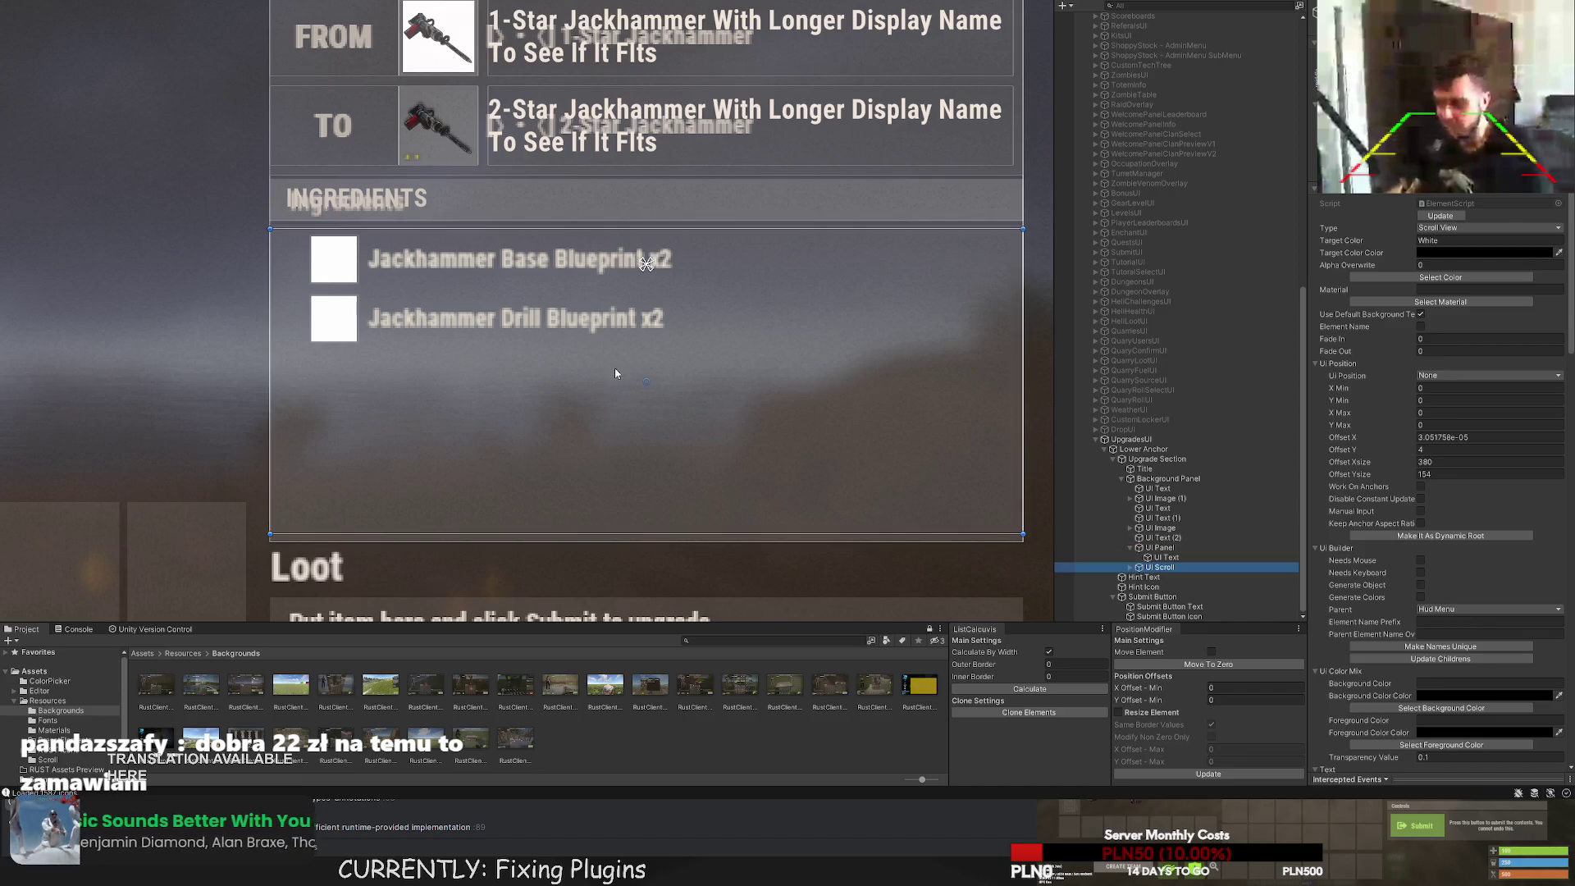
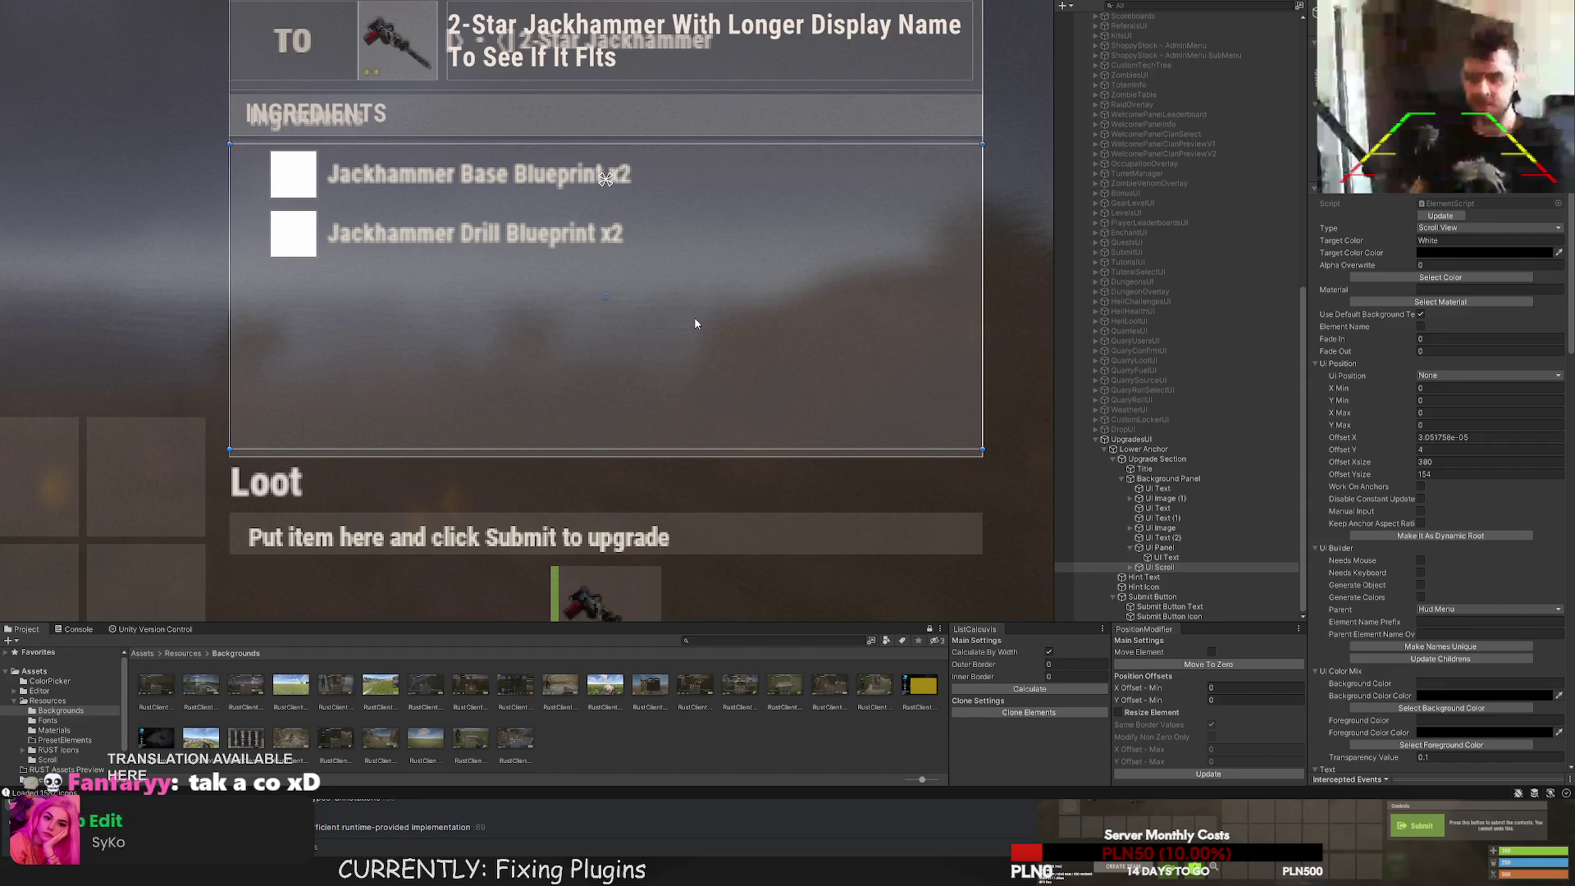
Select Scroll Content under UI Scroll > Scroll Viewport and stretch it from below INGREDIENTS to past Loot.
{"action": "left_click", "coordinate": [1136, 572]}
{"action": "left_click", "coordinate": [1130, 567]}
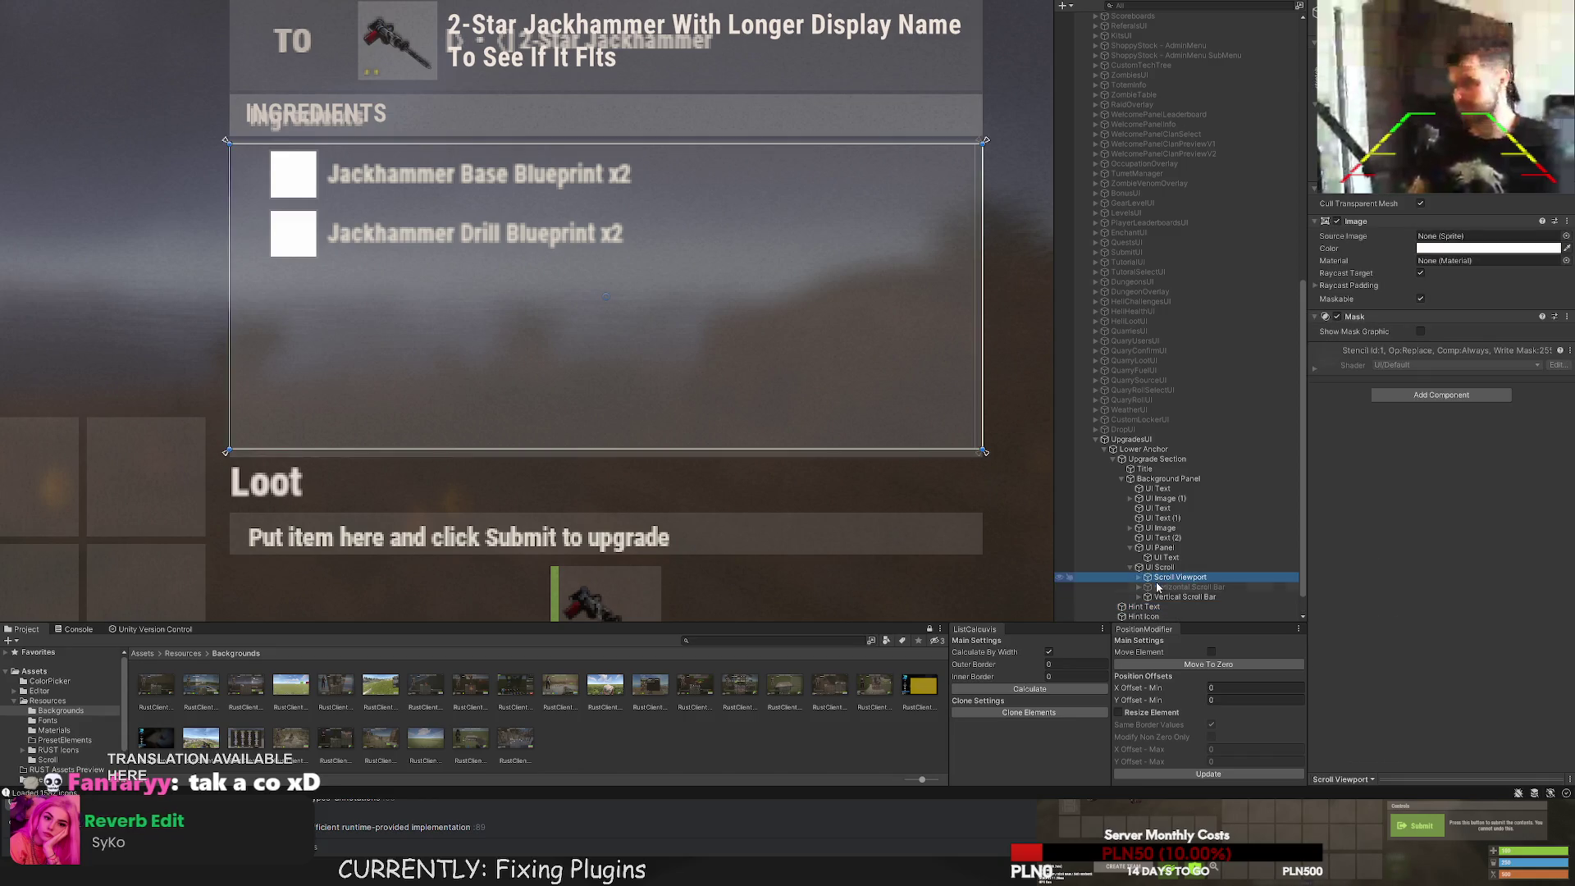
{"action": "left_click", "coordinate": [1170, 577]}
{"action": "key", "text": "Right"}
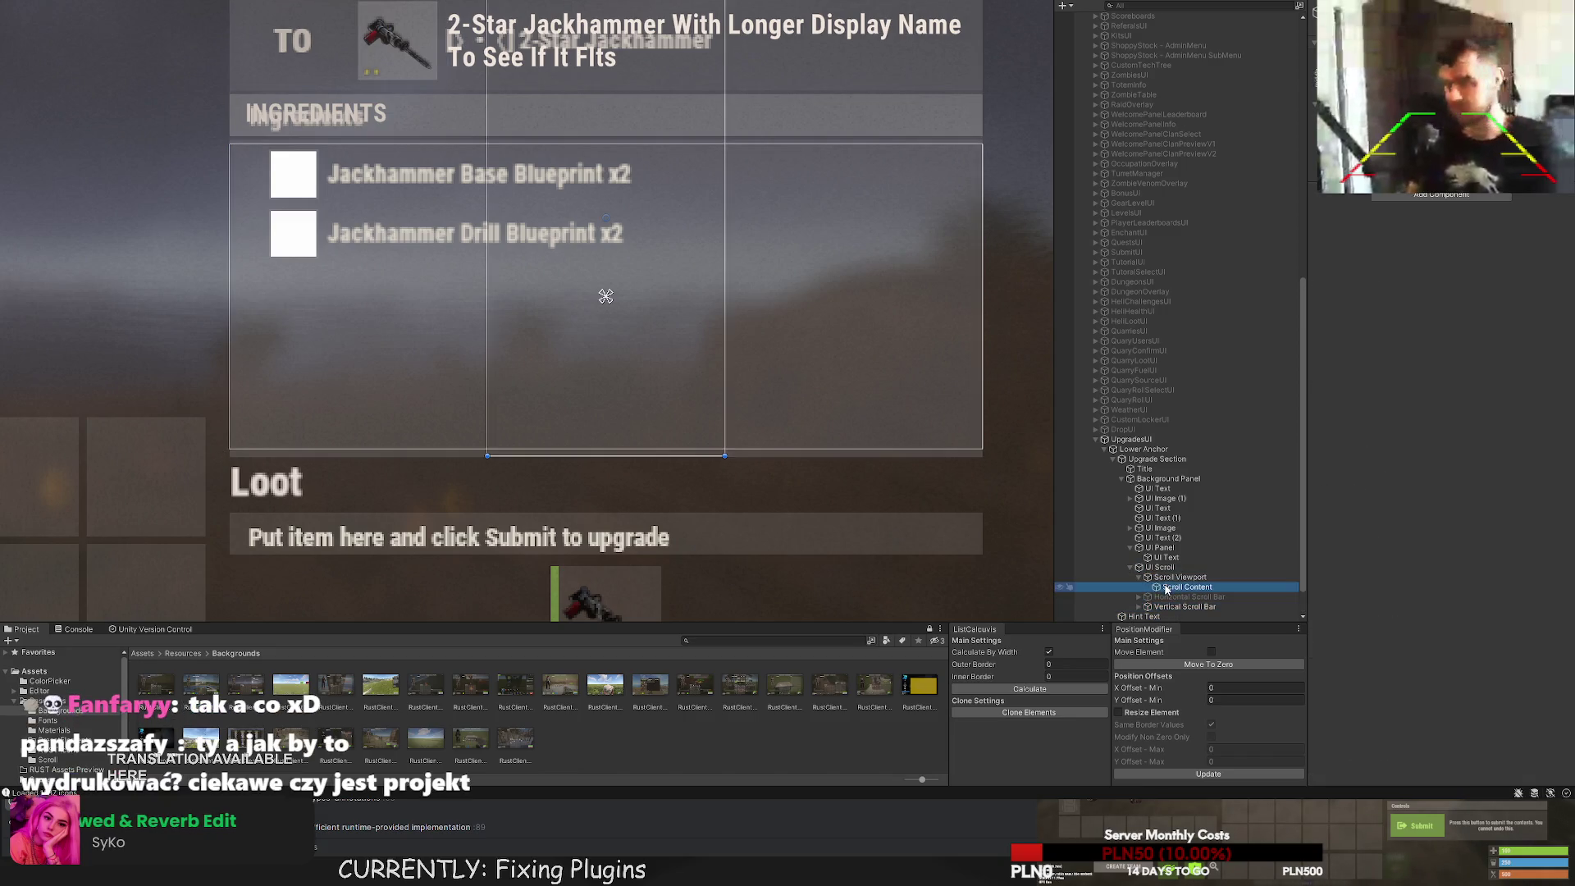
{"action": "left_click", "coordinate": [1185, 587]}
{"action": "left_click_drag", "start_coordinate": [548, 308], "coordinate": [566, 269]}
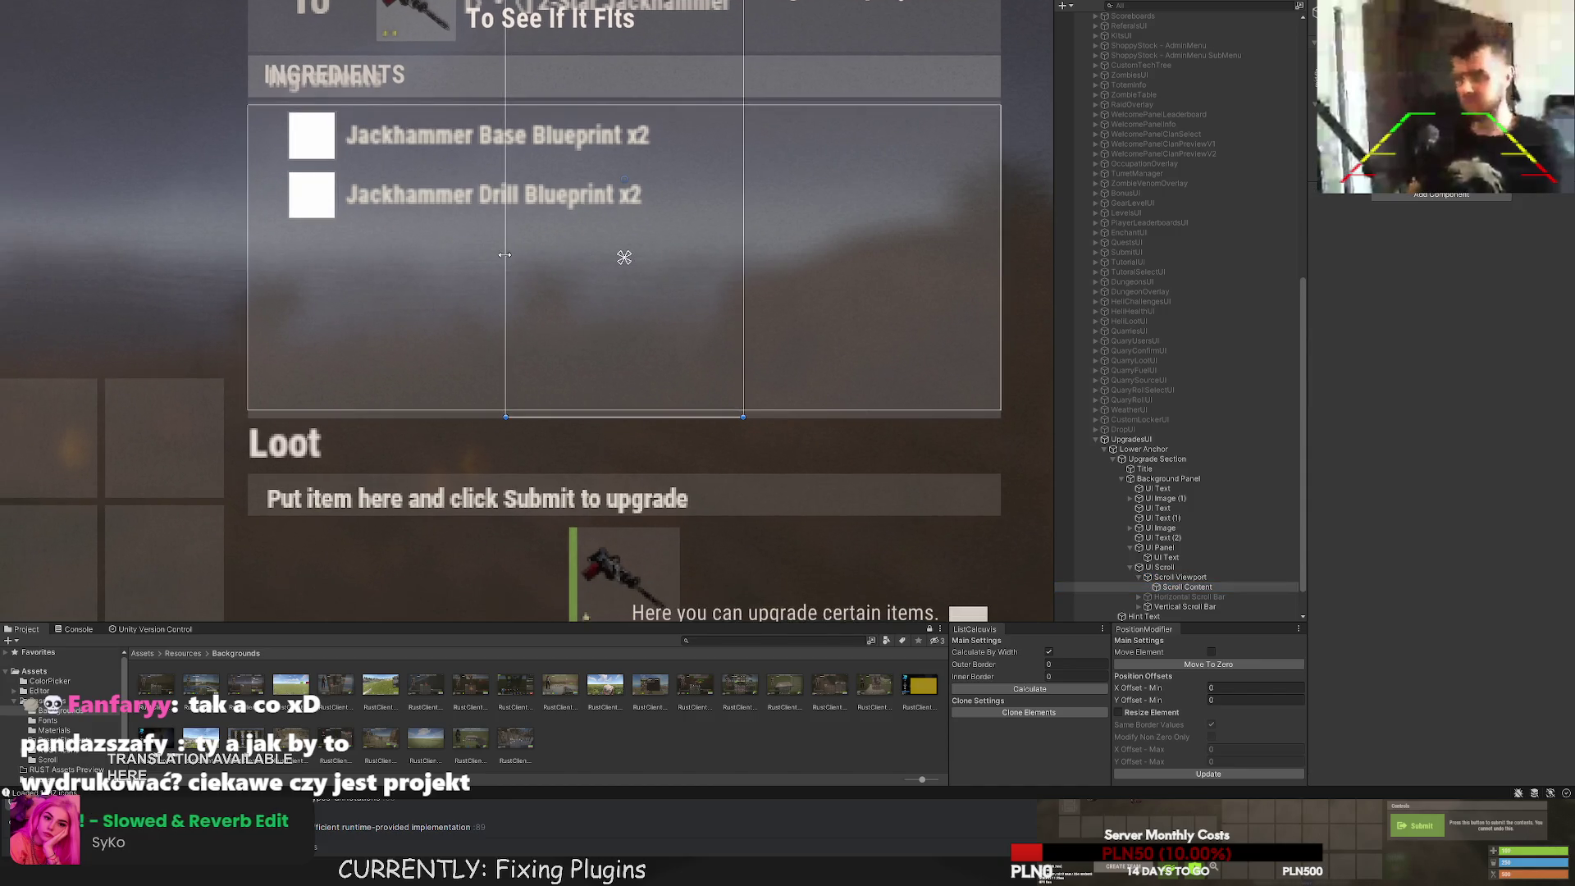
{"action": "left_click_drag", "start_coordinate": [335, 281], "coordinate": [248, 281]}
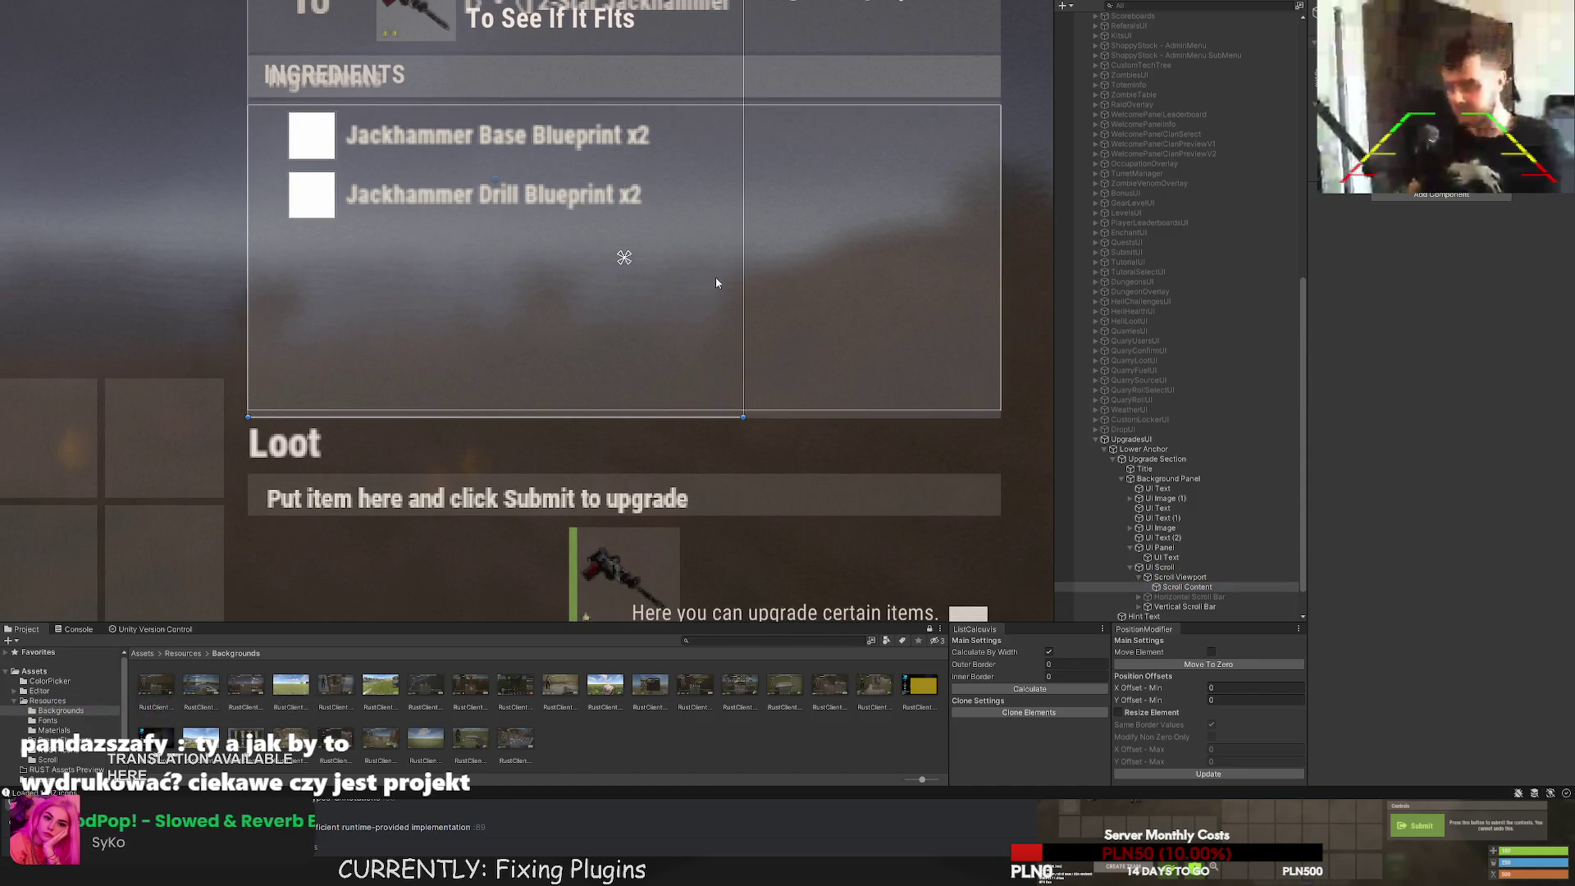
{"action": "mouse_move", "coordinate": [671, 257]}
{"action": "left_mouse_down"}
{"action": "mouse_move", "coordinate": [641, 330]}
{"action": "mouse_move", "coordinate": [953, 328]}
{"action": "left_mouse_up"}
{"action": "left_click_drag", "start_coordinate": [694, 13], "coordinate": [634, 181]}
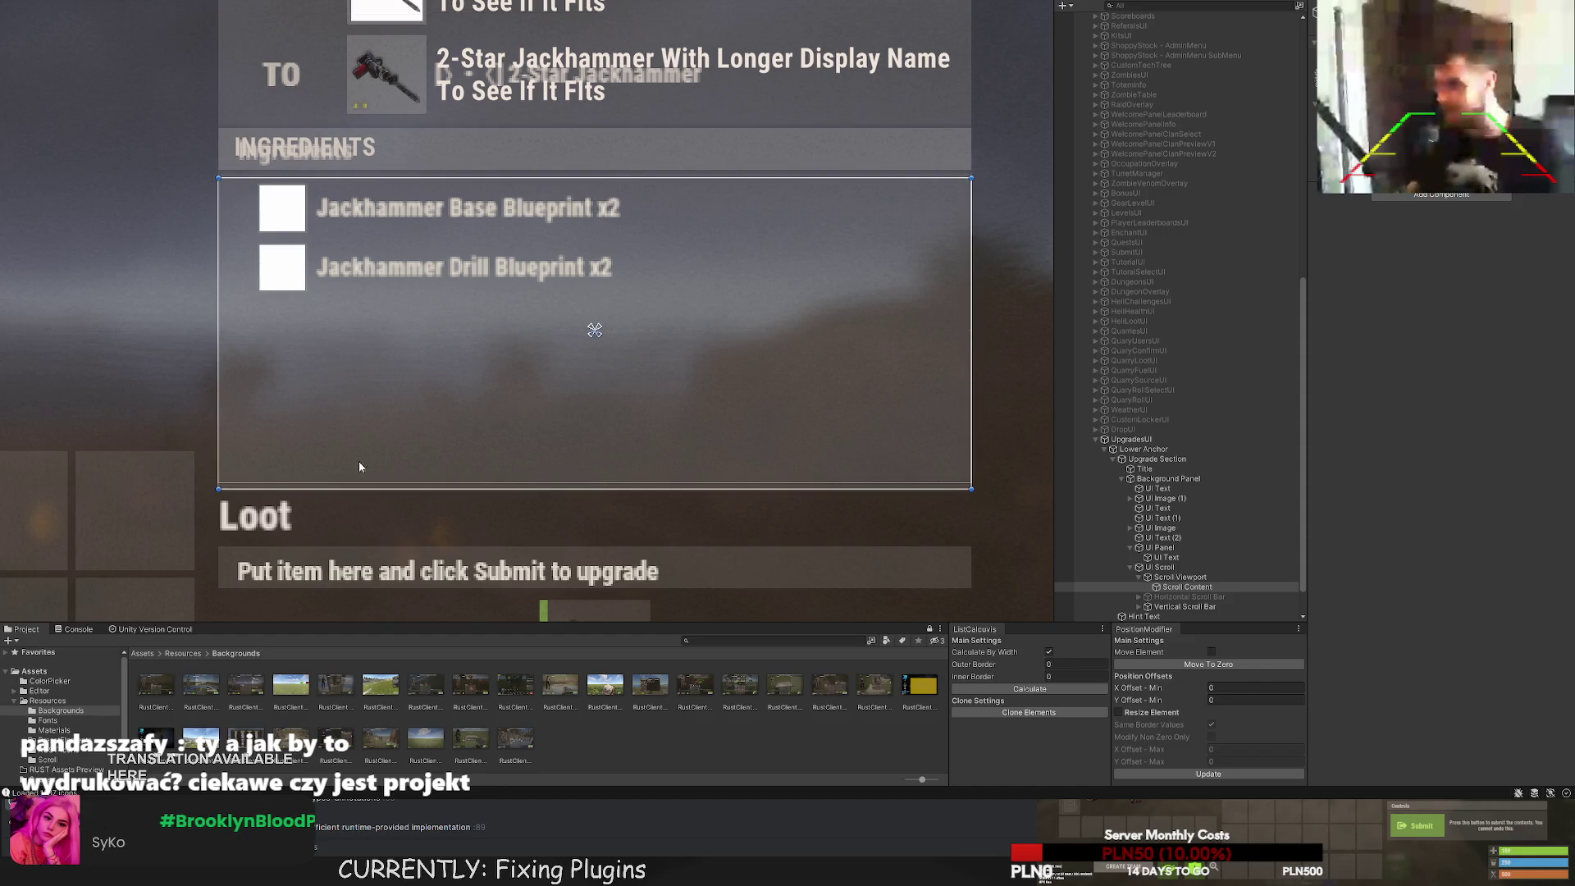
{"action": "left_click_drag", "start_coordinate": [346, 488], "coordinate": [338, 534]}
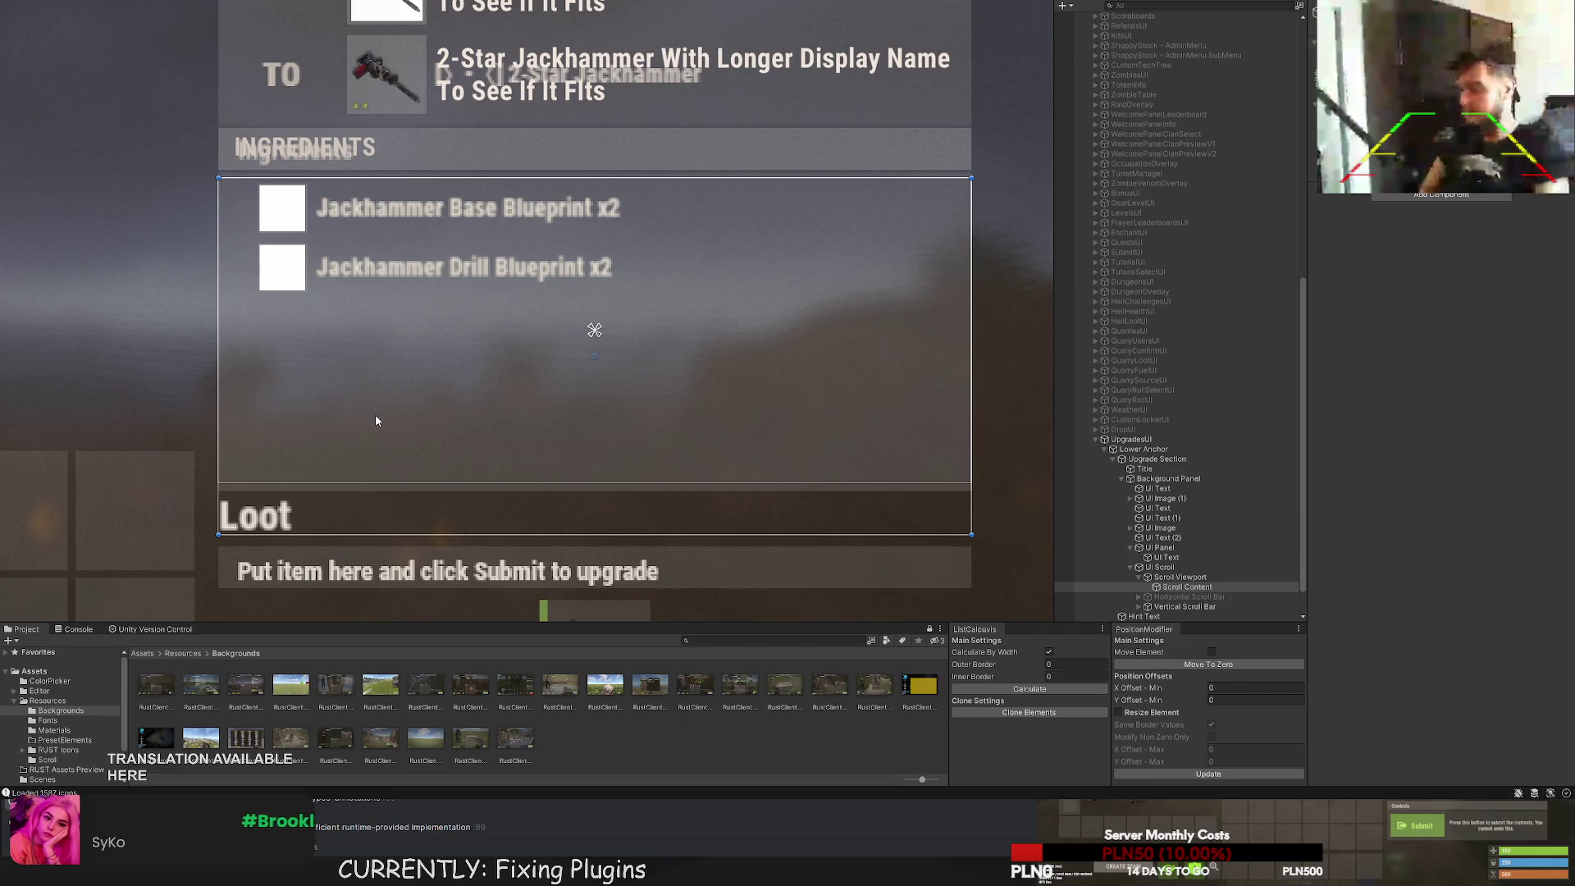
{"action": "scroll", "coordinate": [380, 401], "scroll_direction": "up", "scroll_amount": 2}
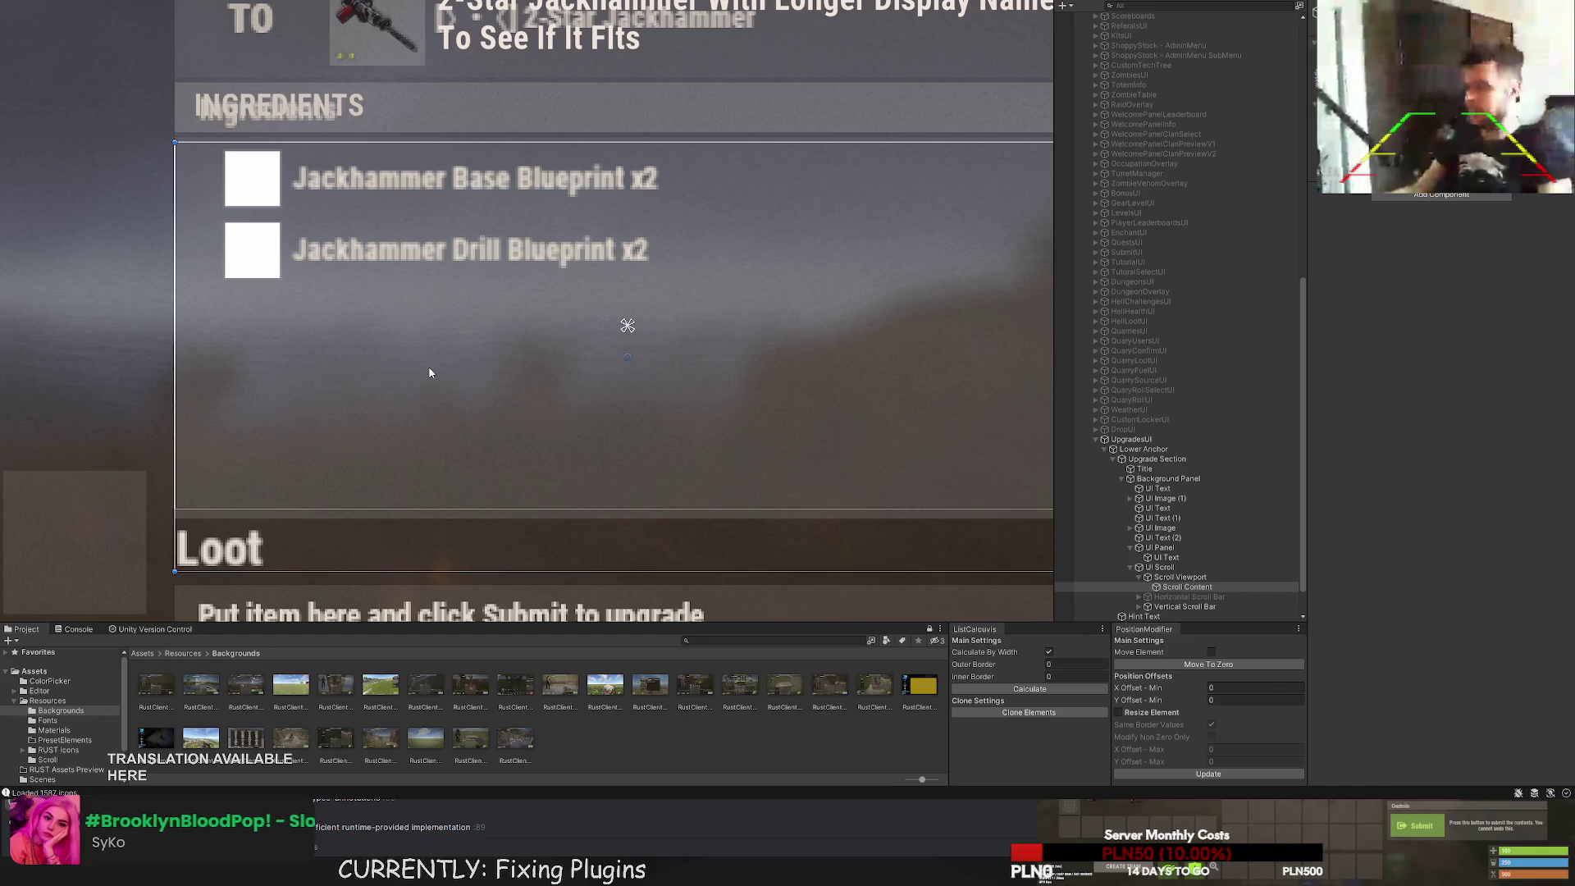
Create a UI Section inside Scroll Content and move it up to the top of the list.
{"action": "left_click", "coordinate": [1187, 586]}
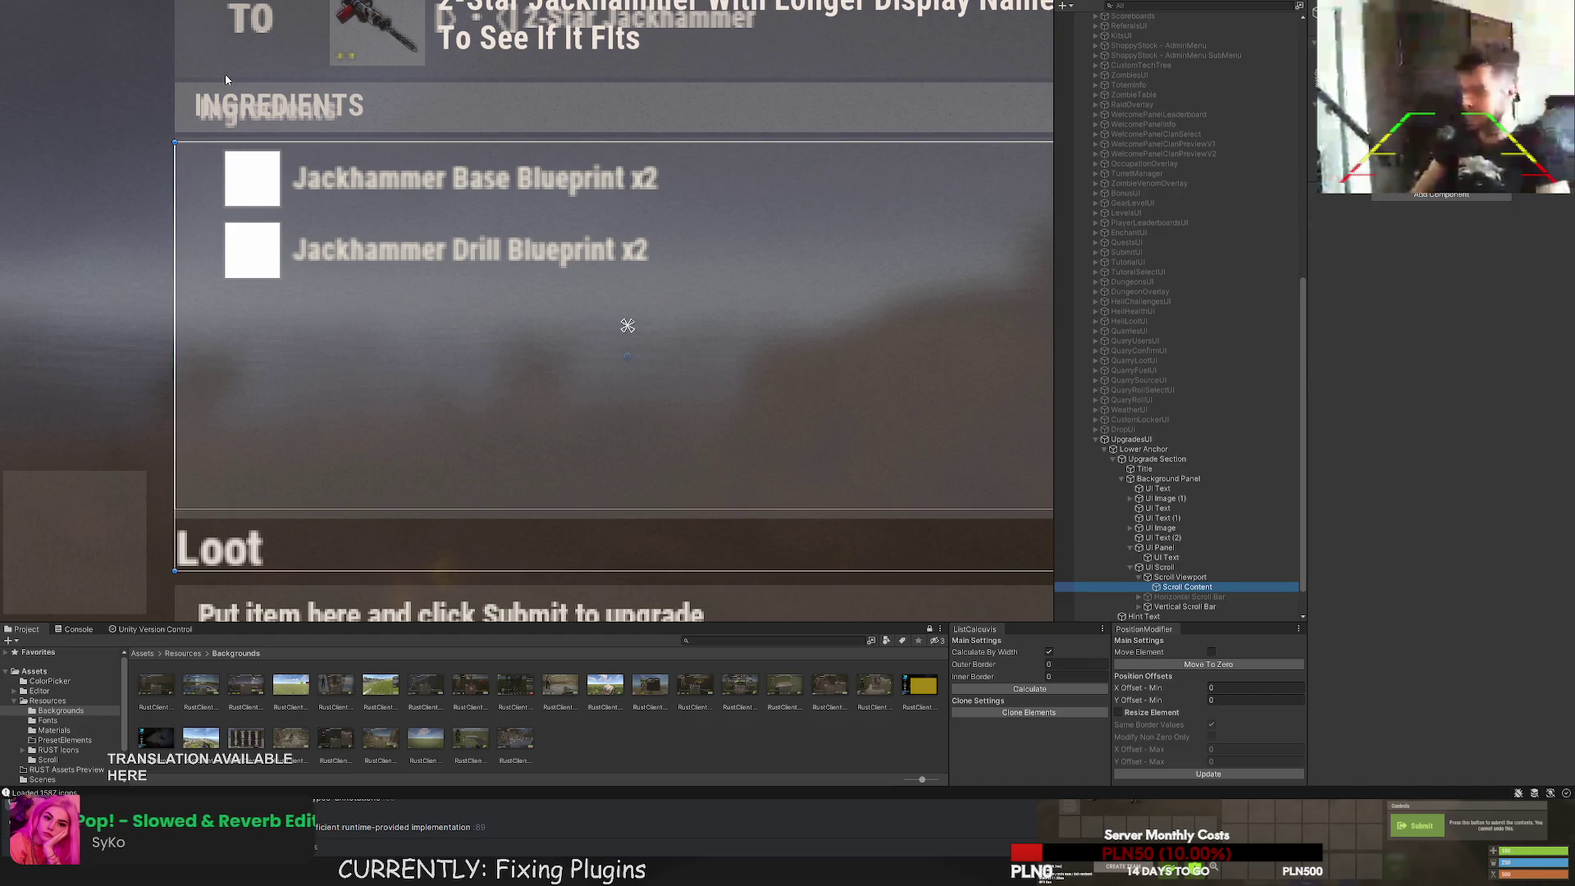
{"action": "key", "text": "alt+shift+n"}
{"action": "scroll", "coordinate": [312, 328], "scroll_direction": "up", "scroll_amount": 1}
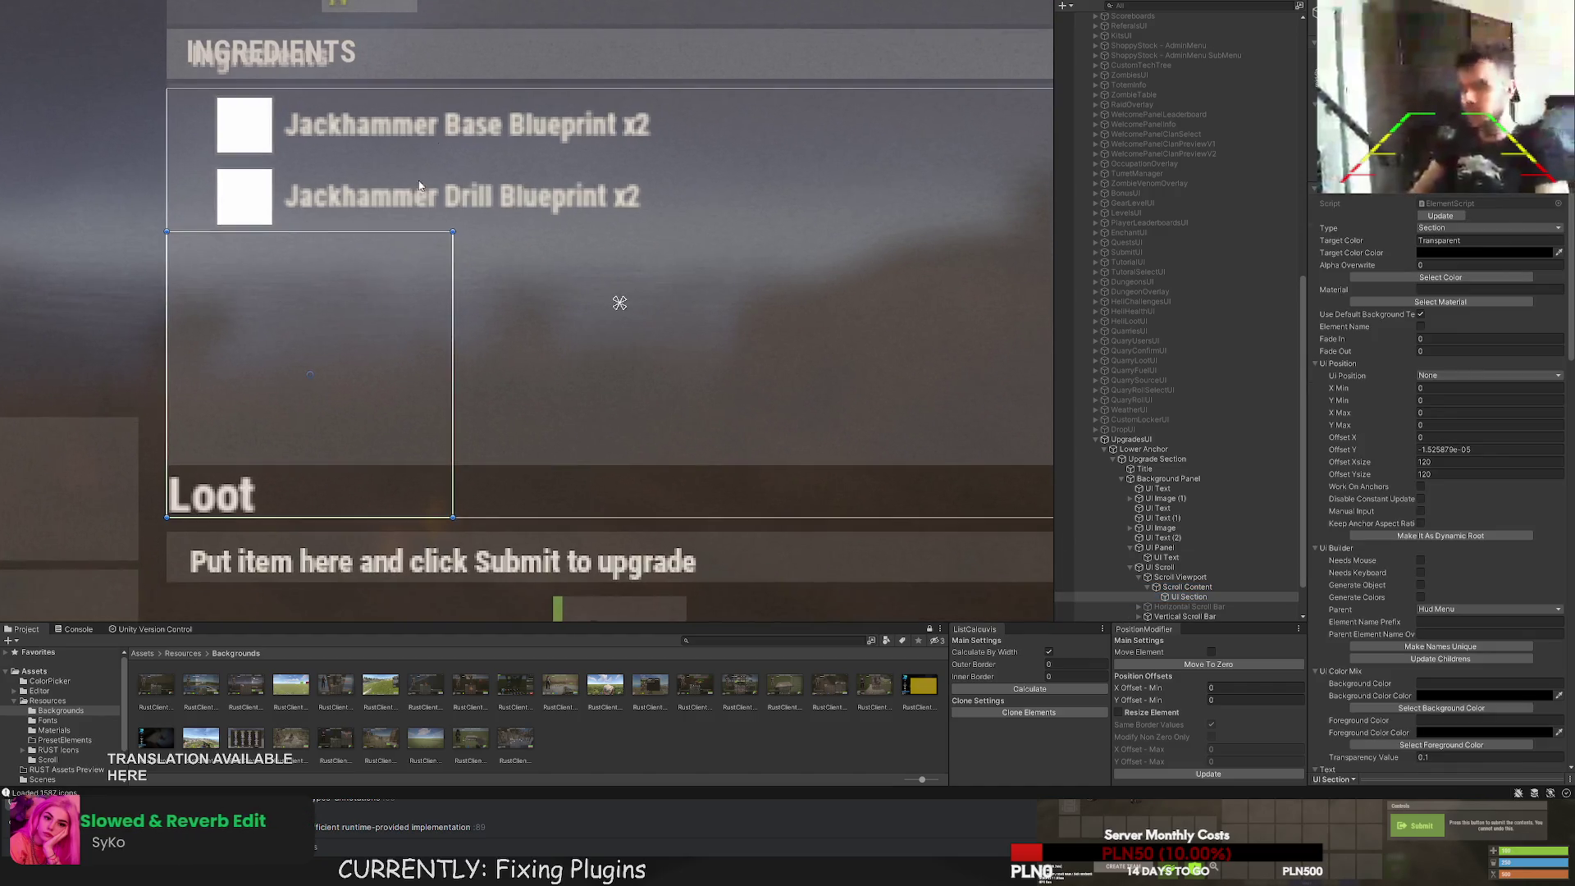
{"action": "key", "text": "w"}
{"action": "left_click_drag", "start_coordinate": [307, 339], "coordinate": [308, 194]}
Resize the UI Section into a 30-high row around the first ingredient entry.
{"action": "key", "text": "t"}
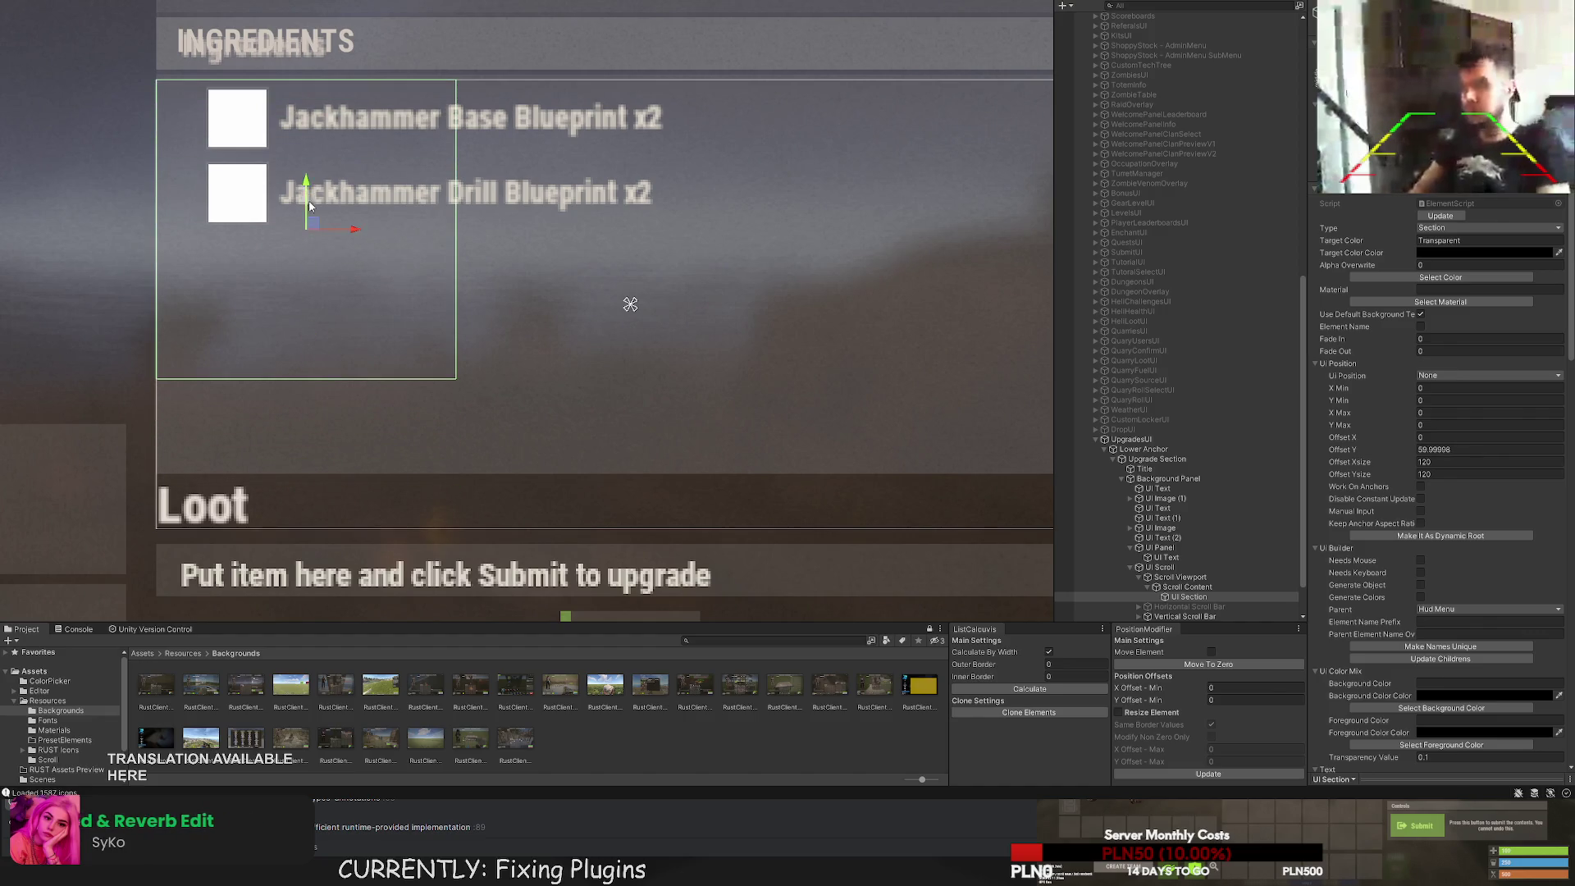
{"action": "mouse_move", "coordinate": [326, 382]}
{"action": "left_mouse_down"}
{"action": "mouse_move", "coordinate": [321, 150]}
{"action": "mouse_move", "coordinate": [466, 194]}
{"action": "left_mouse_up"}
{"action": "scroll", "coordinate": [246, 112], "scroll_direction": "up", "scroll_amount": 4}
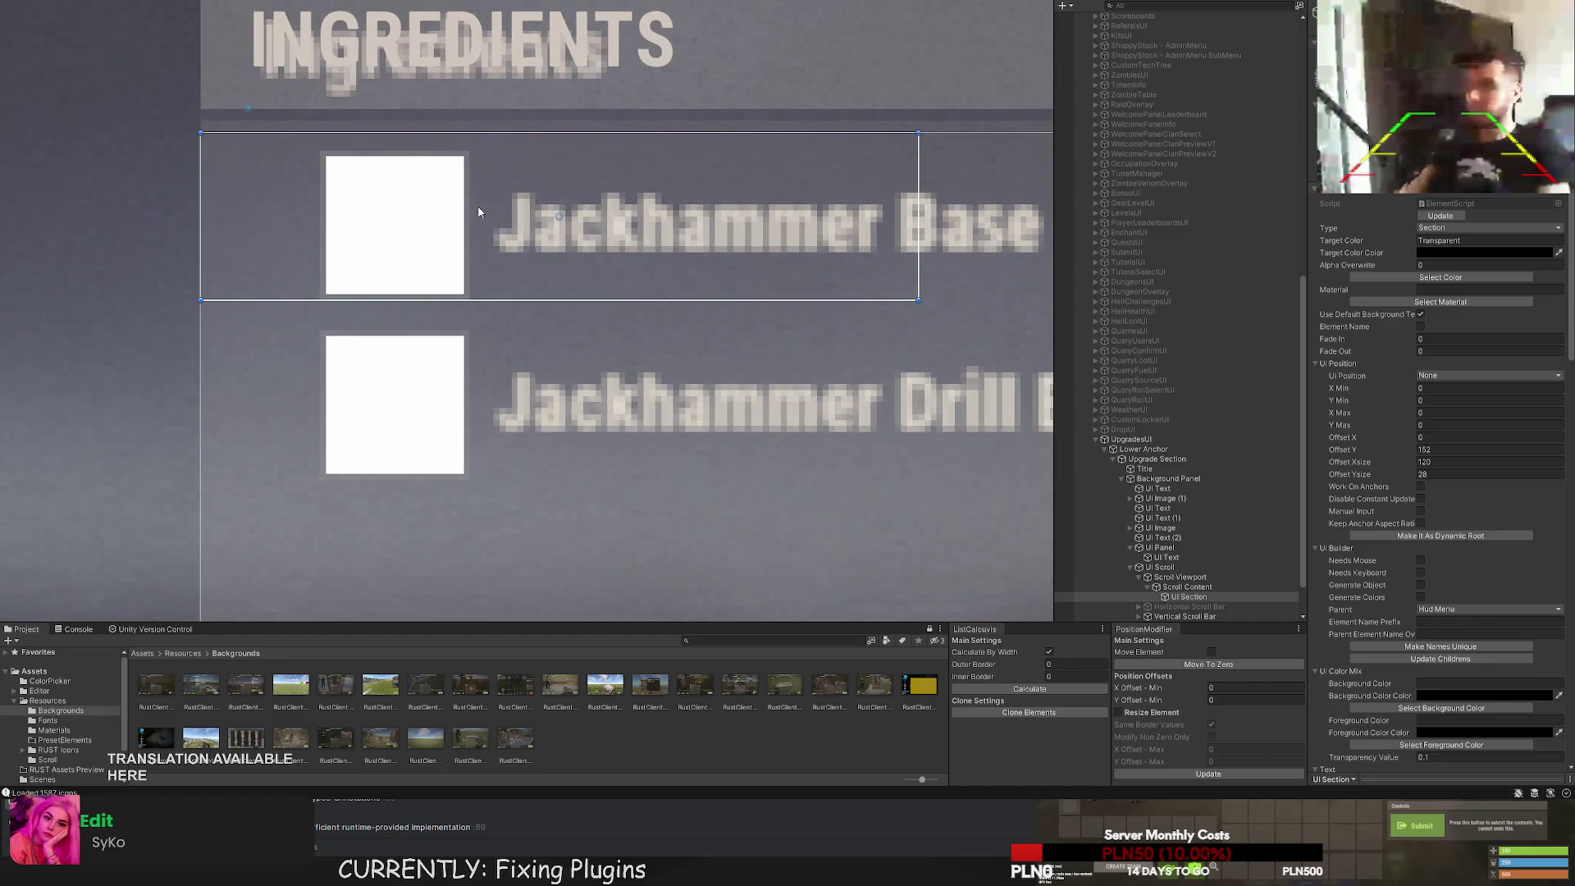
{"action": "scroll", "coordinate": [466, 193], "scroll_direction": "up", "scroll_amount": 1}
{"action": "left_click_drag", "start_coordinate": [449, 126], "coordinate": [442, 148]}
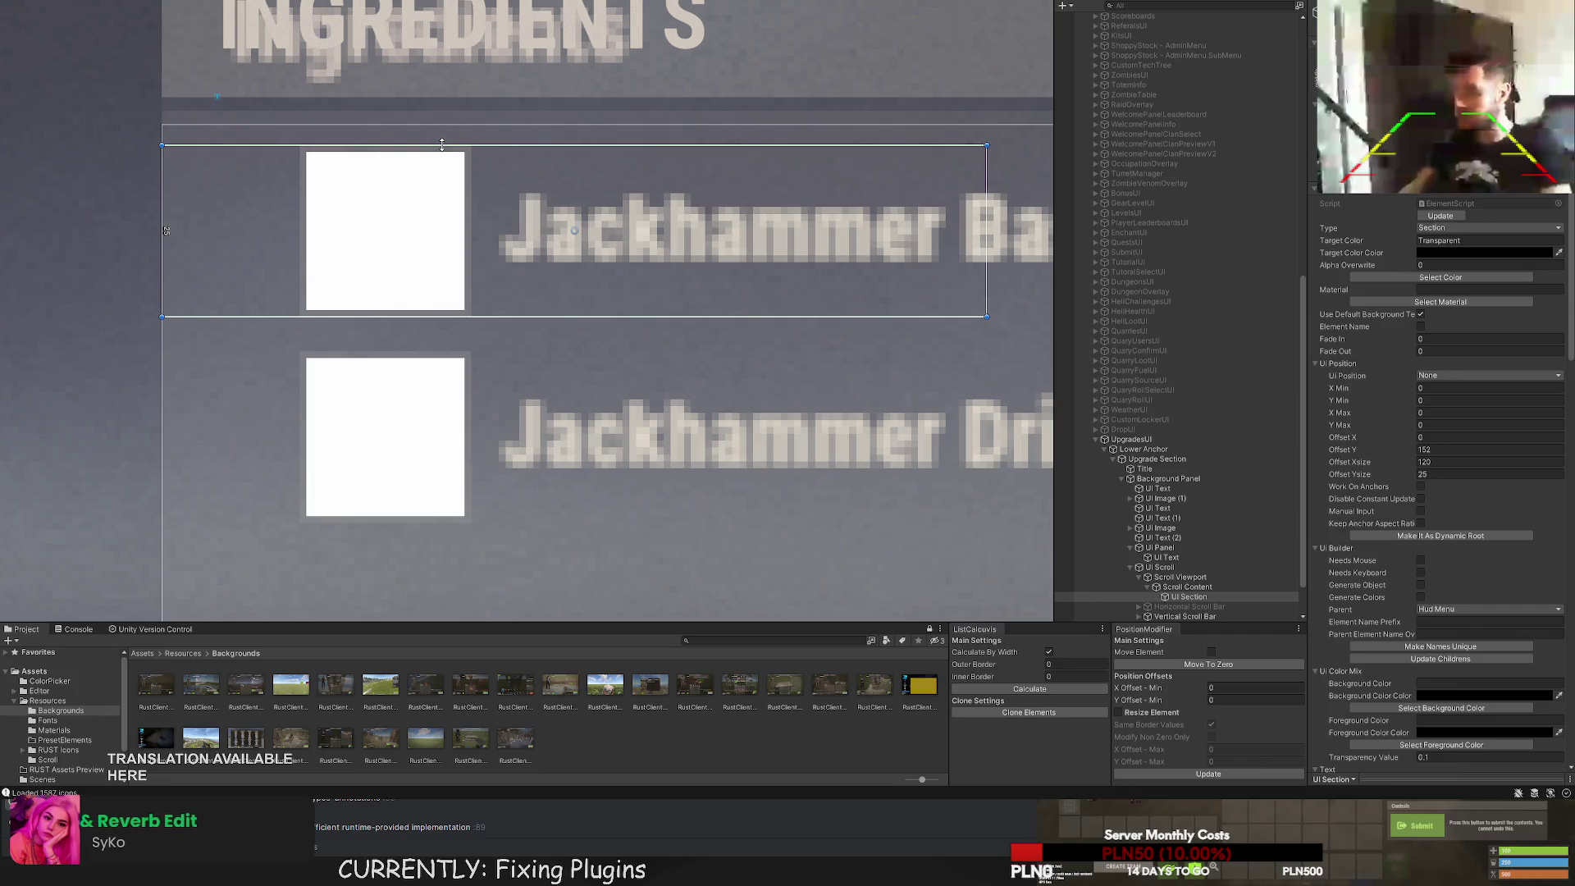
{"action": "left_click_drag", "start_coordinate": [424, 318], "coordinate": [422, 336]}
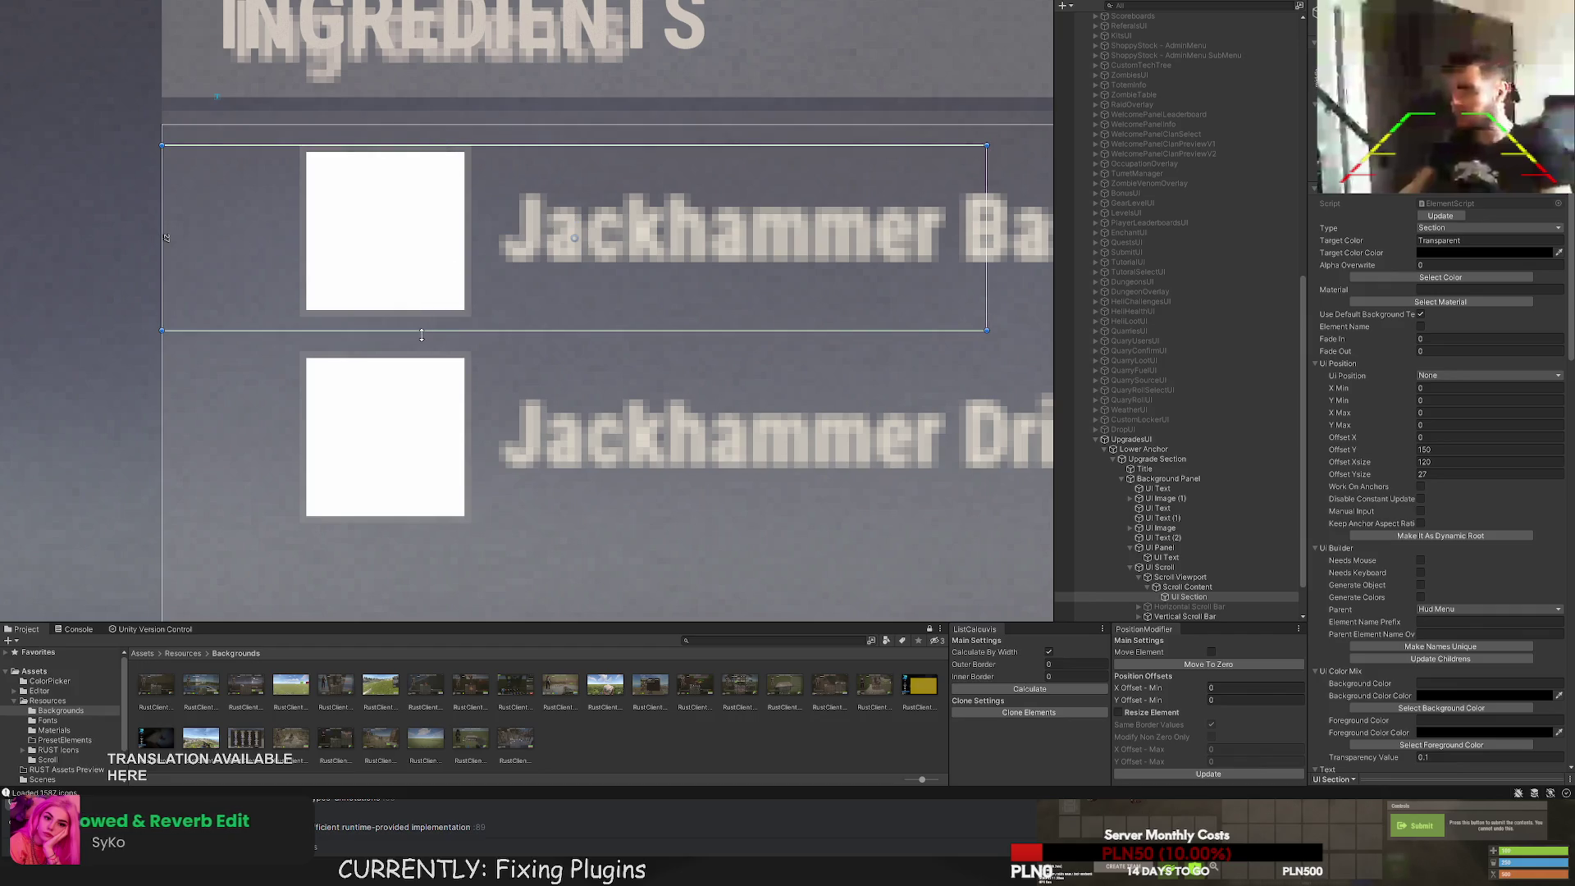
{"action": "left_click_drag", "start_coordinate": [432, 143], "coordinate": [432, 131]}
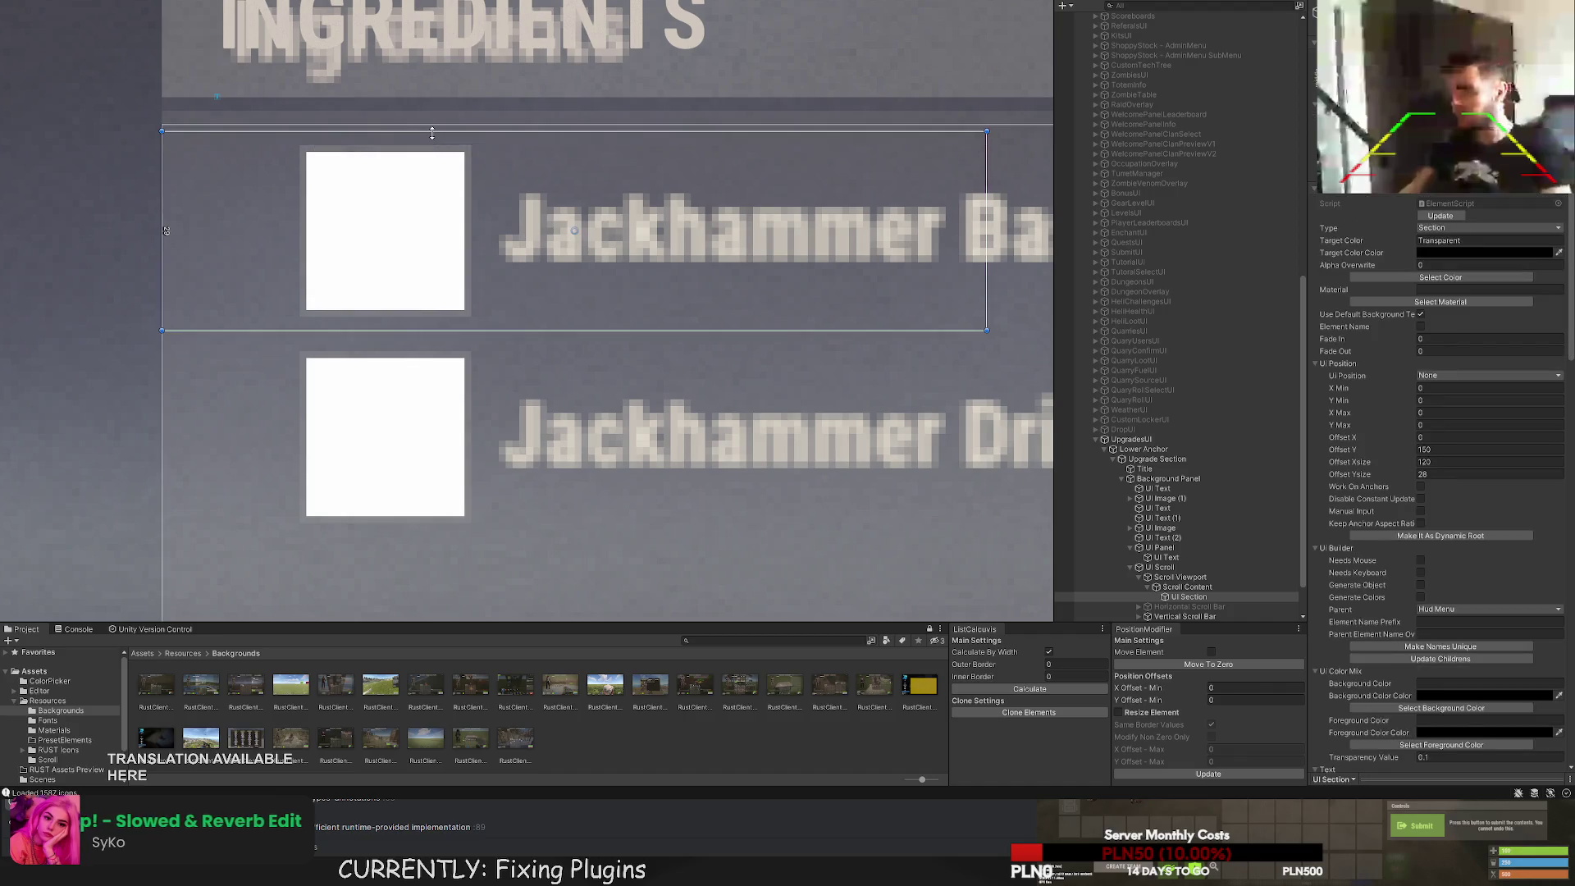
{"action": "scroll", "coordinate": [388, 348], "scroll_direction": "up", "scroll_amount": 2}
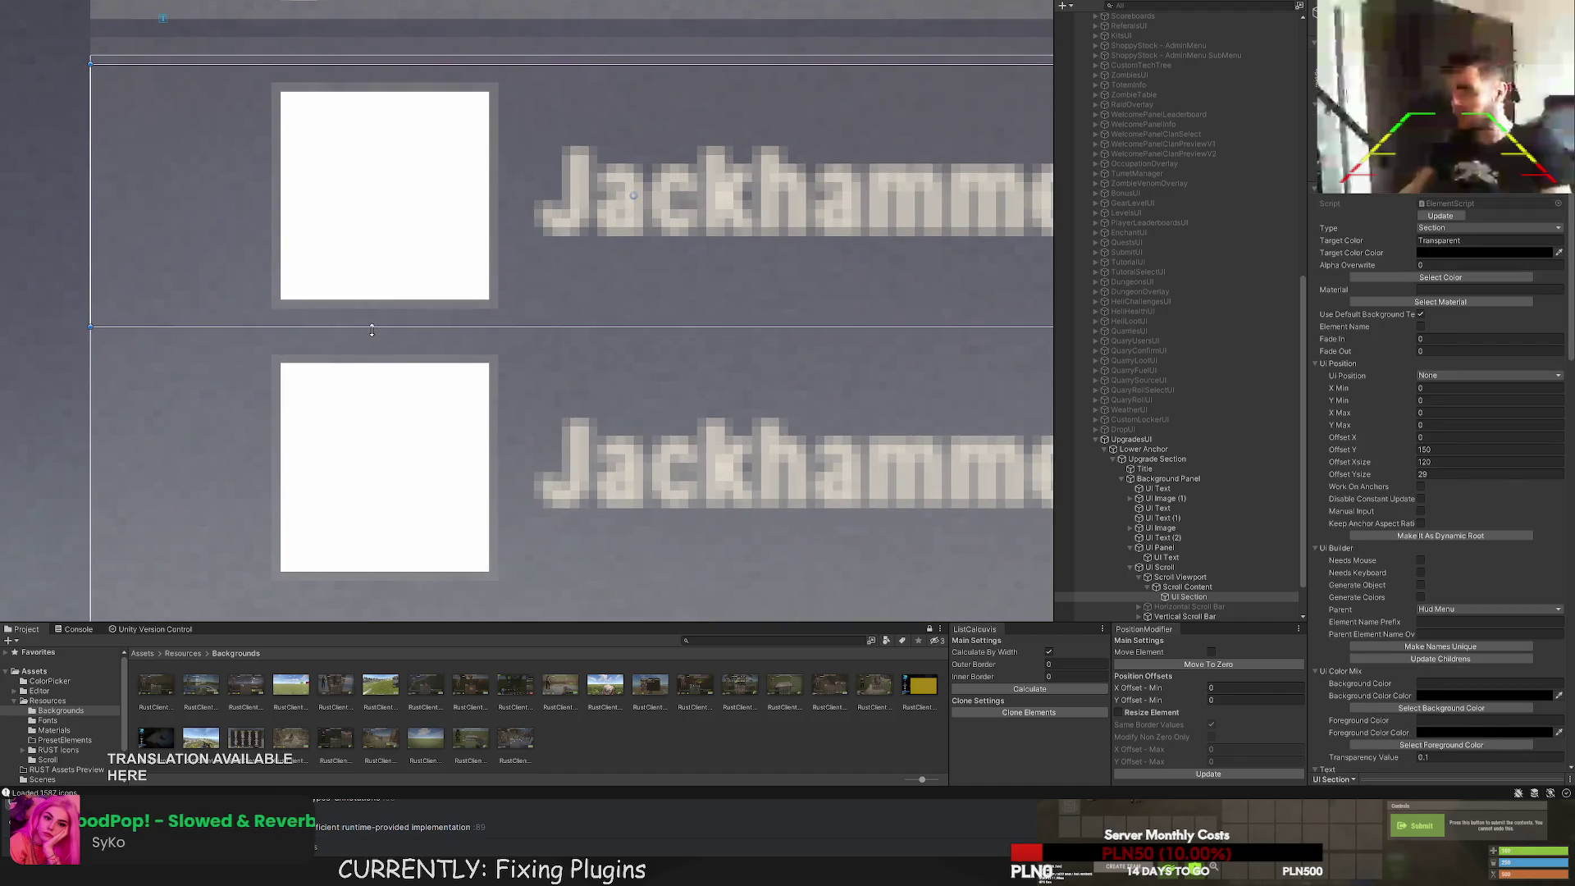
{"action": "left_click_drag", "start_coordinate": [365, 328], "coordinate": [363, 355]}
{"action": "left_click_drag", "start_coordinate": [333, 73], "coordinate": [332, 92]}
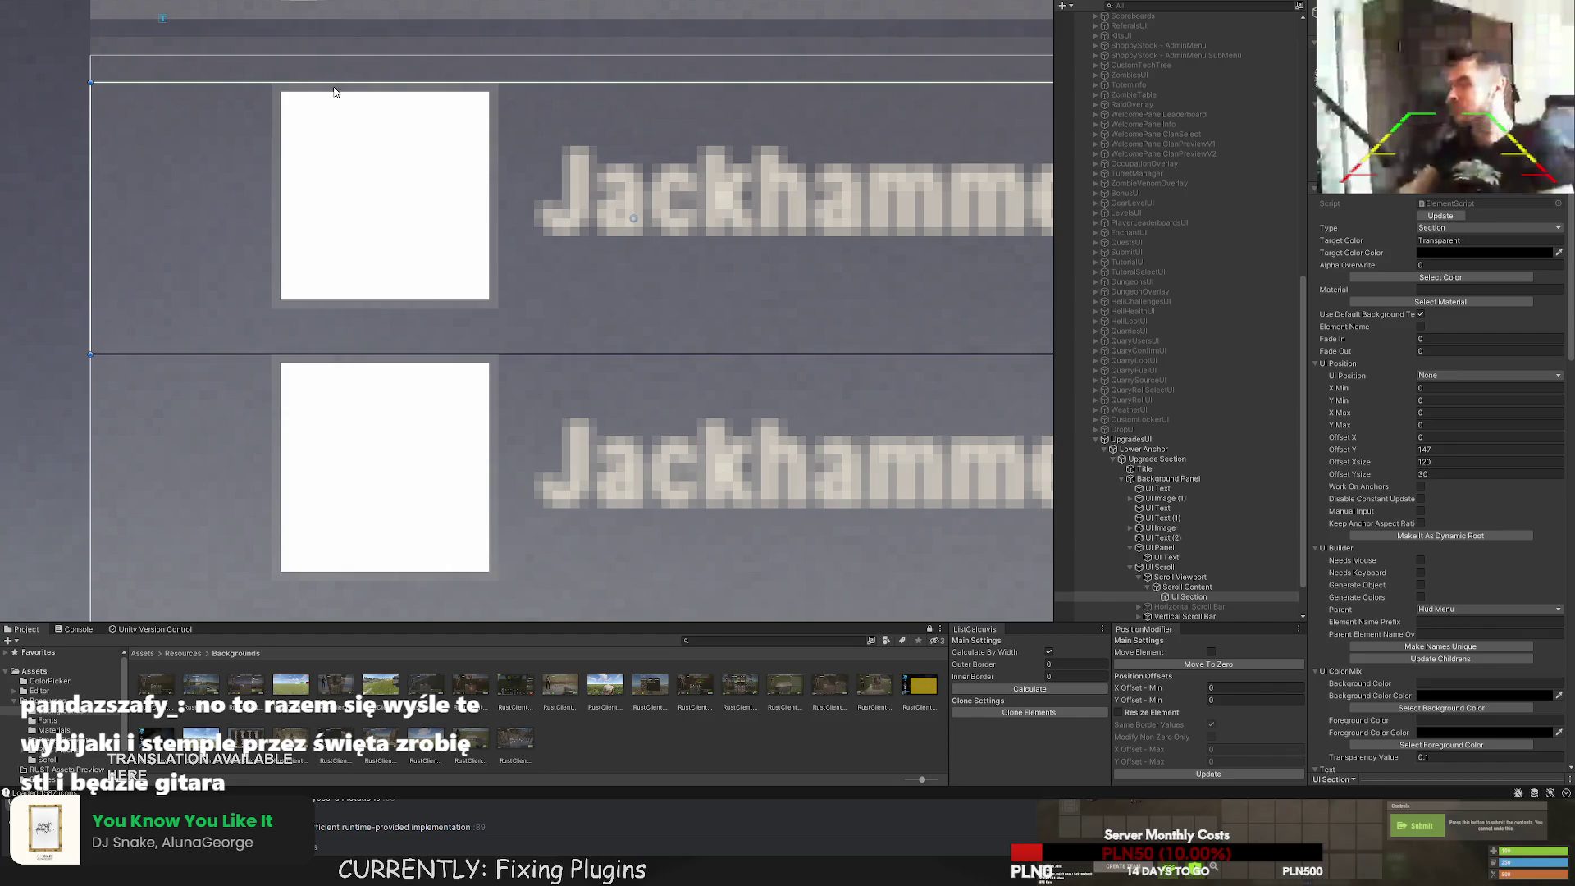
Widen the section row to 380 across the list and add a UI Panel inside it.
{"action": "scroll", "coordinate": [498, 152], "scroll_direction": "down", "scroll_amount": 5}
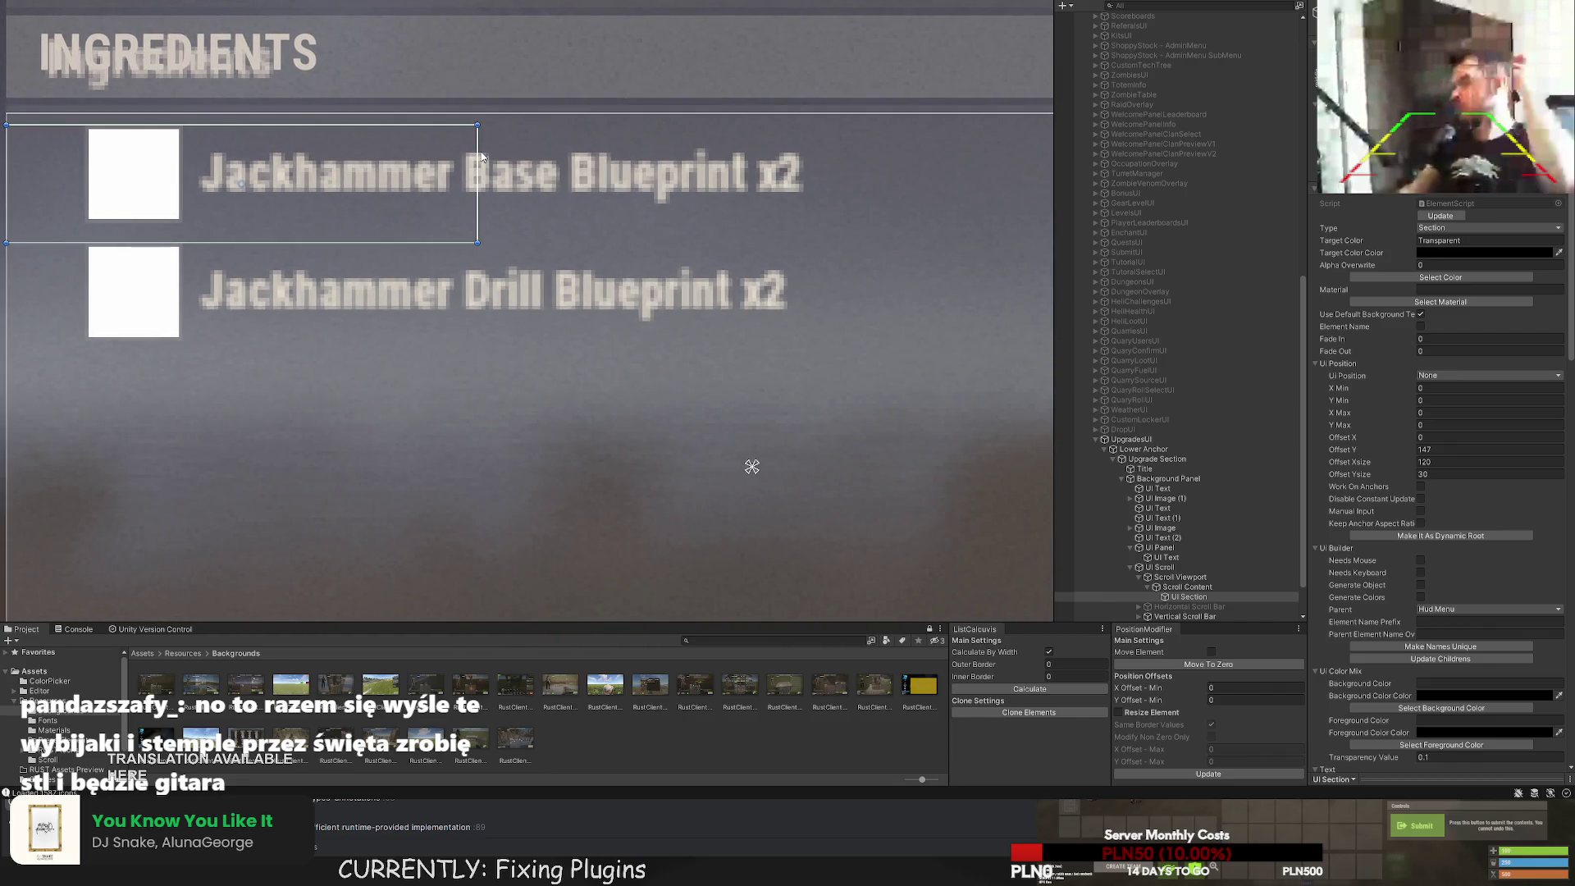
{"action": "left_click_drag", "start_coordinate": [478, 184], "coordinate": [953, 184]}
{"action": "left_click_drag", "start_coordinate": [466, 191], "coordinate": [865, 181]}
{"action": "left_click_drag", "start_coordinate": [588, 160], "coordinate": [1064, 205]}
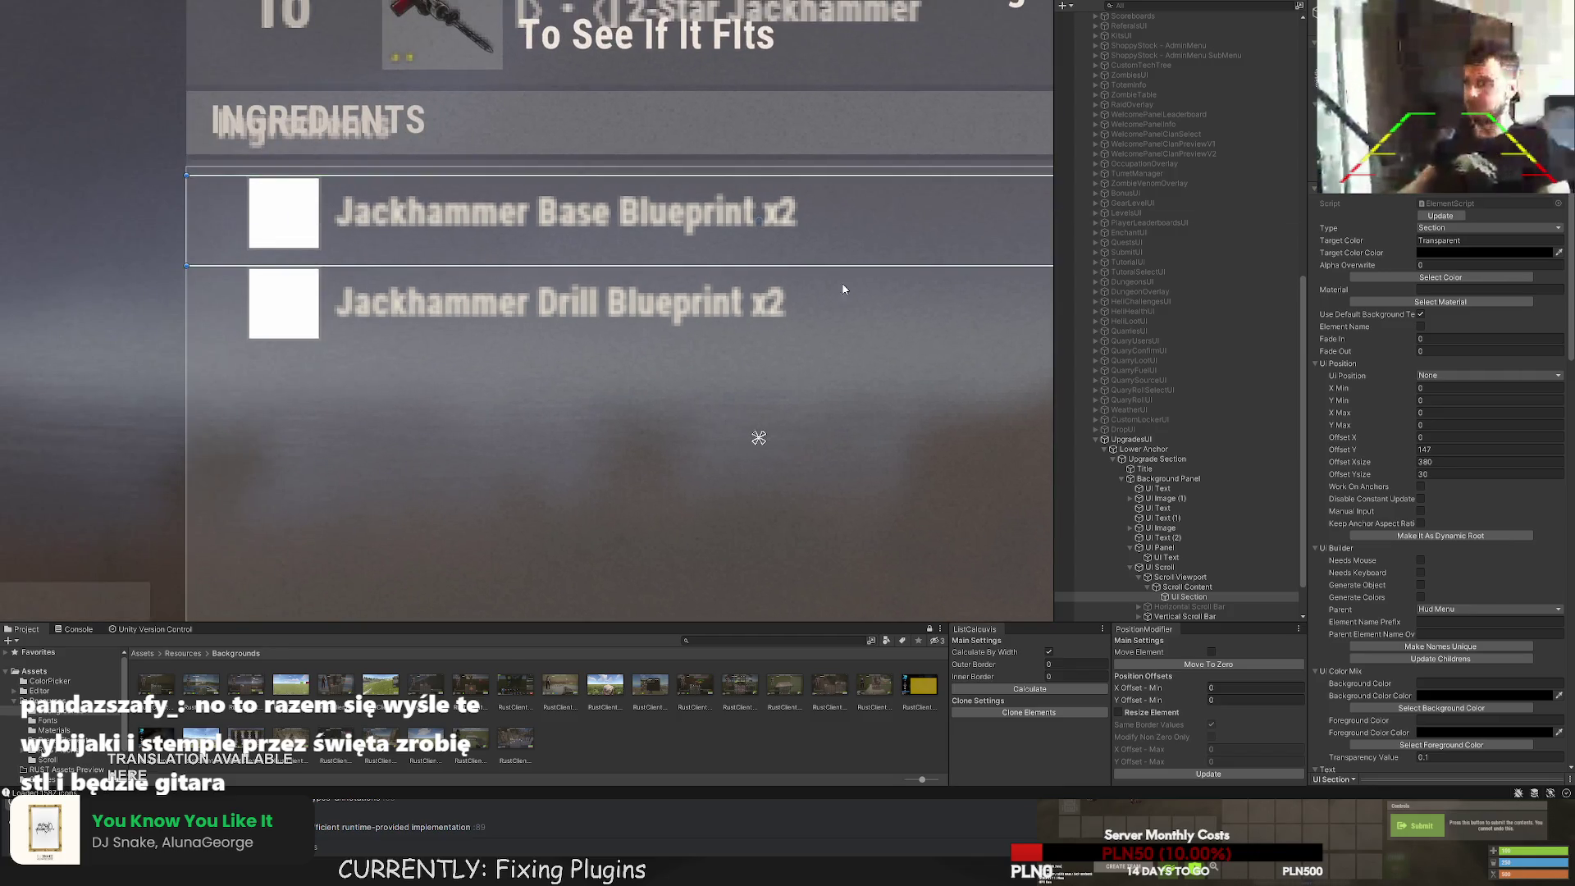
{"action": "left_click", "coordinate": [1189, 598]}
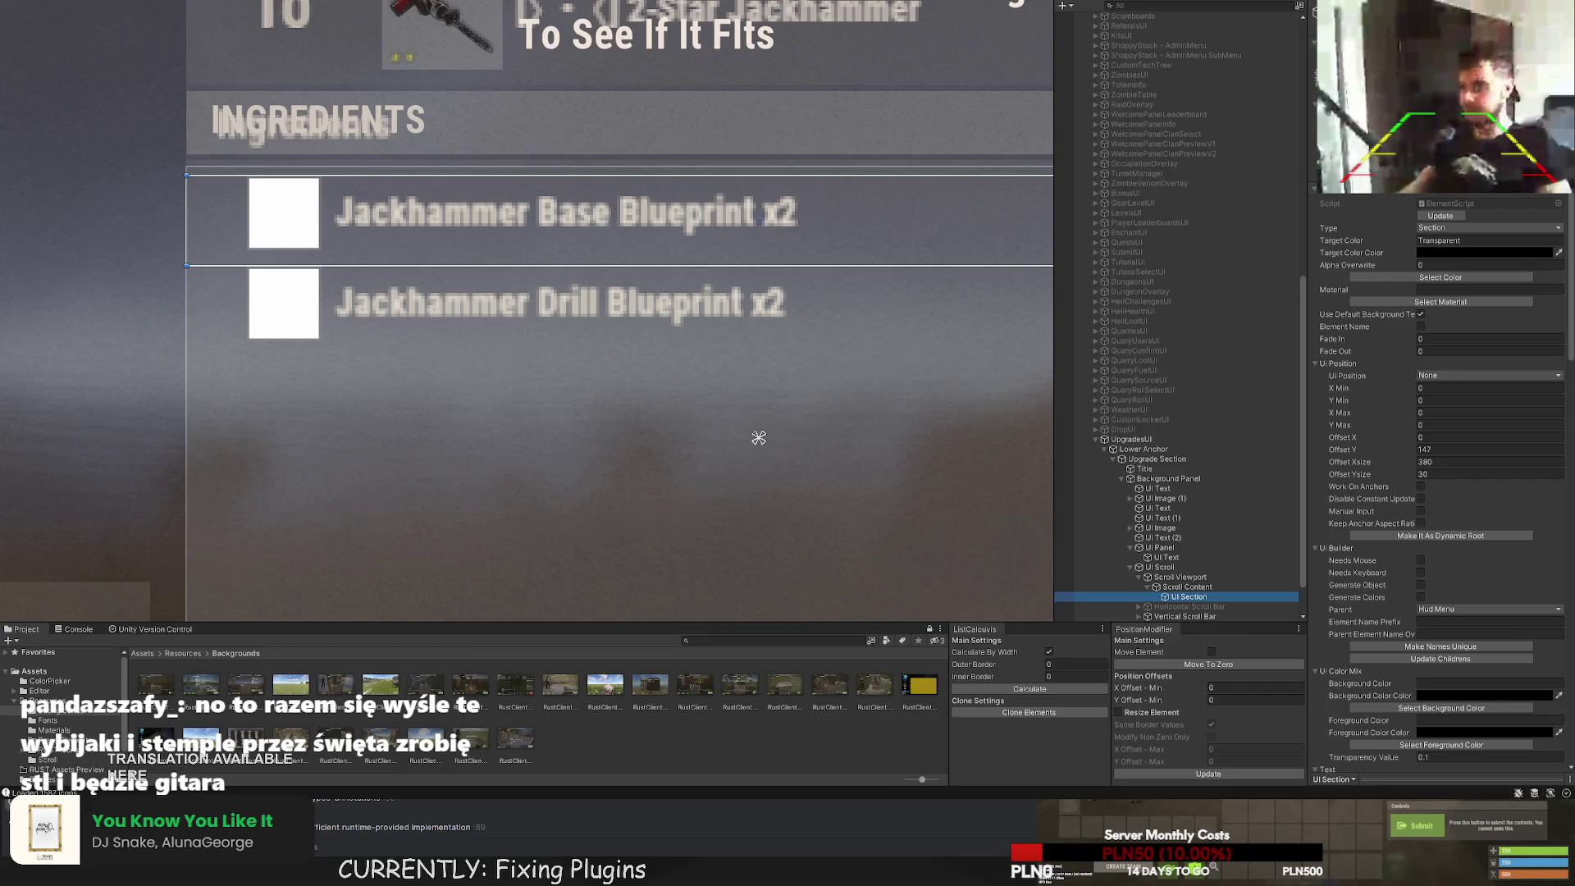
{"action": "key", "text": "ctrl+shift+n"}
{"action": "scroll", "coordinate": [410, 378], "scroll_direction": "up", "scroll_amount": 6}
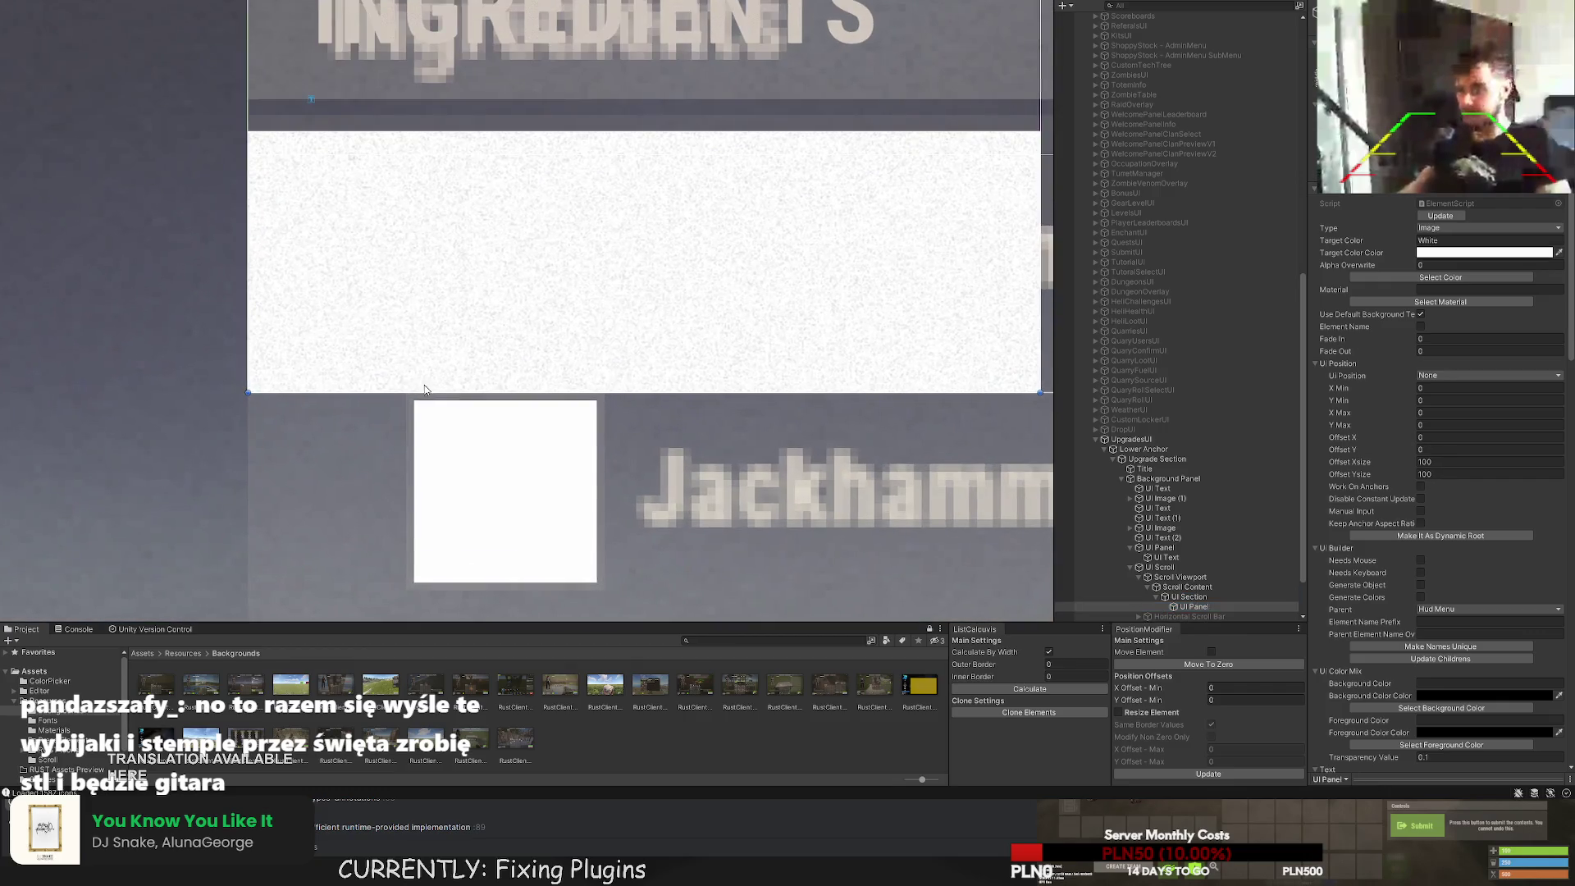
Shrink the new UI Panel to a 26×26 square and shift it over the first ingredient's icon.
{"action": "left_click_drag", "start_coordinate": [232, 393], "coordinate": [389, 353]}
{"action": "key", "text": "f"}
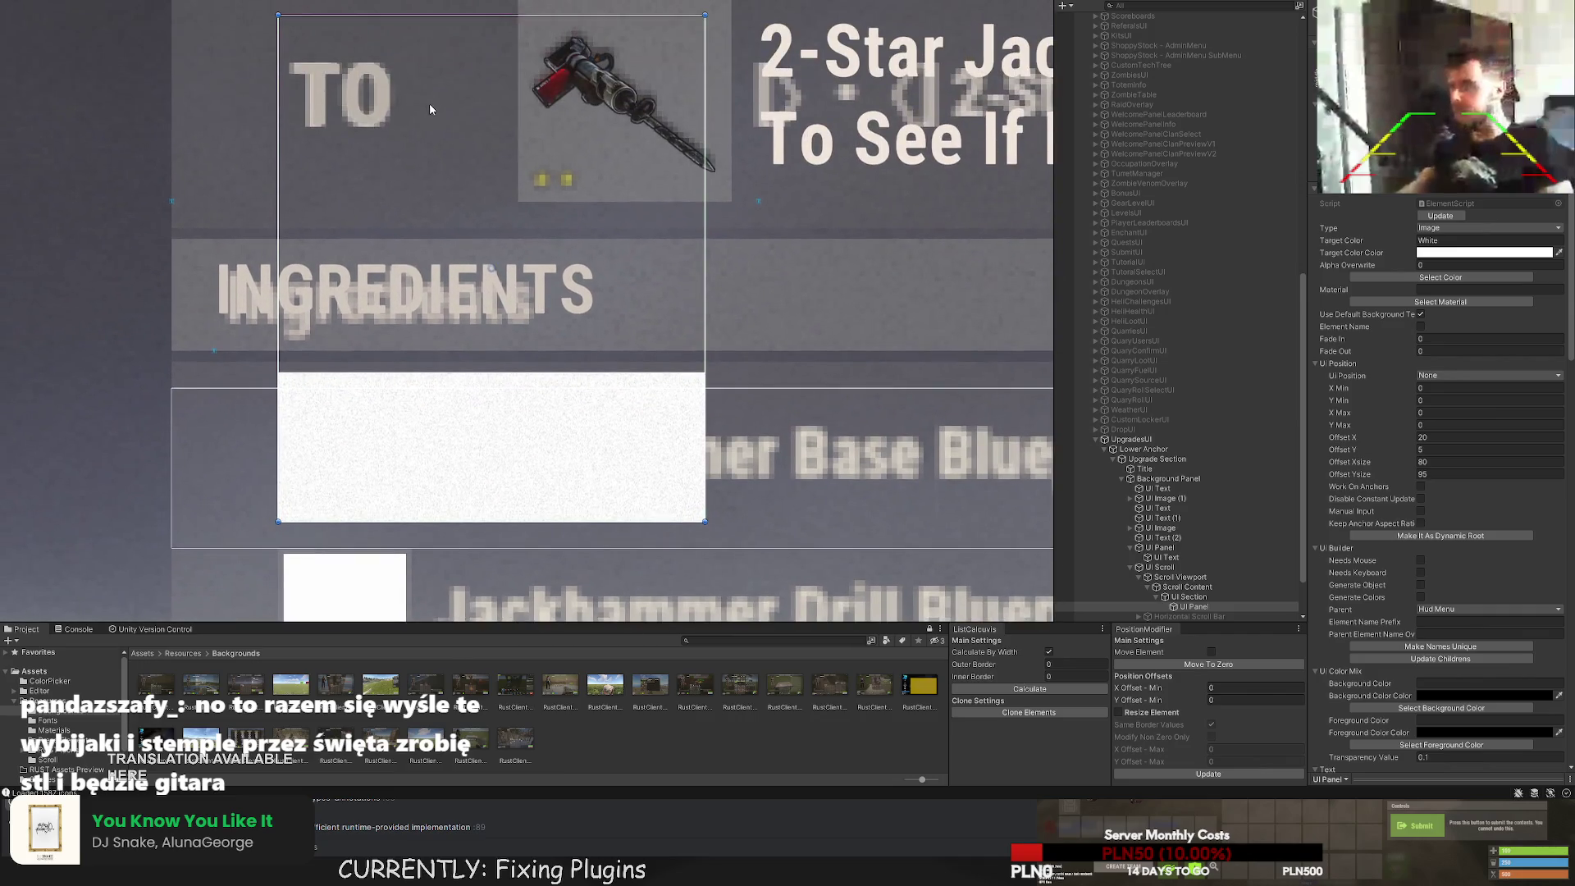
{"action": "mouse_move", "coordinate": [392, 14]}
{"action": "left_mouse_down"}
{"action": "mouse_move", "coordinate": [376, 408]}
{"action": "mouse_move", "coordinate": [375, 388]}
{"action": "left_mouse_up"}
{"action": "mouse_move", "coordinate": [695, 406]}
{"action": "left_mouse_down"}
{"action": "mouse_move", "coordinate": [371, 406]}
{"action": "mouse_move", "coordinate": [412, 407]}
{"action": "left_mouse_up"}
{"action": "scroll", "coordinate": [506, 323], "scroll_direction": "up", "scroll_amount": 2}
{"action": "scroll", "coordinate": [507, 322], "scroll_direction": "up", "scroll_amount": 3}
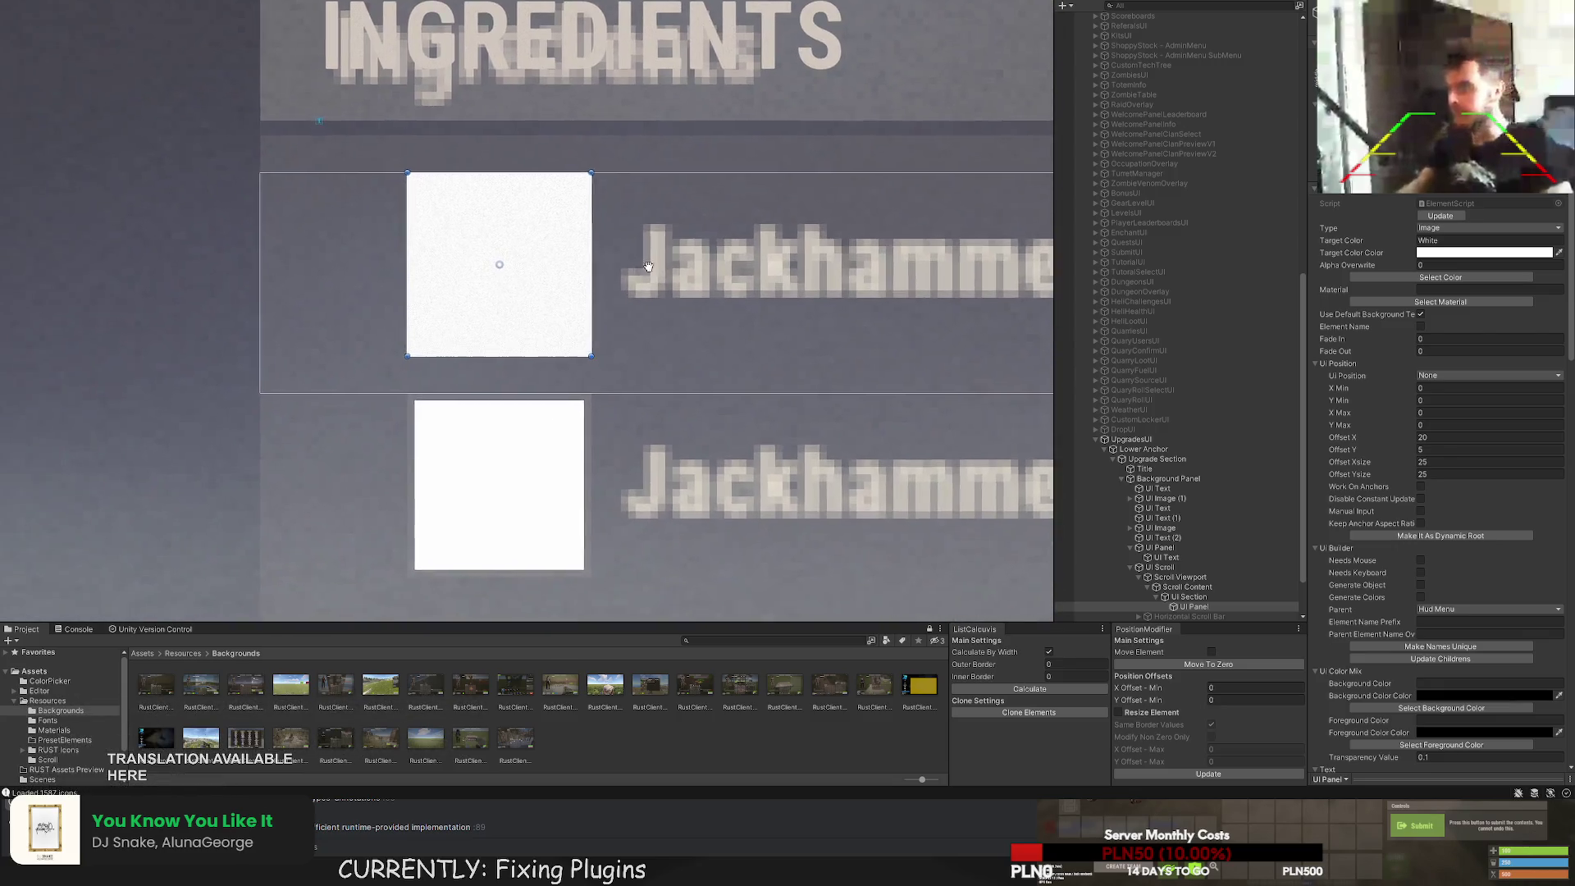
{"action": "left_click_drag", "start_coordinate": [418, 374], "coordinate": [409, 382]}
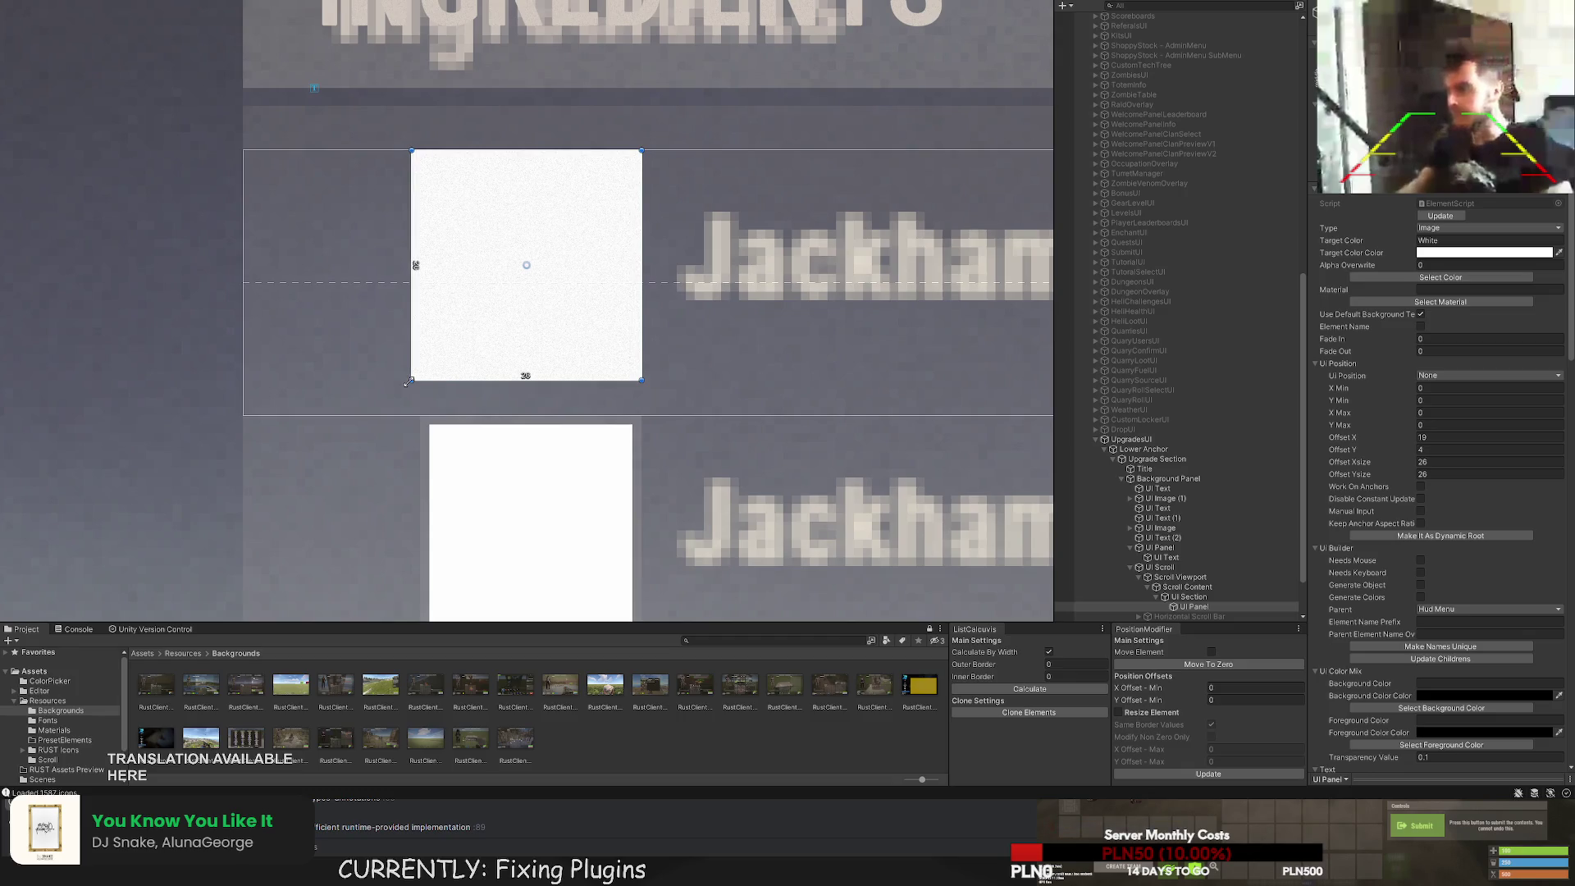
{"action": "scroll", "coordinate": [538, 363], "scroll_direction": "down", "scroll_amount": 1}
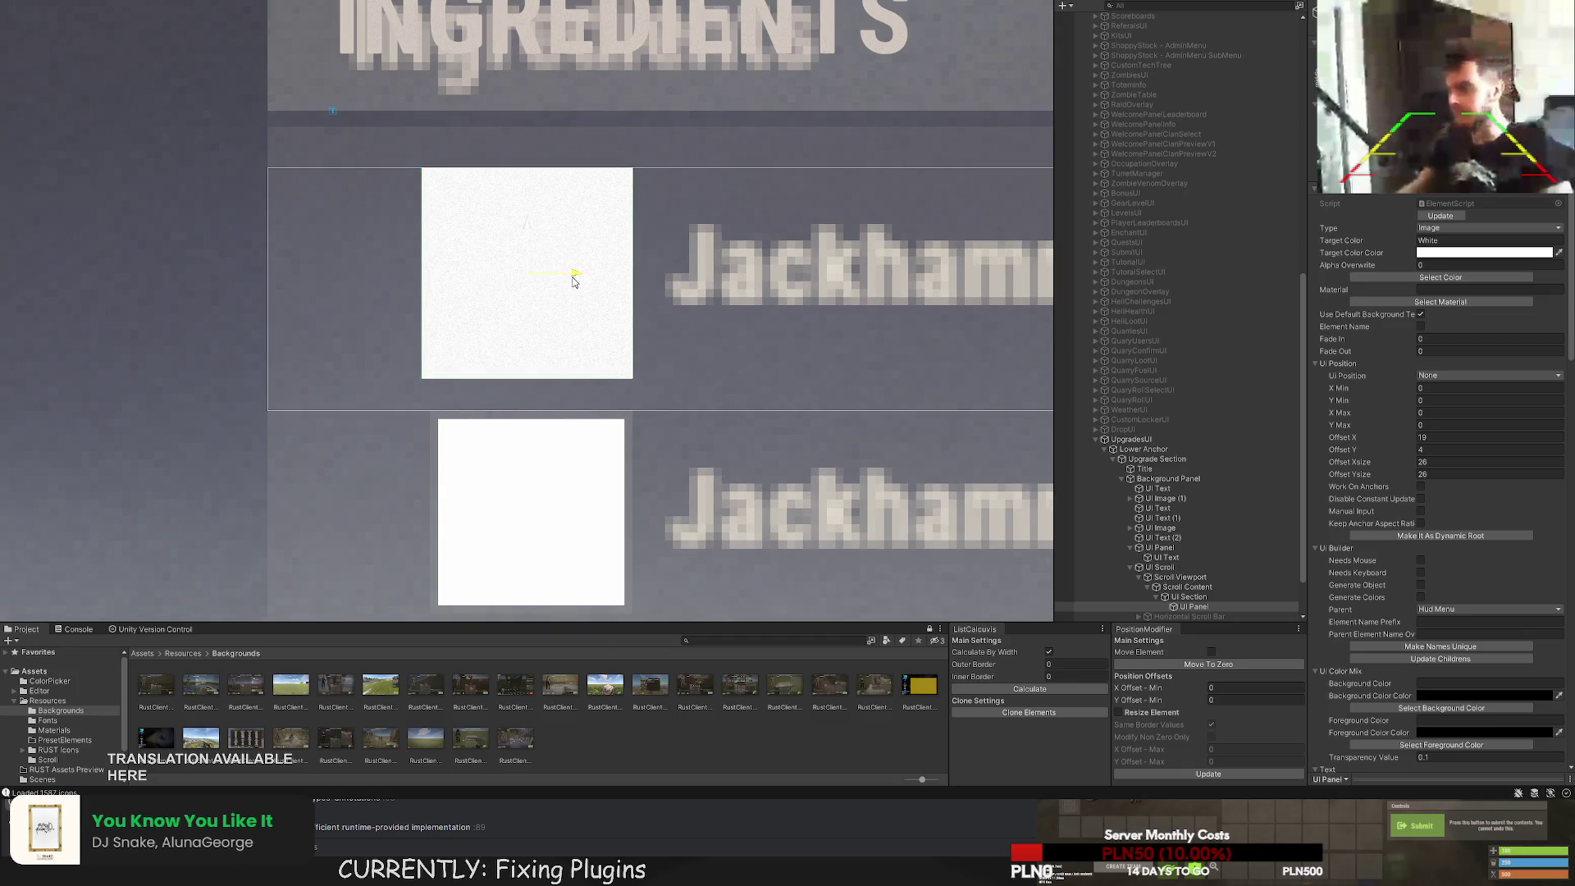
{"action": "left_click_drag", "start_coordinate": [573, 281], "coordinate": [579, 285]}
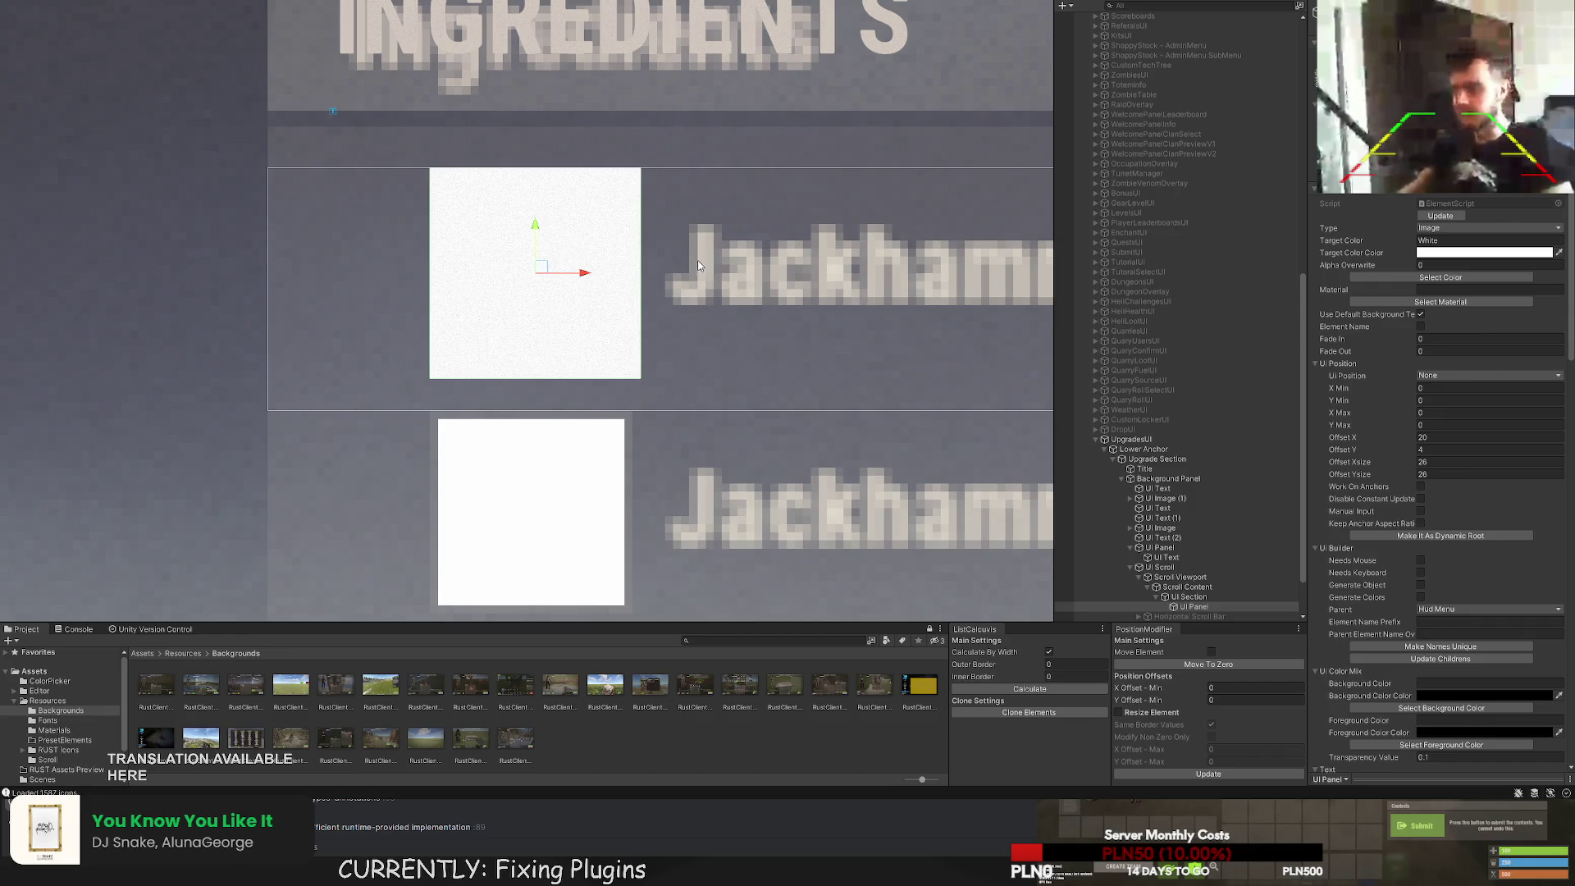
Set the ingredient panel's colour to LightGrayTransRust.
{"action": "left_click", "coordinate": [1440, 279]}
{"action": "left_click", "coordinate": [1032, 611]}
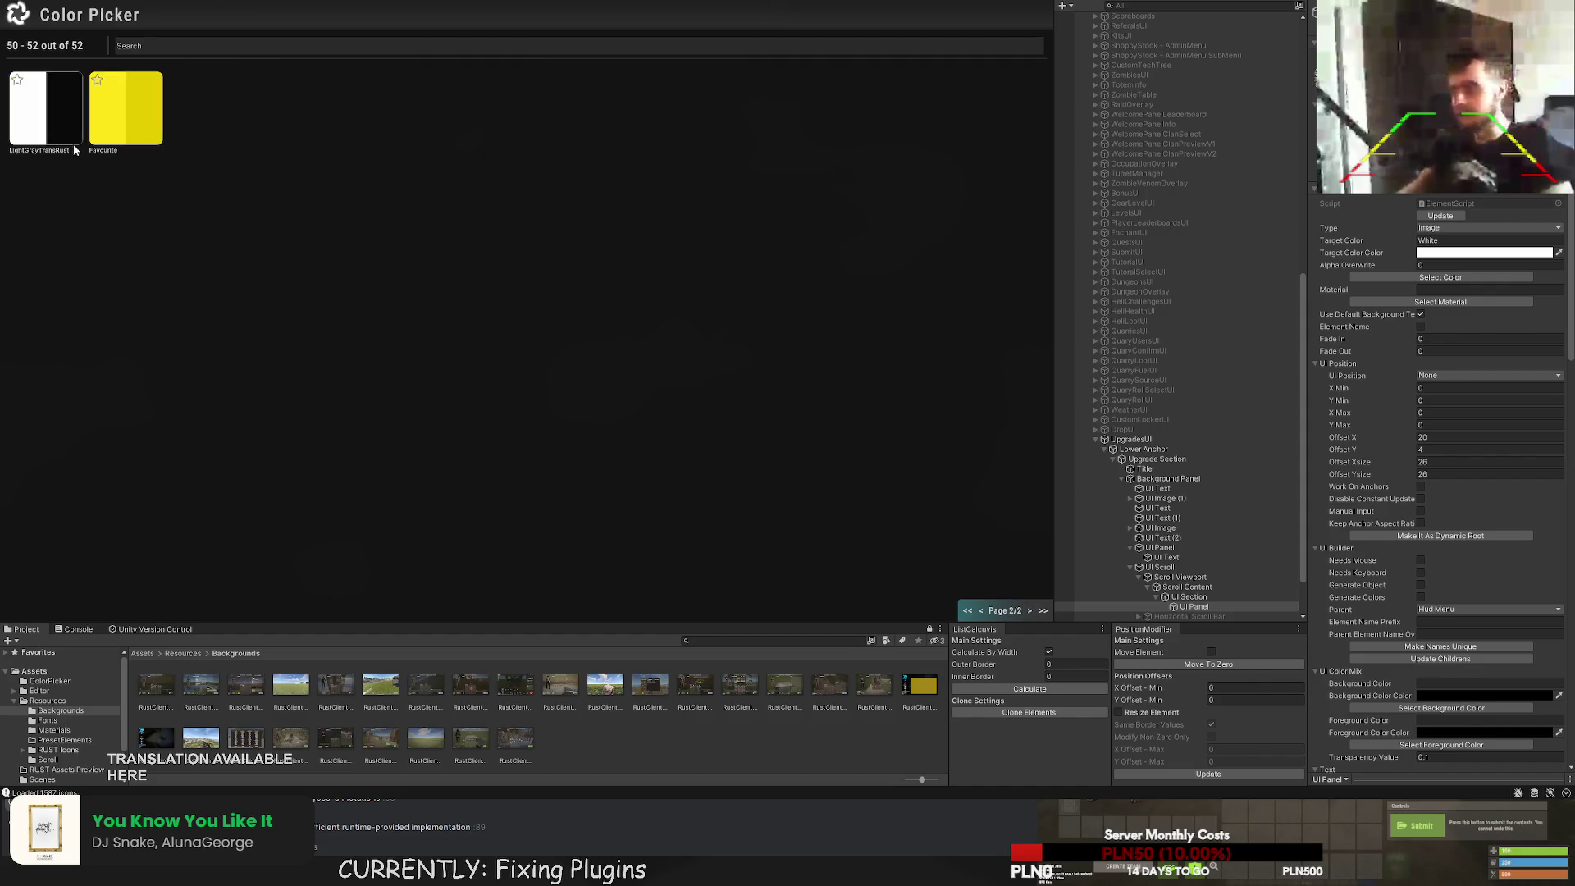
{"action": "left_click", "coordinate": [73, 145]}
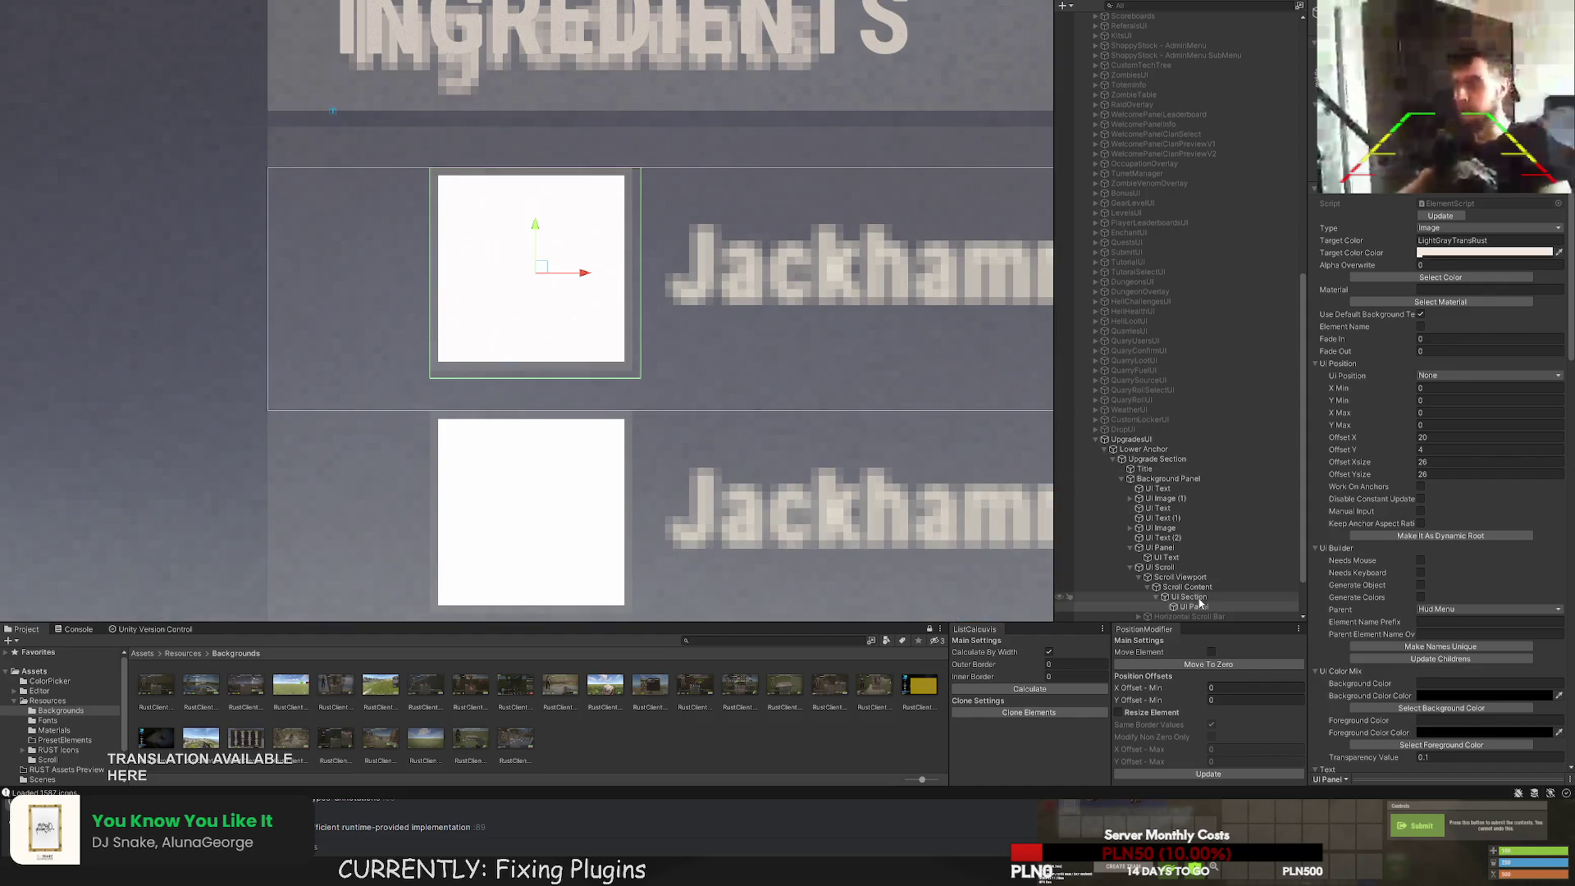
Shrink the panel's child UI Image to 22×22, slightly inset within its frame.
{"action": "left_click", "coordinate": [531, 268]}
{"action": "key", "text": "f"}
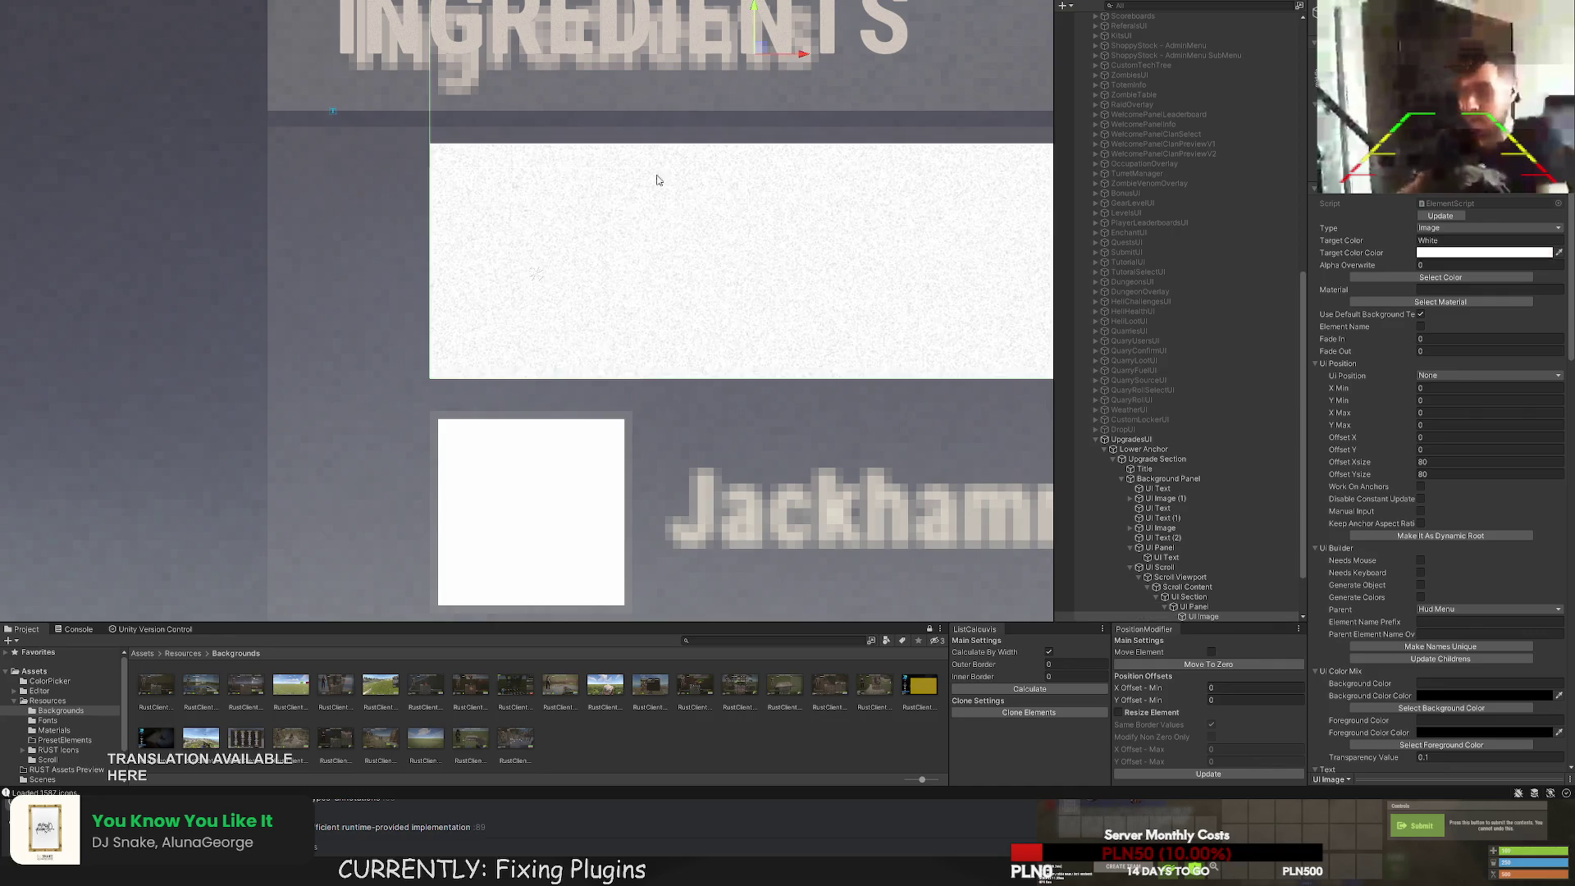
{"action": "mouse_move", "coordinate": [720, 47]}
{"action": "left_mouse_down"}
{"action": "mouse_move", "coordinate": [372, 338]}
{"action": "mouse_move", "coordinate": [387, 379]}
{"action": "left_mouse_up"}
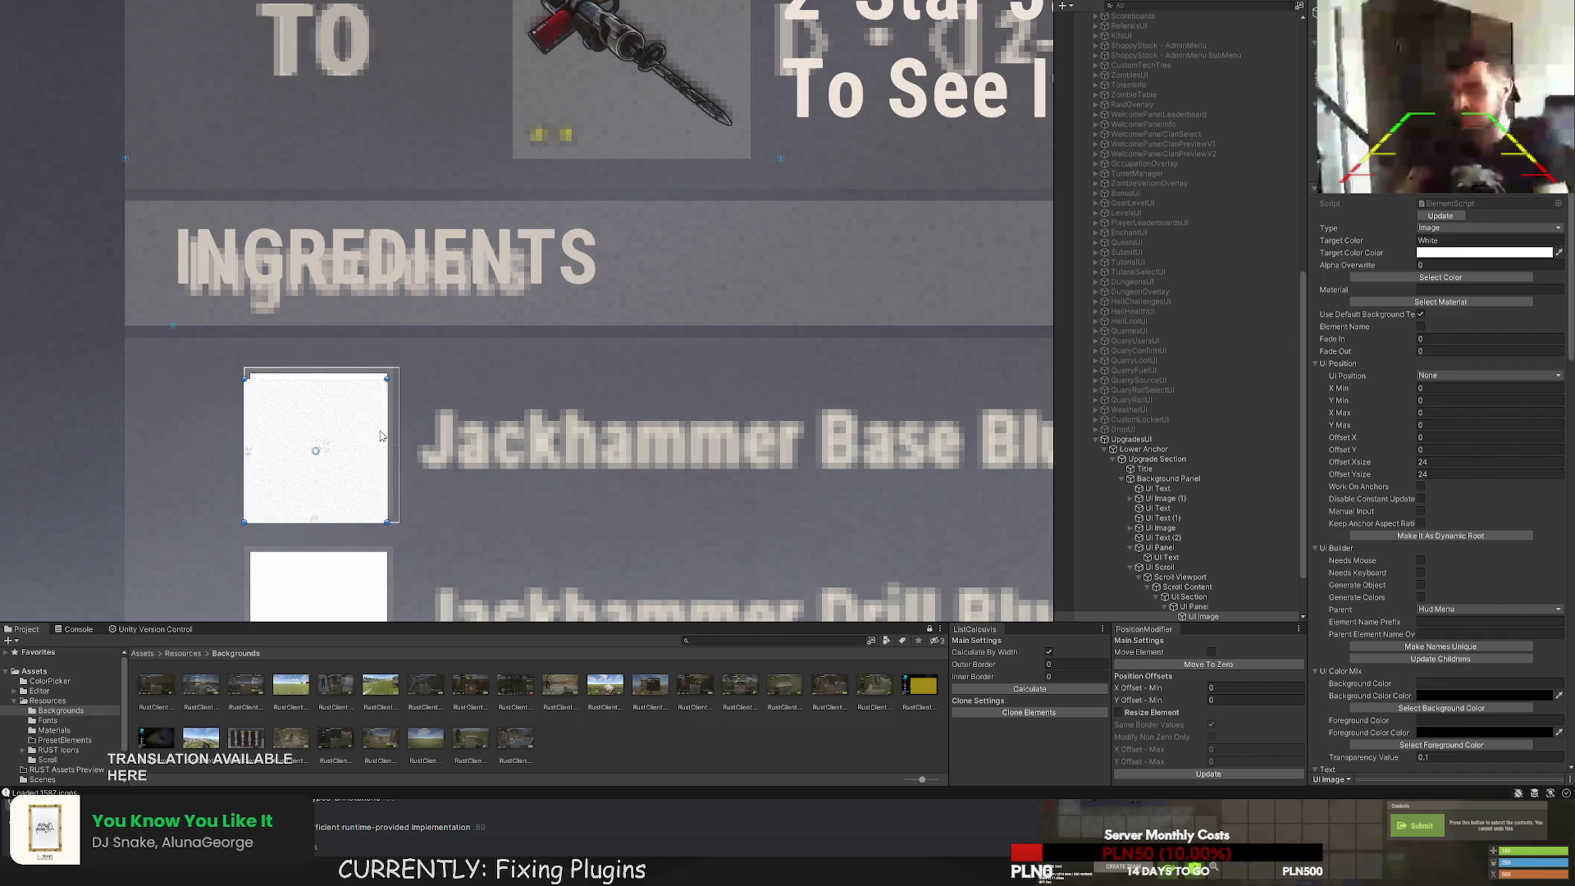
{"action": "scroll", "coordinate": [310, 489], "scroll_direction": "up", "scroll_amount": 3}
{"action": "left_click_drag", "start_coordinate": [251, 516], "coordinate": [273, 498]}
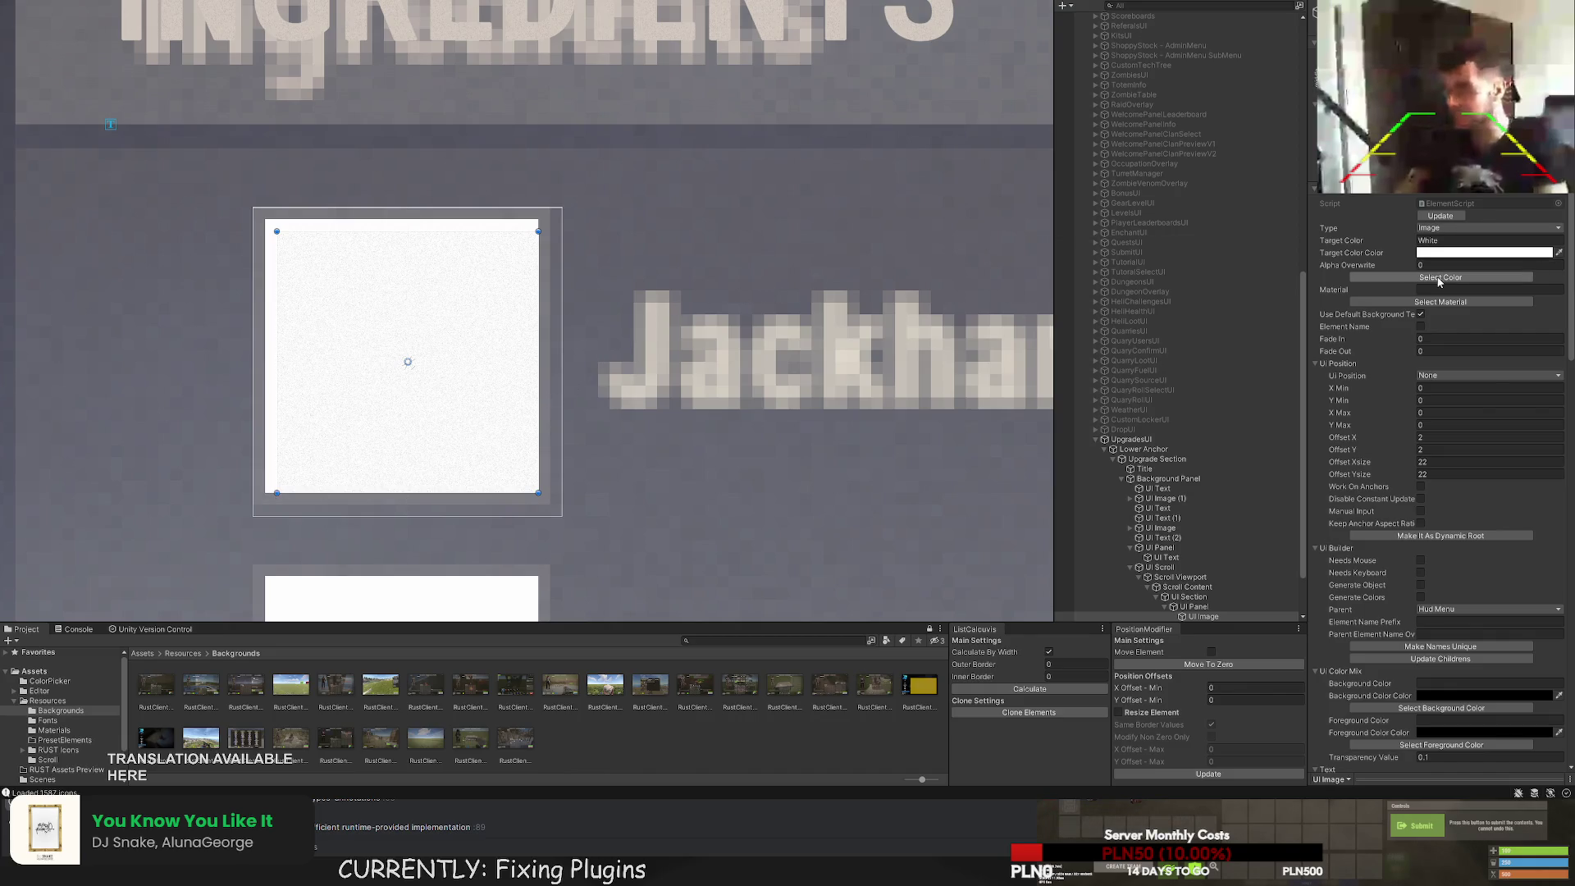
{"action": "scroll", "coordinate": [1461, 377], "scroll_direction": "down", "scroll_amount": 5}
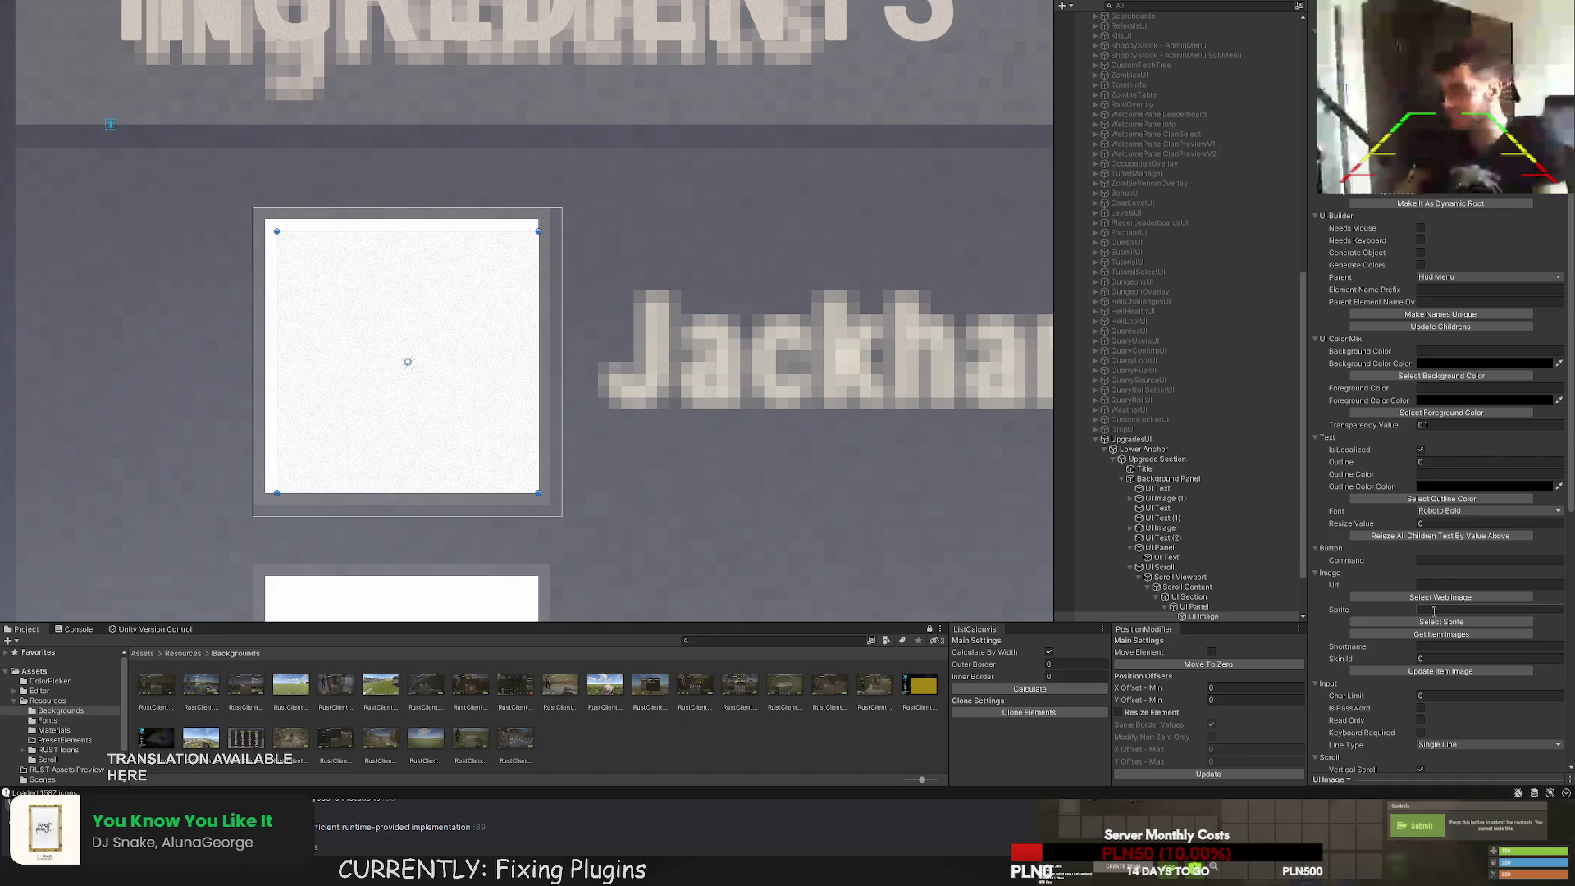
Set the image Shortname to wood and tint it WhiteTrans80.
{"action": "left_click", "coordinate": [1477, 646]}
{"action": "type", "text": "wood"}
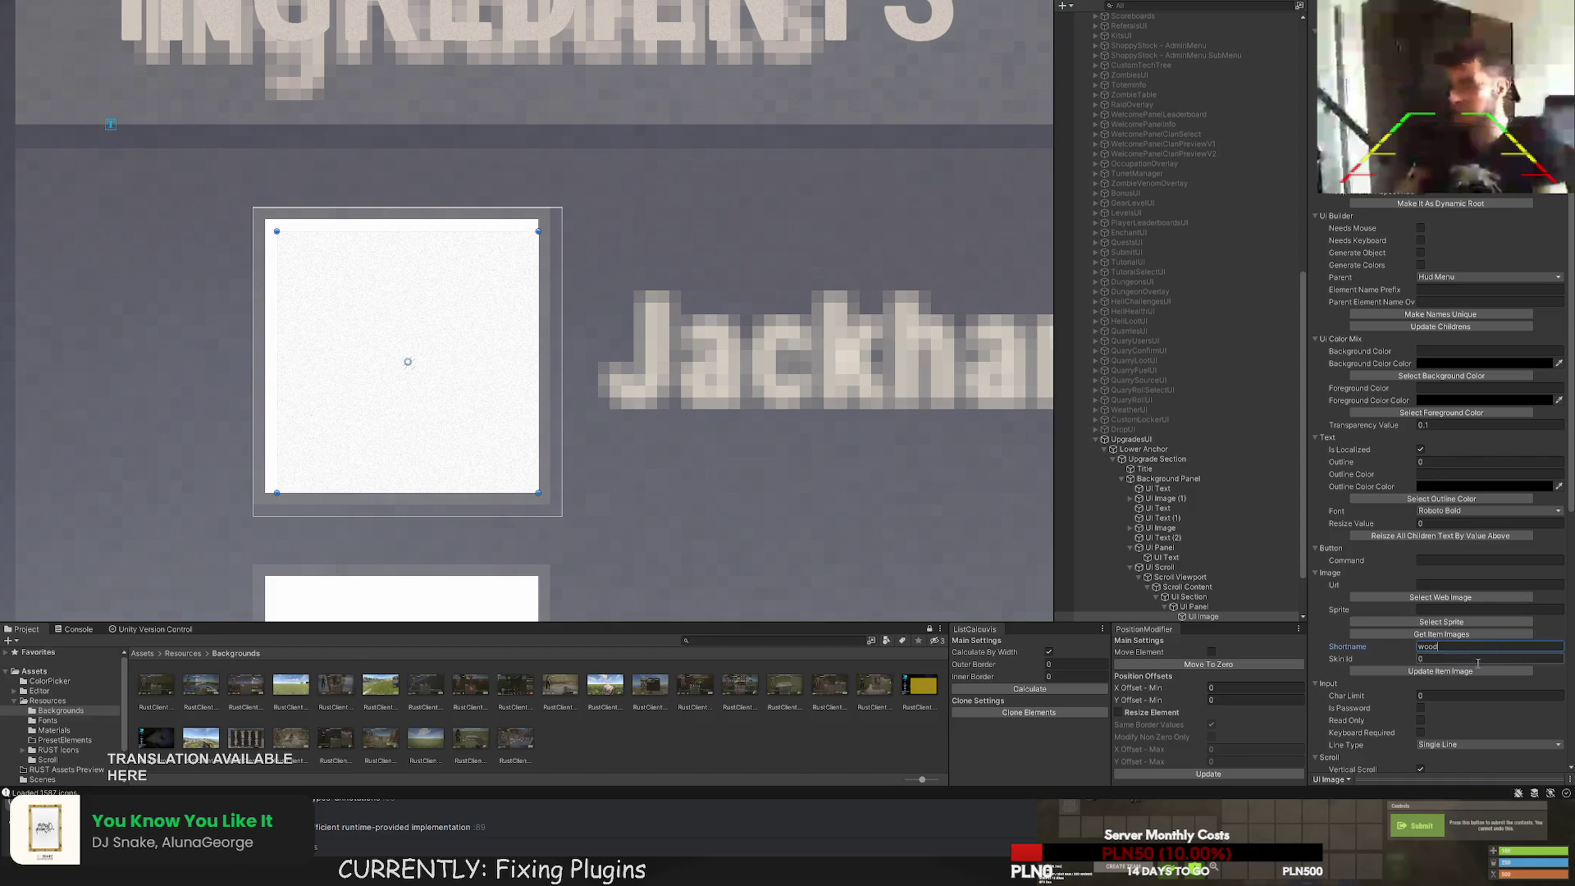
{"action": "left_click", "coordinate": [1477, 670]}
{"action": "scroll", "coordinate": [1489, 329], "scroll_direction": "up", "scroll_amount": 5}
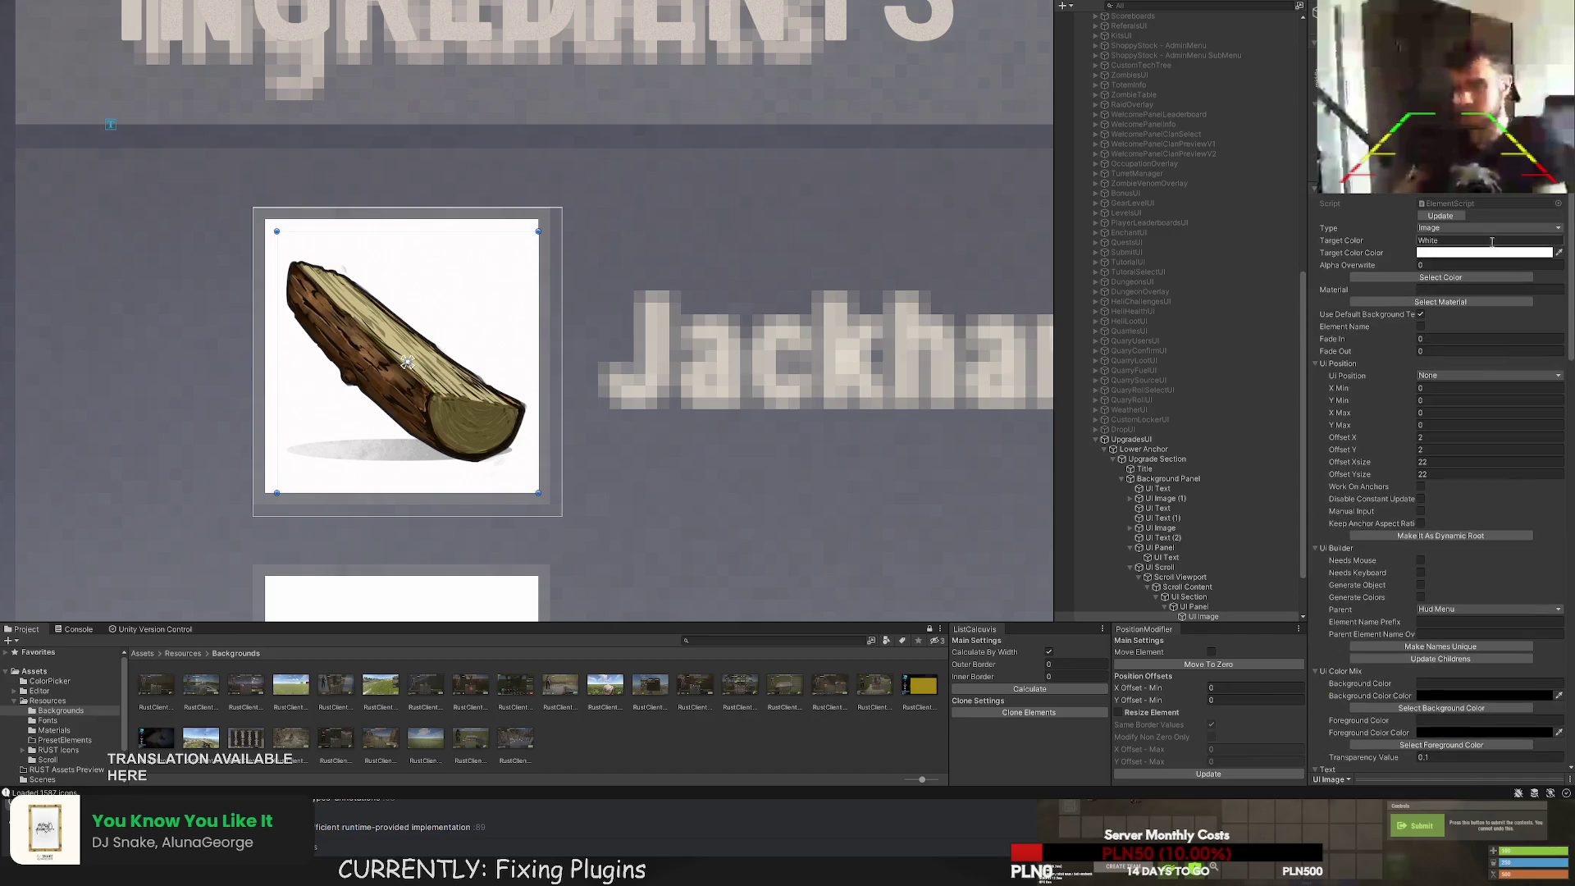
{"action": "left_click", "coordinate": [1448, 279]}
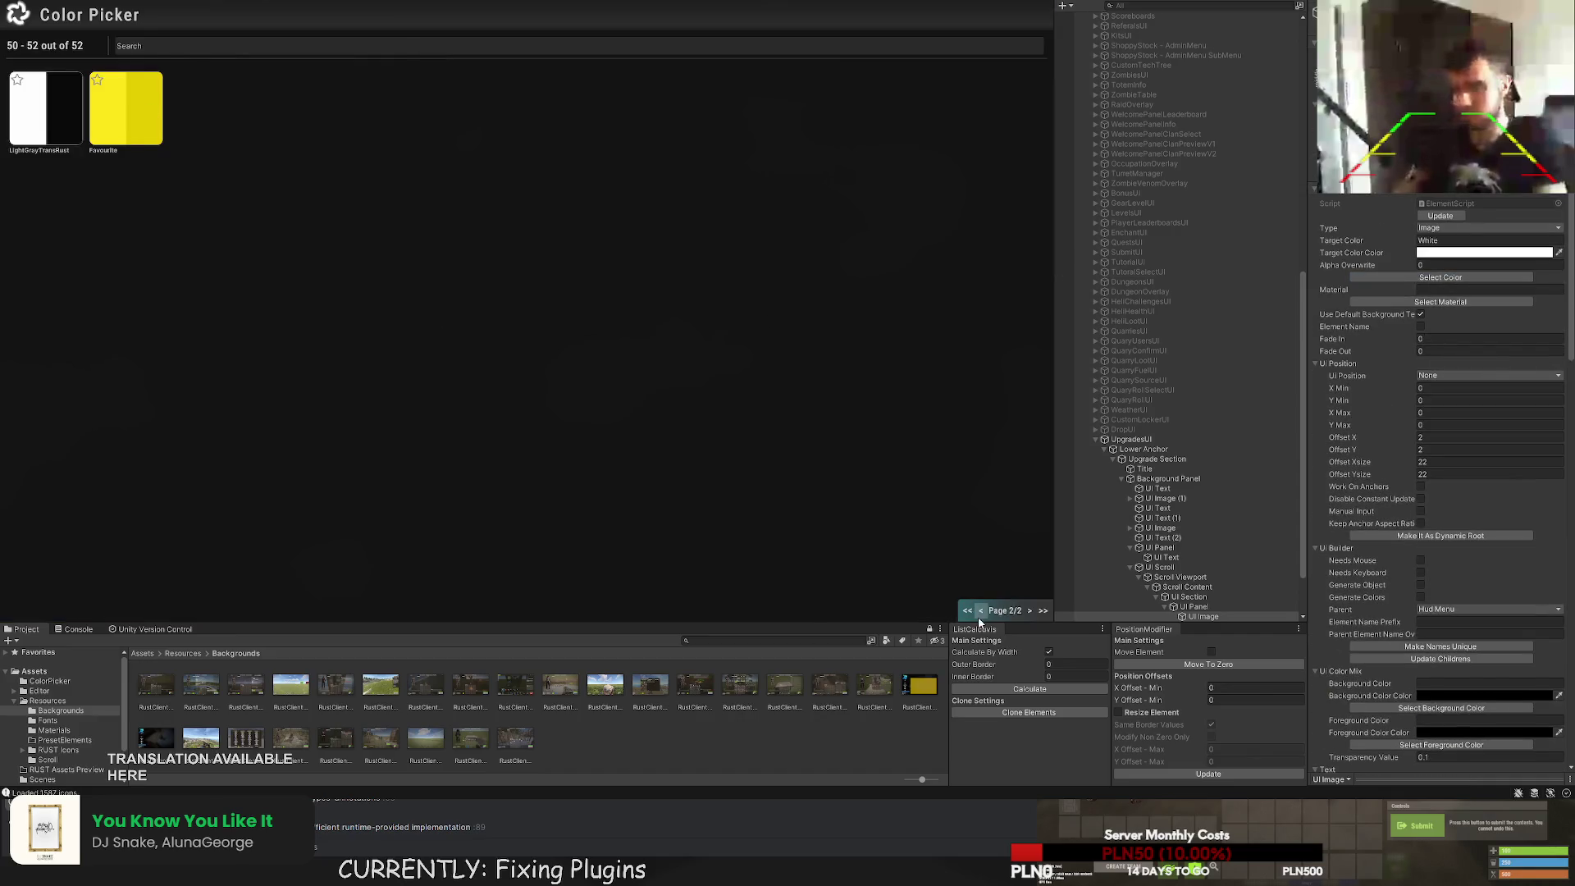
{"action": "left_click", "coordinate": [981, 611]}
{"action": "left_click", "coordinate": [538, 183]}
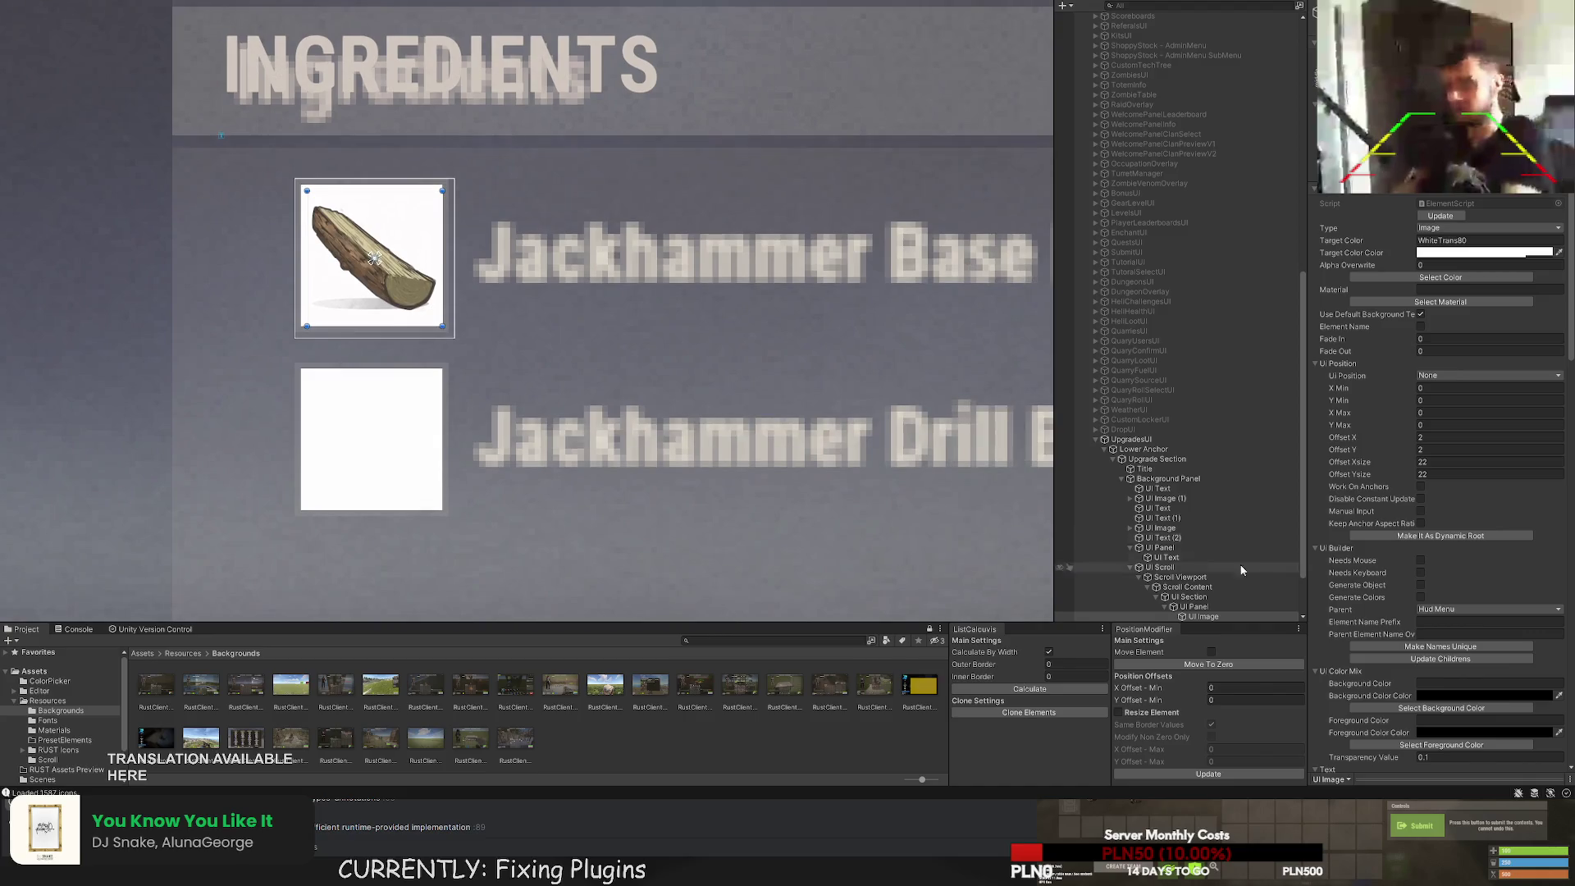
{"action": "scroll", "coordinate": [1241, 569], "scroll_direction": "down", "scroll_amount": 3}
{"action": "left_click", "coordinate": [1200, 538]}
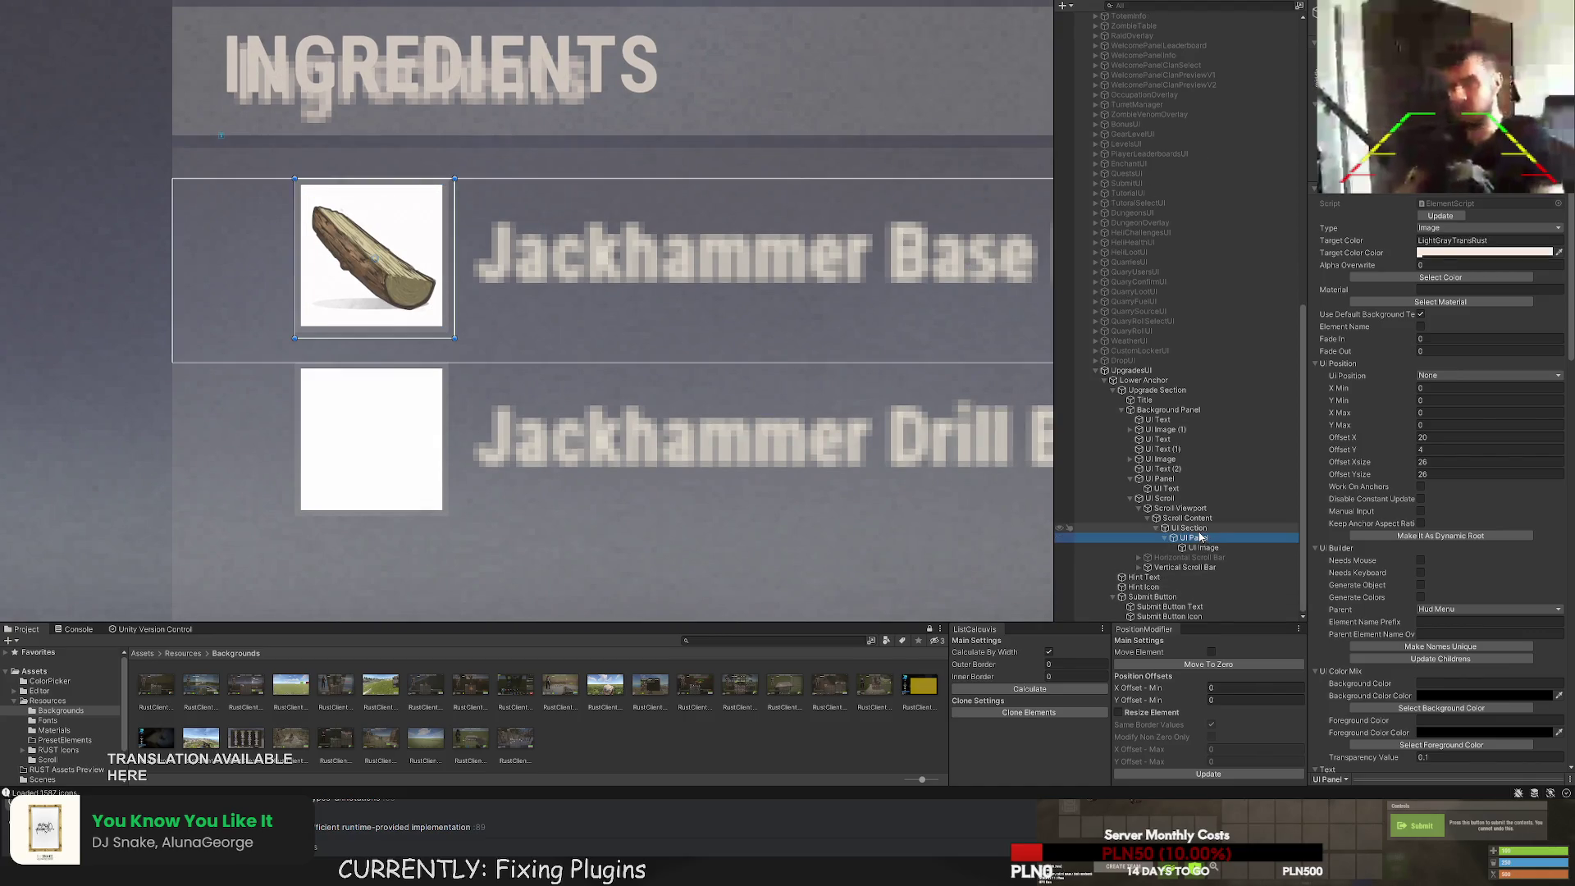
Add a UI Text under the ingredient section and fit it into the row beside the icon.
{"action": "left_click", "coordinate": [1196, 527]}
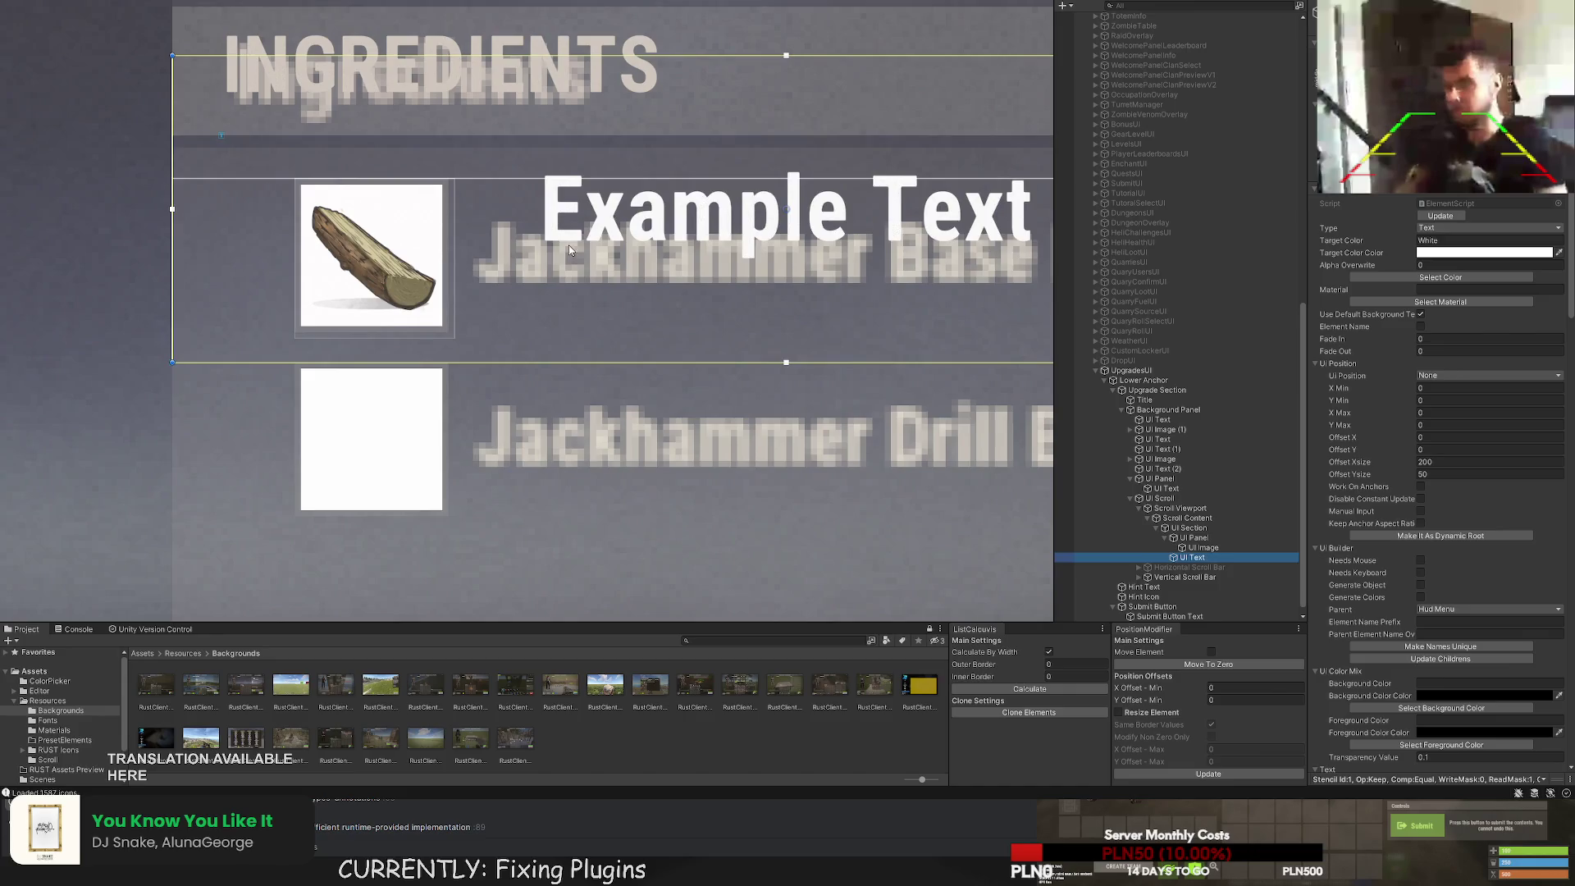
{"action": "left_click_drag", "start_coordinate": [101, 156], "coordinate": [383, 184]}
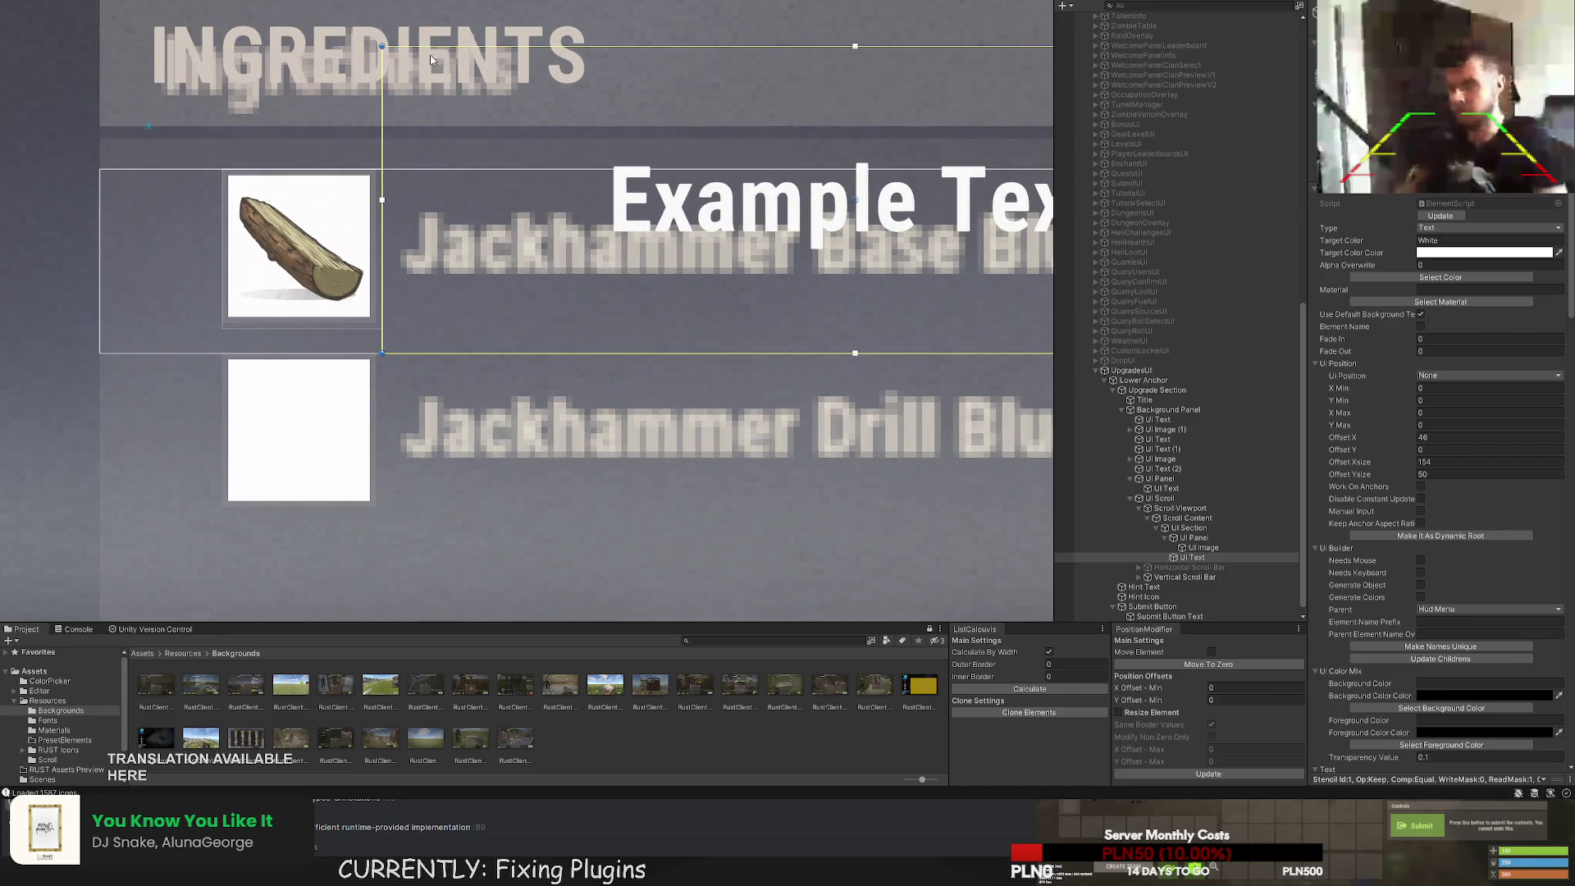
{"action": "left_click_drag", "start_coordinate": [430, 56], "coordinate": [421, 173]}
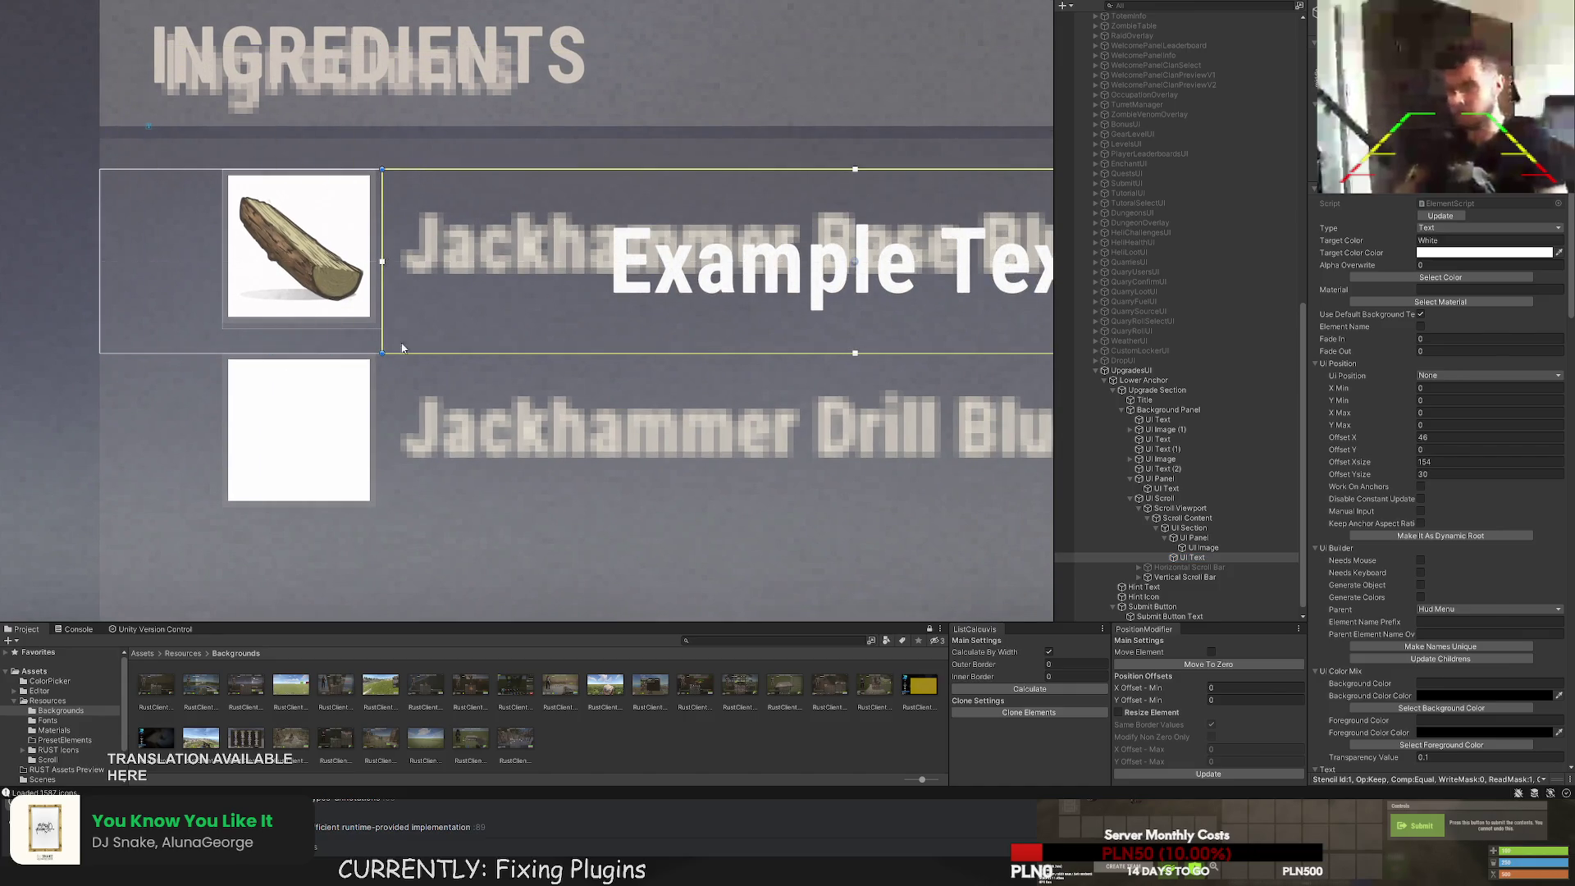
{"action": "left_click_drag", "start_coordinate": [407, 354], "coordinate": [410, 332]}
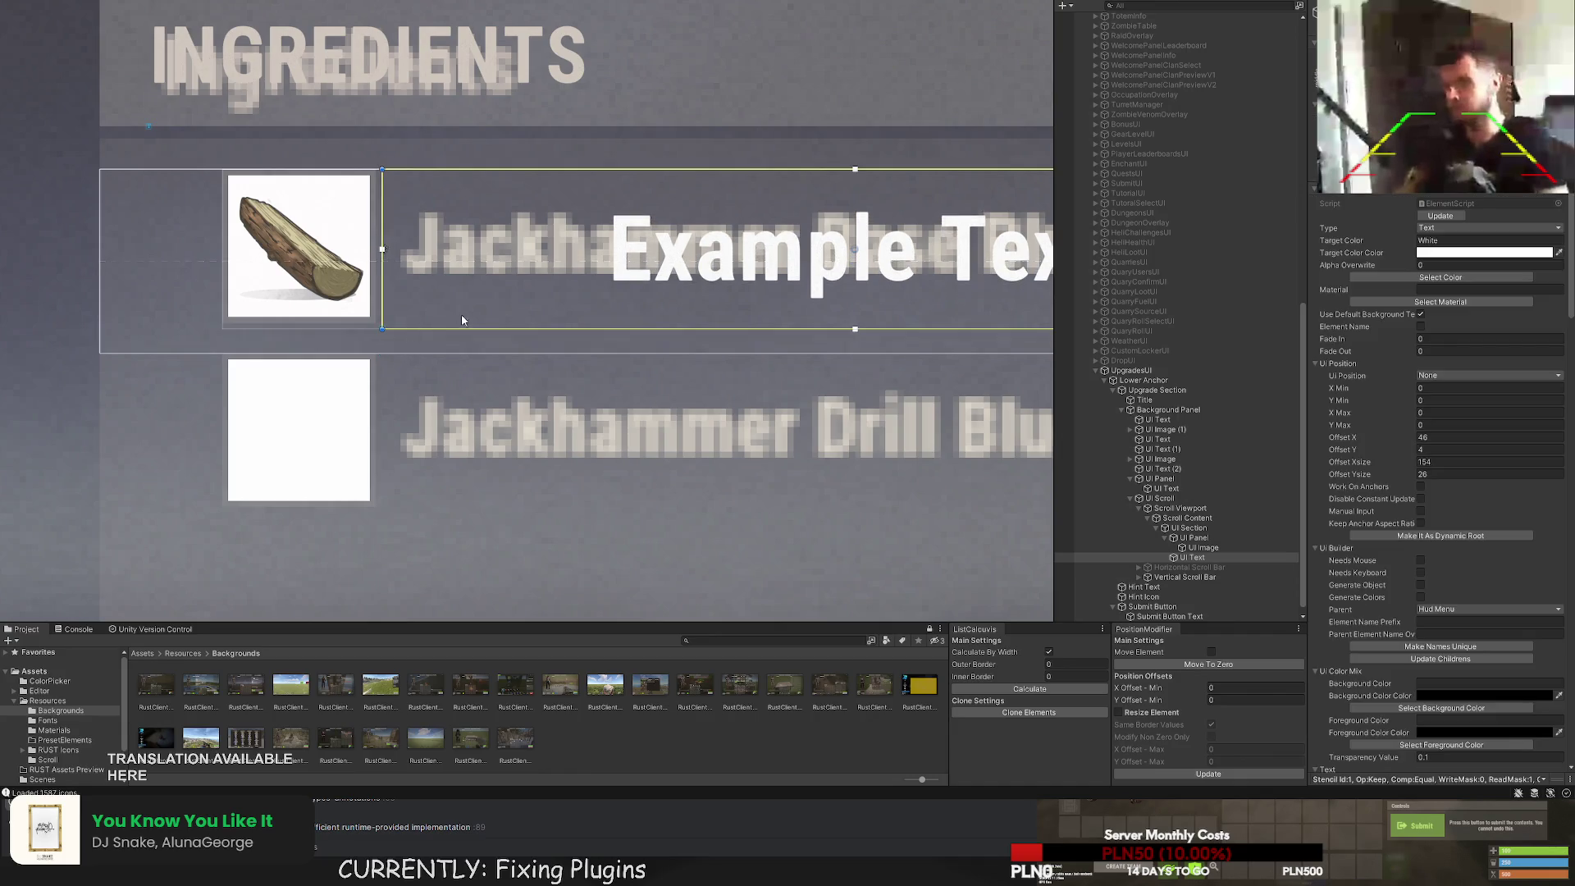
{"action": "scroll", "coordinate": [509, 303], "scroll_direction": "down", "scroll_amount": 4}
{"action": "scroll", "coordinate": [500, 295], "scroll_direction": "up", "scroll_amount": 6}
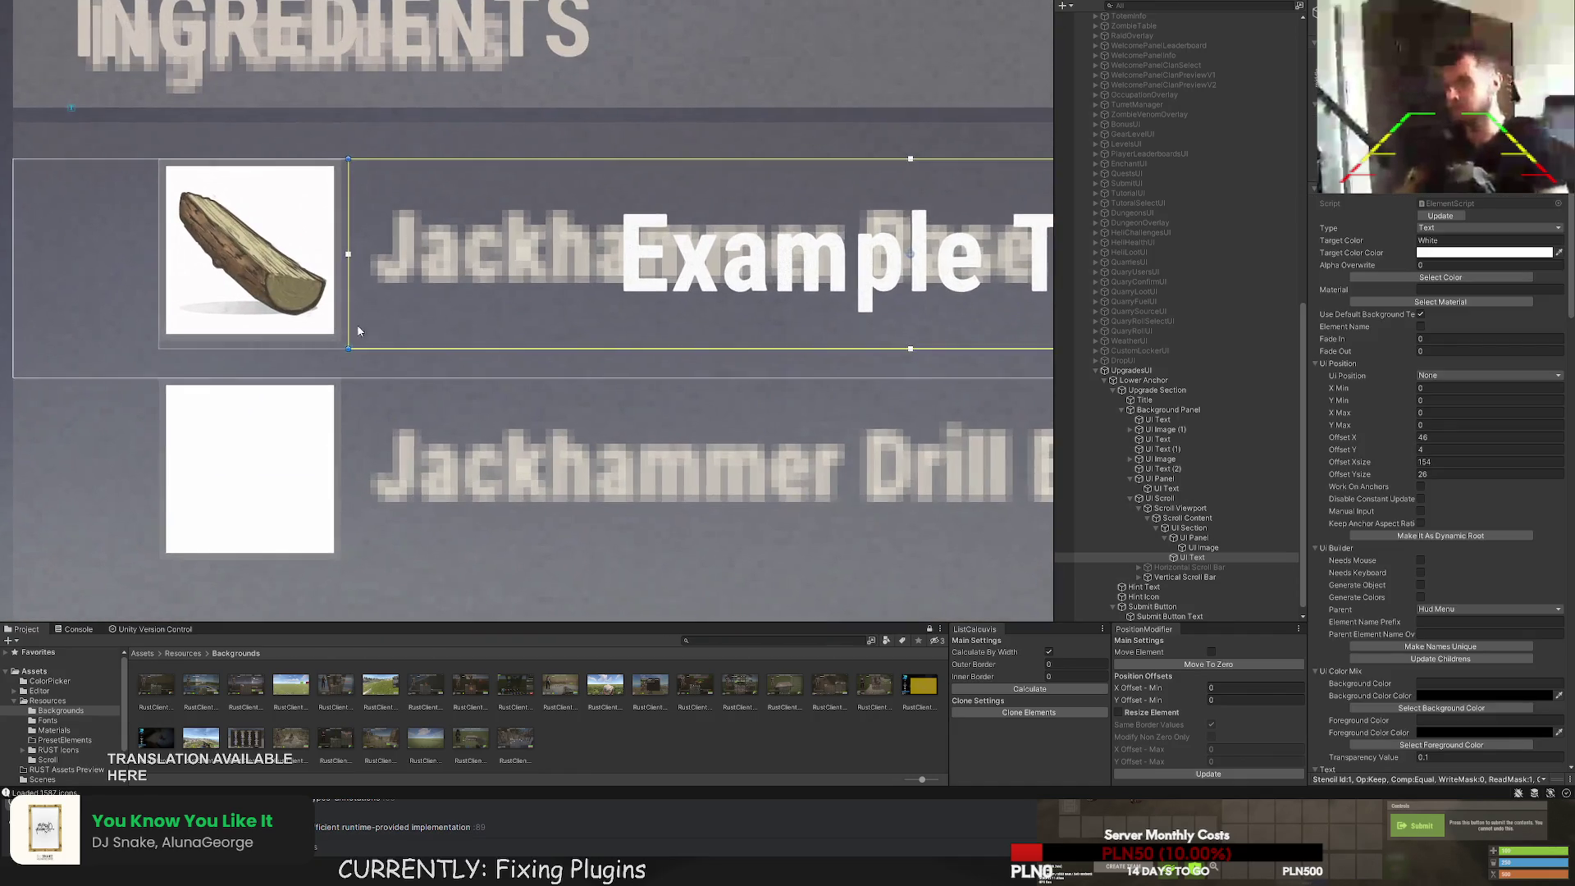
{"action": "scroll", "coordinate": [1420, 482], "scroll_direction": "down", "scroll_amount": 3}
{"action": "scroll", "coordinate": [340, 161], "scroll_direction": "up", "scroll_amount": 1}
{"action": "left_click_drag", "start_coordinate": [340, 160], "coordinate": [372, 163]}
{"action": "scroll", "coordinate": [1417, 526], "scroll_direction": "down", "scroll_amount": 10}
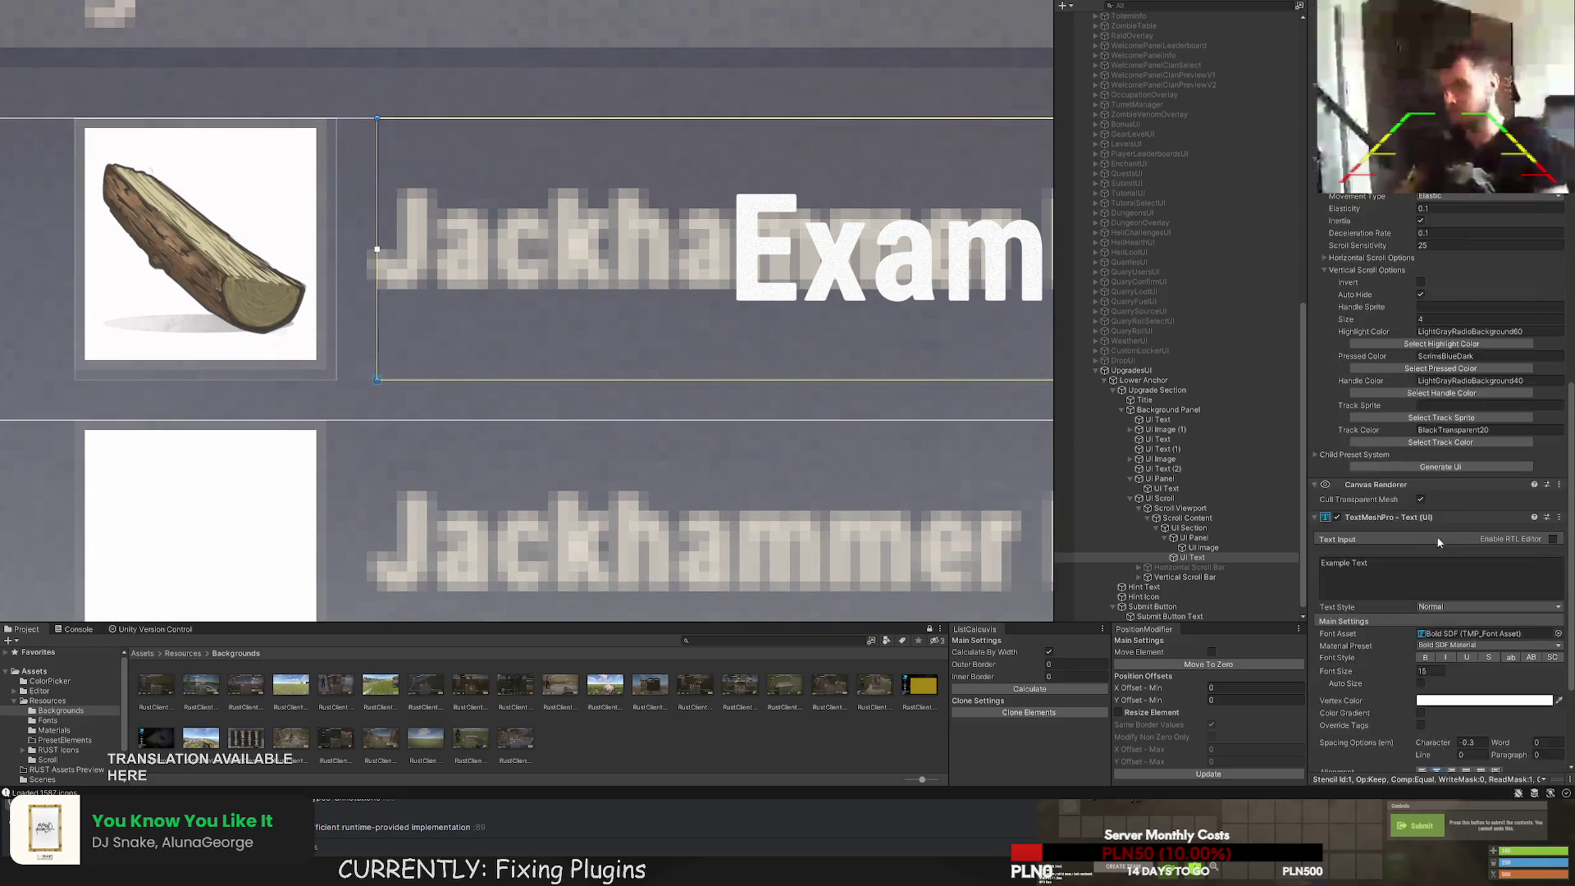
Left-align the label, set its text to Wood with LTD80 colour, and duplicate it to the right.
{"action": "left_click", "coordinate": [1424, 596]}
{"action": "scroll", "coordinate": [694, 277], "scroll_direction": "down", "scroll_amount": 5}
{"action": "left_click", "coordinate": [1352, 387]}
{"action": "type", "text": "Wood"}
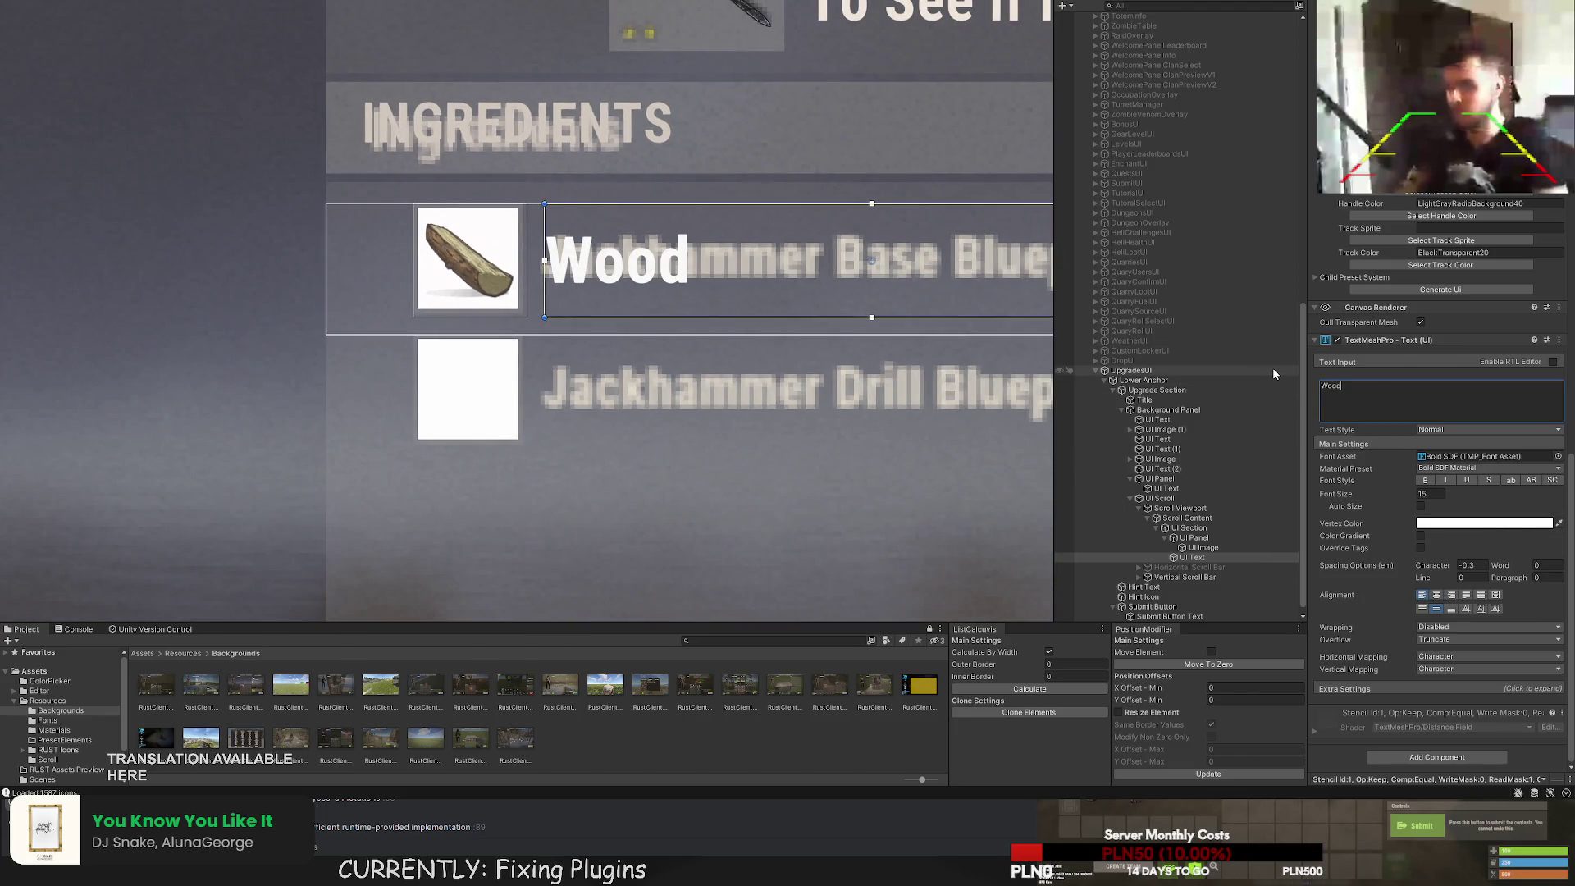
{"action": "scroll", "coordinate": [827, 357], "scroll_direction": "down", "scroll_amount": 2}
{"action": "scroll", "coordinate": [827, 358], "scroll_direction": "down", "scroll_amount": 3}
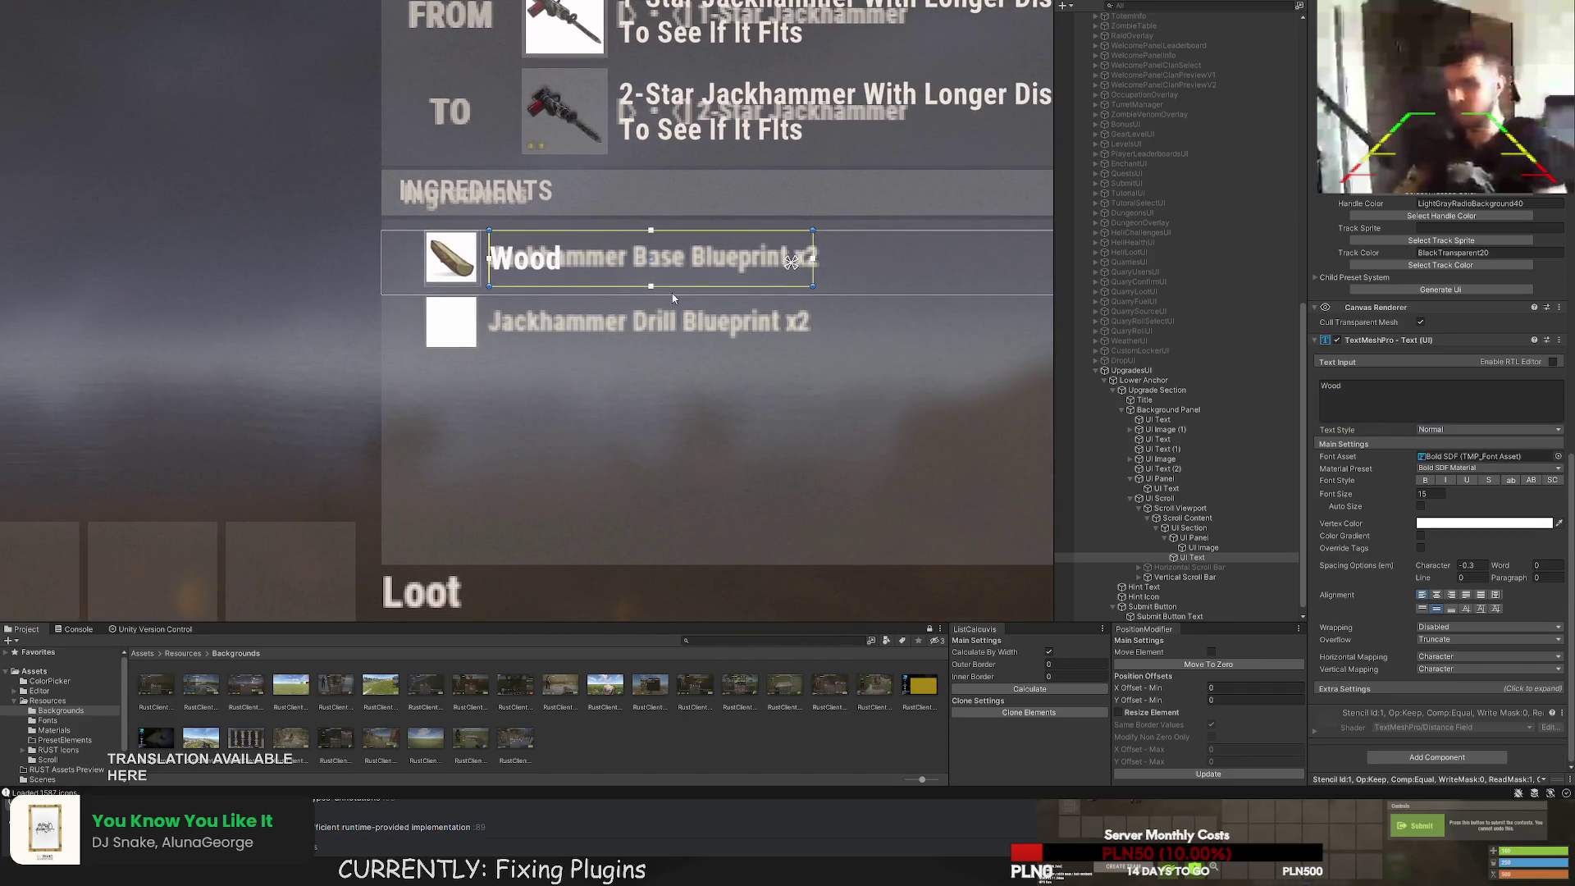
{"action": "scroll", "coordinate": [1436, 493], "scroll_direction": "up", "scroll_amount": 8}
{"action": "scroll", "coordinate": [1444, 410], "scroll_direction": "up", "scroll_amount": 10}
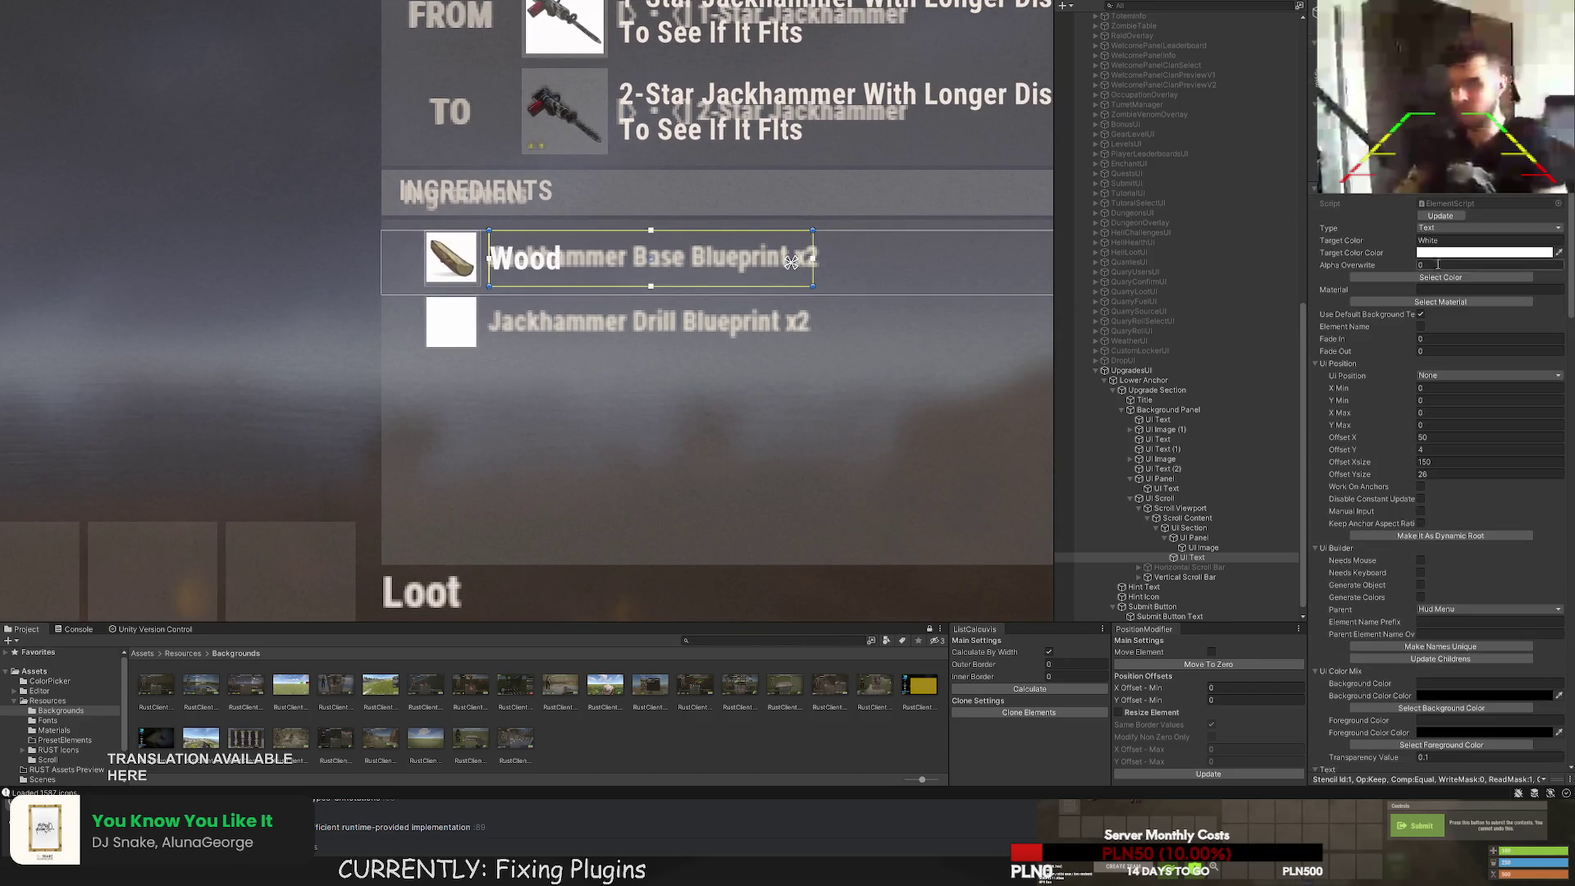
{"action": "left_click", "coordinate": [1441, 277]}
{"action": "left_click", "coordinate": [287, 383]}
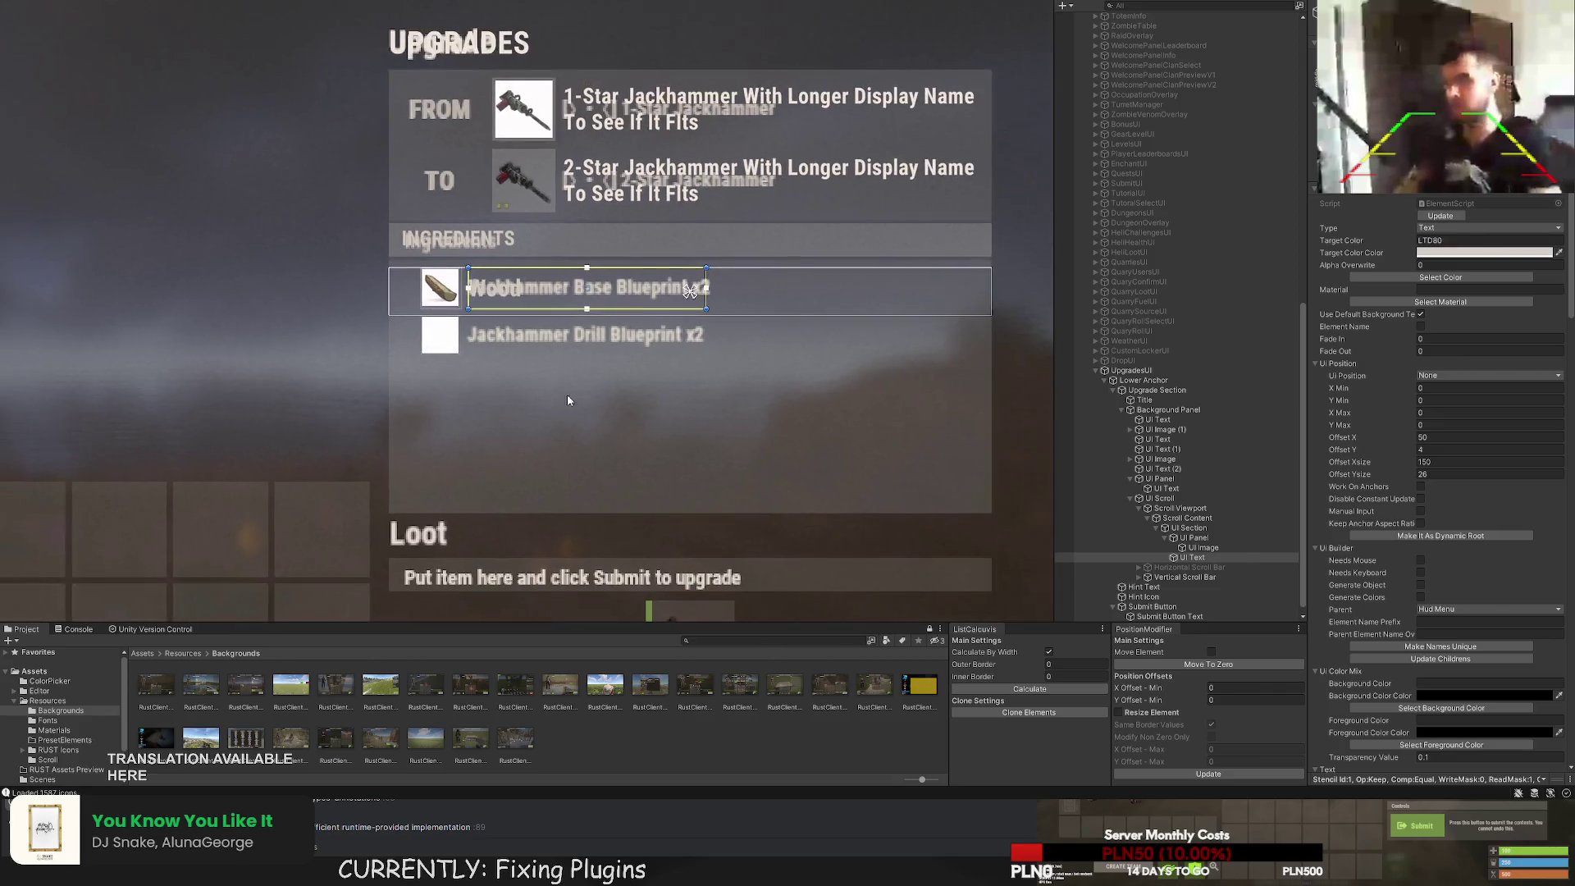
{"action": "scroll", "coordinate": [548, 318], "scroll_direction": "up", "scroll_amount": 3}
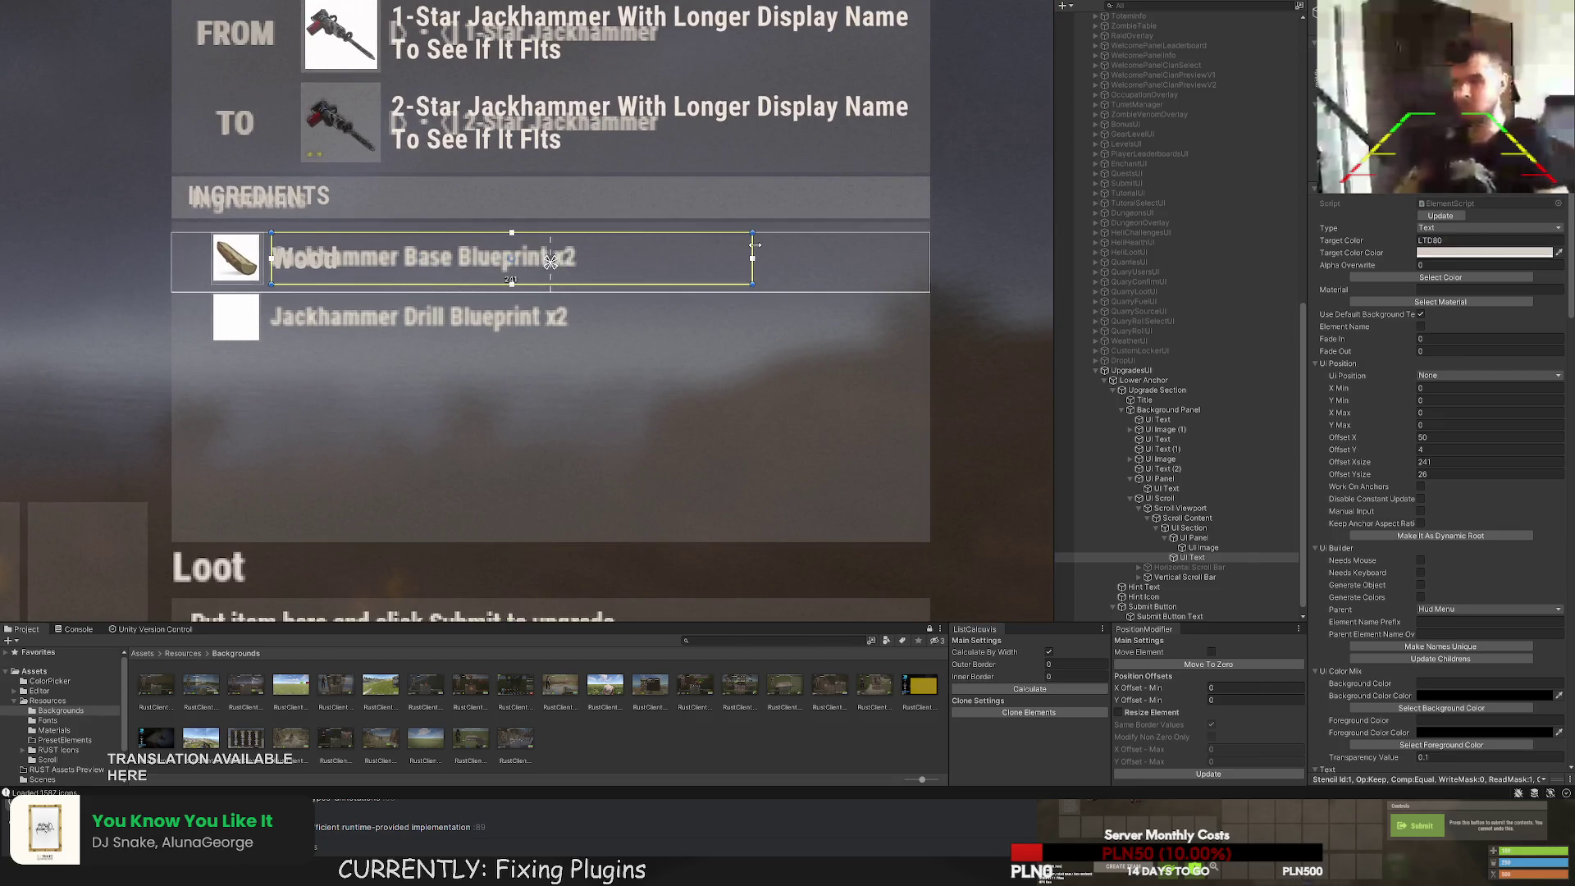
{"action": "key", "text": "ctrl+d"}
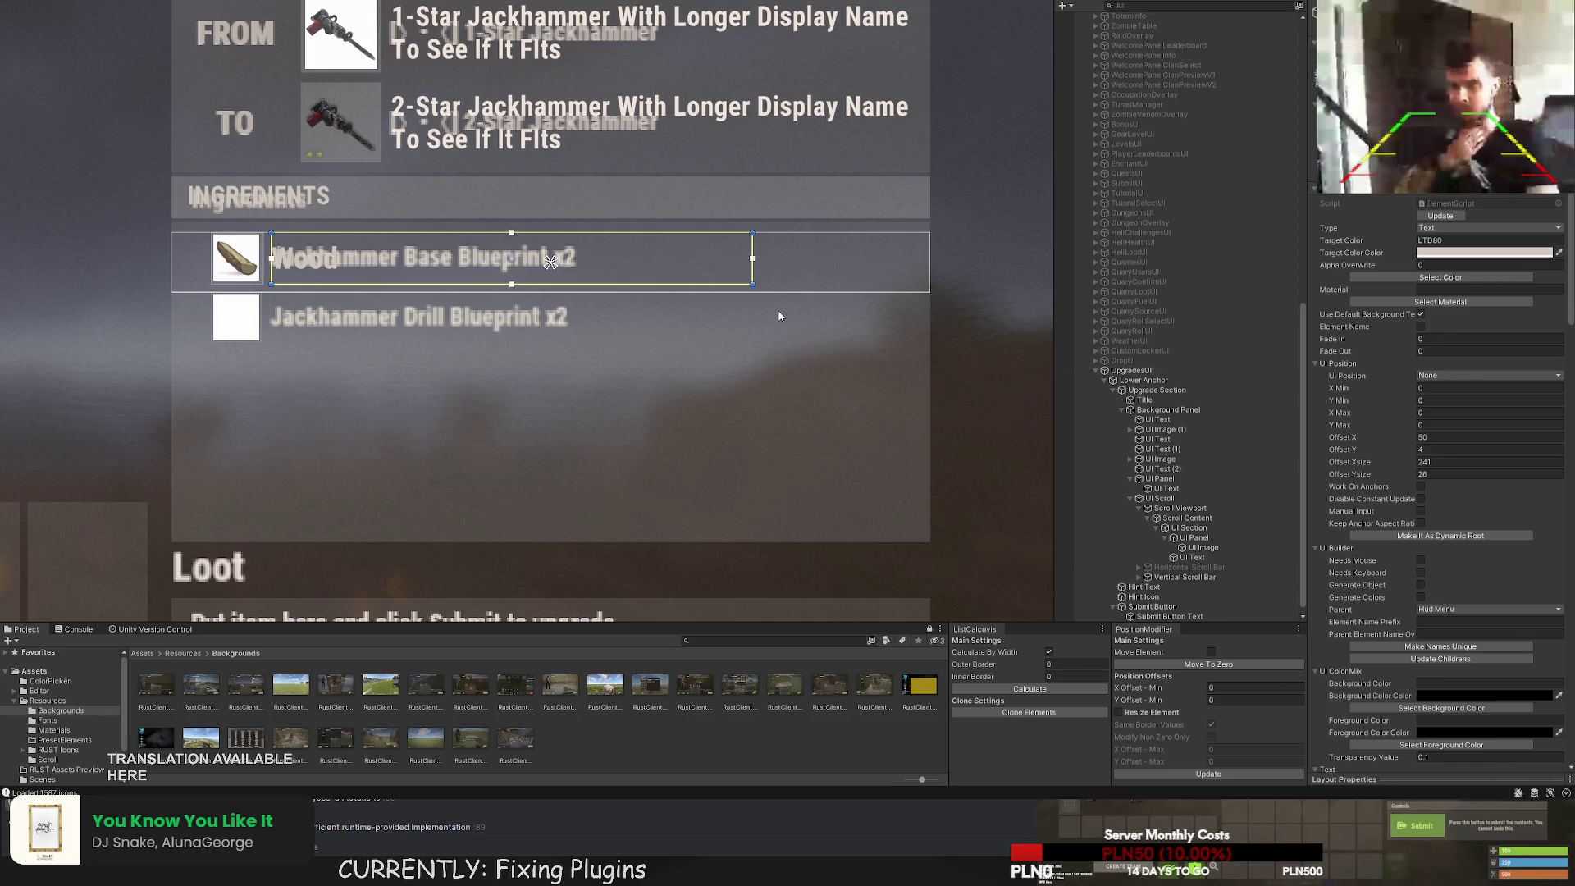
{"action": "left_click_drag", "start_coordinate": [546, 268], "coordinate": [709, 267]}
Narrow the duplicate label to the row's right end, right-align it and make it read x10000.
{"action": "left_click_drag", "start_coordinate": [441, 244], "coordinate": [759, 244]}
{"action": "scroll", "coordinate": [845, 243], "scroll_direction": "up", "scroll_amount": 2}
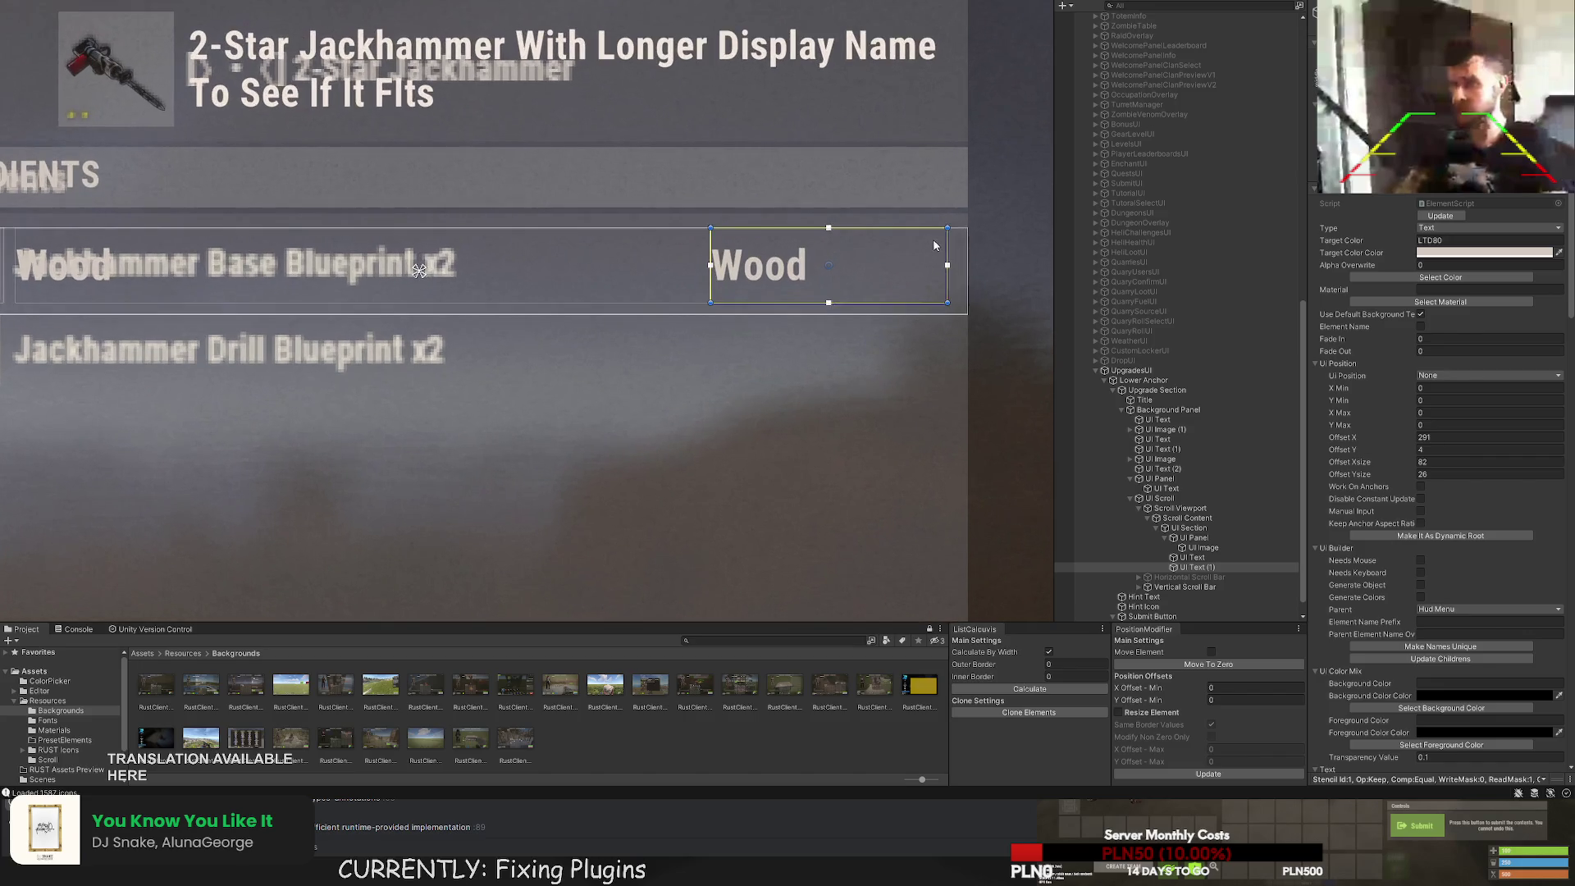
{"action": "scroll", "coordinate": [952, 247], "scroll_direction": "up", "scroll_amount": 2}
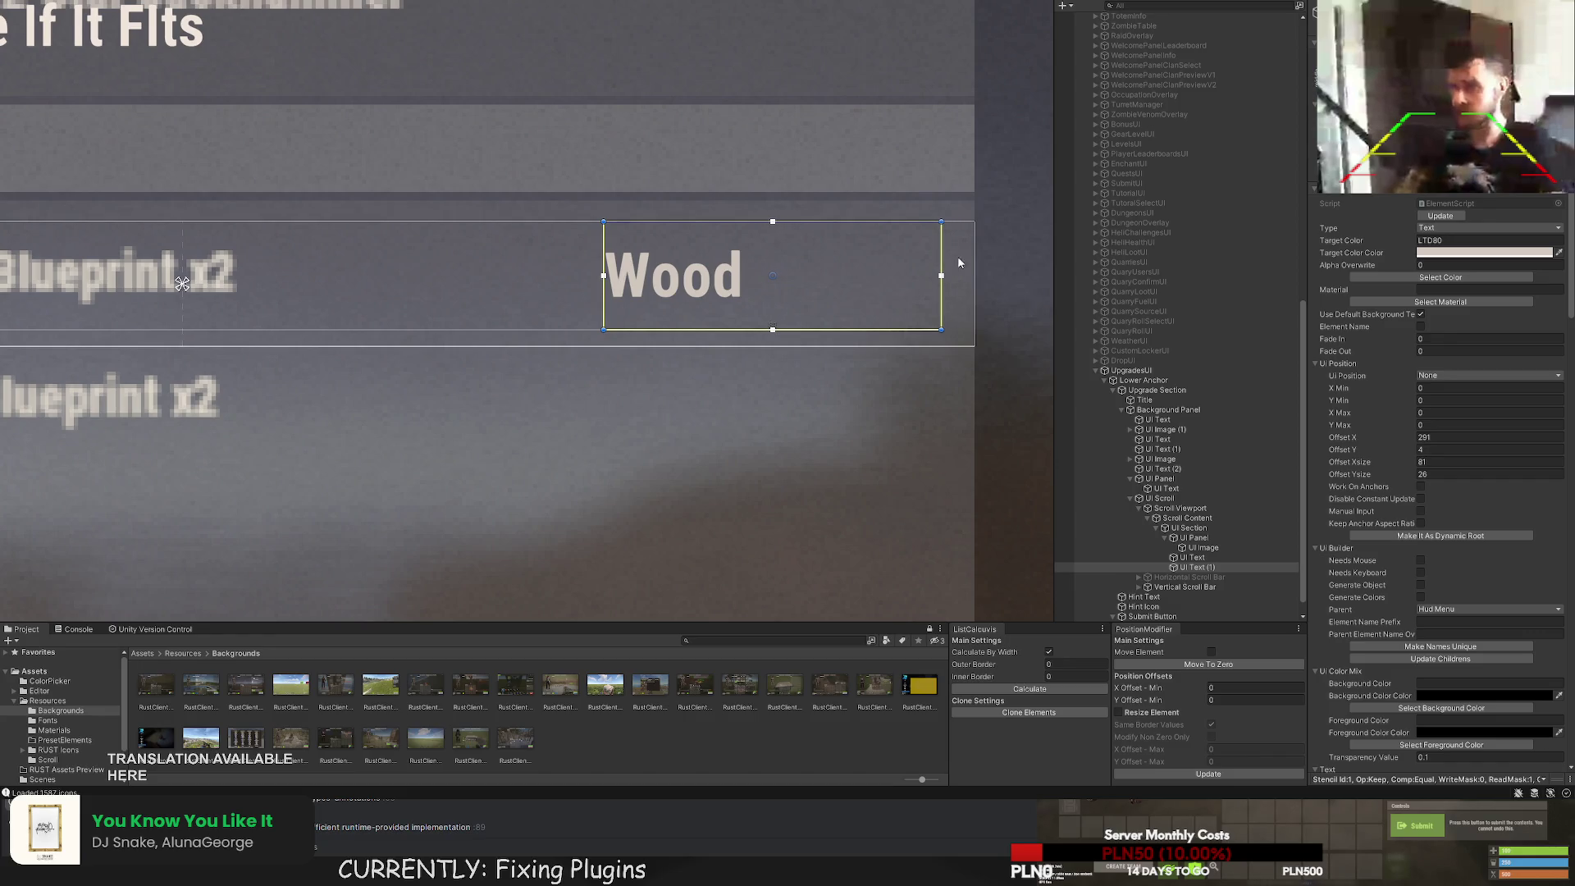
{"action": "scroll", "coordinate": [1424, 517], "scroll_direction": "down", "scroll_amount": 10}
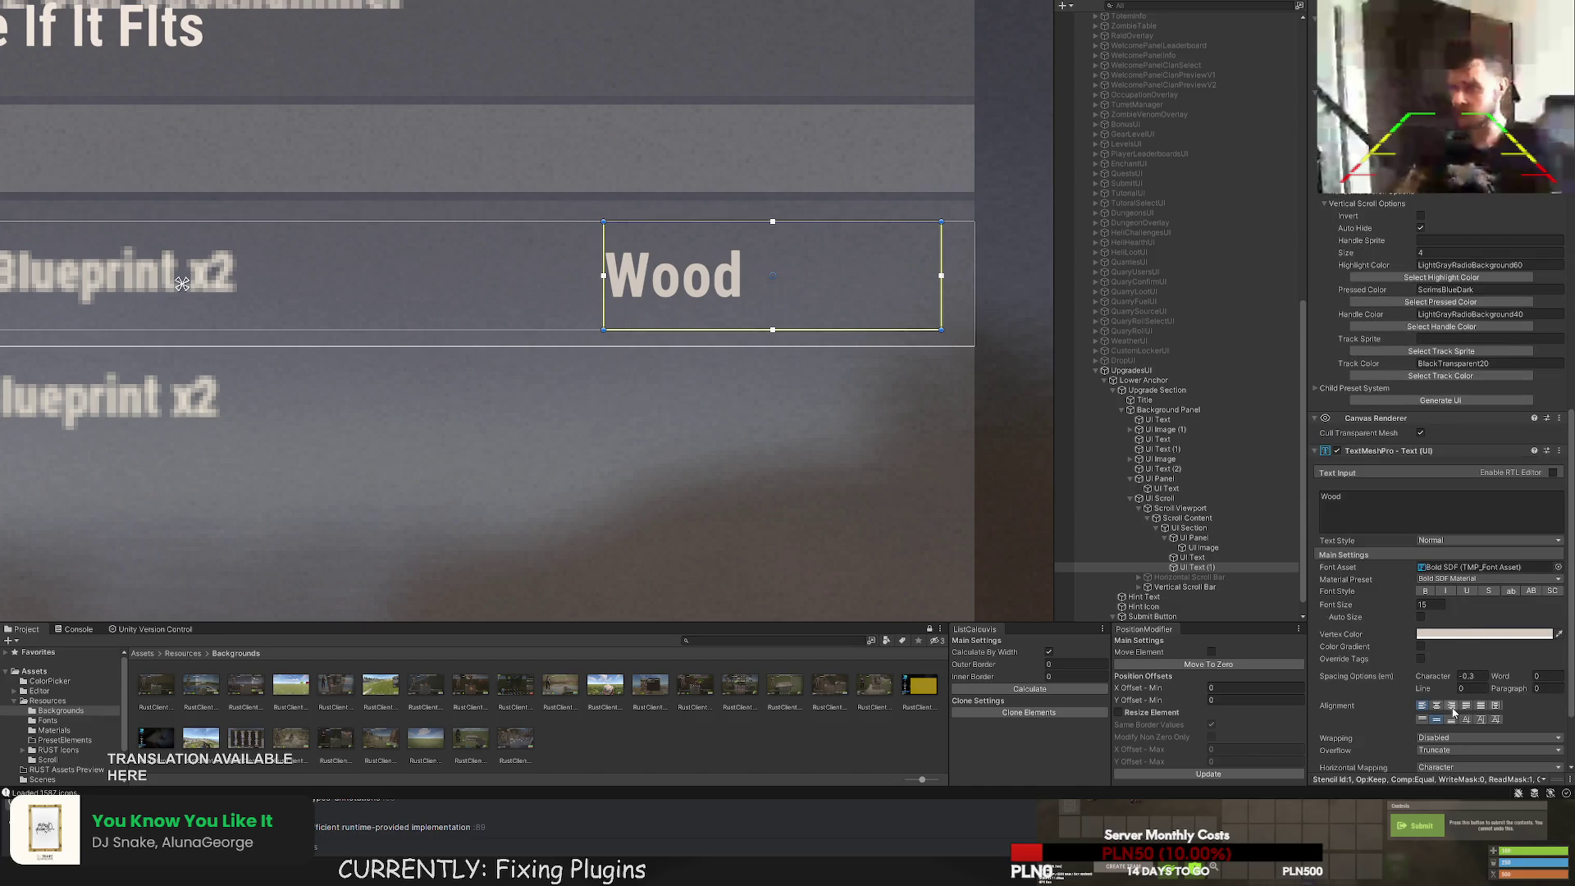
{"action": "left_click", "coordinate": [1451, 707]}
{"action": "type", "text": "x10000"}
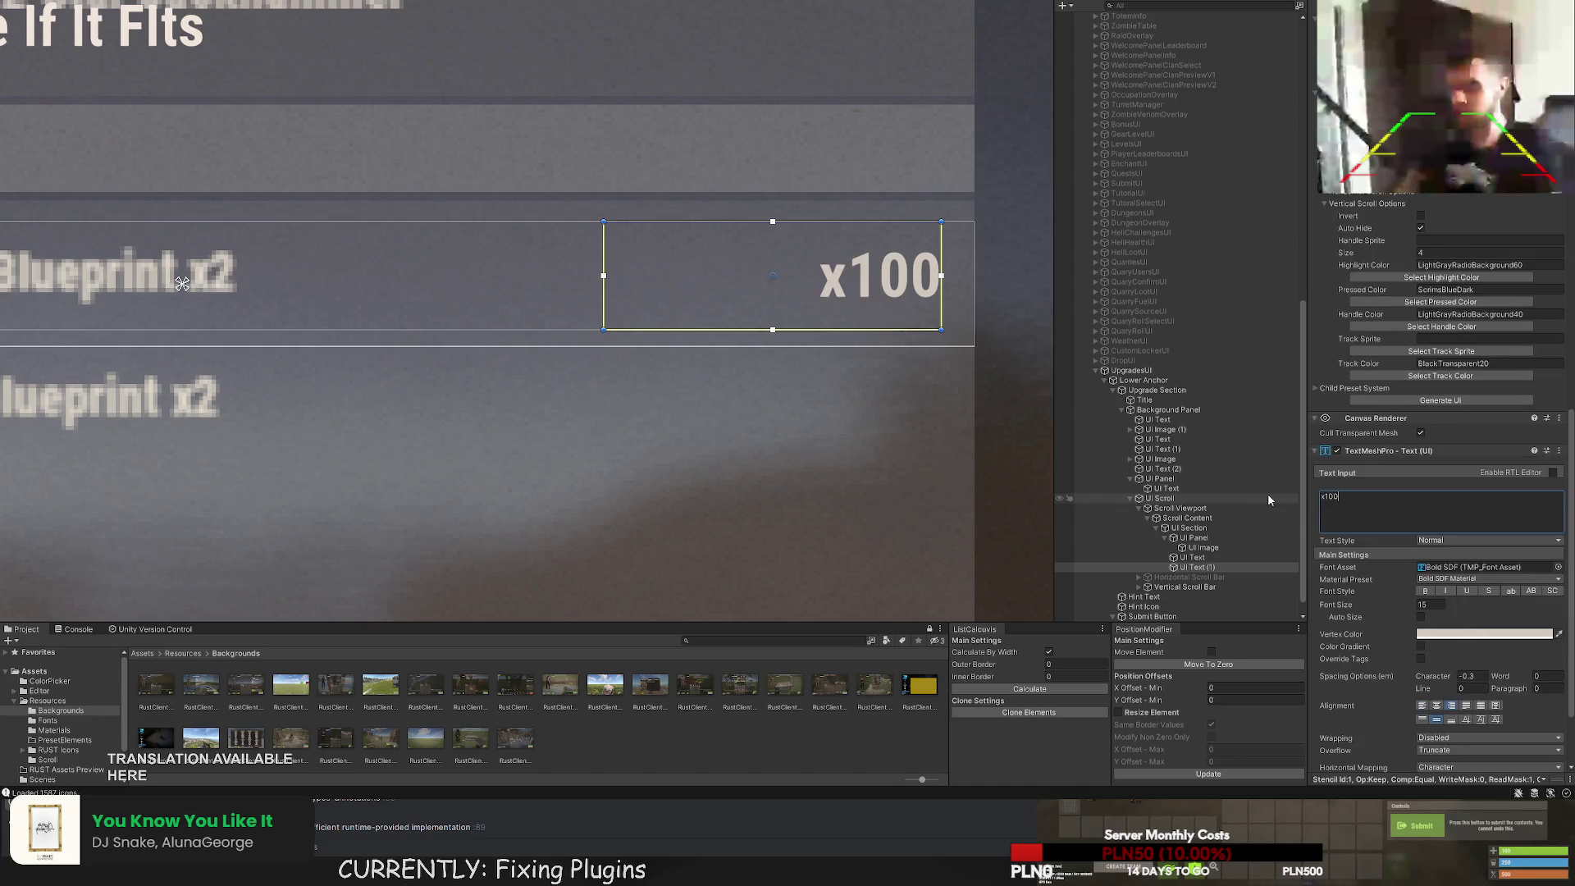
{"action": "scroll", "coordinate": [854, 432], "scroll_direction": "down", "scroll_amount": 4}
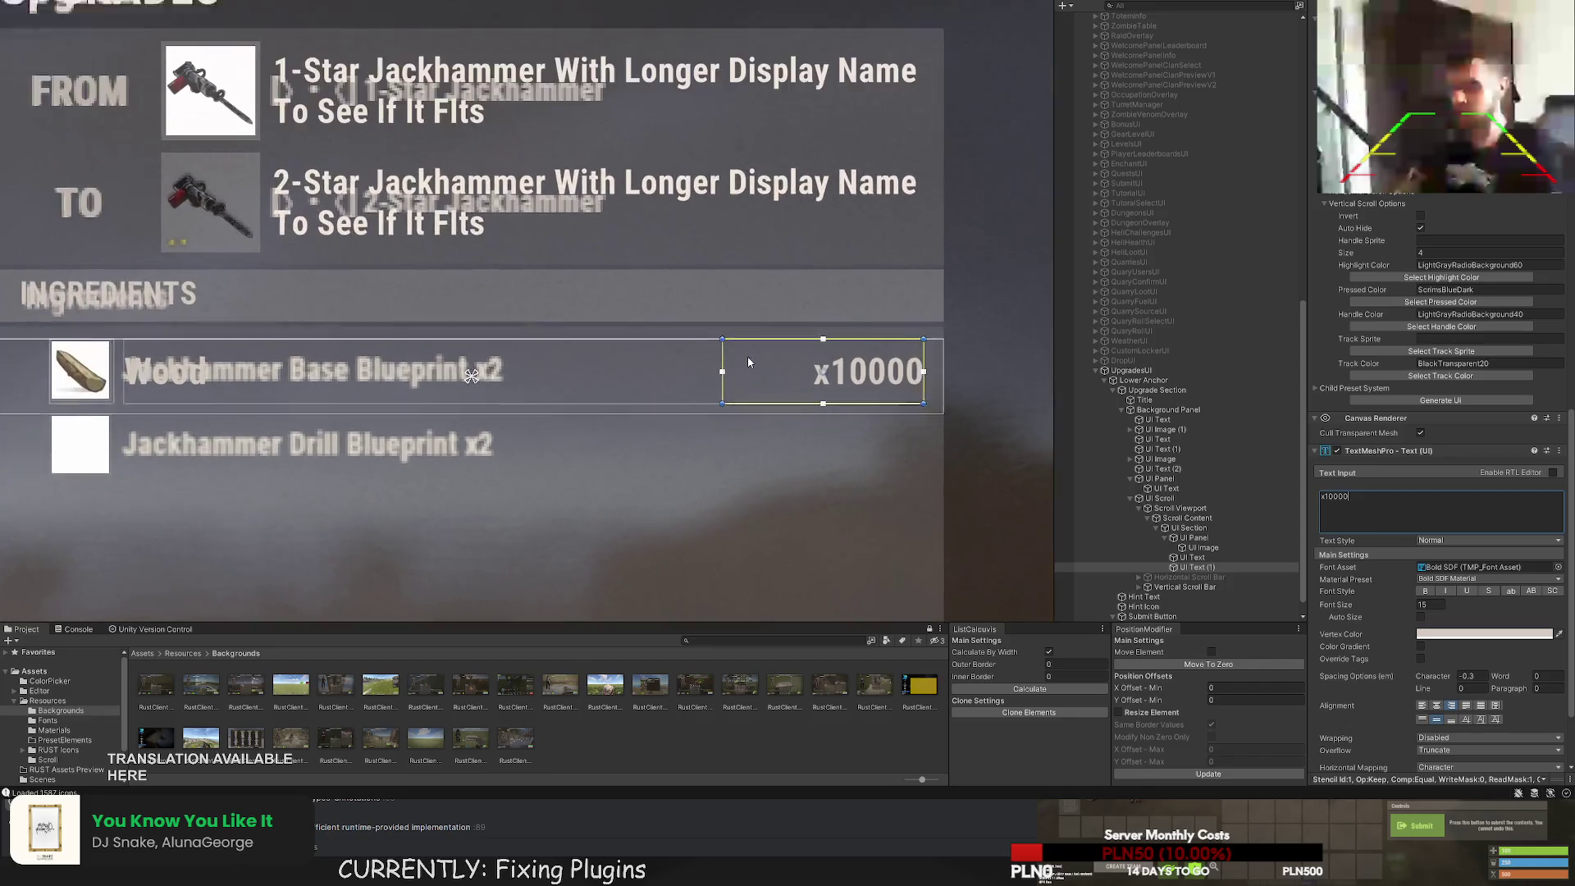
{"action": "left_click_drag", "start_coordinate": [721, 355], "coordinate": [703, 358]}
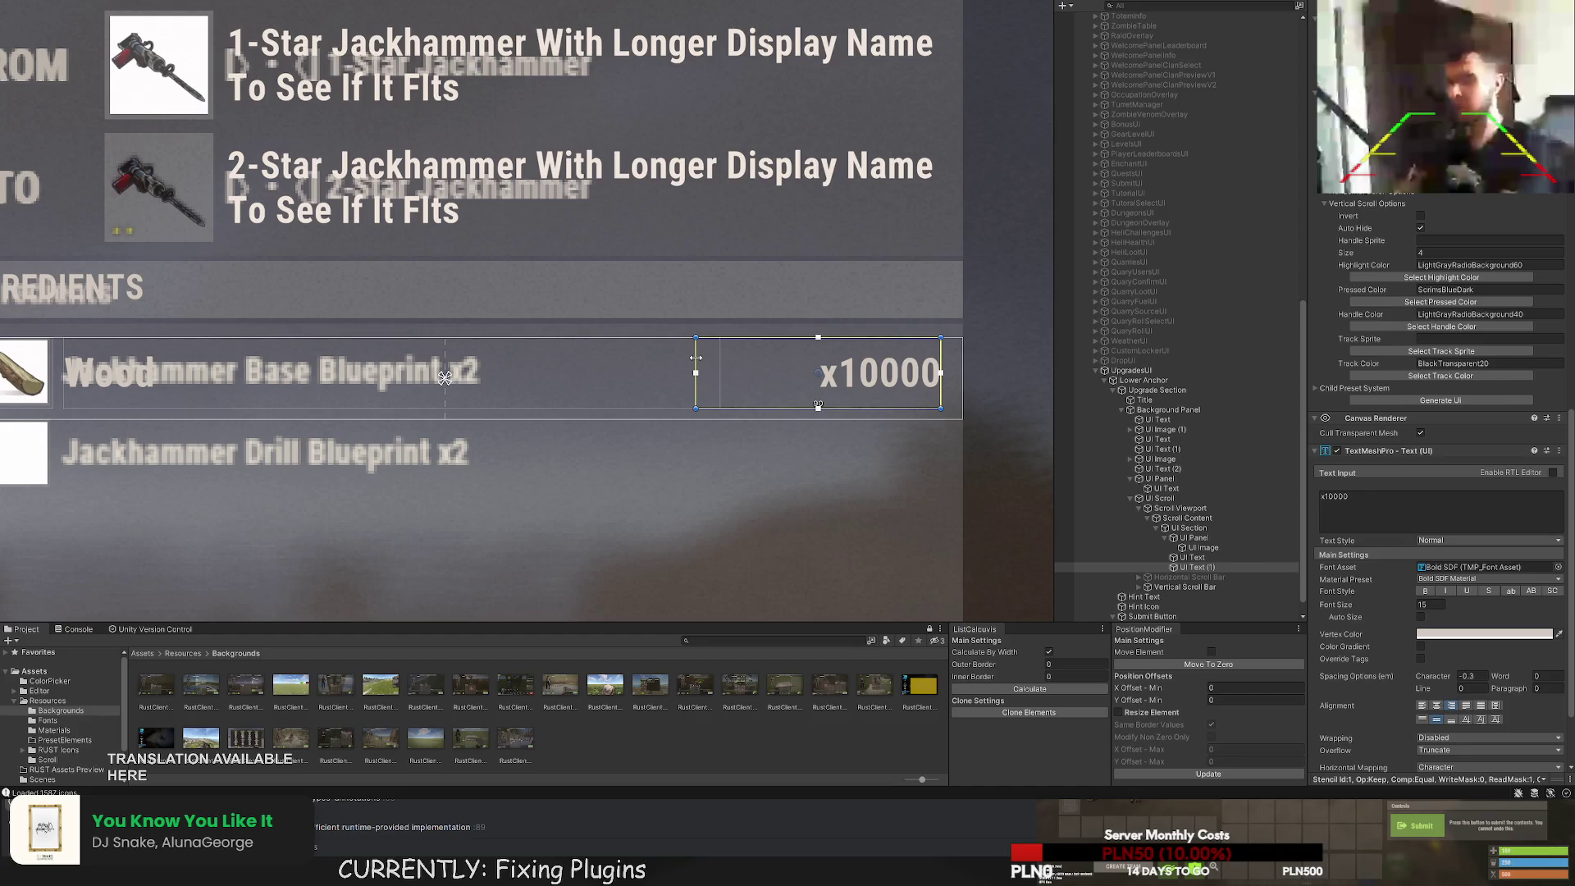
{"action": "left_click", "coordinate": [702, 361]}
{"action": "scroll", "coordinate": [702, 361], "scroll_direction": "up", "scroll_amount": 1}
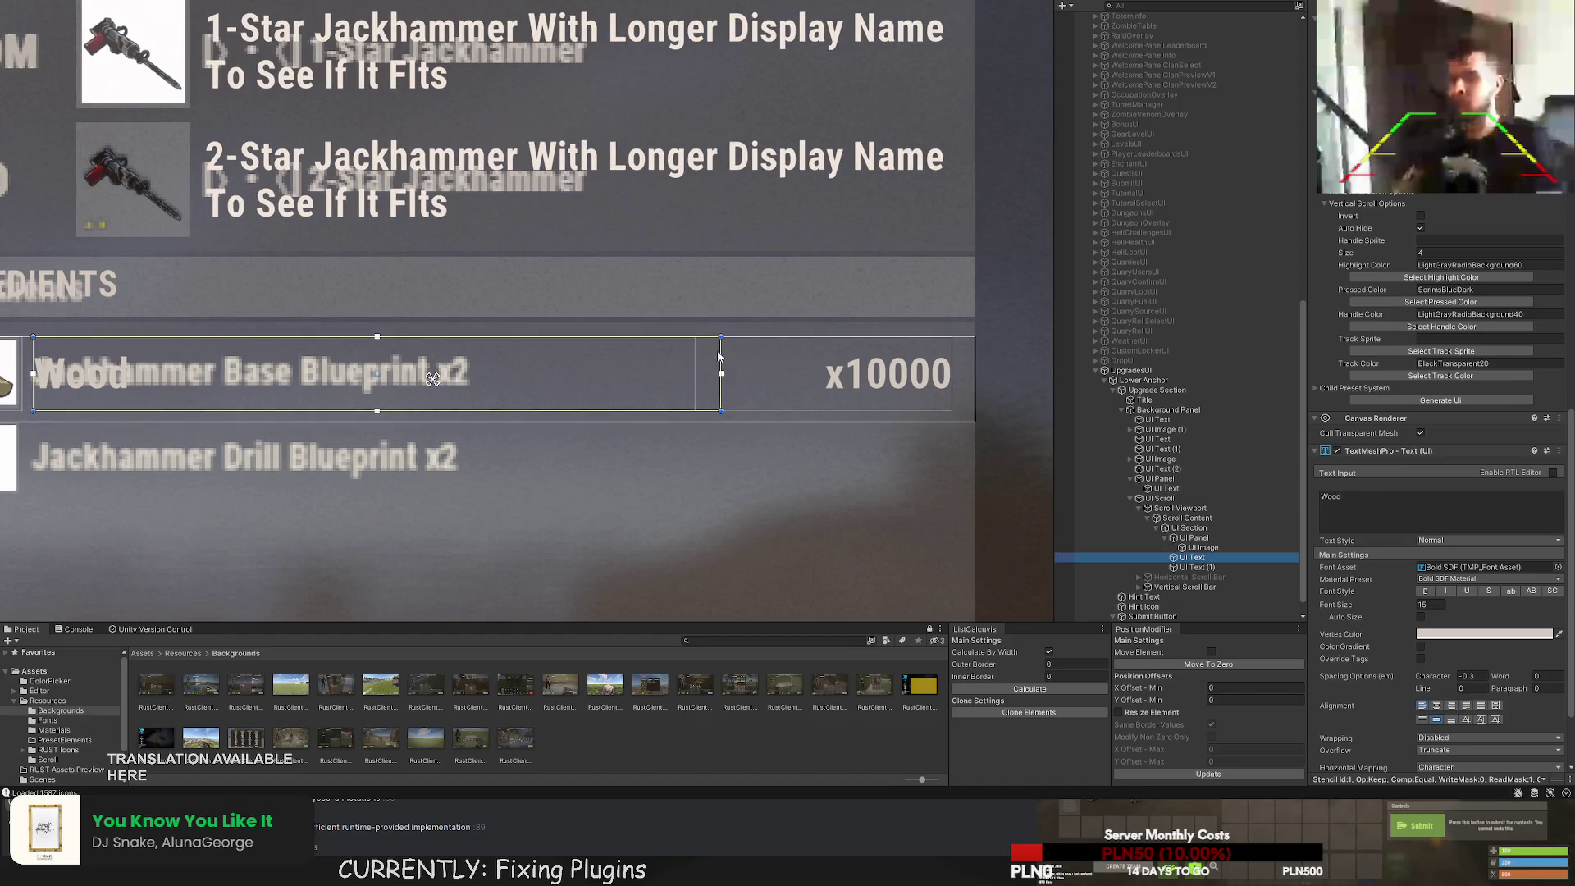
{"action": "scroll", "coordinate": [673, 361], "scroll_direction": "down", "scroll_amount": 2}
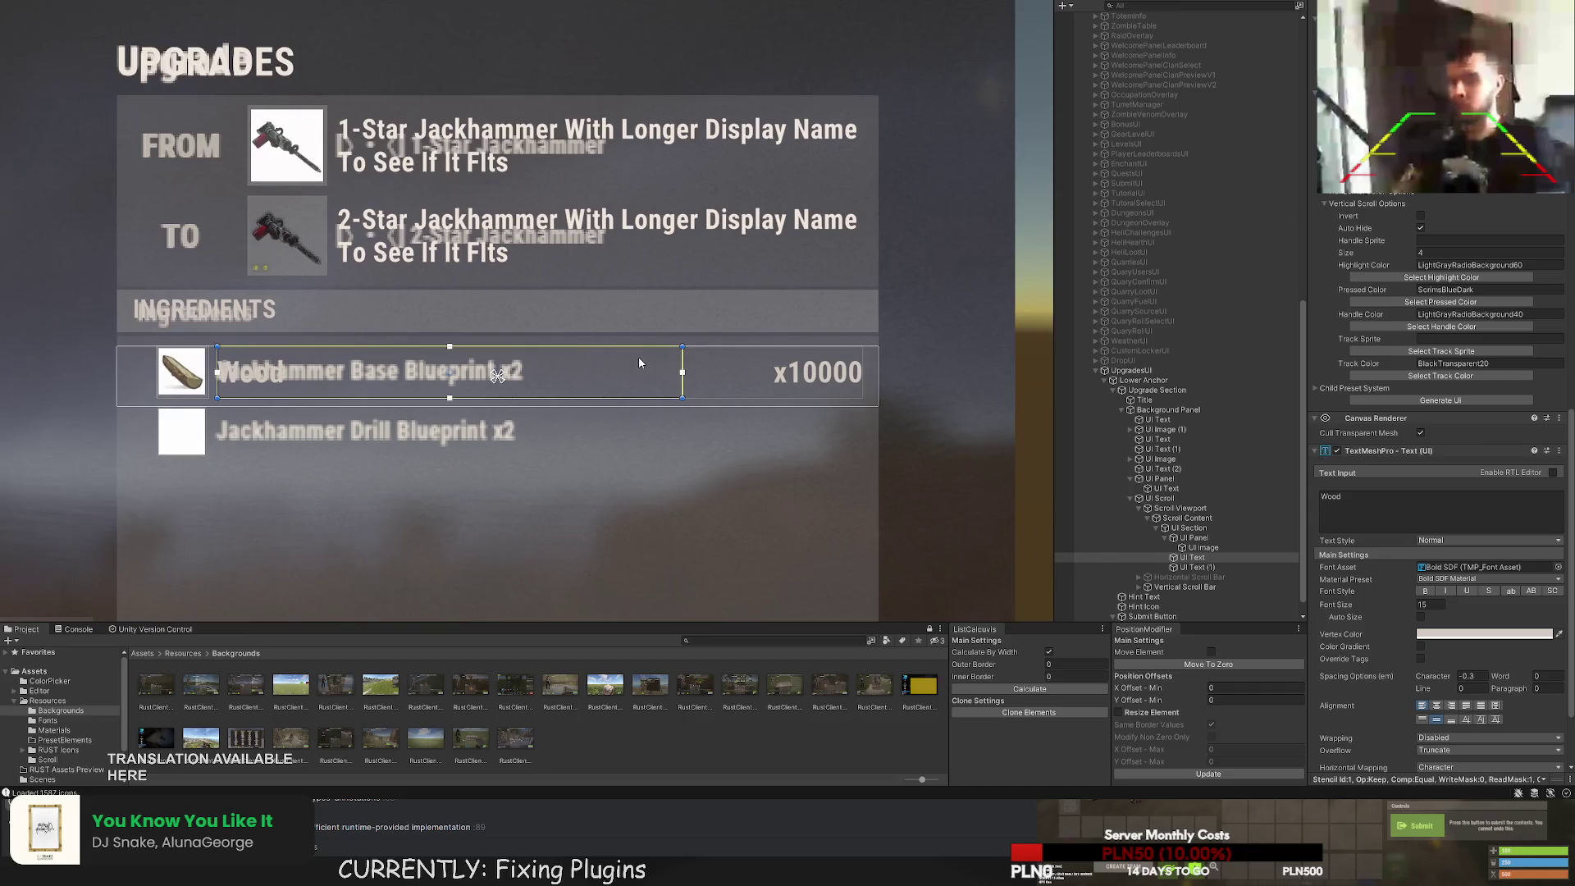
{"action": "scroll", "coordinate": [638, 357], "scroll_direction": "down", "scroll_amount": 2}
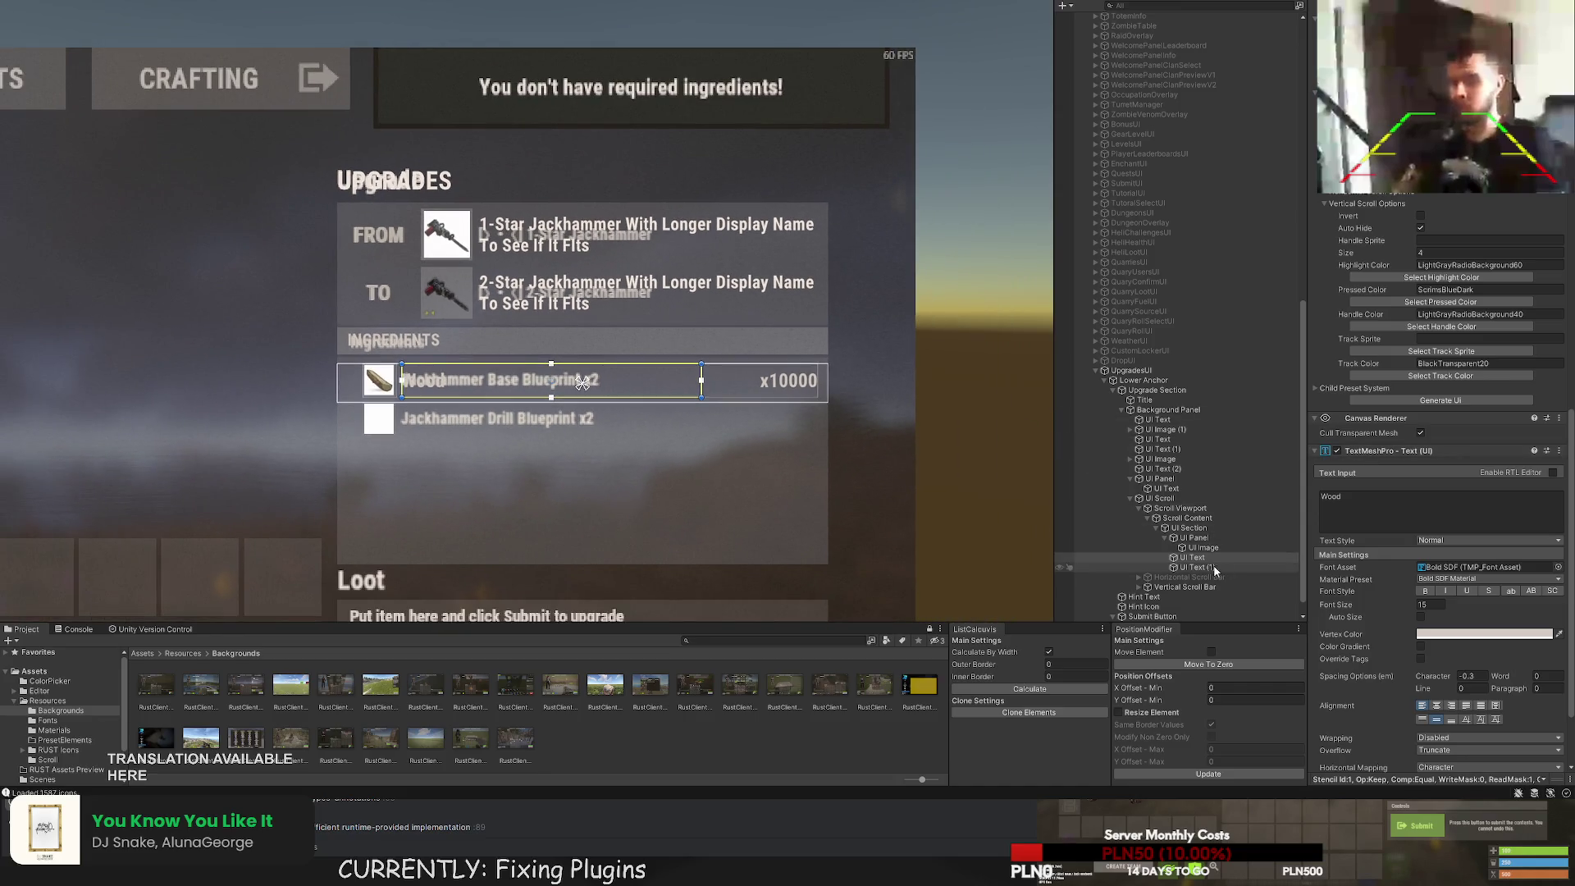
{"action": "left_click", "coordinate": [1206, 527]}
Duplicate the Wood ingredient row and move the copy down into the second slot.
{"action": "key", "text": "f"}
{"action": "scroll", "coordinate": [853, 493], "scroll_direction": "up", "scroll_amount": 3}
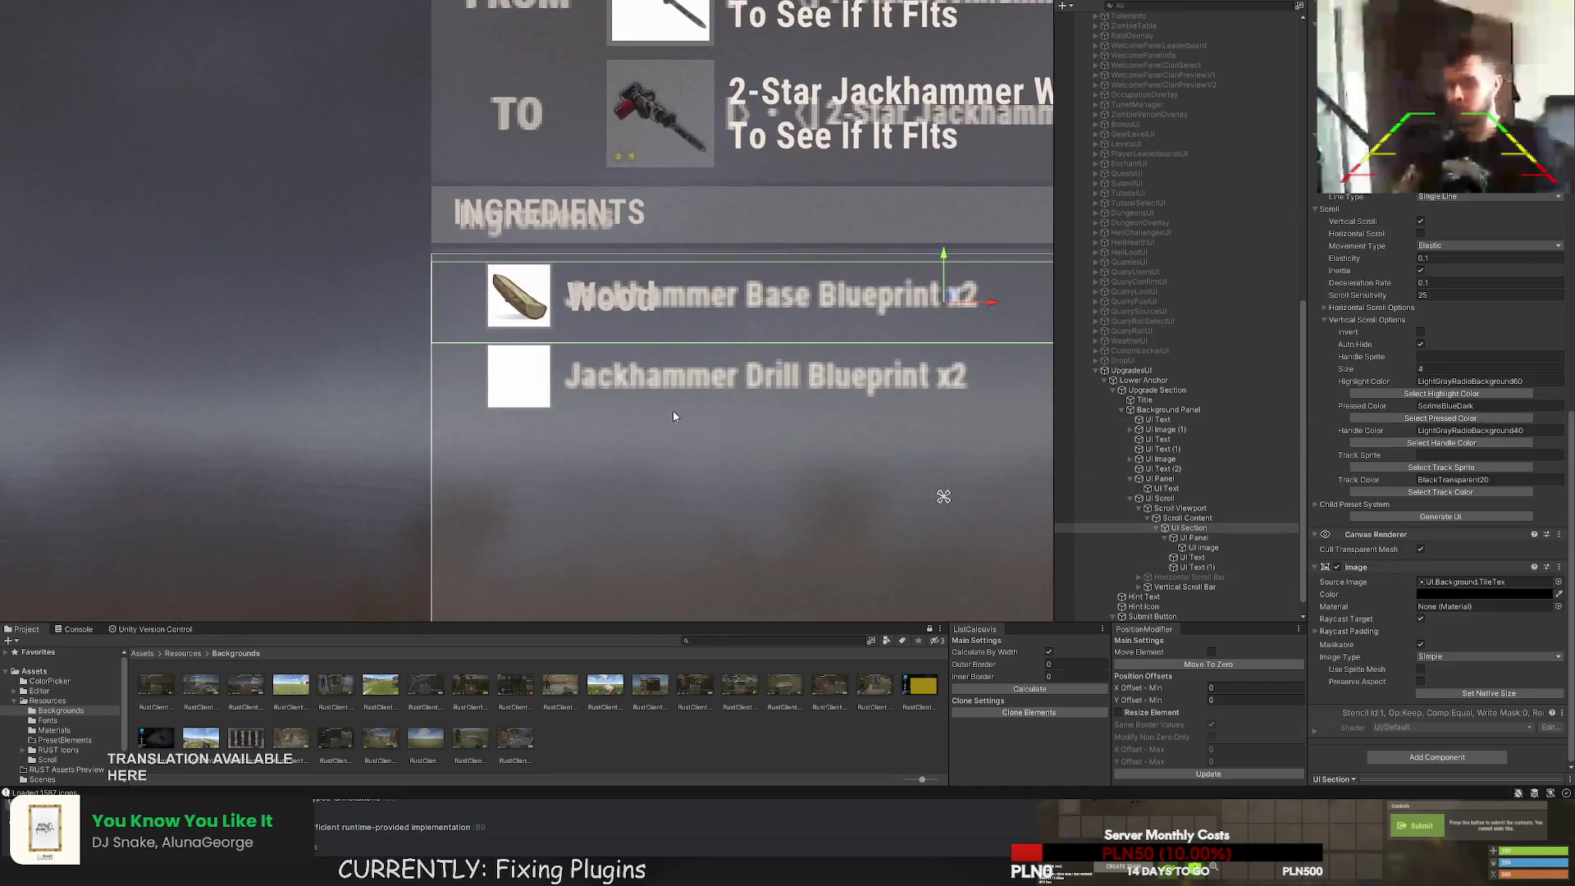
{"action": "key", "text": "ctrl+d"}
{"action": "left_click_drag", "start_coordinate": [861, 163], "coordinate": [857, 263]}
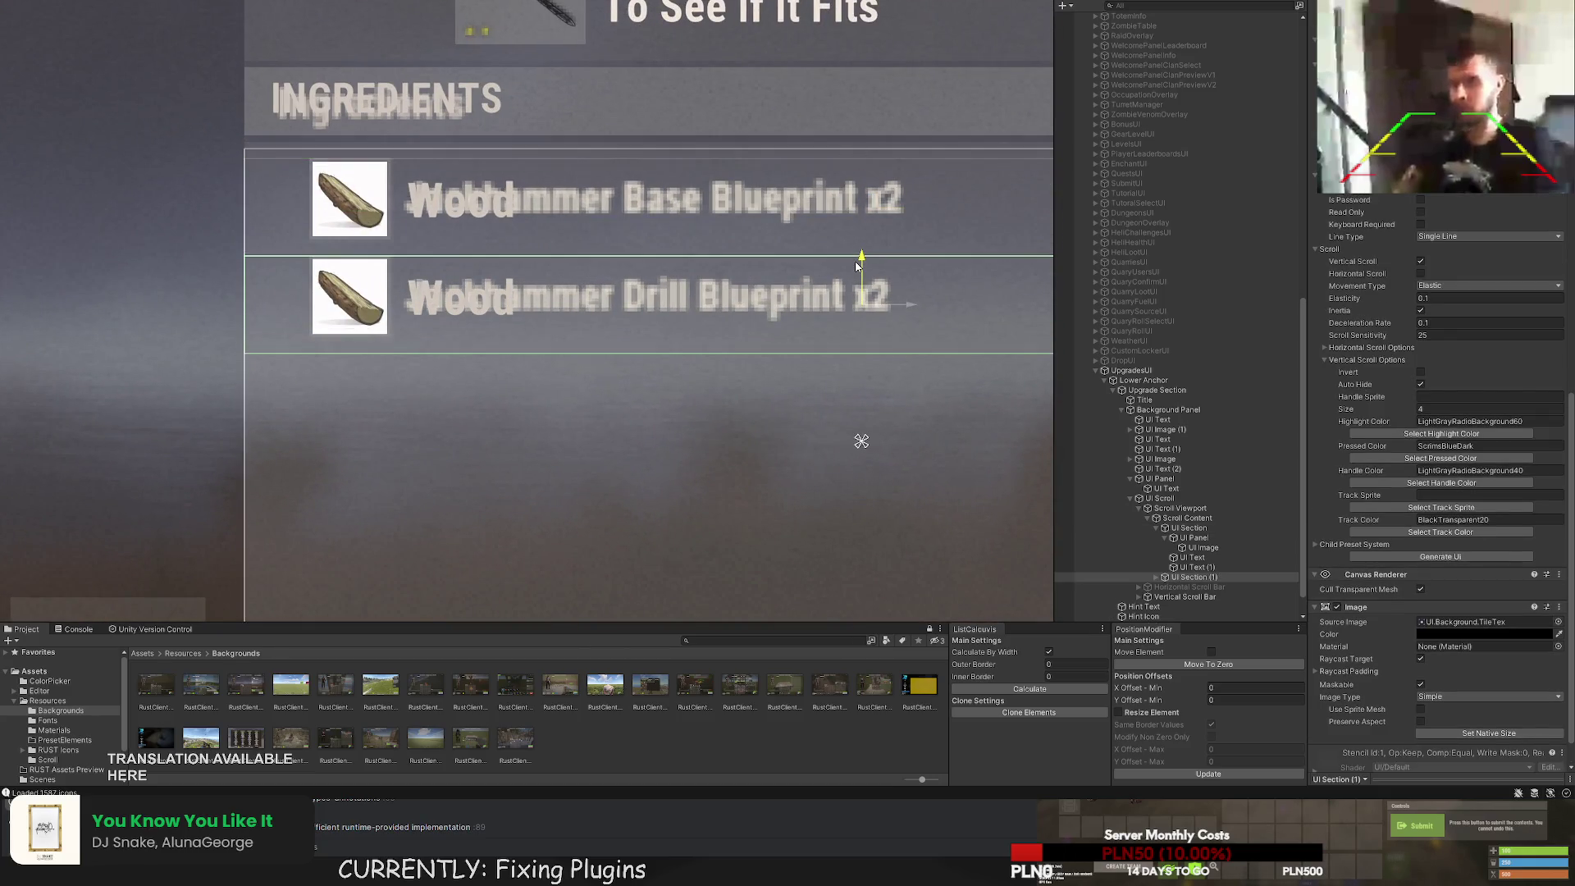
Set the copied row's item image Shortname to metal.fragments and update its icon.
{"action": "left_click", "coordinate": [1157, 577]}
{"action": "left_click", "coordinate": [1193, 587]}
{"action": "left_click", "coordinate": [1165, 586]}
{"action": "left_click", "coordinate": [1203, 597]}
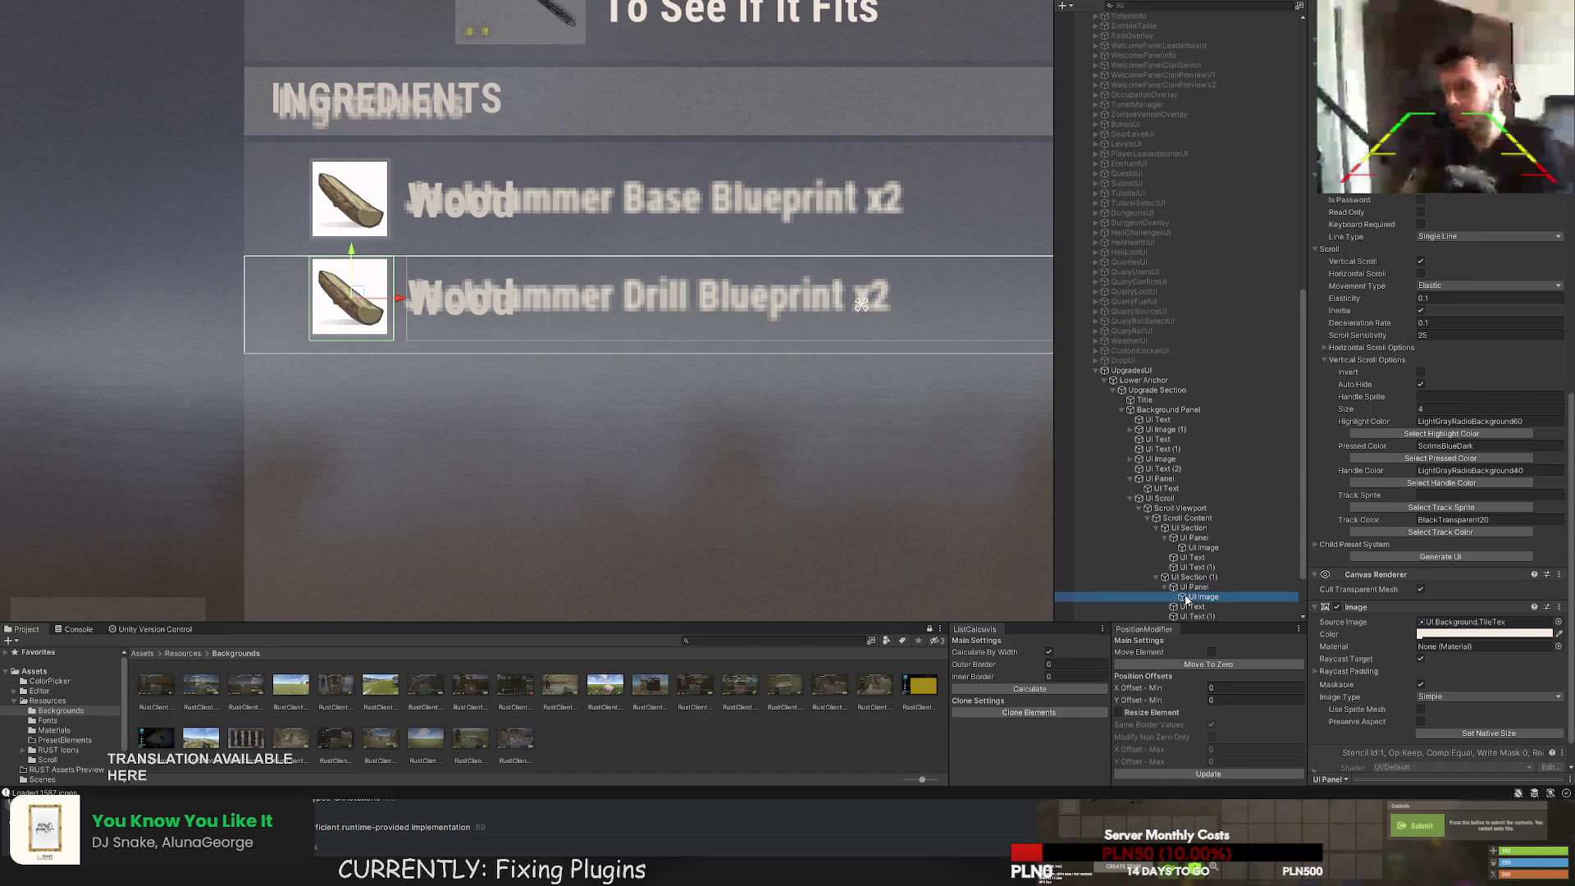
{"action": "scroll", "coordinate": [1441, 534], "scroll_direction": "down", "scroll_amount": 1}
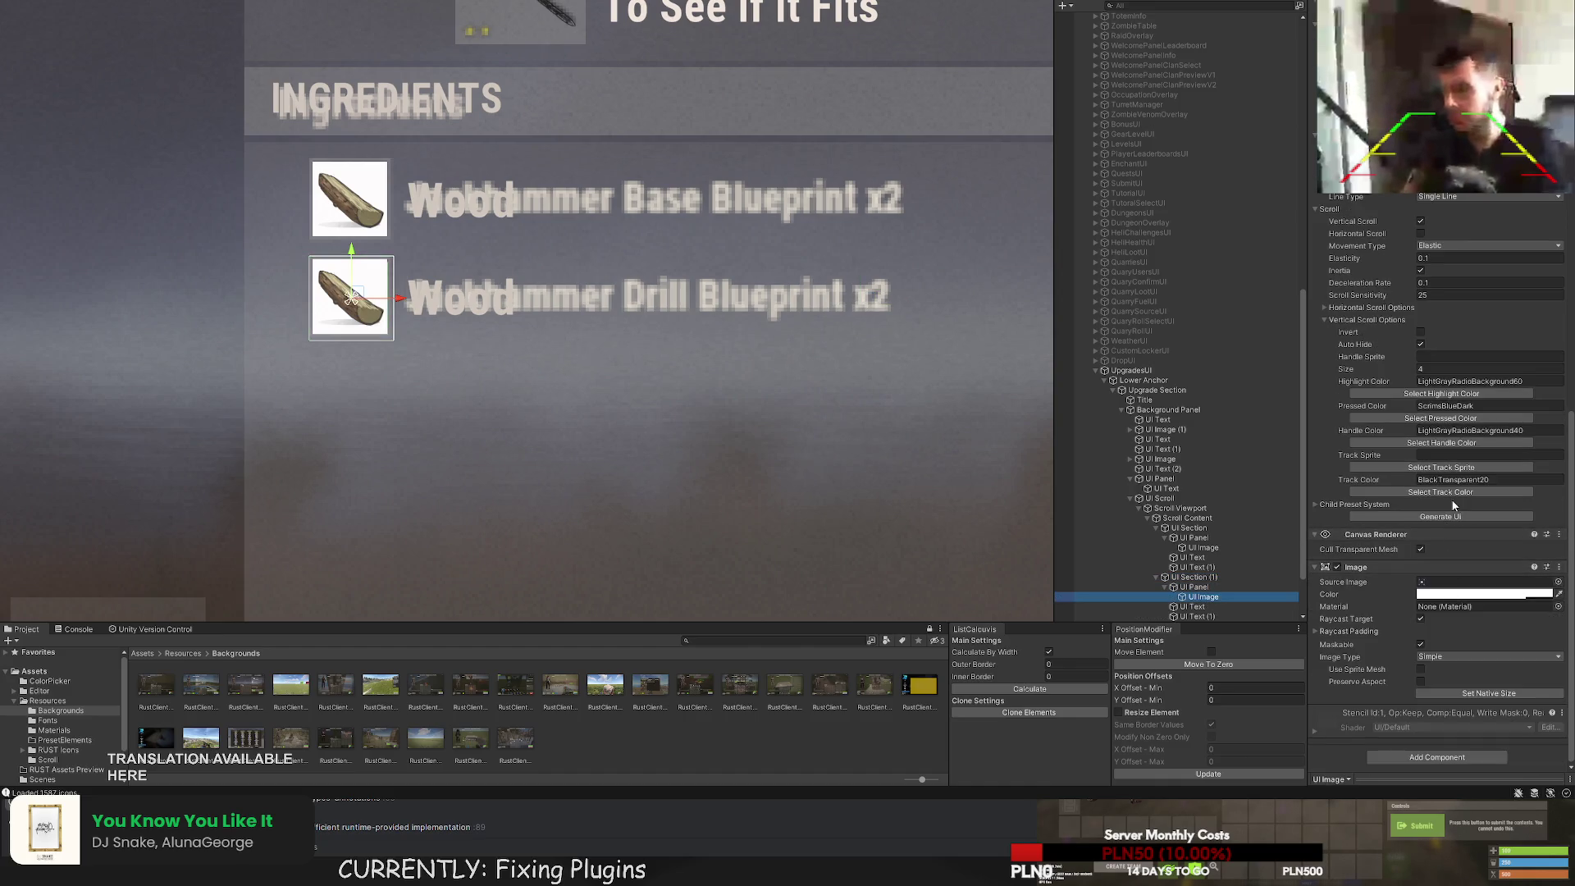
{"action": "scroll", "coordinate": [1433, 254], "scroll_direction": "up", "scroll_amount": 4}
{"action": "left_click", "coordinate": [1439, 266]}
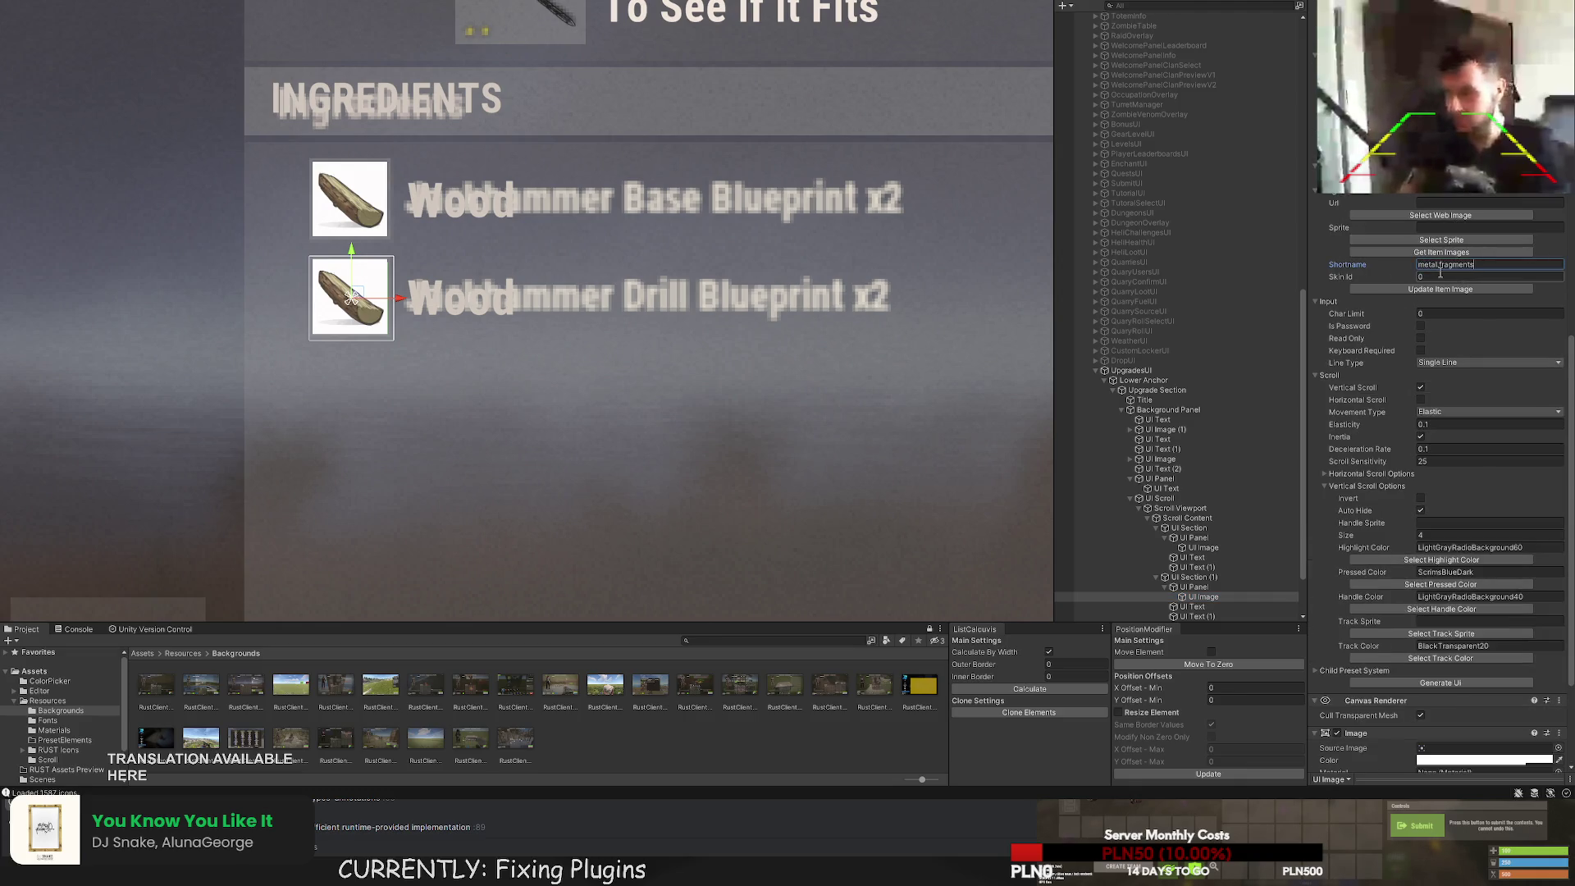
{"action": "left_click", "coordinate": [1450, 288]}
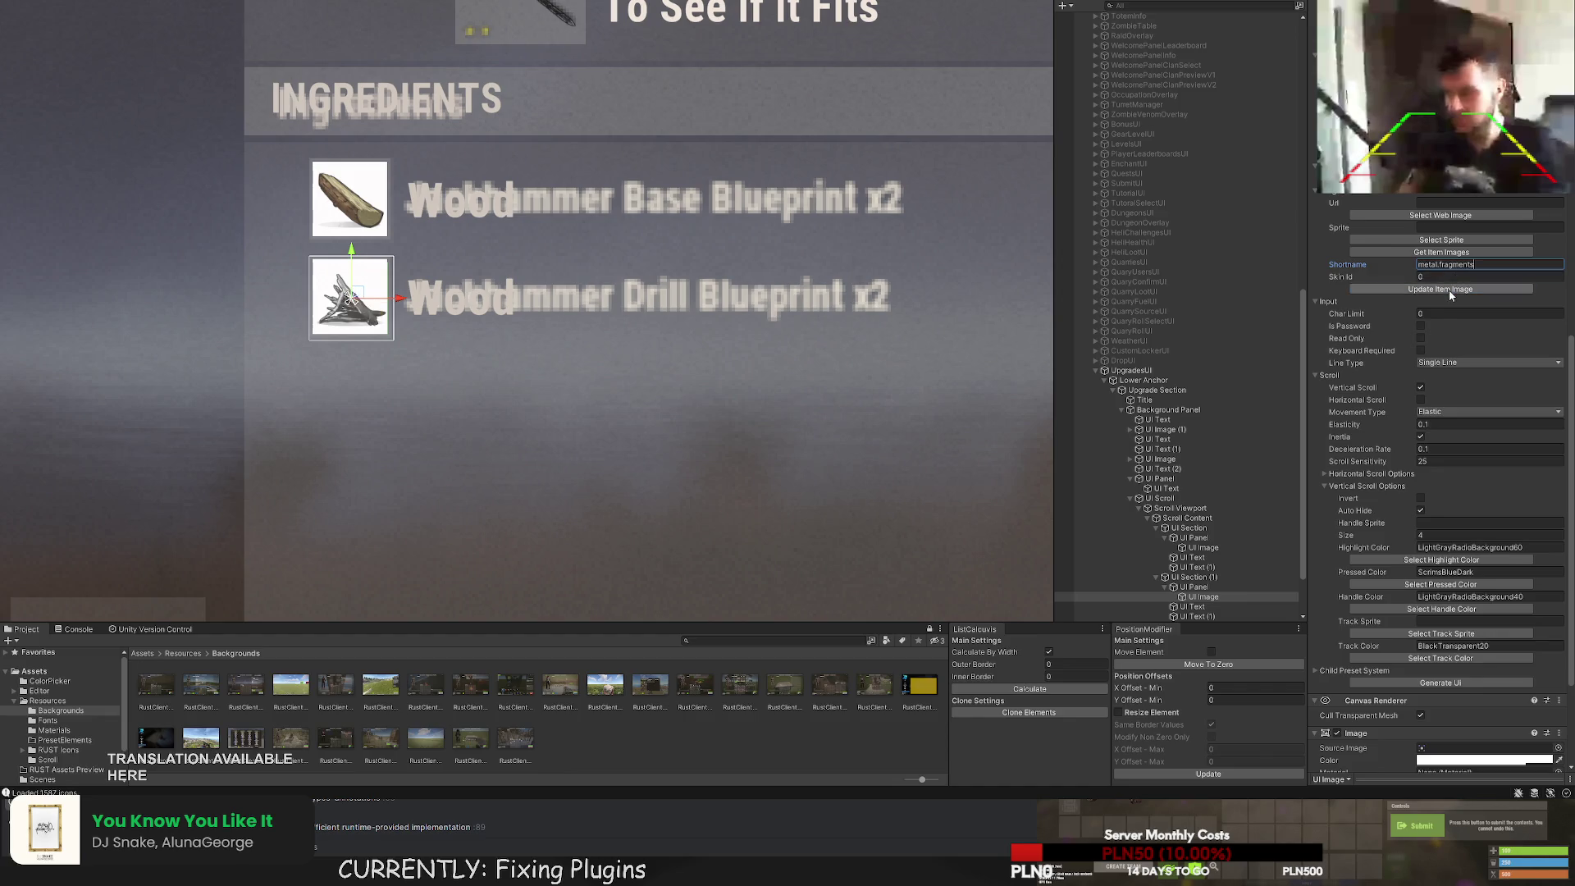
Change the copied row's texts to Metal Fragments and x2500.
{"action": "left_click", "coordinate": [1220, 606]}
{"action": "scroll", "coordinate": [1436, 384], "scroll_direction": "down", "scroll_amount": 10}
{"action": "left_click", "coordinate": [1345, 388]}
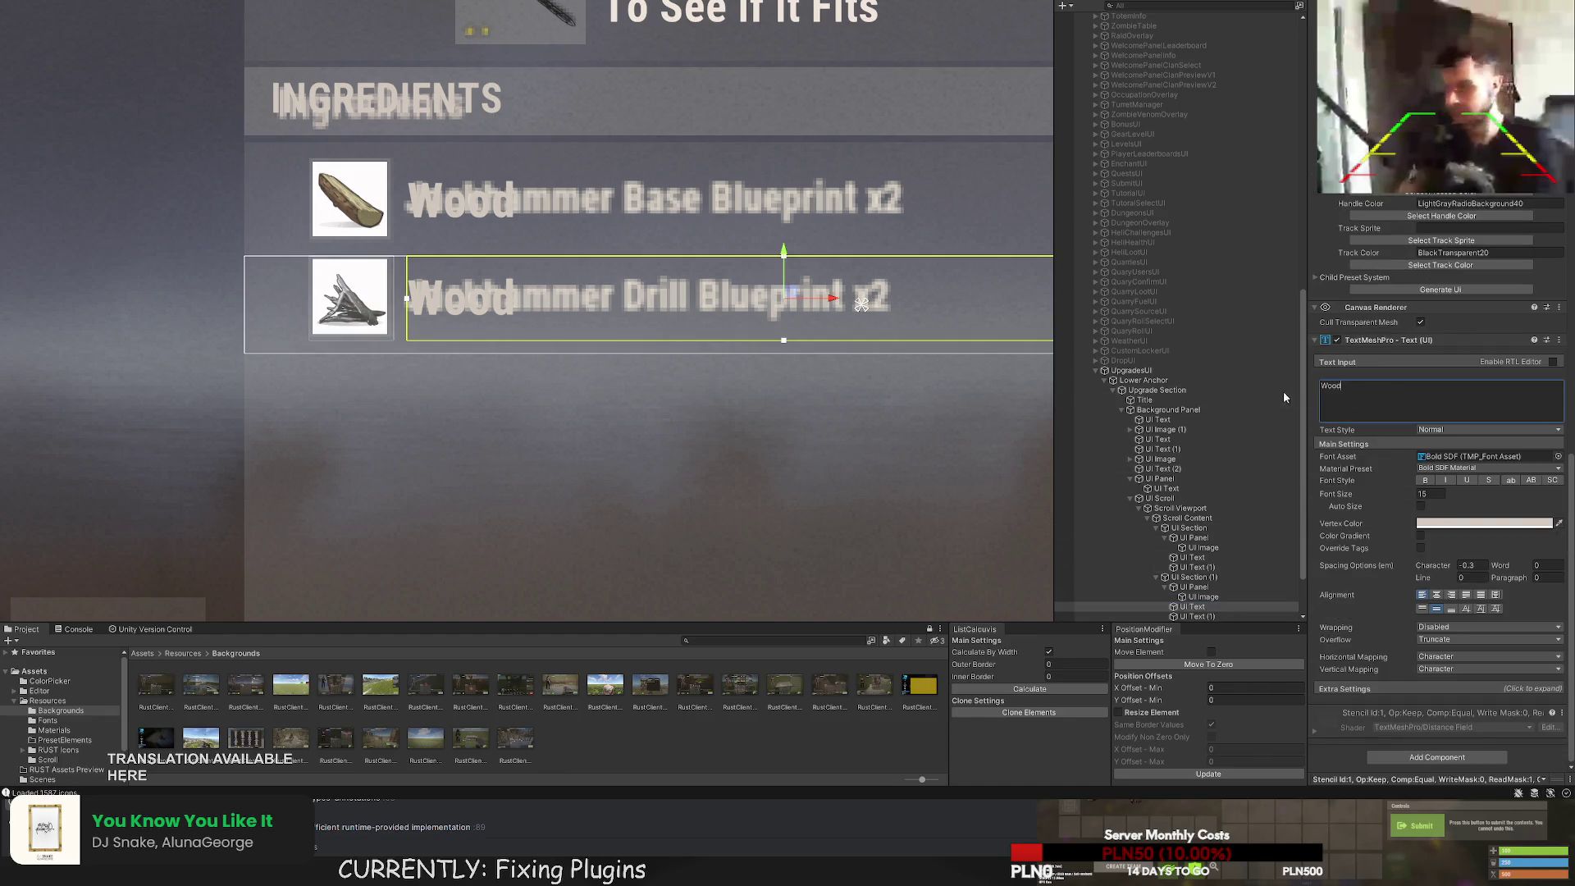
{"action": "type", "text": "Metal Fr"}
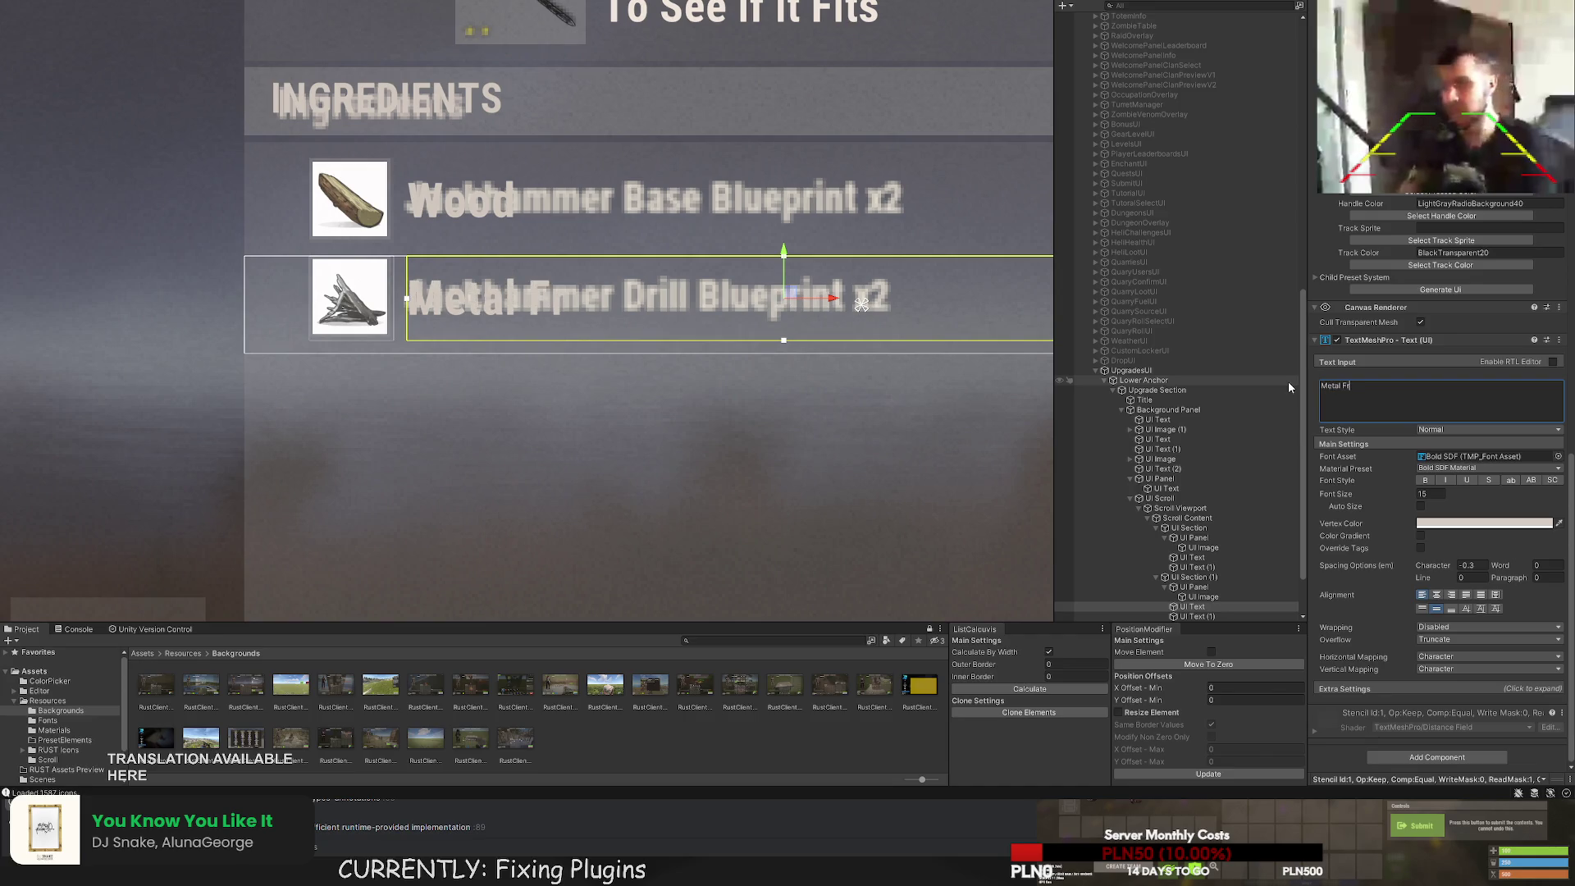
{"action": "type", "text": "agments"}
{"action": "scroll", "coordinate": [1190, 533], "scroll_direction": "down", "scroll_amount": 1}
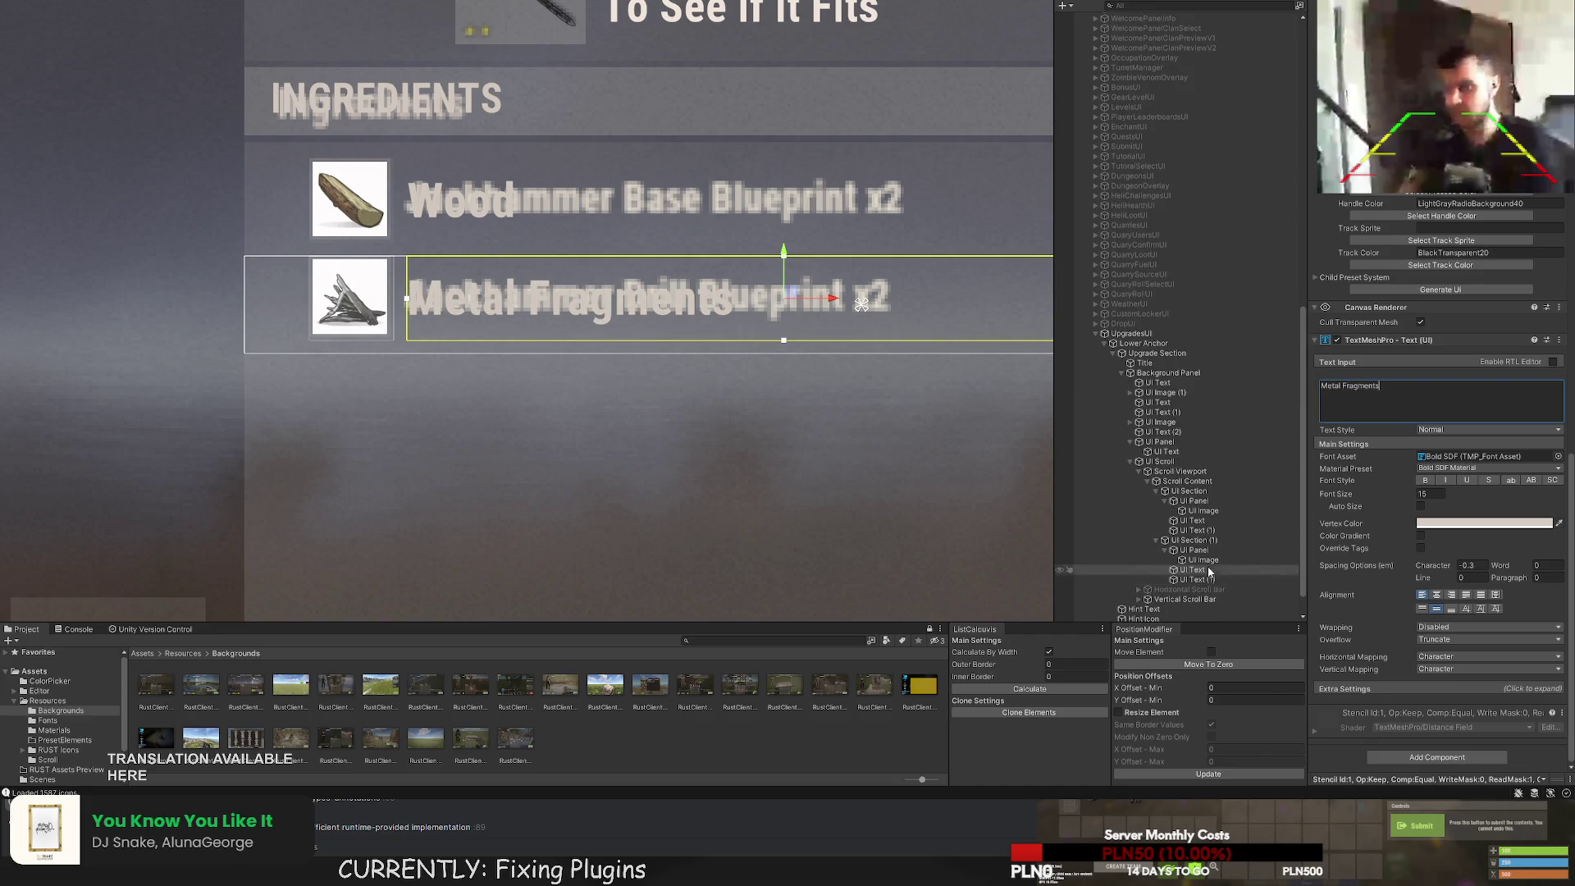
{"action": "left_click", "coordinate": [1194, 579]}
{"action": "left_click", "coordinate": [1360, 393]}
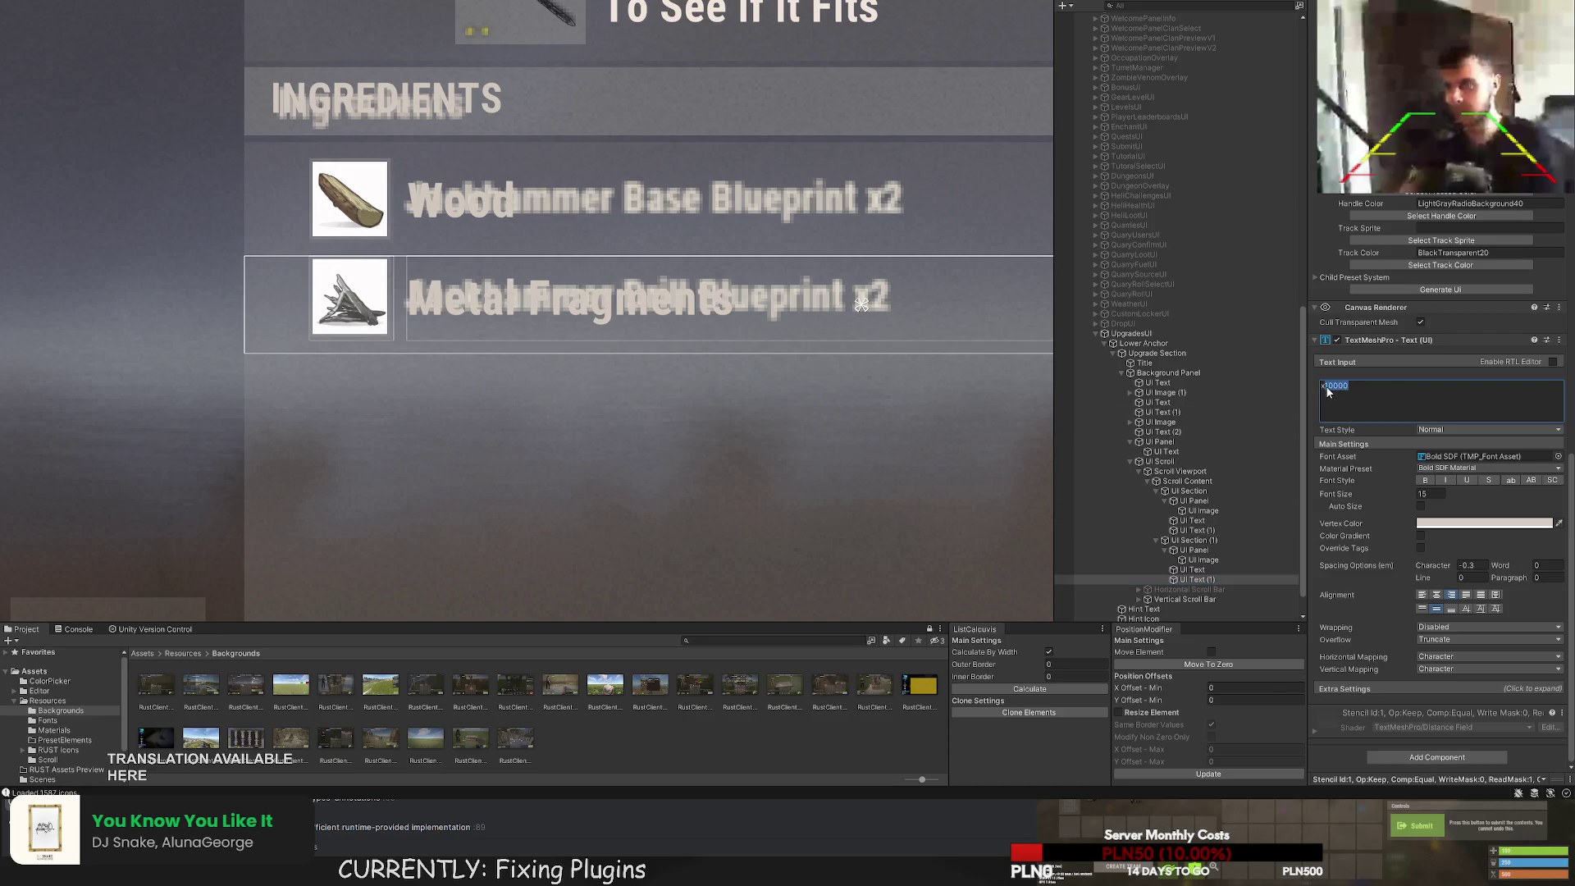
{"action": "type", "text": "50"}
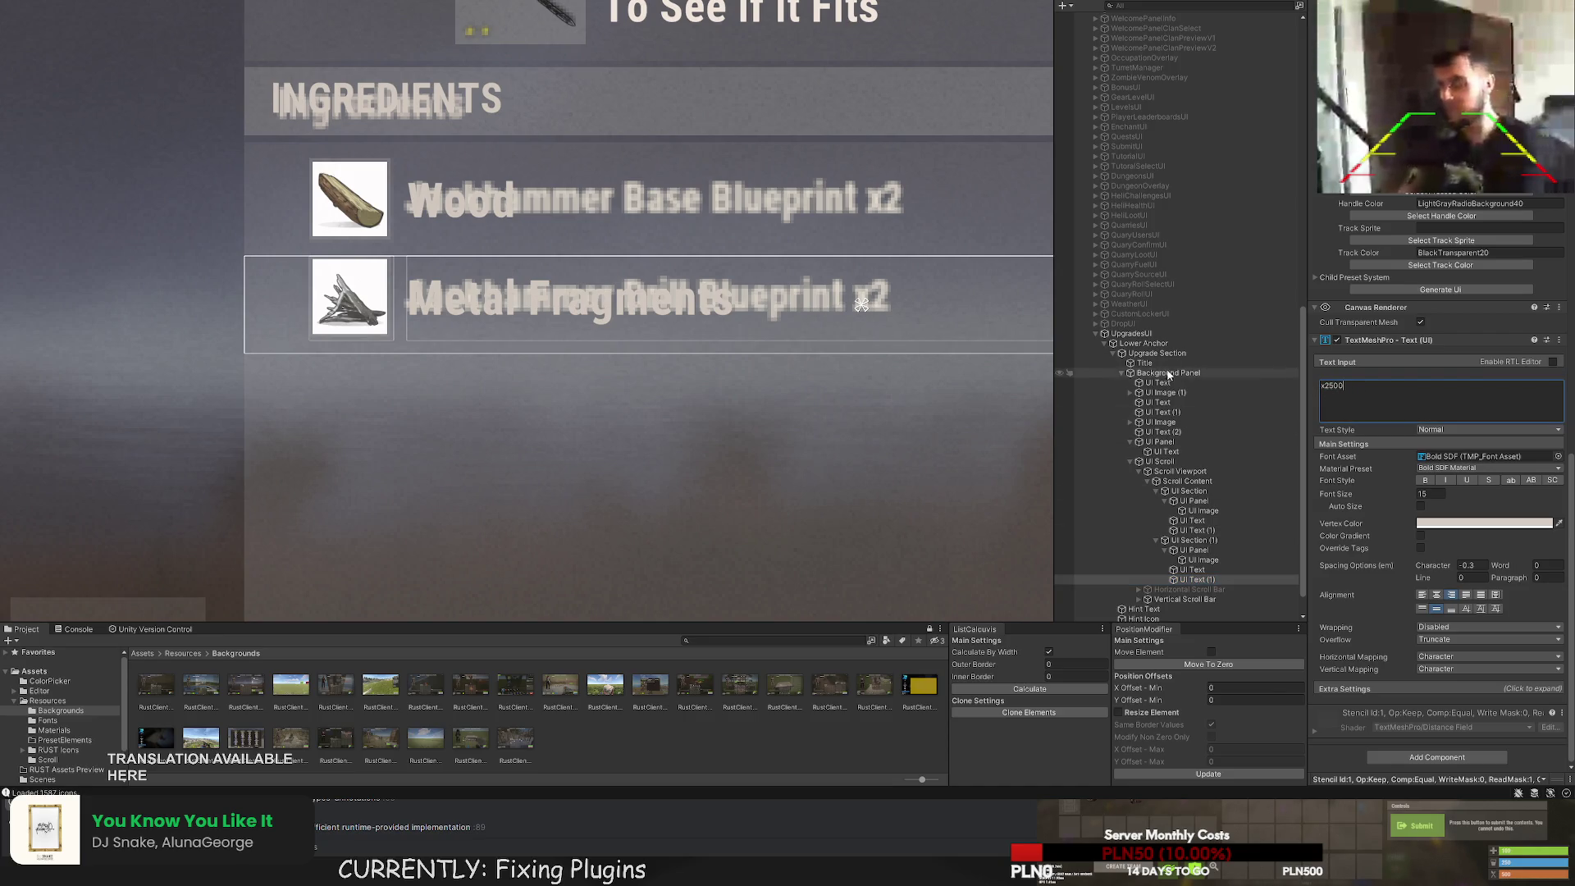
{"action": "scroll", "coordinate": [1200, 233], "scroll_direction": "up", "scroll_amount": 7}
{"action": "scroll", "coordinate": [1198, 234], "scroll_direction": "up", "scroll_amount": 5}
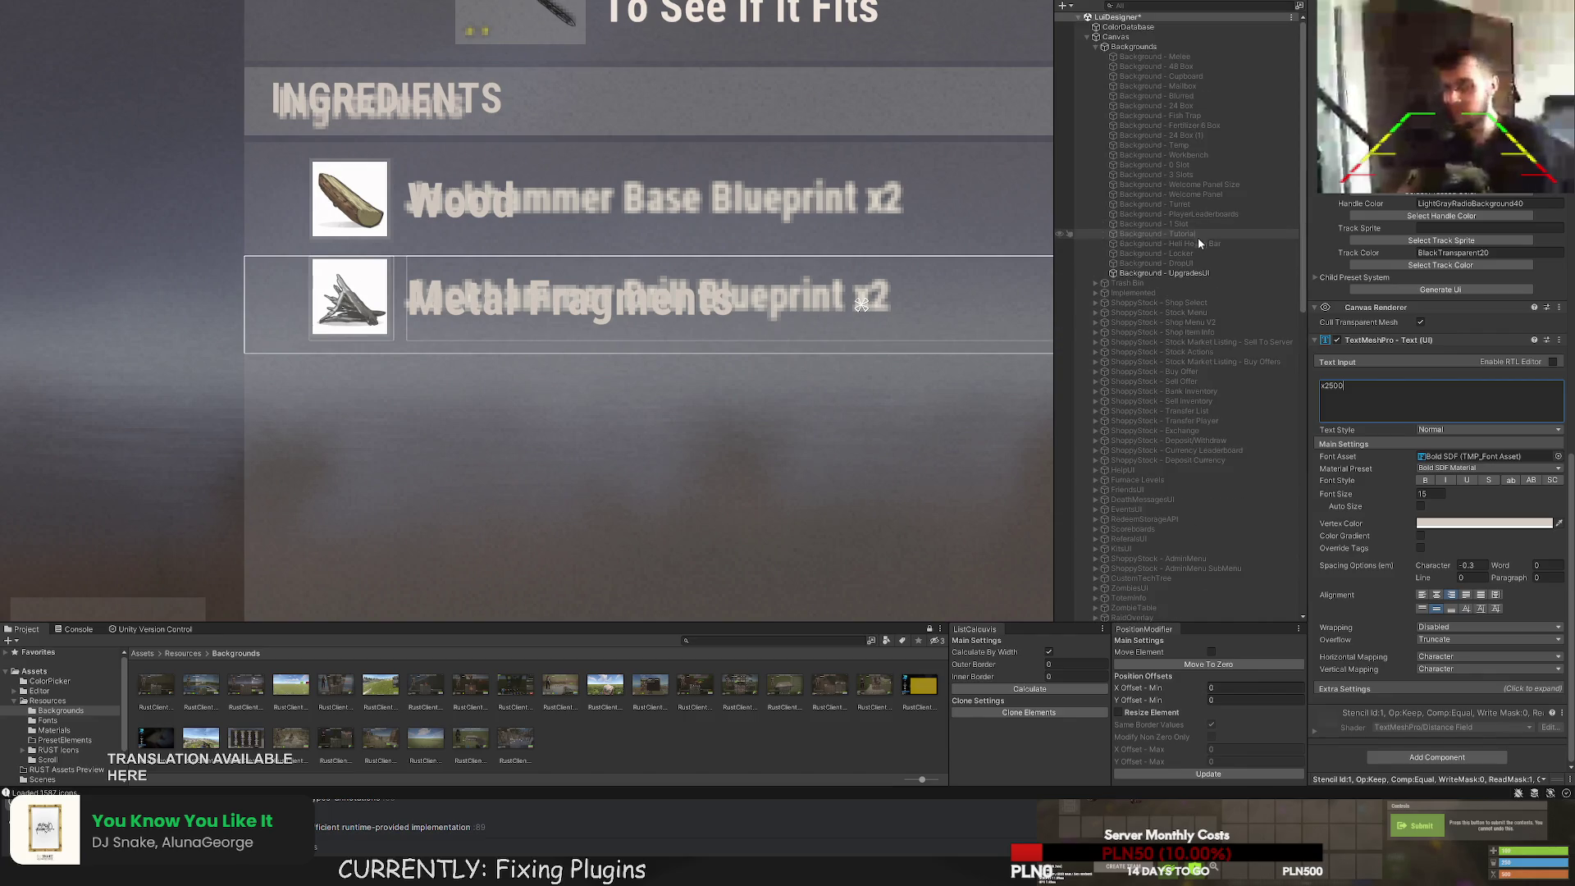
{"action": "left_click", "coordinate": [1190, 274]}
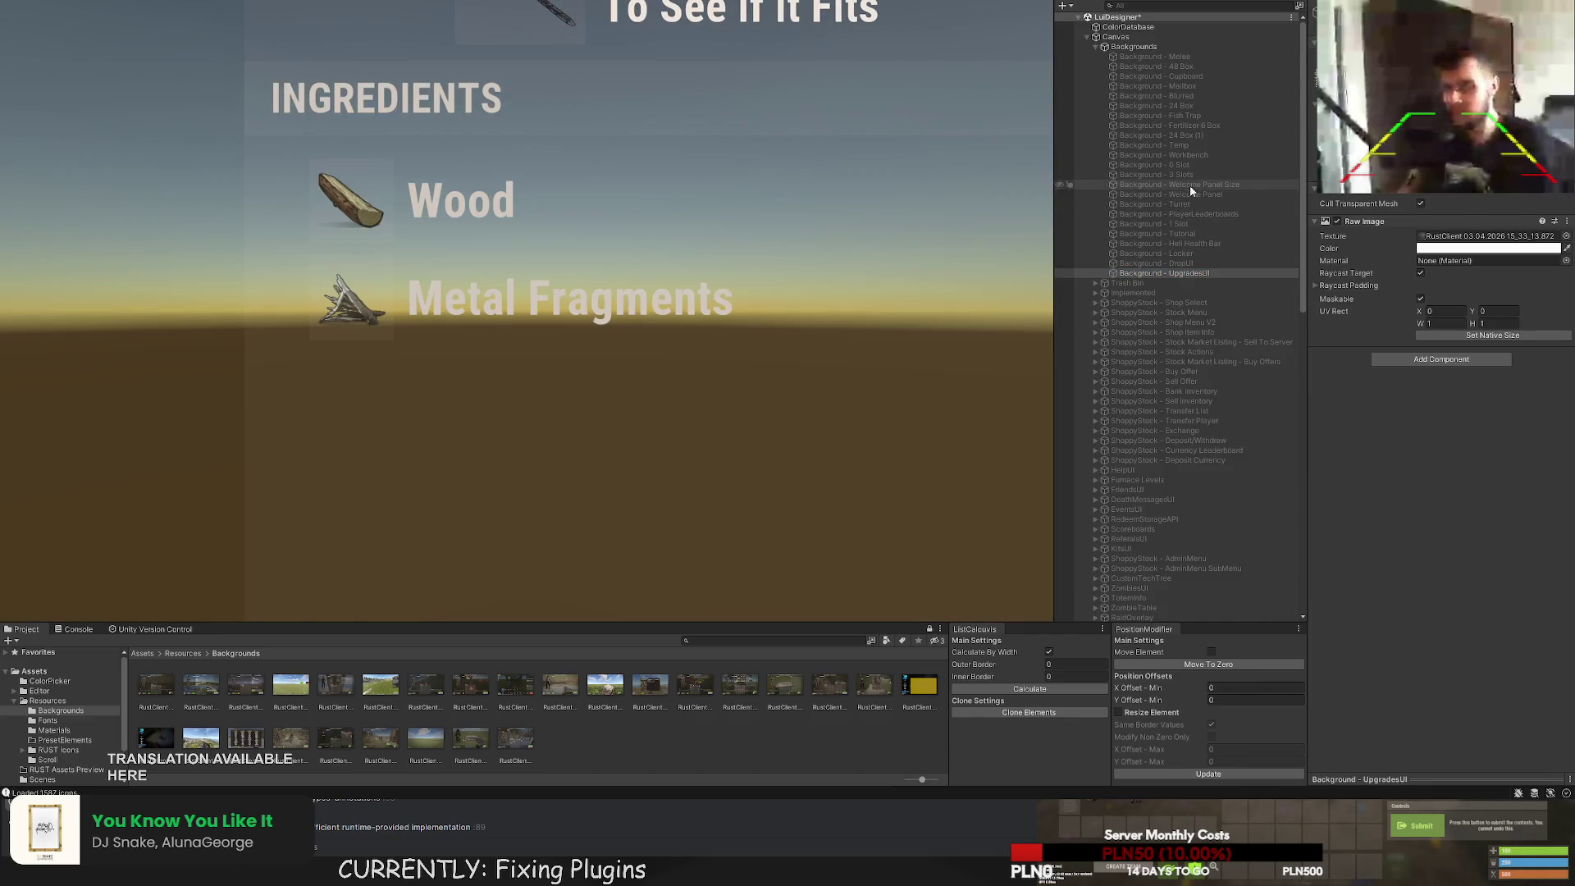
Switch to the Background - 1 Slot view and run Update Childrens on UpgradesUI.
{"action": "left_click", "coordinate": [1189, 223]}
{"action": "scroll", "coordinate": [883, 274], "scroll_direction": "down", "scroll_amount": 10}
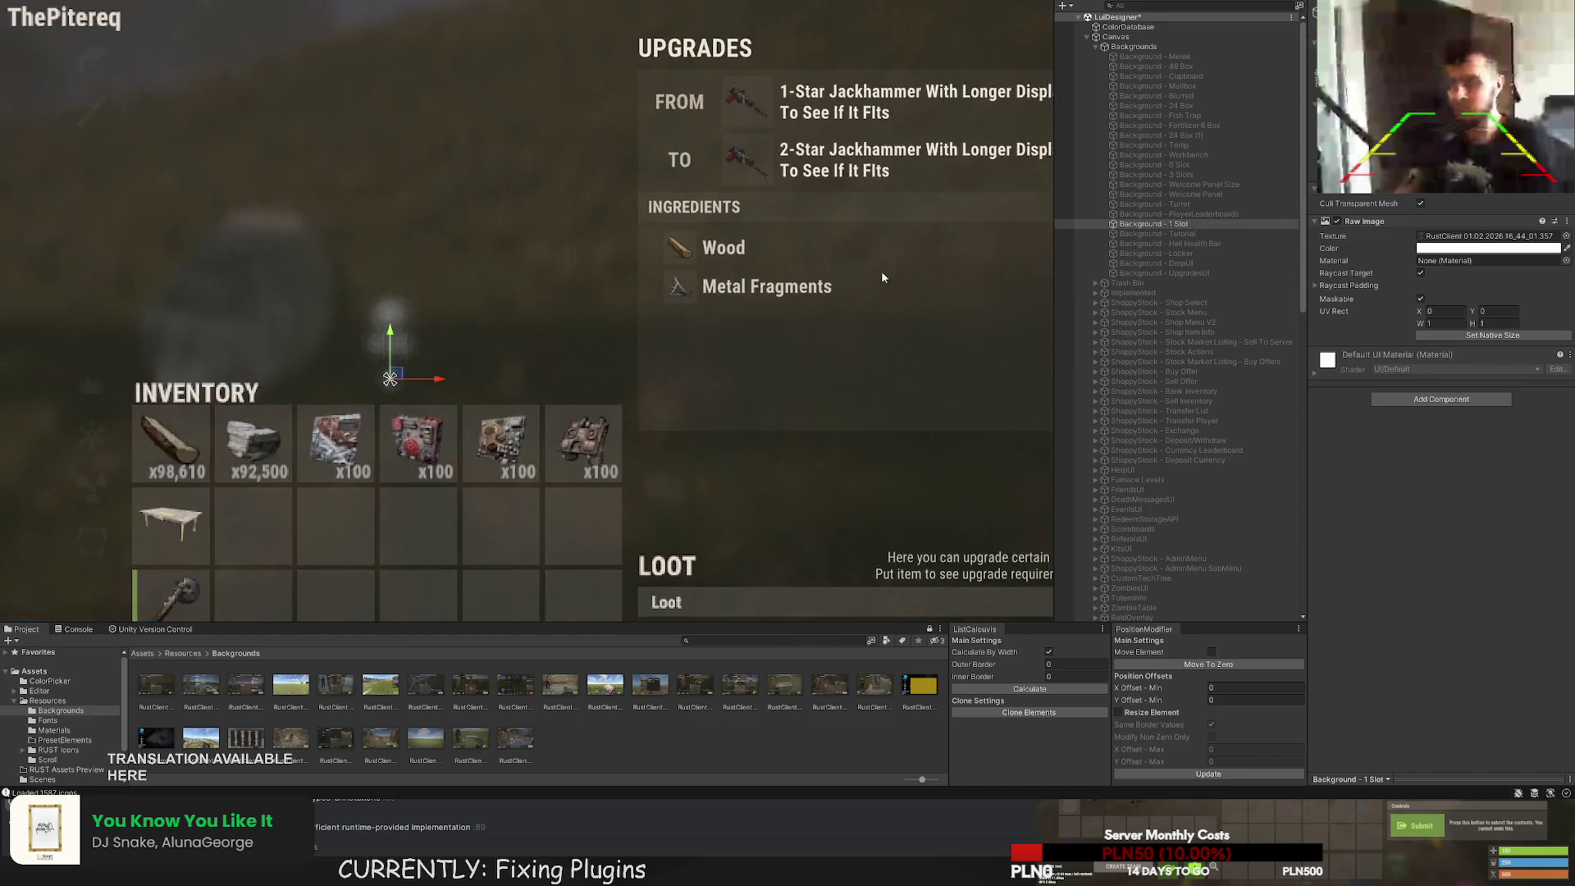
{"action": "scroll", "coordinate": [1178, 449], "scroll_direction": "down", "scroll_amount": 10}
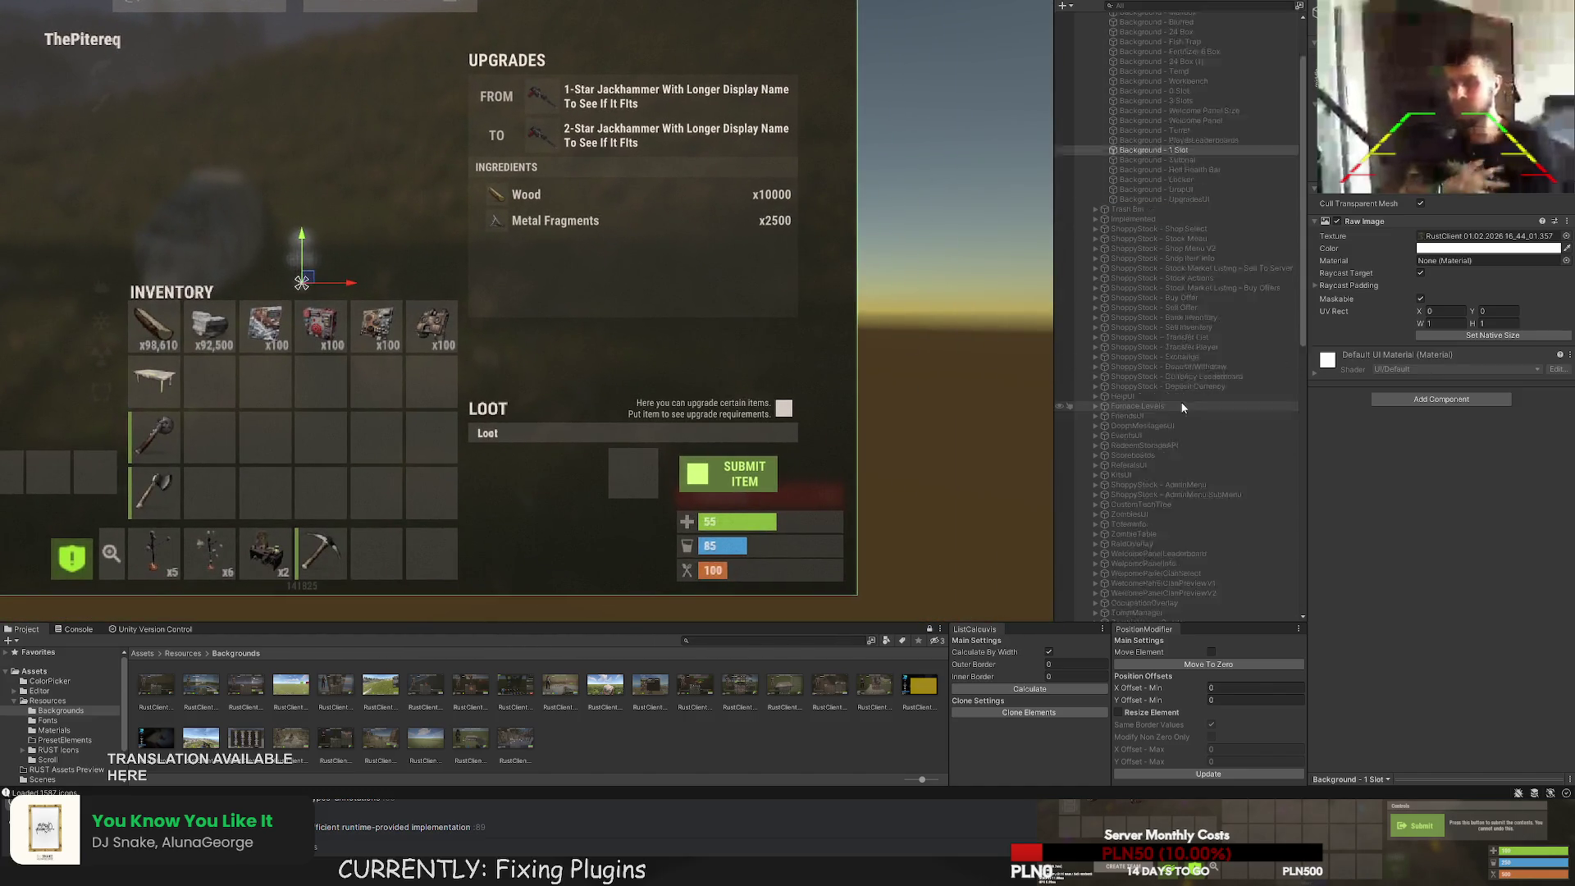
{"action": "left_click", "coordinate": [1165, 473]}
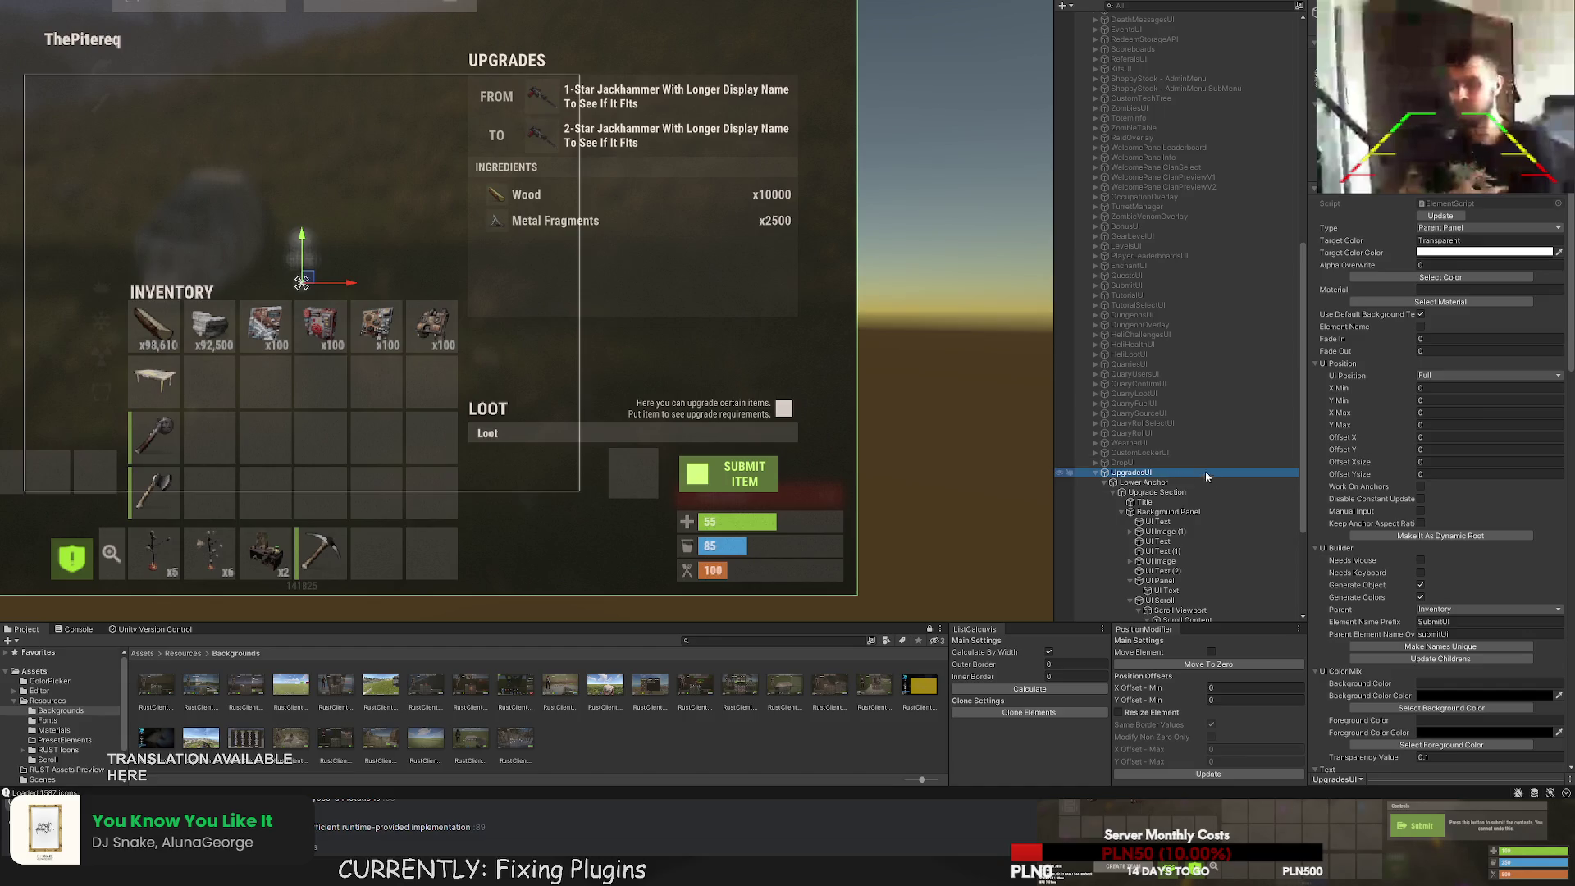
{"action": "scroll", "coordinate": [1425, 632], "scroll_direction": "down", "scroll_amount": 4}
{"action": "left_click", "coordinate": [1444, 524]}
{"action": "scroll", "coordinate": [1217, 499], "scroll_direction": "down", "scroll_amount": 3}
{"action": "scroll", "coordinate": [1233, 489], "scroll_direction": "down", "scroll_amount": 4}
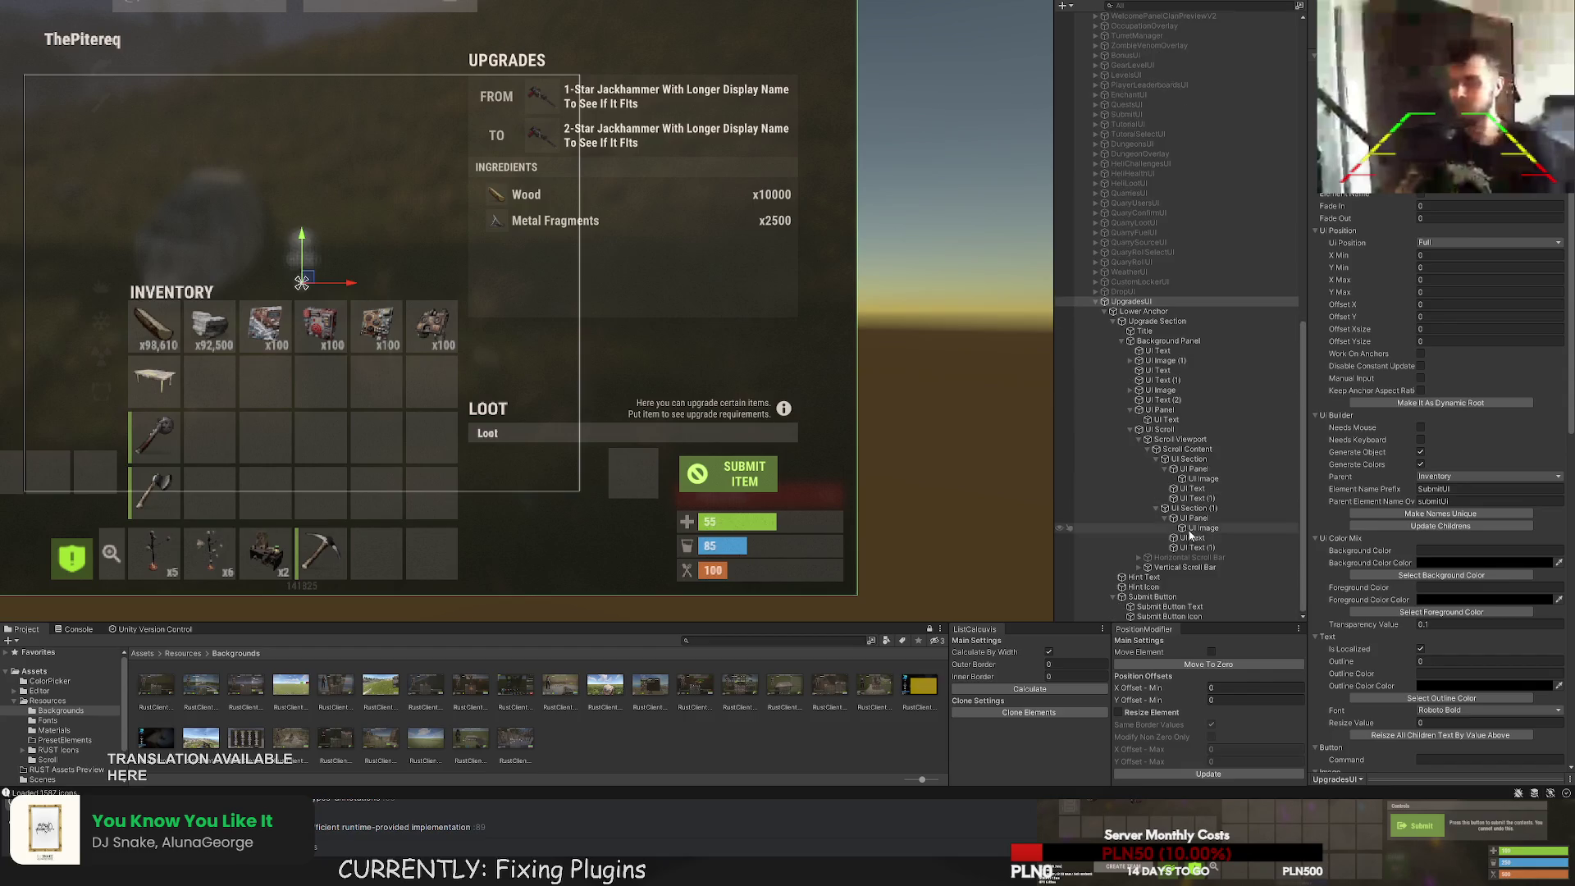
Move the Upgrade Section lower over the 1 Slot background.
{"action": "double_click", "coordinate": [1169, 340]}
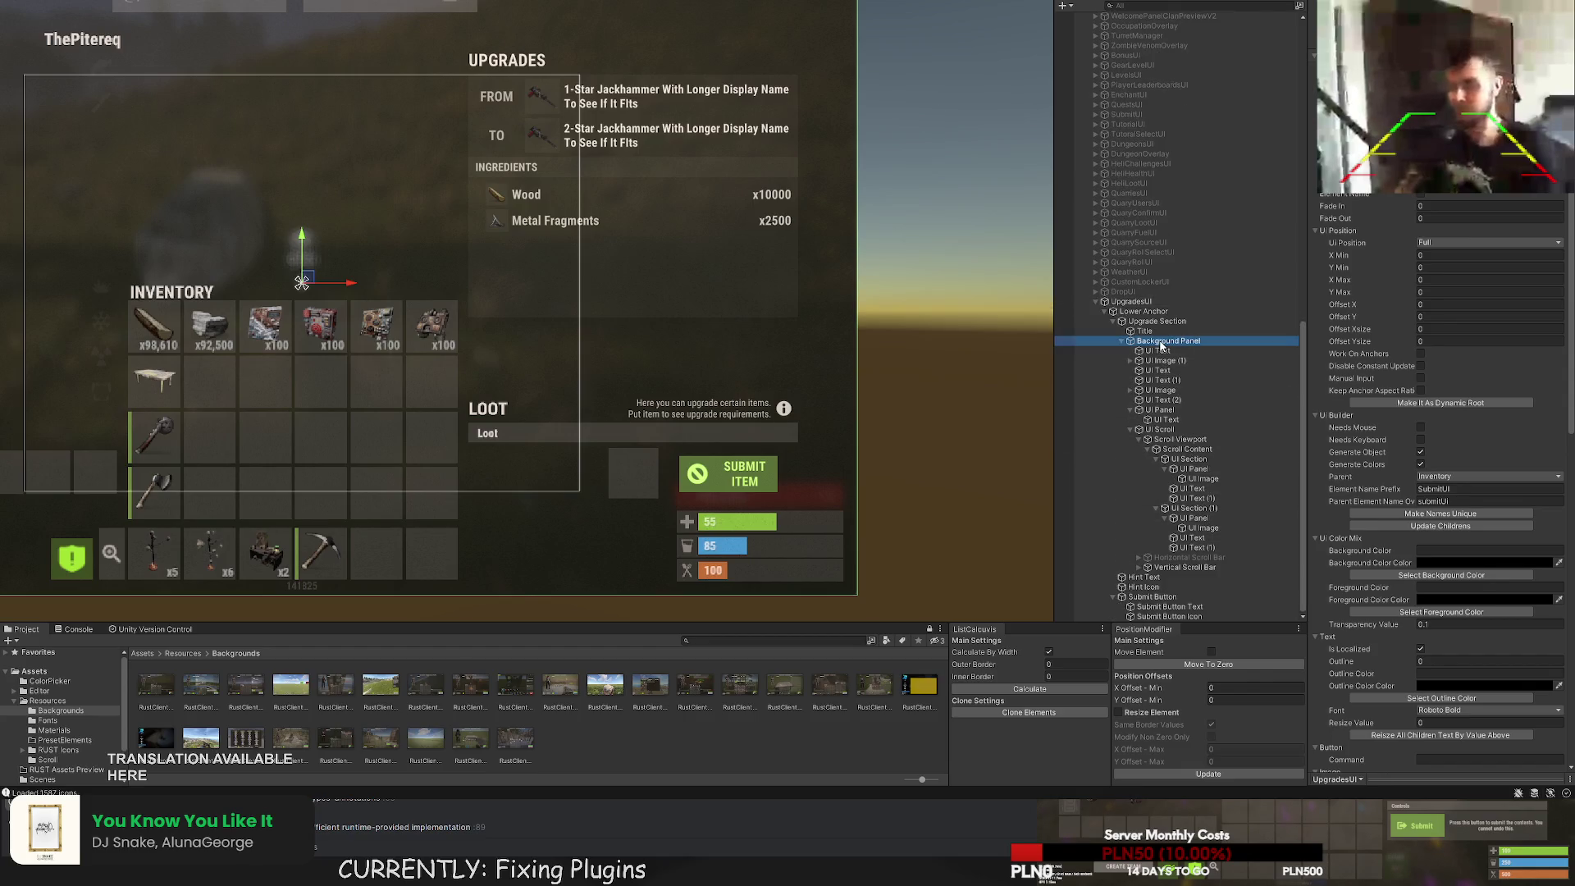
{"action": "double_click", "coordinate": [1157, 321]}
{"action": "left_click_drag", "start_coordinate": [643, 160], "coordinate": [635, 281]}
{"action": "scroll", "coordinate": [492, 533], "scroll_direction": "up", "scroll_amount": 5}
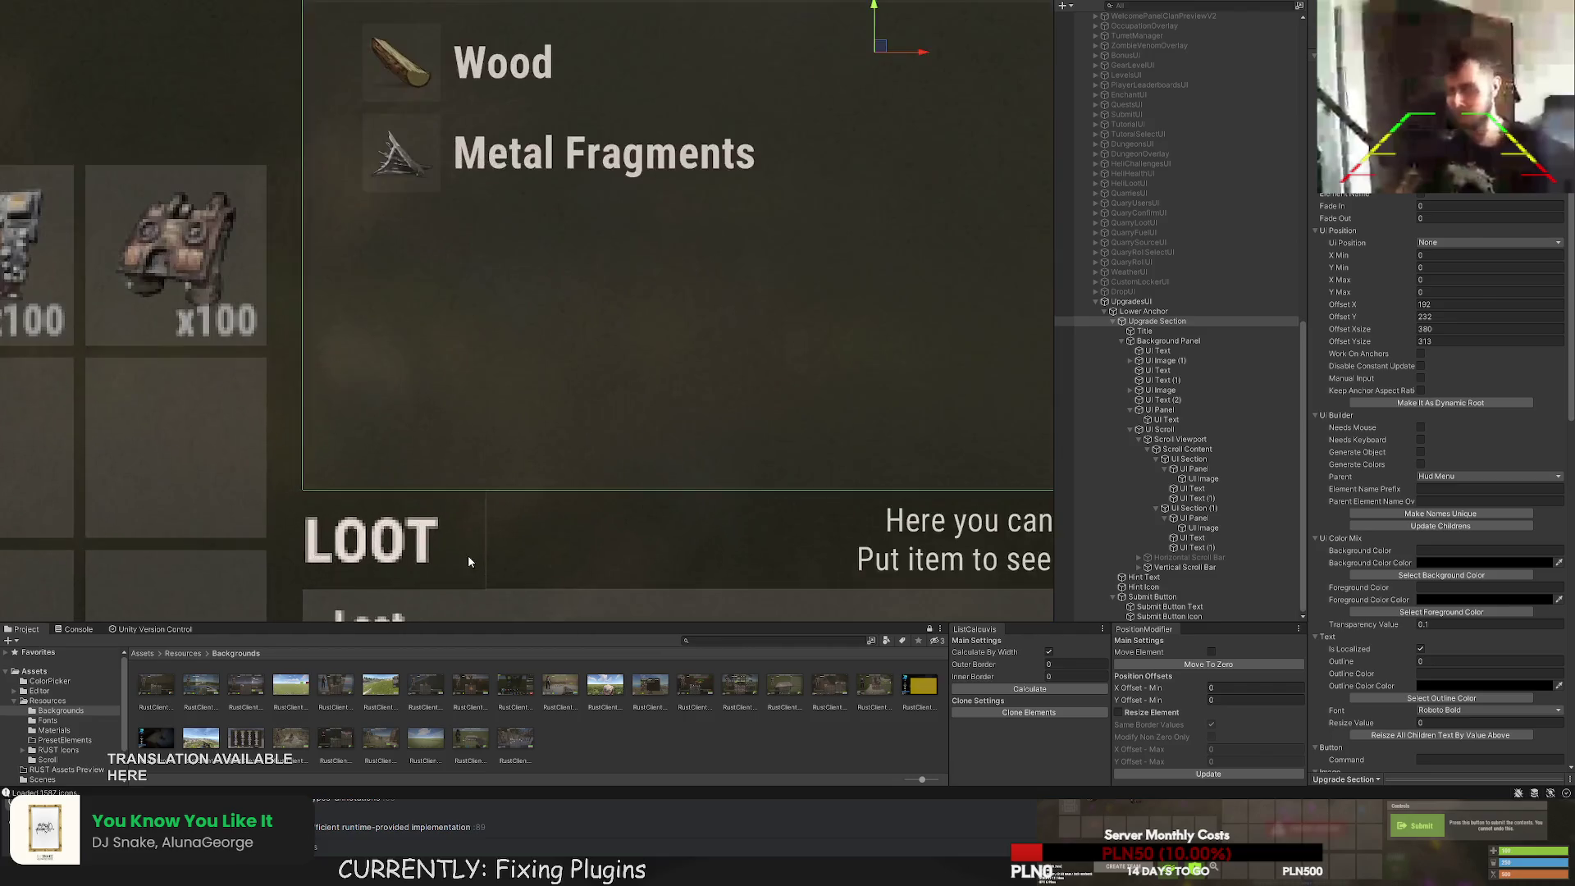
{"action": "scroll", "coordinate": [484, 545], "scroll_direction": "down", "scroll_amount": 8}
{"action": "left_click", "coordinate": [353, 189]}
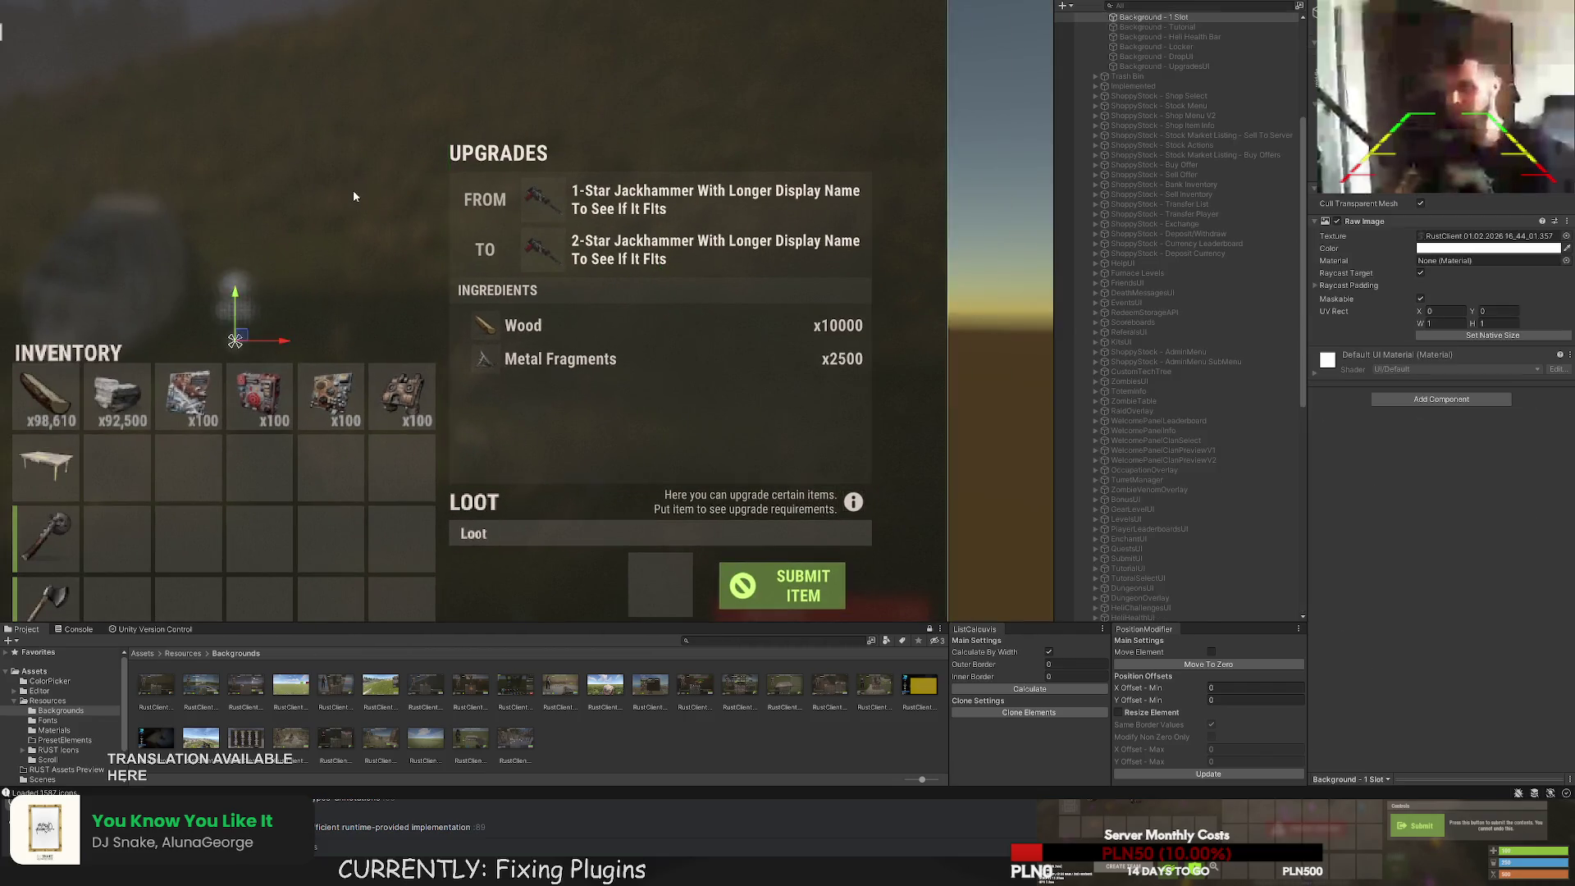
{"action": "scroll", "coordinate": [353, 190], "scroll_direction": "down", "scroll_amount": 4}
{"action": "left_click_drag", "start_coordinate": [447, 160], "coordinate": [439, 165]}
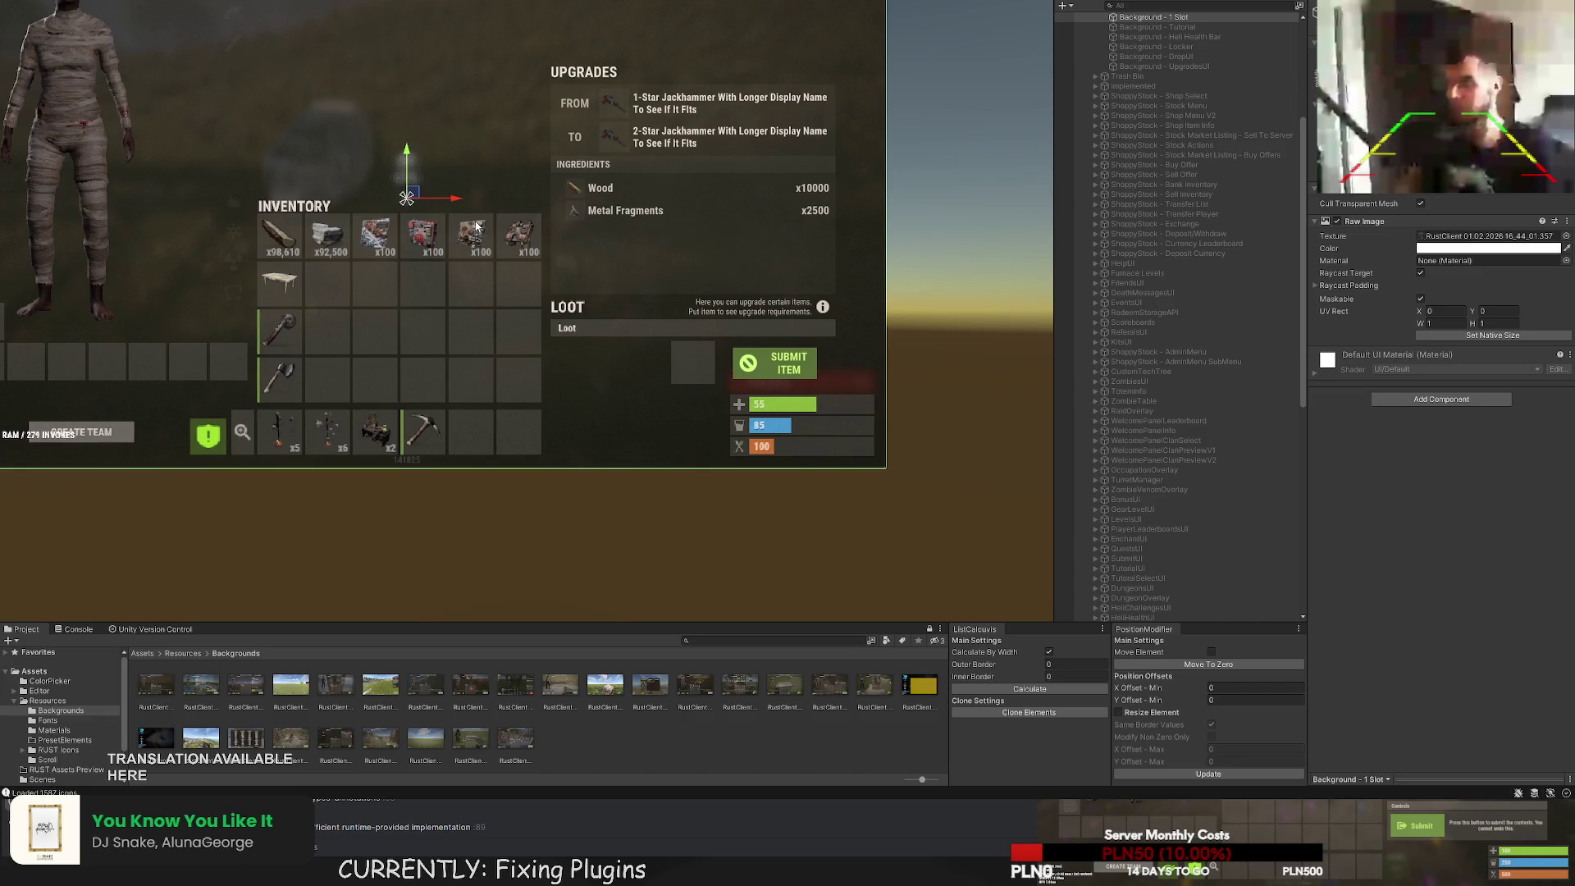
{"action": "scroll", "coordinate": [653, 237], "scroll_direction": "up", "scroll_amount": 3}
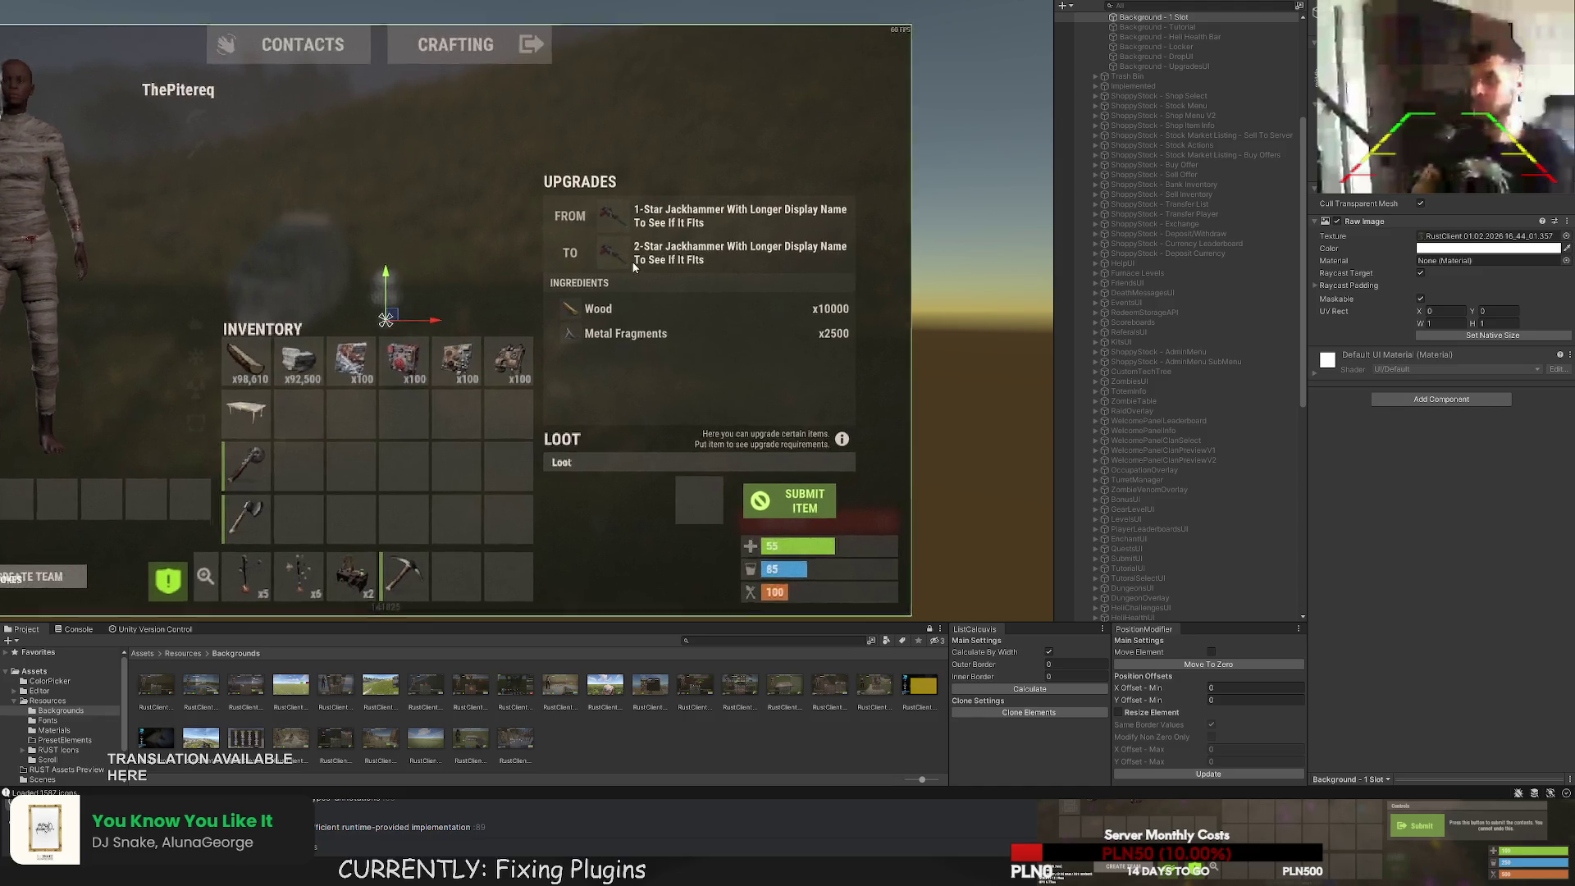
{"action": "scroll", "coordinate": [1196, 452], "scroll_direction": "down", "scroll_amount": 5}
{"action": "scroll", "coordinate": [1196, 452], "scroll_direction": "down", "scroll_amount": 5}
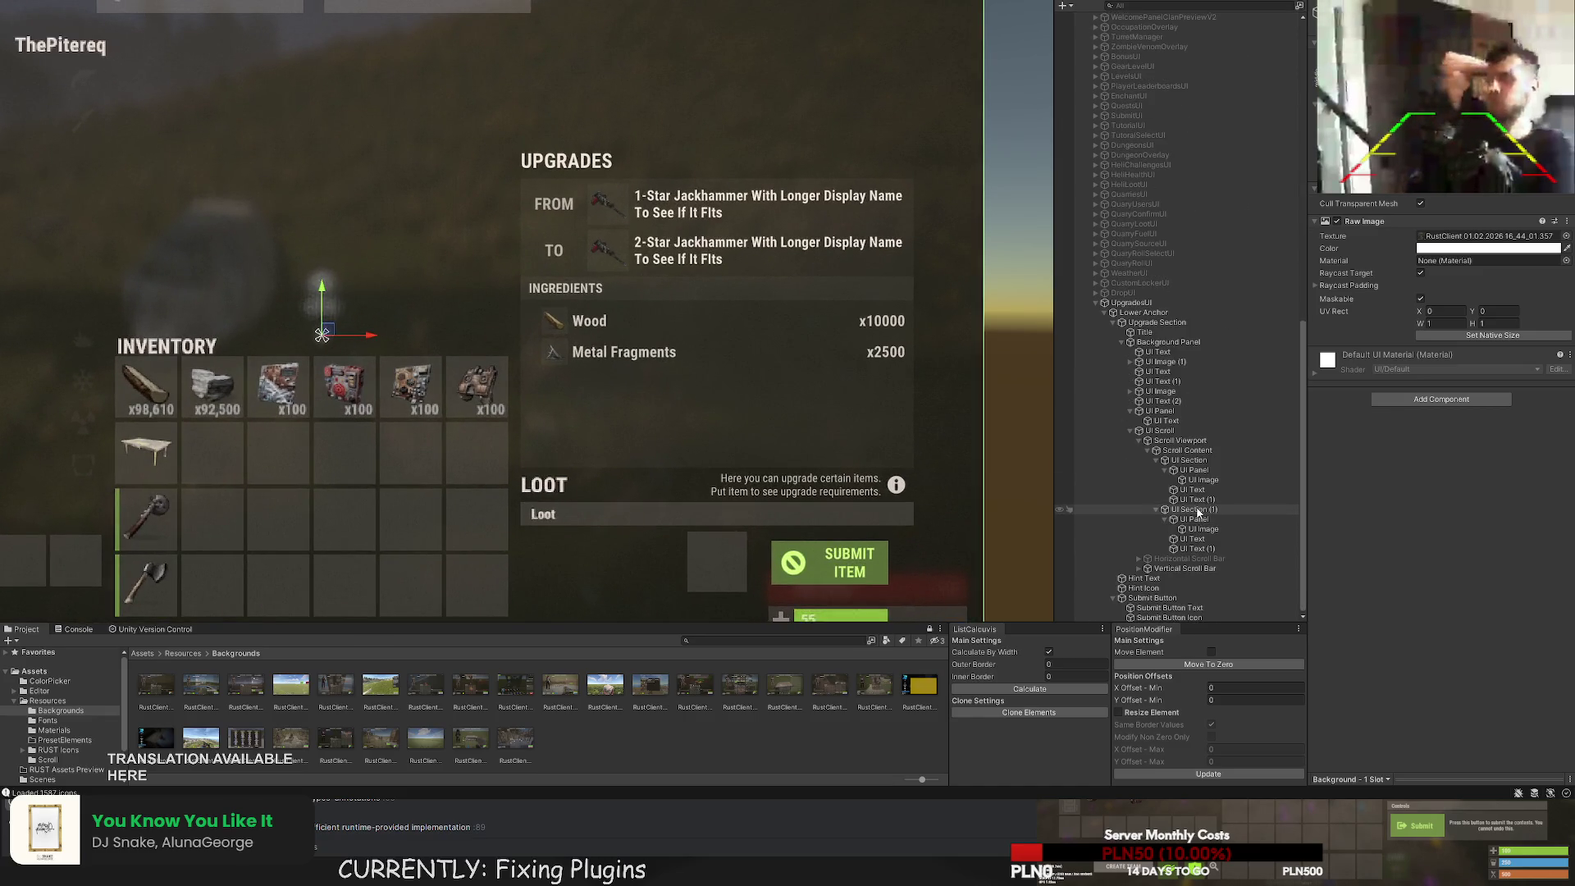
Check the Wood and Metal Fragments rows, then nudge the FROM label's vertical position.
{"action": "left_click", "coordinate": [1202, 471]}
{"action": "left_click", "coordinate": [1191, 460]}
{"action": "left_click", "coordinate": [1193, 470]}
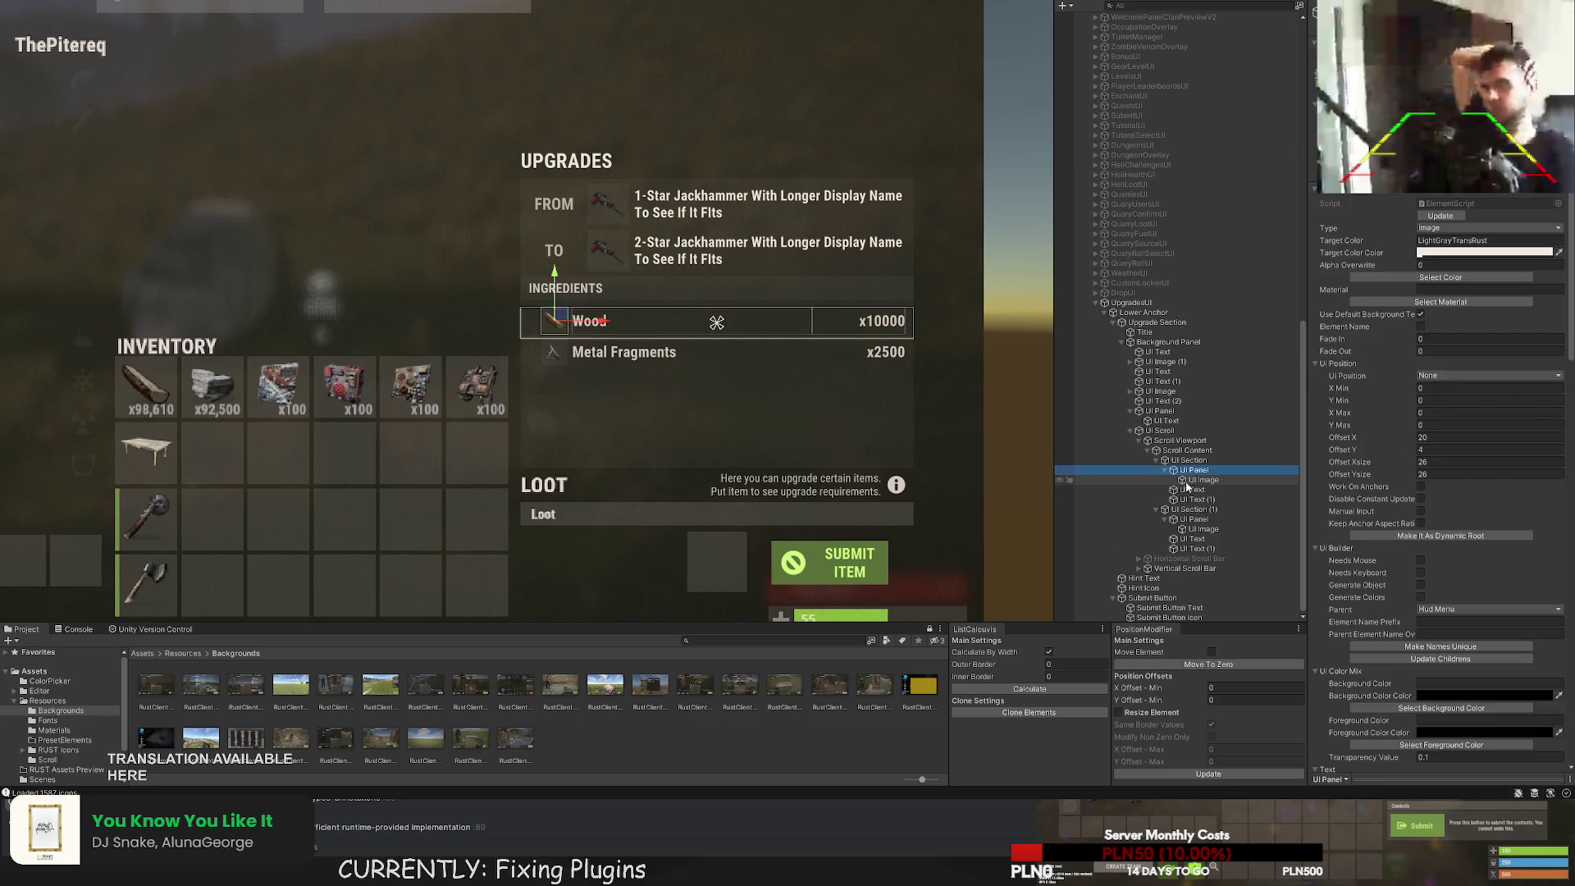
{"action": "left_click", "coordinate": [1196, 499]}
{"action": "left_click", "coordinate": [1195, 519]}
{"action": "double_click", "coordinate": [1194, 519]}
{"action": "left_click", "coordinate": [1179, 440]}
{"action": "left_click", "coordinate": [1157, 352]}
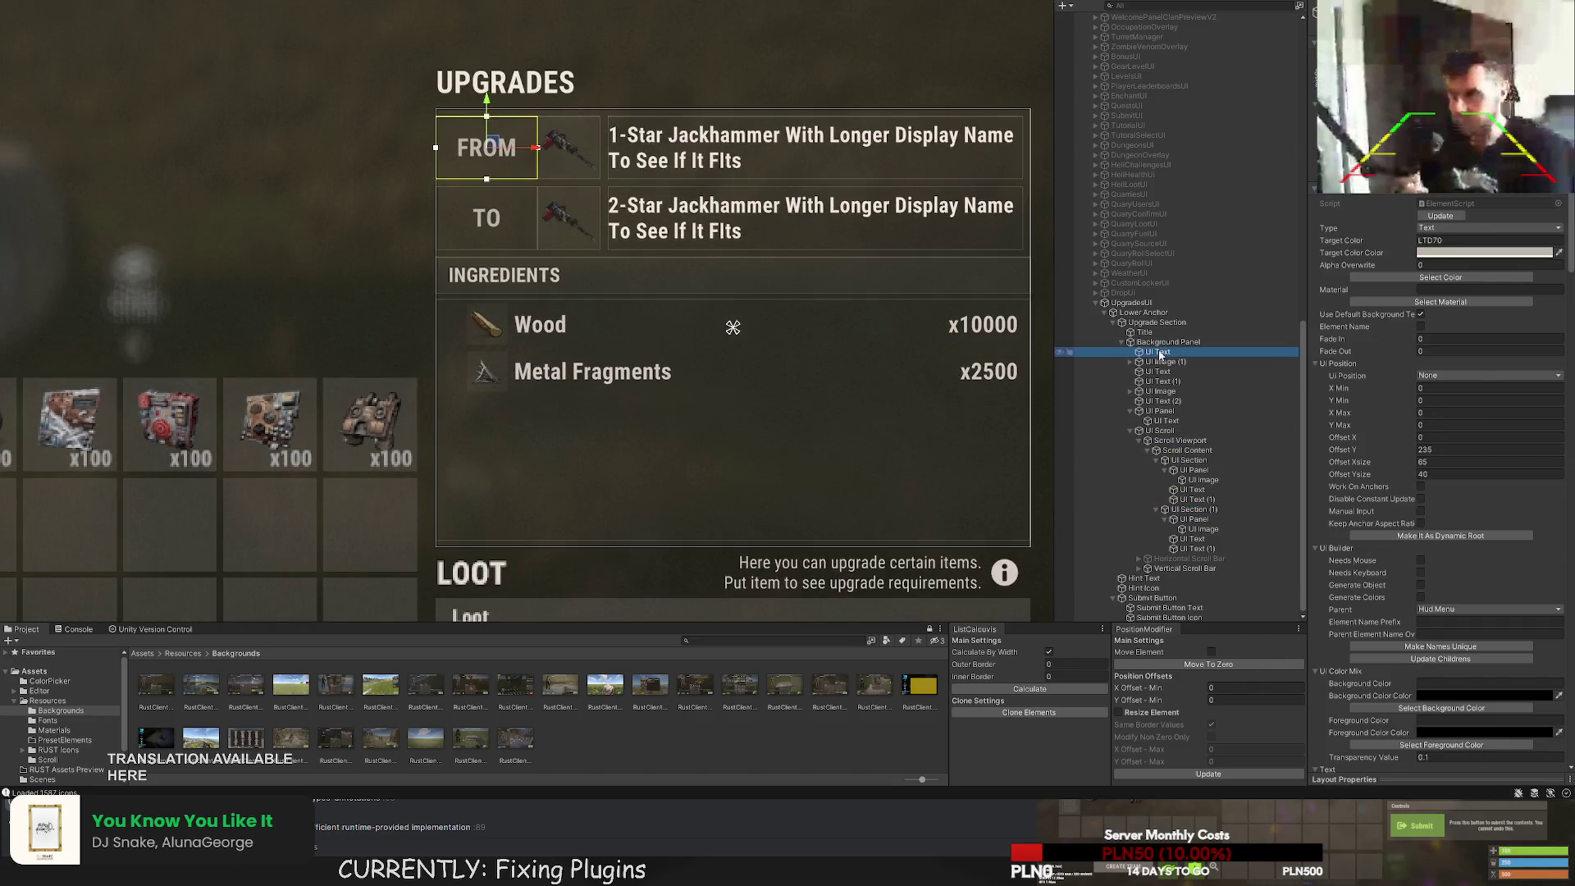
{"action": "key", "text": "f"}
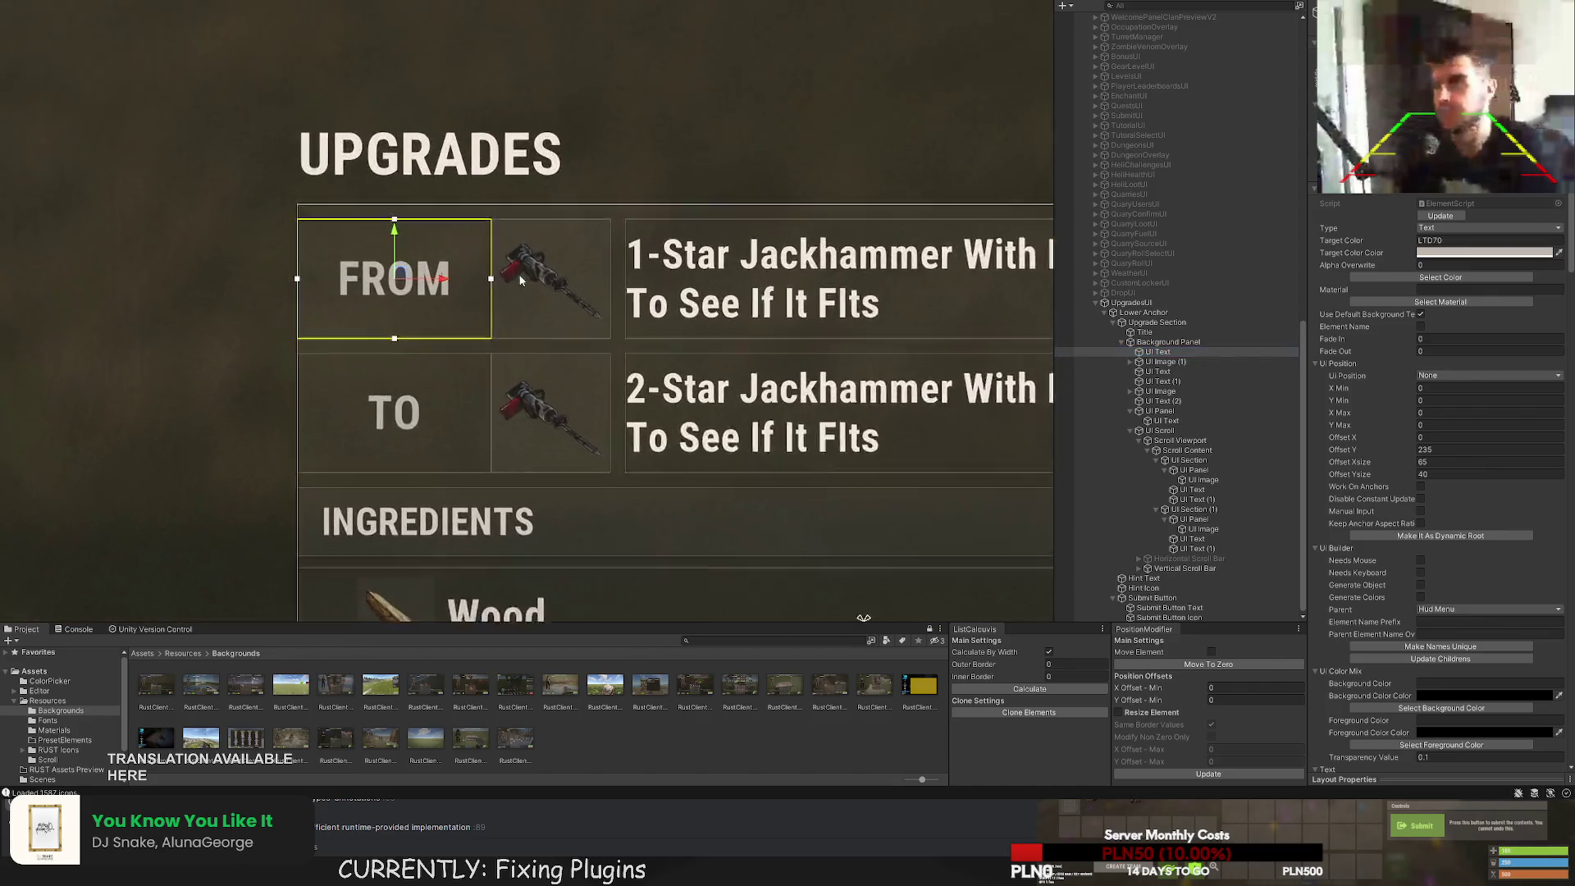
{"action": "left_click_drag", "start_coordinate": [361, 271], "coordinate": [360, 248]}
{"action": "scroll", "coordinate": [741, 297], "scroll_direction": "down", "scroll_amount": 10}
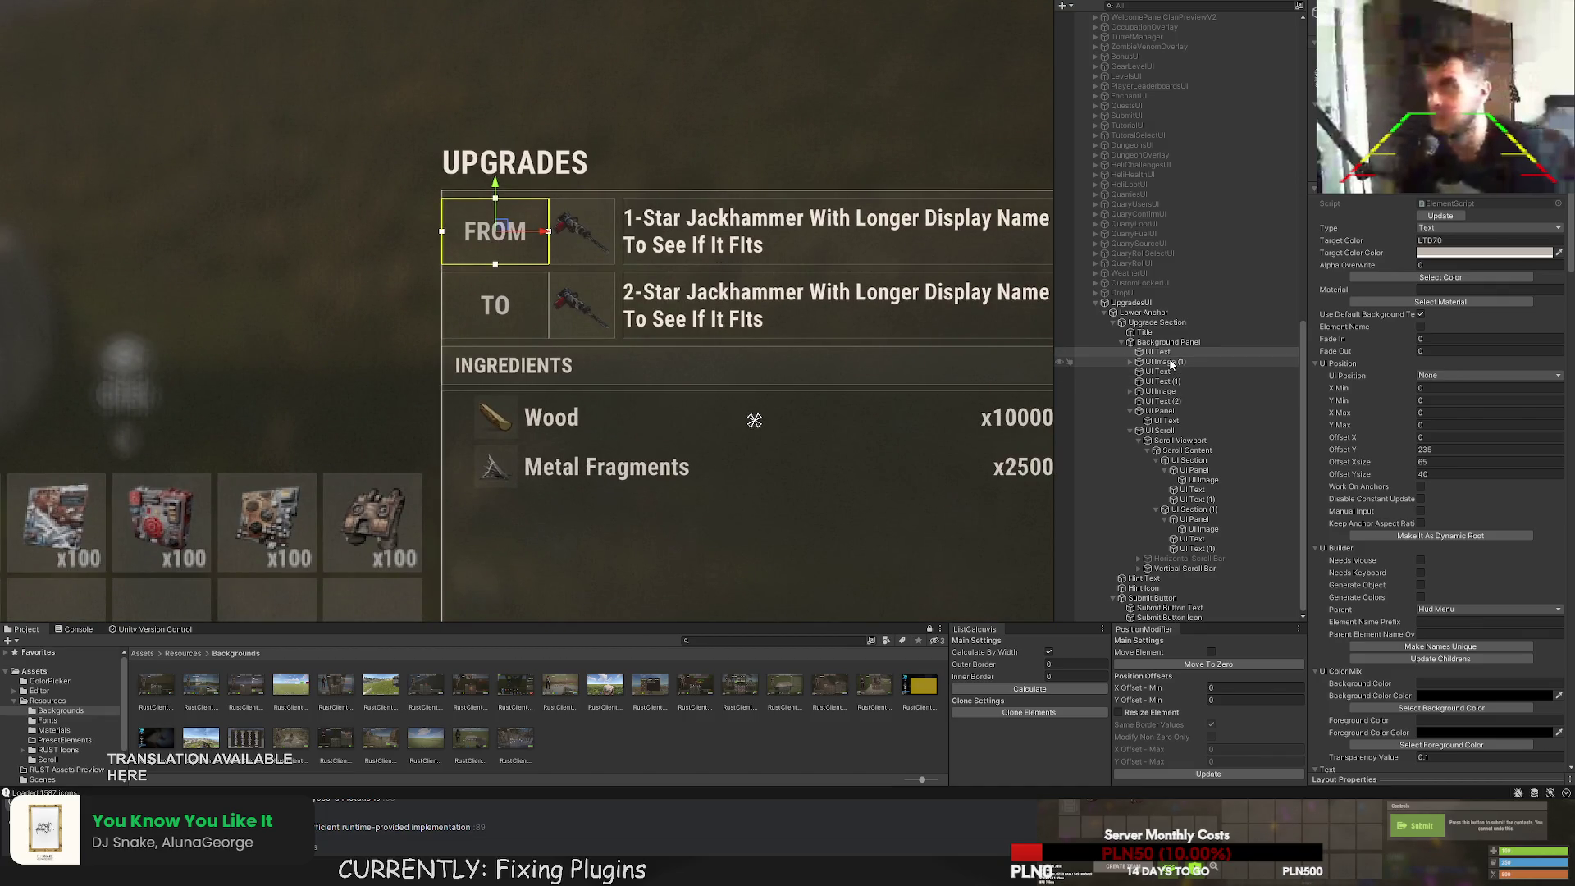
{"action": "scroll", "coordinate": [649, 243], "scroll_direction": "down", "scroll_amount": 5}
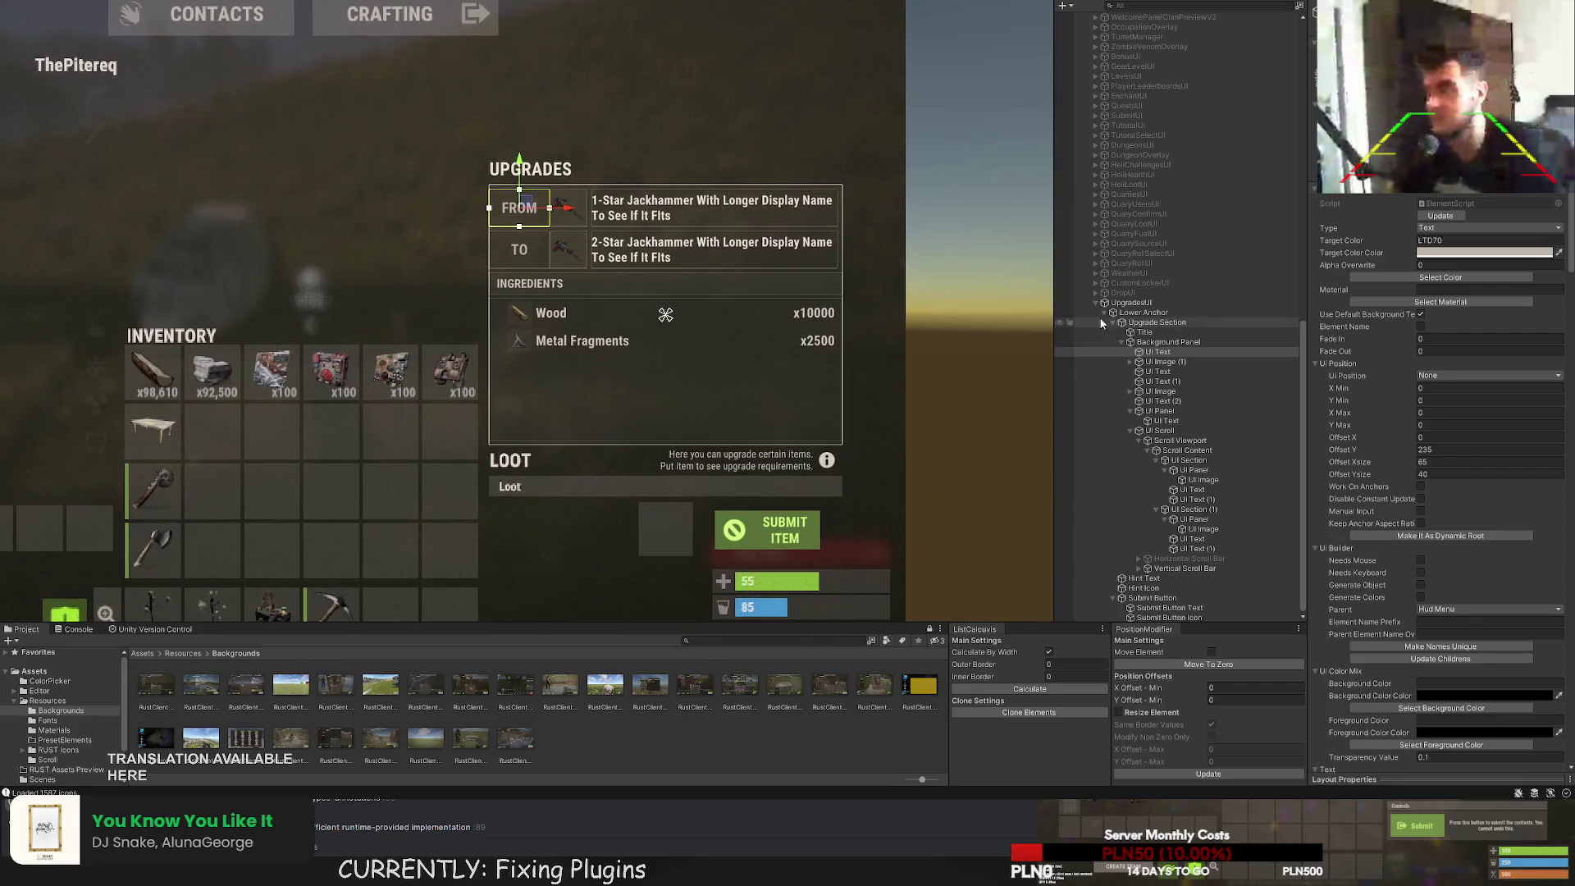
Collapse UI Scroll, UI Panel and UI Image under Background Panel, leaving Background Panel selected.
{"action": "left_click", "coordinate": [1167, 342]}
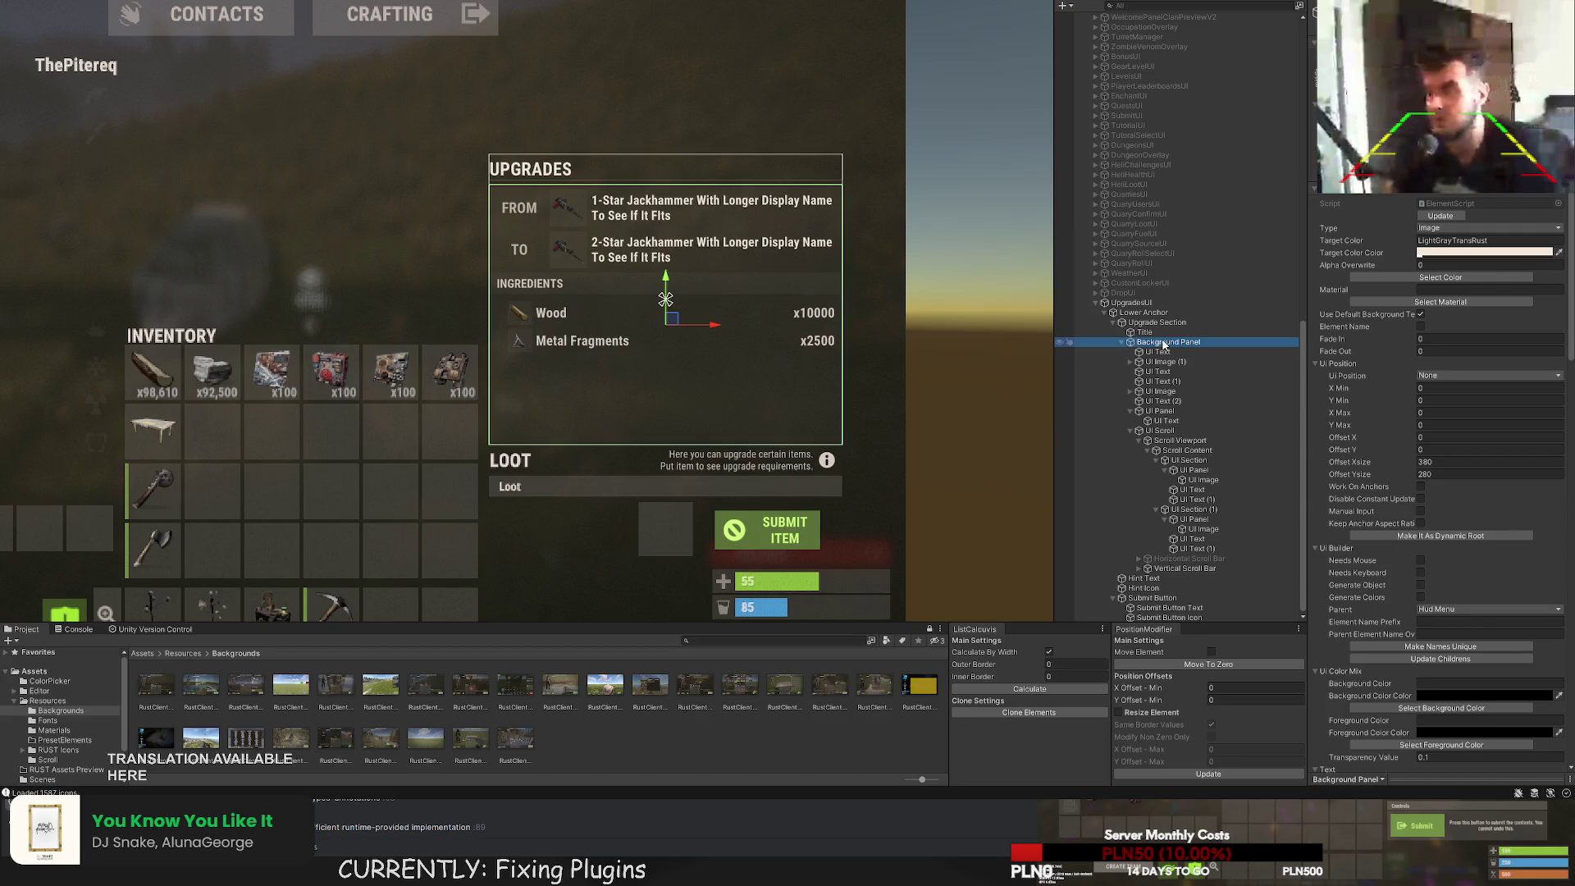
{"action": "scroll", "coordinate": [758, 343], "scroll_direction": "down", "scroll_amount": 5}
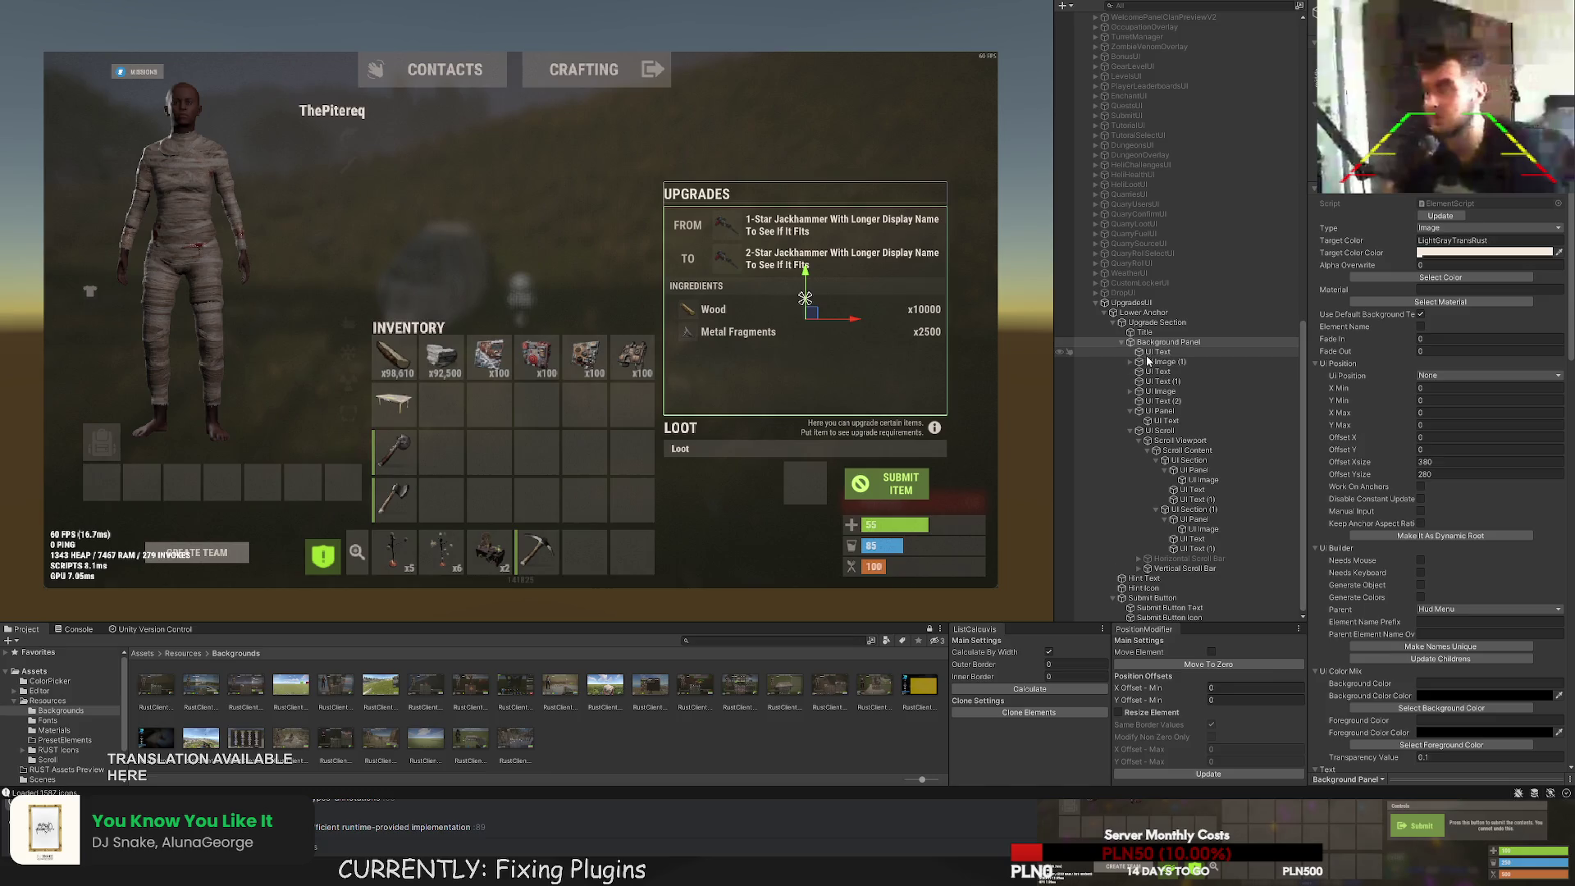
{"action": "left_click", "coordinate": [1131, 431]}
{"action": "left_click", "coordinate": [1131, 547]}
{"action": "left_click", "coordinate": [1131, 537]}
{"action": "left_click", "coordinate": [1131, 538]}
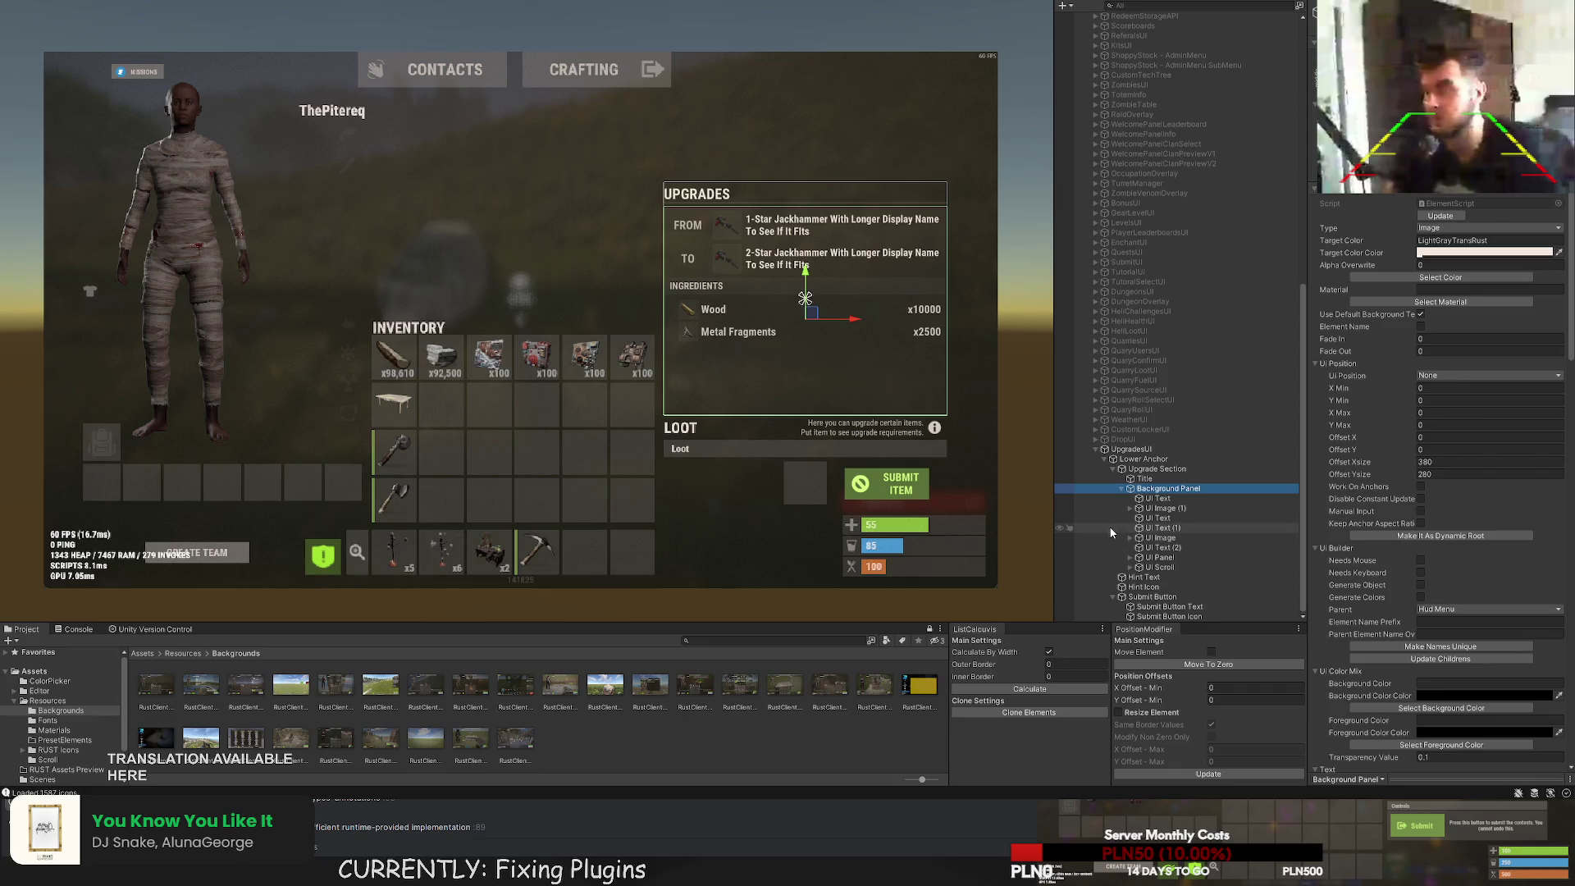
{"action": "left_click", "coordinate": [1157, 567]}
{"action": "left_click", "coordinate": [1132, 498], "text": "shift"}
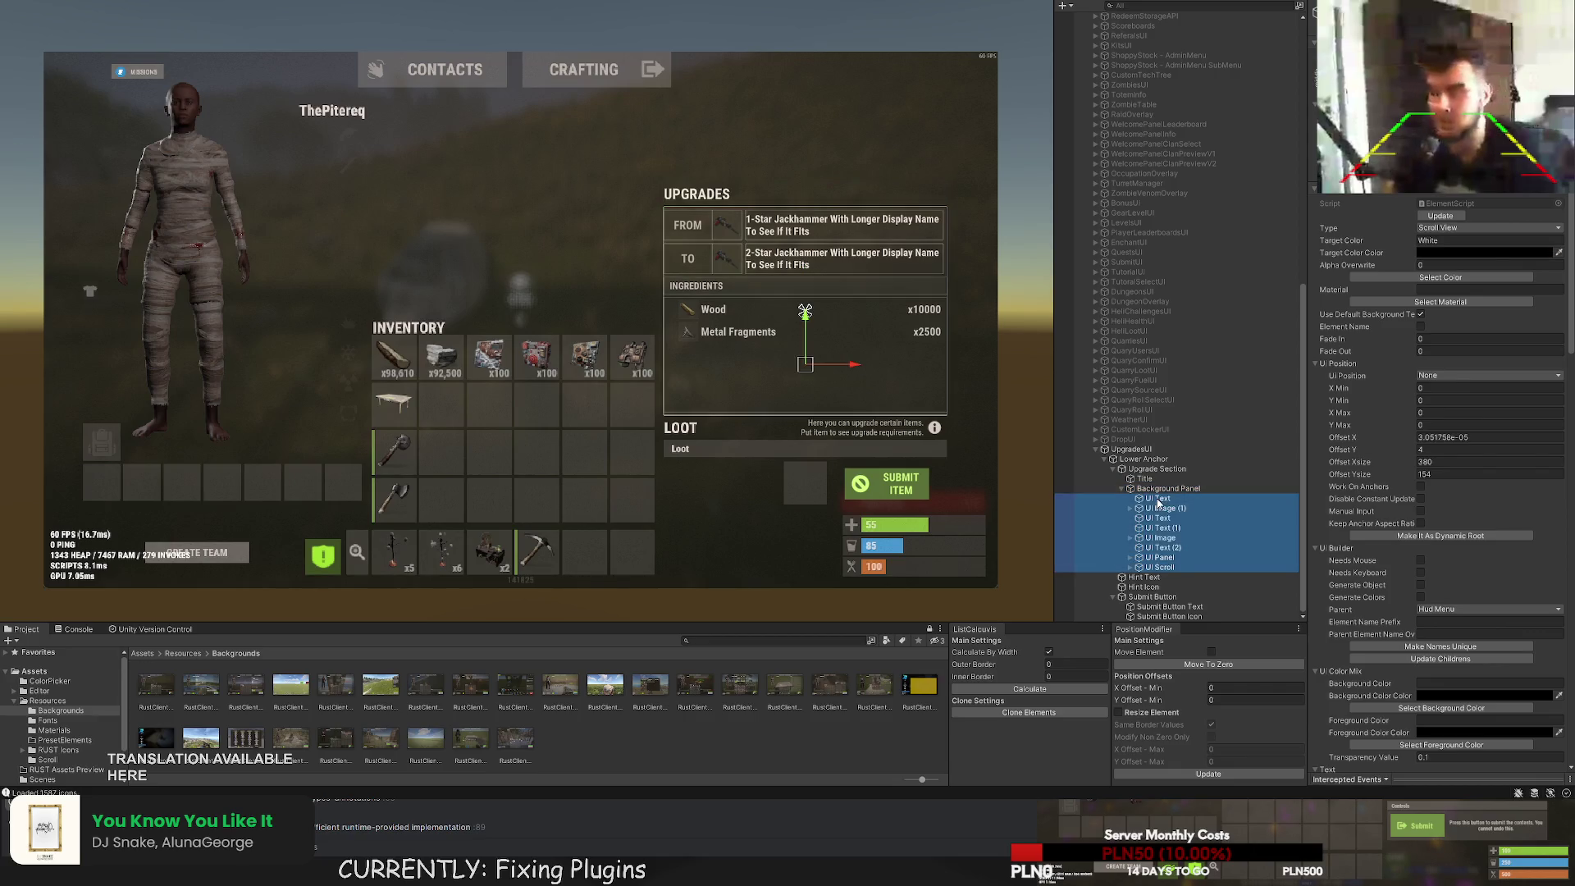
{"action": "left_click", "coordinate": [1153, 489]}
{"action": "scroll", "coordinate": [1026, 358], "scroll_direction": "up", "scroll_amount": 2}
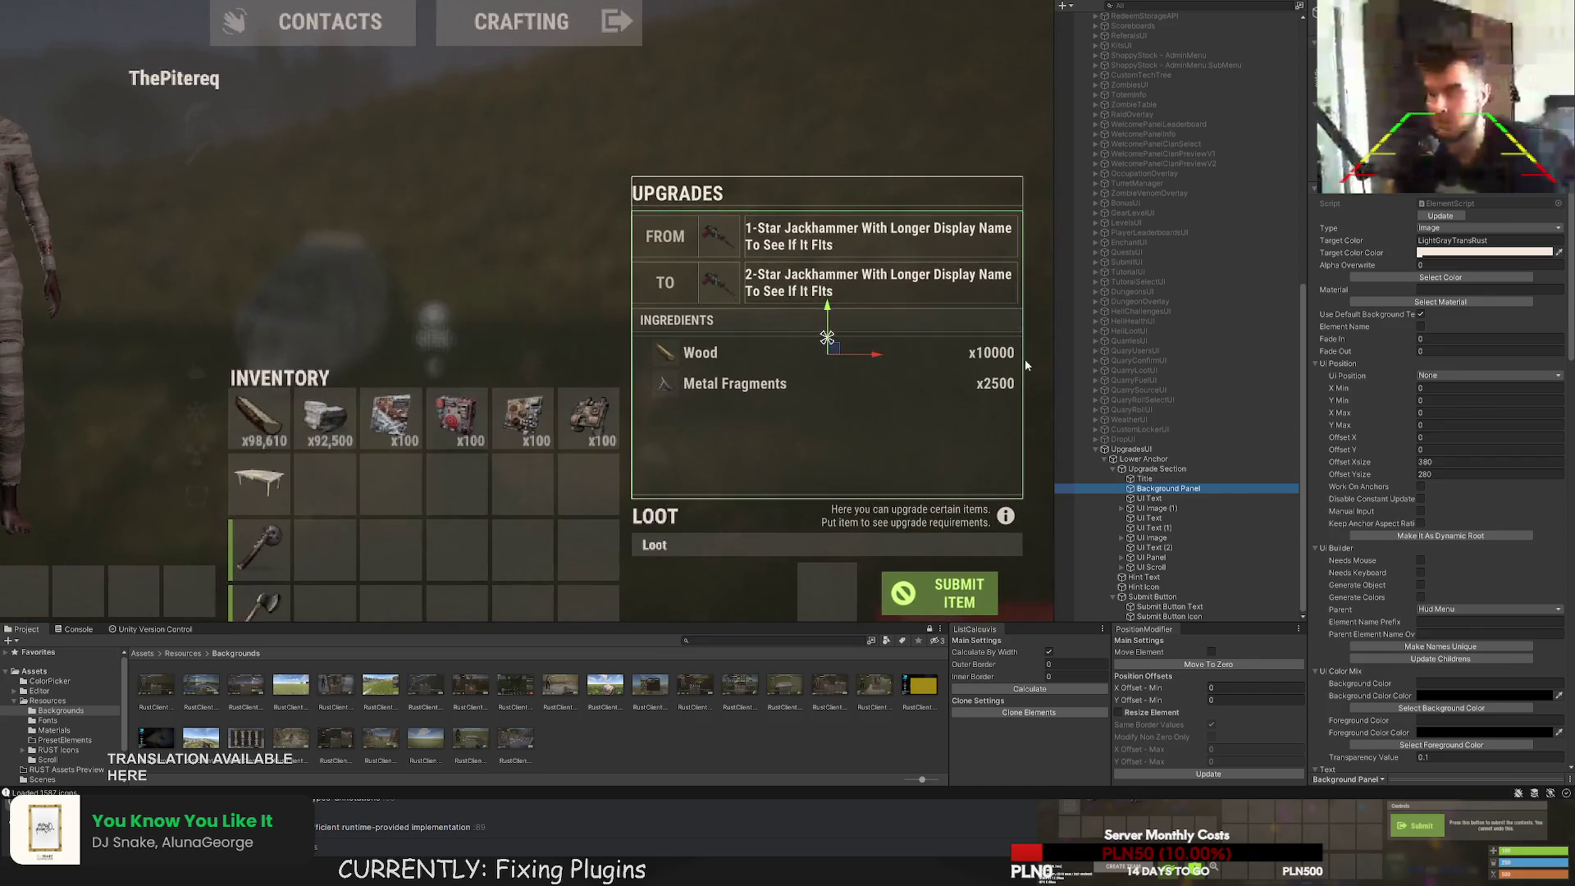
Raise the background panel's top edge and move the UPGRADES title upward.
{"action": "scroll", "coordinate": [673, 199], "scroll_direction": "up", "scroll_amount": 5}
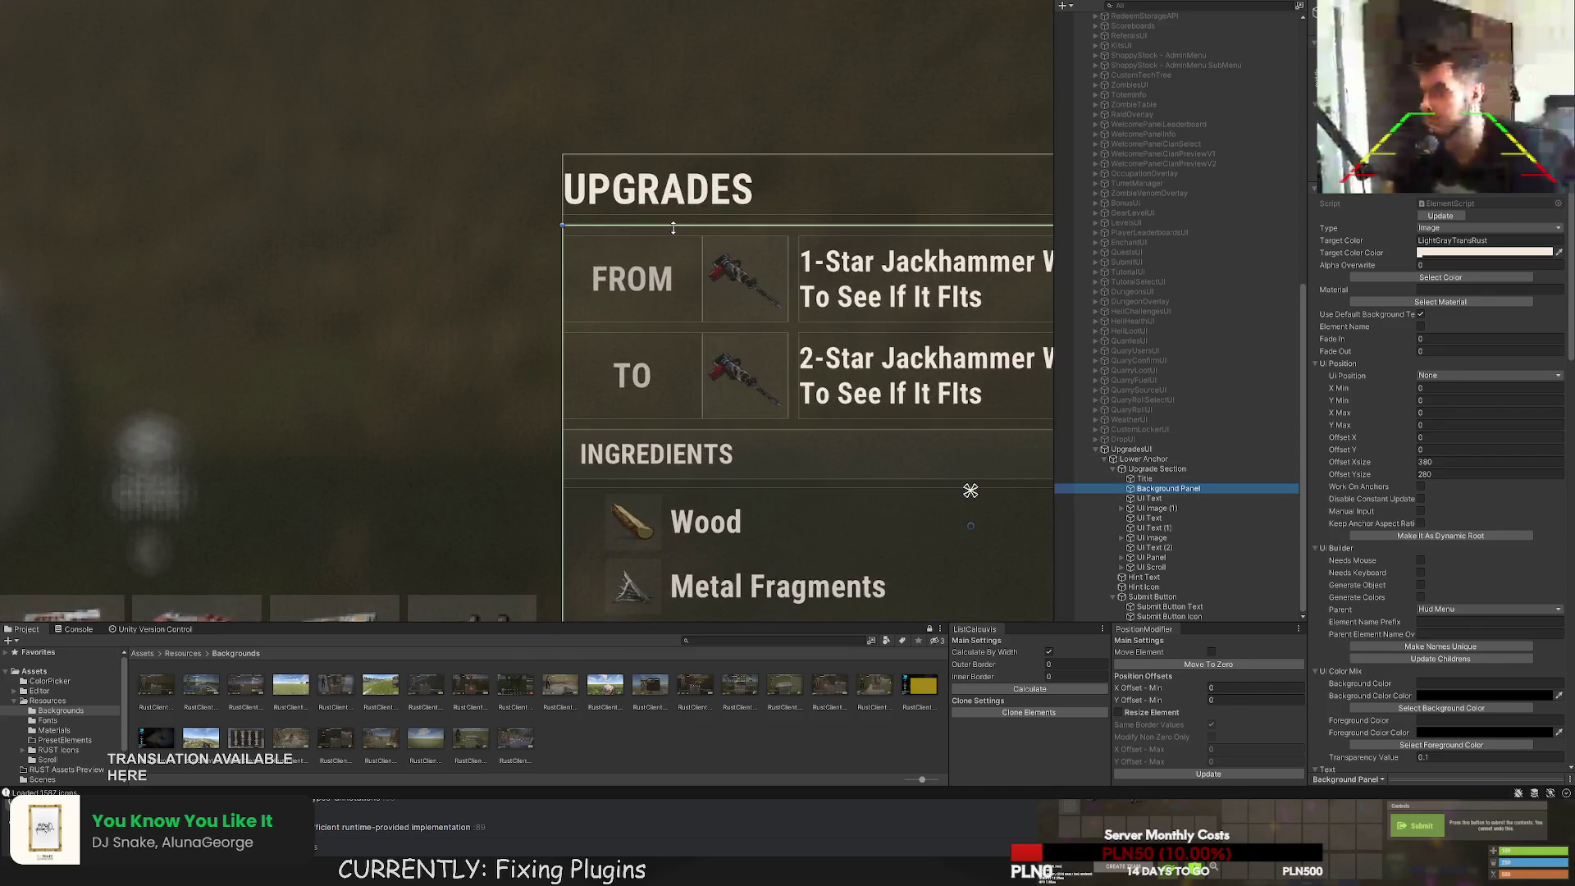
{"action": "left_click_drag", "start_coordinate": [673, 200], "coordinate": [670, 180]}
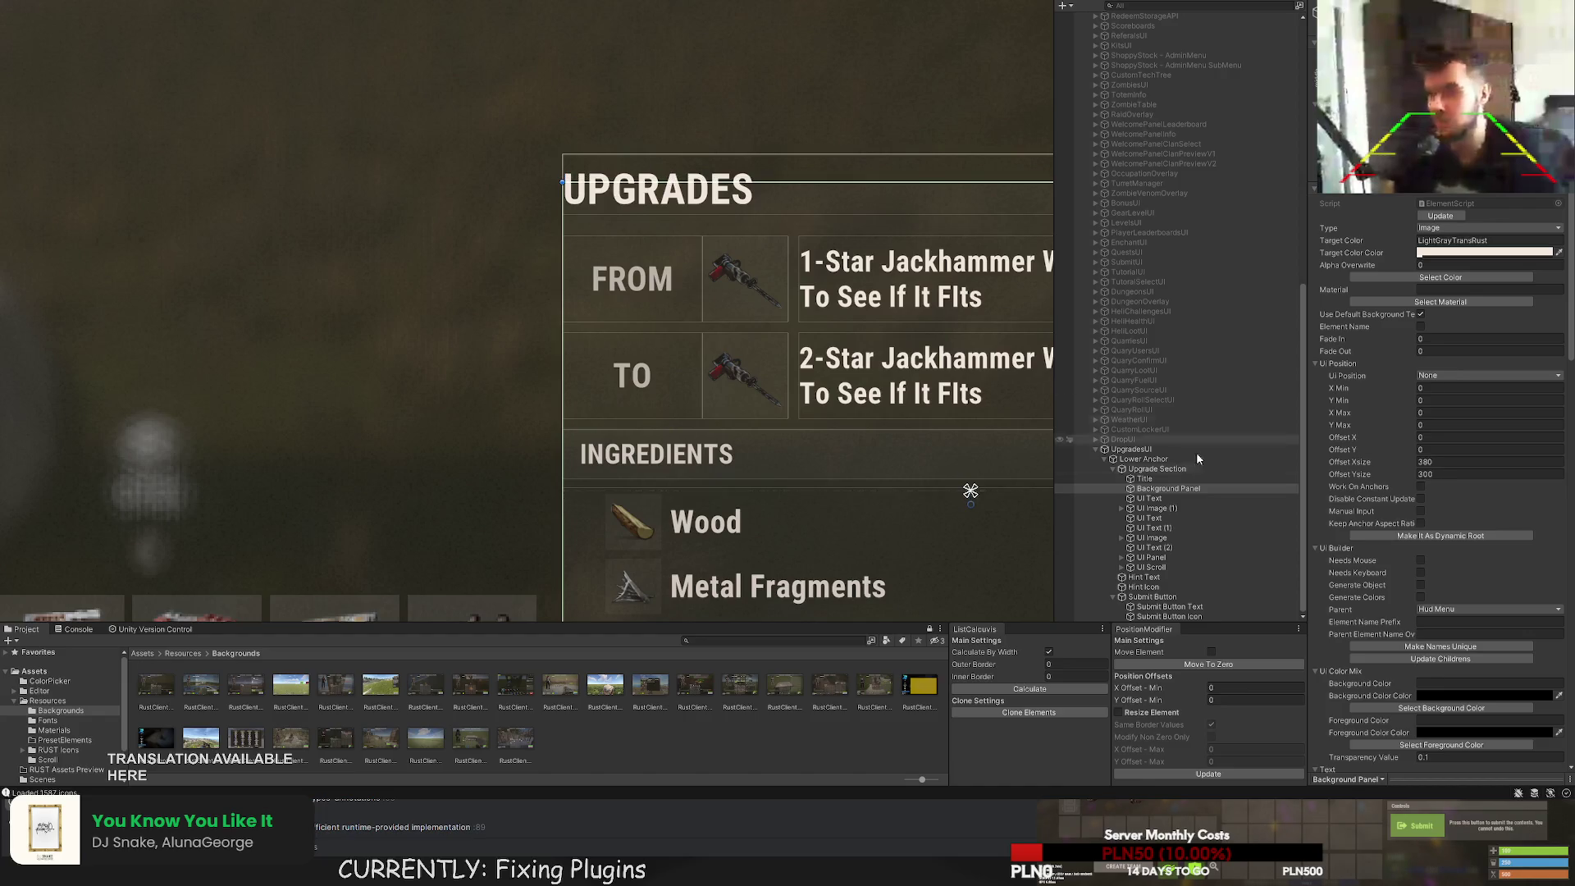
{"action": "left_click", "coordinate": [1143, 479]}
{"action": "key", "text": "f"}
{"action": "left_click_drag", "start_coordinate": [919, 246], "coordinate": [918, 186]}
Nudge the Background Panel upward within the Upgrades panel.
{"action": "left_click", "coordinate": [1146, 470]}
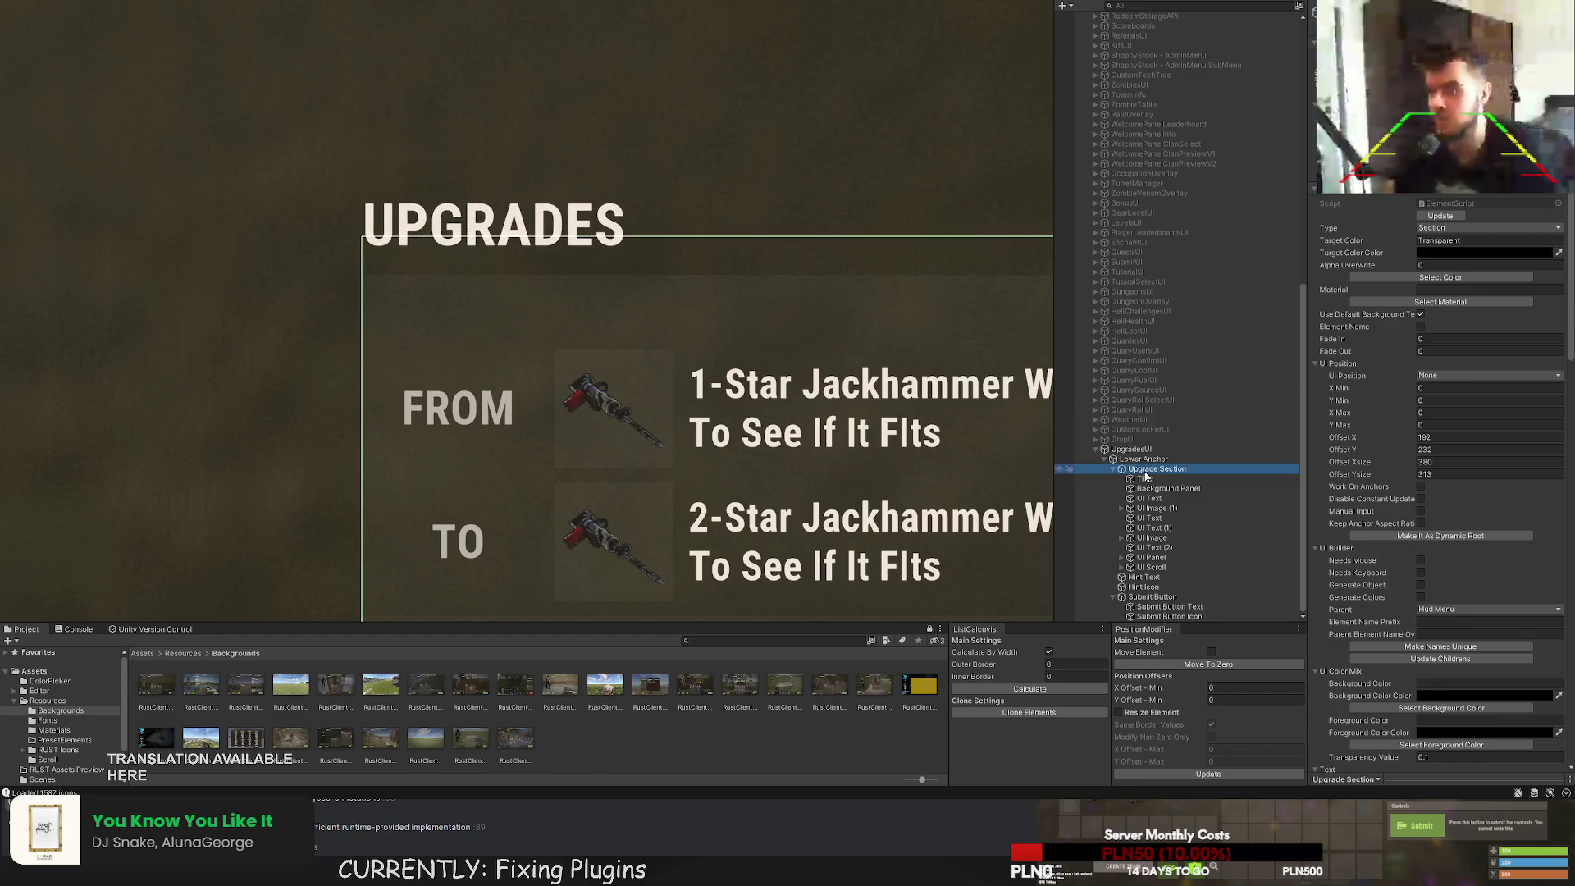
{"action": "scroll", "coordinate": [867, 353], "scroll_direction": "down", "scroll_amount": 1}
{"action": "left_click_drag", "start_coordinate": [832, 342], "coordinate": [658, 157]}
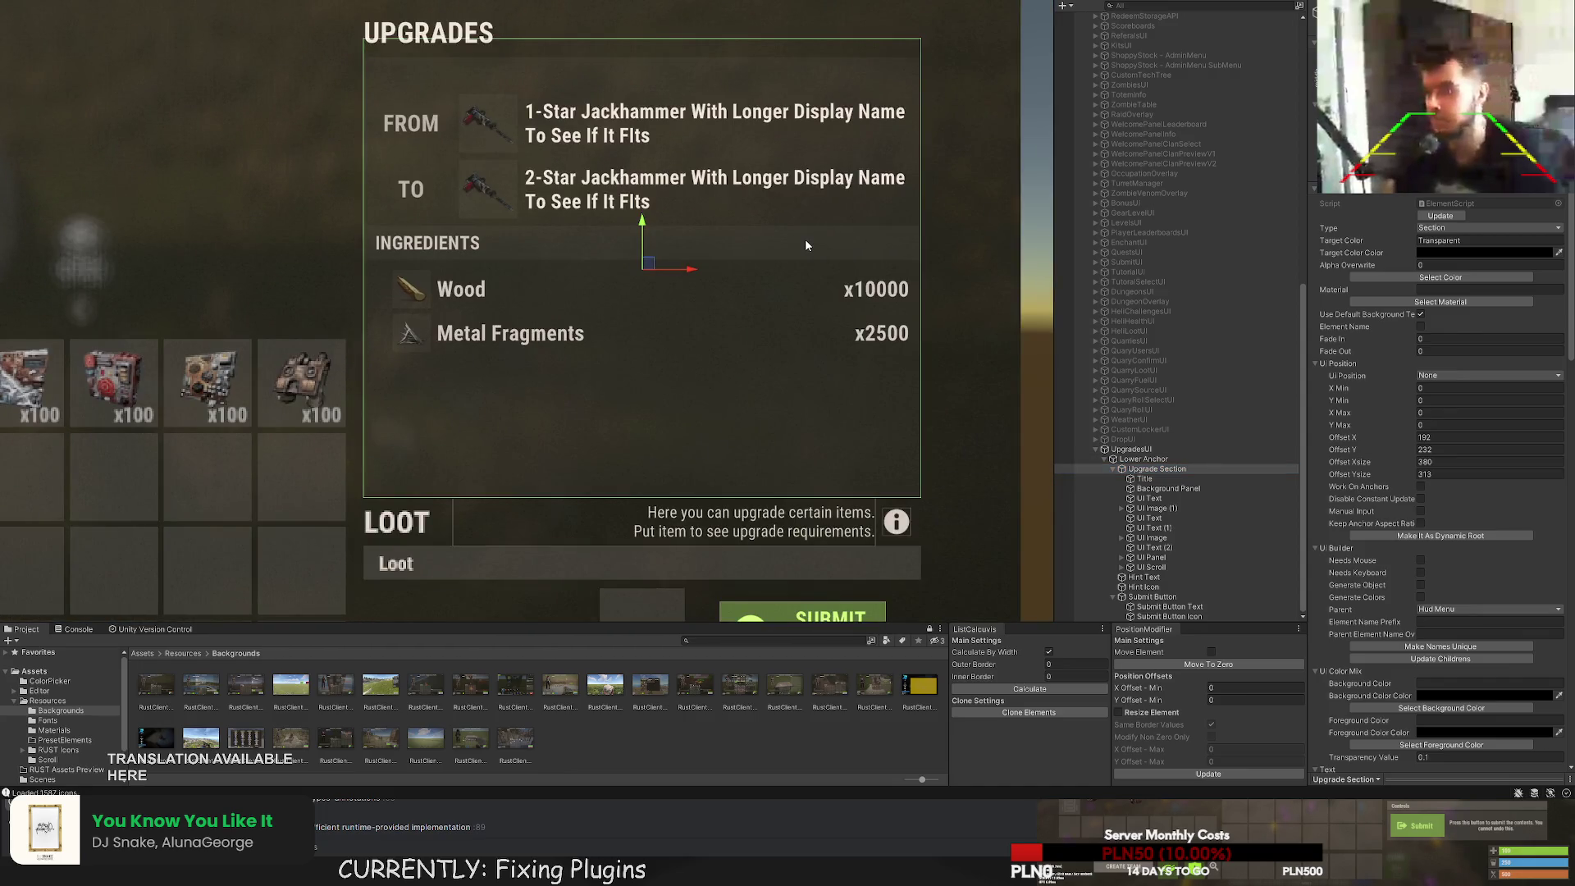
{"action": "double_click", "coordinate": [1144, 479]}
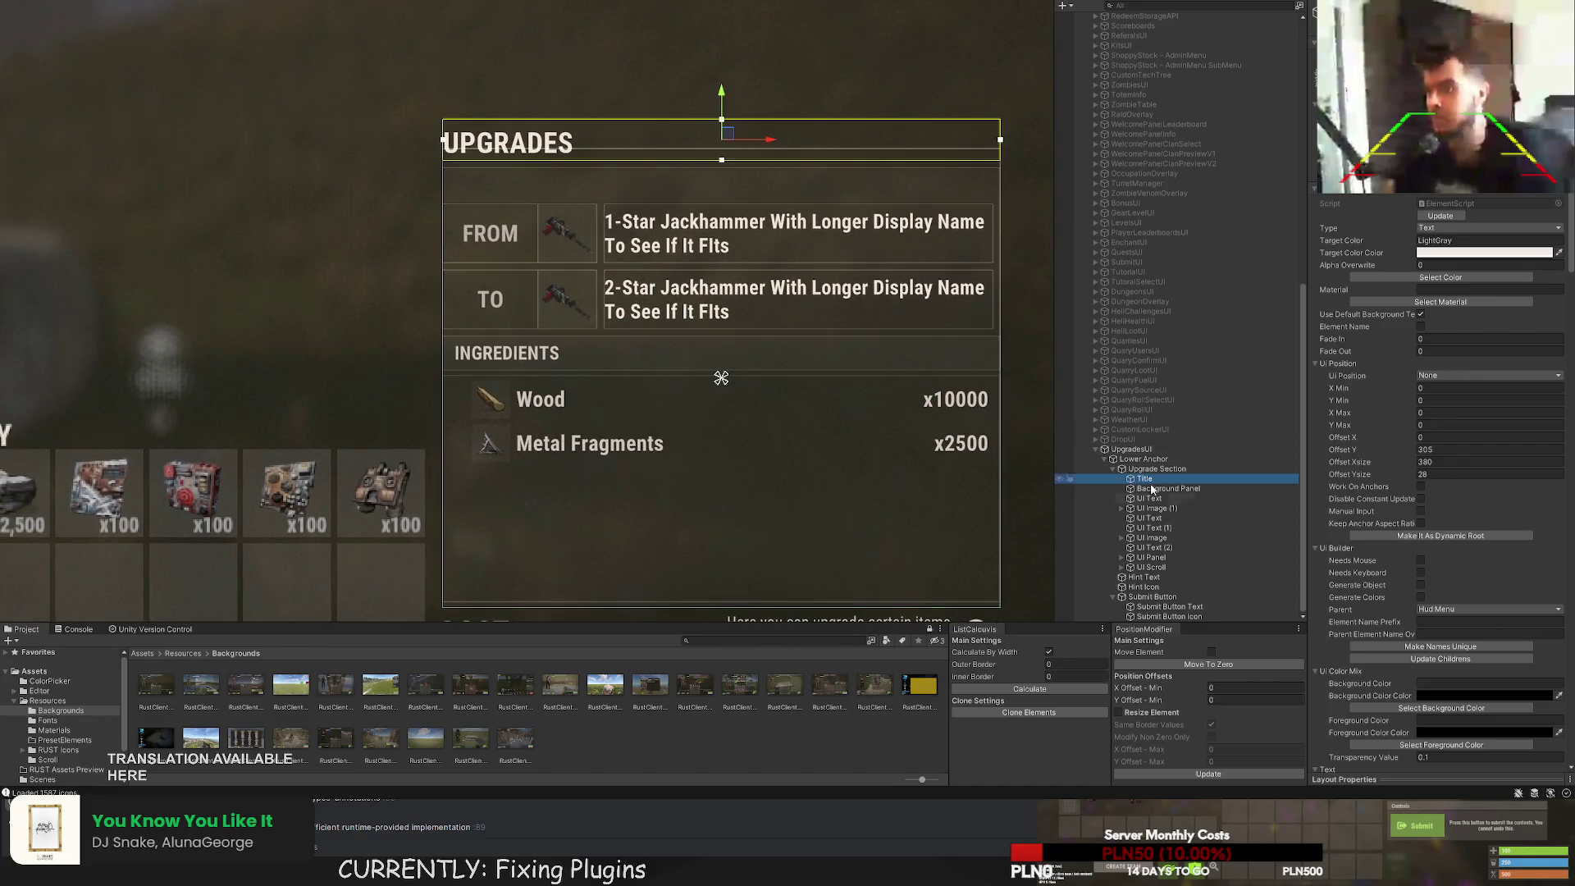
{"action": "left_click", "coordinate": [1151, 567], "text": "shift"}
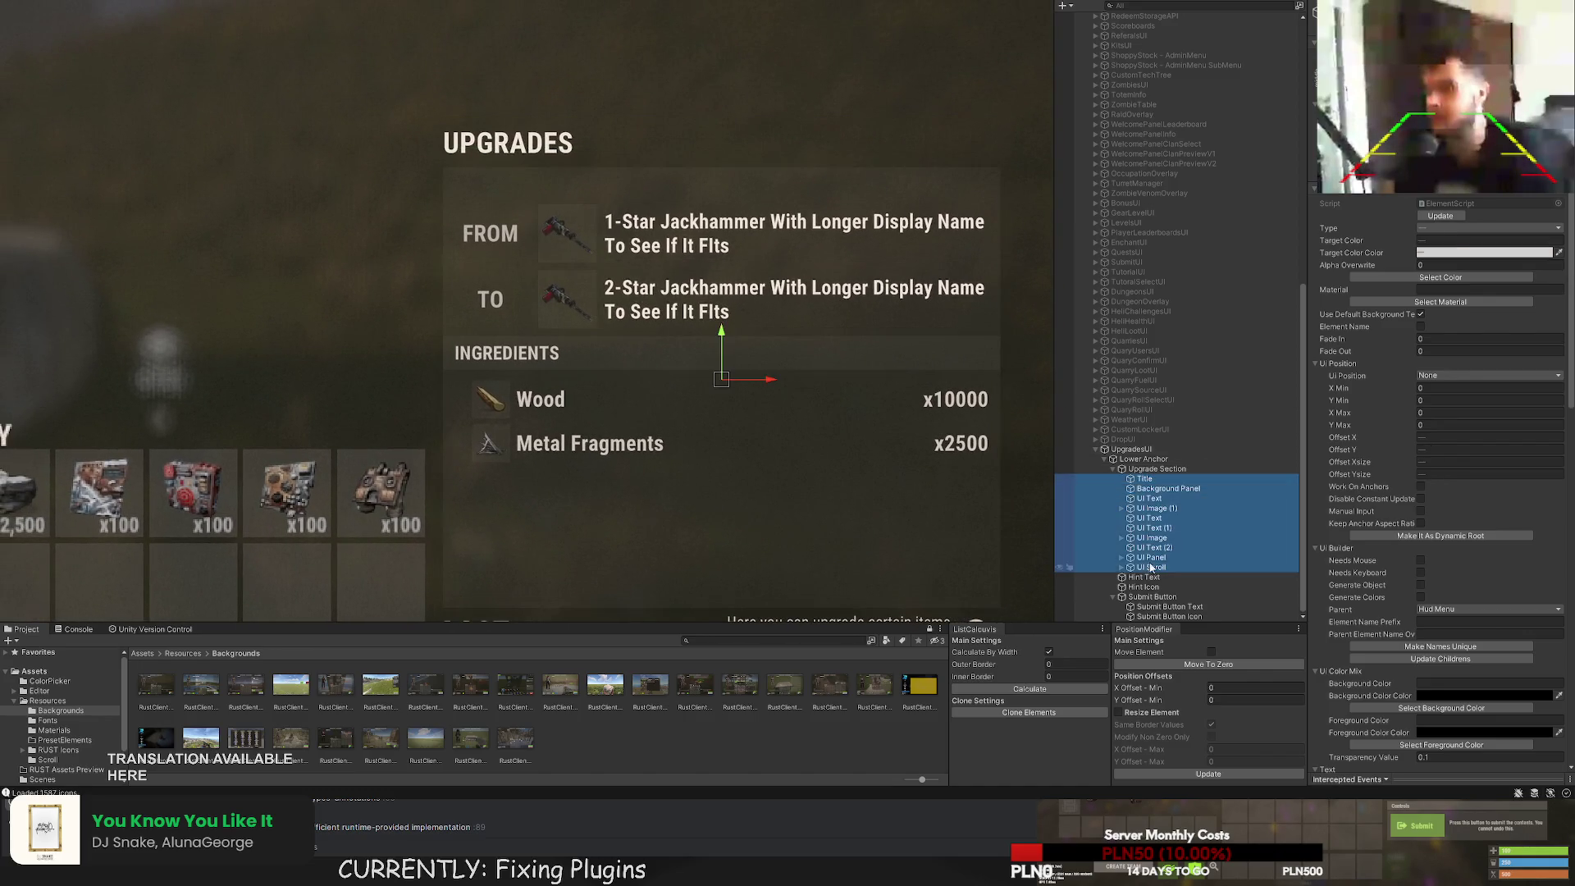
{"action": "left_click", "coordinate": [1159, 488]}
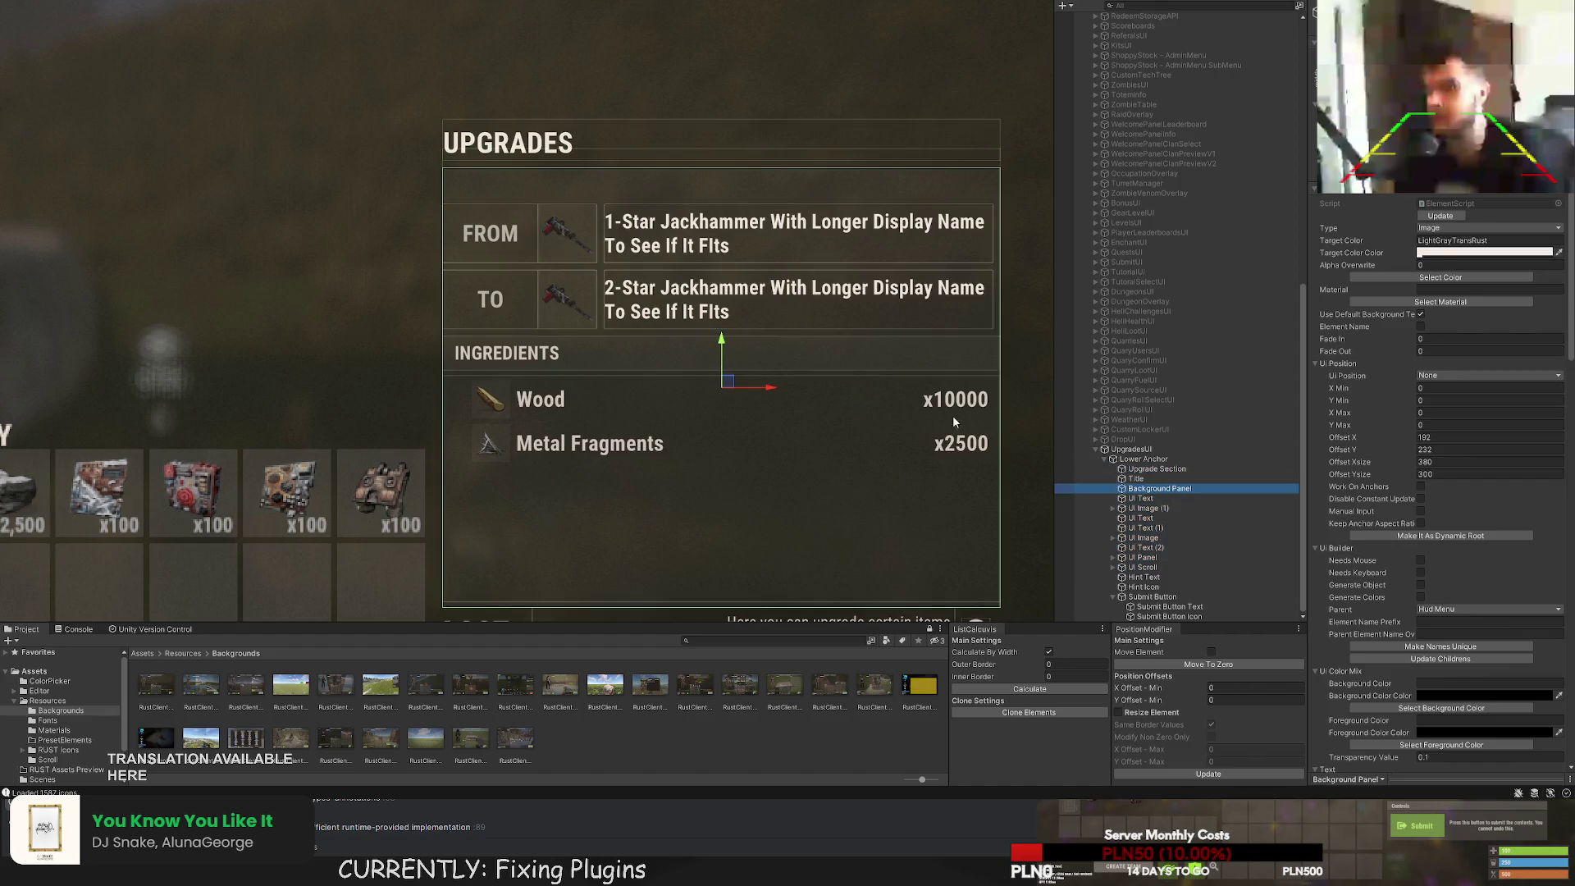
{"action": "scroll", "coordinate": [583, 294], "scroll_direction": "up", "scroll_amount": 2}
{"action": "scroll", "coordinate": [583, 294], "scroll_direction": "up", "scroll_amount": 2}
{"action": "left_click_drag", "start_coordinate": [735, 125], "coordinate": [733, 102]}
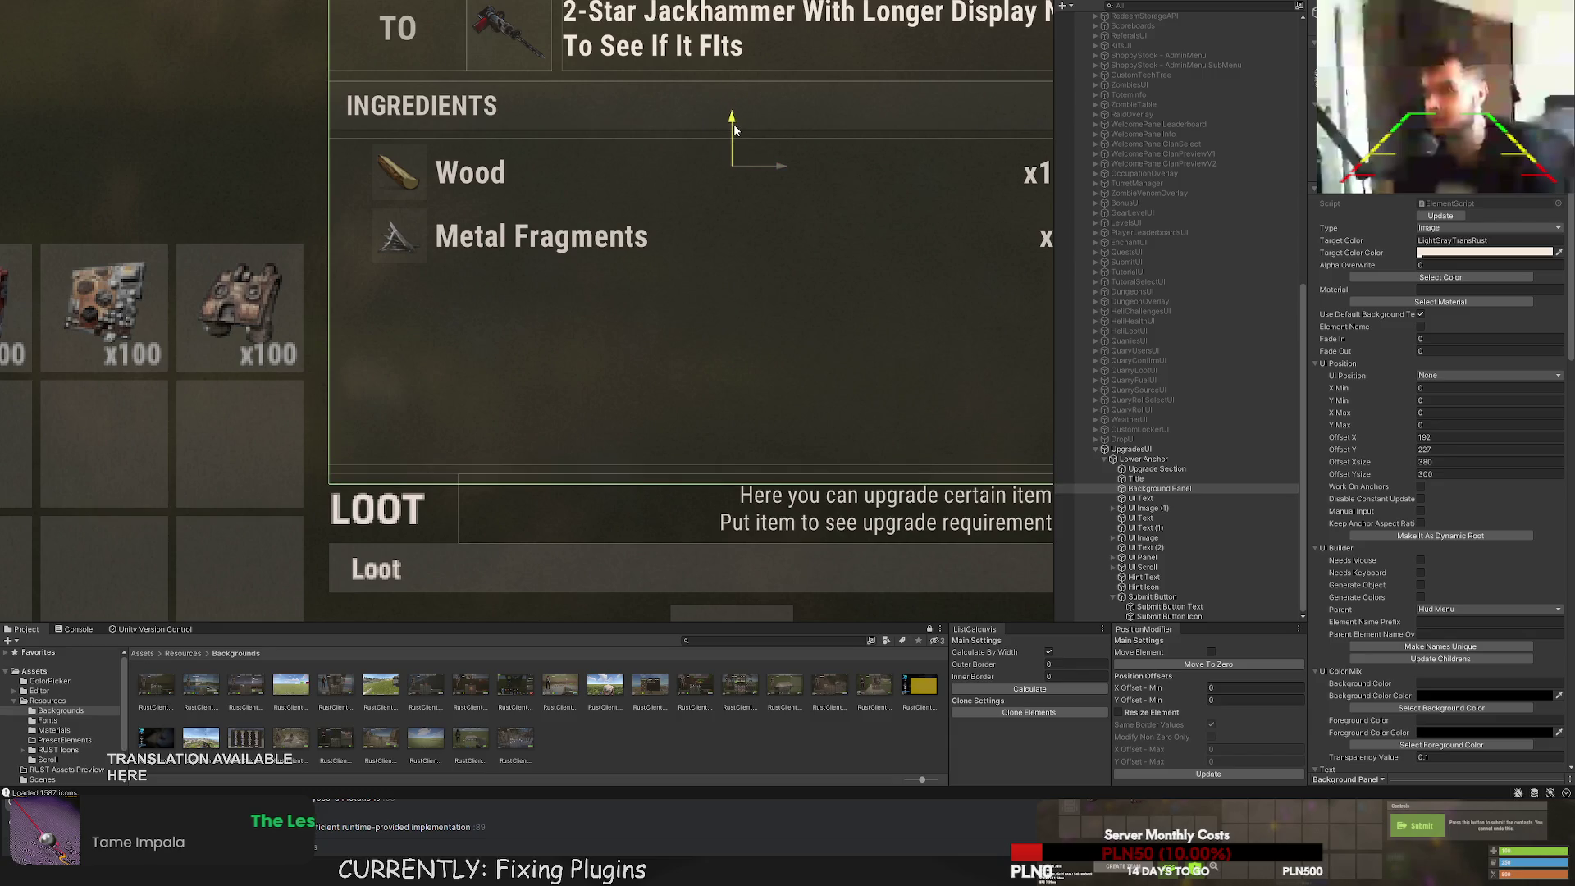
Move the Background Panel back down and lower the UPGRADES title slightly.
{"action": "scroll", "coordinate": [748, 292], "scroll_direction": "down", "scroll_amount": 2}
{"action": "scroll", "coordinate": [727, 259], "scroll_direction": "up", "scroll_amount": 2}
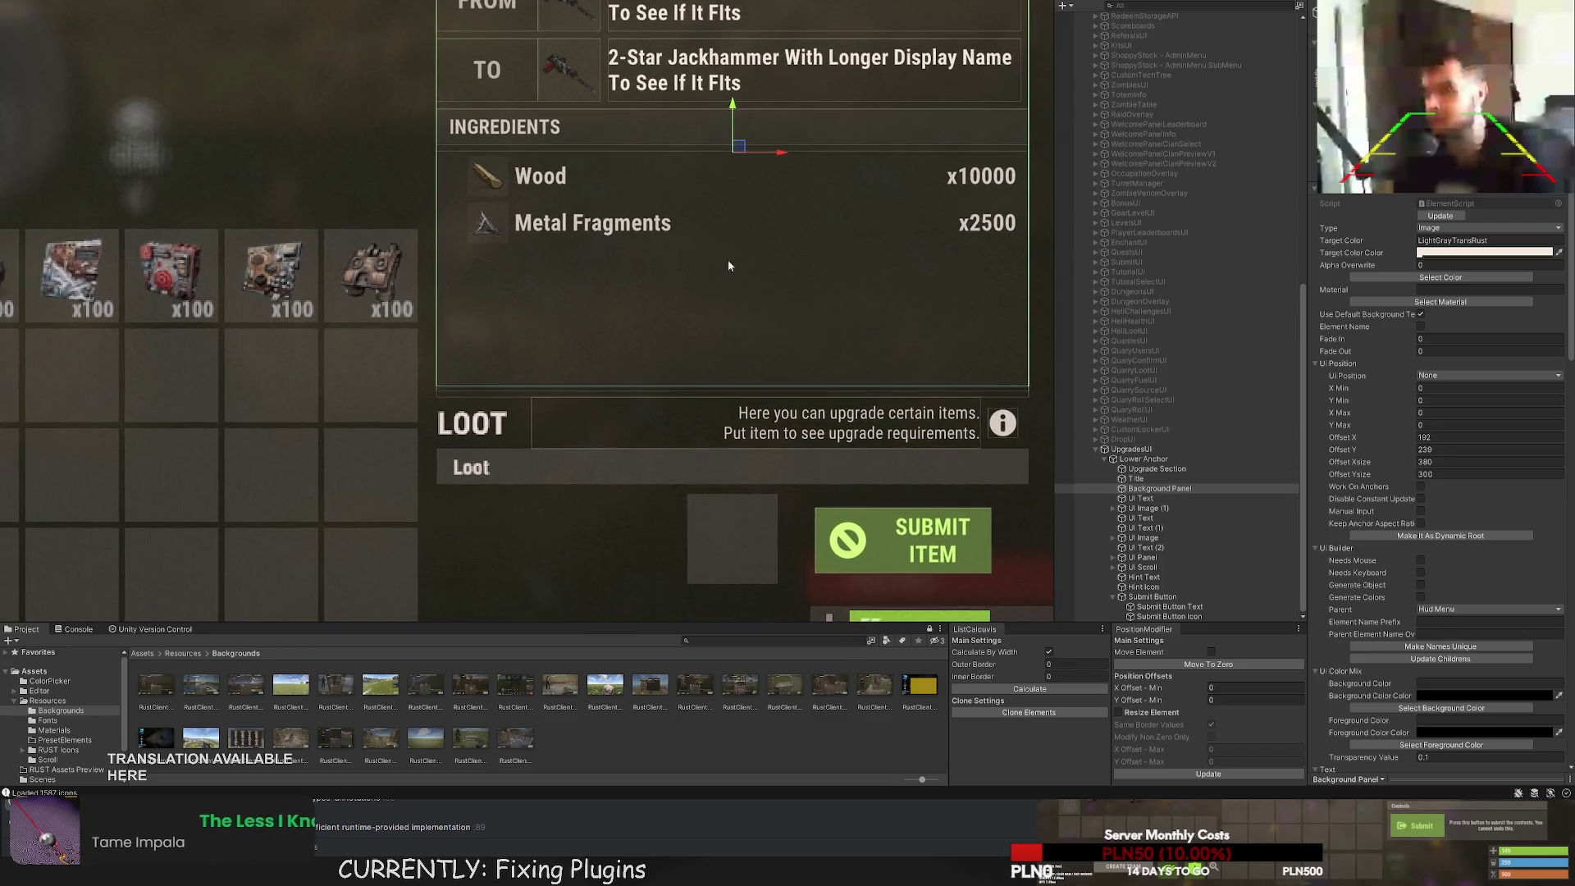
{"action": "scroll", "coordinate": [730, 164], "scroll_direction": "up", "scroll_amount": 2}
{"action": "mouse_move", "coordinate": [728, 194]}
{"action": "left_mouse_down"}
{"action": "mouse_move", "coordinate": [703, 211]}
{"action": "mouse_move", "coordinate": [503, 151]}
{"action": "mouse_move", "coordinate": [608, 200]}
{"action": "mouse_move", "coordinate": [678, 259]}
{"action": "left_mouse_up"}
{"action": "left_click_drag", "start_coordinate": [638, 39], "coordinate": [639, 59]}
{"action": "scroll", "coordinate": [481, 174], "scroll_direction": "down", "scroll_amount": 1}
{"action": "key", "text": "f"}
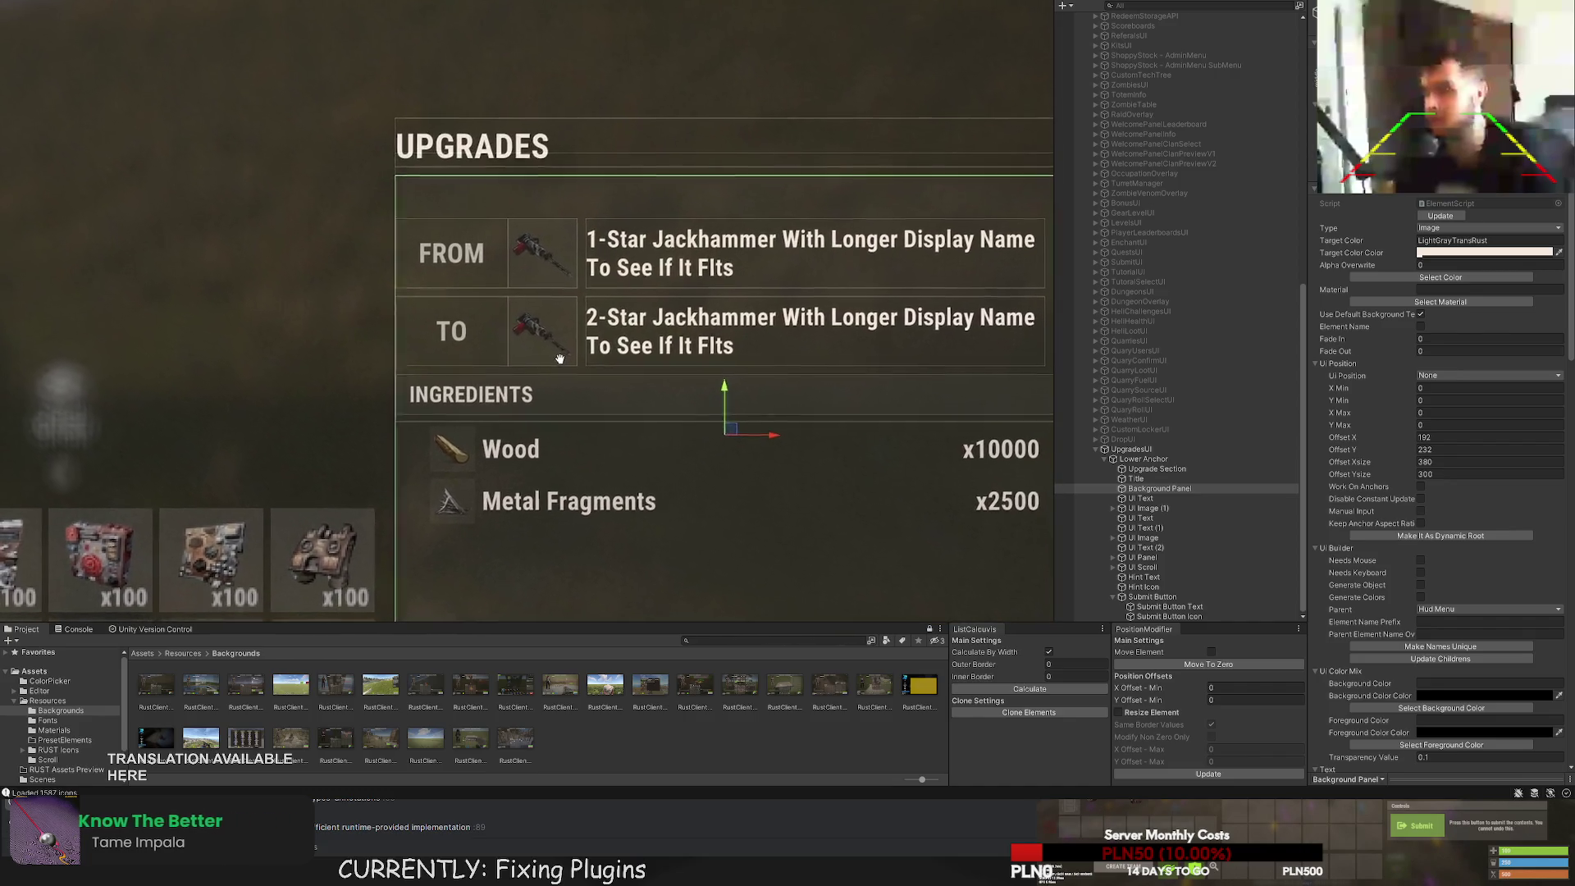
{"action": "left_click", "coordinate": [1135, 479]}
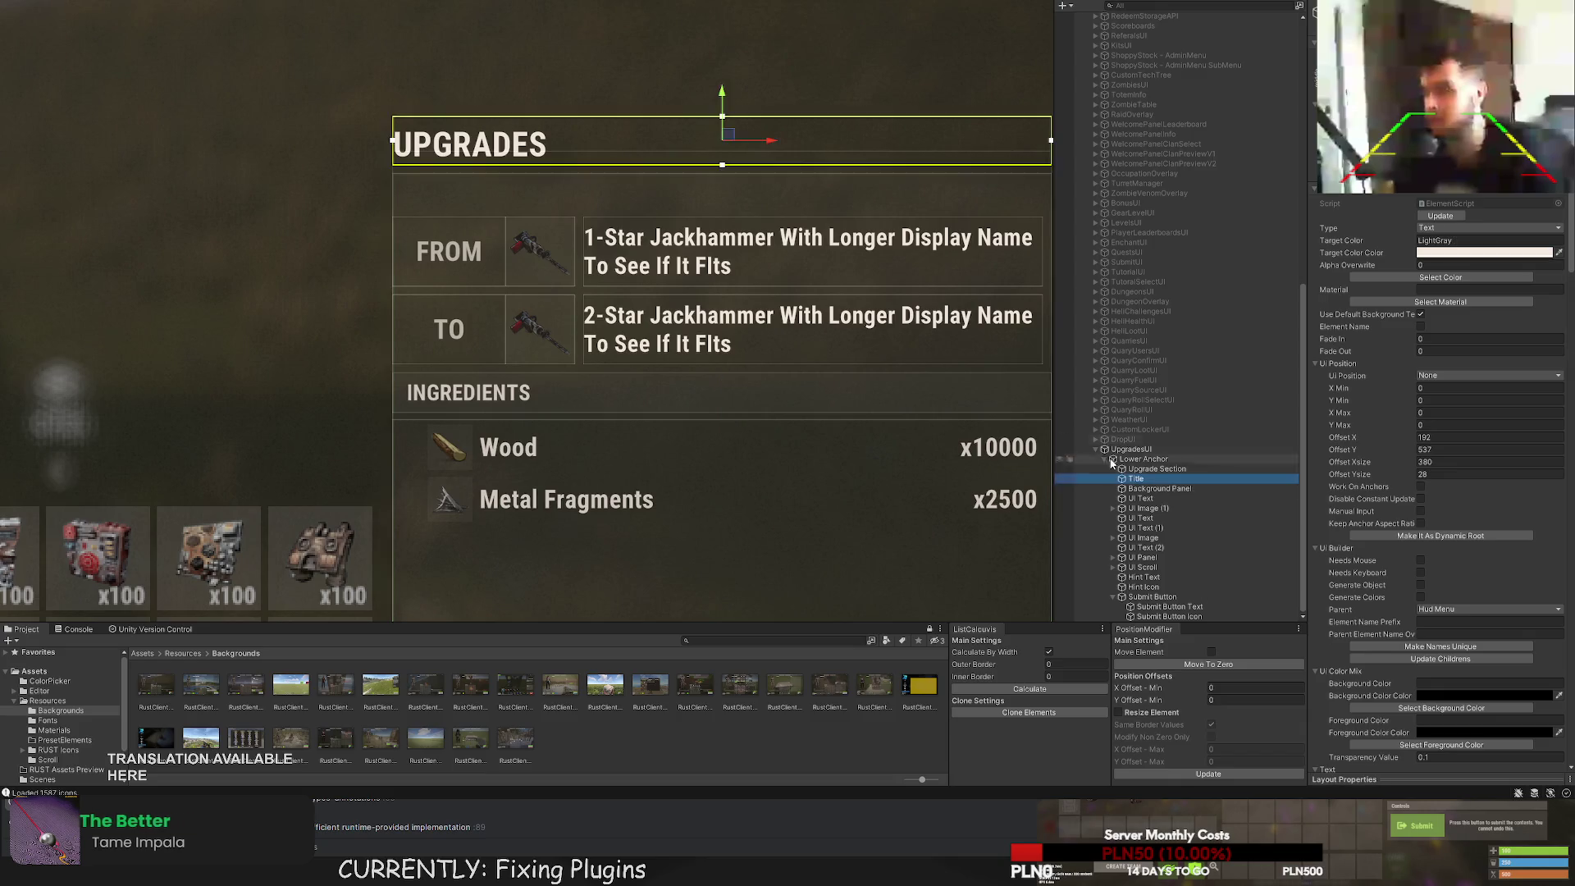
{"action": "key", "text": "f"}
{"action": "mouse_move", "coordinate": [767, 173]}
{"action": "left_mouse_down"}
{"action": "mouse_move", "coordinate": [757, 192]}
{"action": "mouse_move", "coordinate": [760, 178]}
{"action": "left_mouse_up"}
Nest the UI Text through UI Scroll elements under Background Panel in the Hierarchy.
{"action": "double_click", "coordinate": [1173, 470]}
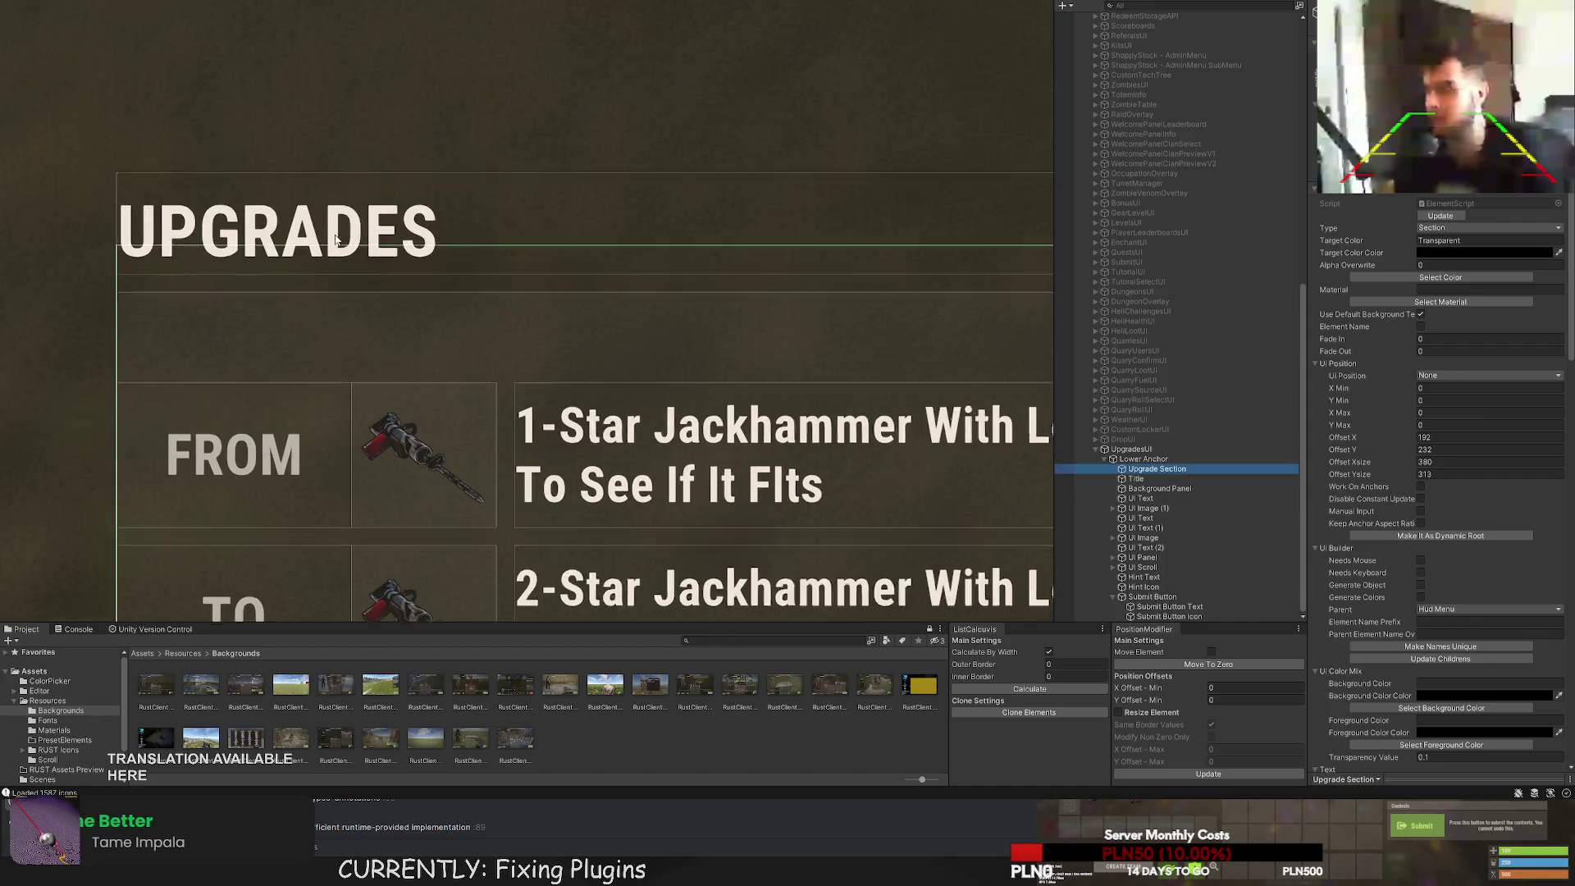
{"action": "scroll", "coordinate": [287, 320], "scroll_direction": "down", "scroll_amount": 2}
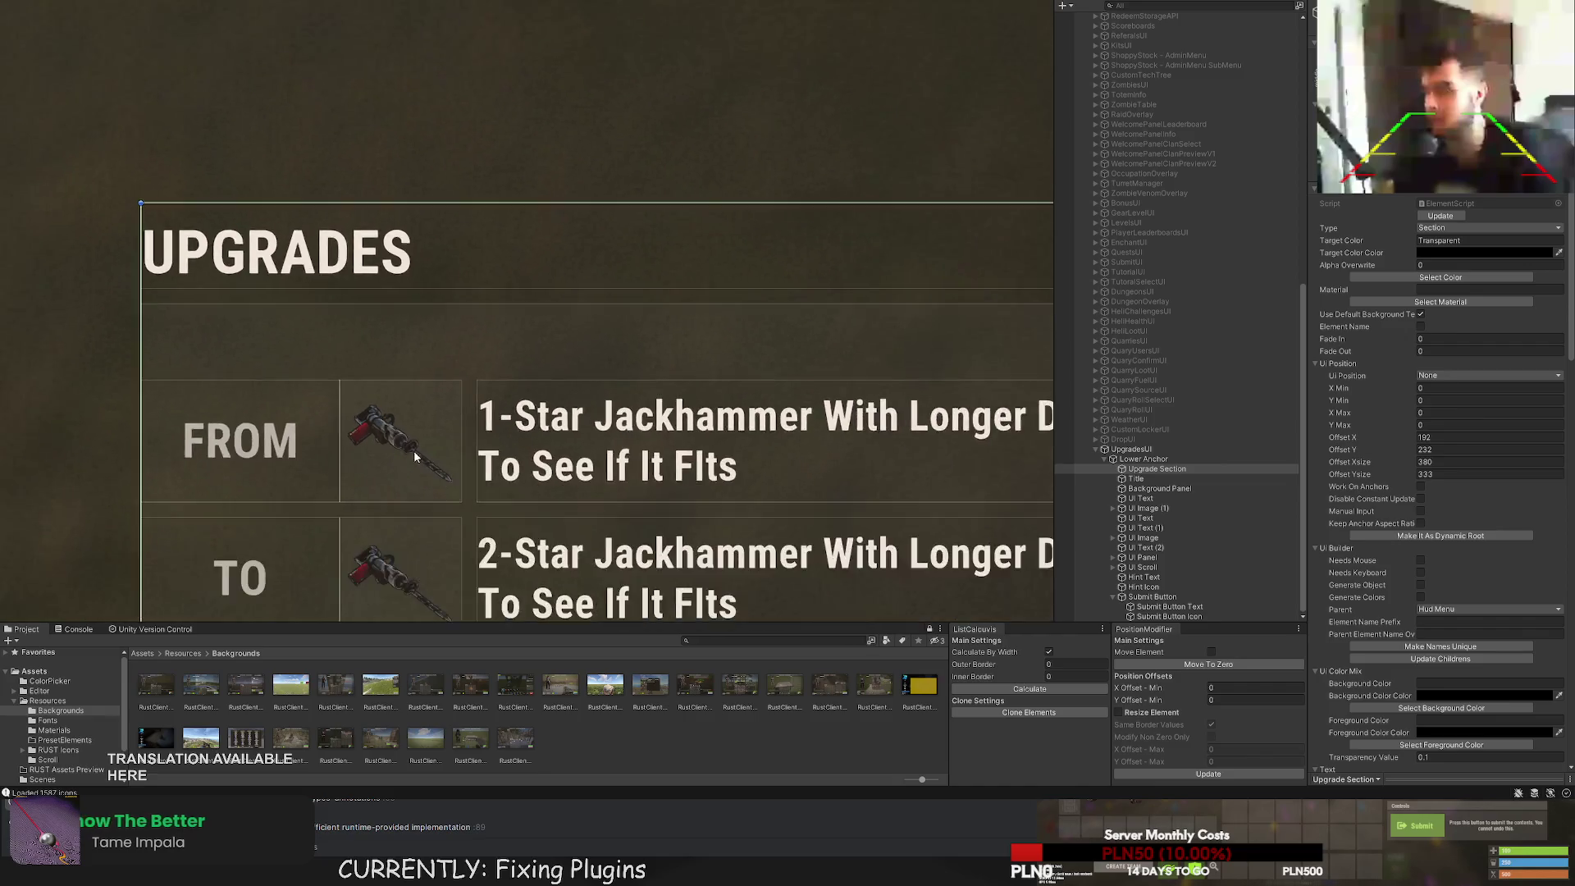
{"action": "scroll", "coordinate": [408, 232], "scroll_direction": "up", "scroll_amount": 5}
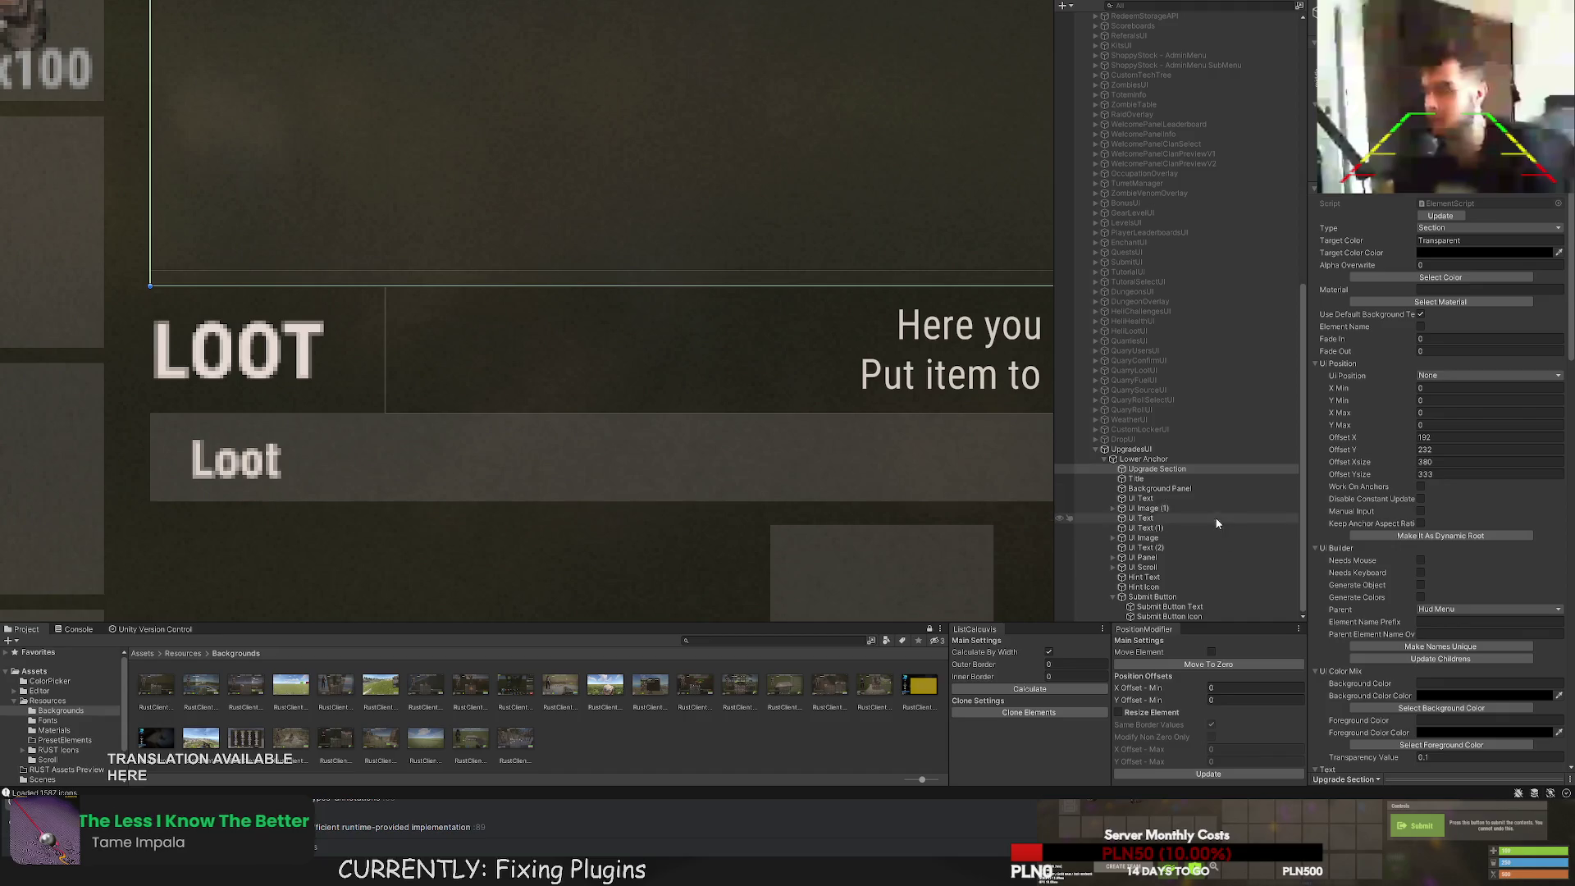
{"action": "left_click", "coordinate": [1140, 479]}
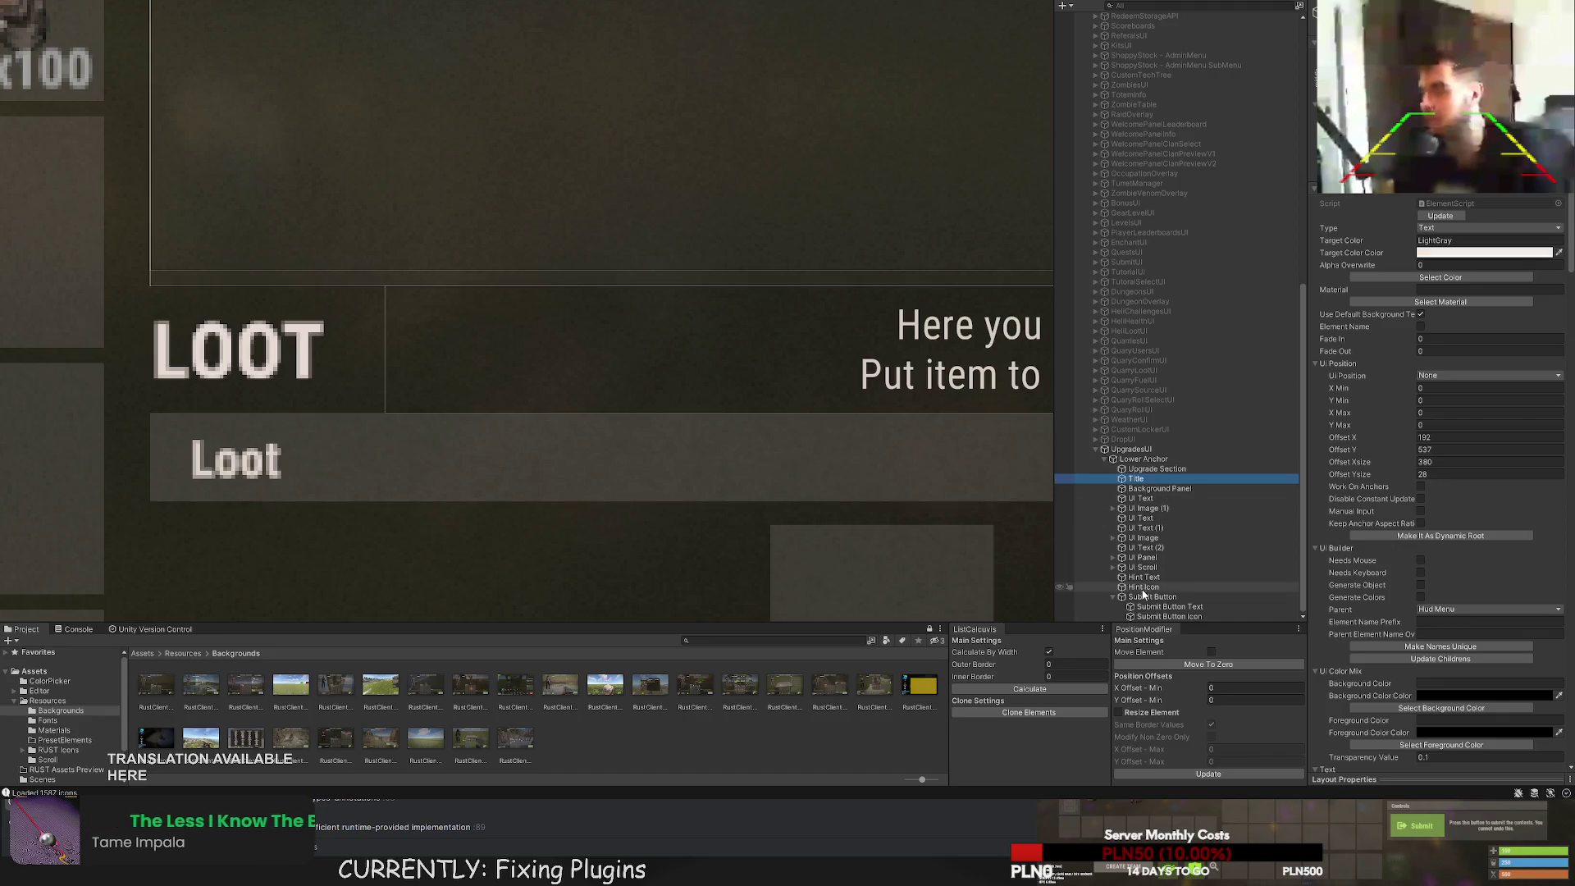
{"action": "left_click", "coordinate": [1142, 567], "text": "shift"}
{"action": "left_click_drag", "start_coordinate": [1137, 474], "coordinate": [1139, 471]}
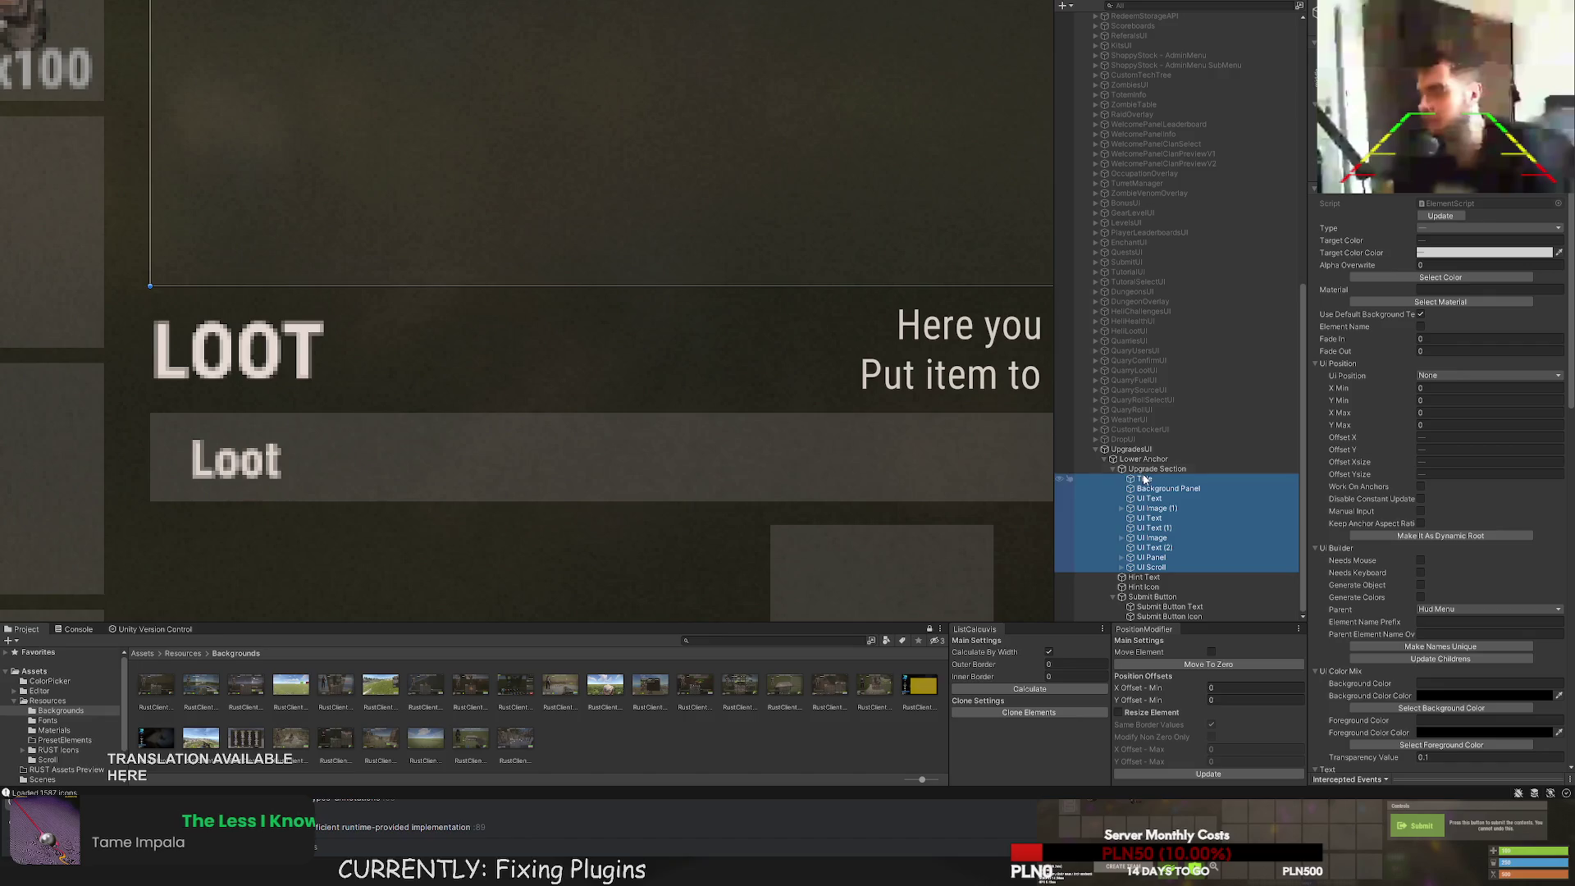
{"action": "left_click", "coordinate": [1148, 498]}
{"action": "left_click", "coordinate": [1149, 567], "text": "shift"}
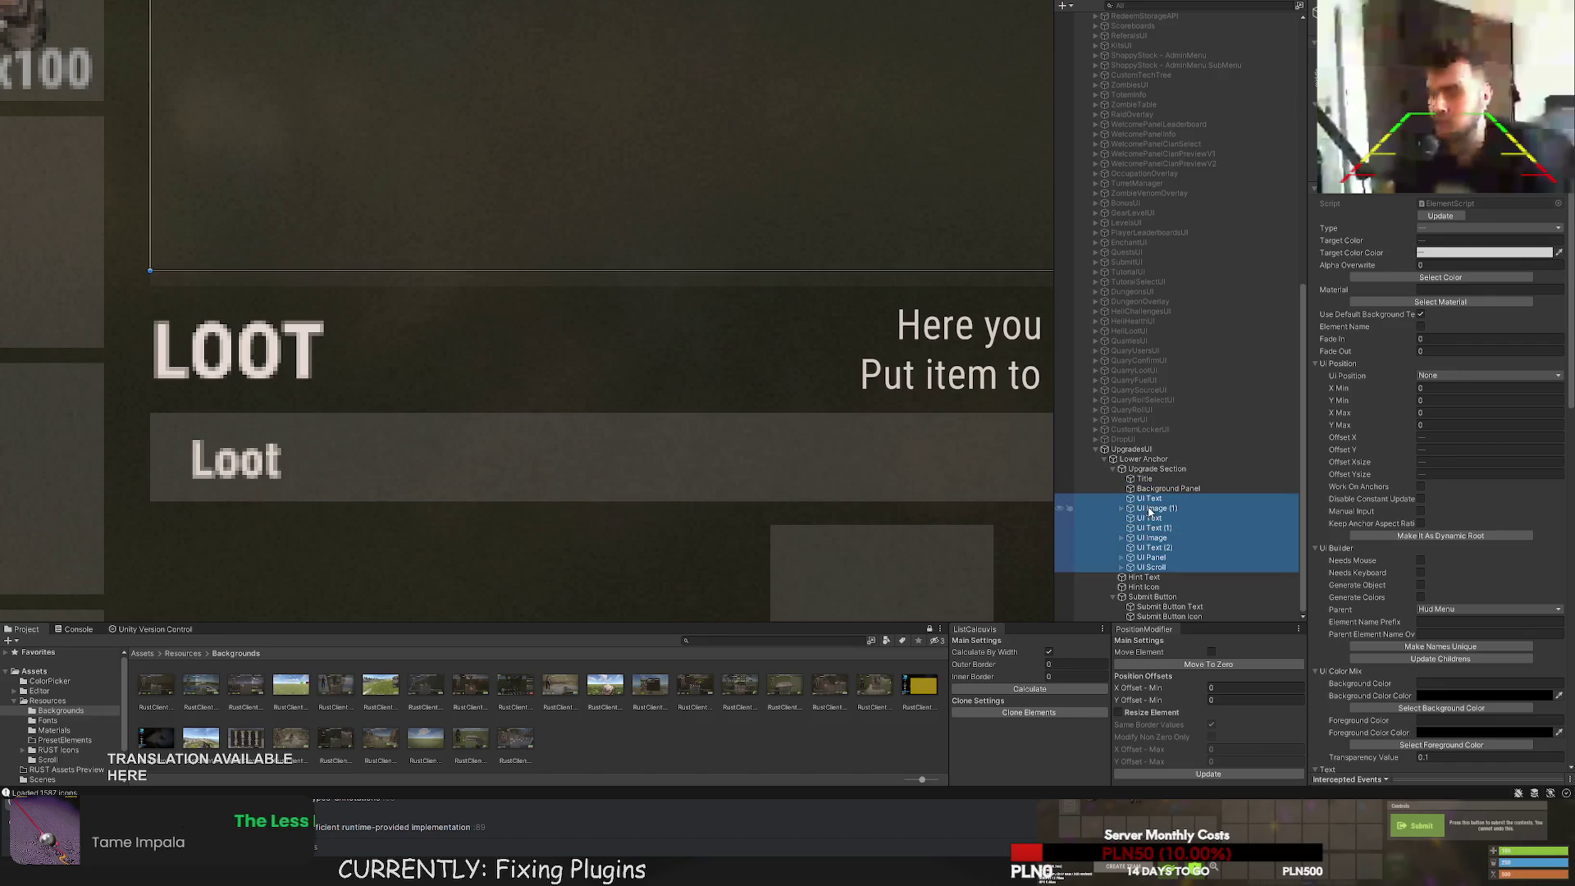
{"action": "left_click_drag", "start_coordinate": [1148, 566], "coordinate": [1138, 489]}
{"action": "scroll", "coordinate": [796, 342], "scroll_direction": "down", "scroll_amount": 5}
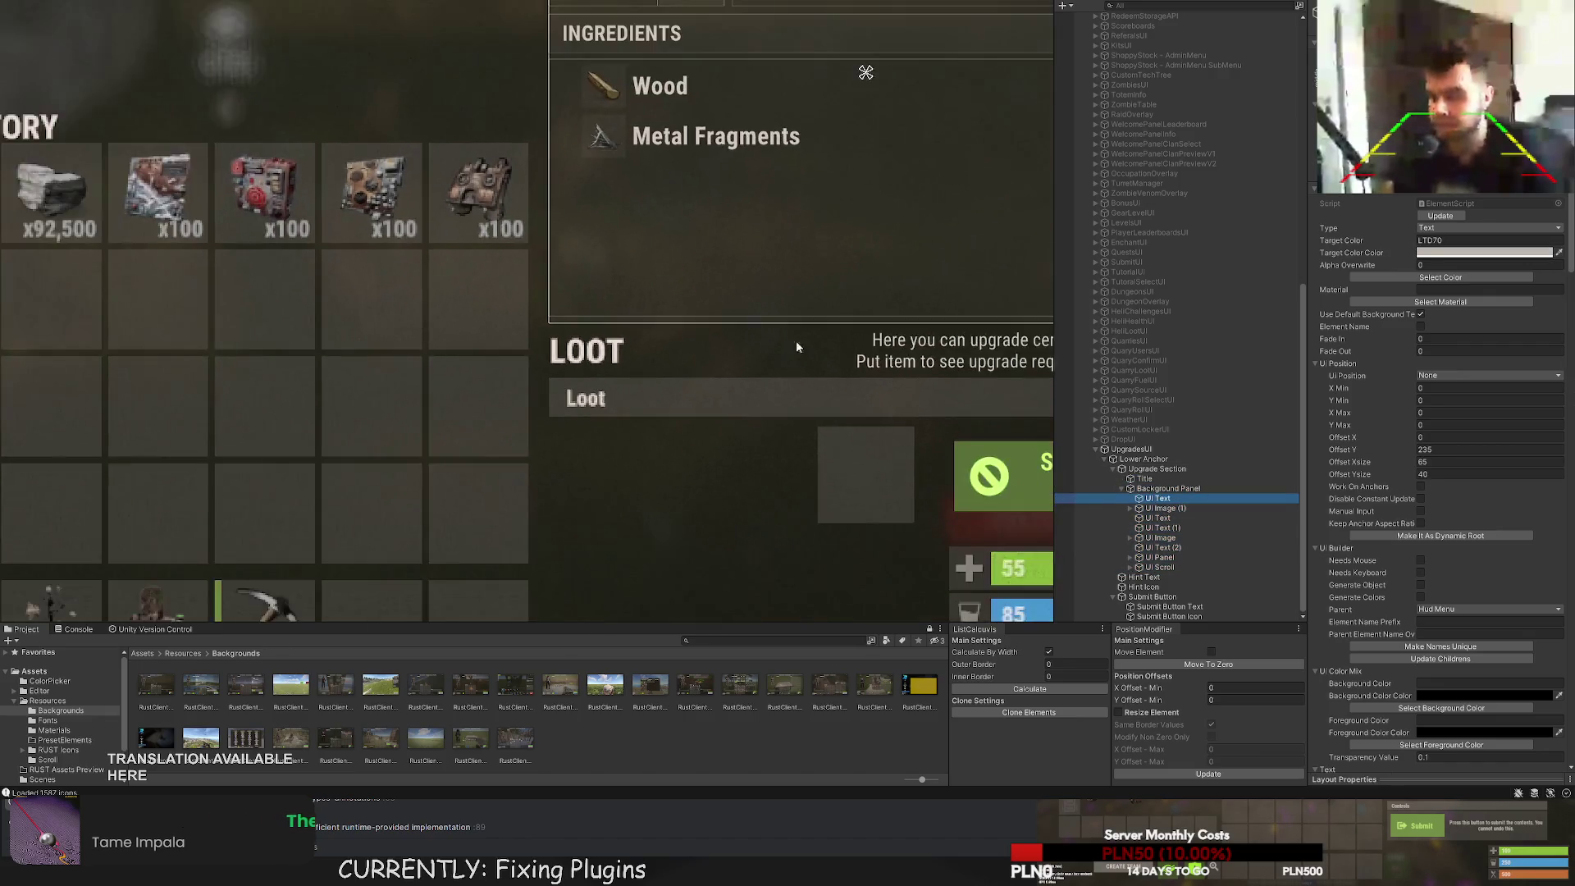
Move the three FROM row elements upward with the Y move gizmo.
{"action": "scroll", "coordinate": [617, 283], "scroll_direction": "up", "scroll_amount": 3}
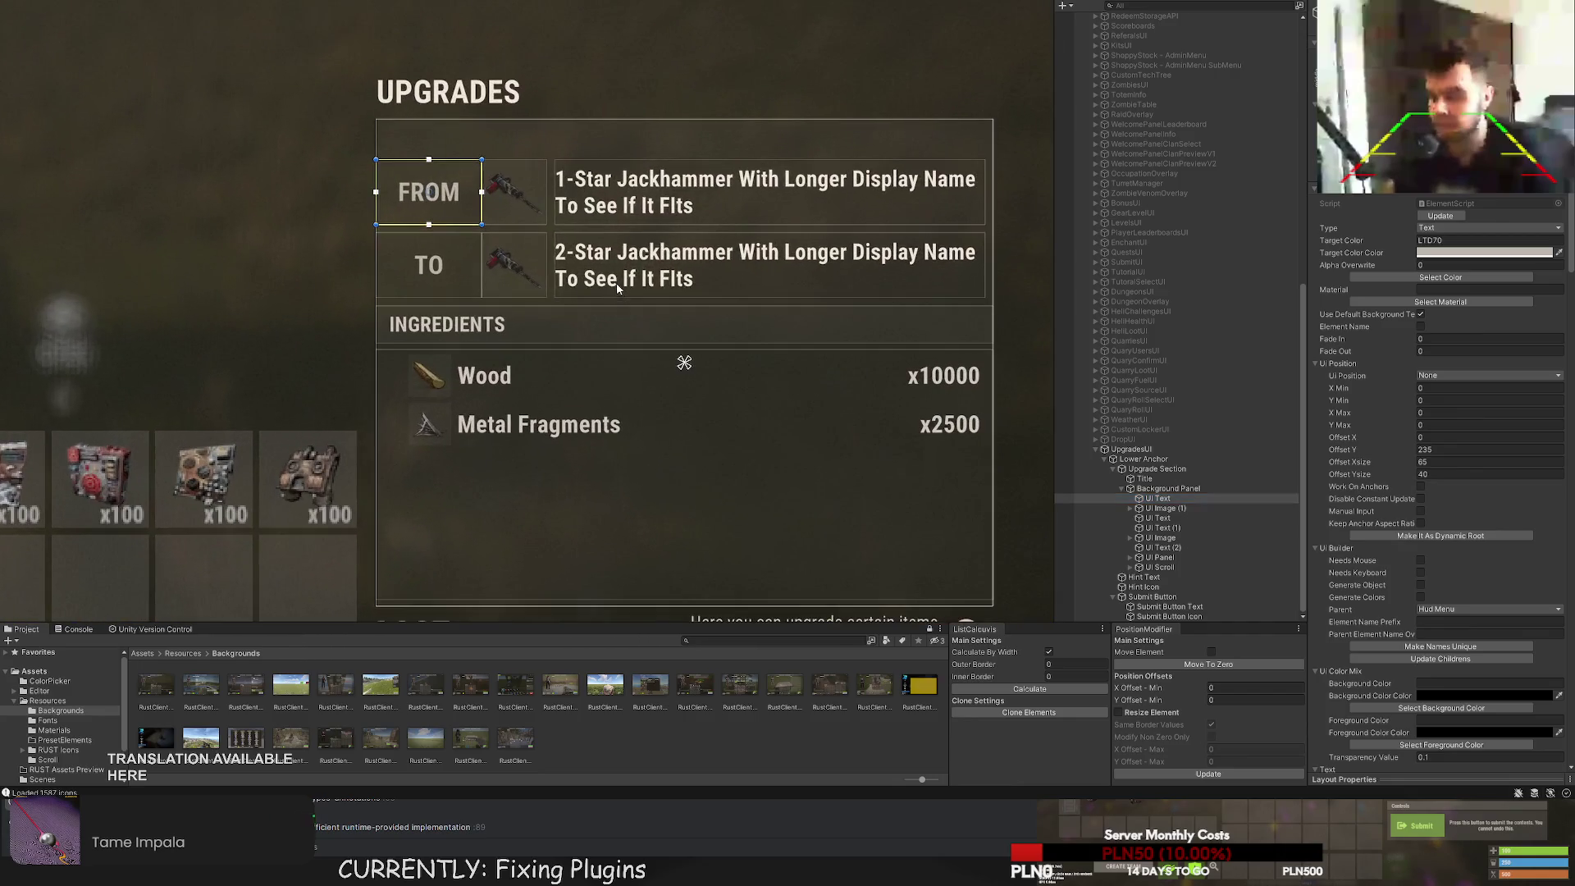
{"action": "left_click", "coordinate": [1175, 510]}
{"action": "key", "text": "f"}
{"action": "scroll", "coordinate": [1178, 520], "scroll_direction": "up", "scroll_amount": 2}
{"action": "scroll", "coordinate": [1178, 524], "scroll_direction": "down", "scroll_amount": 3}
{"action": "left_click", "coordinate": [1158, 520], "text": "shift"}
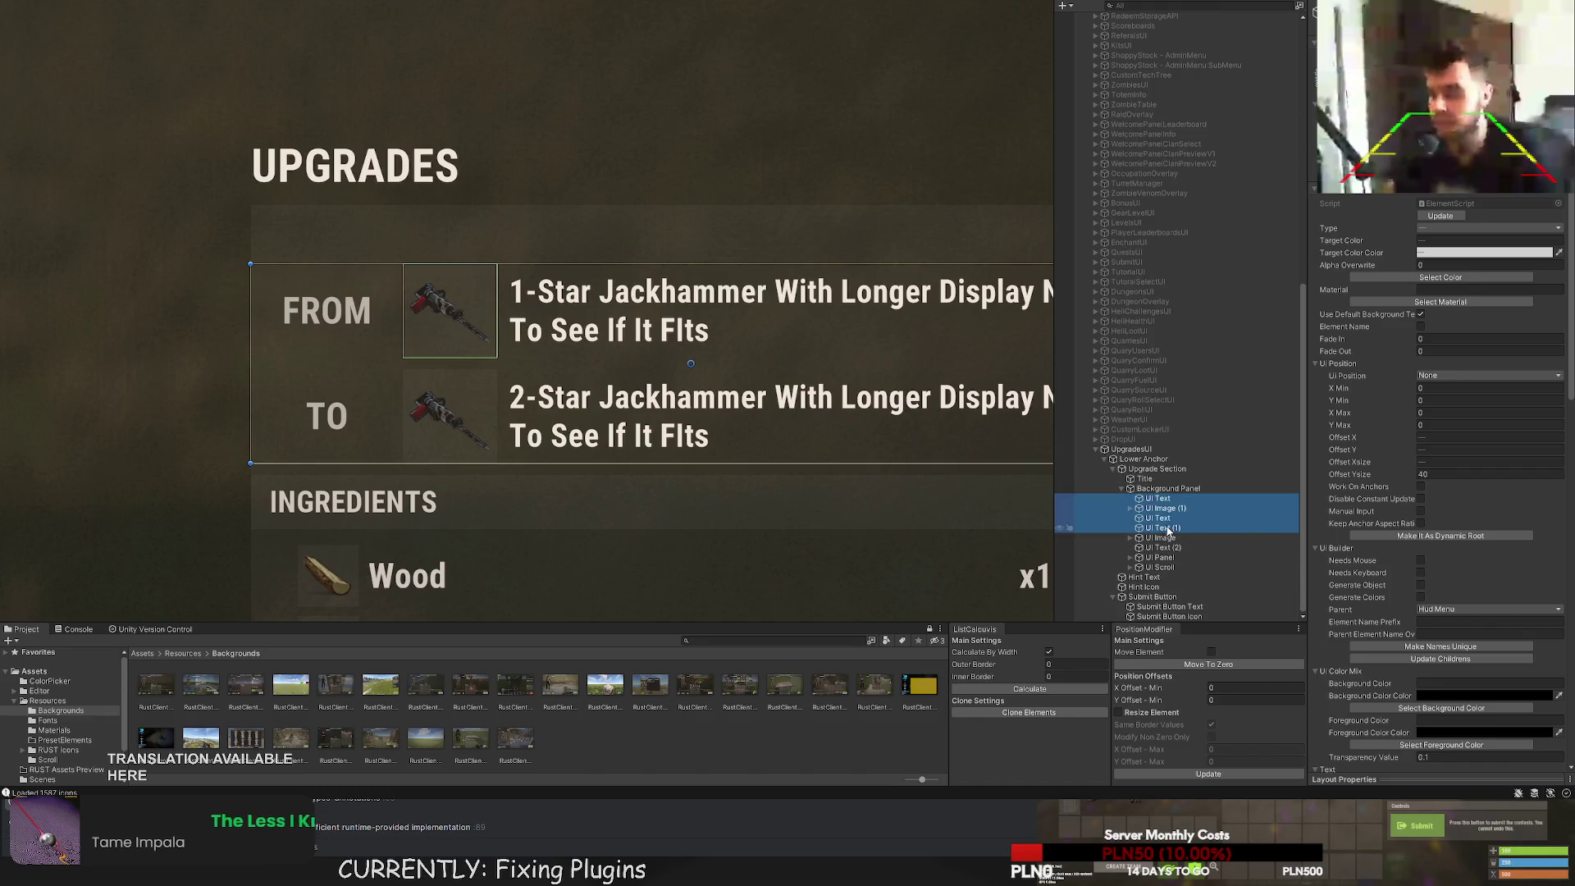
{"action": "key", "text": "f"}
{"action": "key", "text": "w"}
{"action": "scroll", "coordinate": [692, 283], "scroll_direction": "up", "scroll_amount": 2}
{"action": "mouse_move", "coordinate": [790, 302]}
{"action": "left_mouse_down"}
{"action": "mouse_move", "coordinate": [784, 182]}
{"action": "mouse_move", "coordinate": [772, 227]}
{"action": "left_mouse_up"}
Raise the TO row elements closer to the FROM row.
{"action": "scroll", "coordinate": [619, 411], "scroll_direction": "down", "scroll_amount": 3}
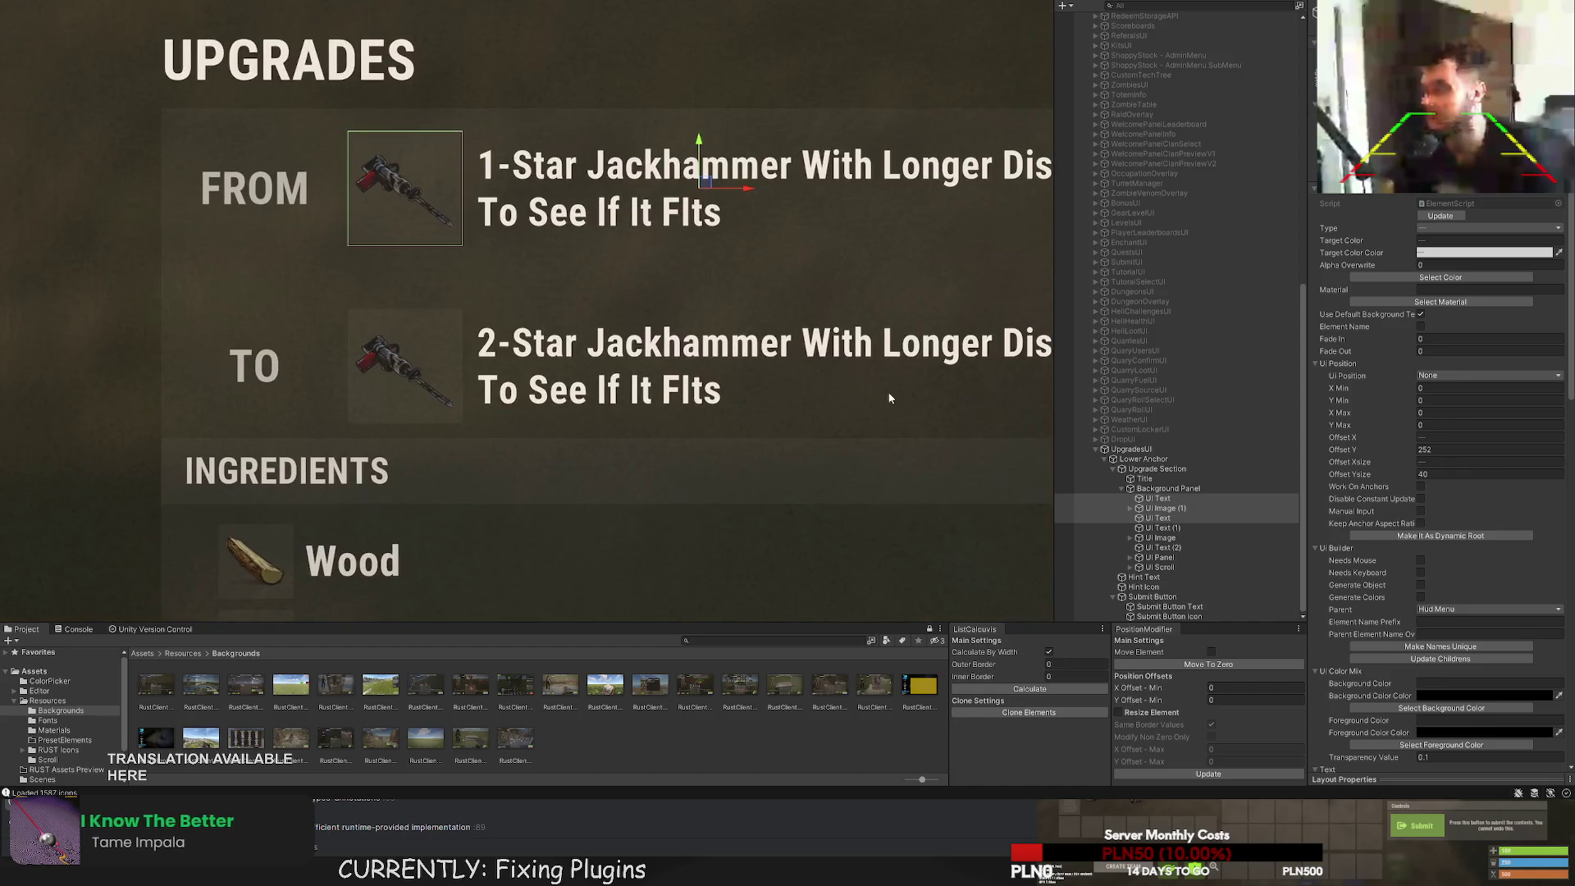
{"action": "left_click", "coordinate": [1165, 528]}
{"action": "left_click", "coordinate": [1171, 558], "text": "shift"}
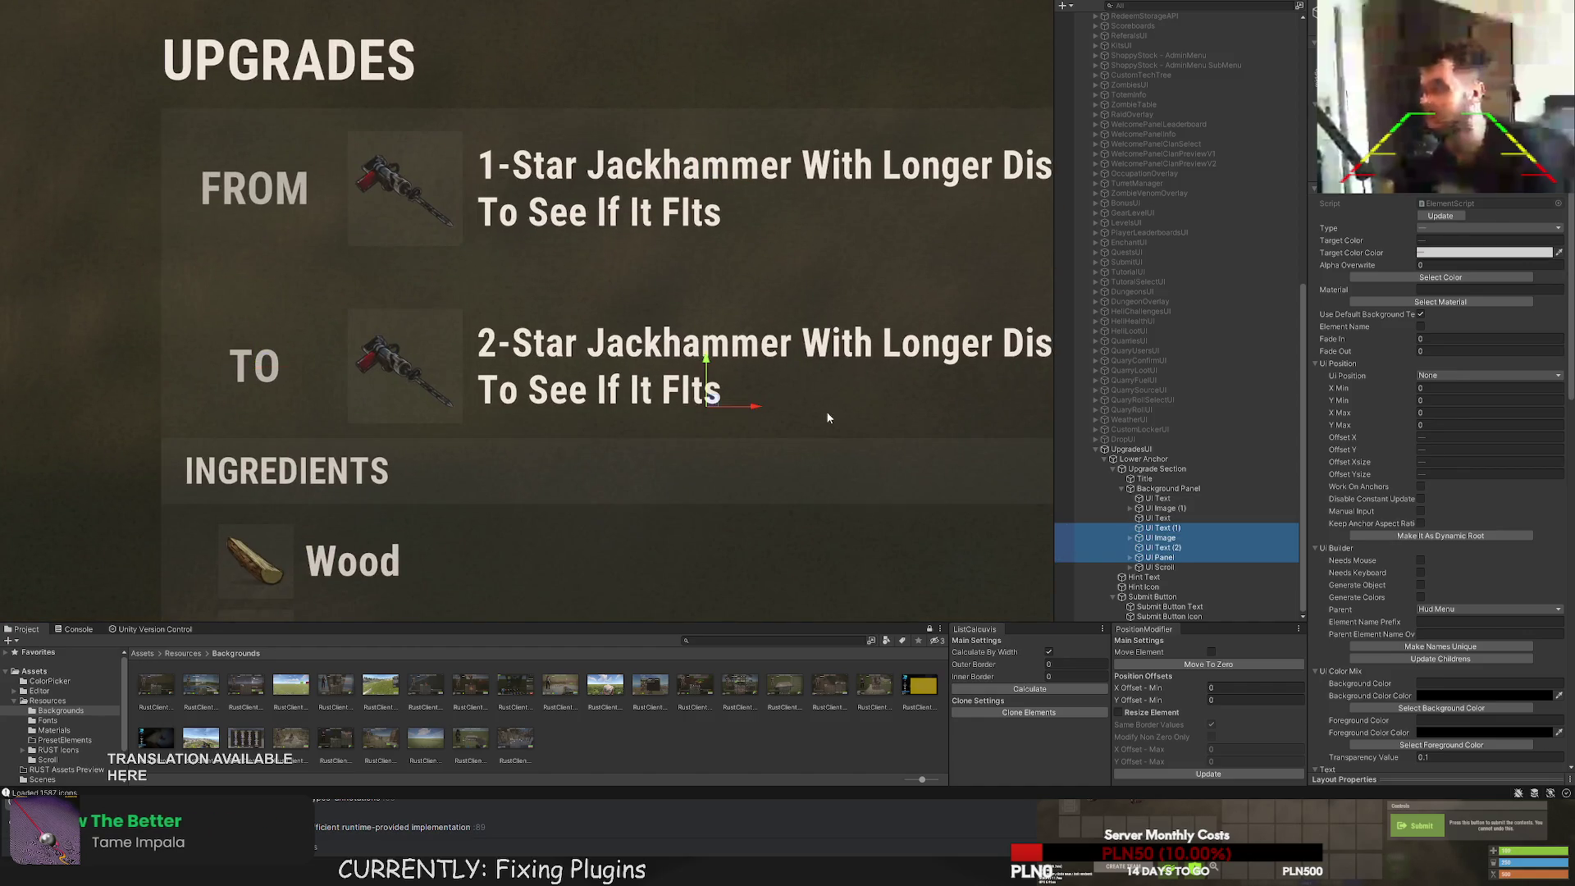
{"action": "scroll", "coordinate": [667, 328], "scroll_direction": "up", "scroll_amount": 3}
{"action": "mouse_move", "coordinate": [668, 329]}
{"action": "left_mouse_down"}
{"action": "mouse_move", "coordinate": [656, 246]}
{"action": "mouse_move", "coordinate": [694, 313]}
{"action": "left_mouse_up"}
Nudge UI Panel slightly down below the TO row.
{"action": "double_click", "coordinate": [1158, 557]}
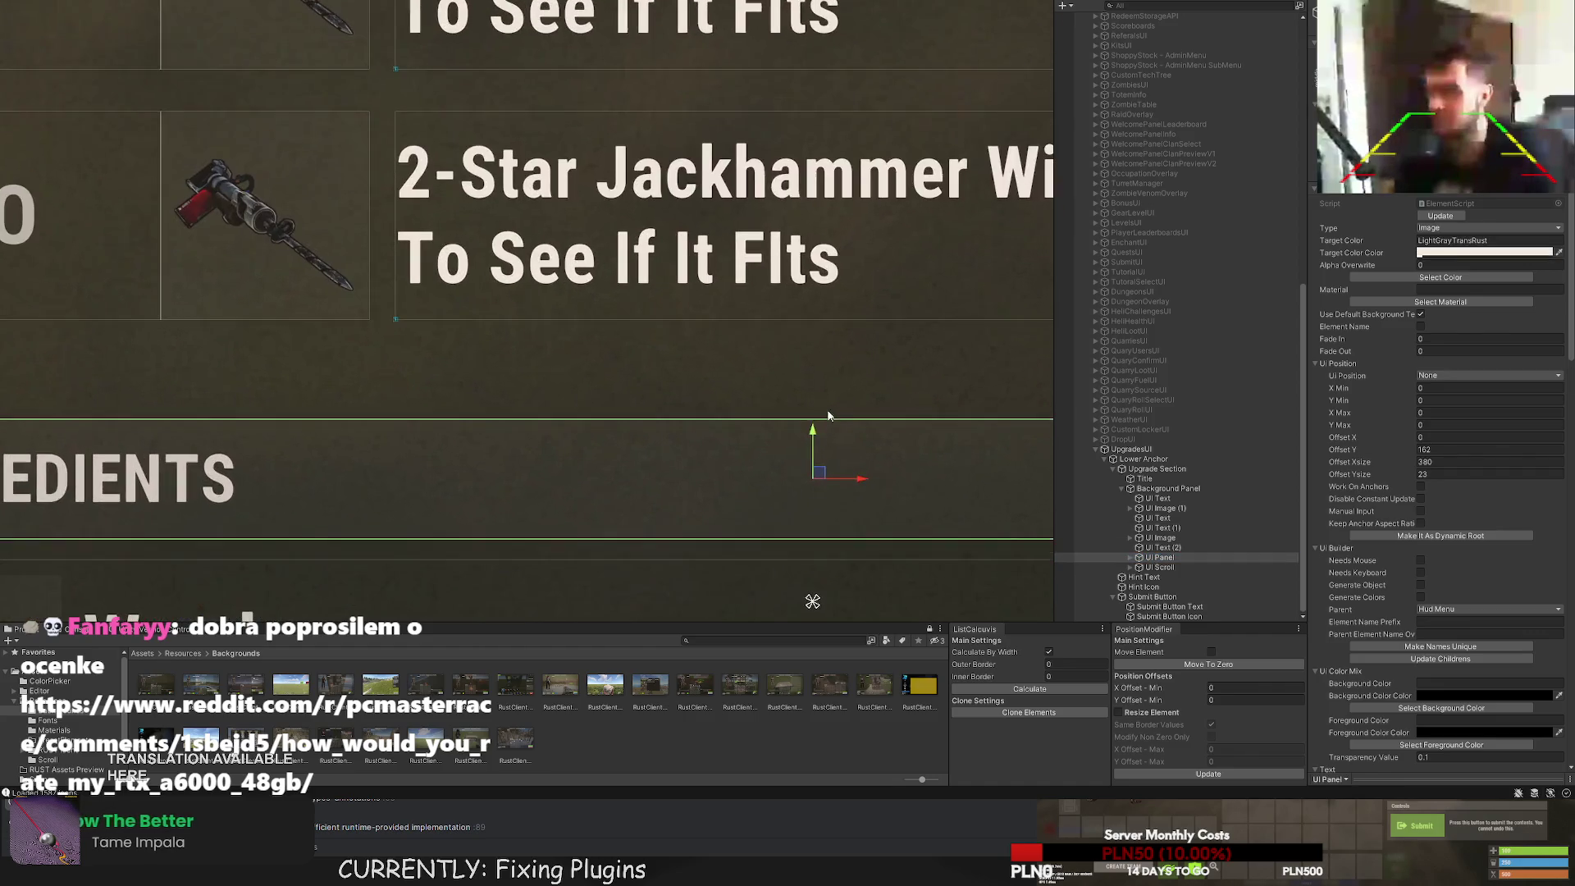
{"action": "left_click_drag", "start_coordinate": [806, 347], "coordinate": [794, 378]}
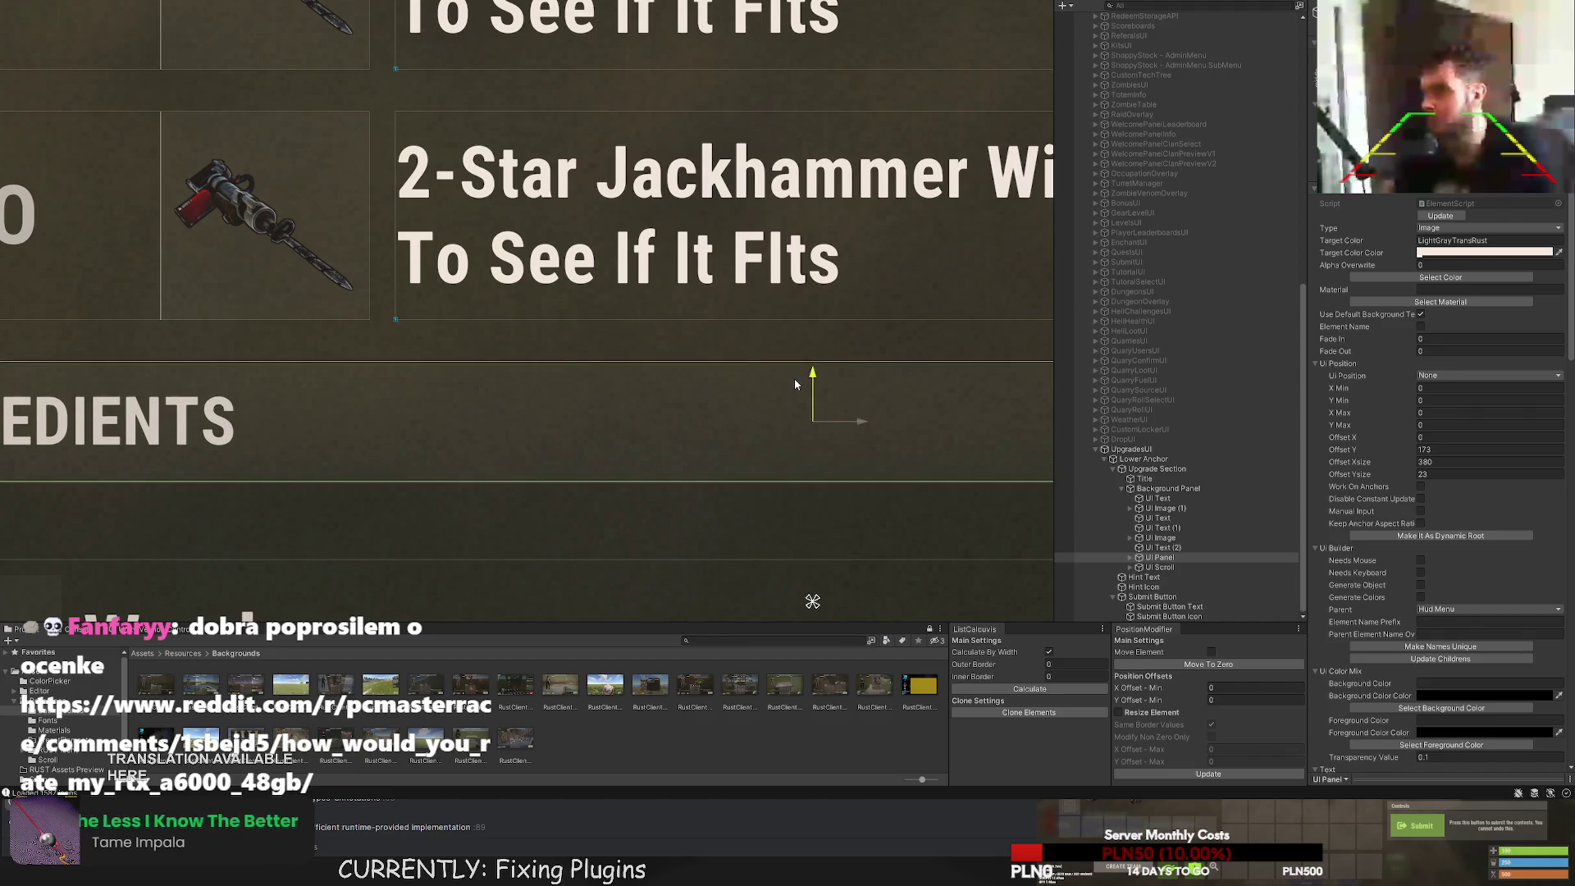
{"action": "left_click", "coordinate": [731, 353]}
{"action": "key", "text": "f"}
{"action": "scroll", "coordinate": [720, 338], "scroll_direction": "down", "scroll_amount": 5}
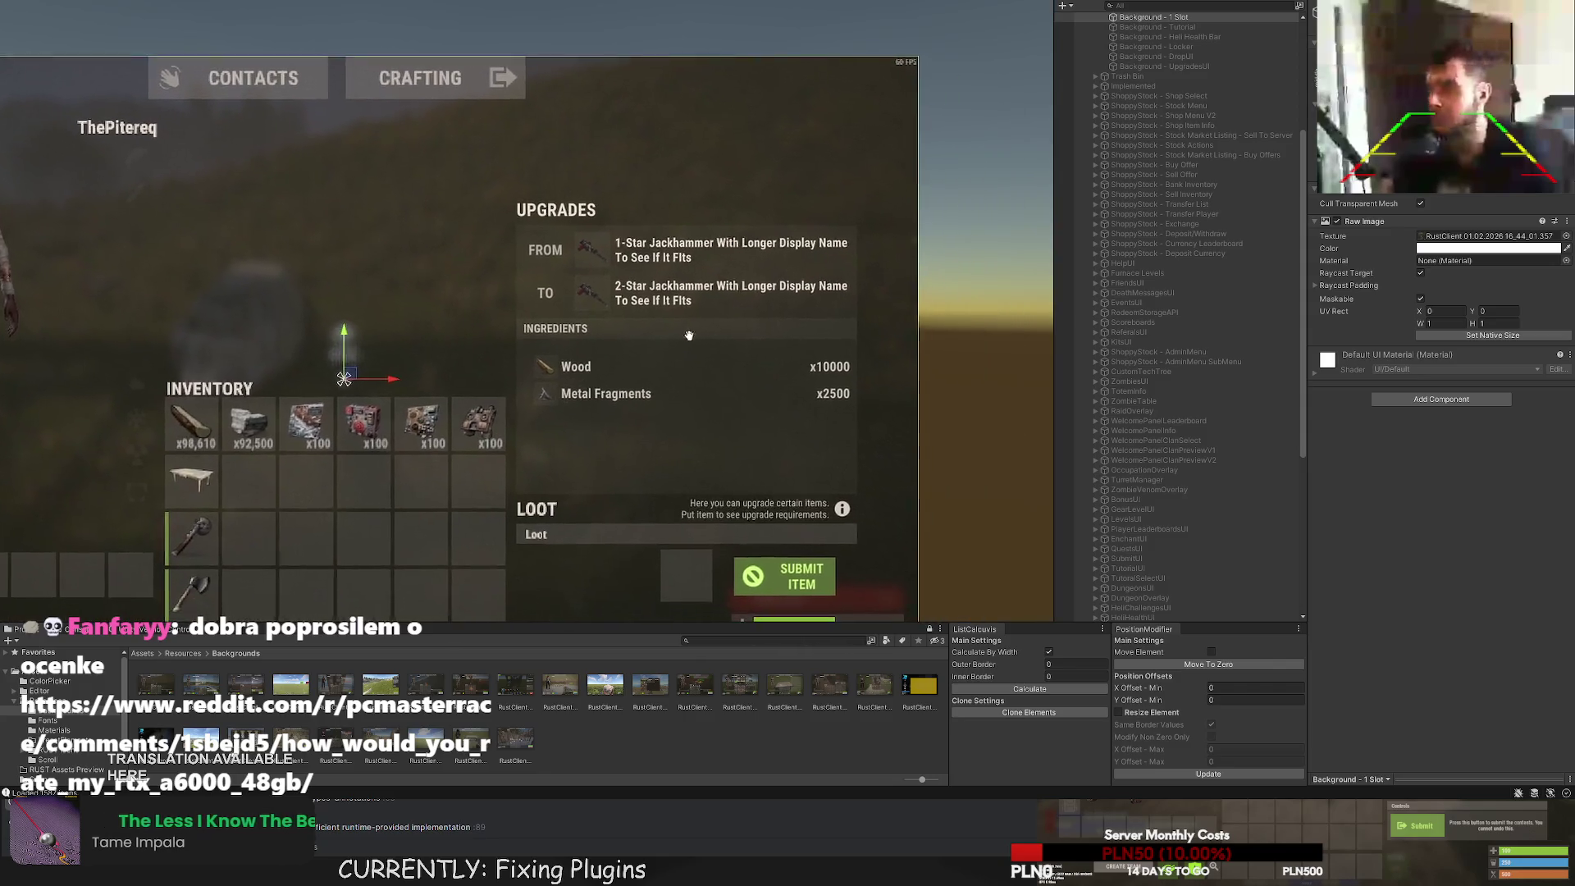
Stretch UI Scroll's top edge upward so its height grows from 154 to about 166.
{"action": "left_click_drag", "start_coordinate": [640, 310], "coordinate": [640, 308]}
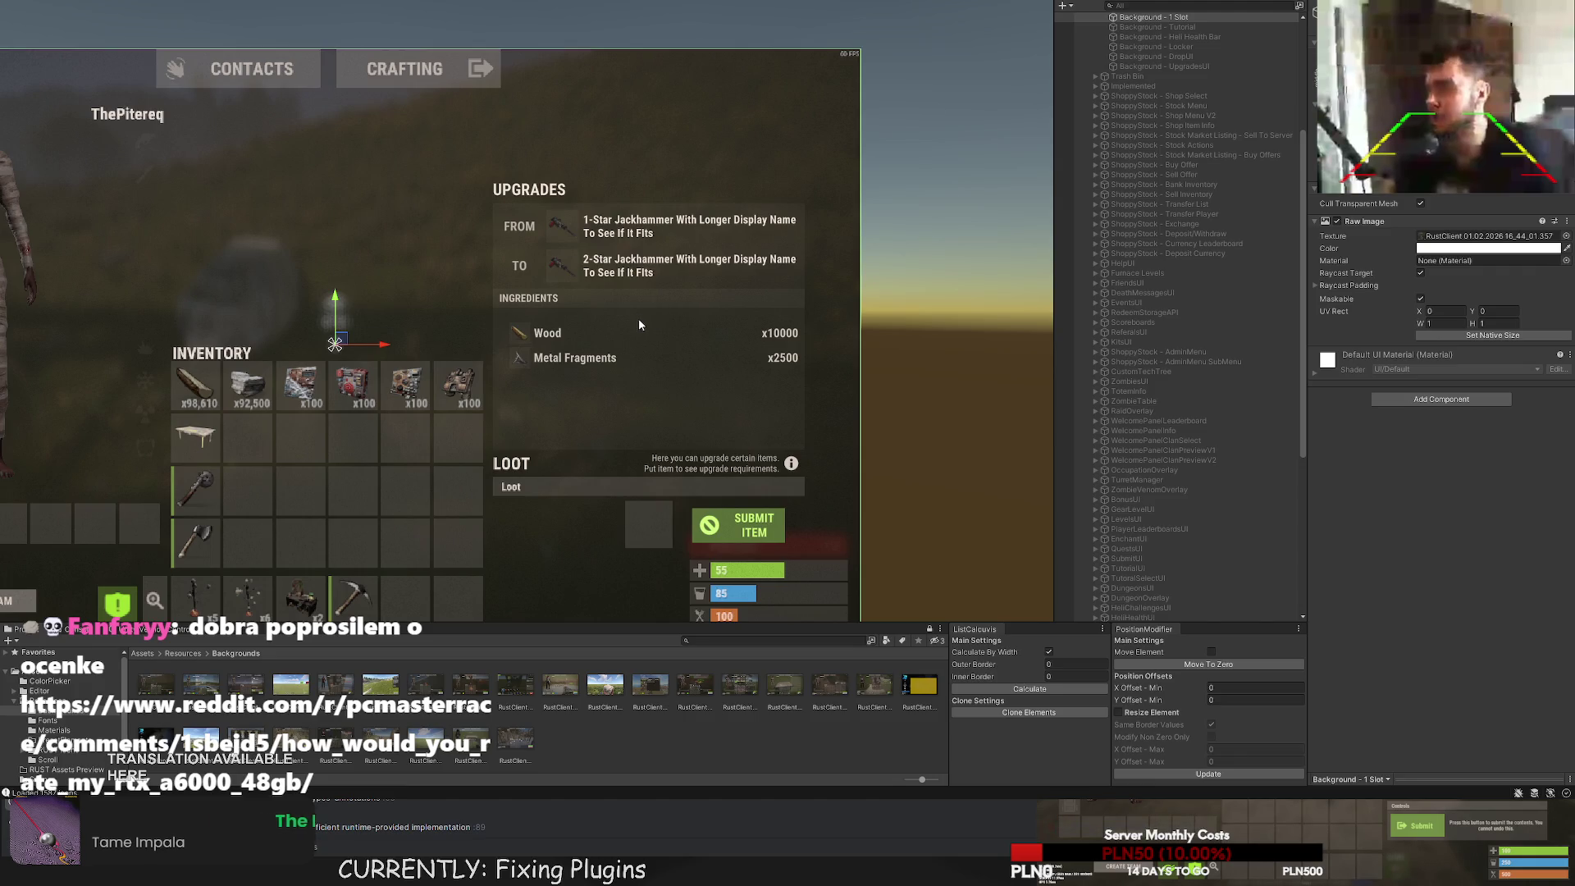
{"action": "scroll", "coordinate": [1165, 489], "scroll_direction": "down", "scroll_amount": 10}
{"action": "left_click", "coordinate": [1096, 449]}
{"action": "left_click", "coordinate": [1160, 568]}
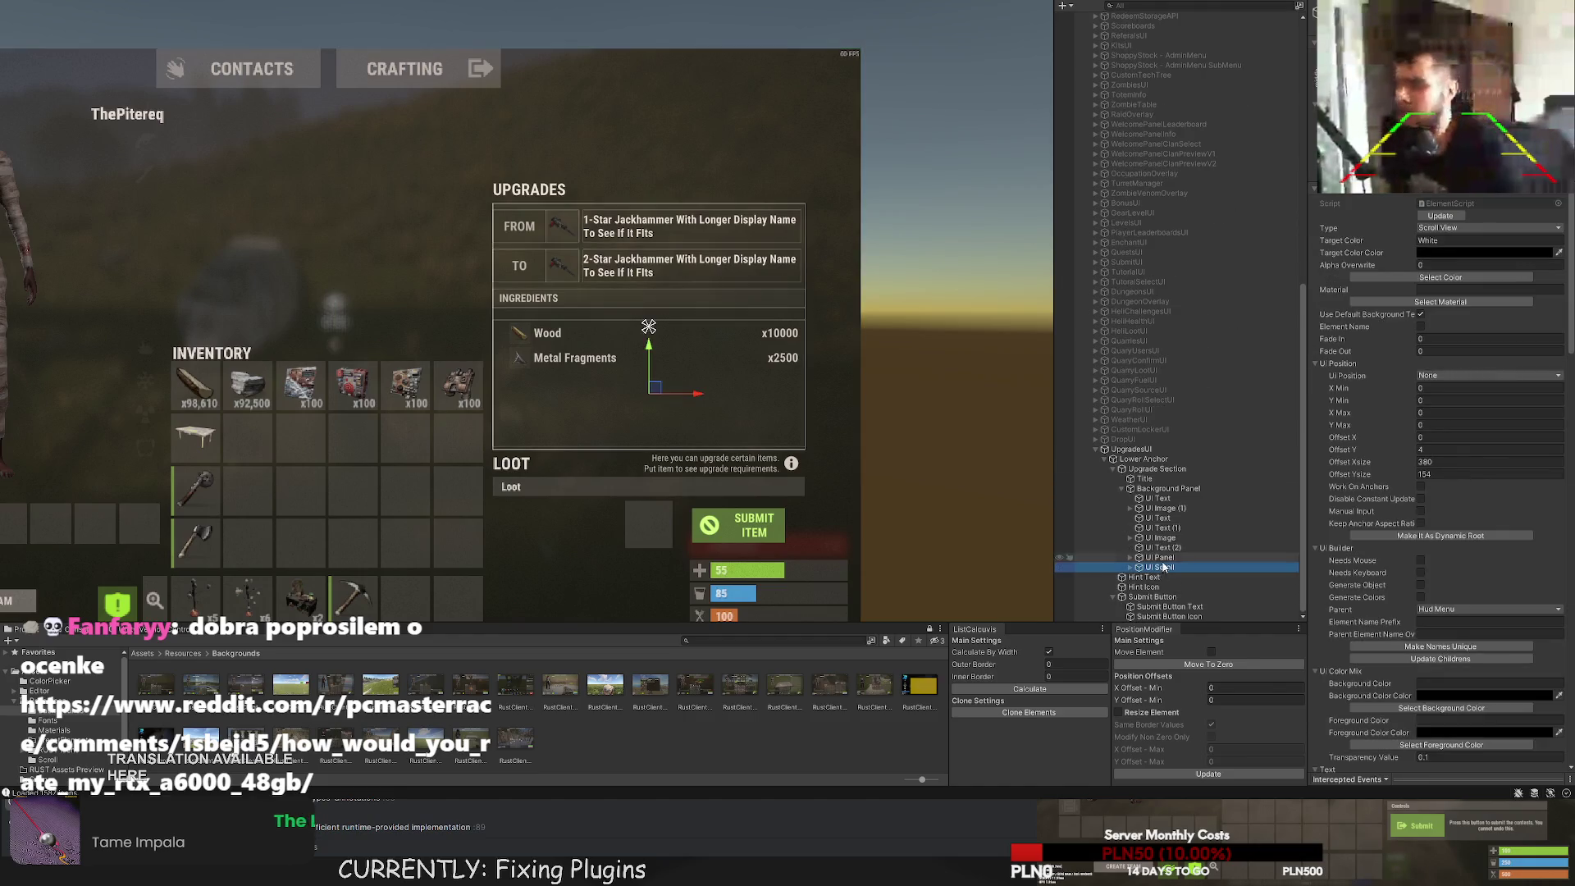
{"action": "key", "text": "f"}
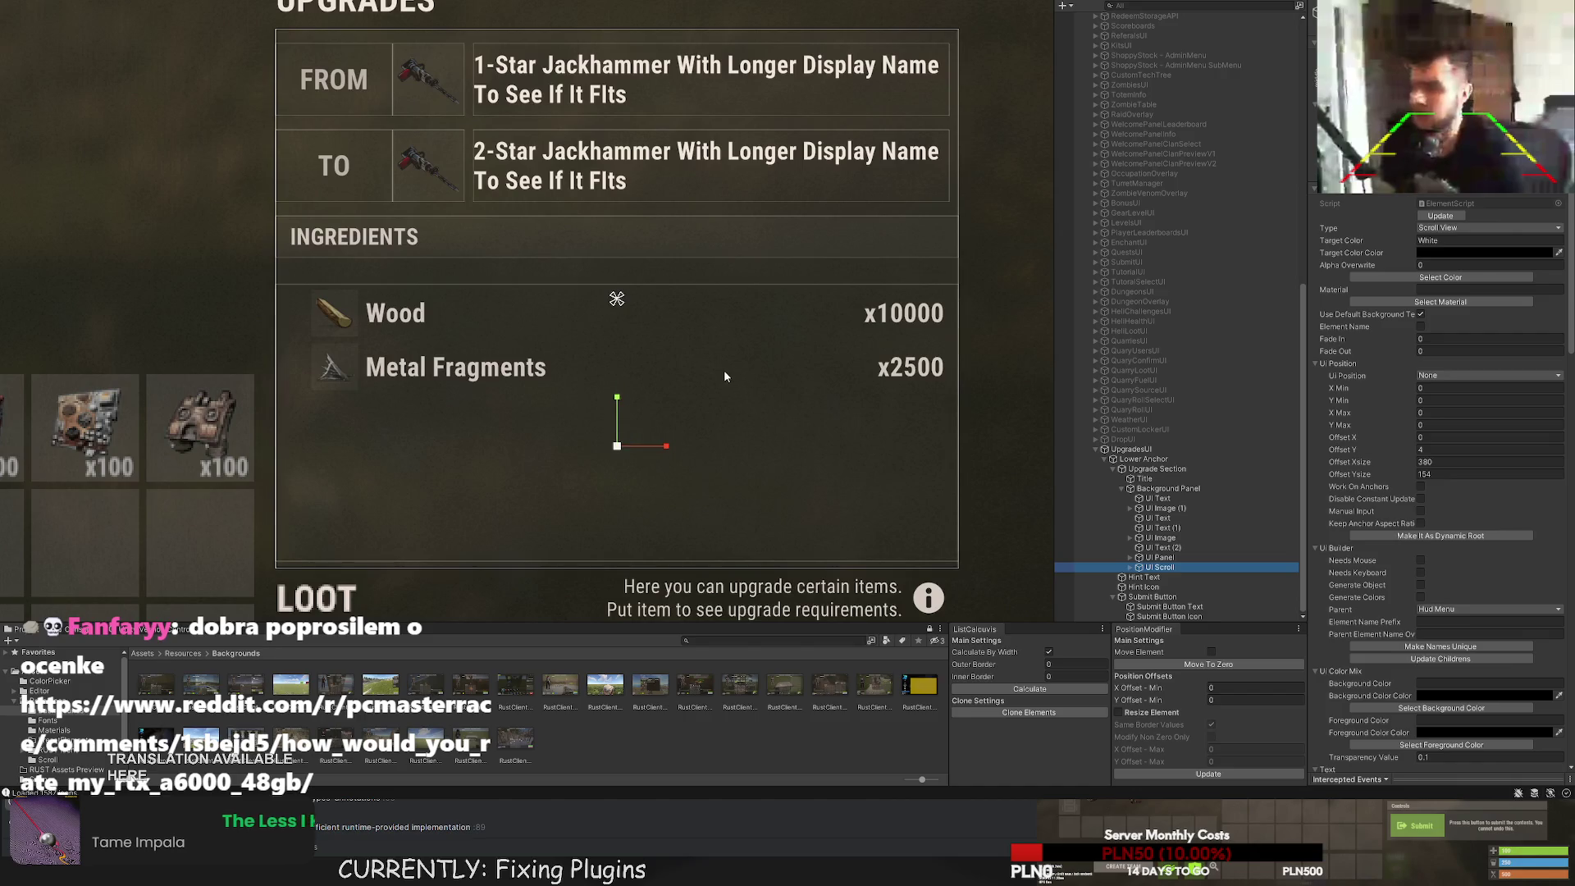
{"action": "scroll", "coordinate": [723, 369], "scroll_direction": "up", "scroll_amount": 5}
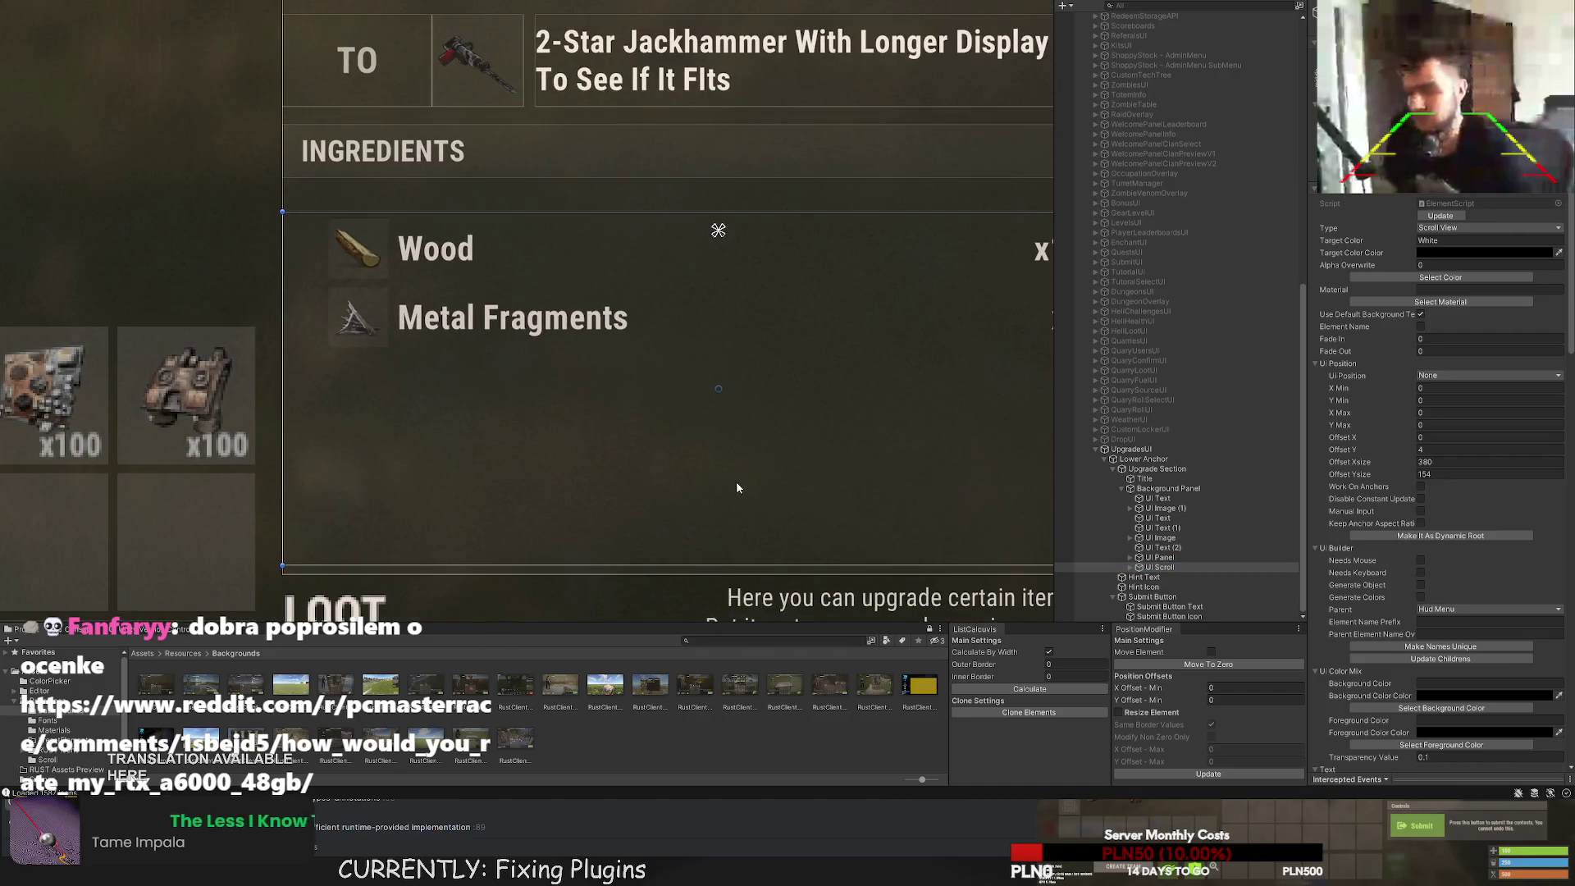
{"action": "scroll", "coordinate": [545, 211], "scroll_direction": "up", "scroll_amount": 2}
{"action": "left_click_drag", "start_coordinate": [544, 211], "coordinate": [514, 178]}
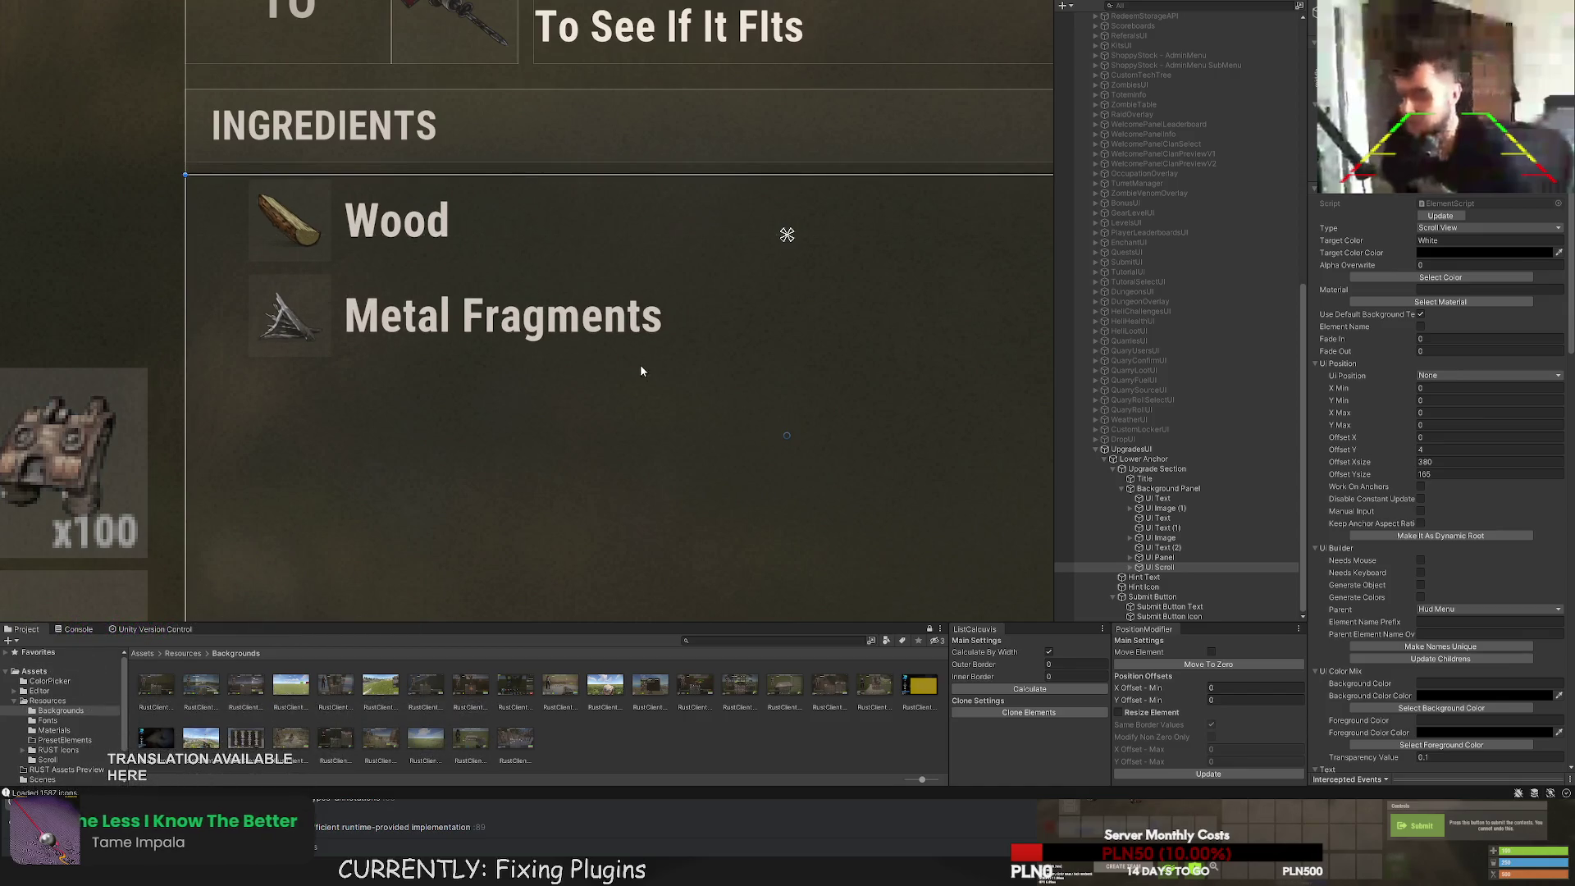
{"action": "scroll", "coordinate": [640, 371], "scroll_direction": "down", "scroll_amount": 2}
{"action": "left_click", "coordinate": [606, 338]}
{"action": "scroll", "coordinate": [607, 345], "scroll_direction": "down", "scroll_amount": 3}
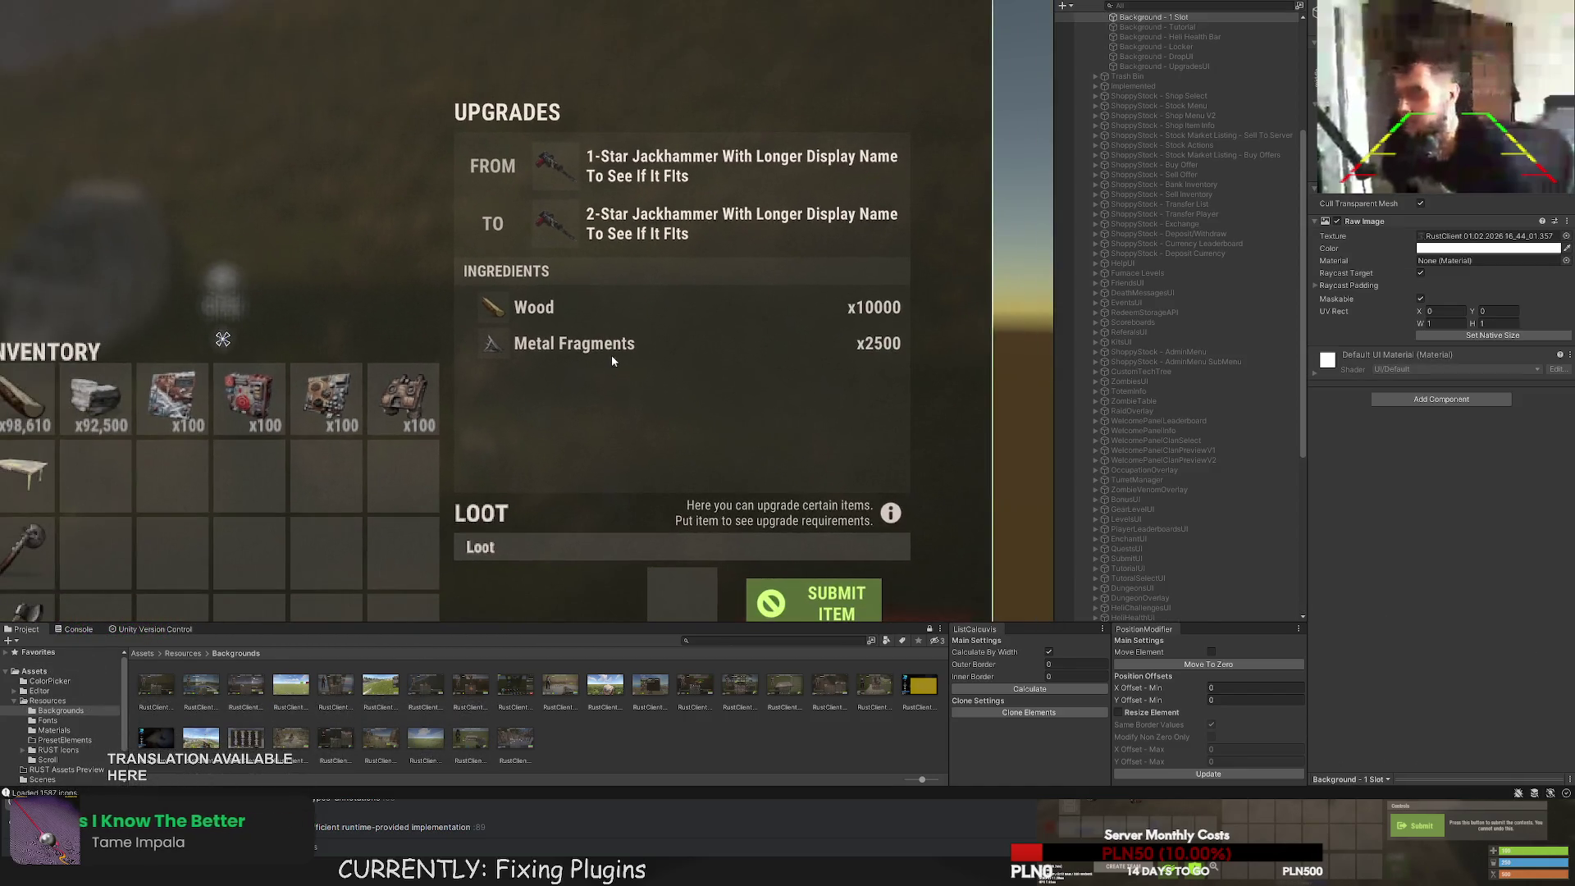
{"action": "left_click", "coordinate": [871, 431]}
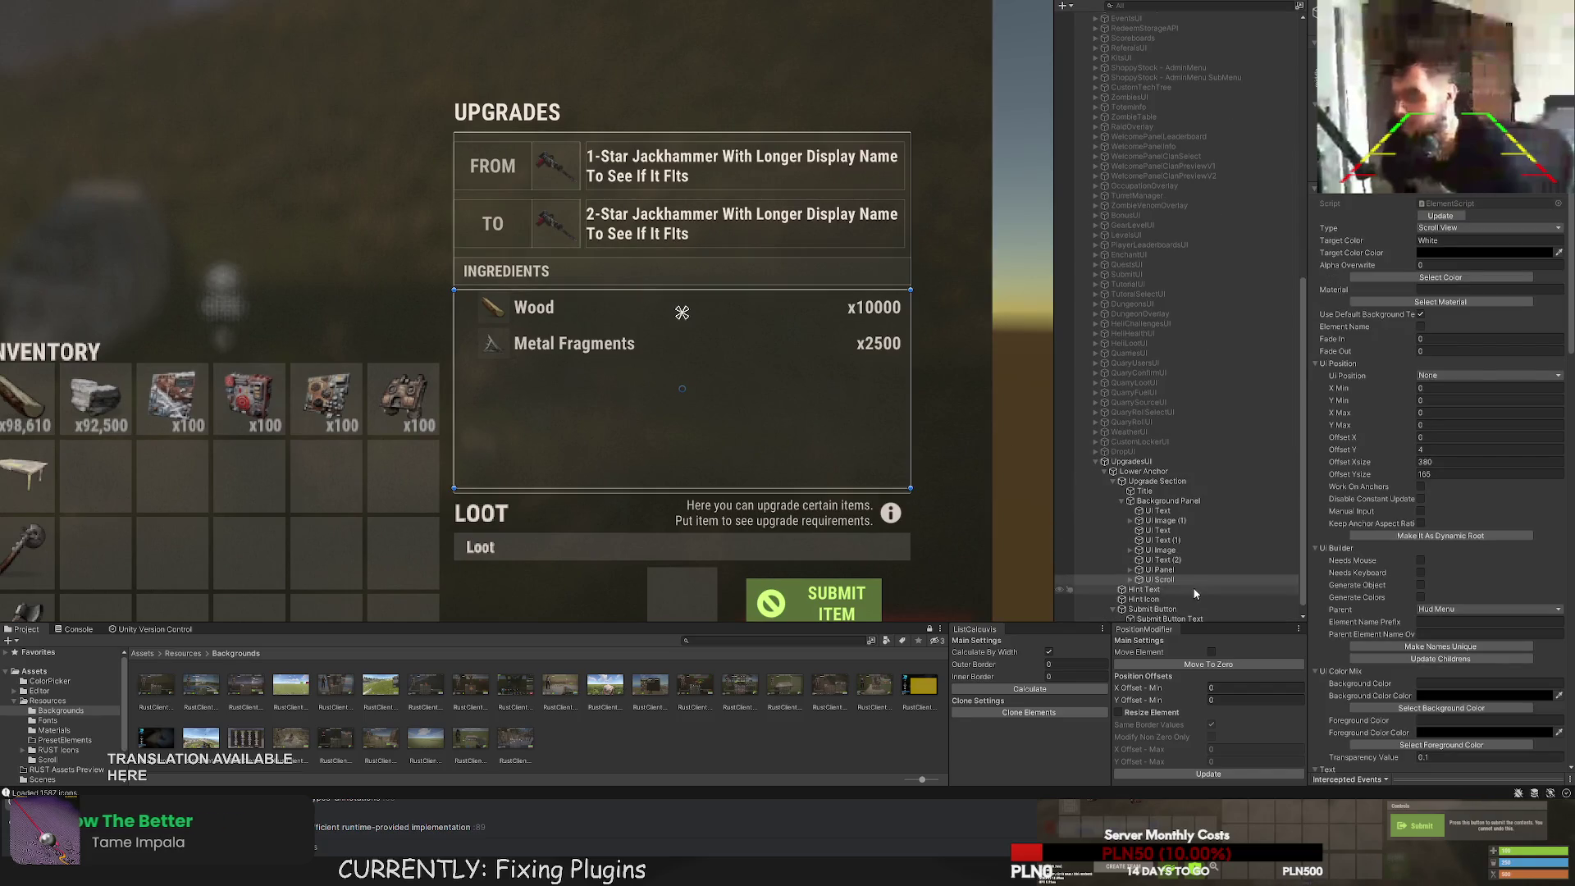
Shift the Scroll Content ingredient list down about 7 px.
{"action": "left_click", "coordinate": [1131, 579], "text": "alt"}
{"action": "scroll", "coordinate": [1181, 493], "scroll_direction": "down", "scroll_amount": 2}
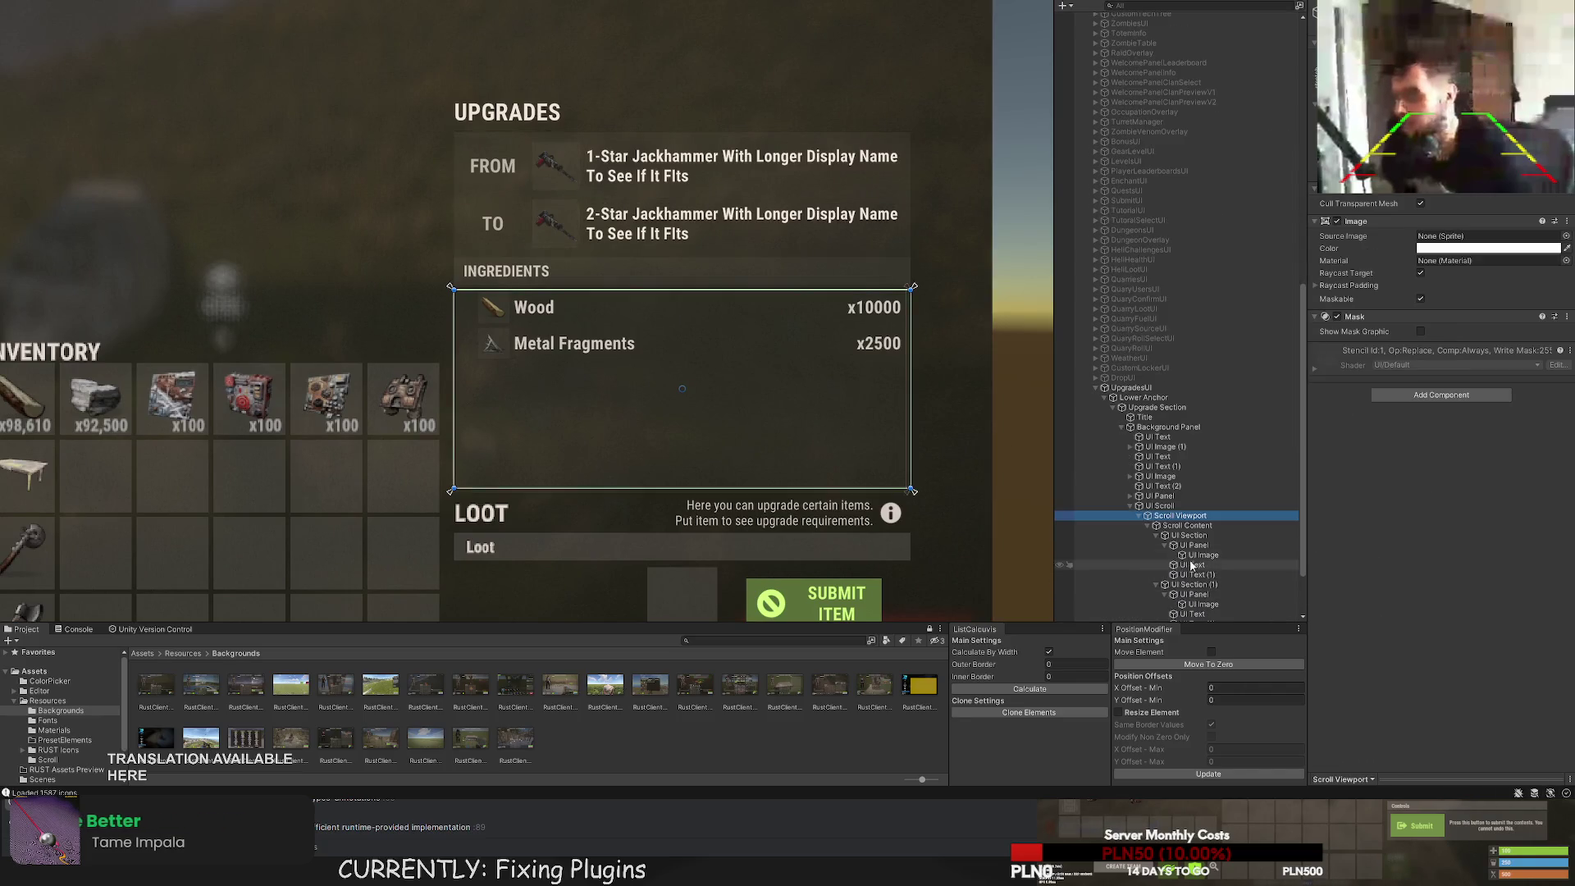
{"action": "left_click", "coordinate": [1193, 545]}
{"action": "scroll", "coordinate": [525, 299], "scroll_direction": "up", "scroll_amount": 2}
{"action": "scroll", "coordinate": [518, 287], "scroll_direction": "up", "scroll_amount": 4}
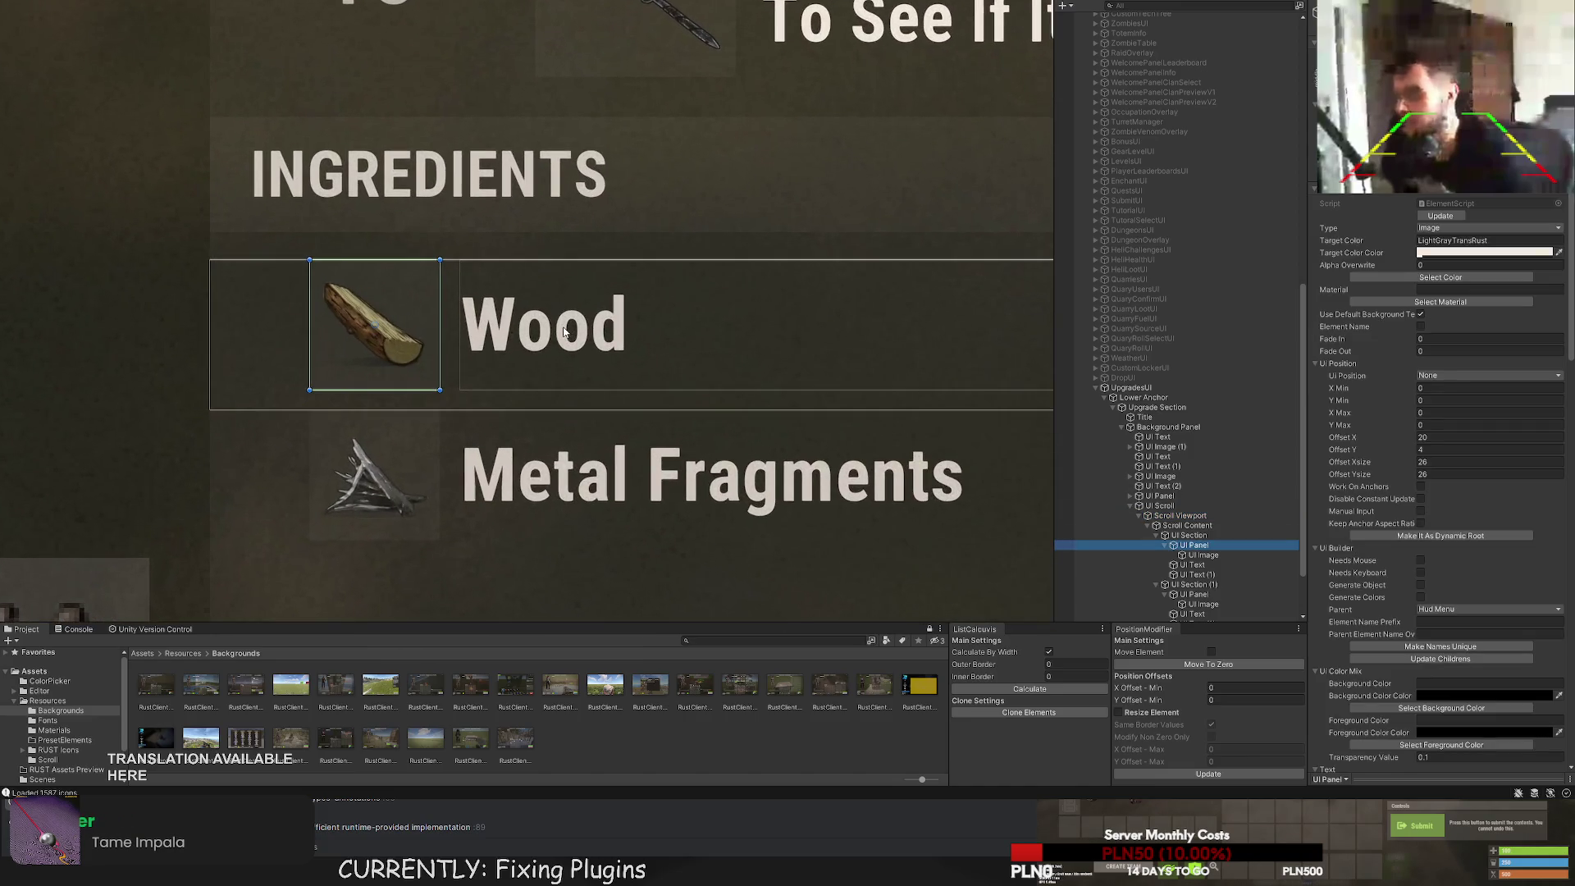
{"action": "left_click_drag", "start_coordinate": [765, 368], "coordinate": [676, 301]}
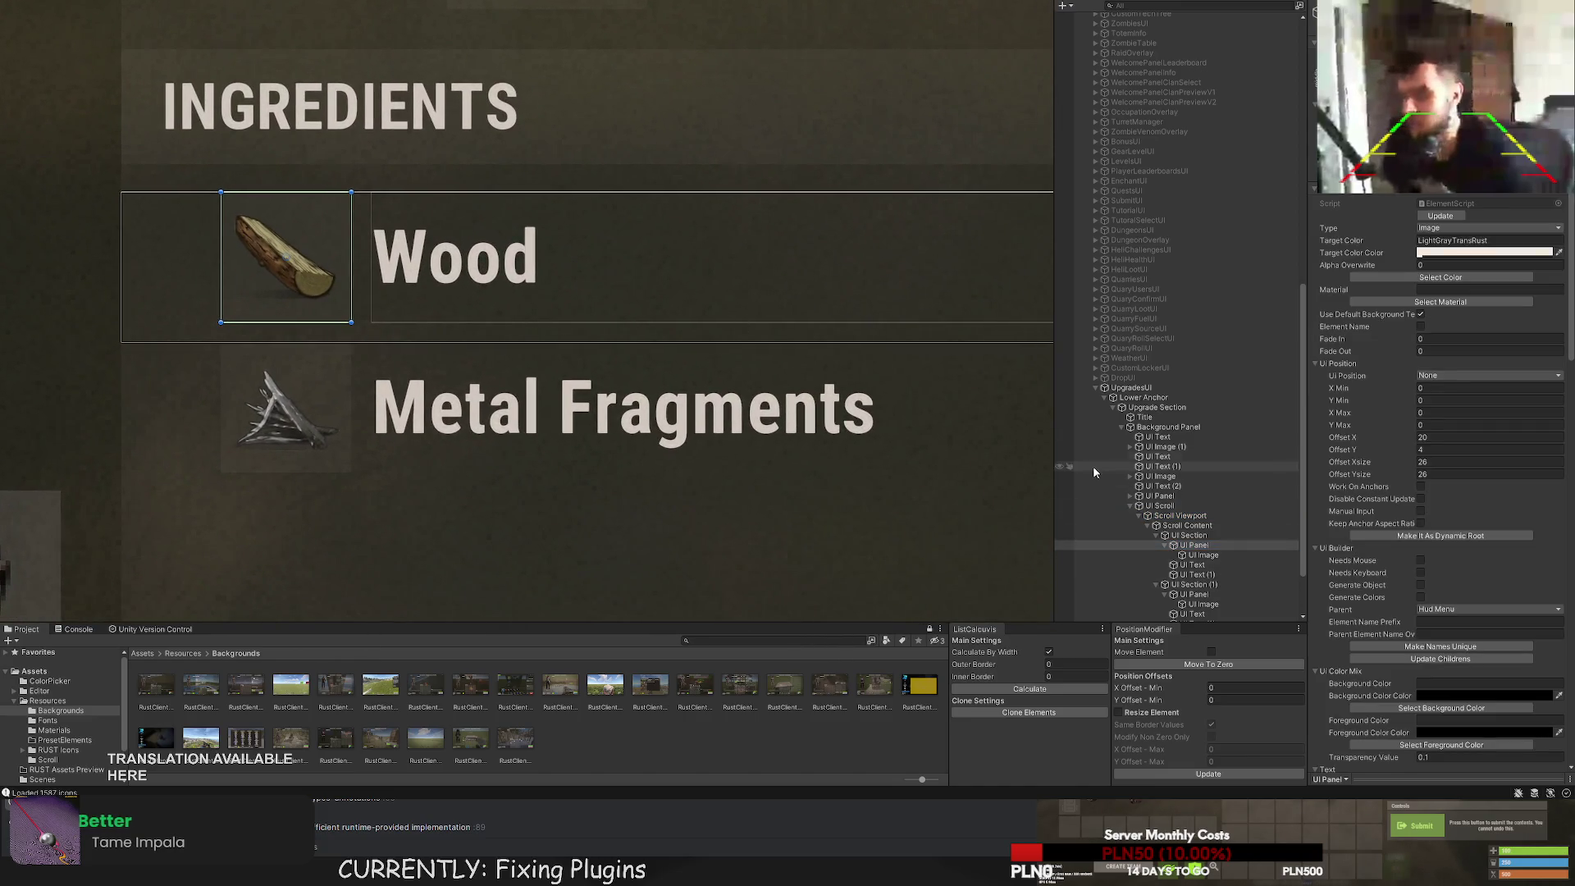
{"action": "scroll", "coordinate": [845, 392], "scroll_direction": "down", "scroll_amount": 5}
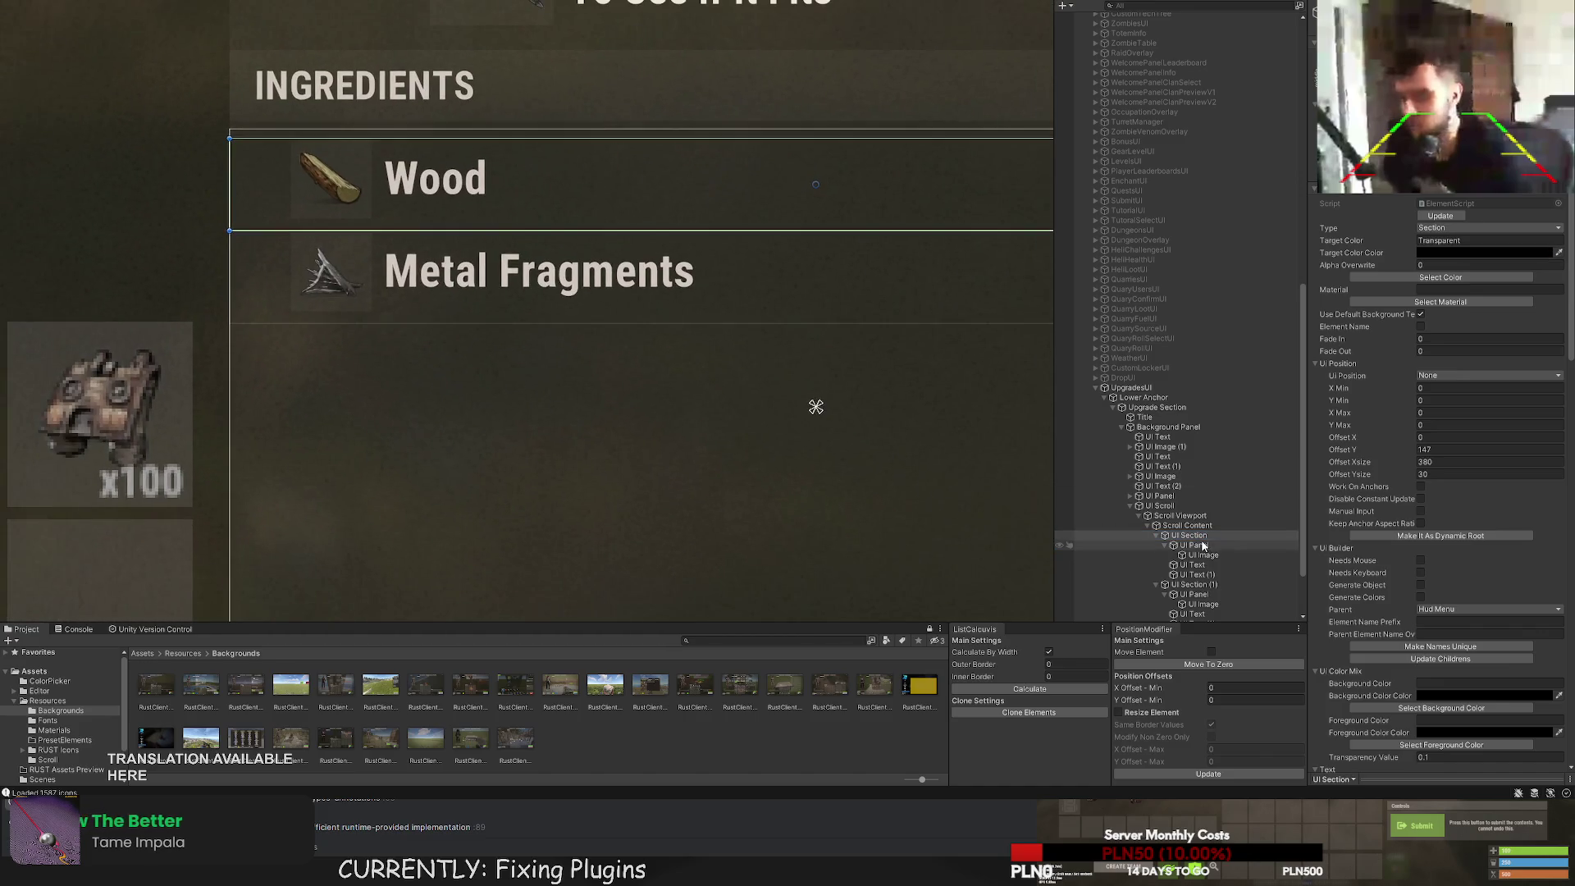
{"action": "left_click", "coordinate": [845, 392]}
{"action": "scroll", "coordinate": [753, 328], "scroll_direction": "down", "scroll_amount": 2}
{"action": "key", "text": "w"}
{"action": "left_click_drag", "start_coordinate": [762, 316], "coordinate": [758, 329]}
Move the Wood row up, changing Offset Y from 147 to 150.
{"action": "left_click", "coordinate": [1190, 536]}
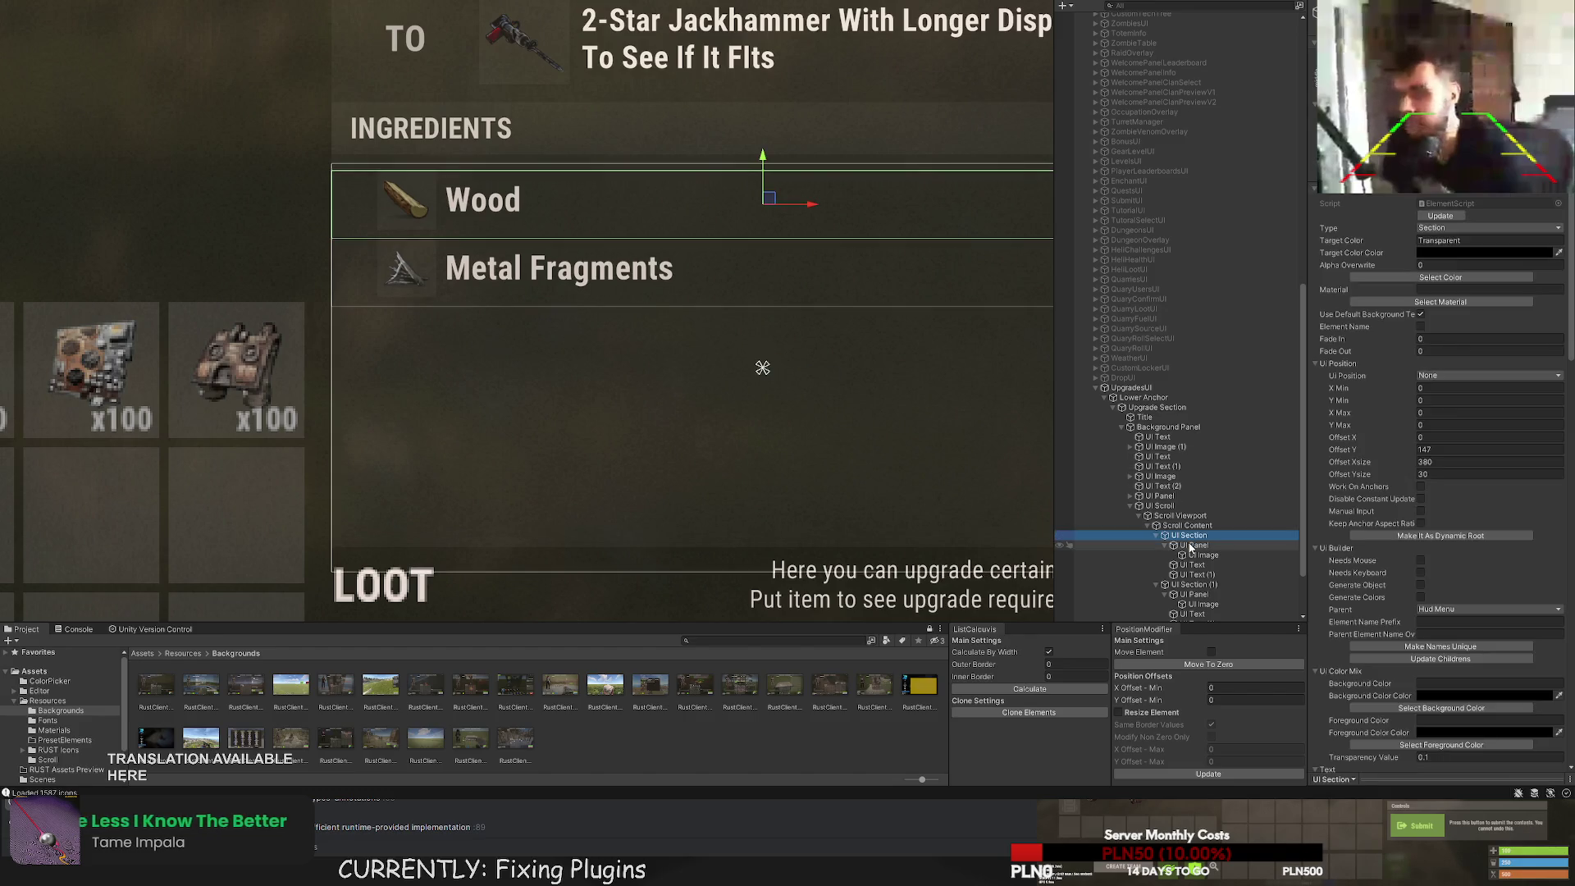
{"action": "key", "text": "f"}
{"action": "left_click", "coordinate": [1196, 545]}
{"action": "left_click", "coordinate": [1194, 536]}
{"action": "key", "text": "f"}
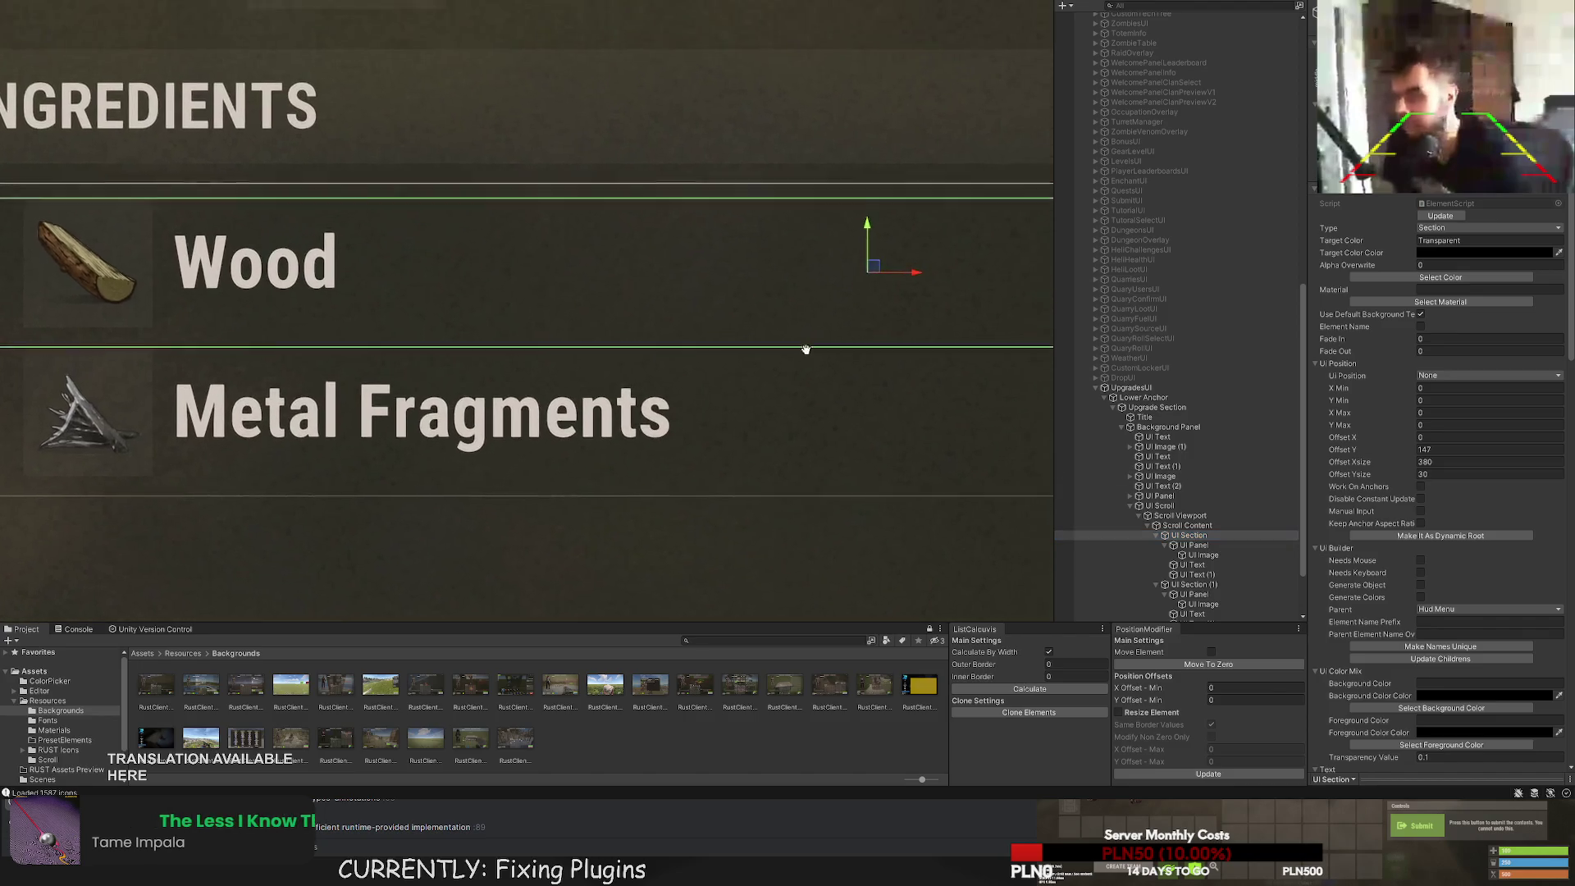
{"action": "mouse_move", "coordinate": [879, 246]}
{"action": "left_mouse_down"}
{"action": "mouse_move", "coordinate": [872, 212]}
{"action": "mouse_move", "coordinate": [868, 249]}
{"action": "left_mouse_up"}
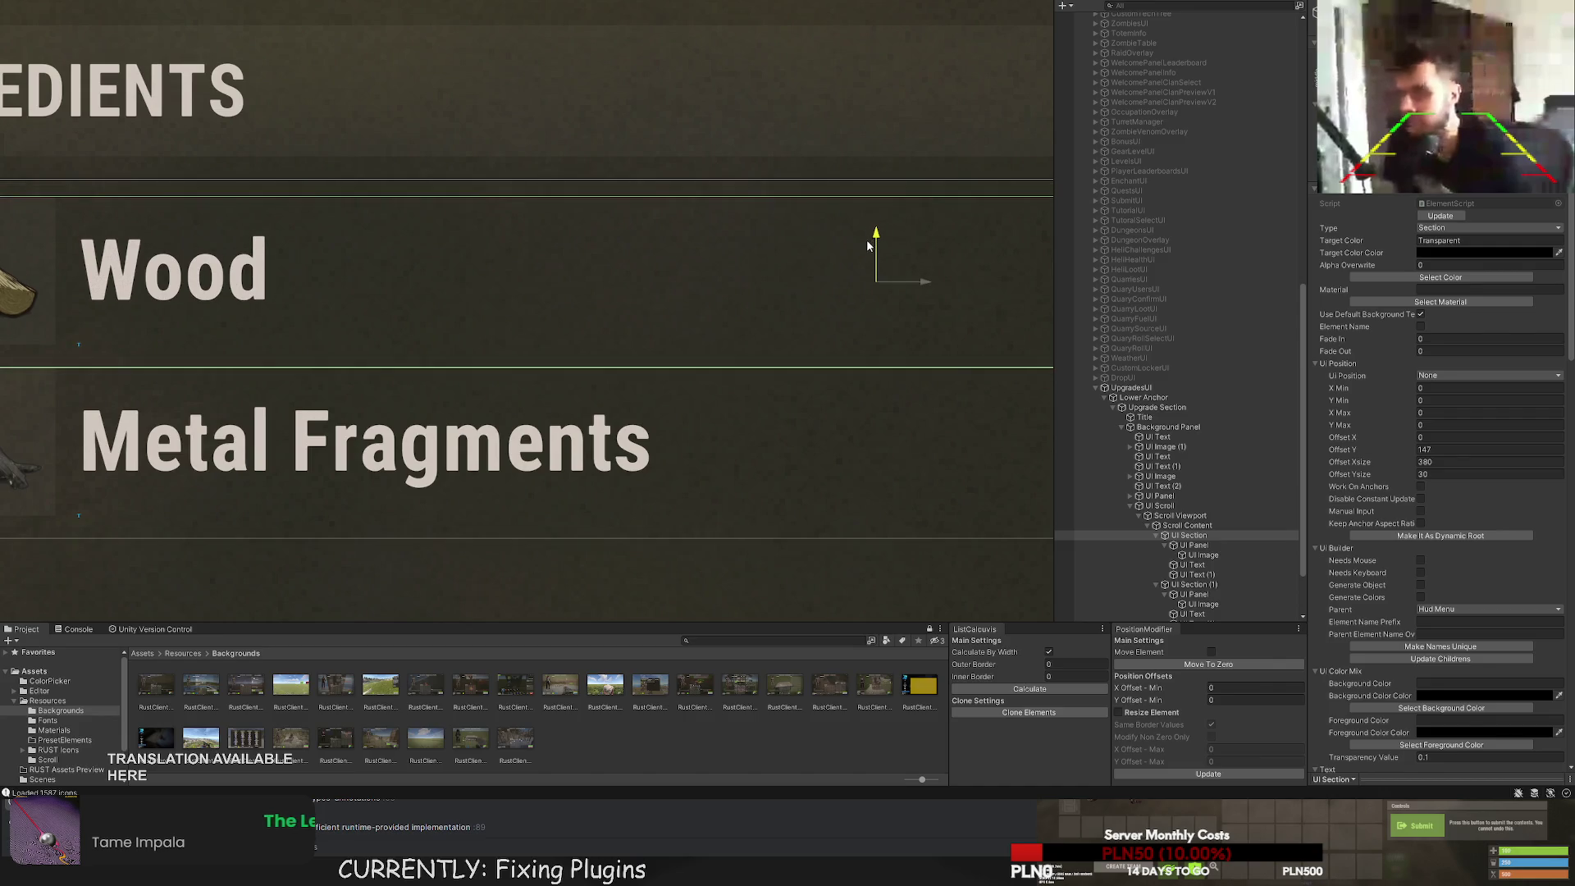
Move the Metal Fragments row down slightly.
{"action": "scroll", "coordinate": [802, 366], "scroll_direction": "down", "scroll_amount": 2}
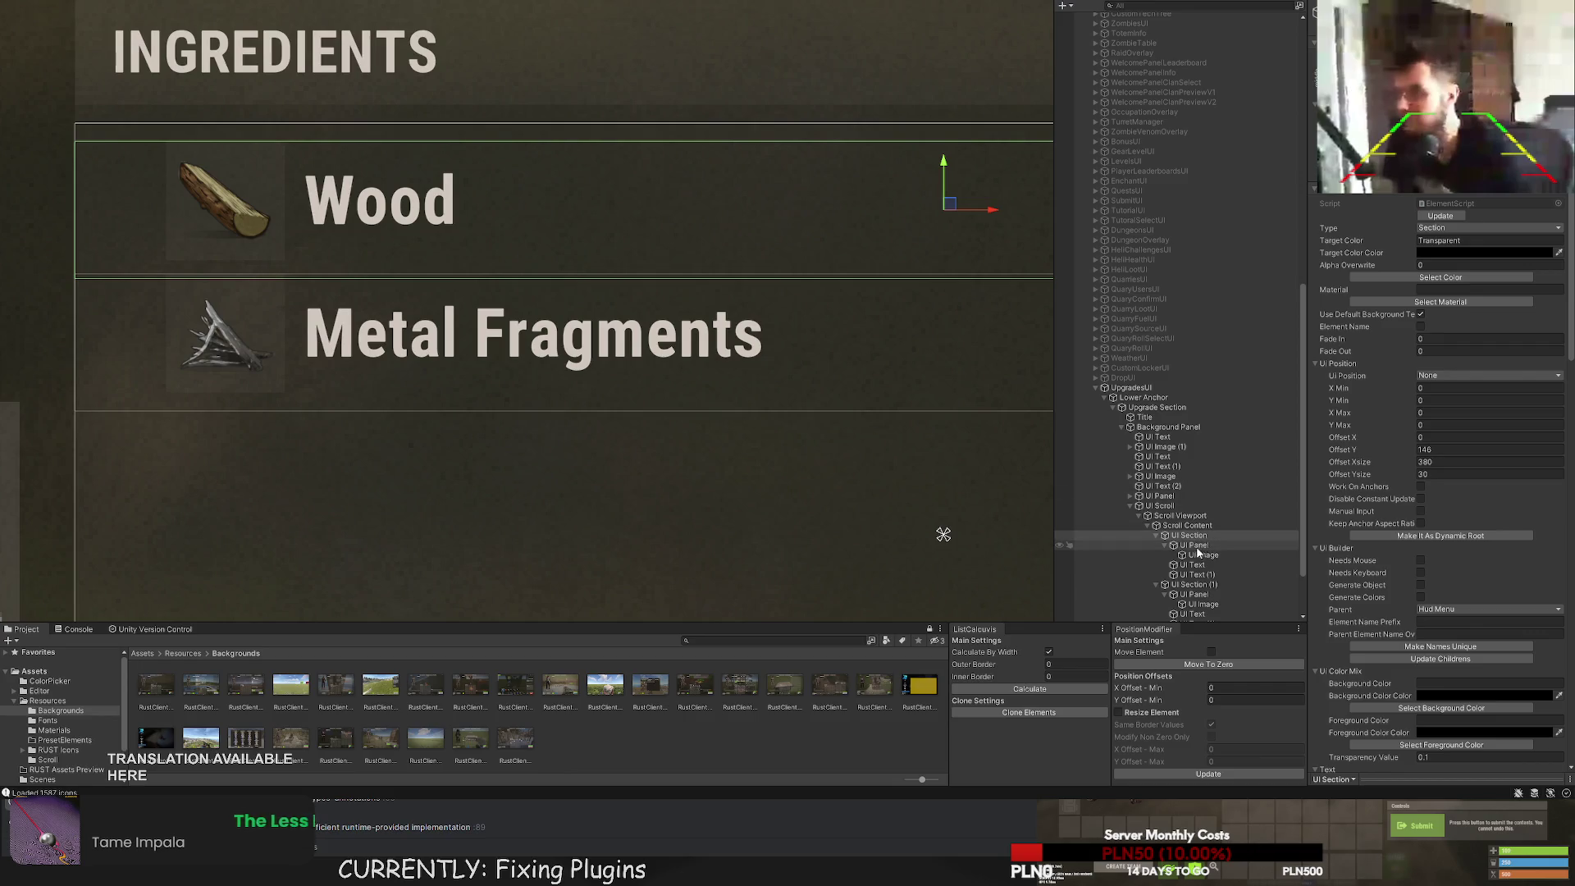
{"action": "scroll", "coordinate": [1197, 553], "scroll_direction": "down", "scroll_amount": 1}
{"action": "left_click", "coordinate": [1194, 547]}
{"action": "scroll", "coordinate": [940, 351], "scroll_direction": "down", "scroll_amount": 1}
{"action": "left_click_drag", "start_coordinate": [933, 309], "coordinate": [936, 328]}
Shorten the Wood row's height from 30 to 28.
{"action": "left_click", "coordinate": [1189, 498]}
{"action": "left_click", "coordinate": [1165, 509]}
{"action": "left_click", "coordinate": [1178, 500]}
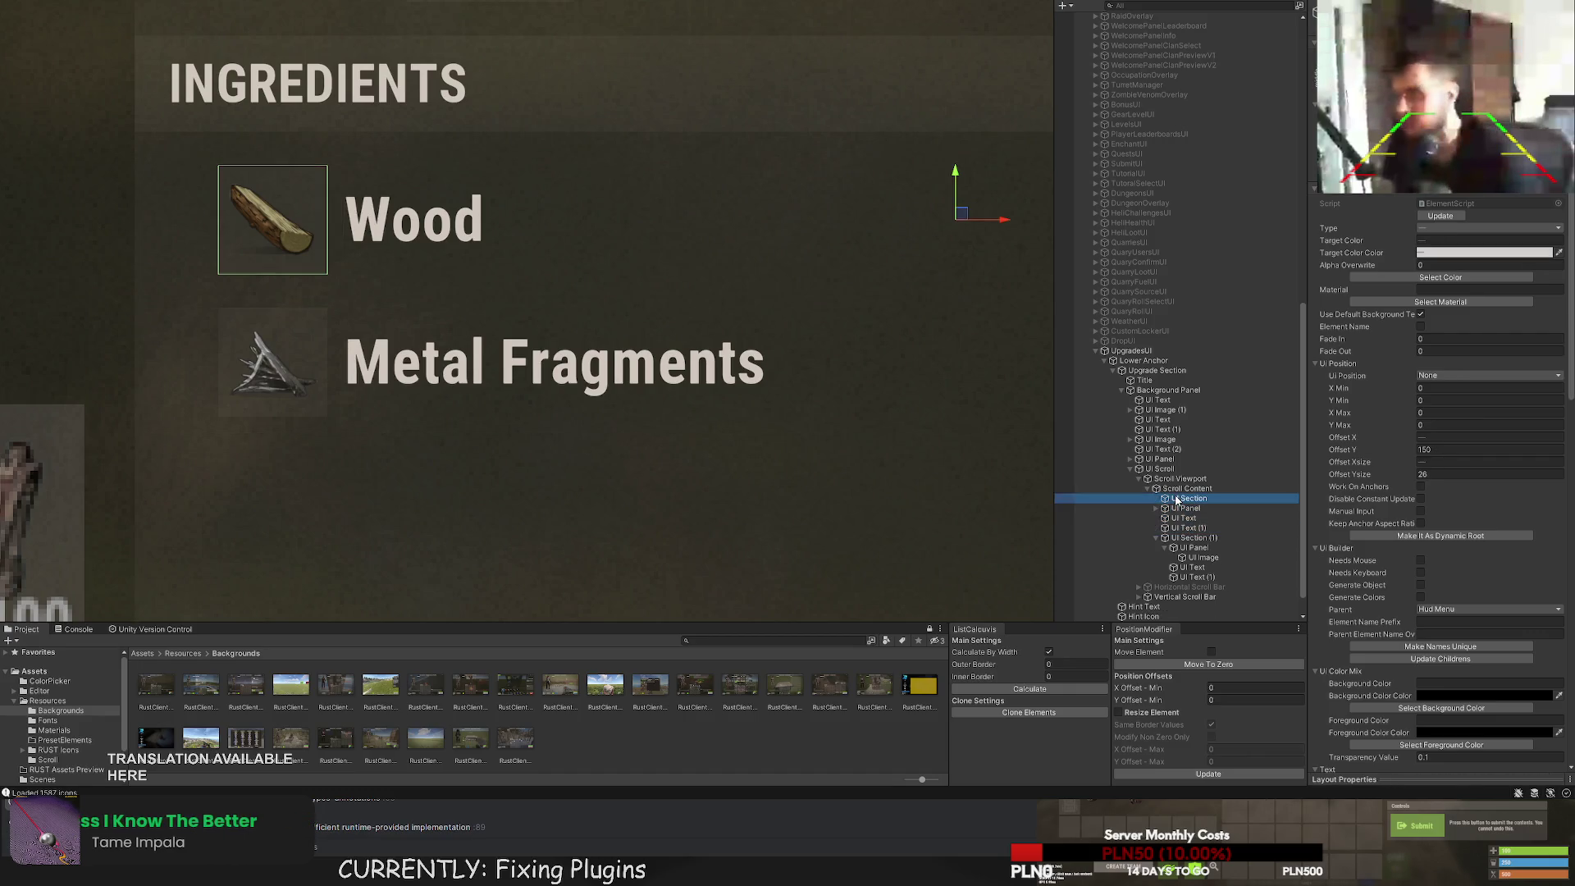
{"action": "key", "text": "f"}
{"action": "left_click_drag", "start_coordinate": [376, 293], "coordinate": [380, 270]}
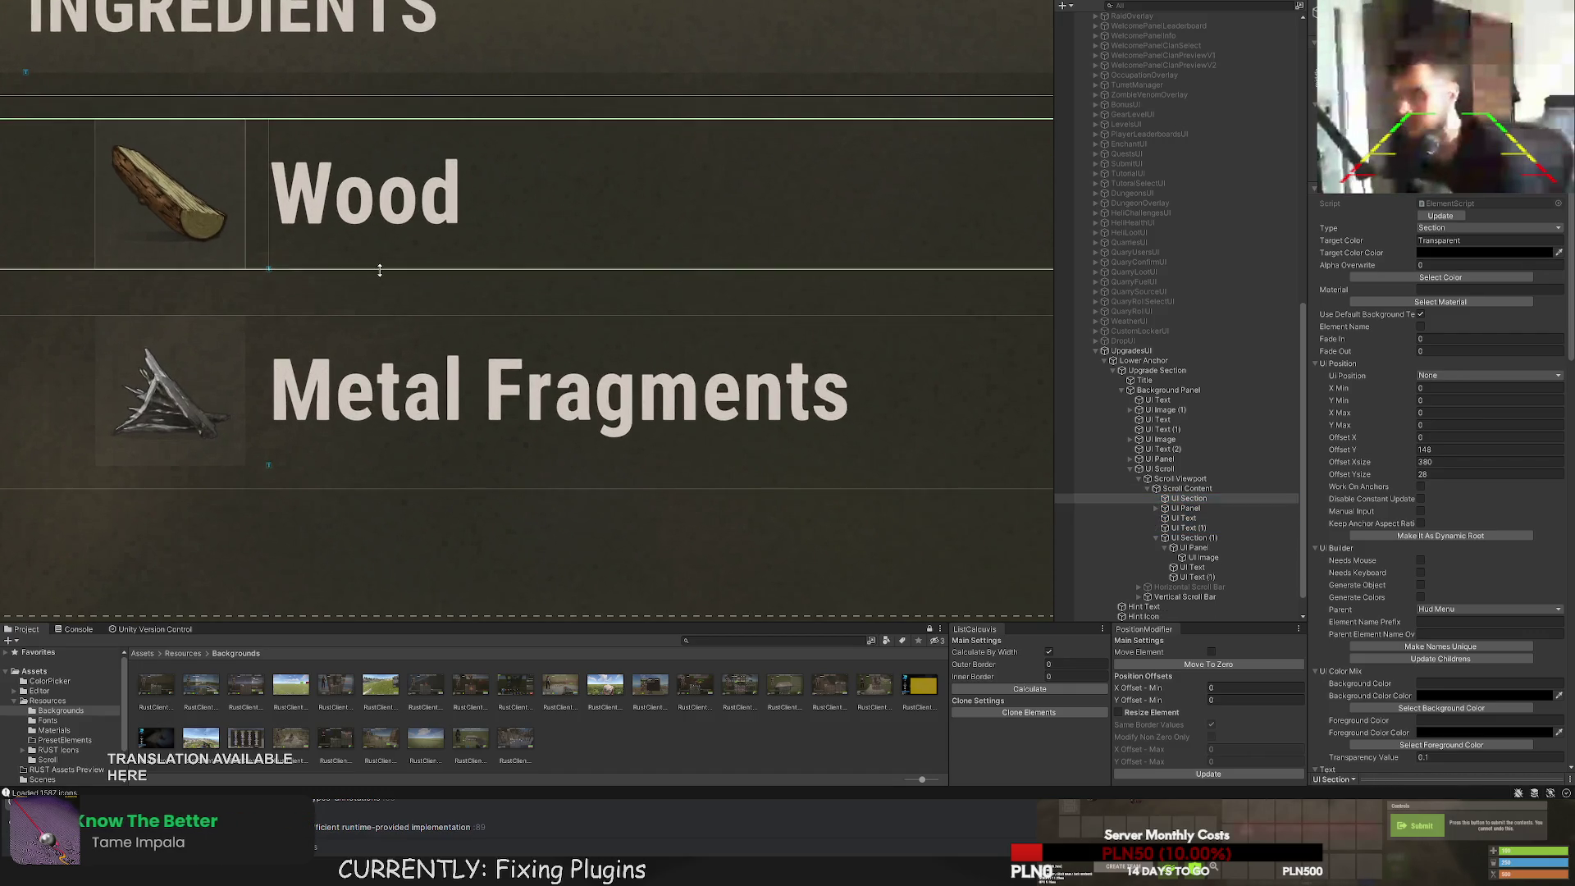
{"action": "left_click", "coordinate": [1194, 509]}
{"action": "key", "text": "shift+Down"}
{"action": "key", "text": "shift+Down"}
{"action": "left_click", "coordinate": [1192, 500]}
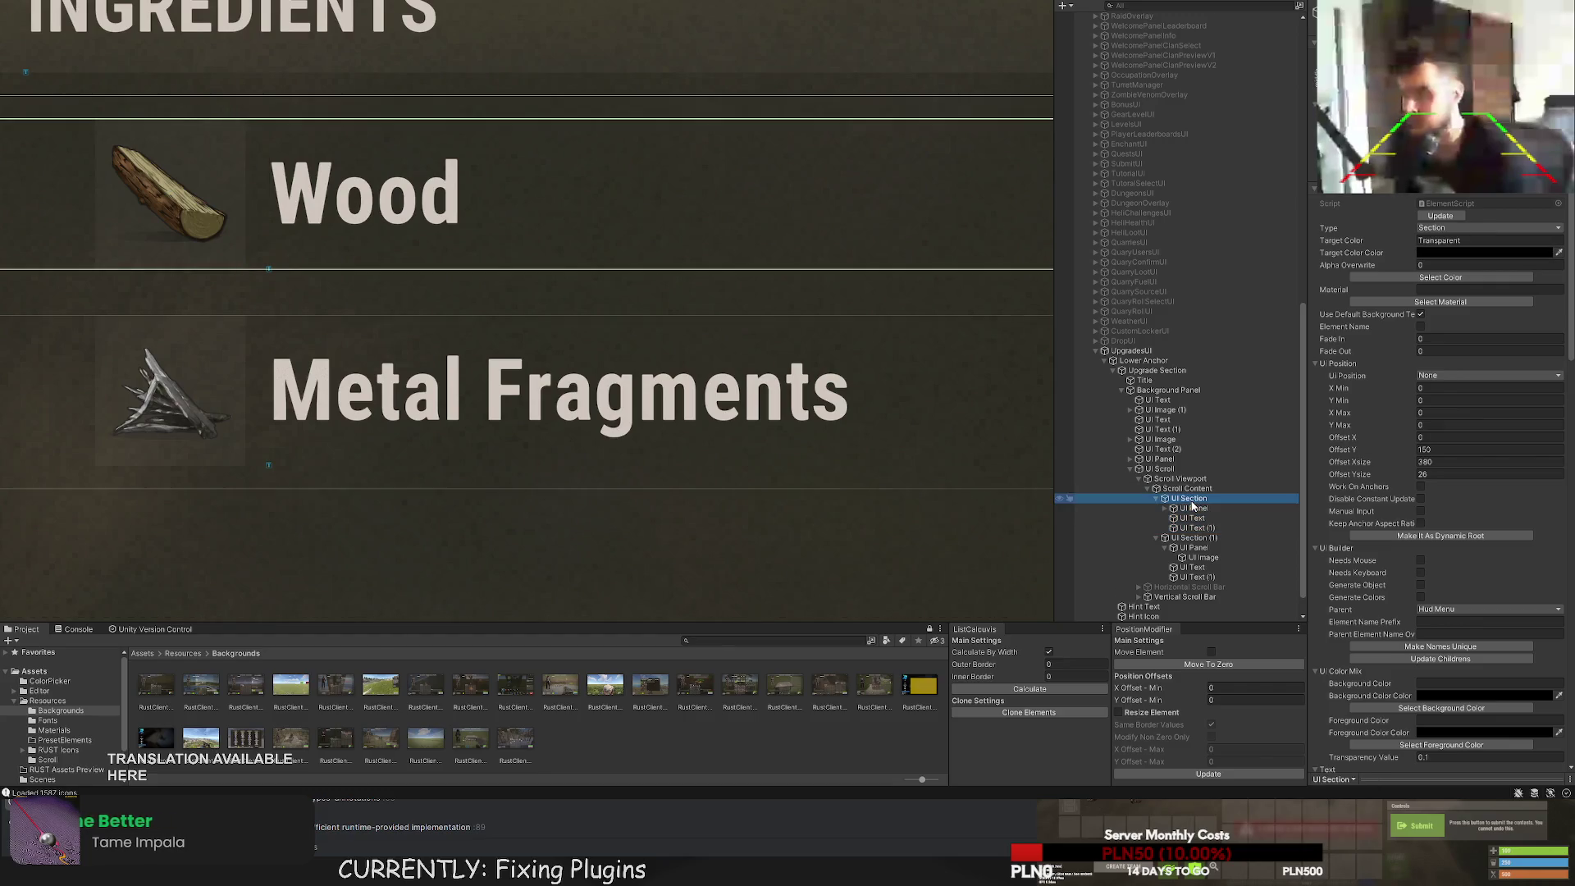
{"action": "left_click_drag", "start_coordinate": [629, 337], "coordinate": [696, 299]}
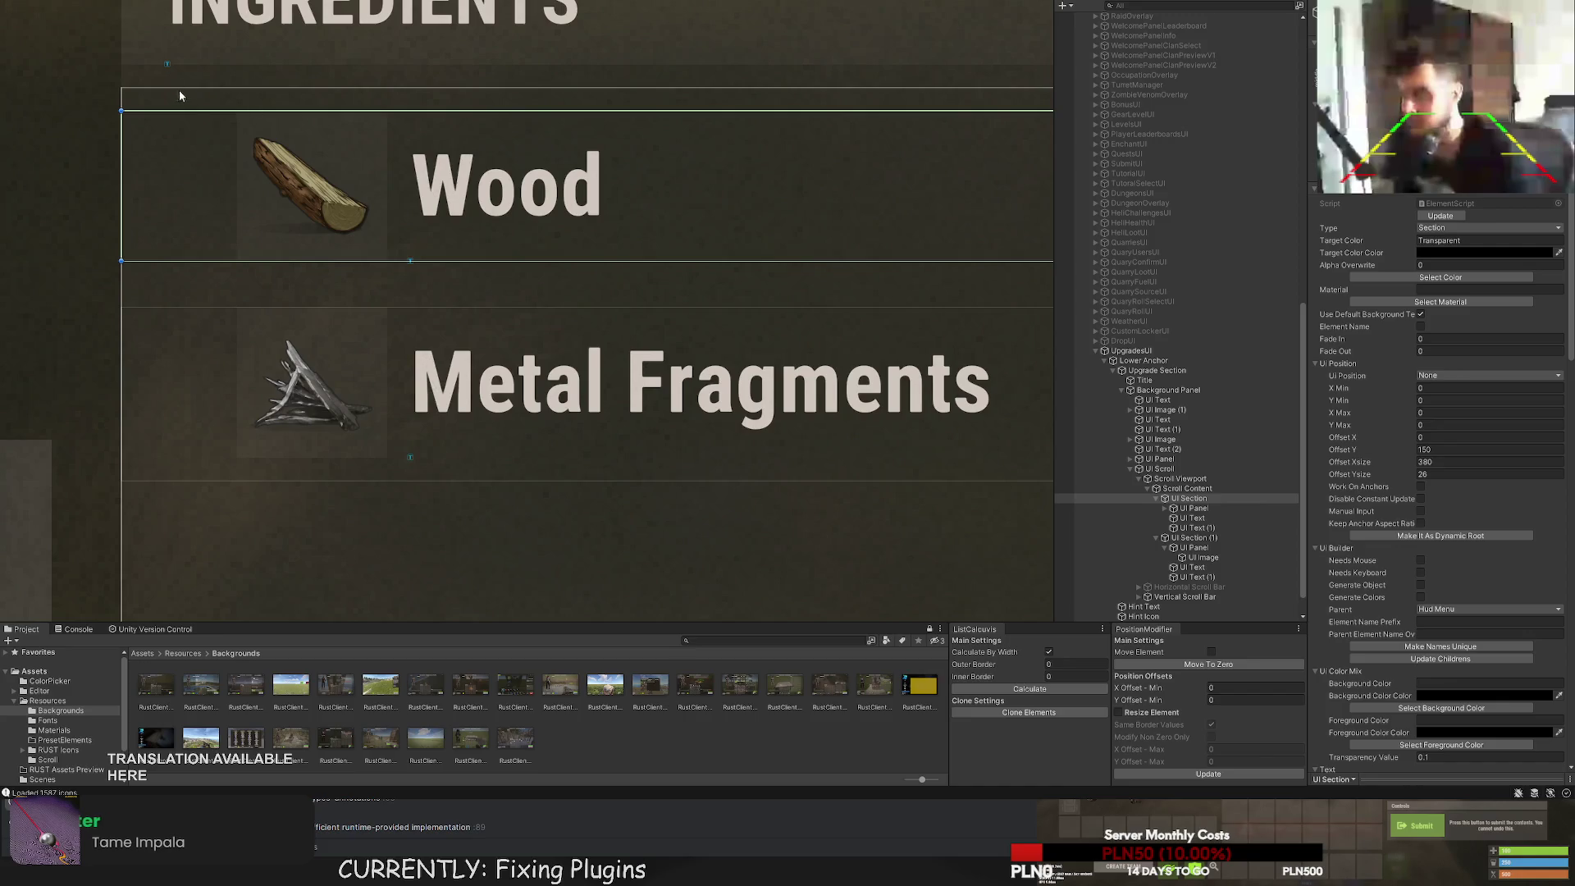
{"action": "scroll", "coordinate": [180, 96], "scroll_direction": "up", "scroll_amount": 5}
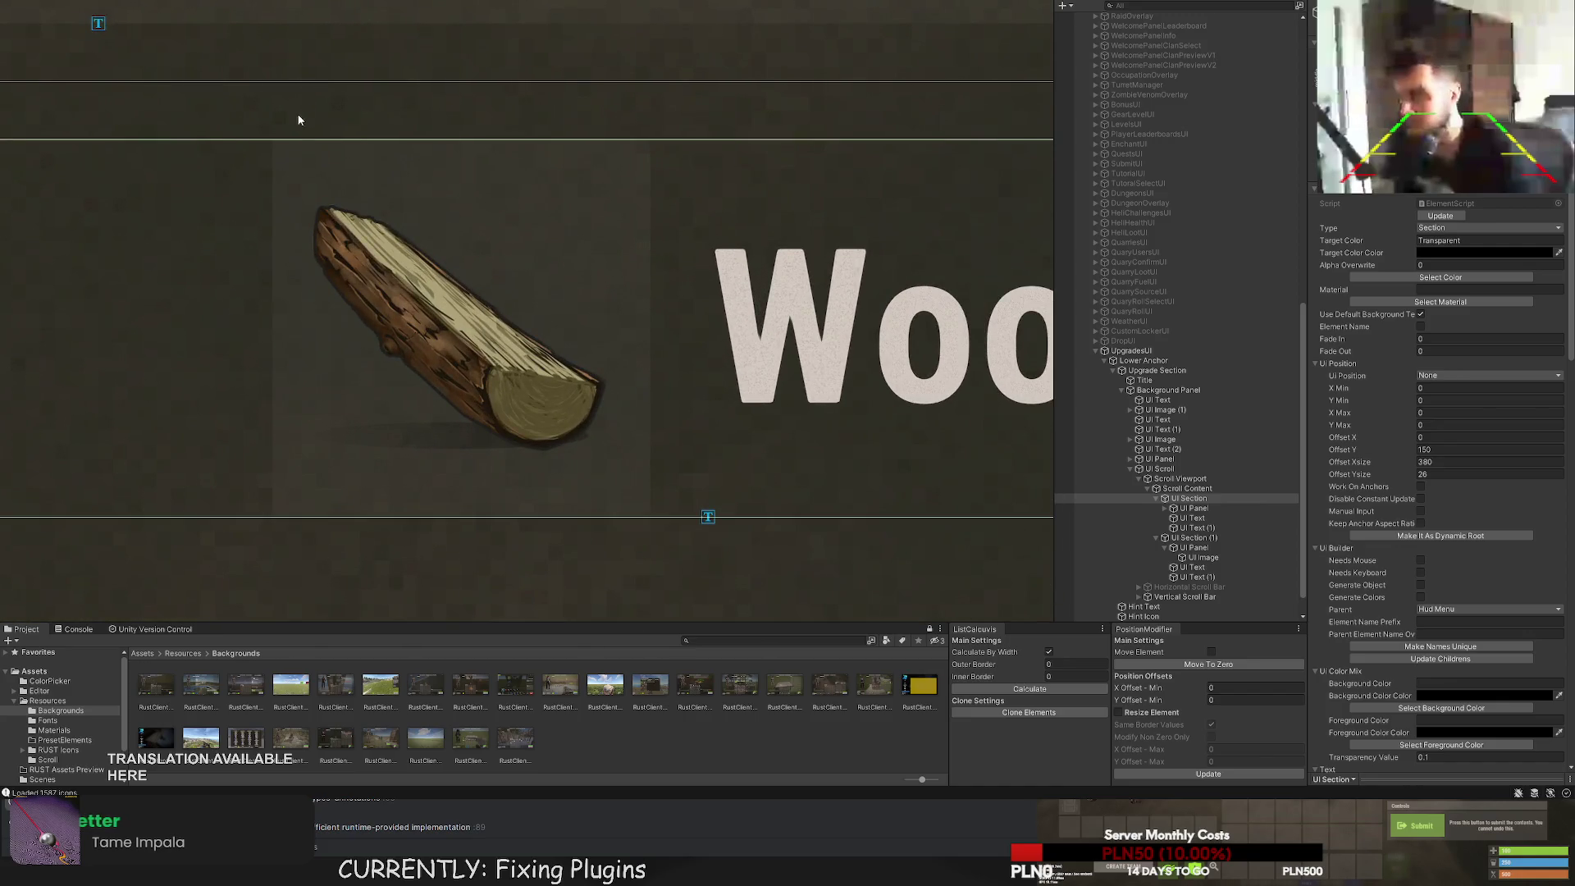
{"action": "scroll", "coordinate": [304, 132], "scroll_direction": "down", "scroll_amount": 3}
Fine-tune the Metal Fragments row to sit just below Wood at Offset Y 116.
{"action": "double_click", "coordinate": [1199, 536]}
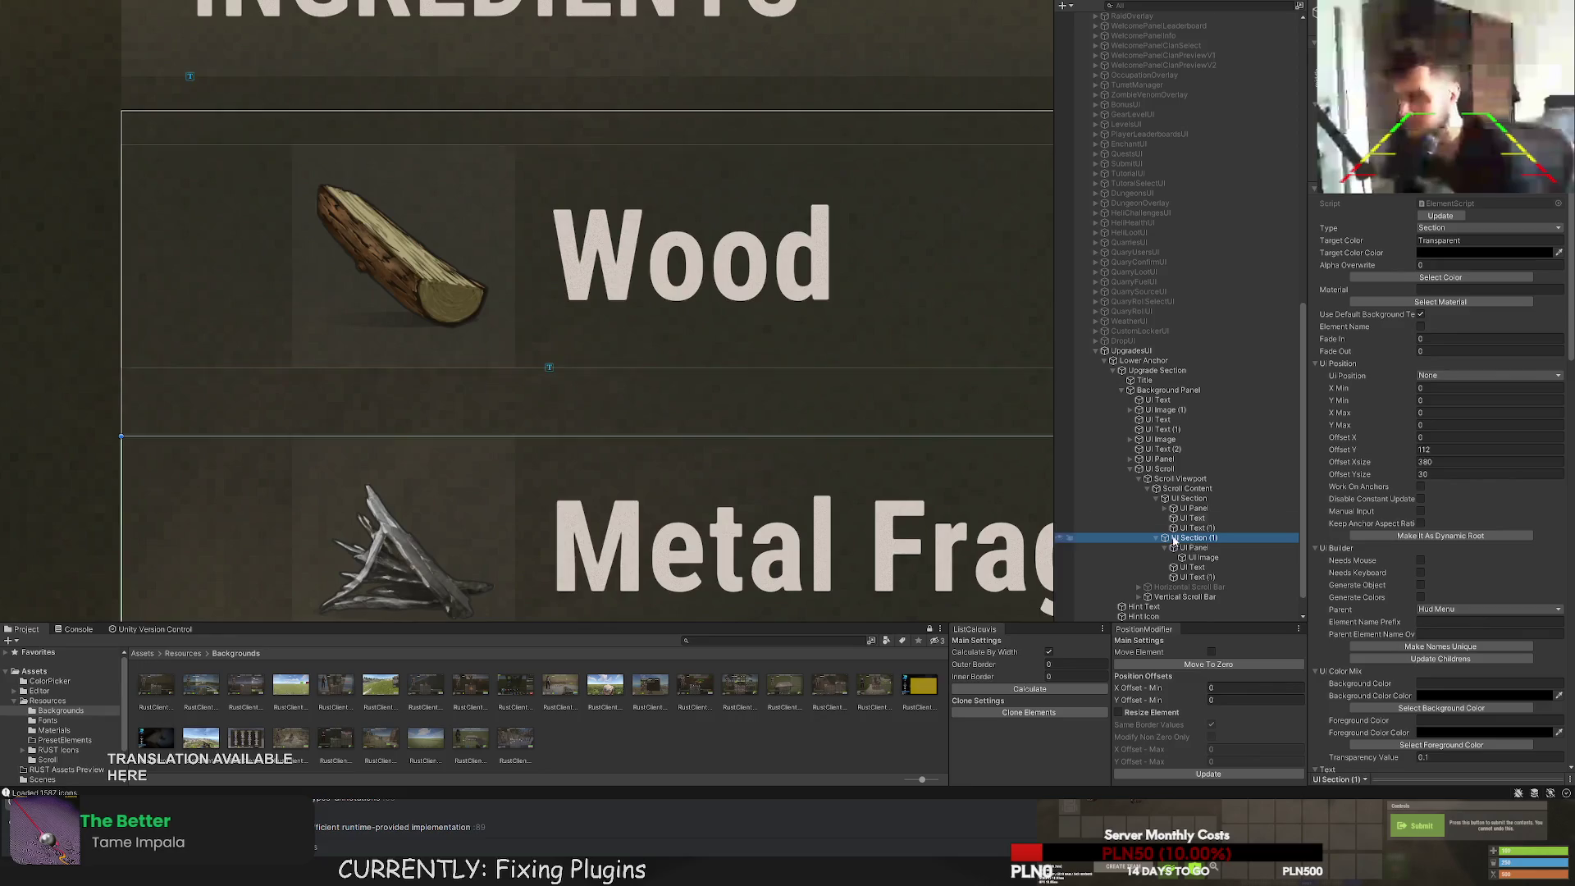
{"action": "left_click", "coordinate": [1164, 547]}
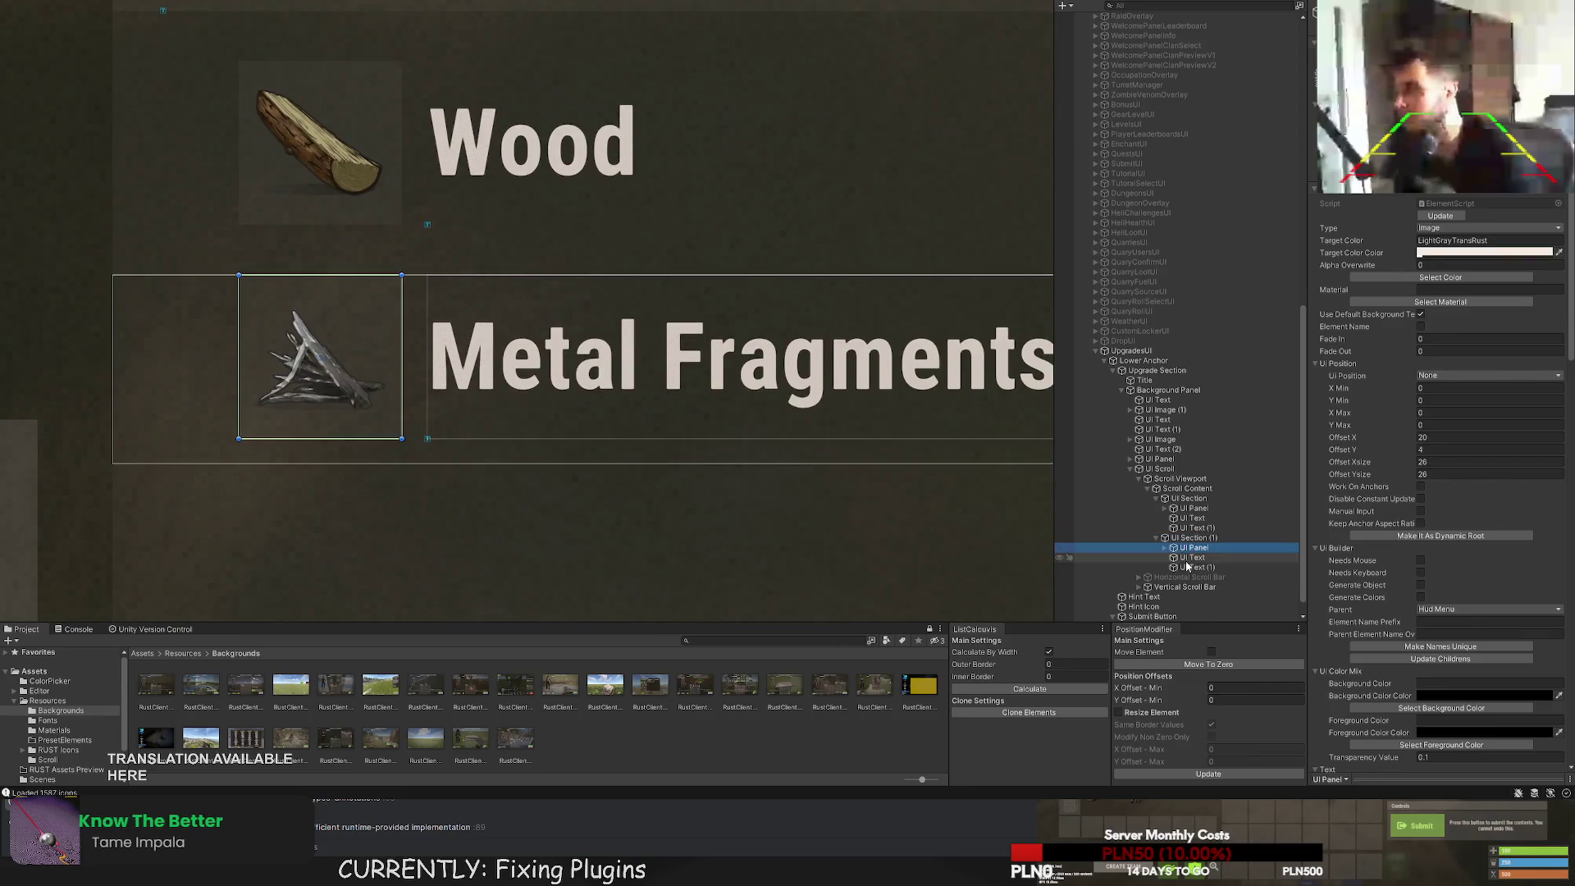
{"action": "scroll", "coordinate": [667, 472], "scroll_direction": "up", "scroll_amount": 2}
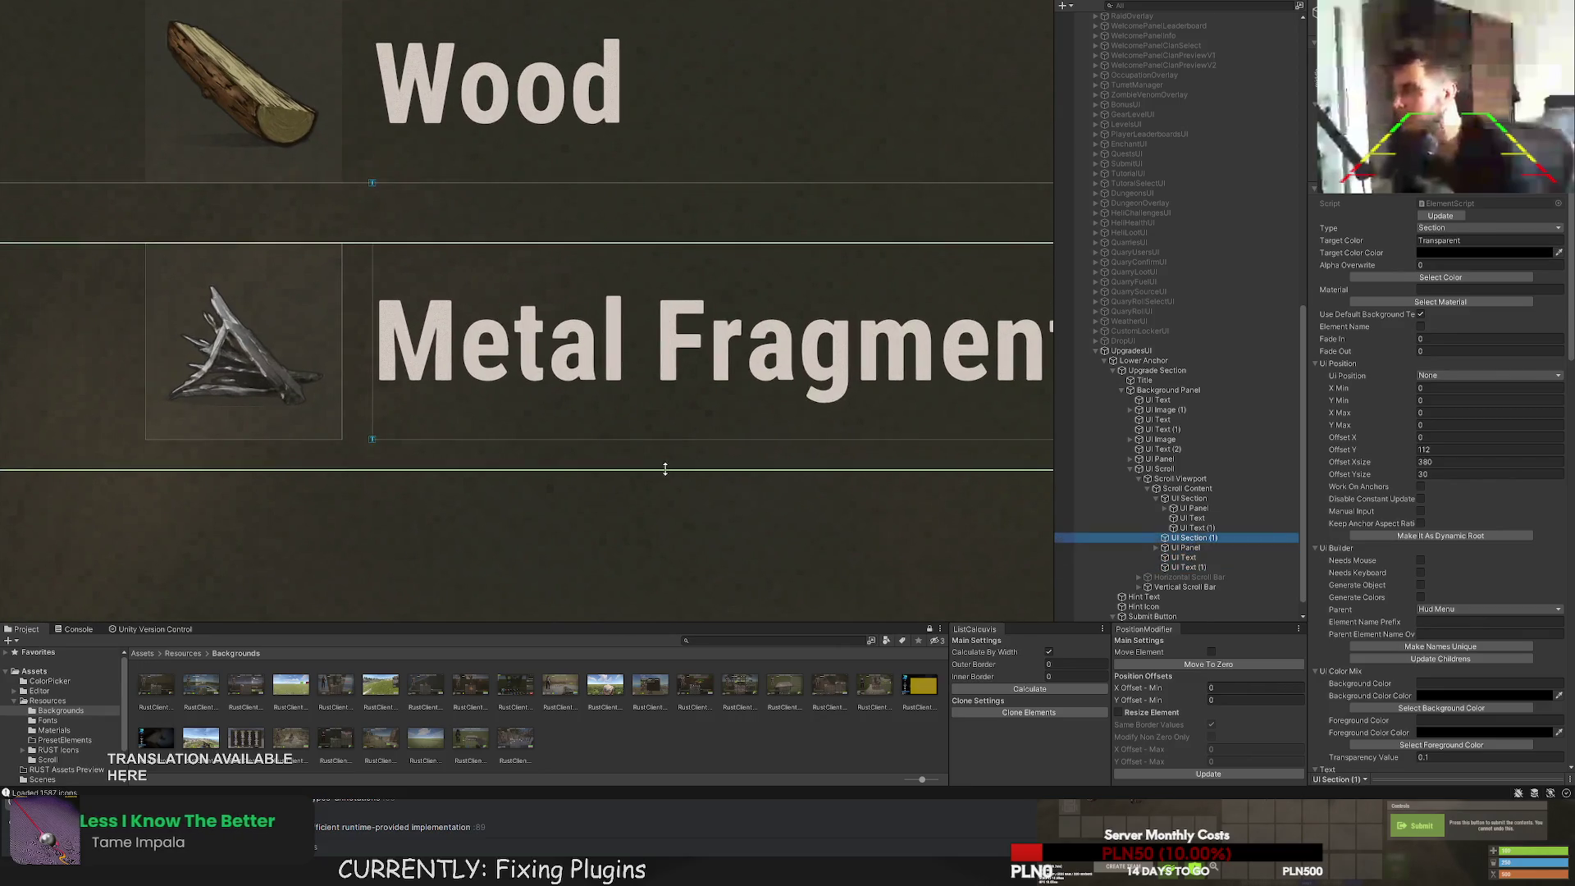
{"action": "left_click", "coordinate": [1187, 567]}
{"action": "left_click", "coordinate": [1189, 550], "text": "shift"}
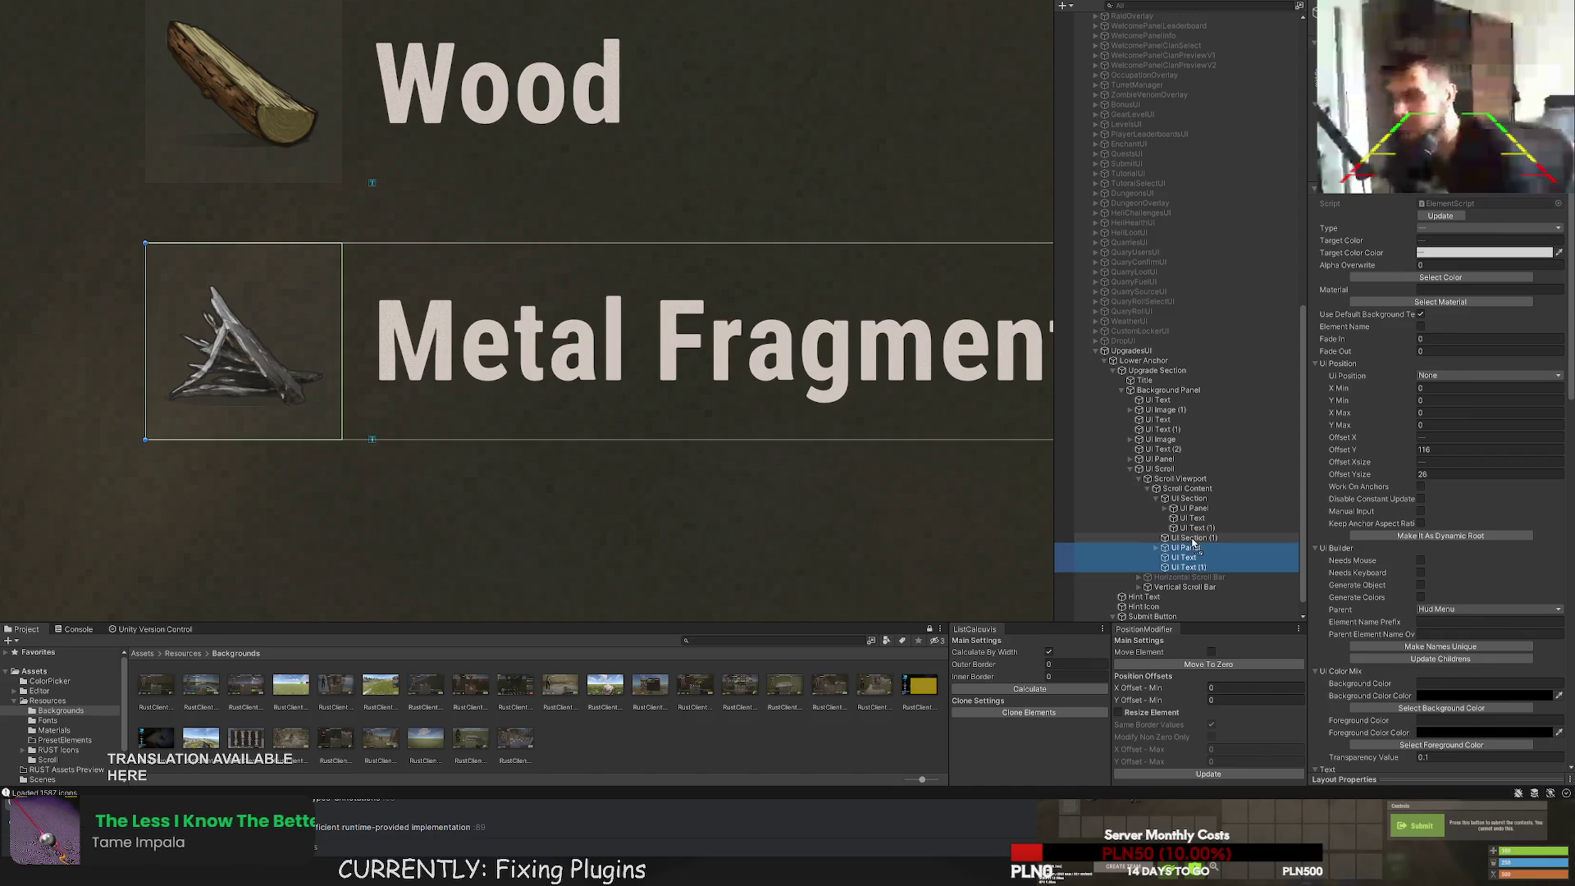
{"action": "left_click", "coordinate": [1194, 538]}
{"action": "scroll", "coordinate": [953, 273], "scroll_direction": "down", "scroll_amount": 2}
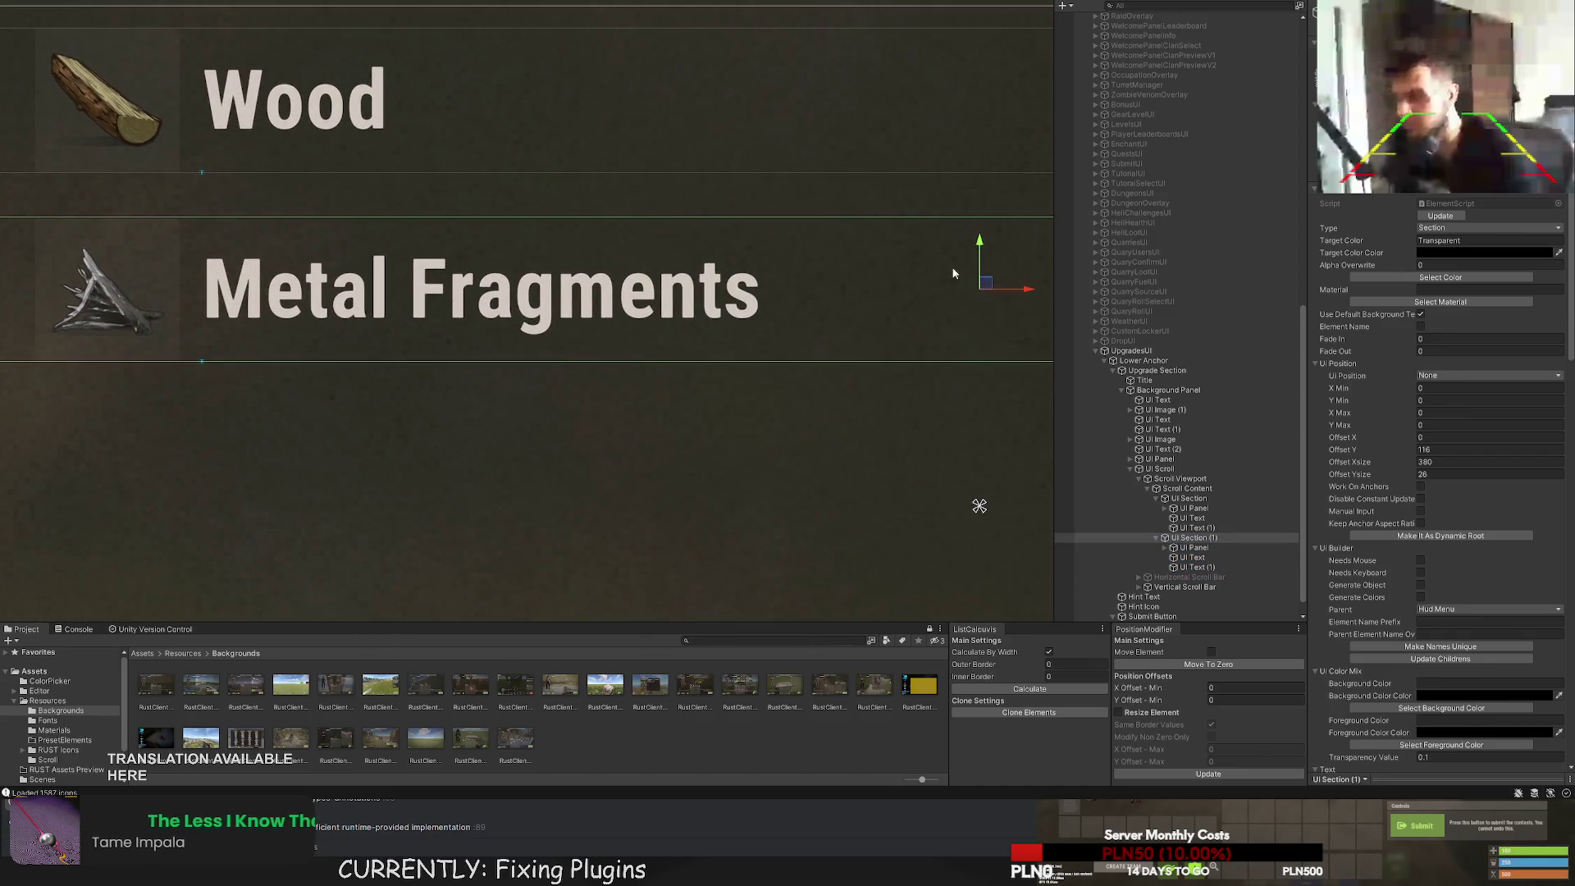
{"action": "mouse_move", "coordinate": [981, 255]}
{"action": "left_mouse_down"}
{"action": "mouse_move", "coordinate": [977, 213]}
{"action": "mouse_move", "coordinate": [980, 258]}
{"action": "left_mouse_up"}
{"action": "left_click", "coordinate": [812, 220]}
{"action": "scroll", "coordinate": [760, 306], "scroll_direction": "down", "scroll_amount": 5}
{"action": "left_click_drag", "start_coordinate": [749, 342], "coordinate": [588, 332]}
{"action": "scroll", "coordinate": [577, 328], "scroll_direction": "down", "scroll_amount": 1}
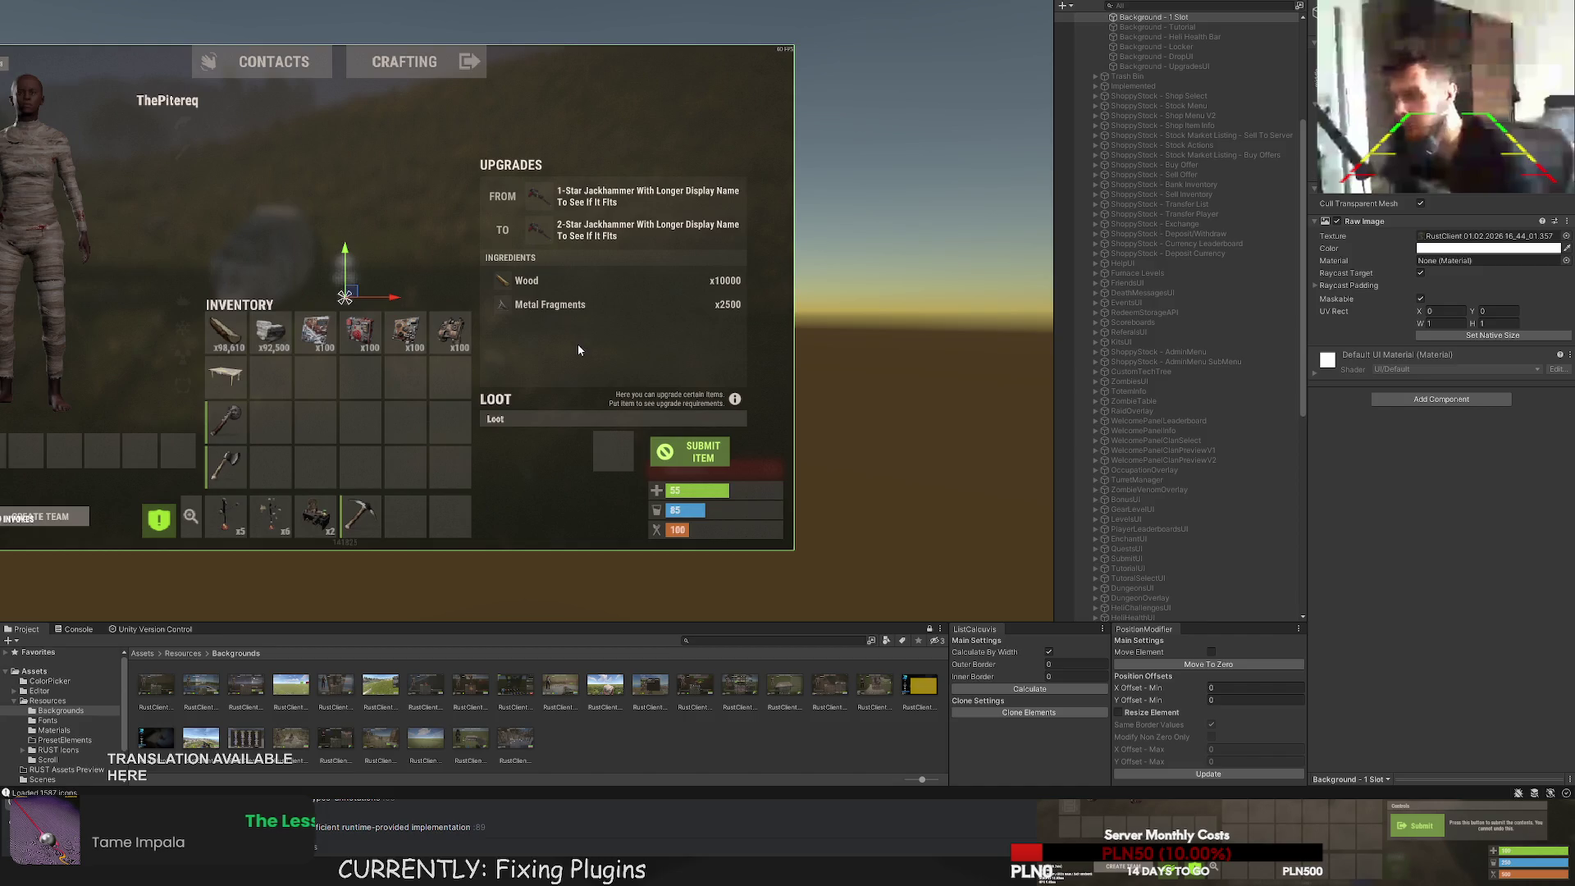
Select the Wood ingredient row and stretch its height to 30.
{"action": "left_click", "coordinate": [575, 306]}
{"action": "scroll", "coordinate": [509, 293], "scroll_direction": "up", "scroll_amount": 8}
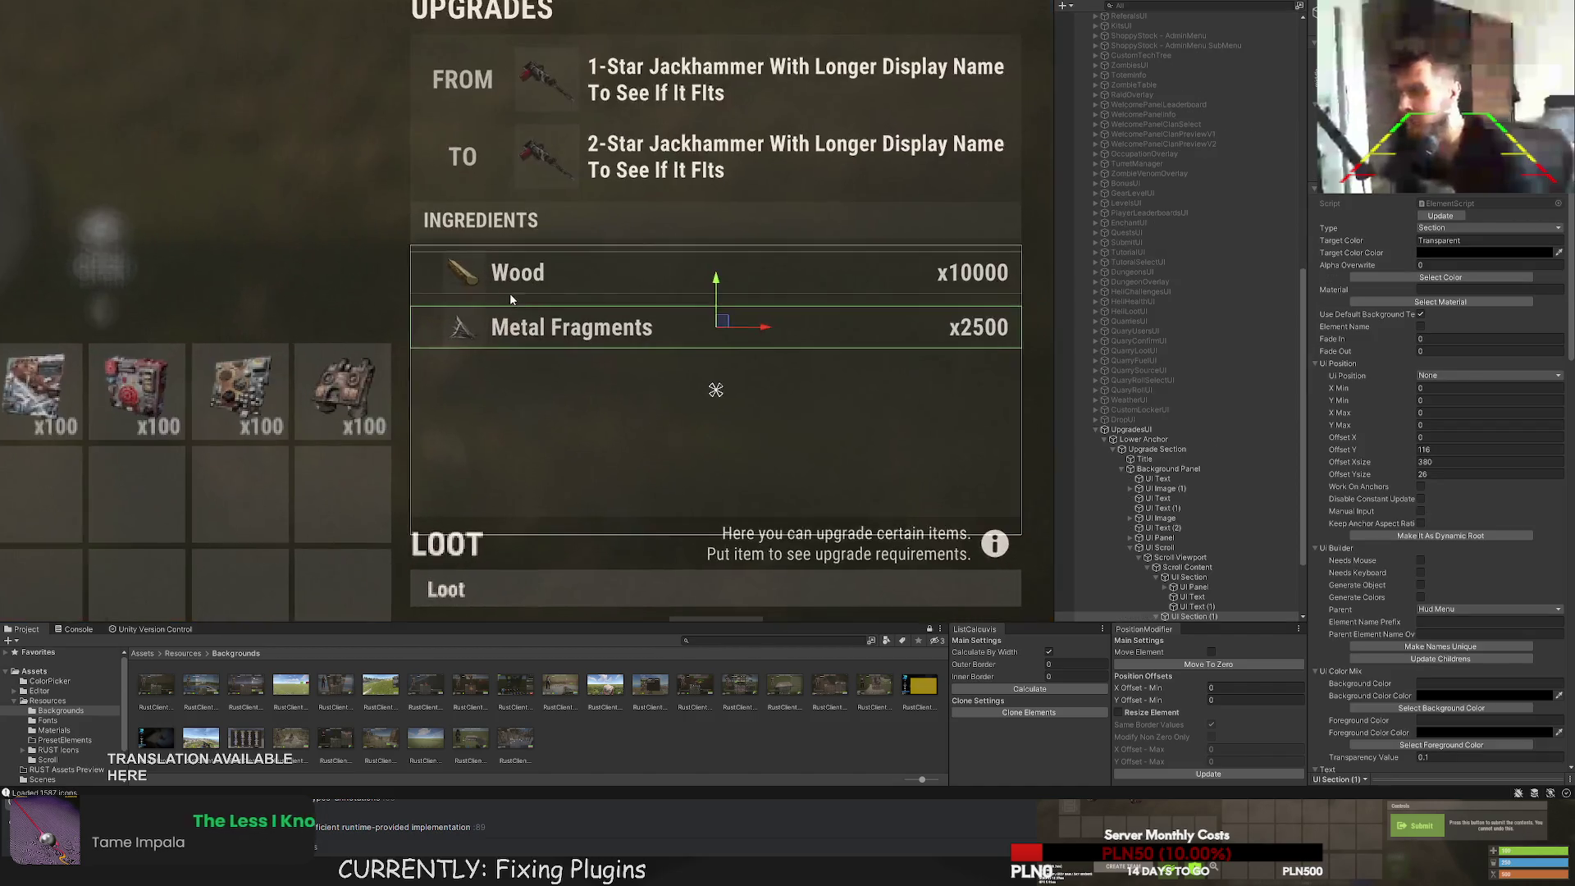
{"action": "left_click_drag", "start_coordinate": [556, 284], "coordinate": [510, 241]}
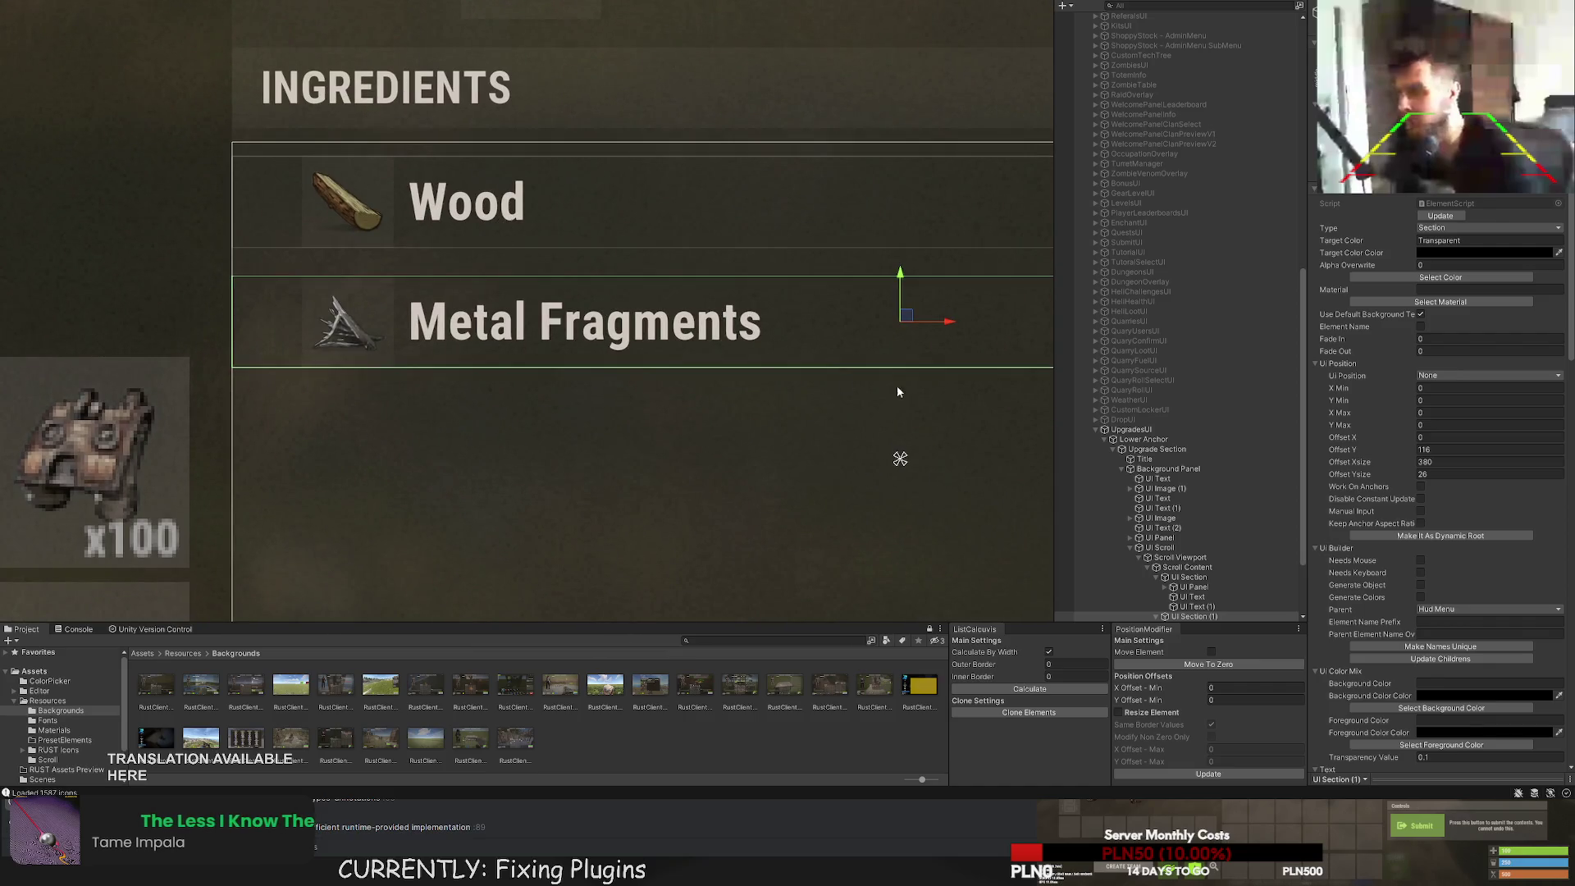
{"action": "scroll", "coordinate": [897, 393], "scroll_direction": "down", "scroll_amount": 10}
{"action": "left_click", "coordinate": [821, 439]}
{"action": "scroll", "coordinate": [738, 410], "scroll_direction": "down", "scroll_amount": 3}
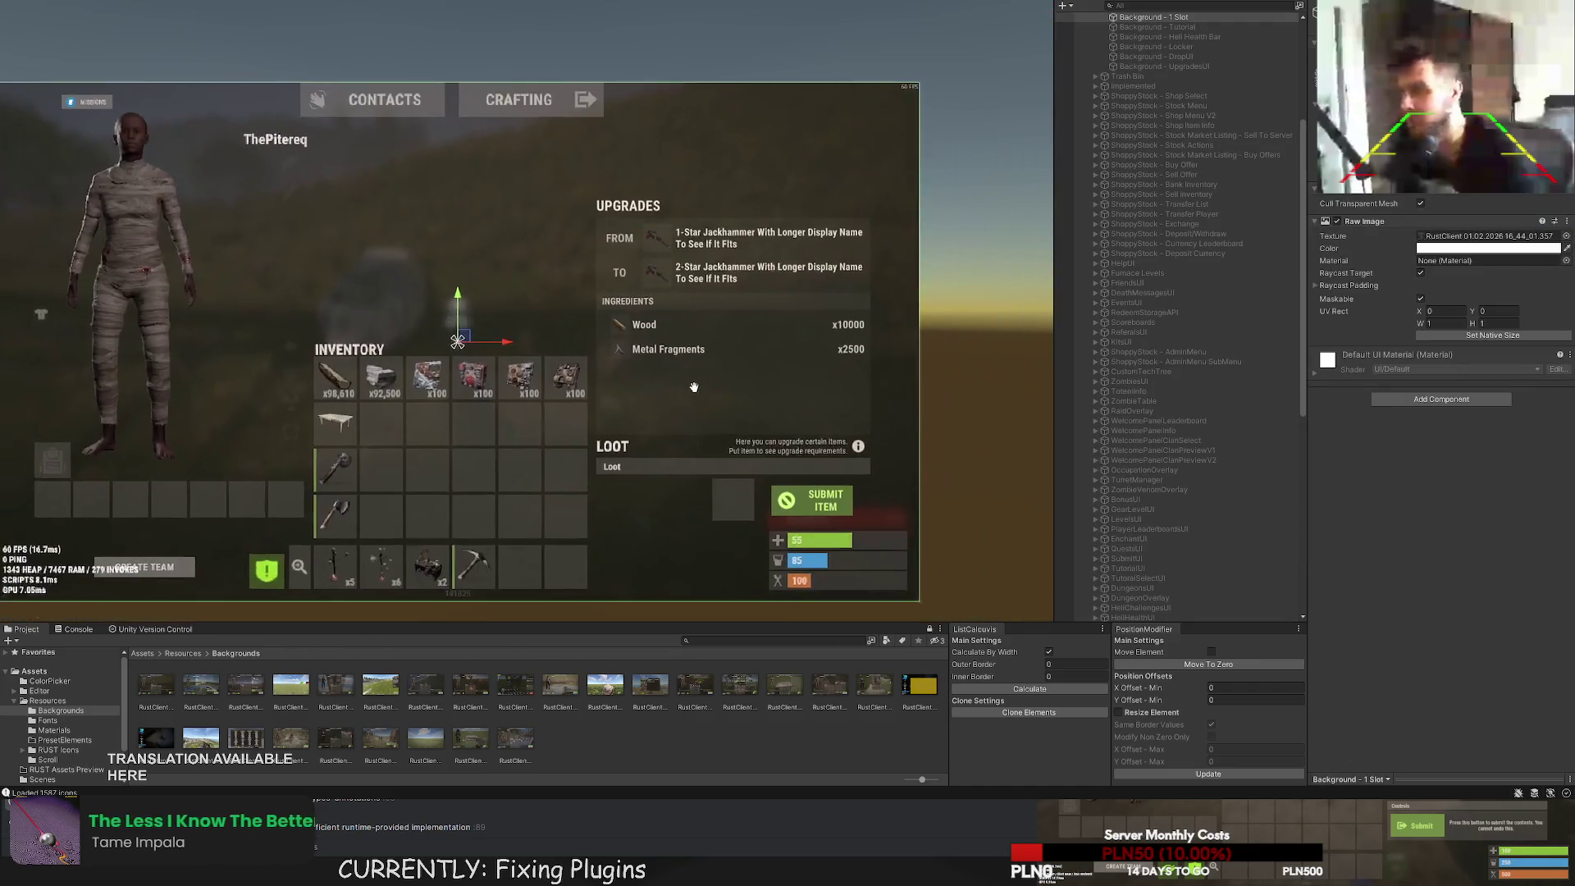
{"action": "left_click", "coordinate": [666, 372]}
{"action": "scroll", "coordinate": [667, 373], "scroll_direction": "up", "scroll_amount": 5}
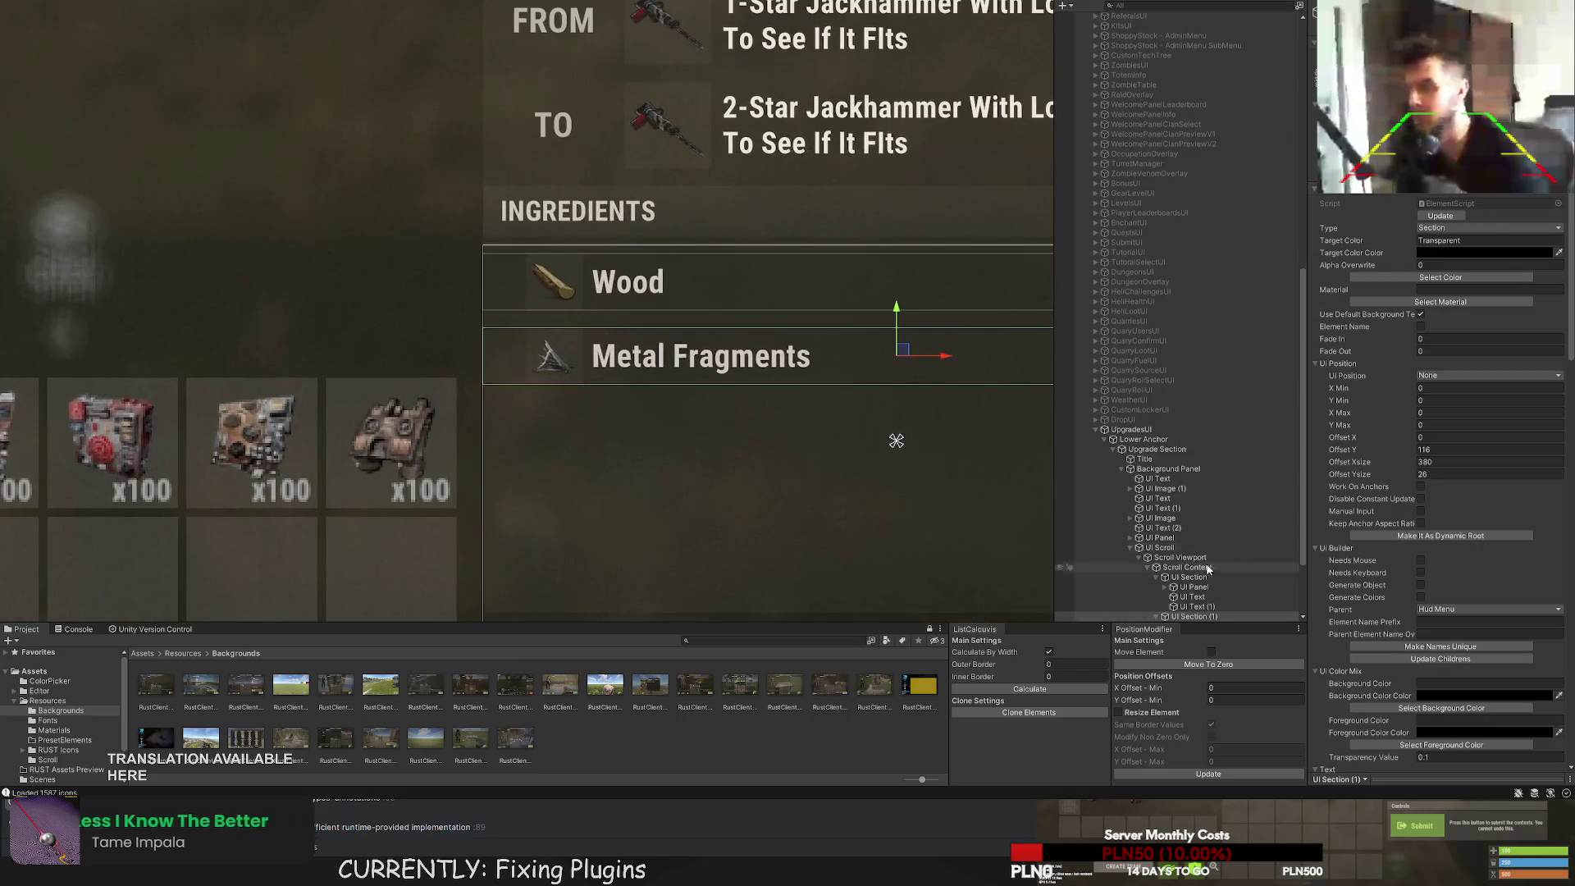
{"action": "left_click", "coordinate": [1202, 578]}
{"action": "scroll", "coordinate": [766, 368], "scroll_direction": "up", "scroll_amount": 4}
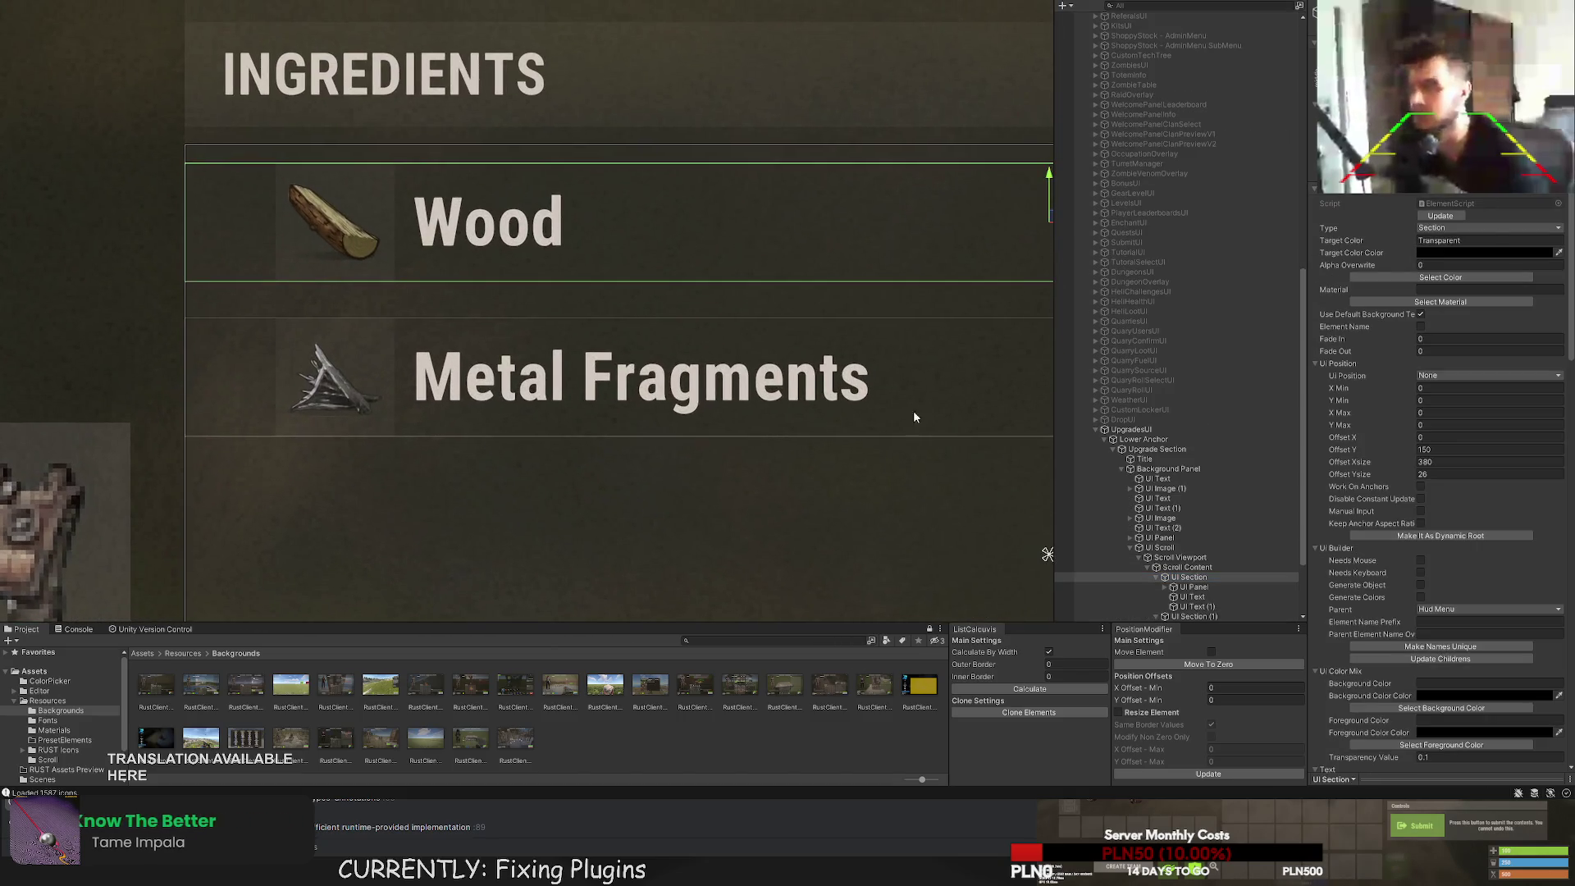
{"action": "double_click", "coordinate": [1189, 579]}
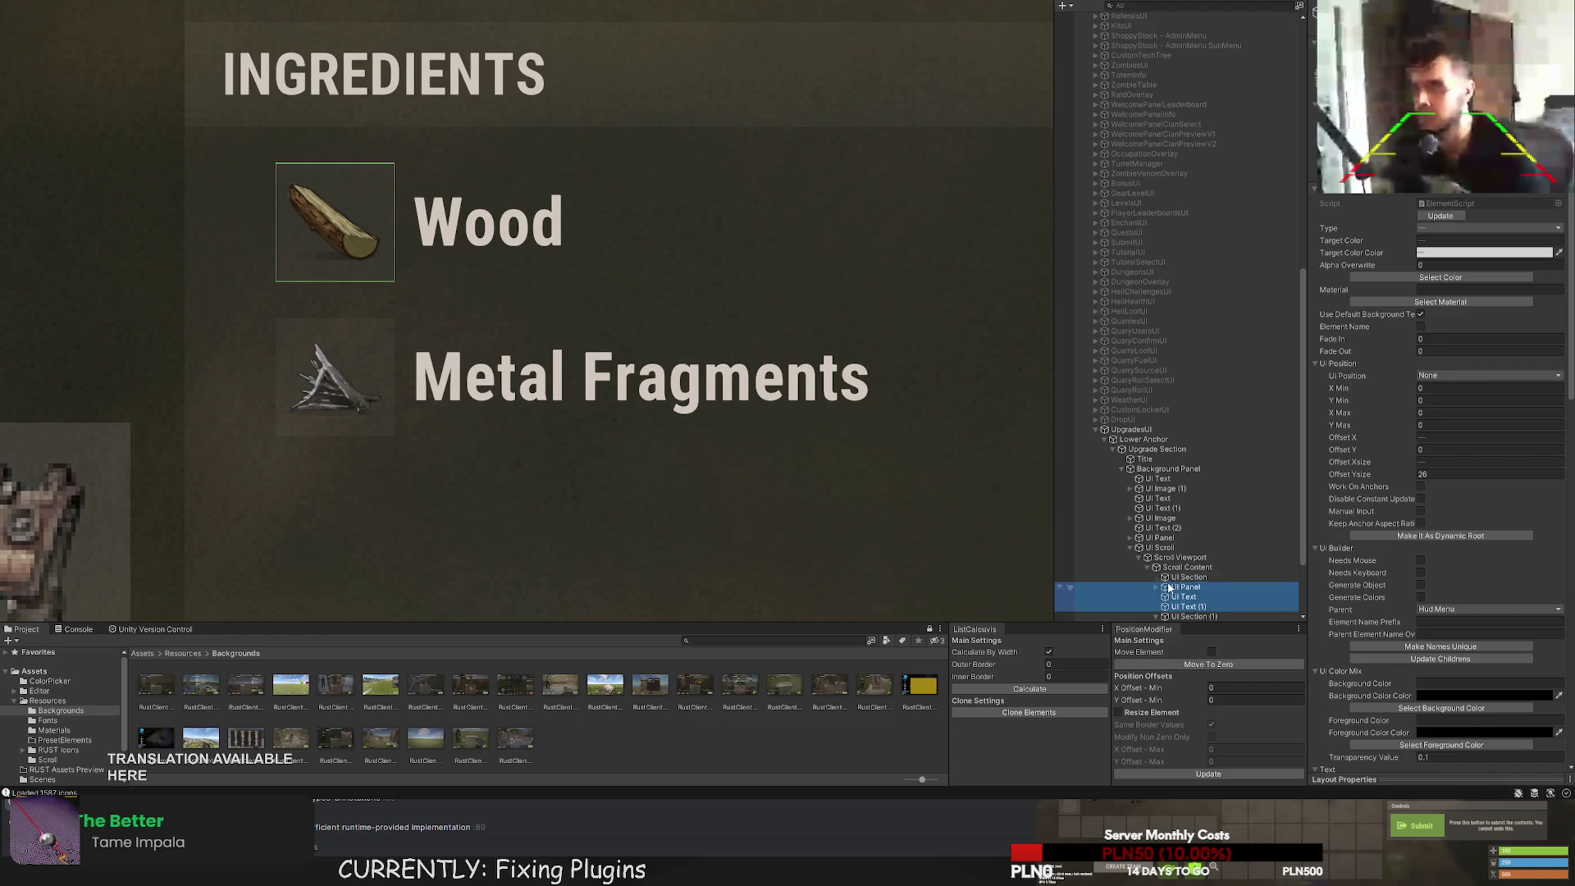
{"action": "left_click_drag", "start_coordinate": [592, 286], "coordinate": [590, 308]}
Enlarge the Wood icon frame to 30×30 and its log image to 26×26 at offset 2, 2.
{"action": "left_click", "coordinate": [1198, 588]}
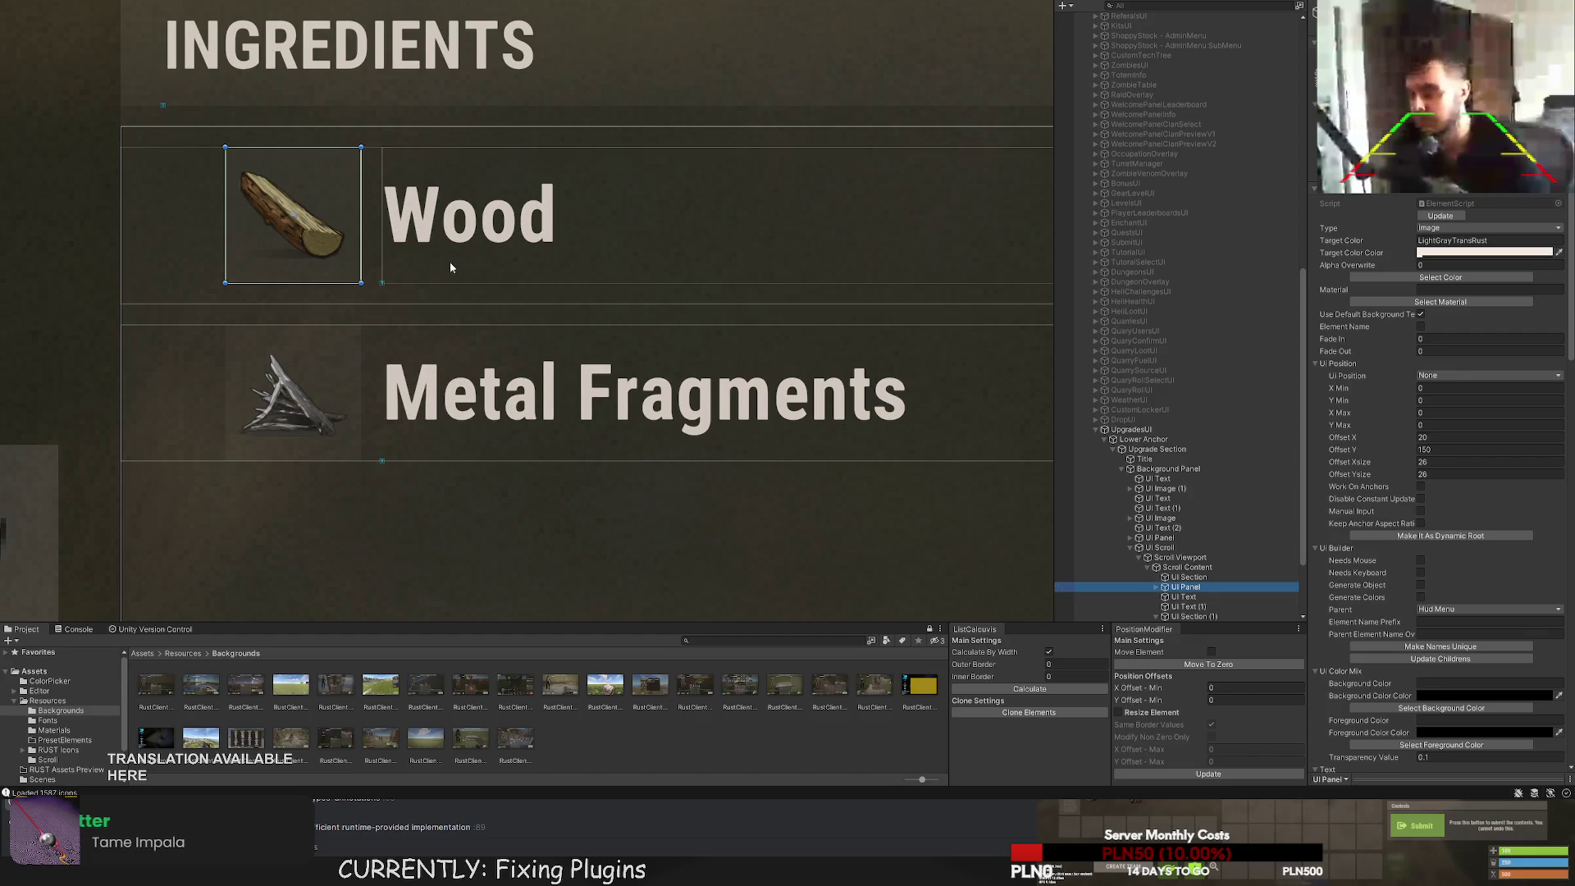
{"action": "scroll", "coordinate": [450, 266], "scroll_direction": "up", "scroll_amount": 3}
{"action": "left_click_drag", "start_coordinate": [450, 305], "coordinate": [419, 337]}
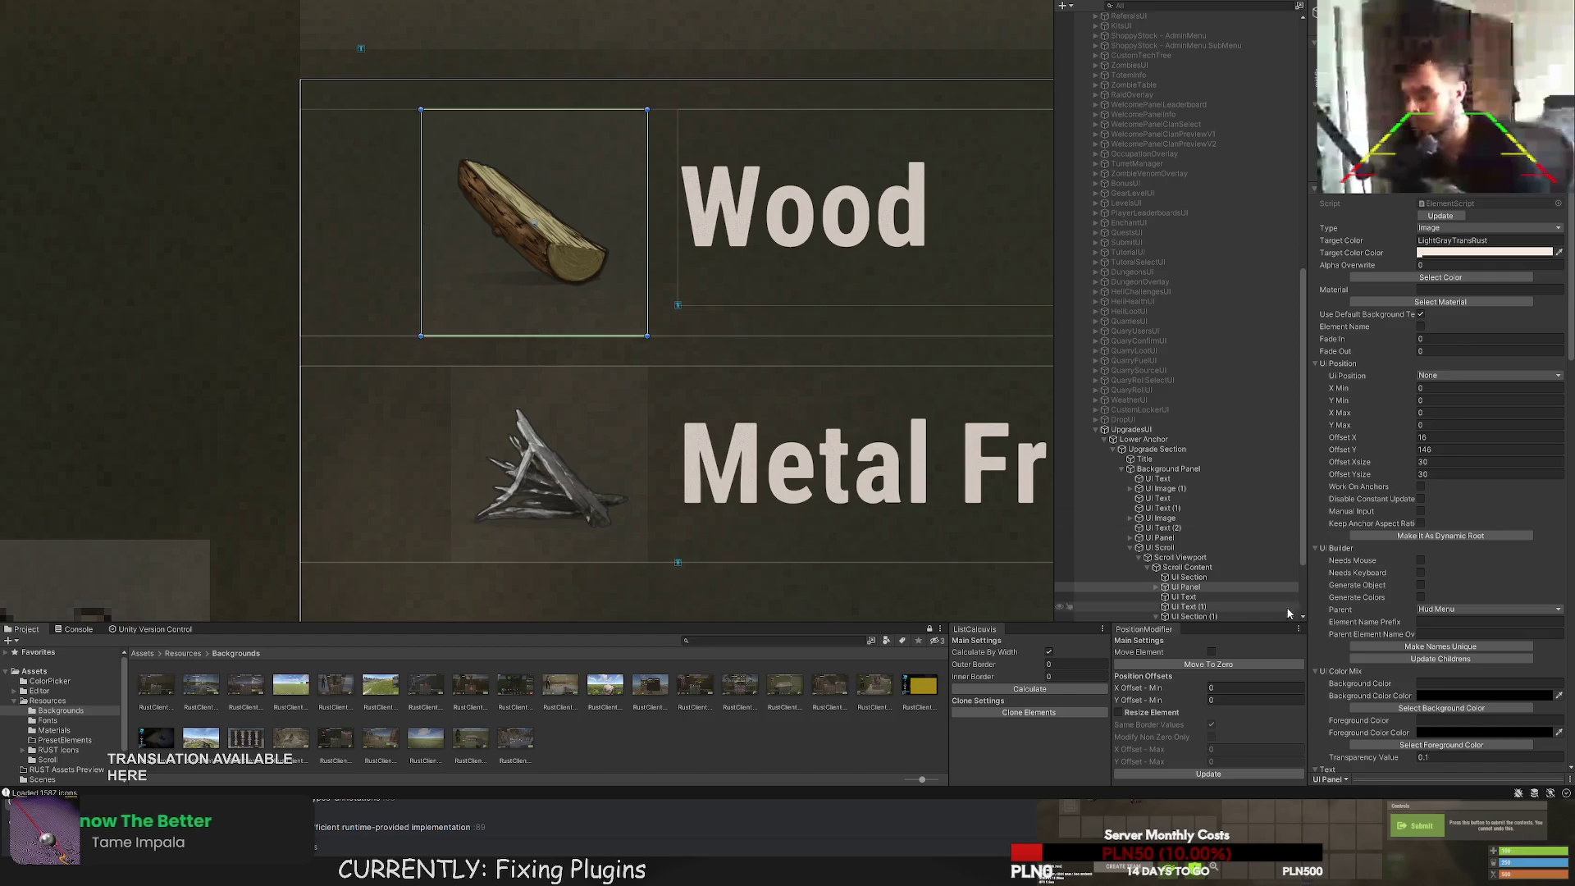
{"action": "left_click", "coordinate": [1159, 587]}
{"action": "left_click", "coordinate": [1194, 597]}
{"action": "scroll", "coordinate": [626, 129], "scroll_direction": "up", "scroll_amount": 2}
{"action": "left_click_drag", "start_coordinate": [628, 123], "coordinate": [634, 109]}
{"action": "left_click_drag", "start_coordinate": [401, 358], "coordinate": [381, 376]}
{"action": "scroll", "coordinate": [693, 361], "scroll_direction": "down", "scroll_amount": 3}
{"action": "double_click", "coordinate": [1184, 607]}
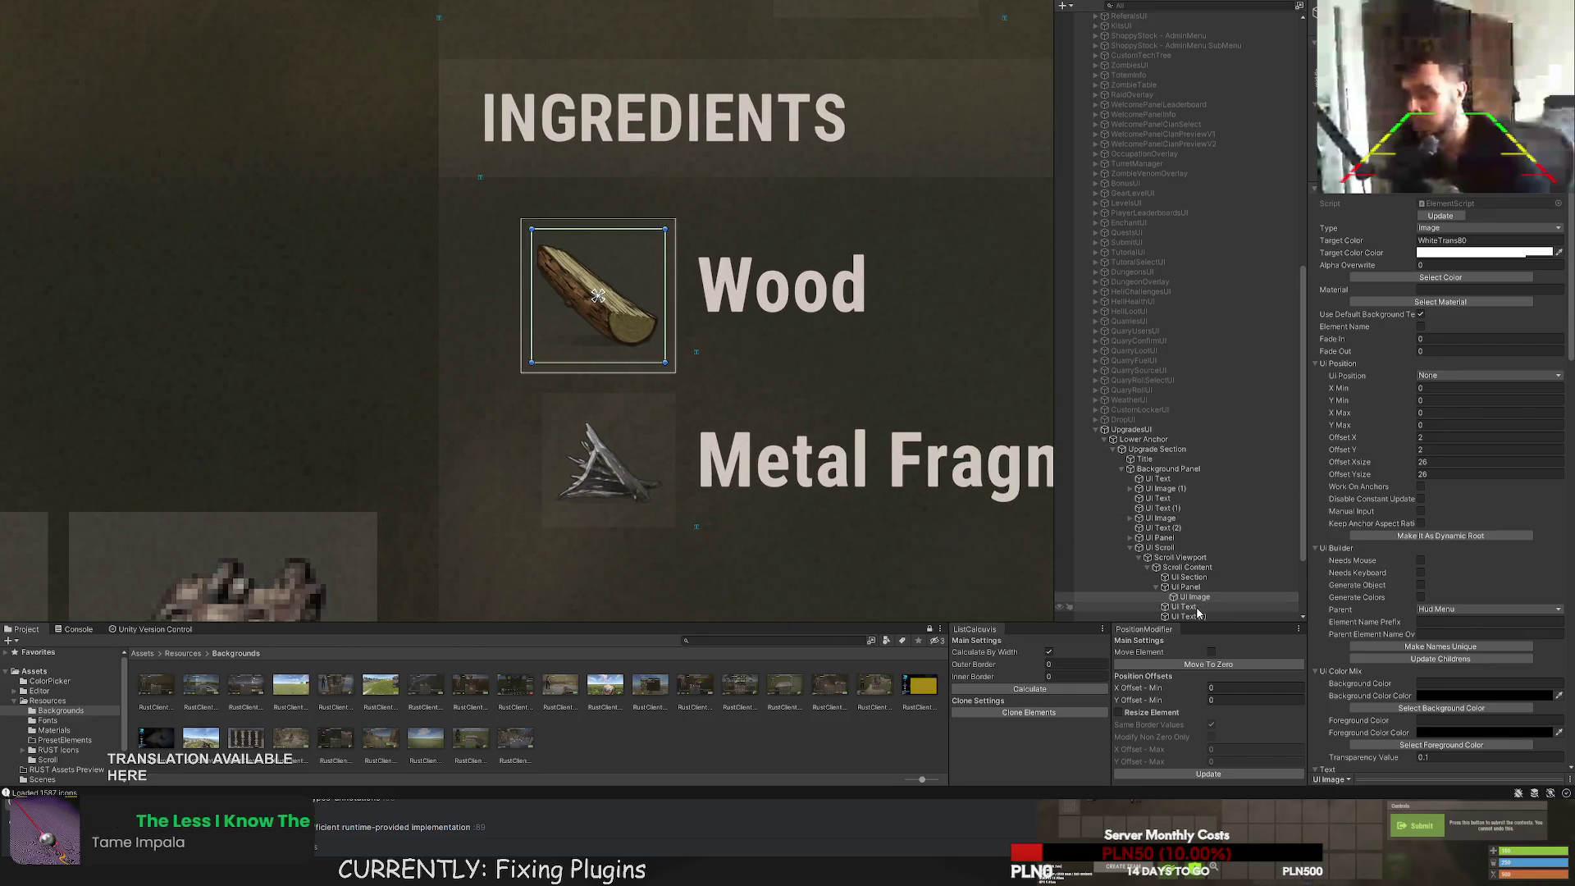
Stretch the Wood name label taller to fill the enlarged row.
{"action": "left_click_drag", "start_coordinate": [435, 298], "coordinate": [435, 320]}
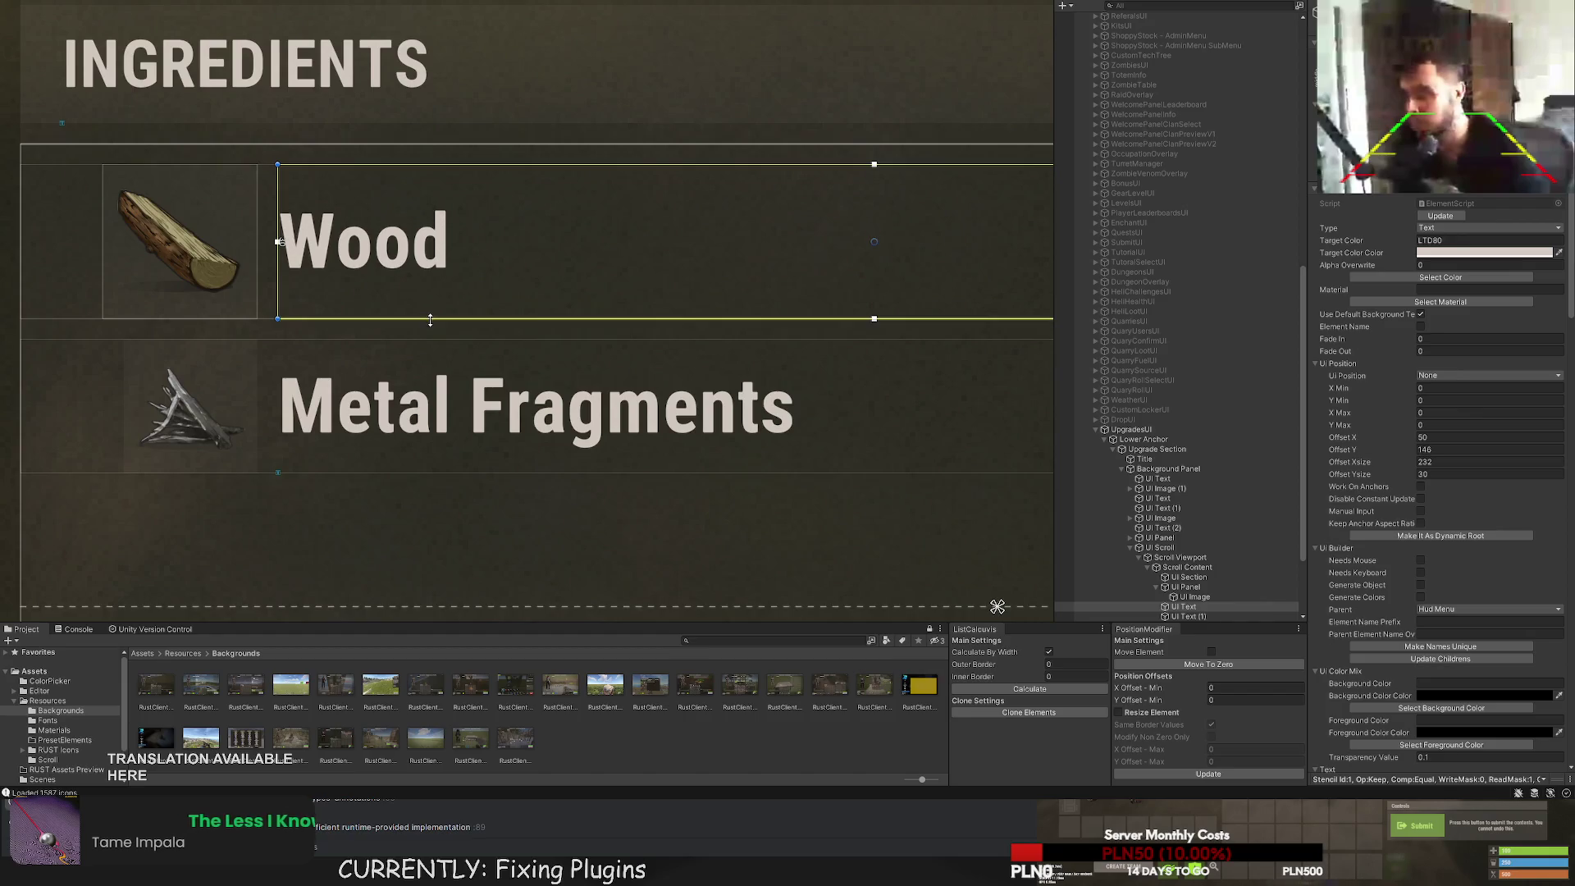
{"action": "key", "text": "f"}
{"action": "double_click", "coordinate": [1169, 617]}
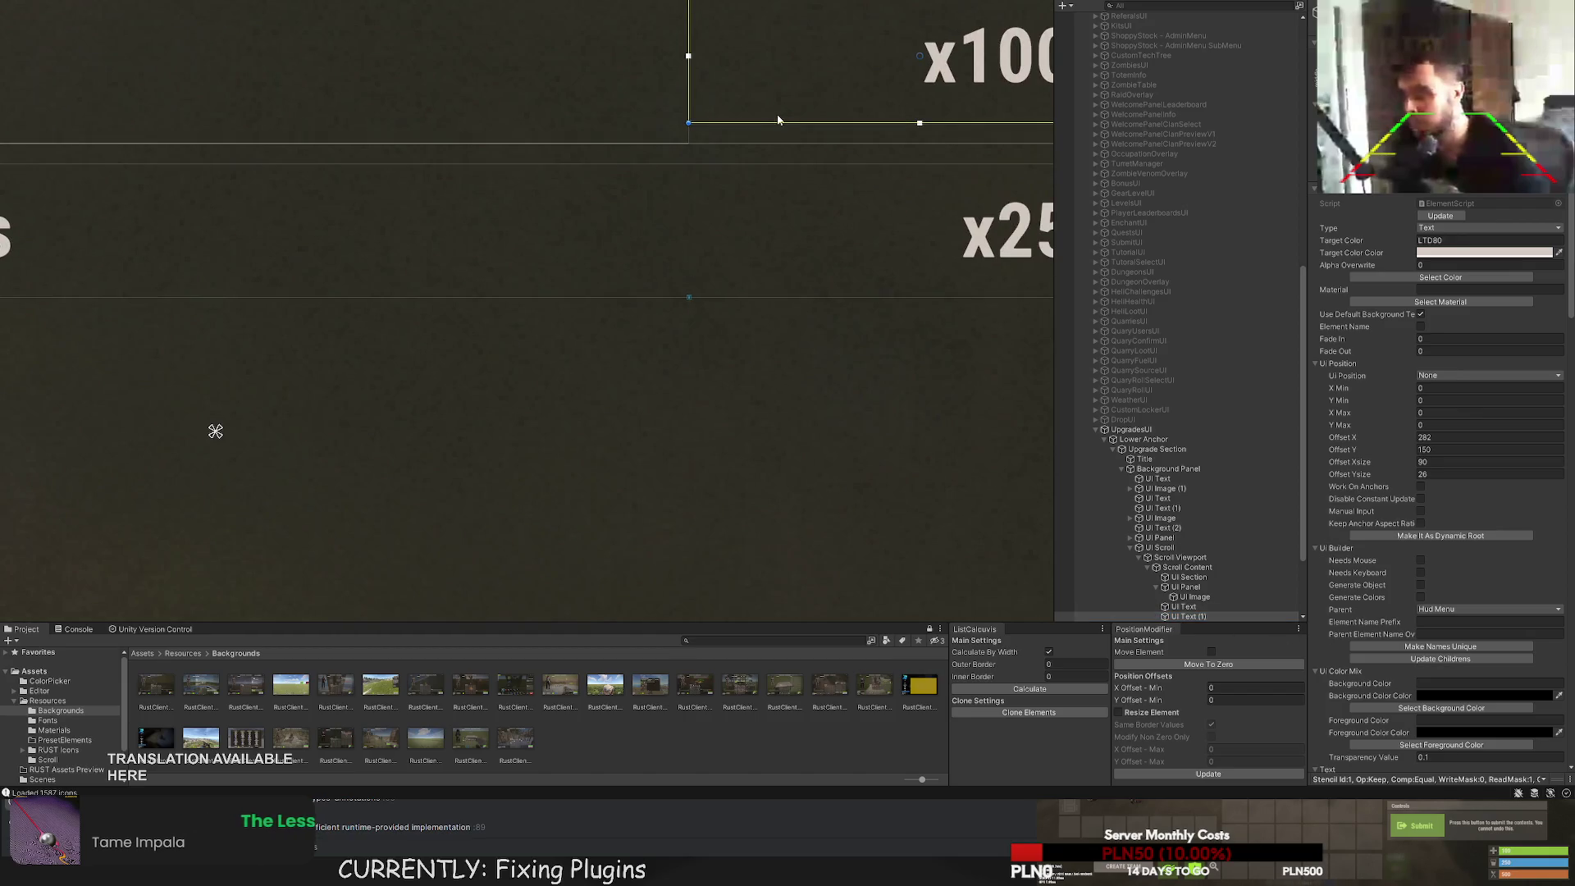
{"action": "key", "text": "f"}
{"action": "scroll", "coordinate": [1180, 579], "scroll_direction": "down", "scroll_amount": 1}
{"action": "scroll", "coordinate": [1180, 578], "scroll_direction": "down", "scroll_amount": 1}
Enlarge the Metal Fragments icon frame to 30 and its icon image to 26×26.
{"action": "double_click", "coordinate": [1192, 552]}
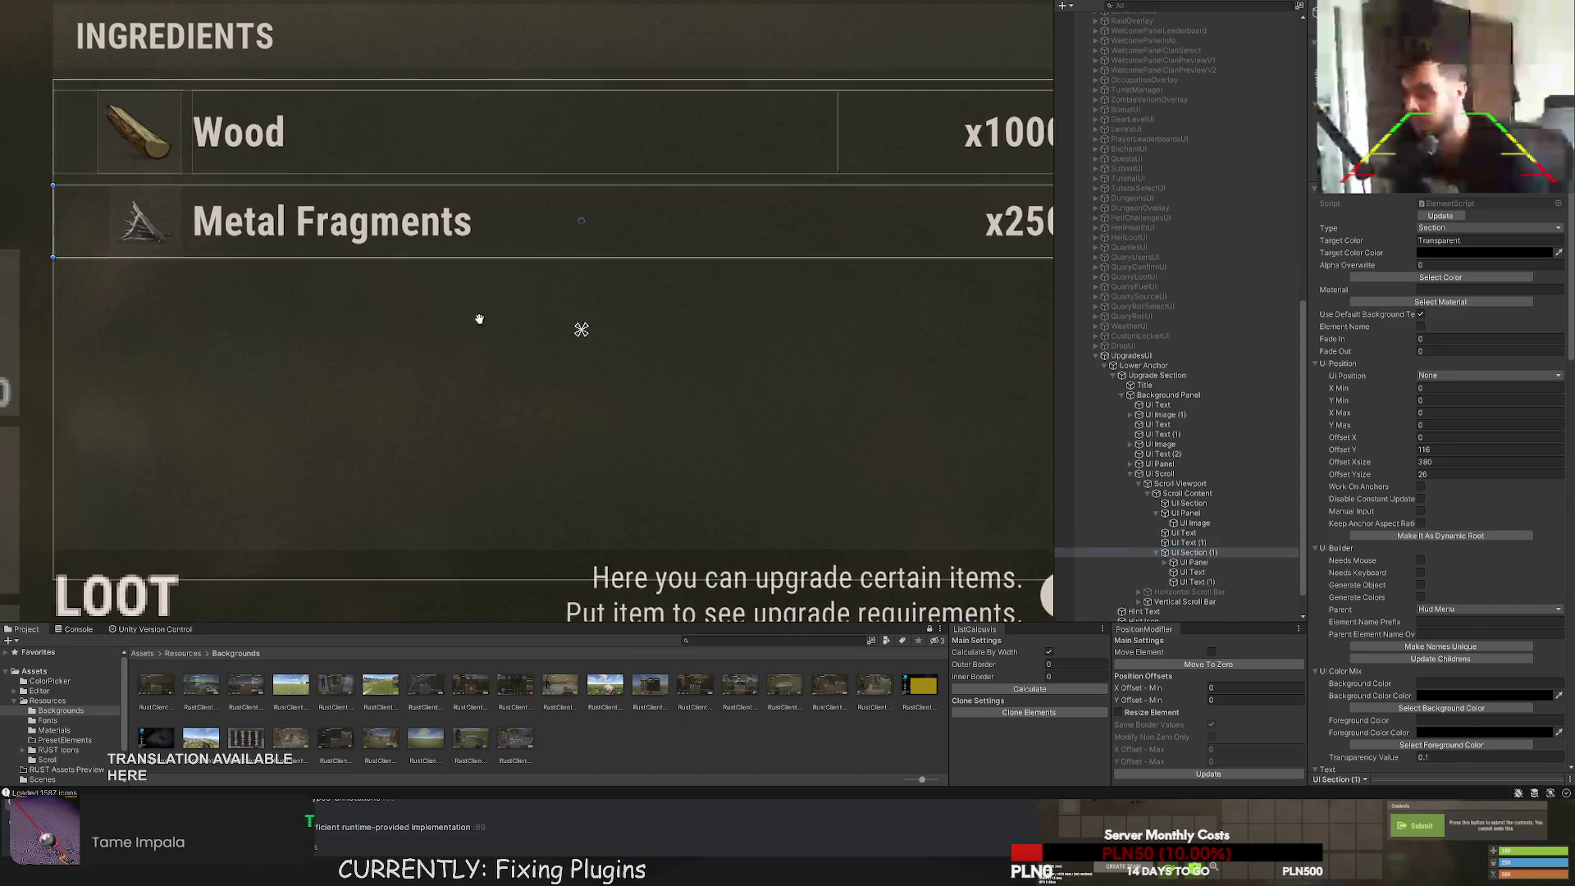
{"action": "left_click", "coordinate": [1191, 563]}
{"action": "left_click", "coordinate": [1184, 581], "text": "shift"}
{"action": "double_click", "coordinate": [1194, 552]}
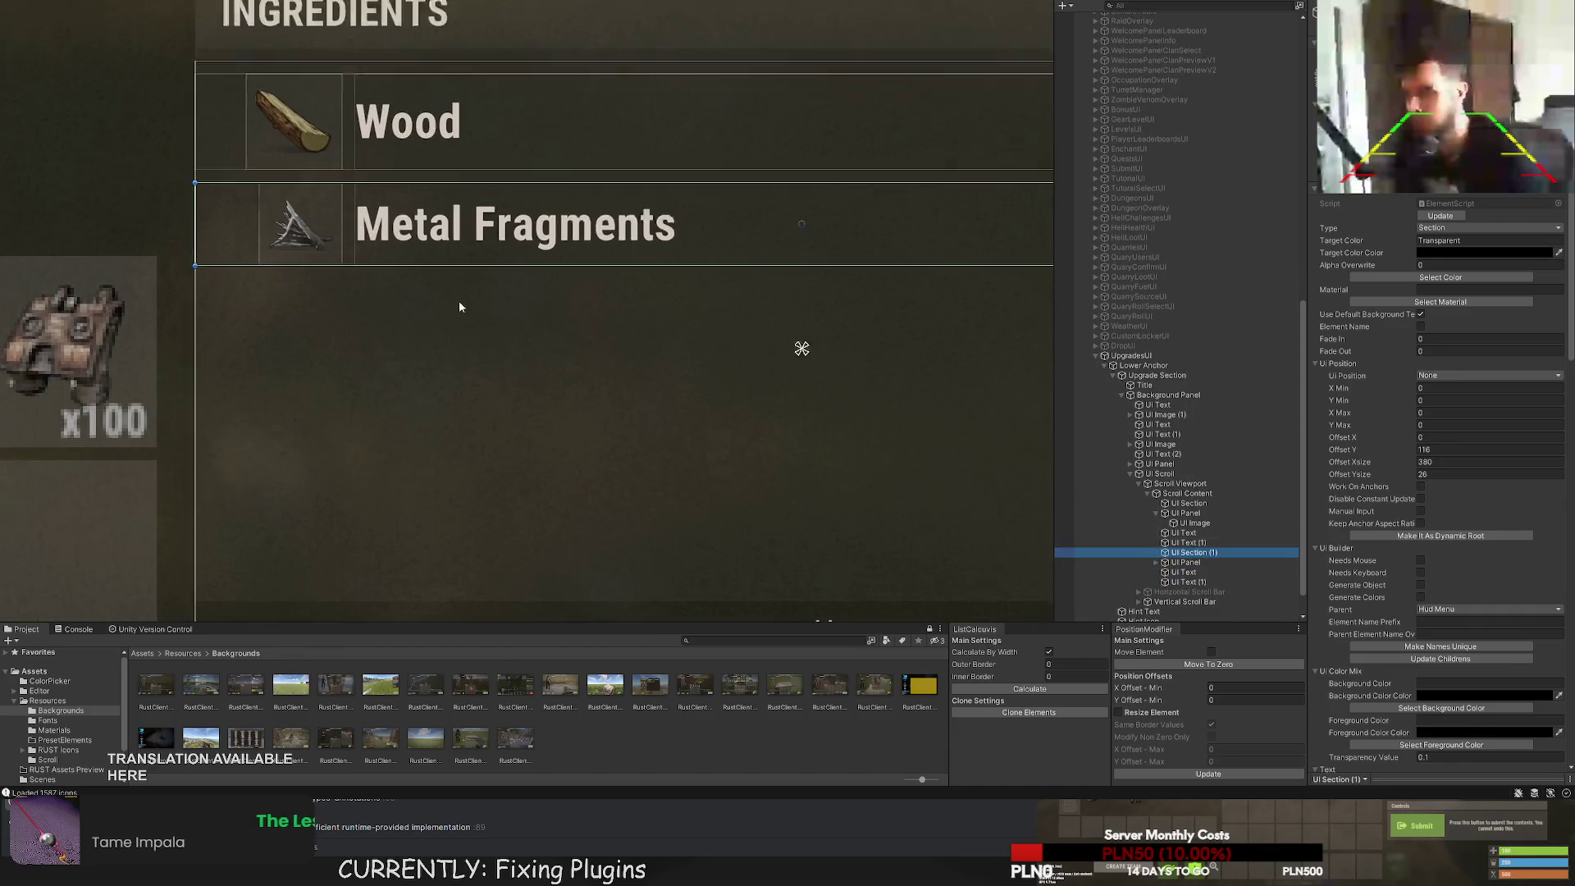
{"action": "left_click", "coordinate": [1211, 565]}
{"action": "key", "text": "f"}
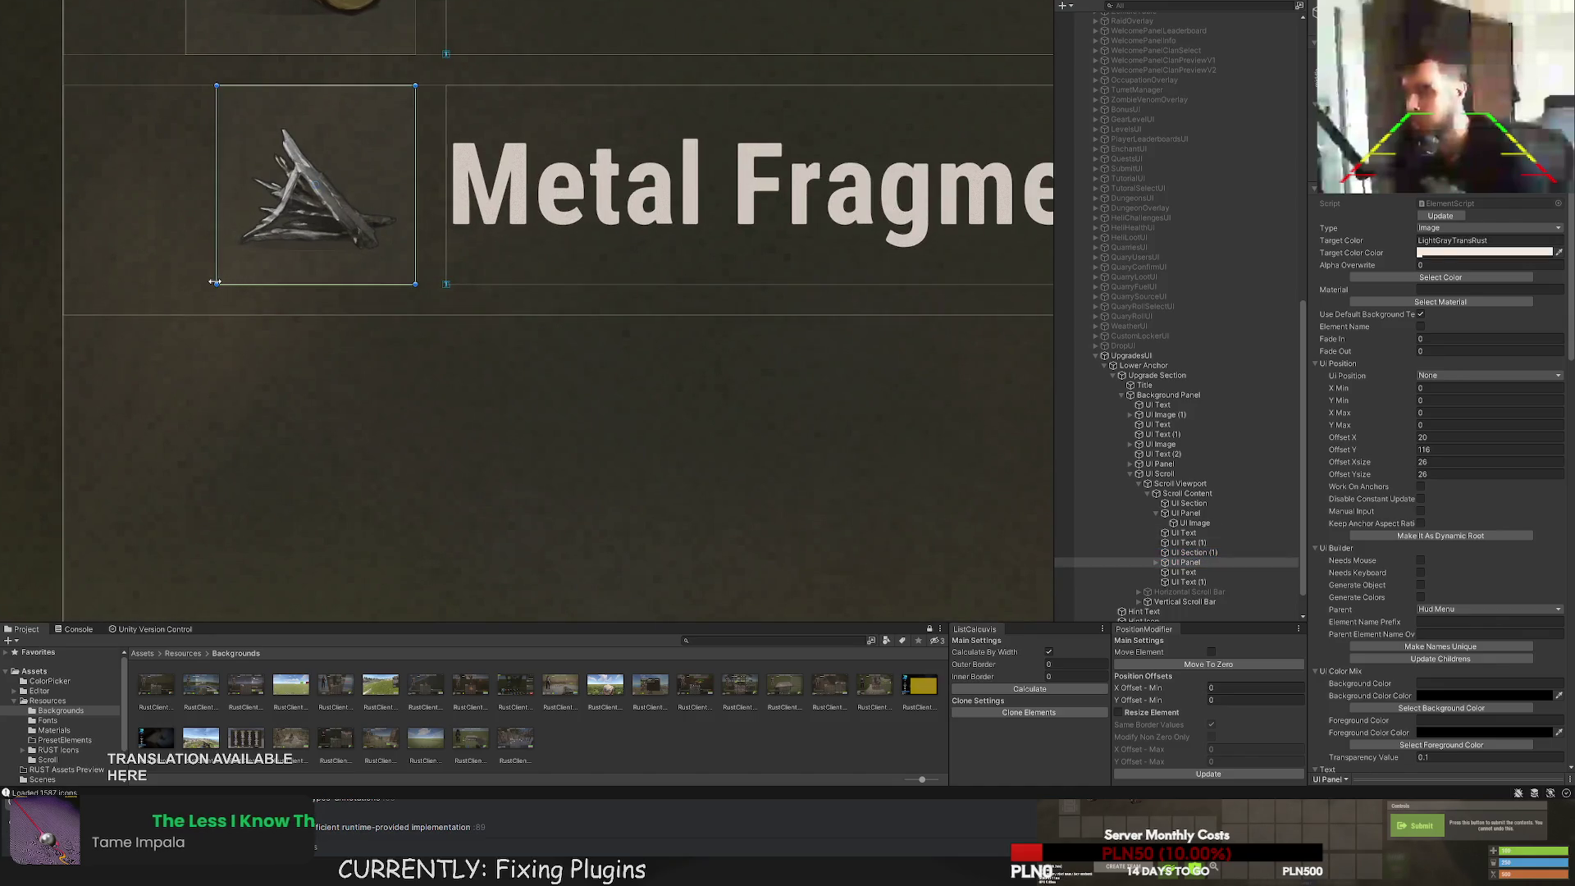
{"action": "left_click_drag", "start_coordinate": [215, 283], "coordinate": [187, 312]}
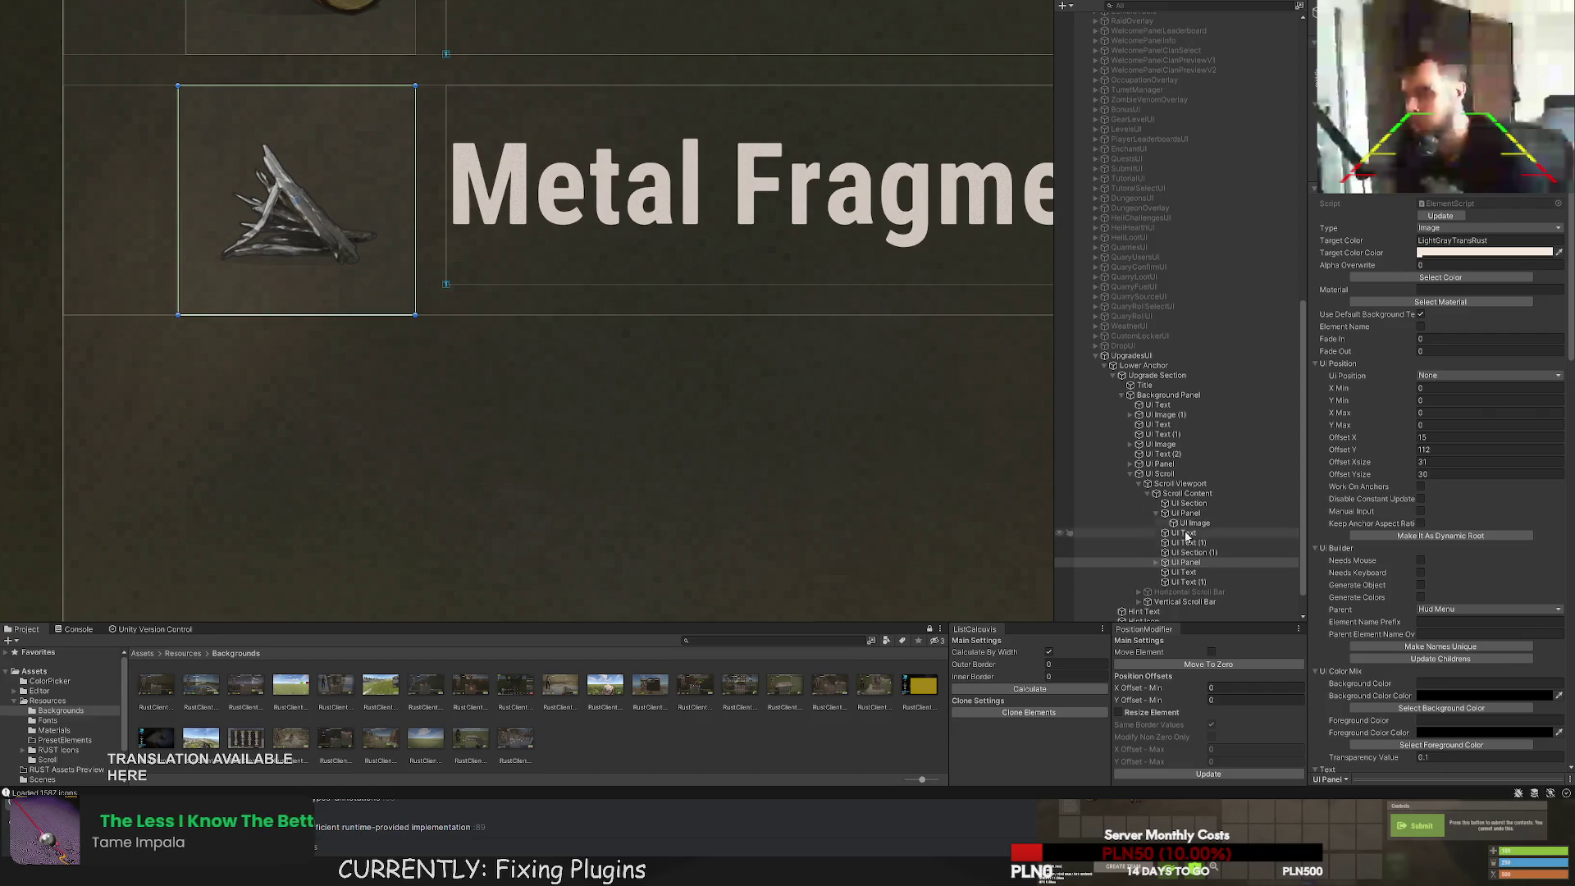
{"action": "left_click", "coordinate": [1156, 563]}
{"action": "left_click", "coordinate": [388, 165]}
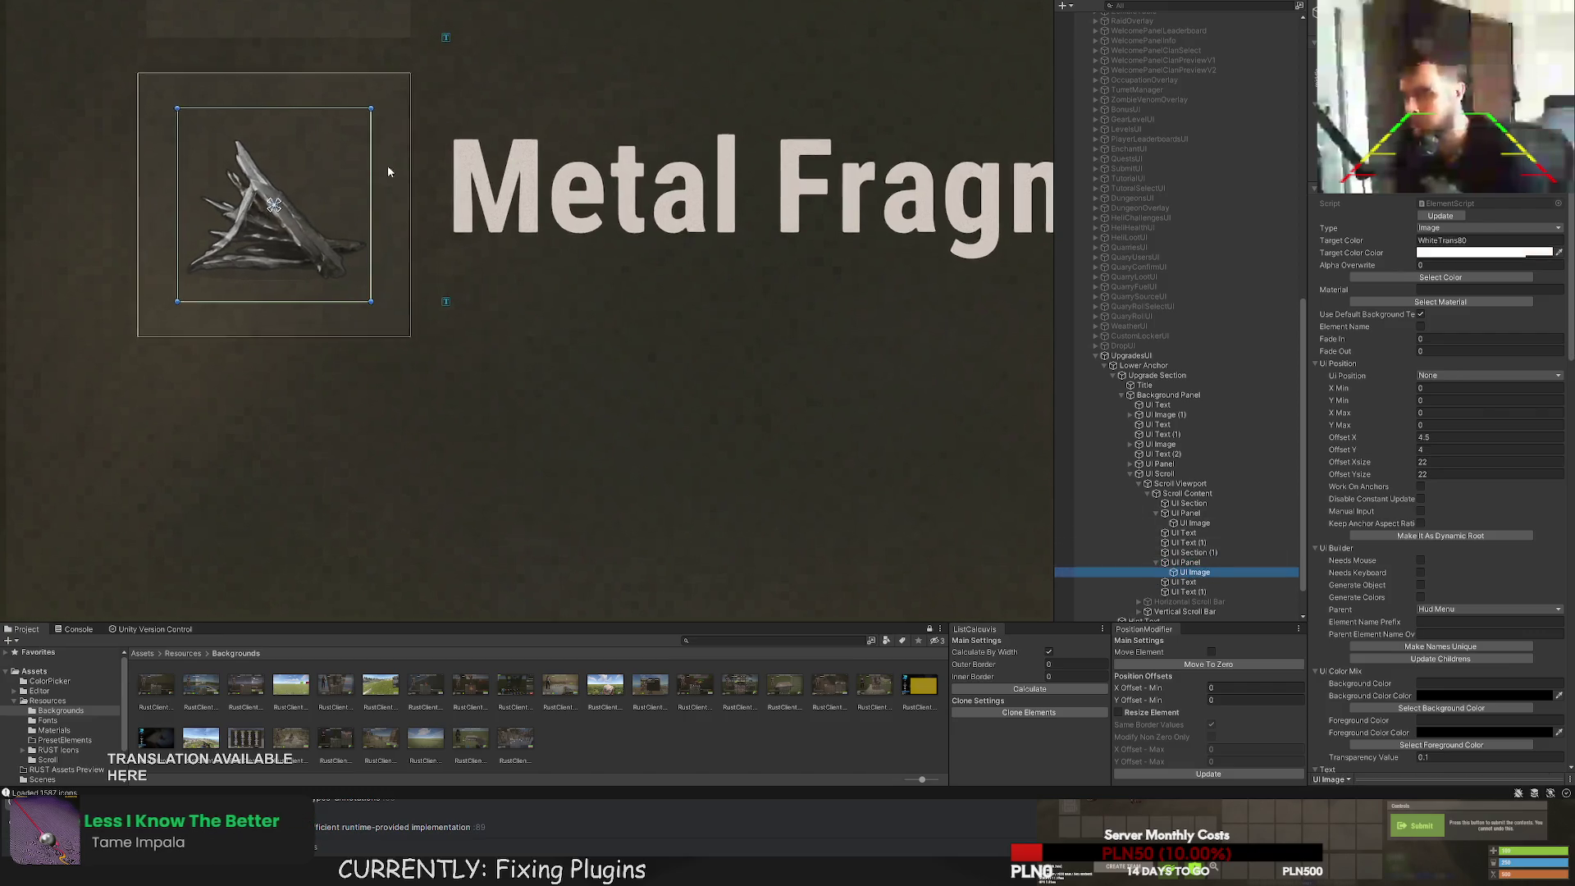
{"action": "key", "text": "f"}
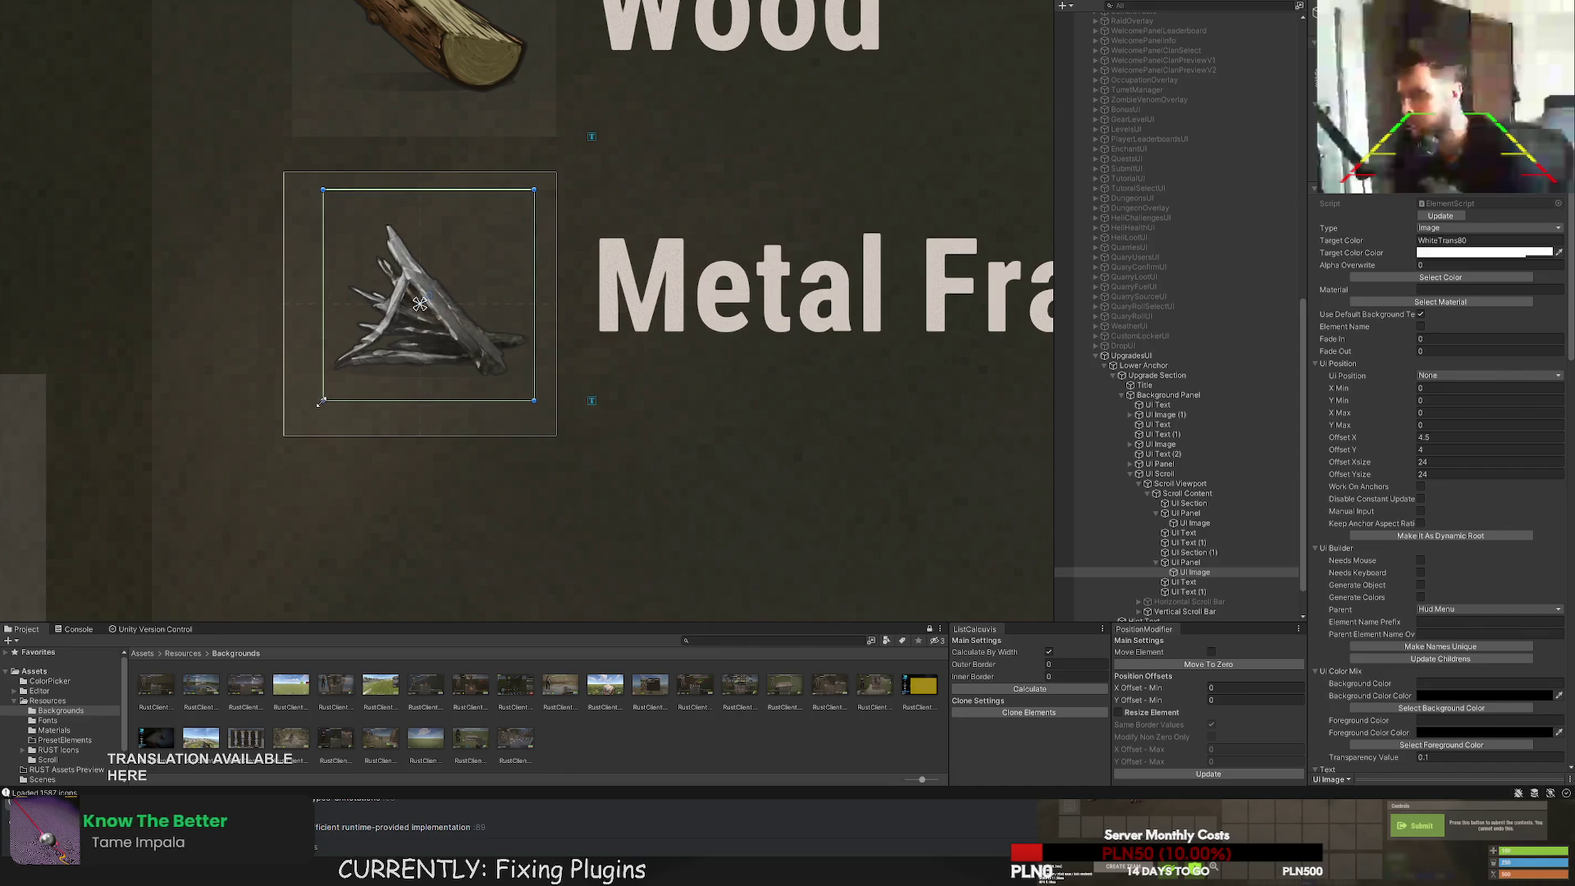
{"action": "left_click_drag", "start_coordinate": [322, 400], "coordinate": [306, 418]}
Make the Metal Fragments name and x2500 quantity labels 30 high.
{"action": "left_click", "coordinate": [1182, 582]}
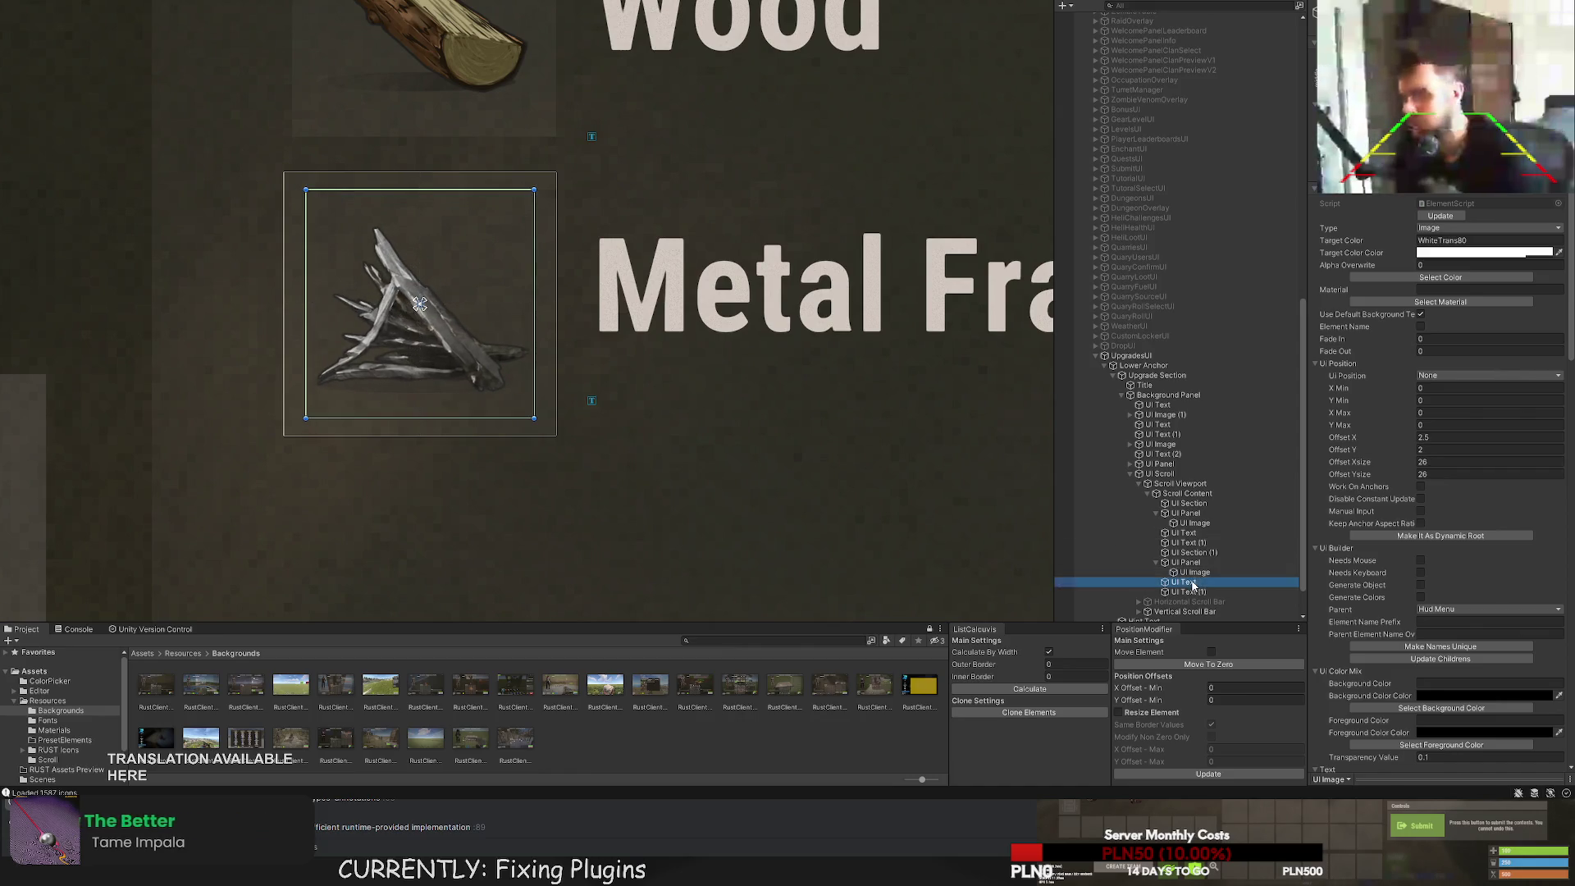
{"action": "left_click_drag", "start_coordinate": [655, 402], "coordinate": [655, 435]}
{"action": "scroll", "coordinate": [265, 261], "scroll_direction": "down", "scroll_amount": 2}
{"action": "left_click", "coordinate": [266, 261]}
{"action": "key", "text": "f"}
{"action": "left_click_drag", "start_coordinate": [837, 220], "coordinate": [829, 257]}
{"action": "scroll", "coordinate": [587, 344], "scroll_direction": "down", "scroll_amount": 4}
{"action": "left_click_drag", "start_coordinate": [457, 308], "coordinate": [714, 300]}
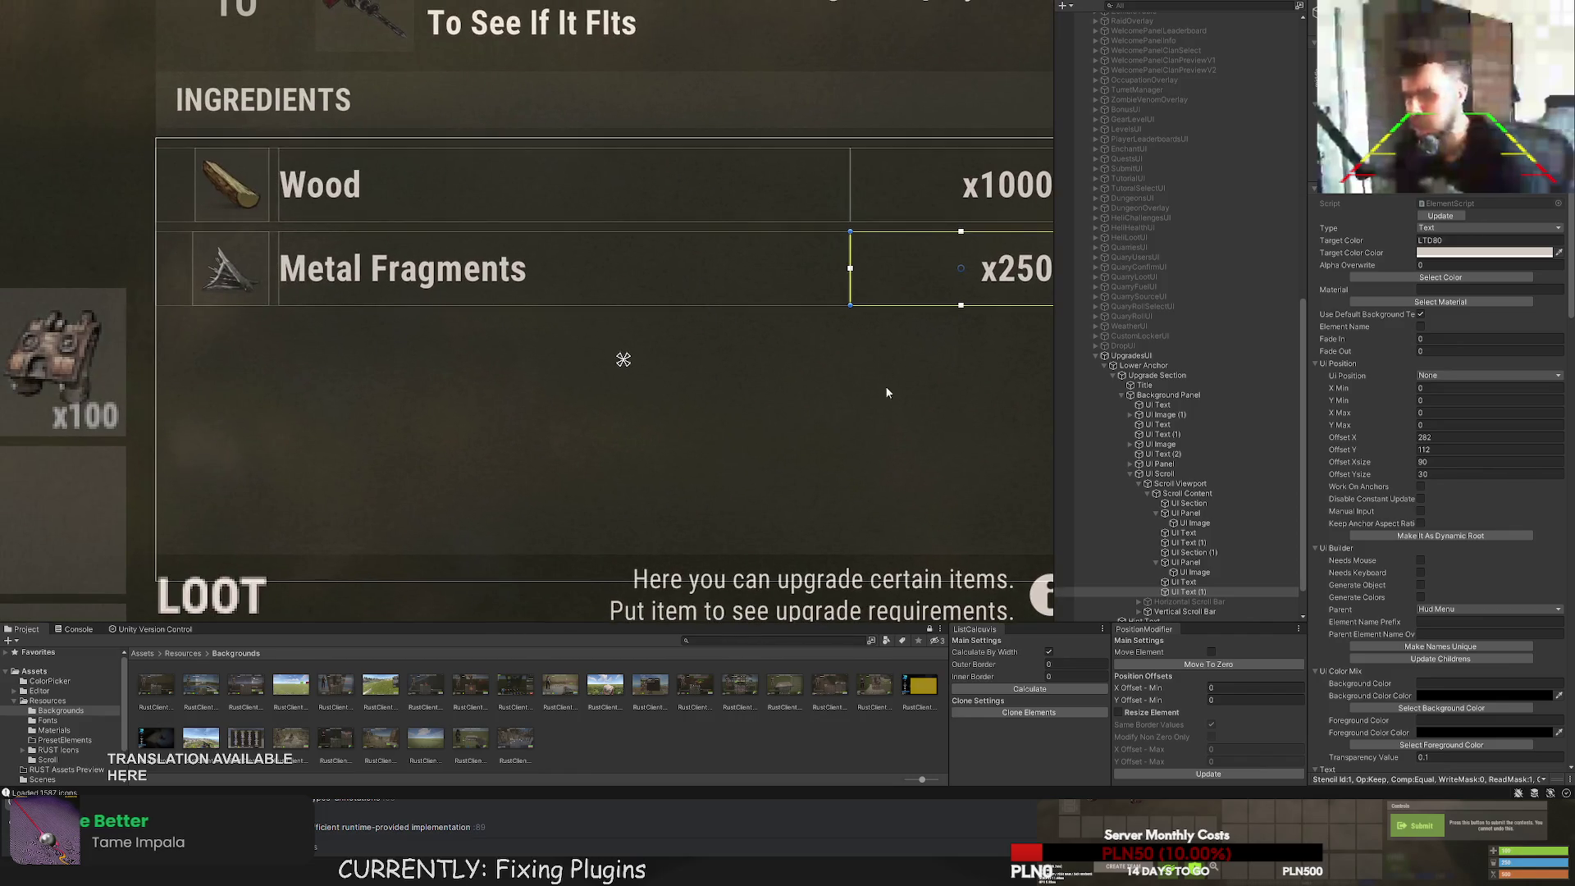
Inspect the Wood row's icon frame and labels, then view the whole upgrade panel.
{"action": "left_click", "coordinate": [1156, 563]}
{"action": "left_click", "coordinate": [1186, 563]}
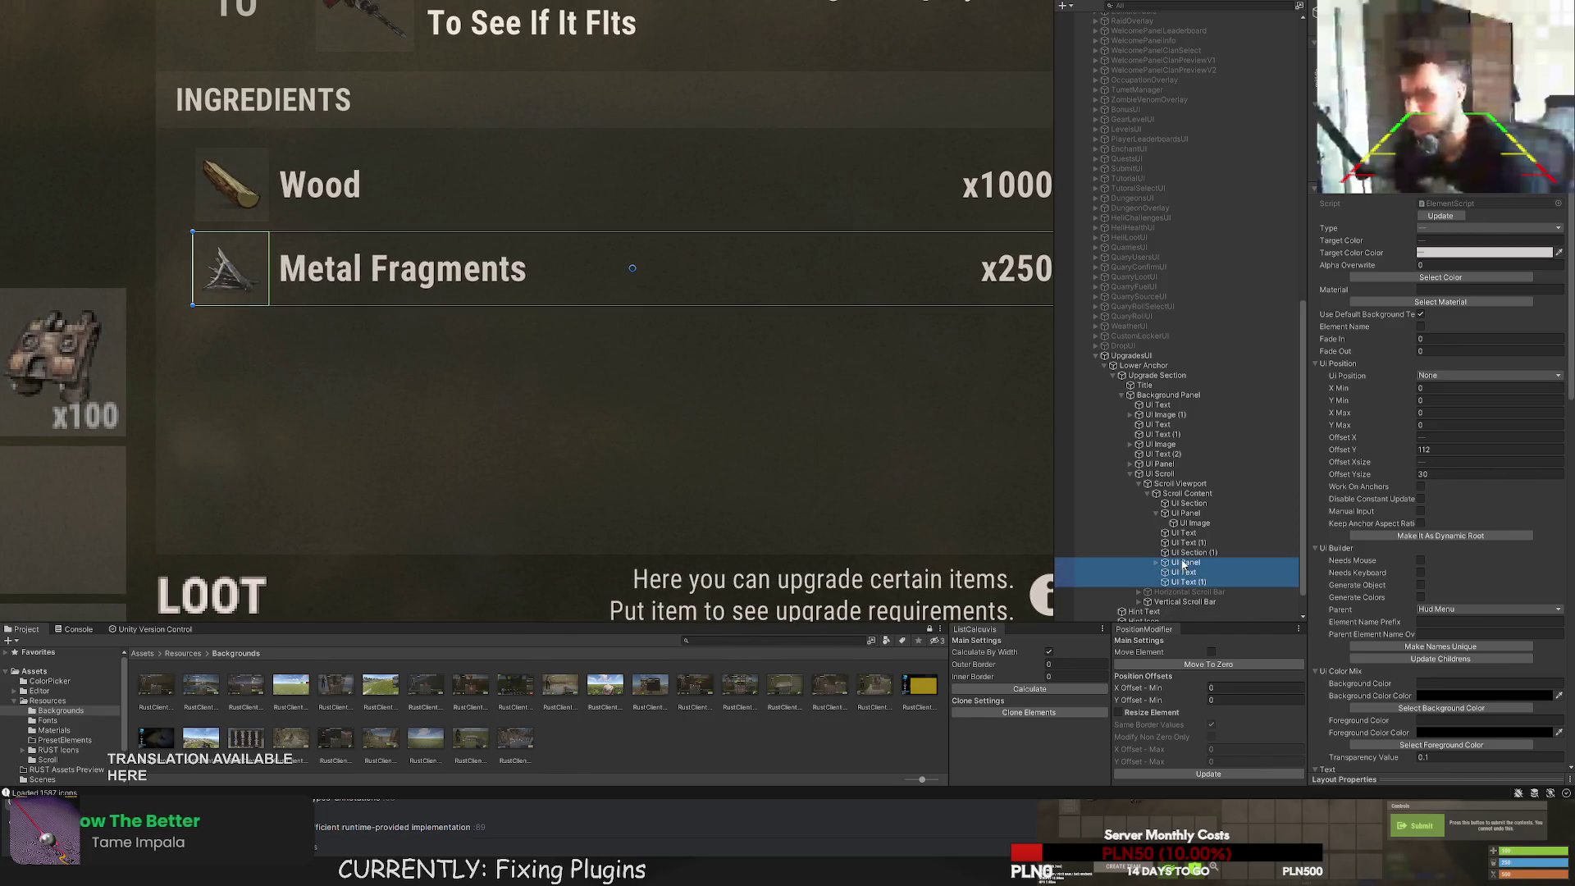
{"action": "left_click", "coordinate": [1189, 542]}
{"action": "left_click", "coordinate": [1157, 514]}
{"action": "left_click", "coordinate": [1186, 513], "text": "shift"}
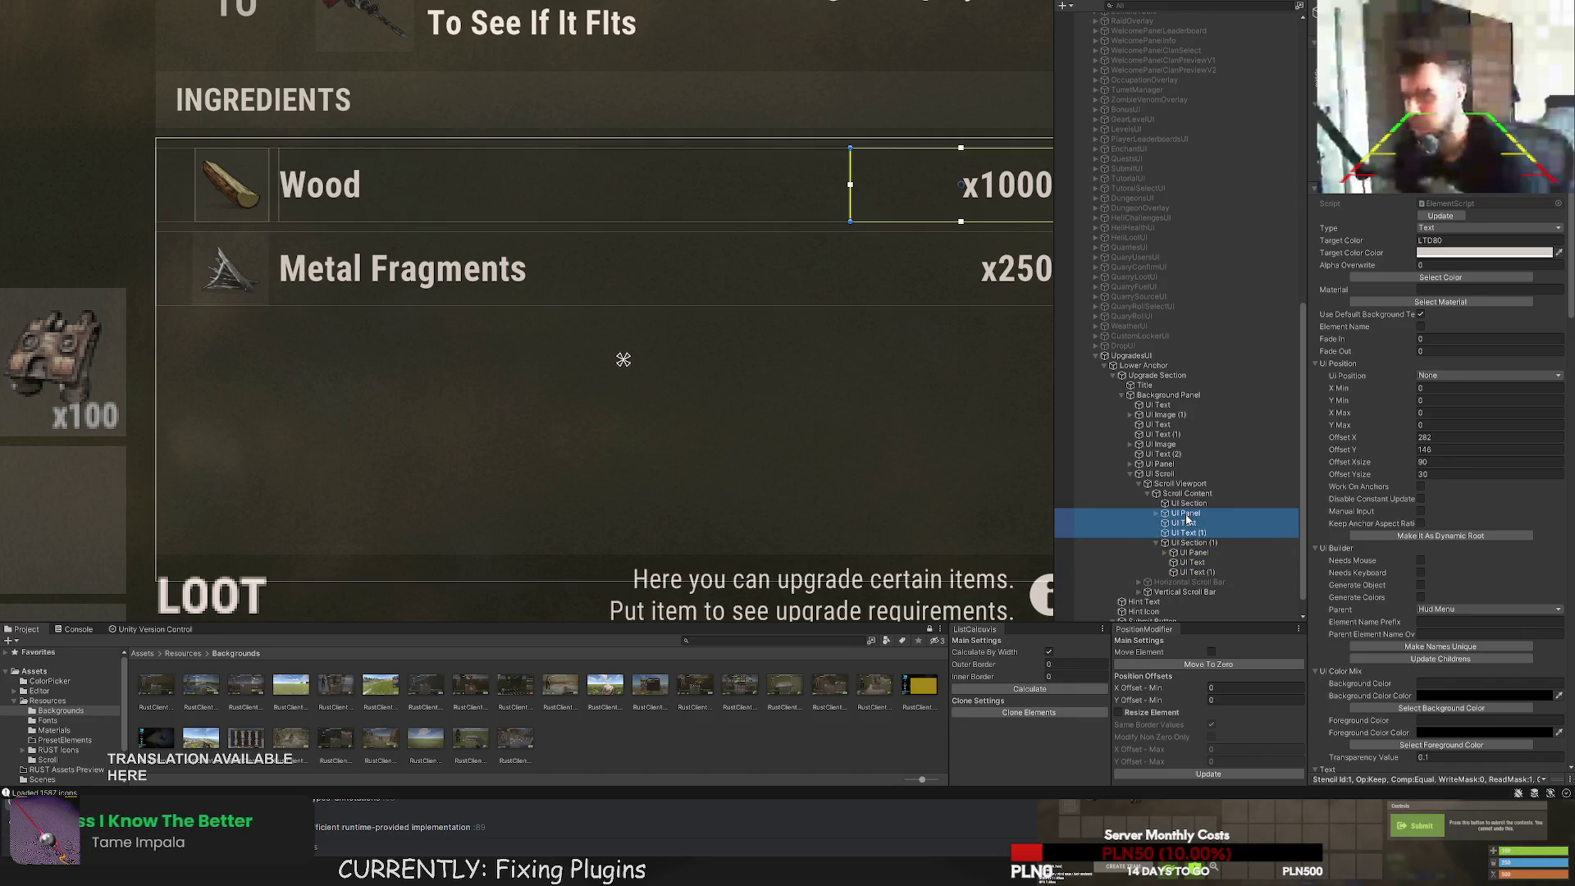
{"action": "left_click", "coordinate": [948, 438]}
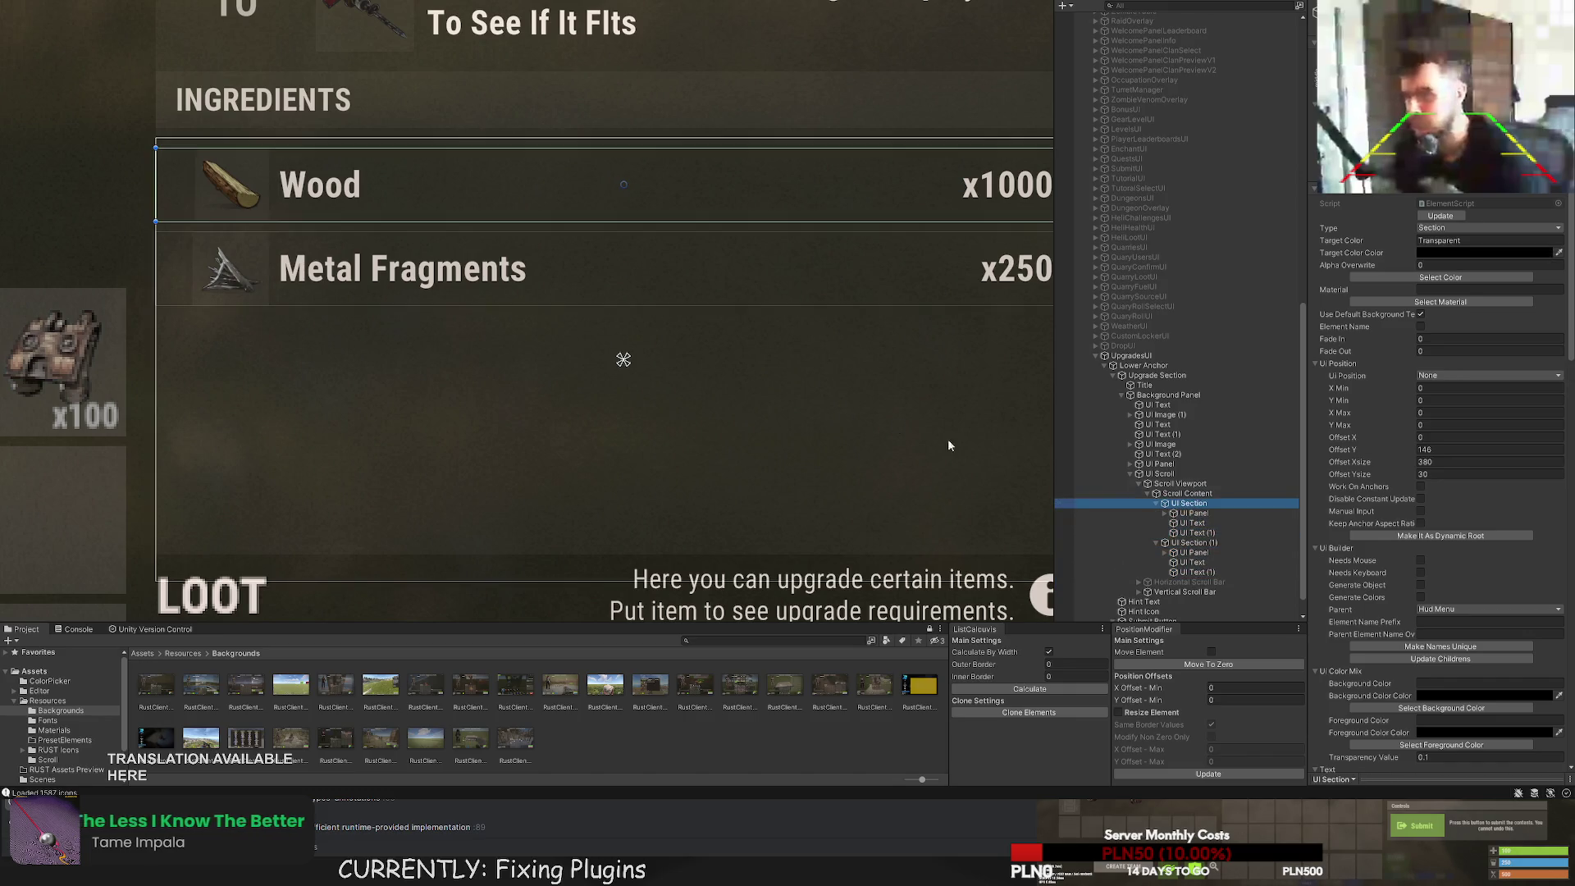
{"action": "scroll", "coordinate": [602, 406], "scroll_direction": "down", "scroll_amount": 5}
{"action": "left_click_drag", "start_coordinate": [578, 410], "coordinate": [625, 382]}
{"action": "scroll", "coordinate": [625, 382], "scroll_direction": "down", "scroll_amount": 2}
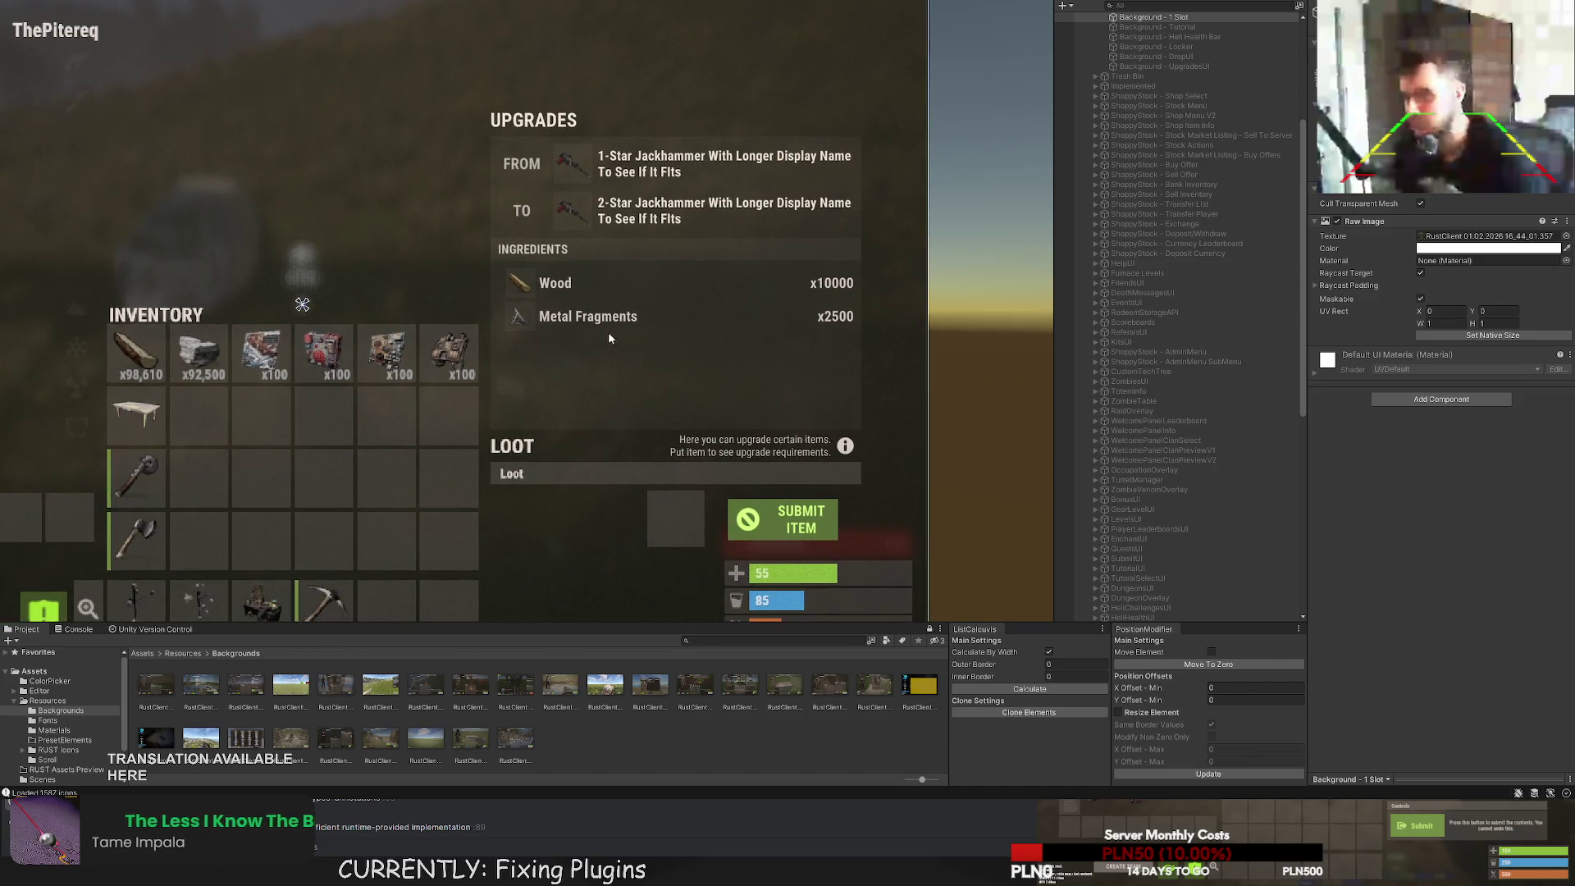
Lower the Metal Fragments row to offset Y 108 below the Wood row.
{"action": "left_click", "coordinate": [728, 273]}
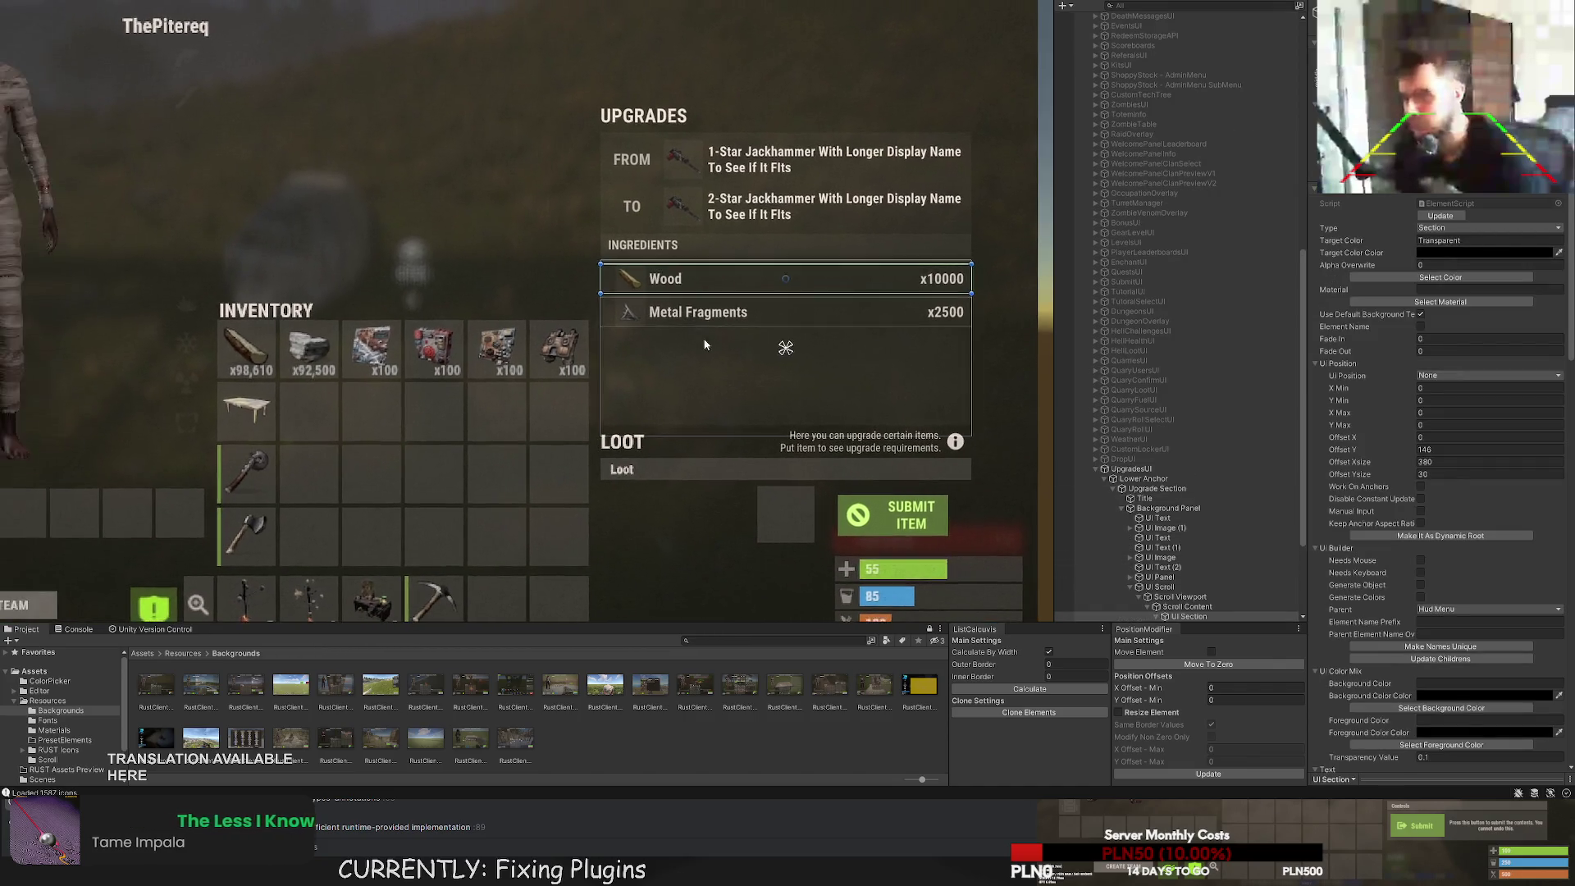
{"action": "scroll", "coordinate": [566, 291], "scroll_direction": "up", "scroll_amount": 4}
{"action": "scroll", "coordinate": [1152, 544], "scroll_direction": "up", "scroll_amount": 1}
{"action": "scroll", "coordinate": [1165, 545], "scroll_direction": "down", "scroll_amount": 3}
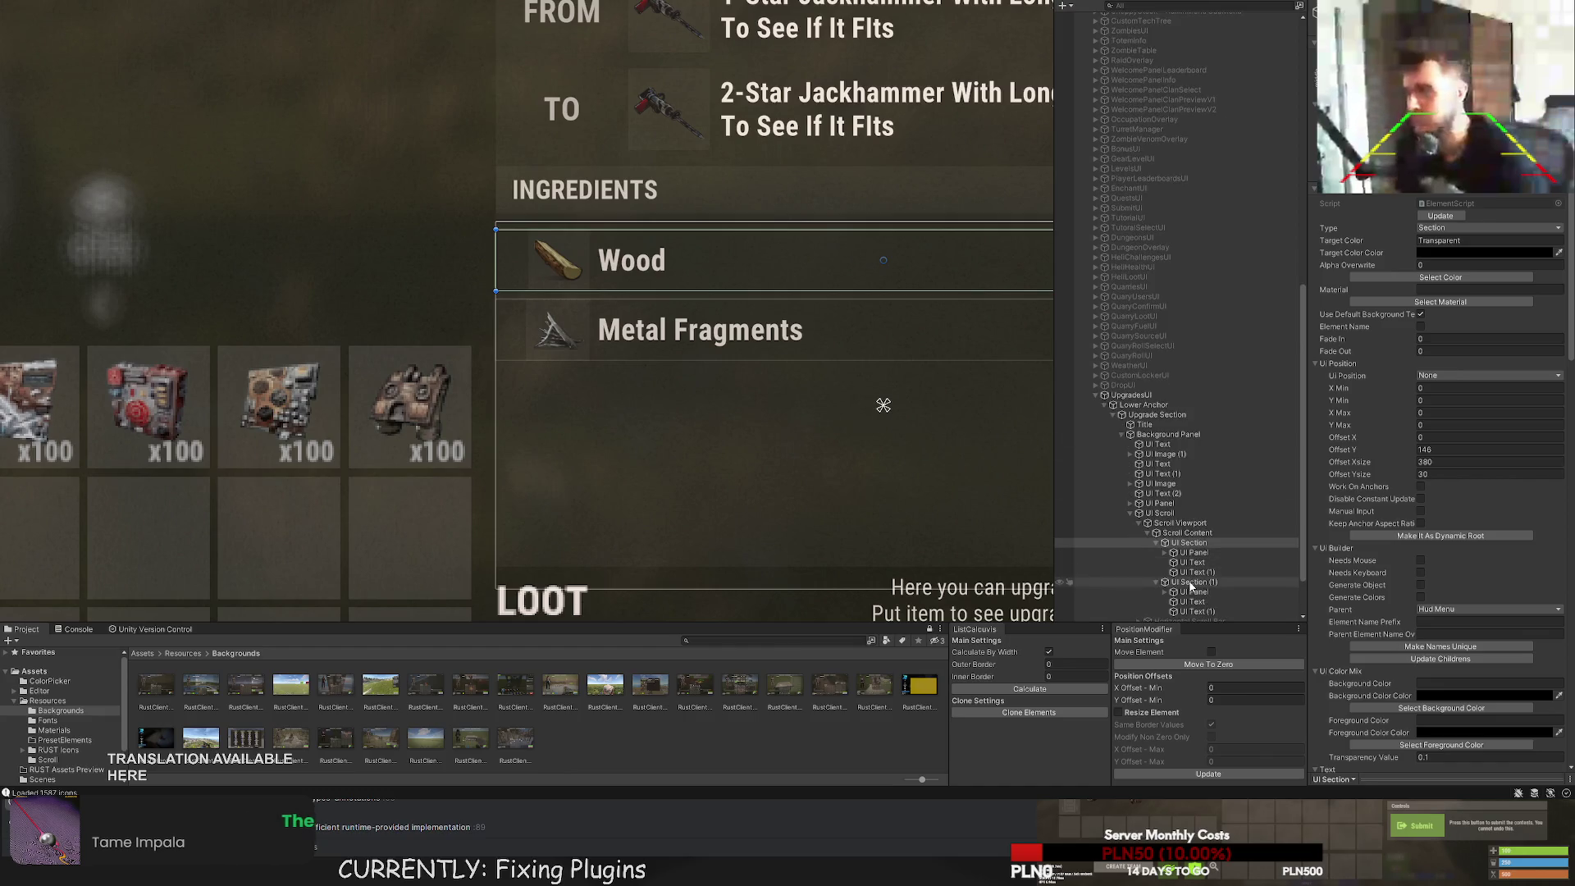
{"action": "double_click", "coordinate": [1193, 582]}
{"action": "key", "text": "f"}
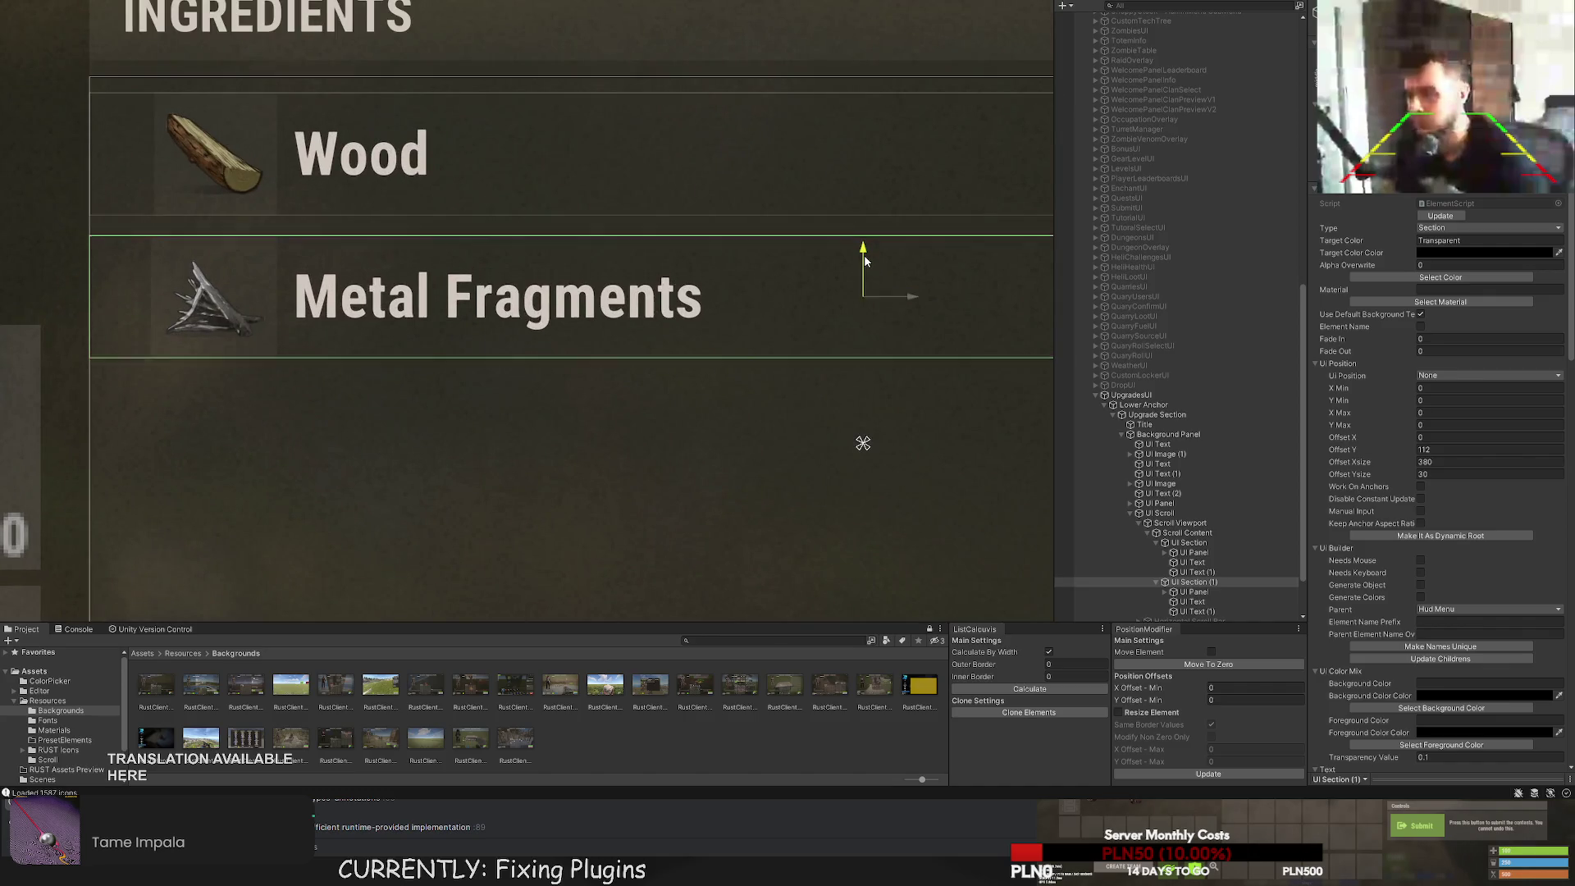
{"action": "left_click", "coordinate": [817, 260]}
{"action": "scroll", "coordinate": [755, 330], "scroll_direction": "down", "scroll_amount": 10}
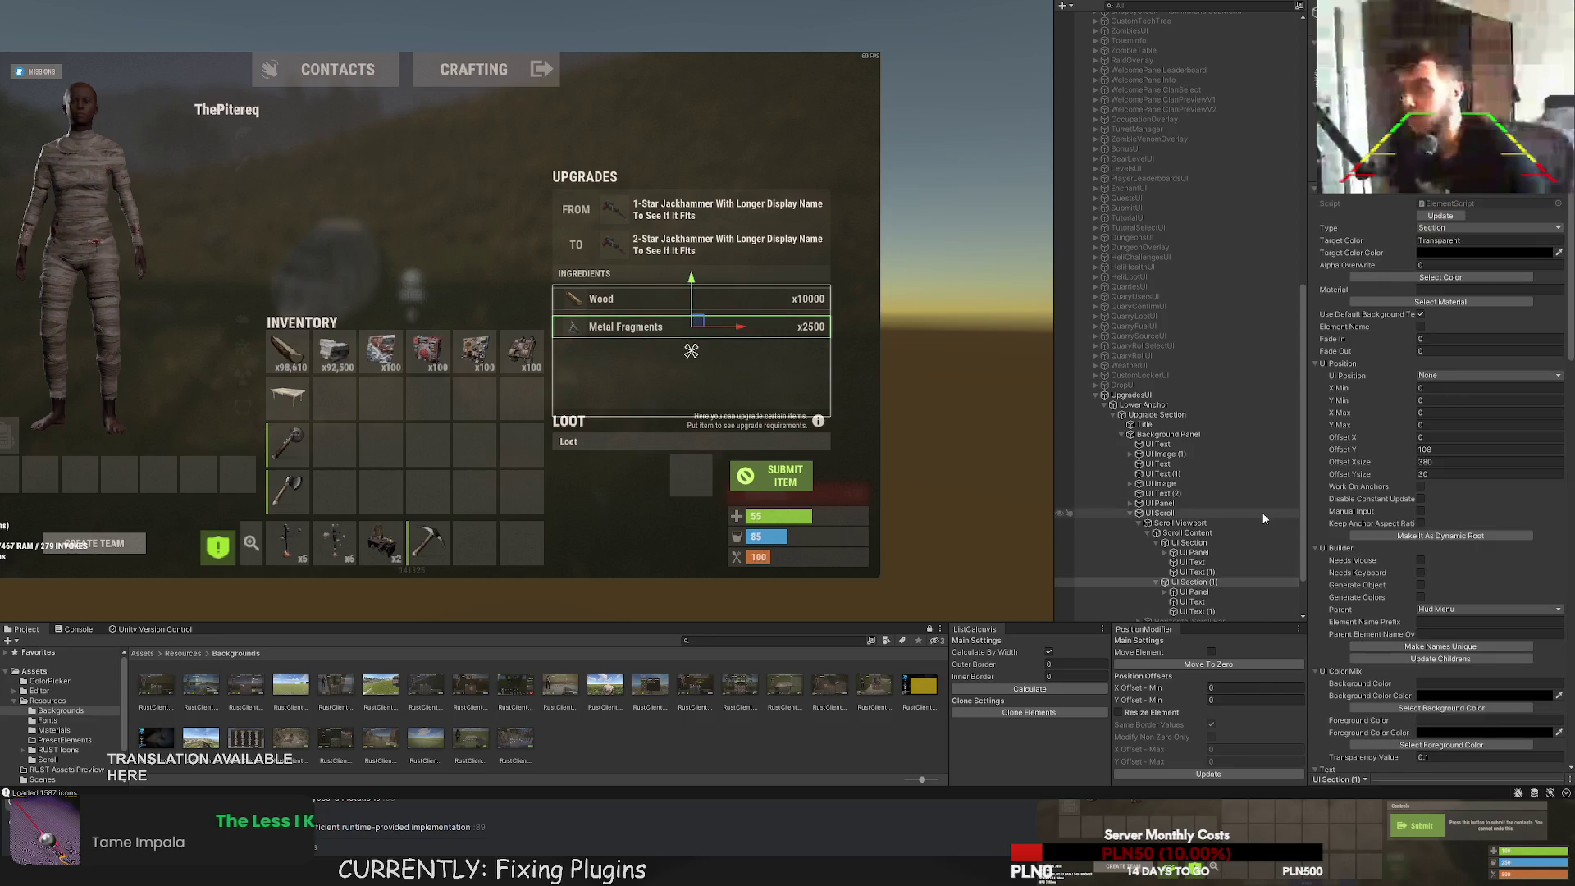
{"action": "scroll", "coordinate": [1232, 532], "scroll_direction": "down", "scroll_amount": 2}
Compare the Wood and Metal Fragments name labels: offset X 52, width 230.
{"action": "left_click", "coordinate": [1193, 499]}
{"action": "key", "text": "f"}
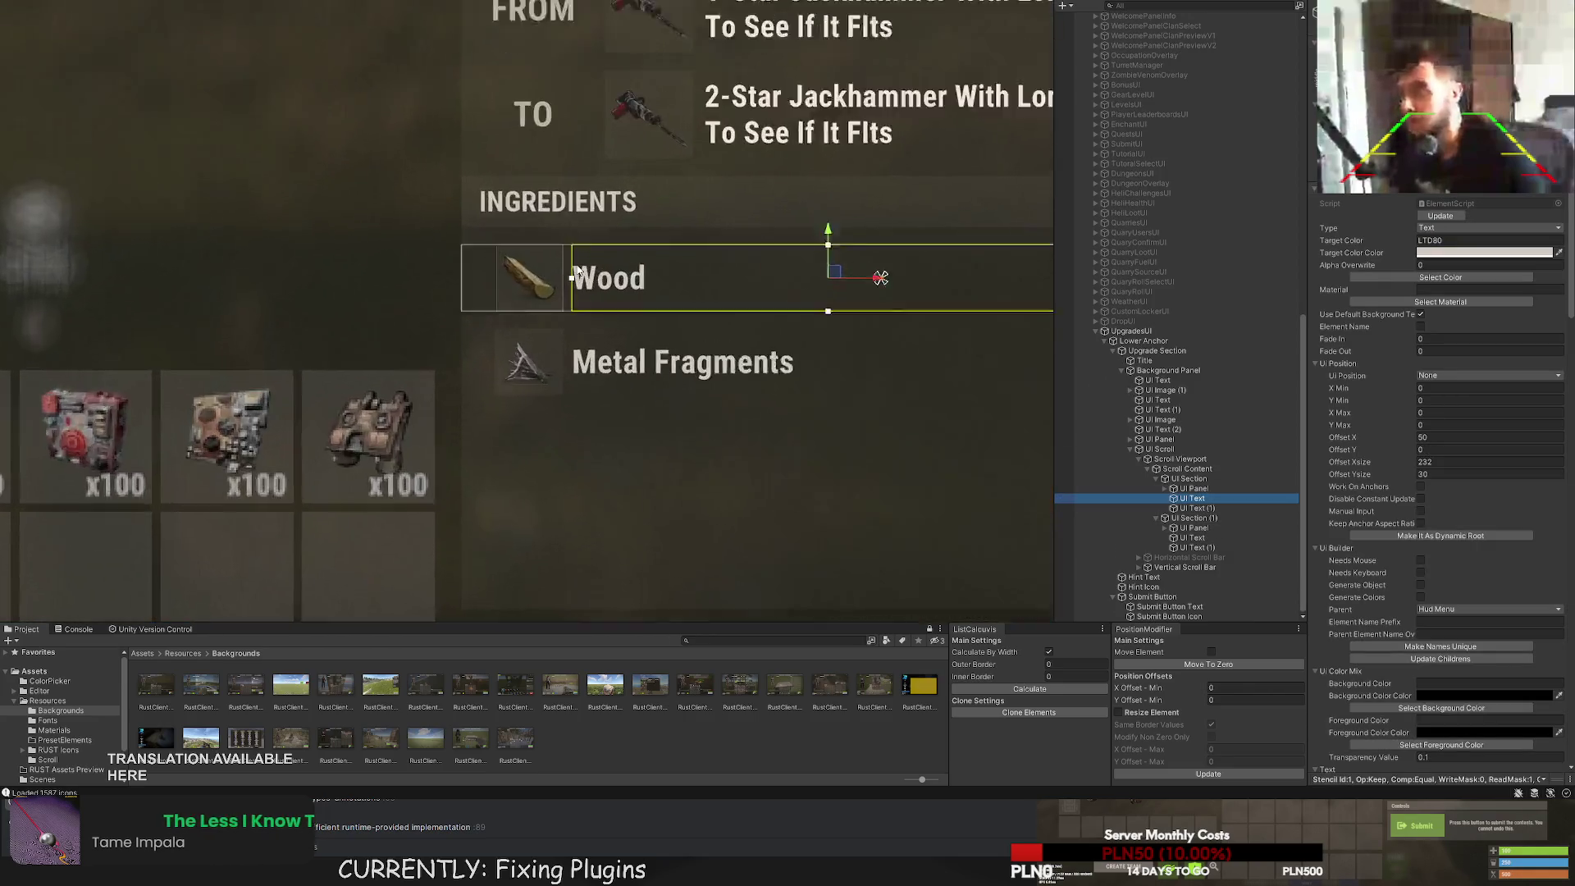
{"action": "left_click", "coordinate": [1192, 538]}
{"action": "scroll", "coordinate": [619, 332], "scroll_direction": "down", "scroll_amount": 5}
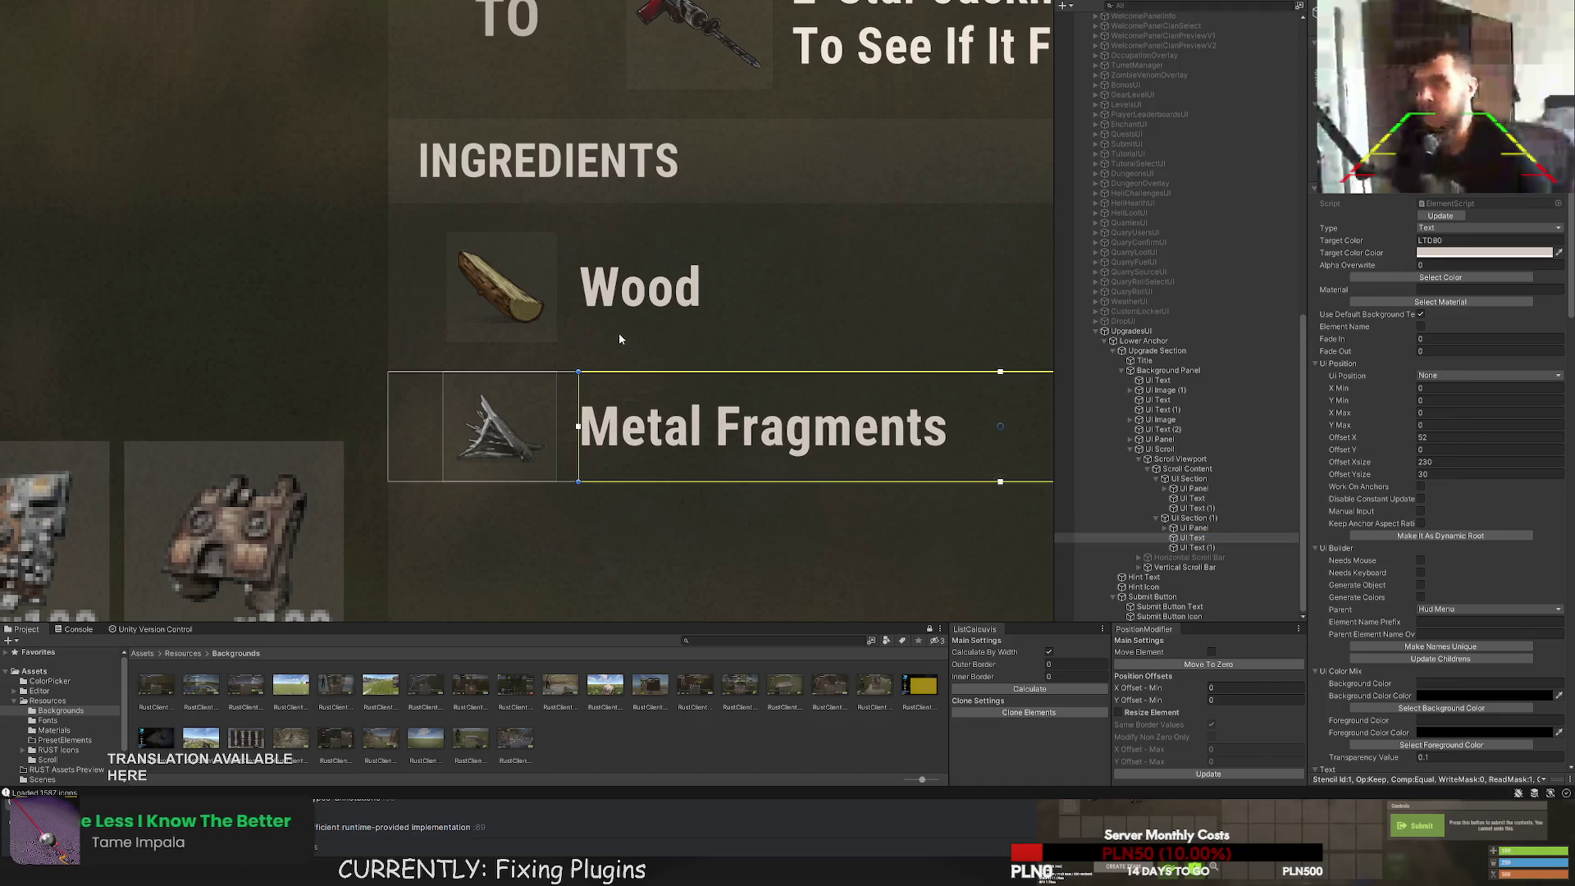
{"action": "left_click", "coordinate": [647, 366]}
{"action": "scroll", "coordinate": [714, 379], "scroll_direction": "down", "scroll_amount": 5}
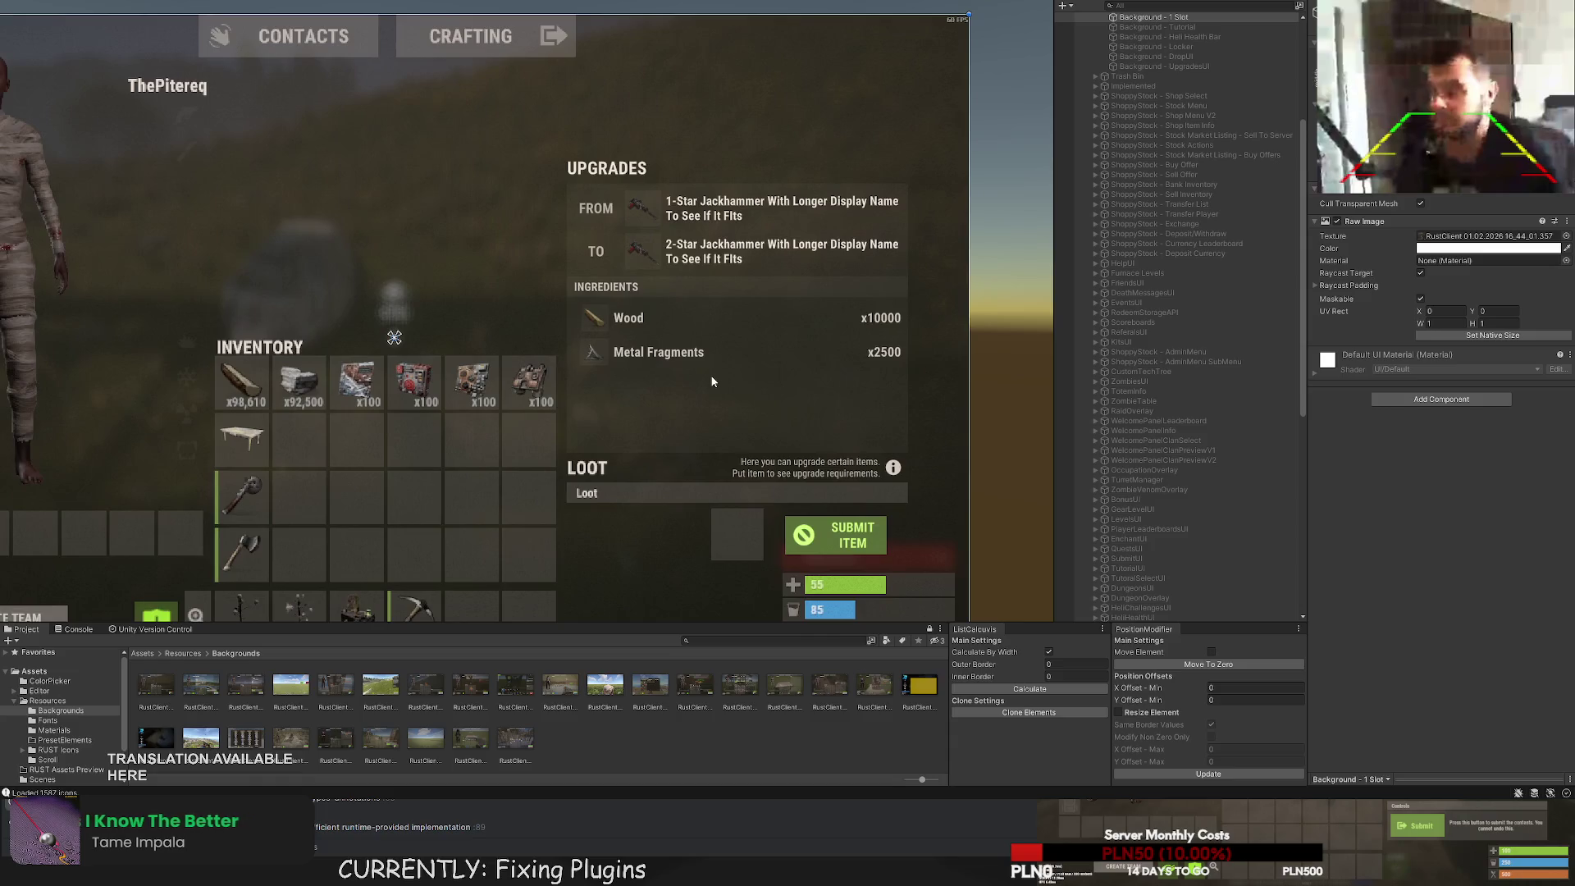
{"action": "scroll", "coordinate": [673, 368], "scroll_direction": "up", "scroll_amount": 2}
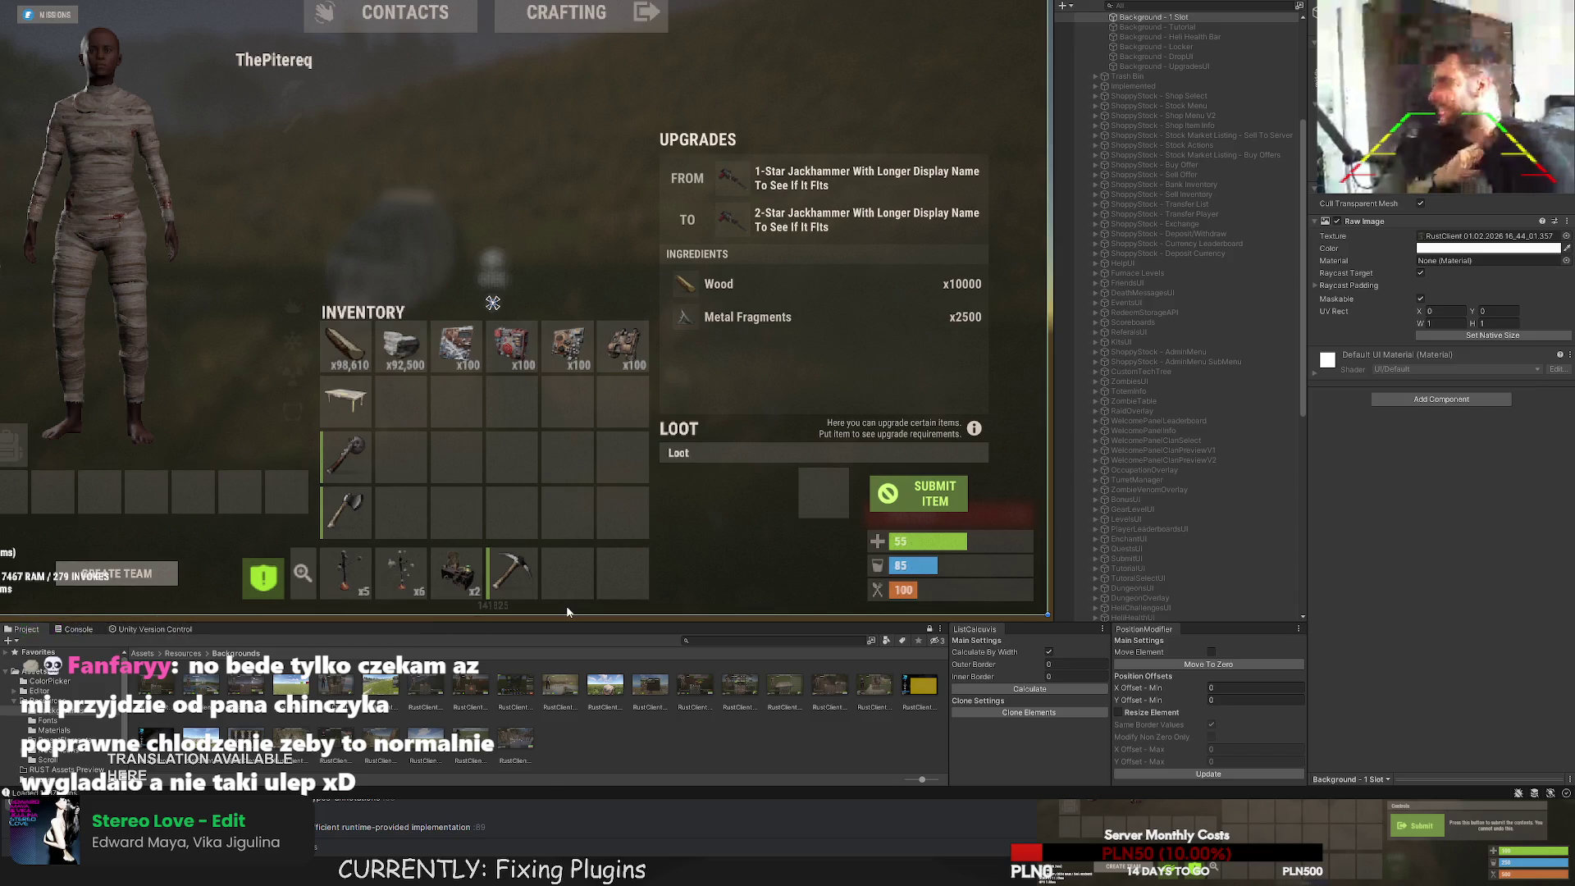
{"action": "left_click_drag", "start_coordinate": [630, 461], "coordinate": [474, 445]}
{"action": "scroll", "coordinate": [473, 446], "scroll_direction": "up", "scroll_amount": 2}
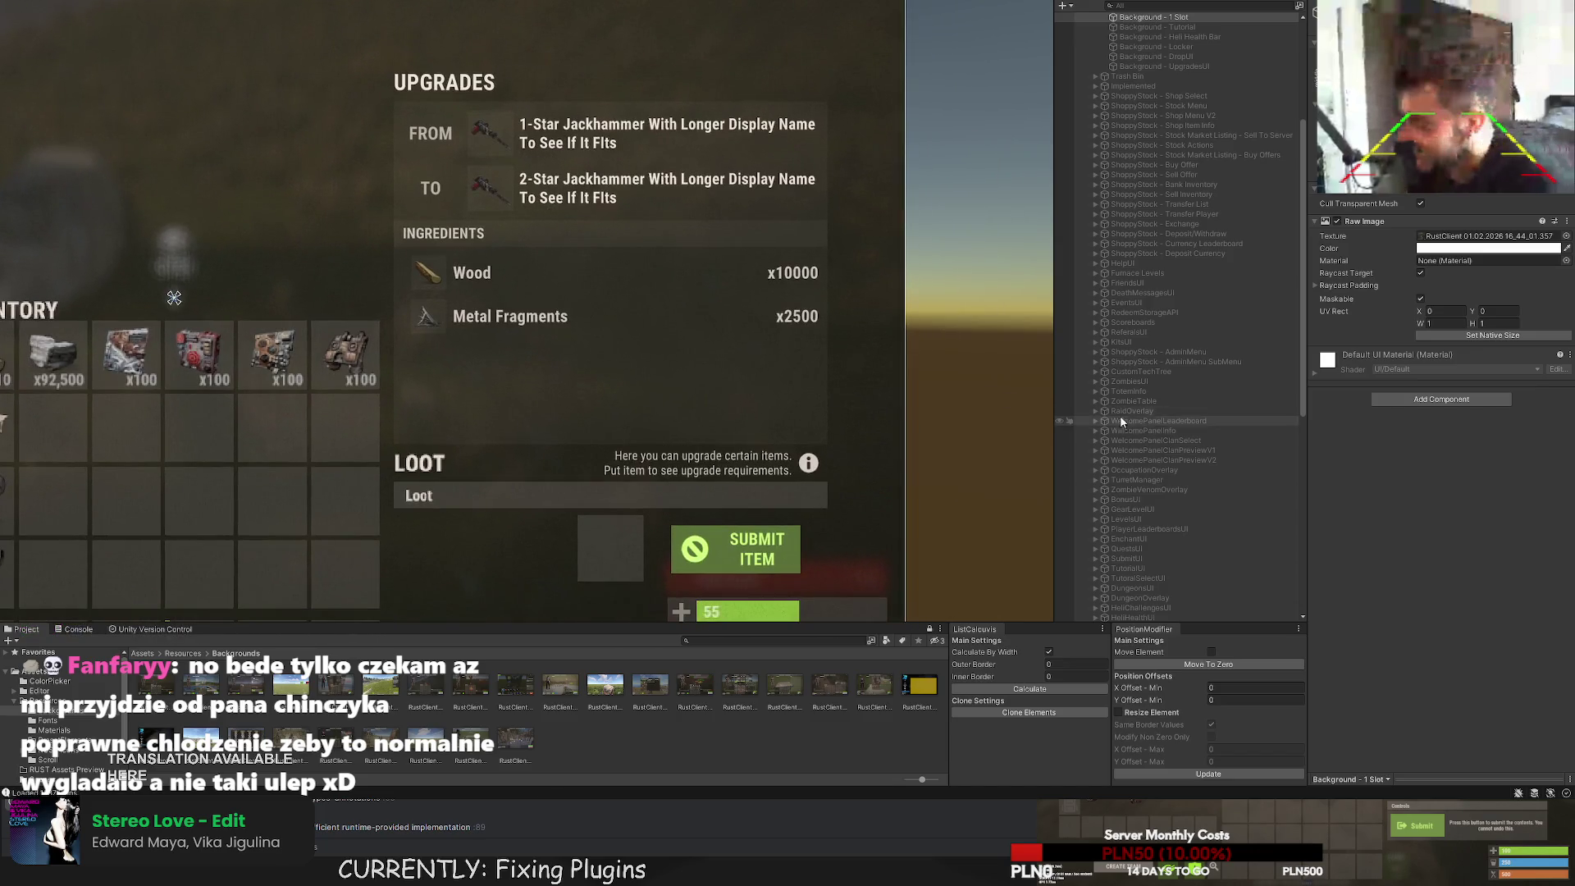
{"action": "scroll", "coordinate": [1154, 444], "scroll_direction": "down", "scroll_amount": 5}
{"action": "scroll", "coordinate": [1154, 446], "scroll_direction": "down", "scroll_amount": 3}
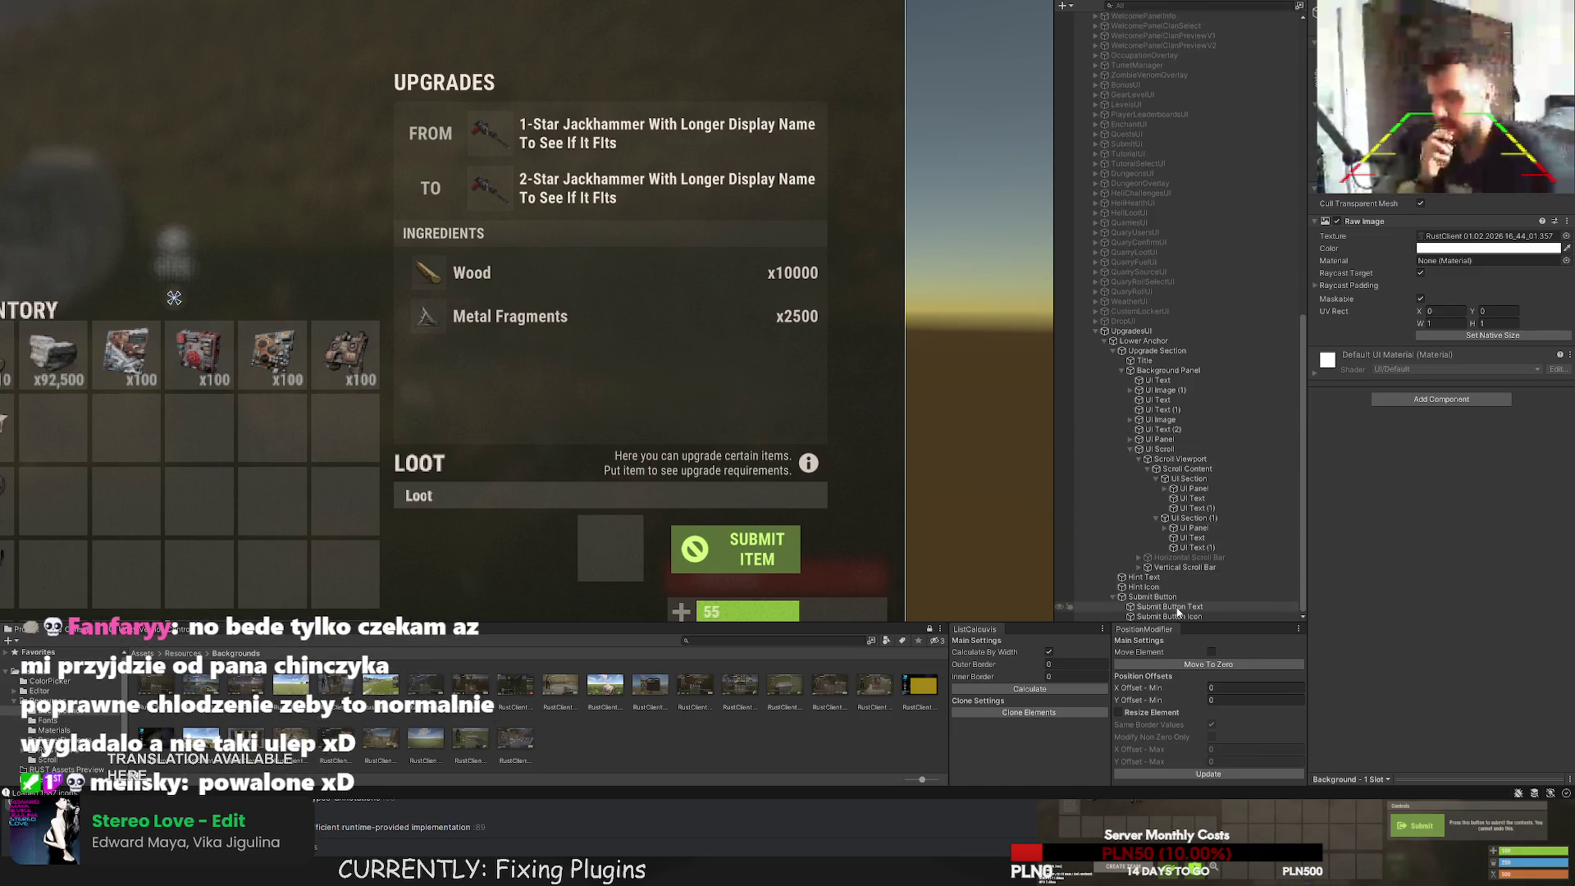
{"action": "scroll", "coordinate": [739, 385], "scroll_direction": "down", "scroll_amount": 3}
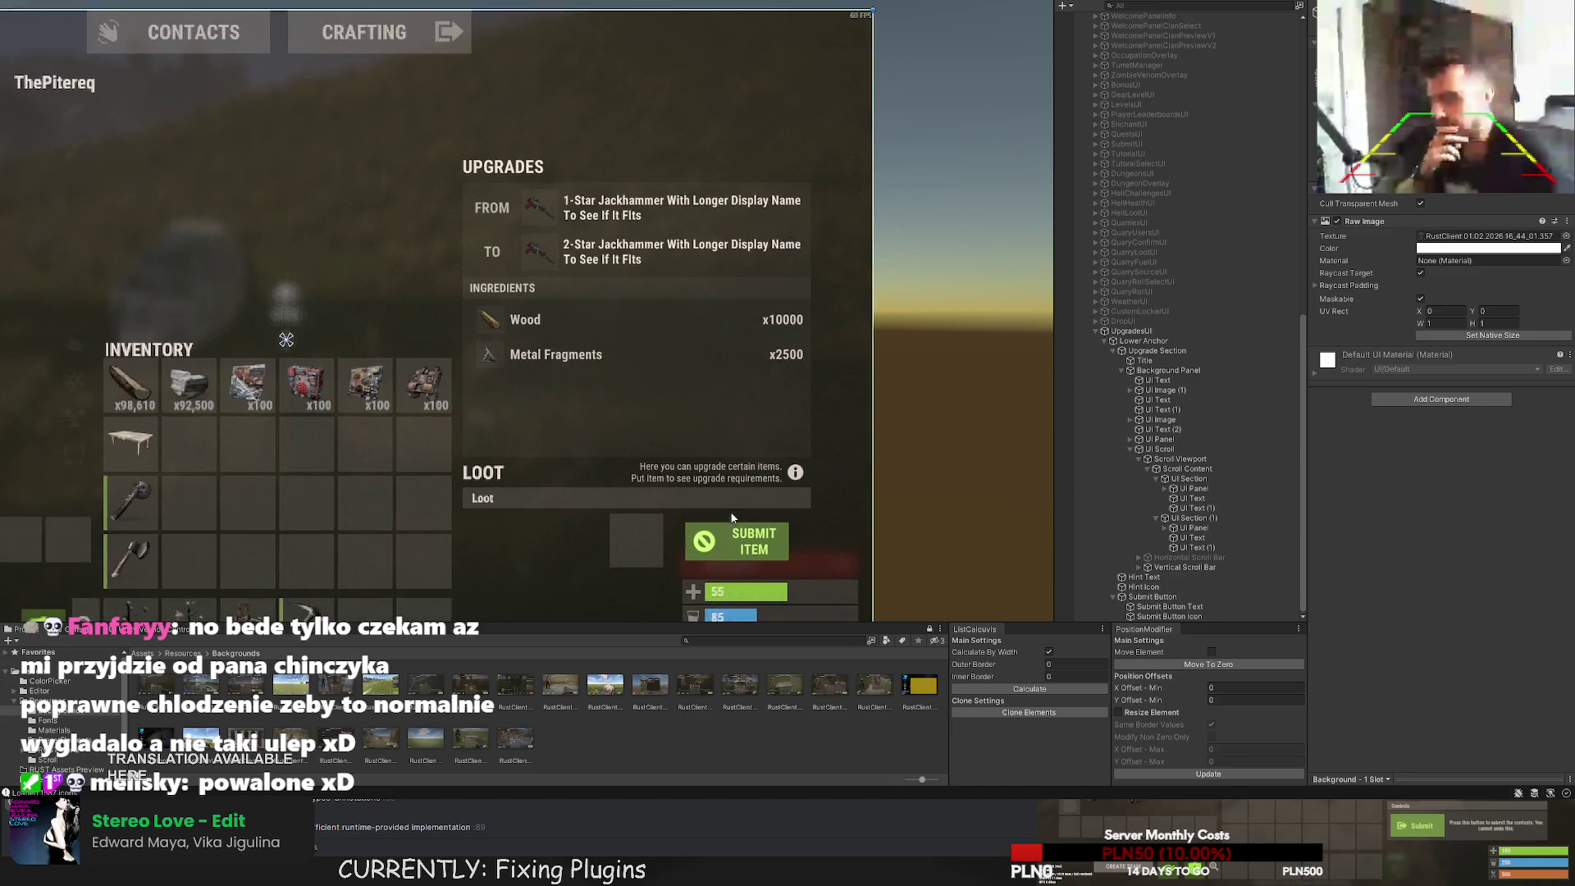
{"action": "scroll", "coordinate": [754, 383], "scroll_direction": "down", "scroll_amount": 2}
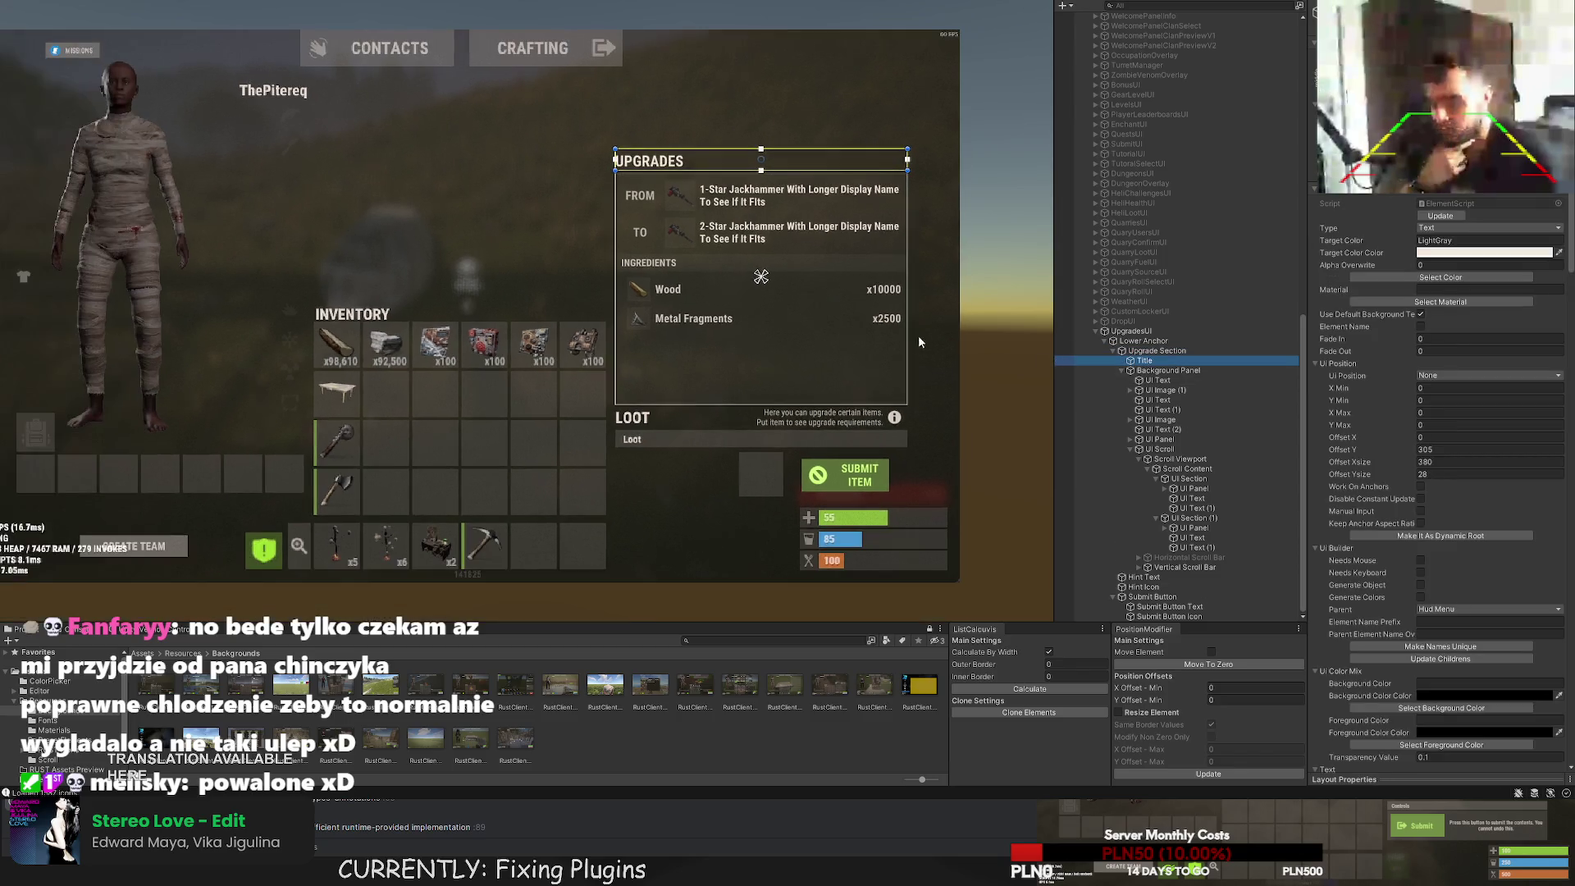
{"action": "left_click", "coordinate": [1186, 480]}
{"action": "left_click", "coordinate": [1194, 518]}
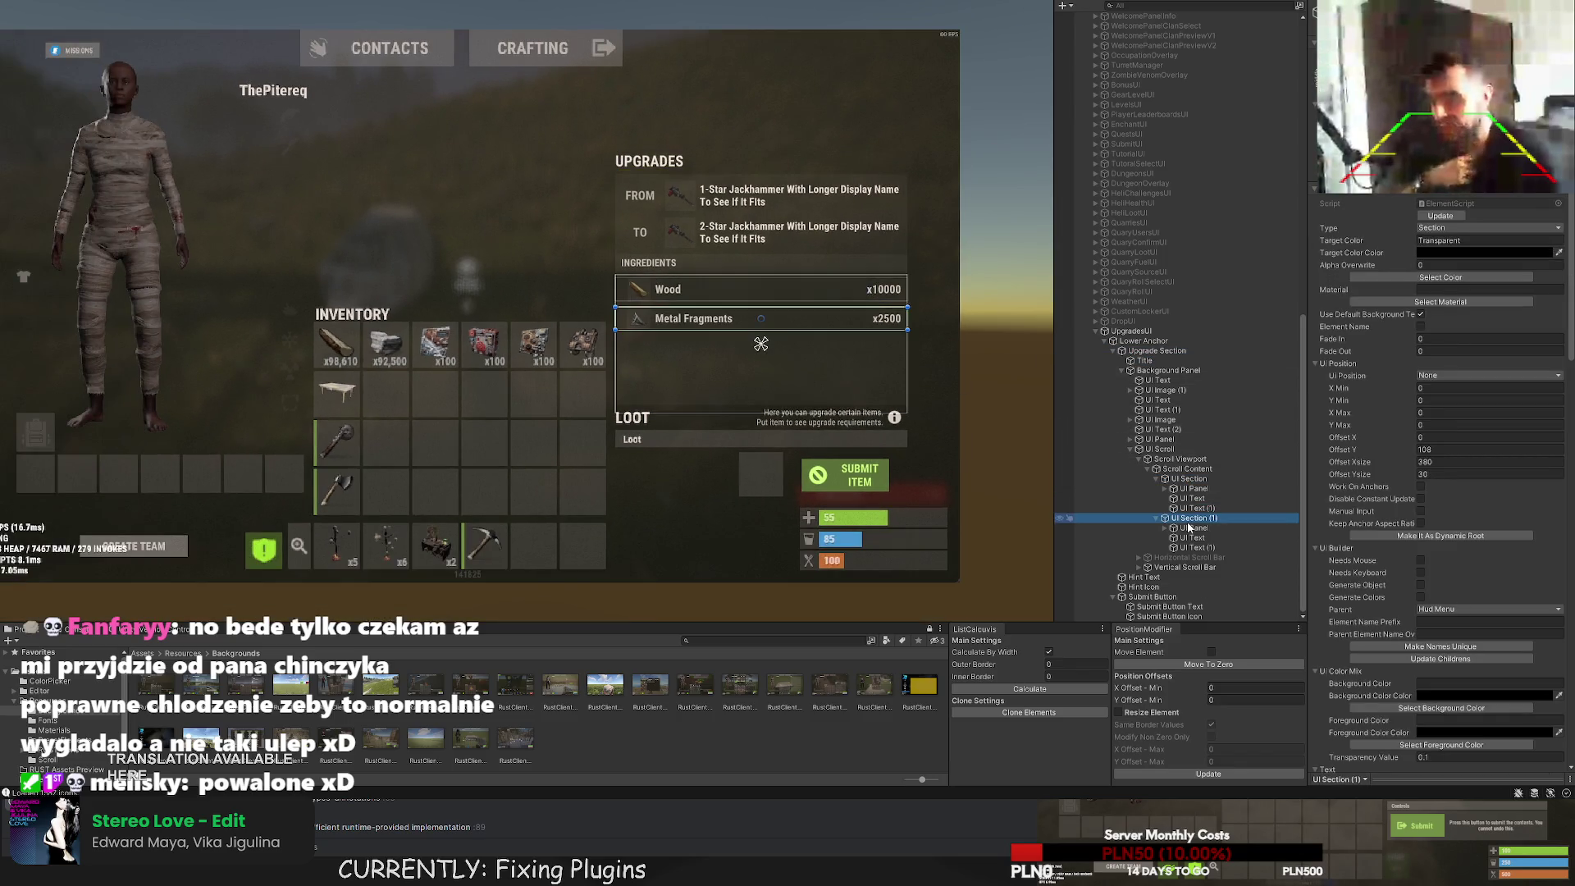
{"action": "scroll", "coordinate": [733, 331], "scroll_direction": "up", "scroll_amount": 3}
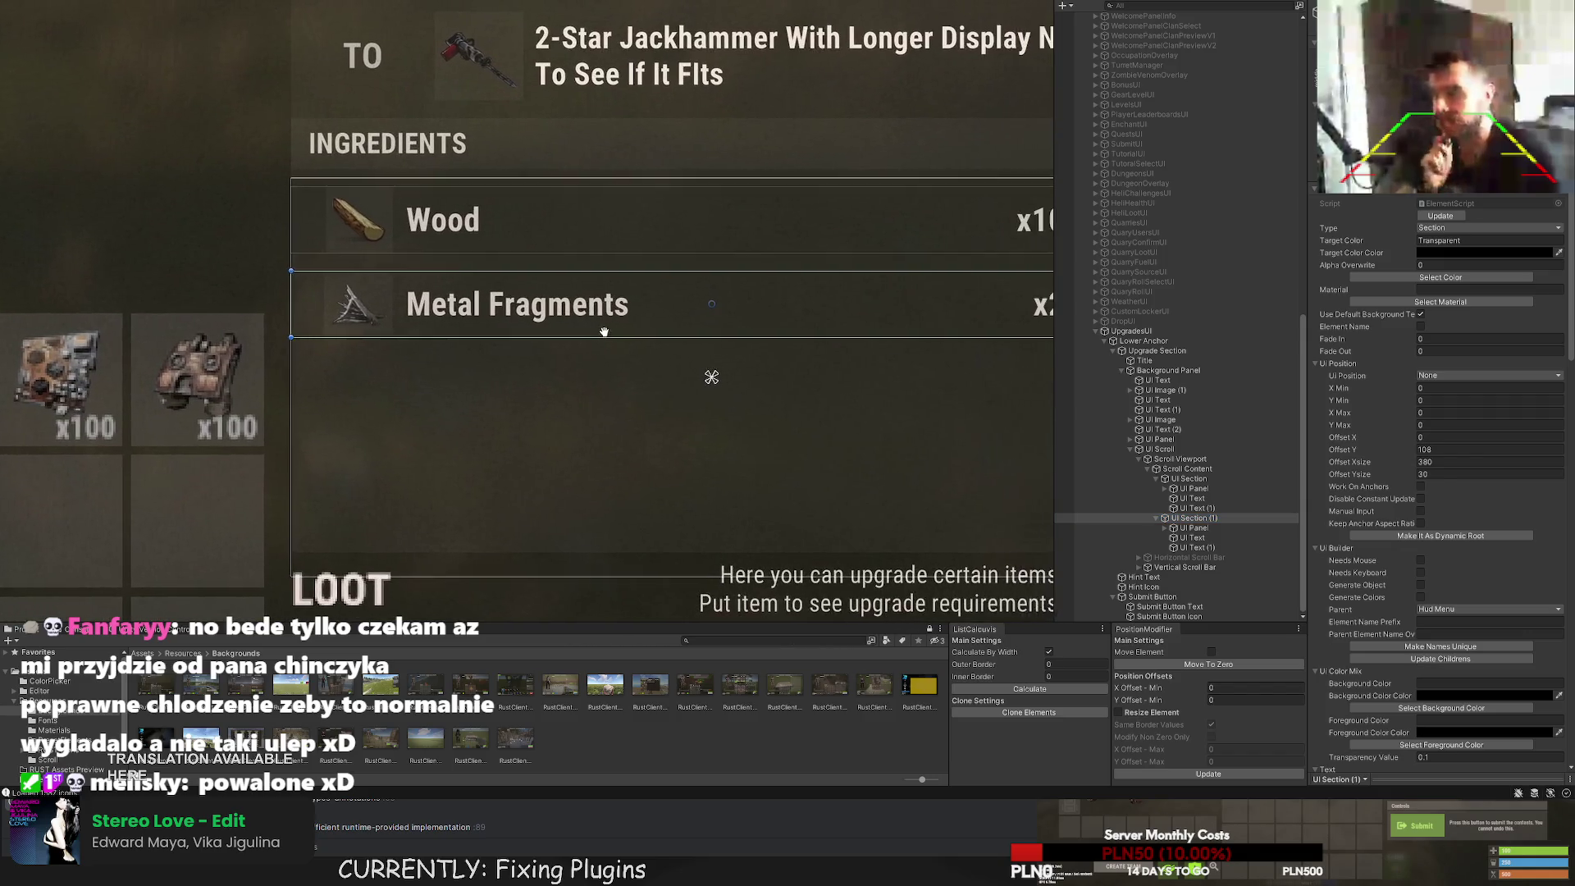
{"action": "scroll", "coordinate": [713, 373], "scroll_direction": "down", "scroll_amount": 2}
{"action": "scroll", "coordinate": [752, 411], "scroll_direction": "up", "scroll_amount": 4}
{"action": "scroll", "coordinate": [752, 410], "scroll_direction": "up", "scroll_amount": 6}
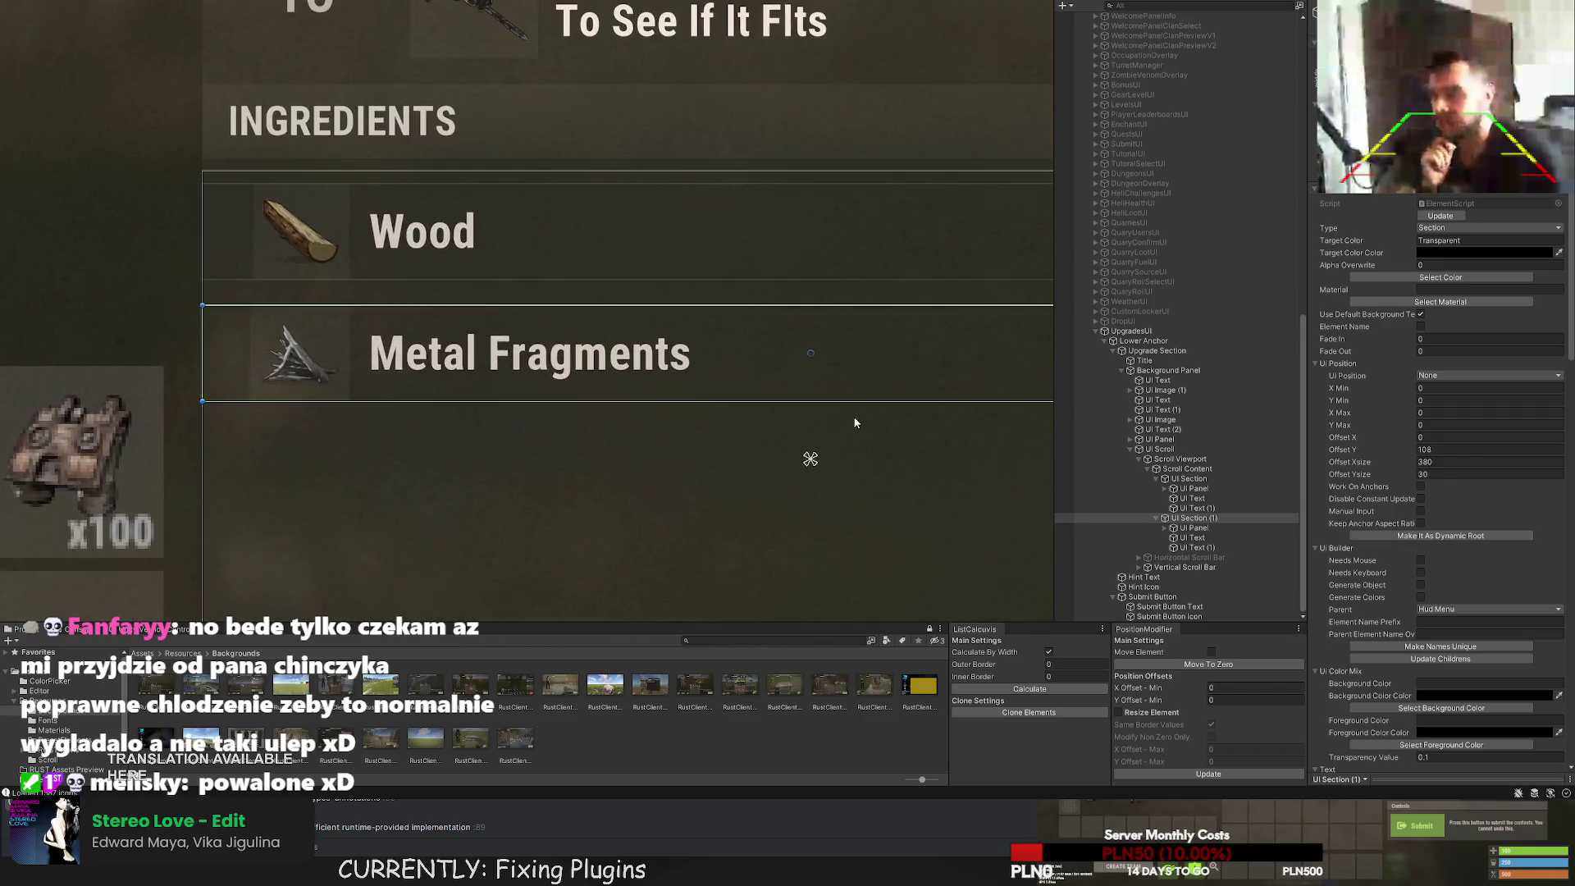
{"action": "scroll", "coordinate": [748, 375], "scroll_direction": "down", "scroll_amount": 1}
{"action": "left_click_drag", "start_coordinate": [745, 297], "coordinate": [745, 267]}
{"action": "key", "text": "ctrl+z"}
{"action": "scroll", "coordinate": [510, 446], "scroll_direction": "down", "scroll_amount": 3}
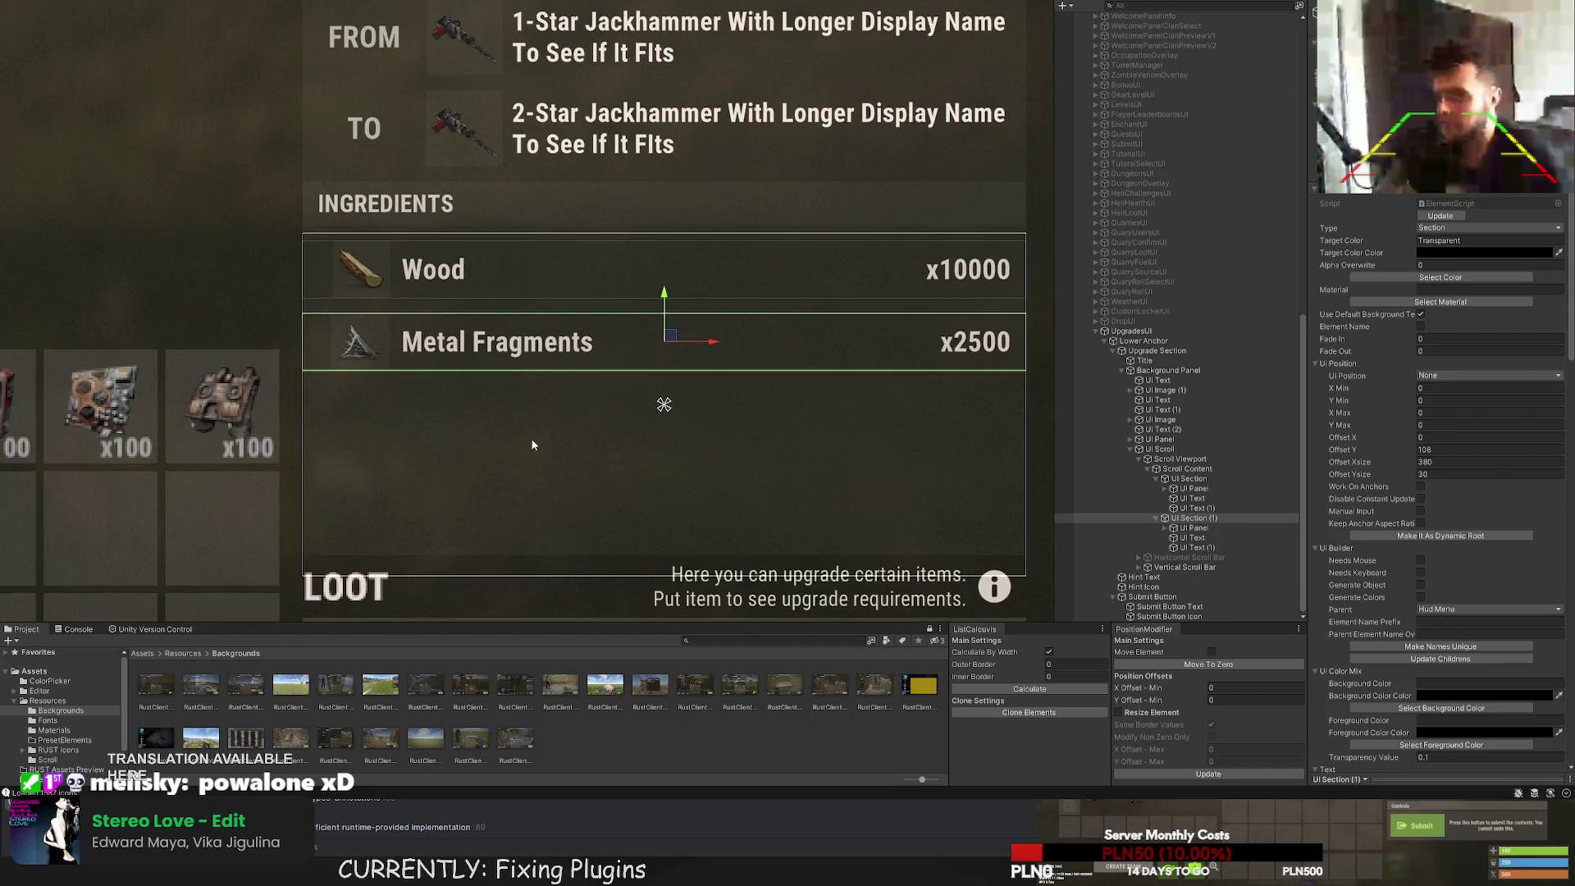
{"action": "left_click", "coordinate": [514, 480]}
{"action": "scroll", "coordinate": [515, 481], "scroll_direction": "down", "scroll_amount": 5}
{"action": "scroll", "coordinate": [510, 459], "scroll_direction": "down", "scroll_amount": 3}
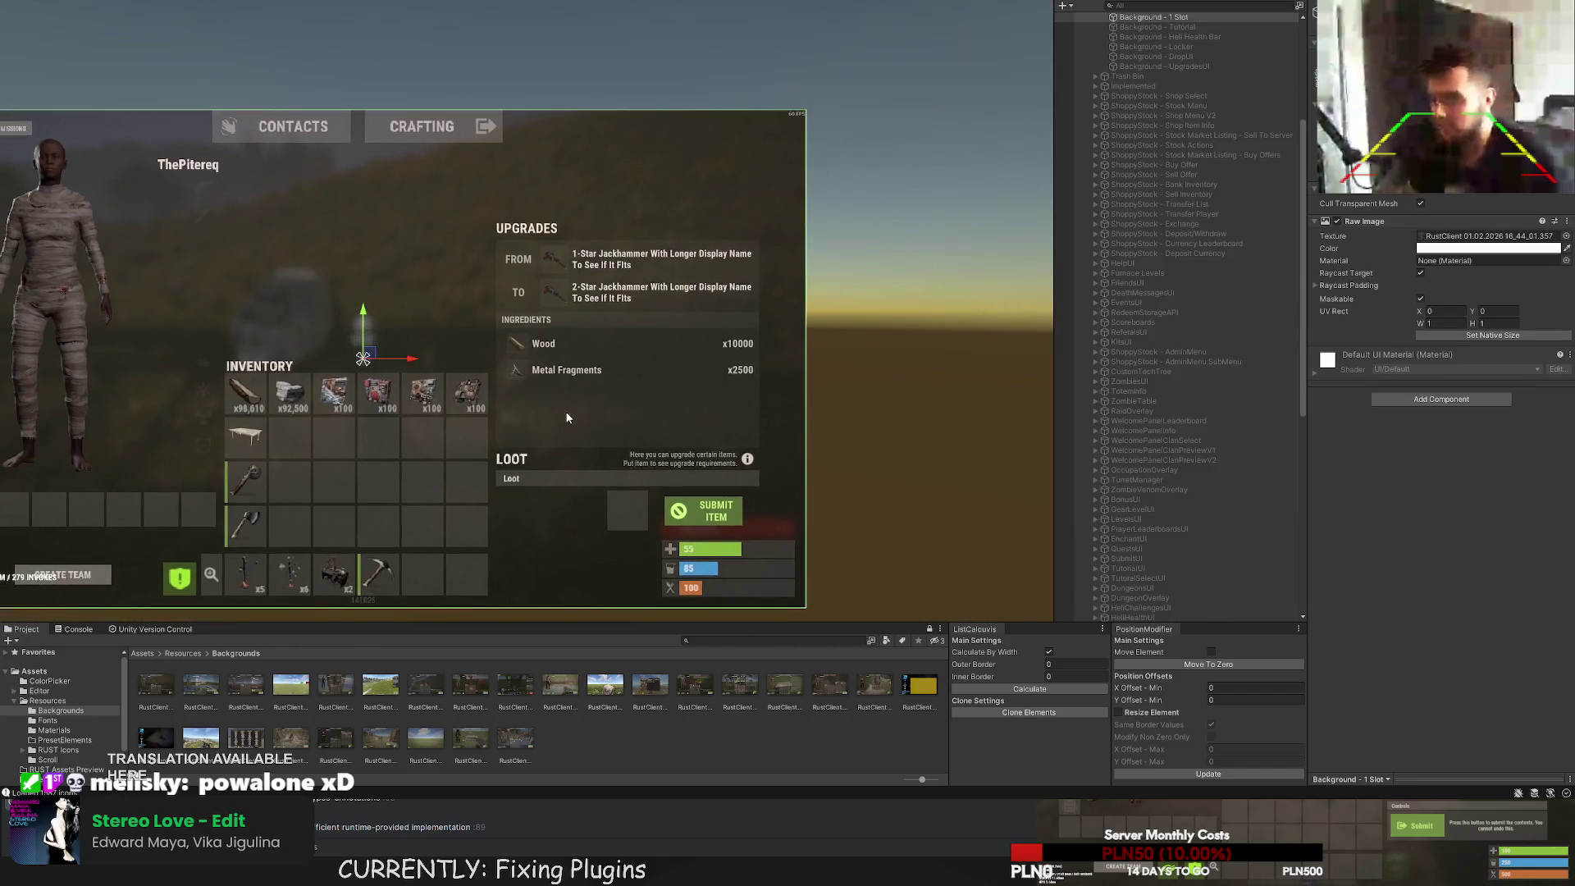
{"action": "scroll", "coordinate": [1152, 528], "scroll_direction": "down", "scroll_amount": 10}
{"action": "left_click", "coordinate": [1145, 350]}
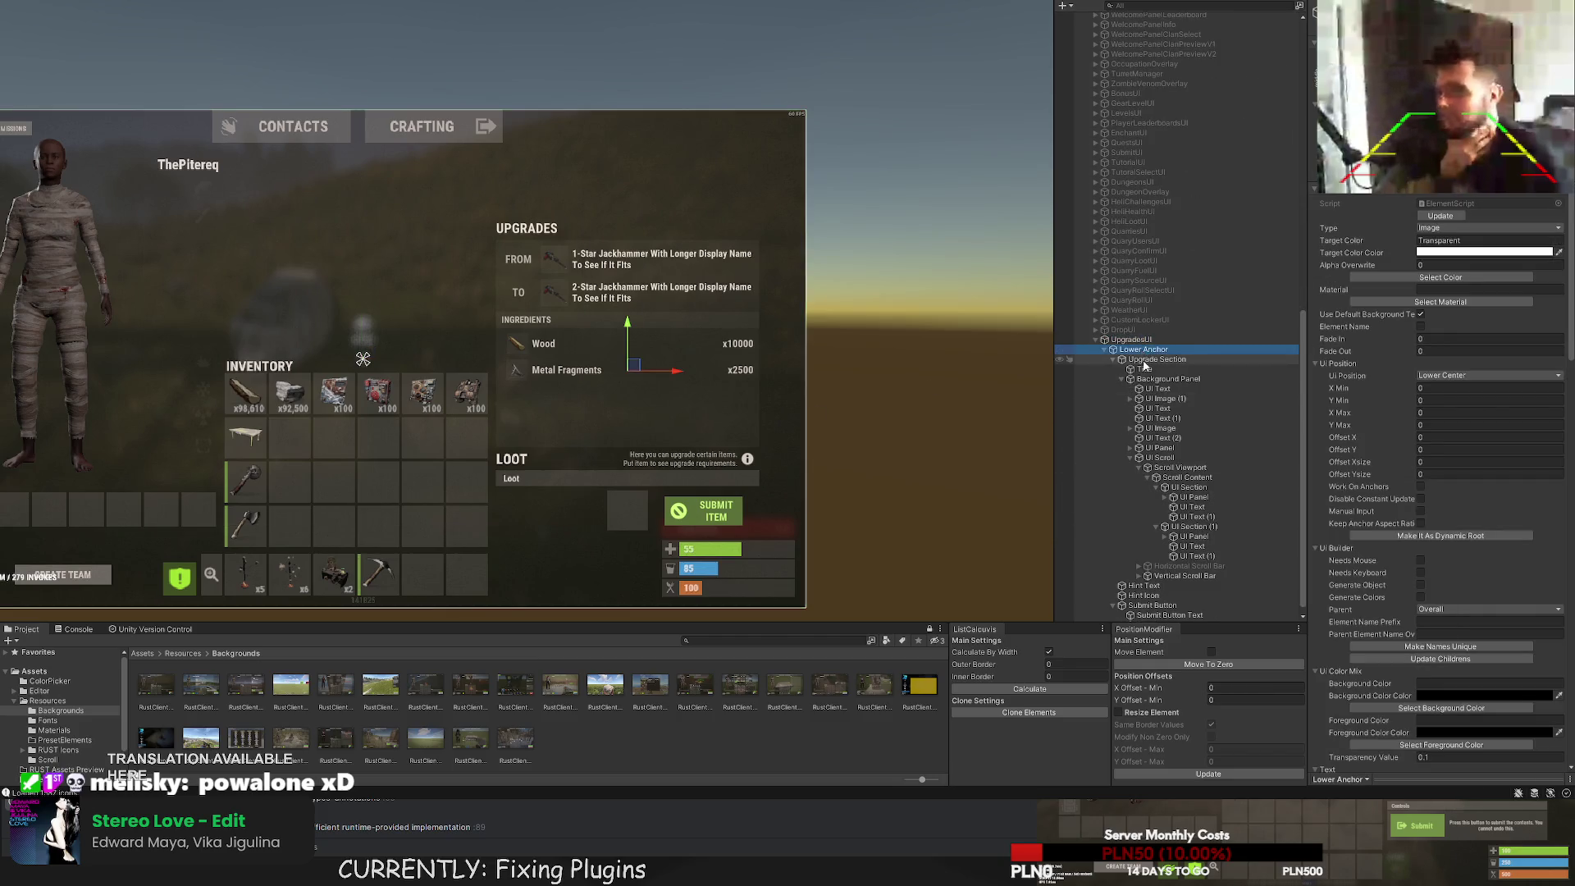
Rename the FROM elements to From Title, From Icon Bg, From Icon and From Name.
{"action": "left_click", "coordinate": [1158, 389]}
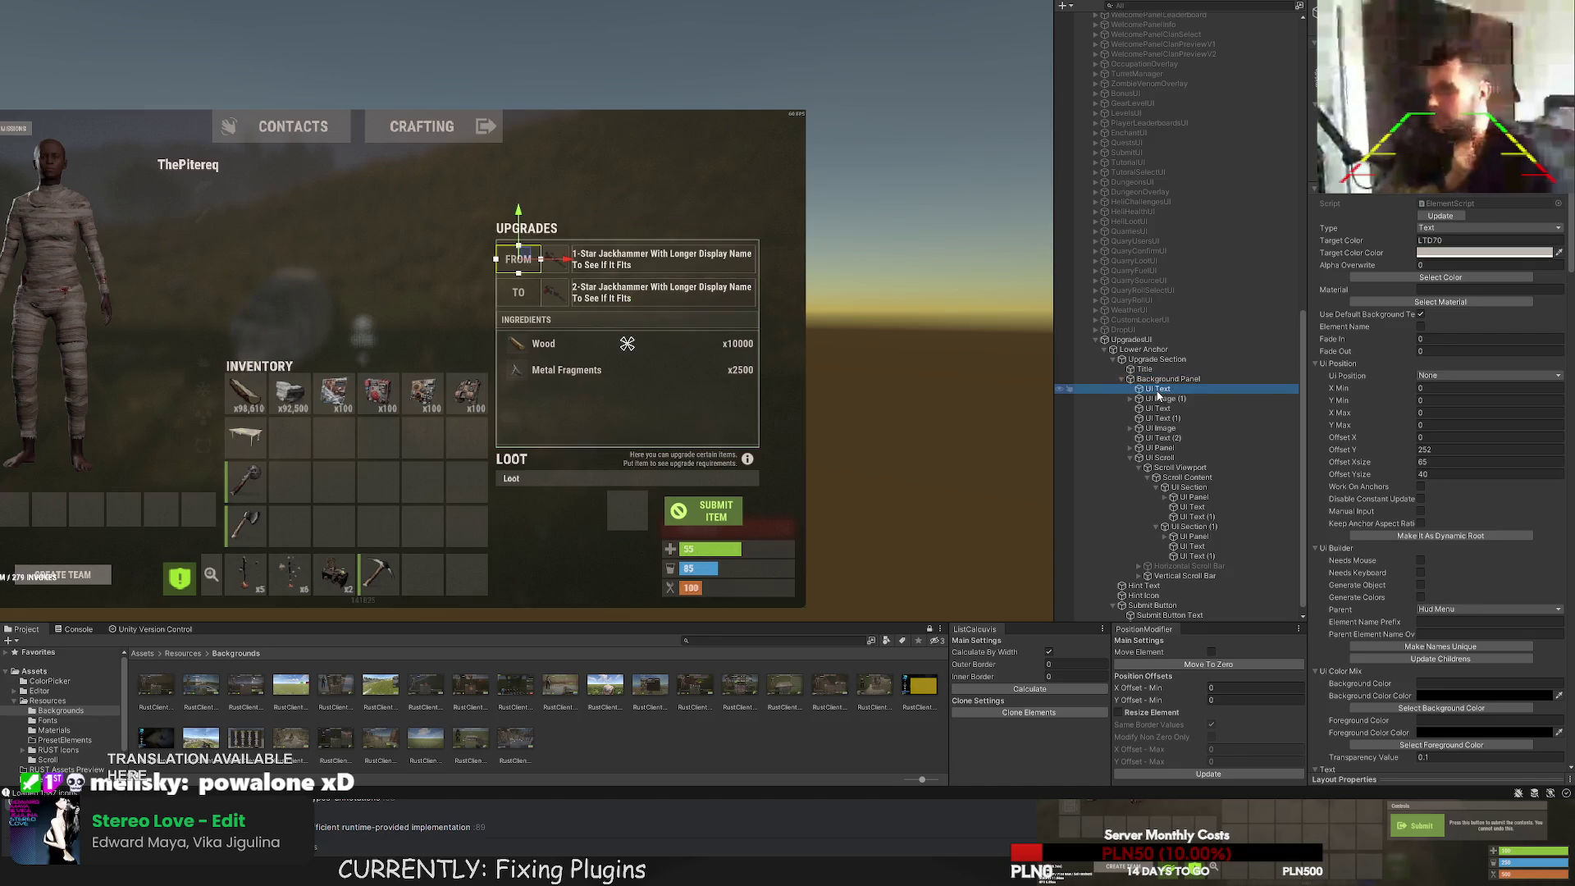
{"action": "key", "text": "F2"}
{"action": "type", "text": "From Title"}
{"action": "left_click", "coordinate": [1168, 398]}
{"action": "type", "text": "From Icon Bg"}
{"action": "key", "text": "Return"}
{"action": "key", "text": "Down"}
{"action": "key", "text": "F2"}
{"action": "type", "text": "From Icon"}
{"action": "key", "text": "Return"}
{"action": "key", "text": "Down"}
{"action": "key", "text": "F2"}
{"action": "type", "text": "From Name"}
{"action": "key", "text": "Return"}
Rename the TO elements to To Title, To Icon Bg, To Icon and To Name.
{"action": "key", "text": "Down"}
{"action": "key", "text": "F2"}
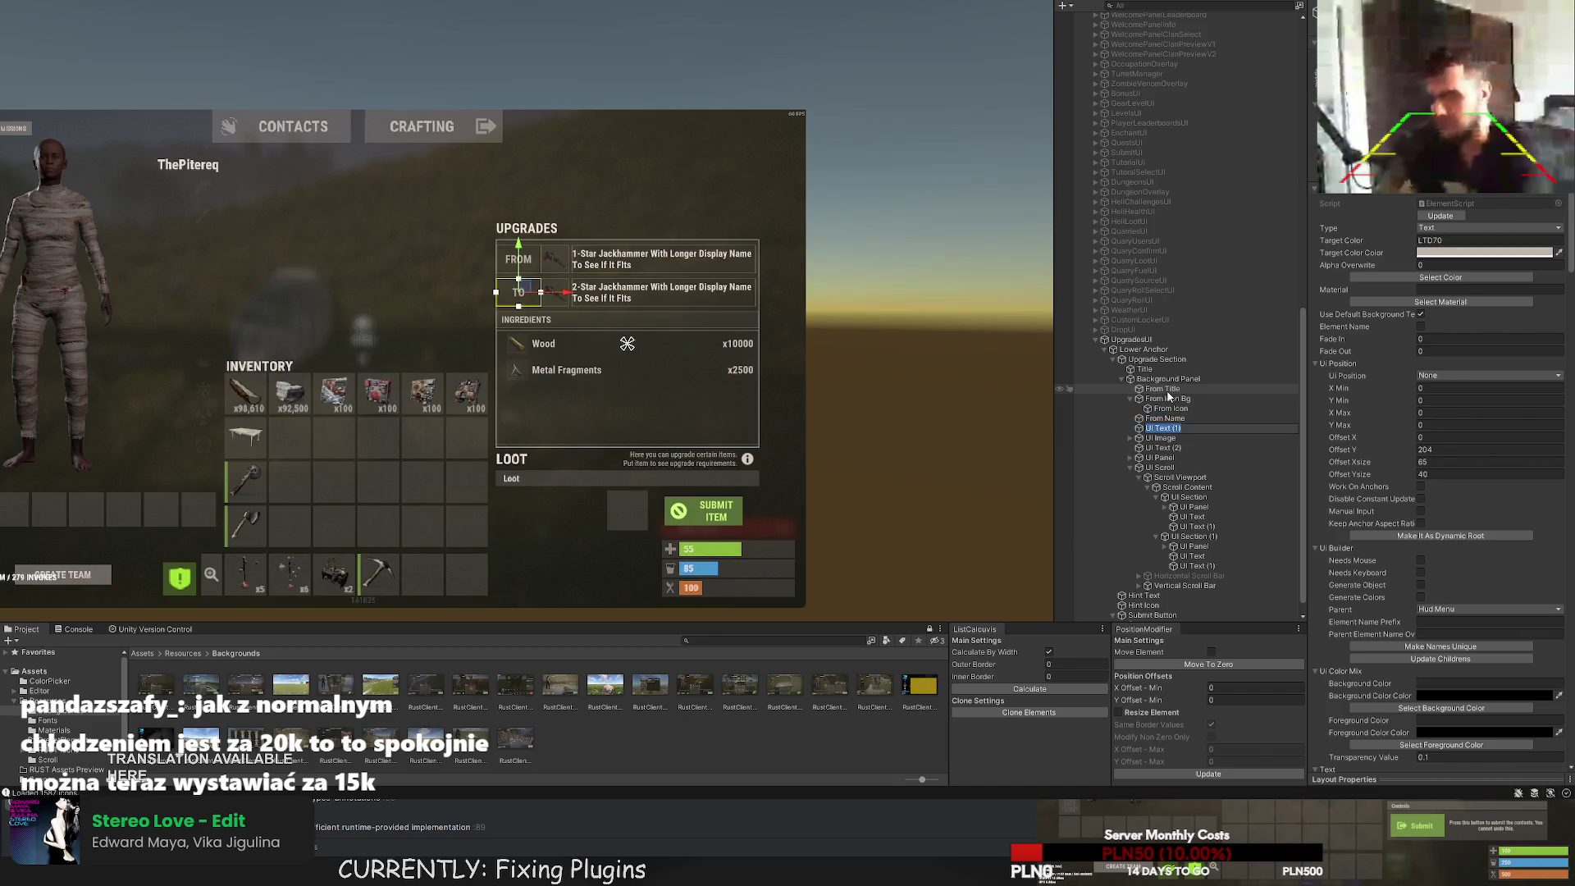
{"action": "type", "text": "To Title"}
{"action": "key", "text": "Return"}
{"action": "key", "text": "Down"}
{"action": "key", "text": "F2"}
{"action": "type", "text": "To Icon Bg"}
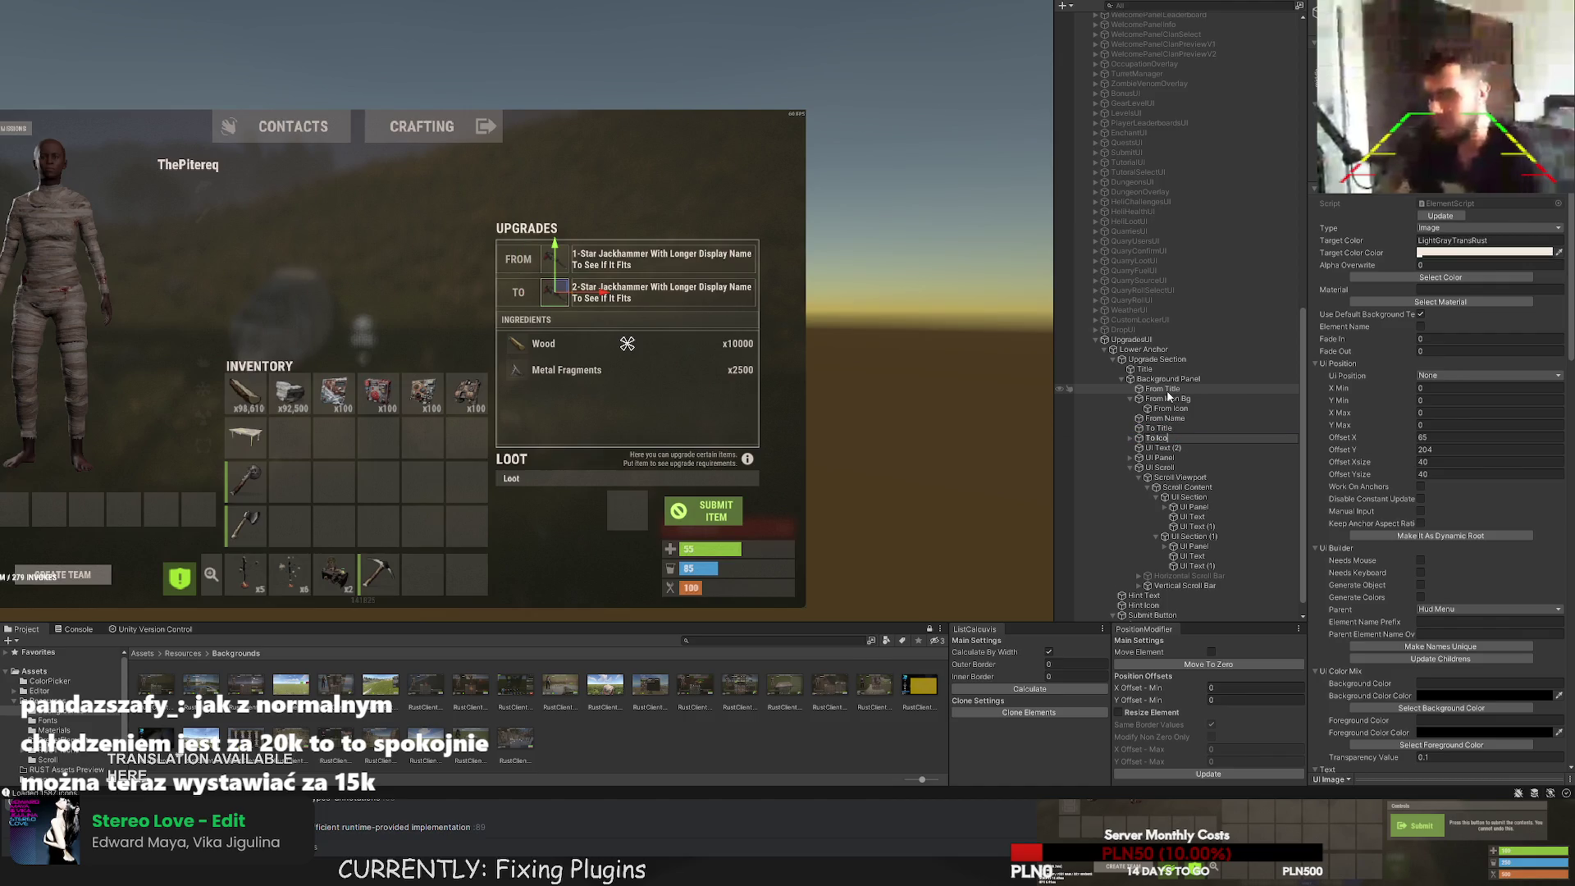
{"action": "key", "text": "Return"}
{"action": "key", "text": "Right"}
{"action": "key", "text": "Down"}
{"action": "key", "text": "F2"}
{"action": "type", "text": "To Icon"}
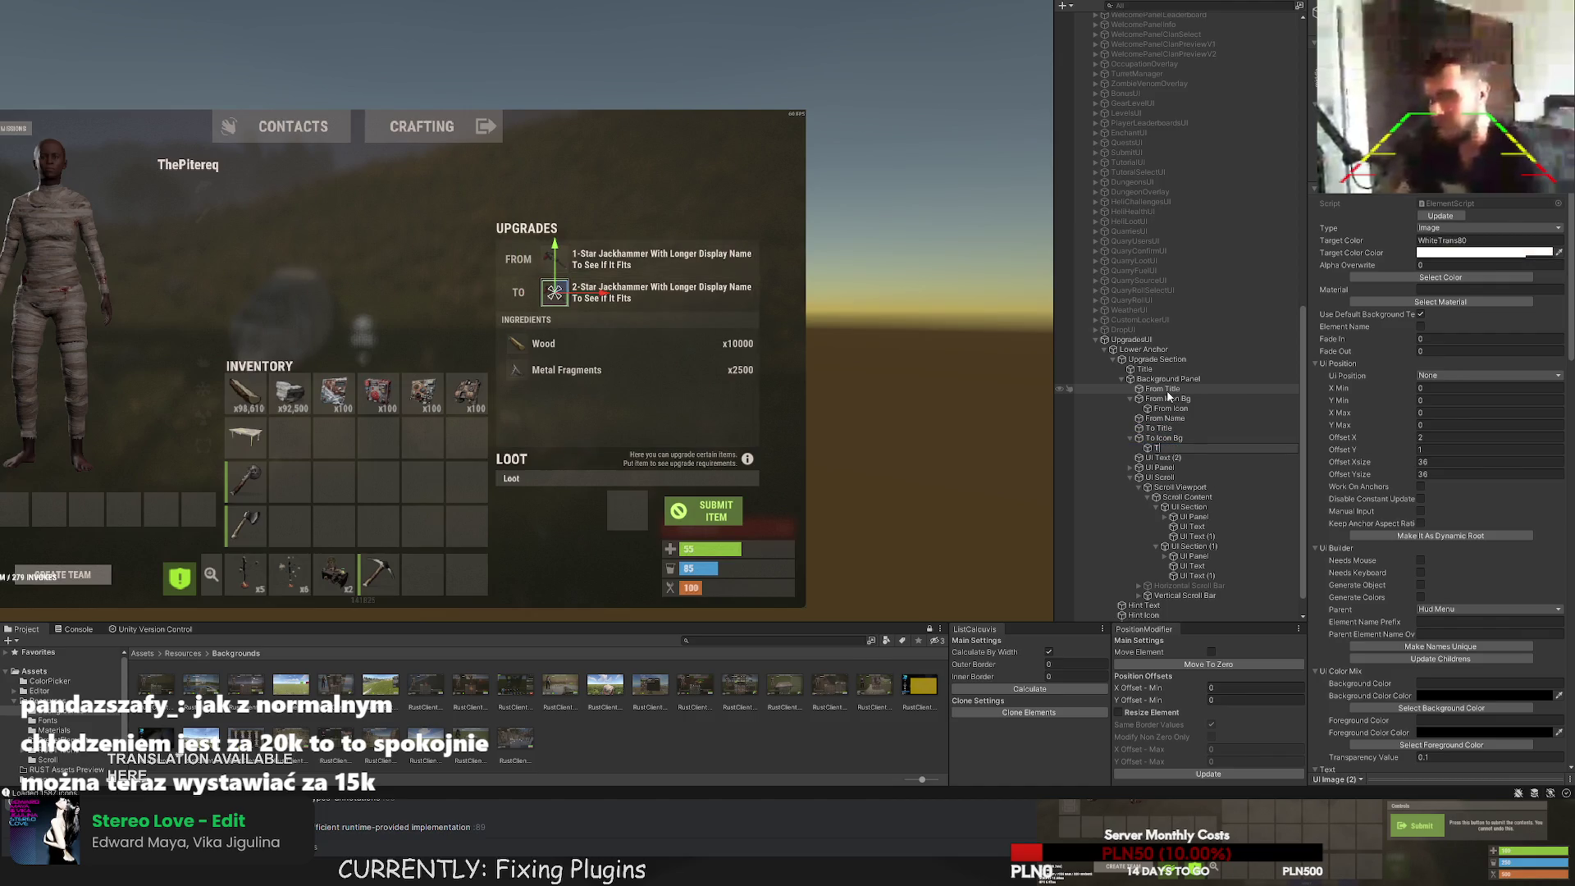
{"action": "key", "text": "Return"}
{"action": "key", "text": "Down"}
{"action": "key", "text": "F2"}
{"action": "type", "text": "To Name"}
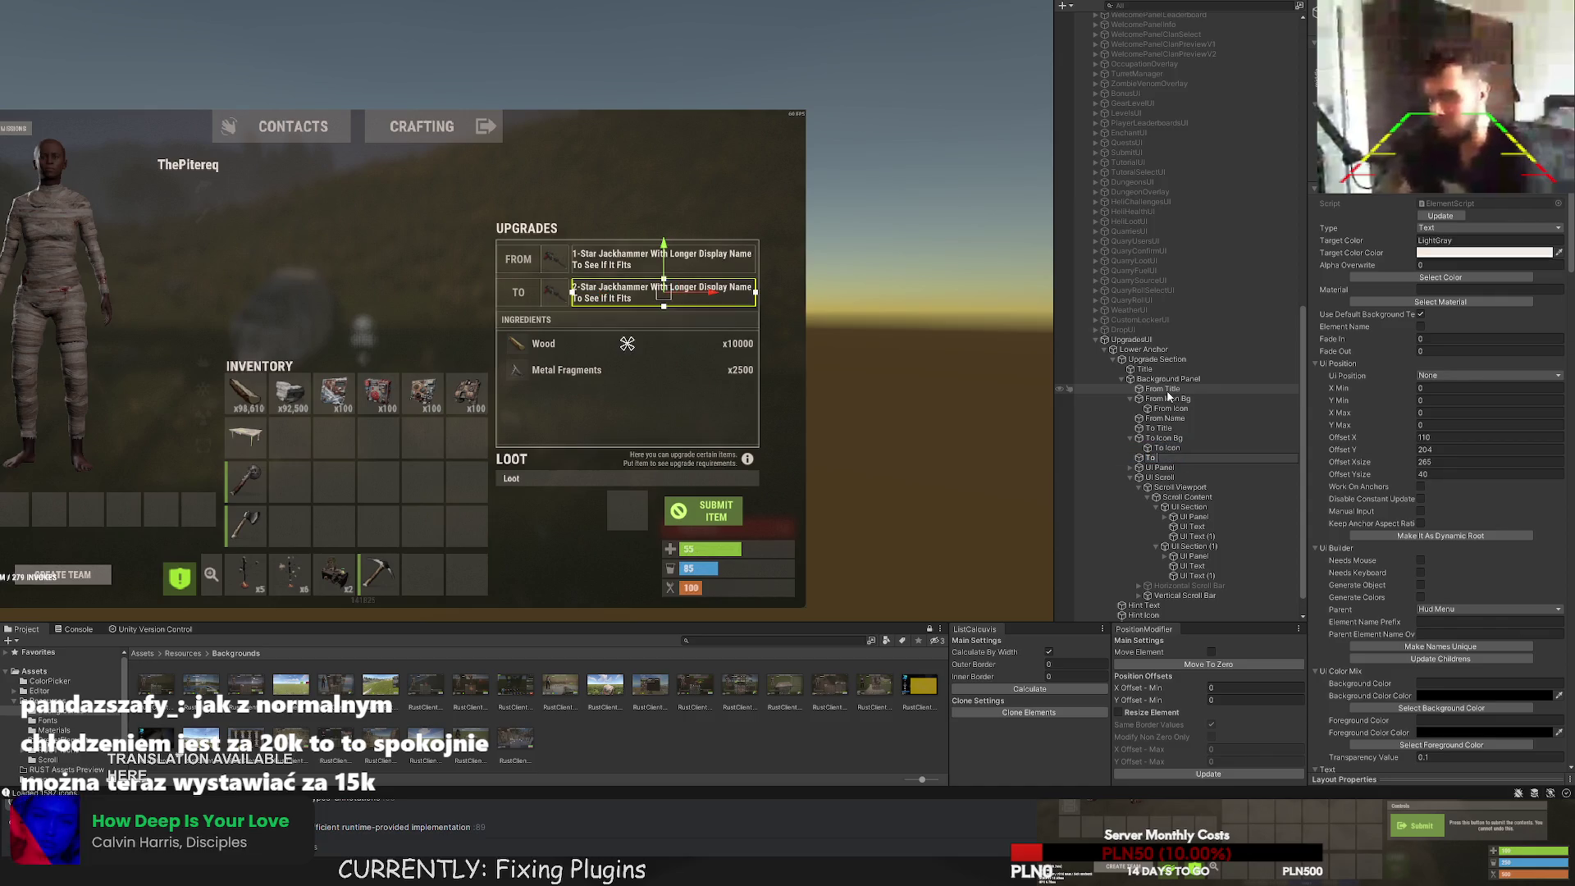
{"action": "key", "text": "Return"}
Rename the ingredients elements to Ingredients Title Bg, Ingredients Title and Ingredients Scroll.
{"action": "key", "text": "Down"}
{"action": "key", "text": "F2"}
{"action": "type", "text": "Ingredients Background"}
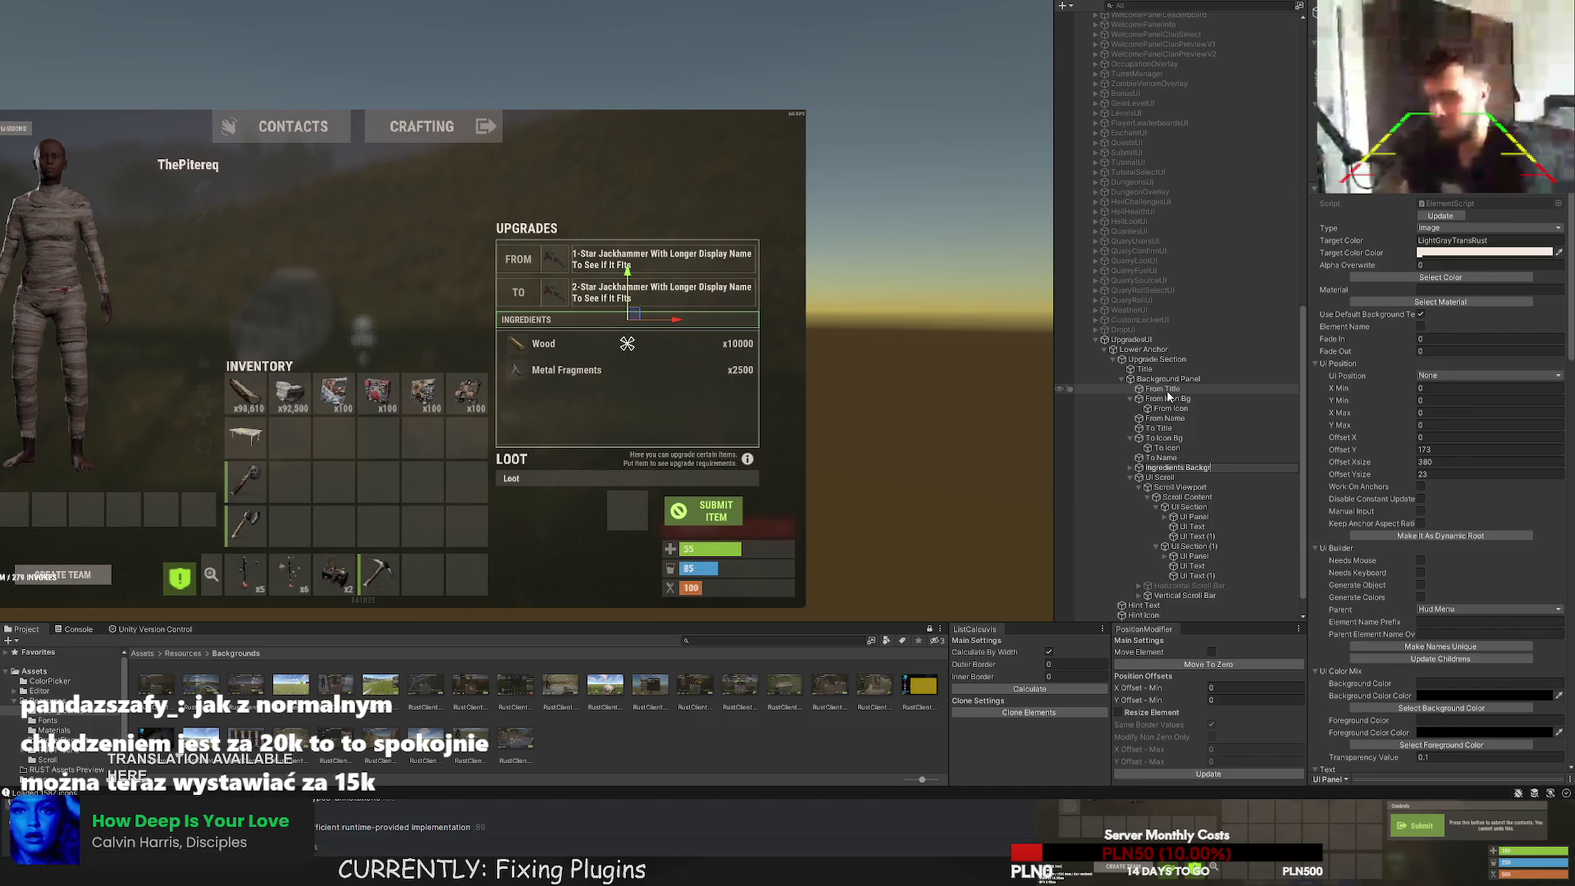
{"action": "key", "text": "ctrl+BackSpace"}
{"action": "type", "text": "Title Bg"}
{"action": "key", "text": "Return"}
{"action": "key", "text": "Down"}
{"action": "key", "text": "F2"}
{"action": "key", "text": "Escape"}
{"action": "key", "text": "Up"}
{"action": "key", "text": "alt+shift+n"}
{"action": "type", "text": "Ingred"}
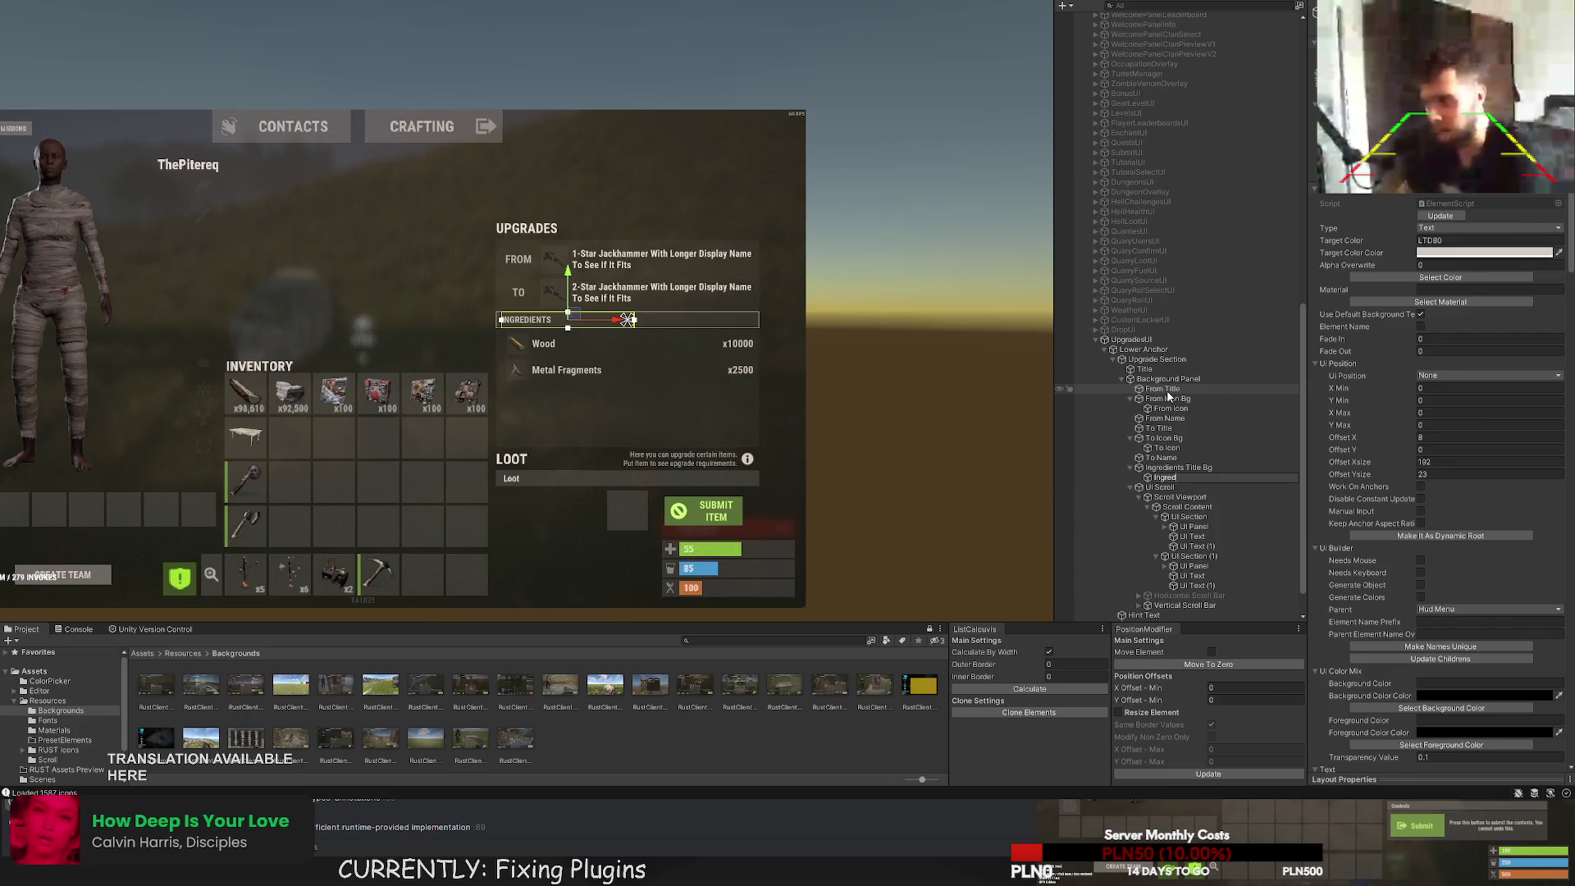
{"action": "type", "text": "ients Title"}
{"action": "key", "text": "Return"}
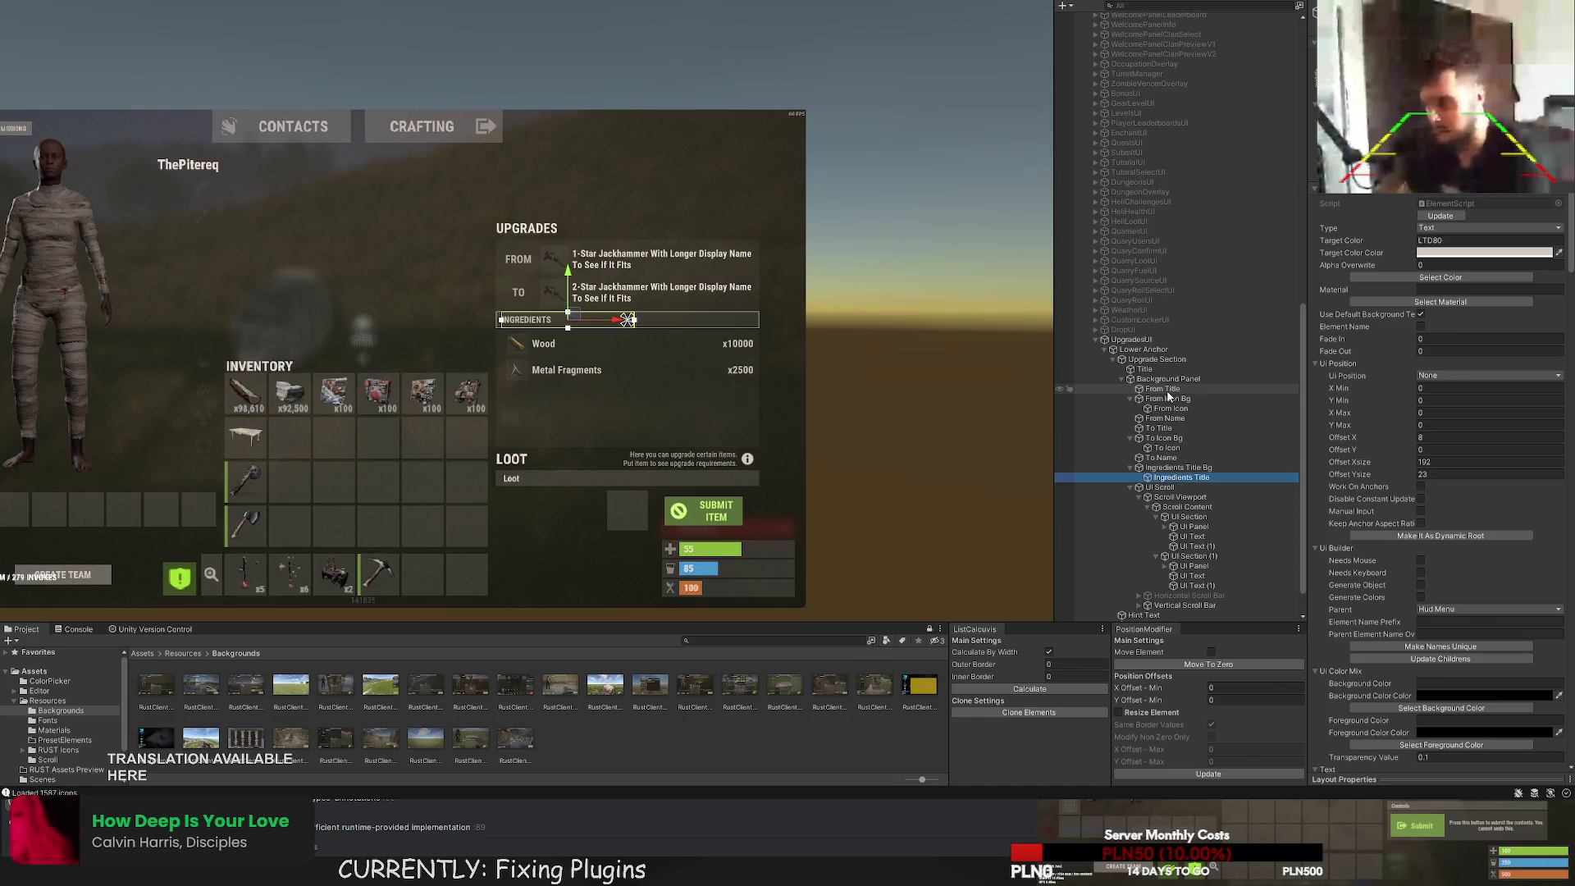
{"action": "key", "text": "Down"}
{"action": "key", "text": "F2"}
{"action": "type", "text": "Ingredie"}
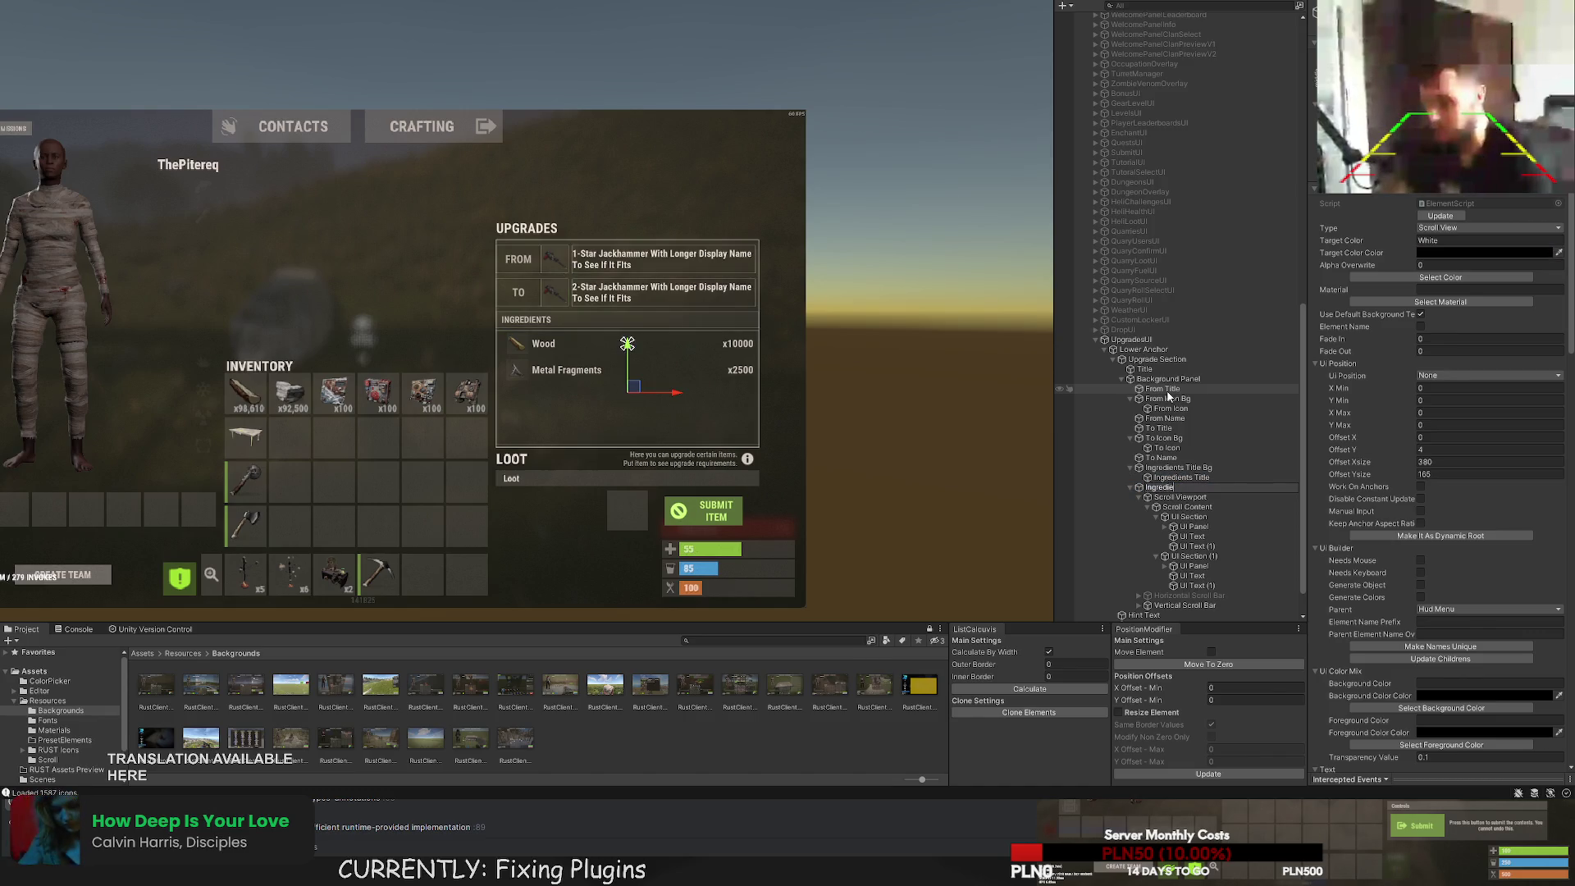
{"action": "type", "text": "nts Scroll"}
{"action": "key", "text": "Return"}
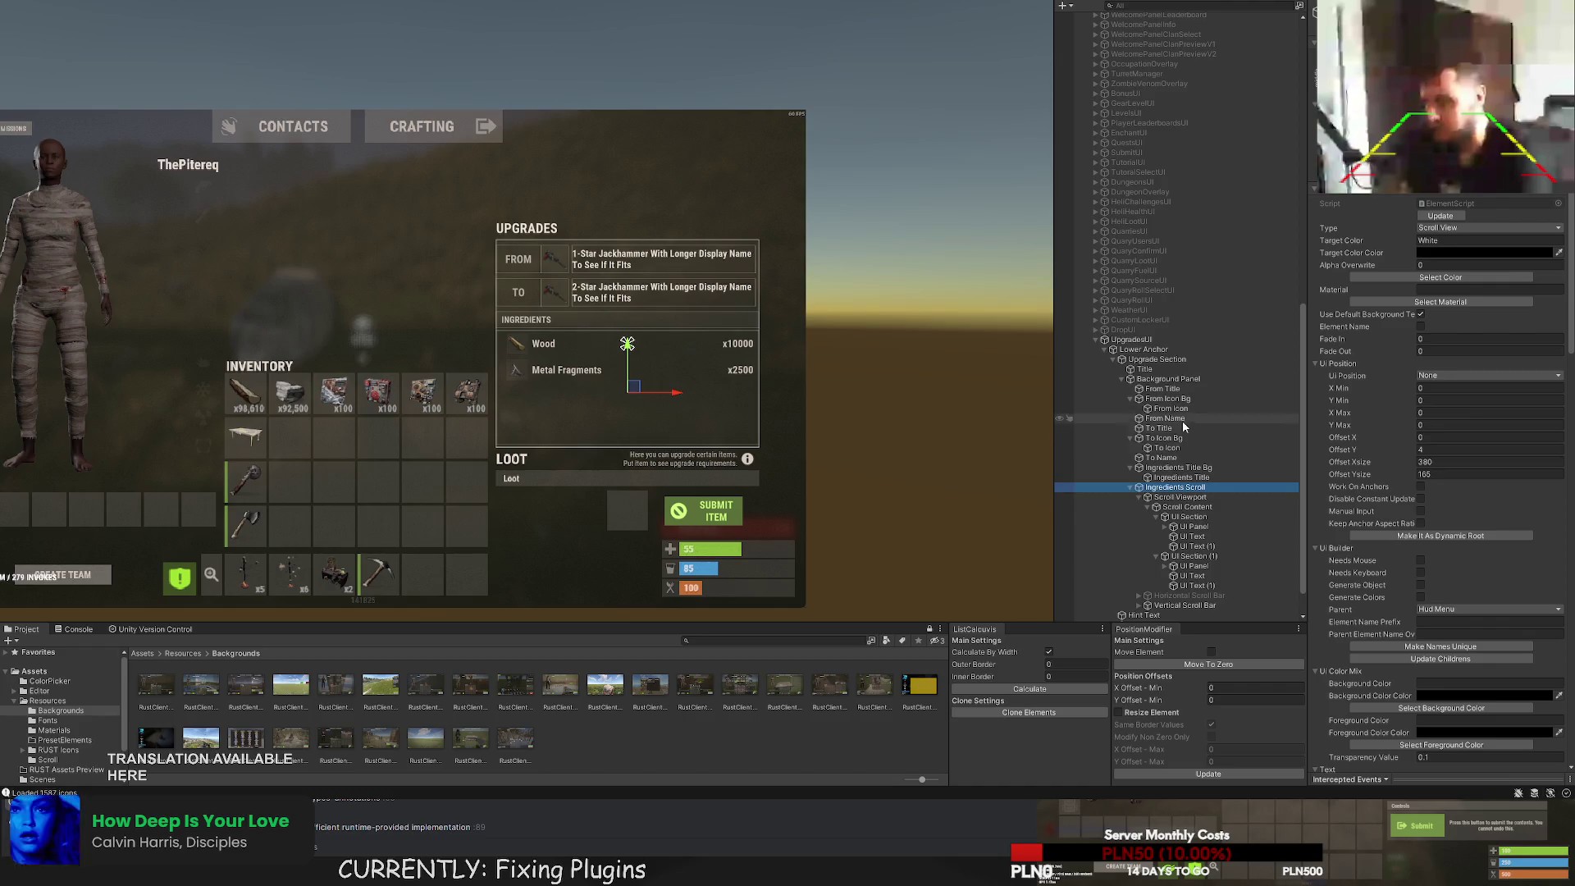
Check the Scroll Content container, viewport mask and Wood ingredient row in the Hierarchy.
{"action": "scroll", "coordinate": [678, 417], "scroll_direction": "up", "scroll_amount": 5}
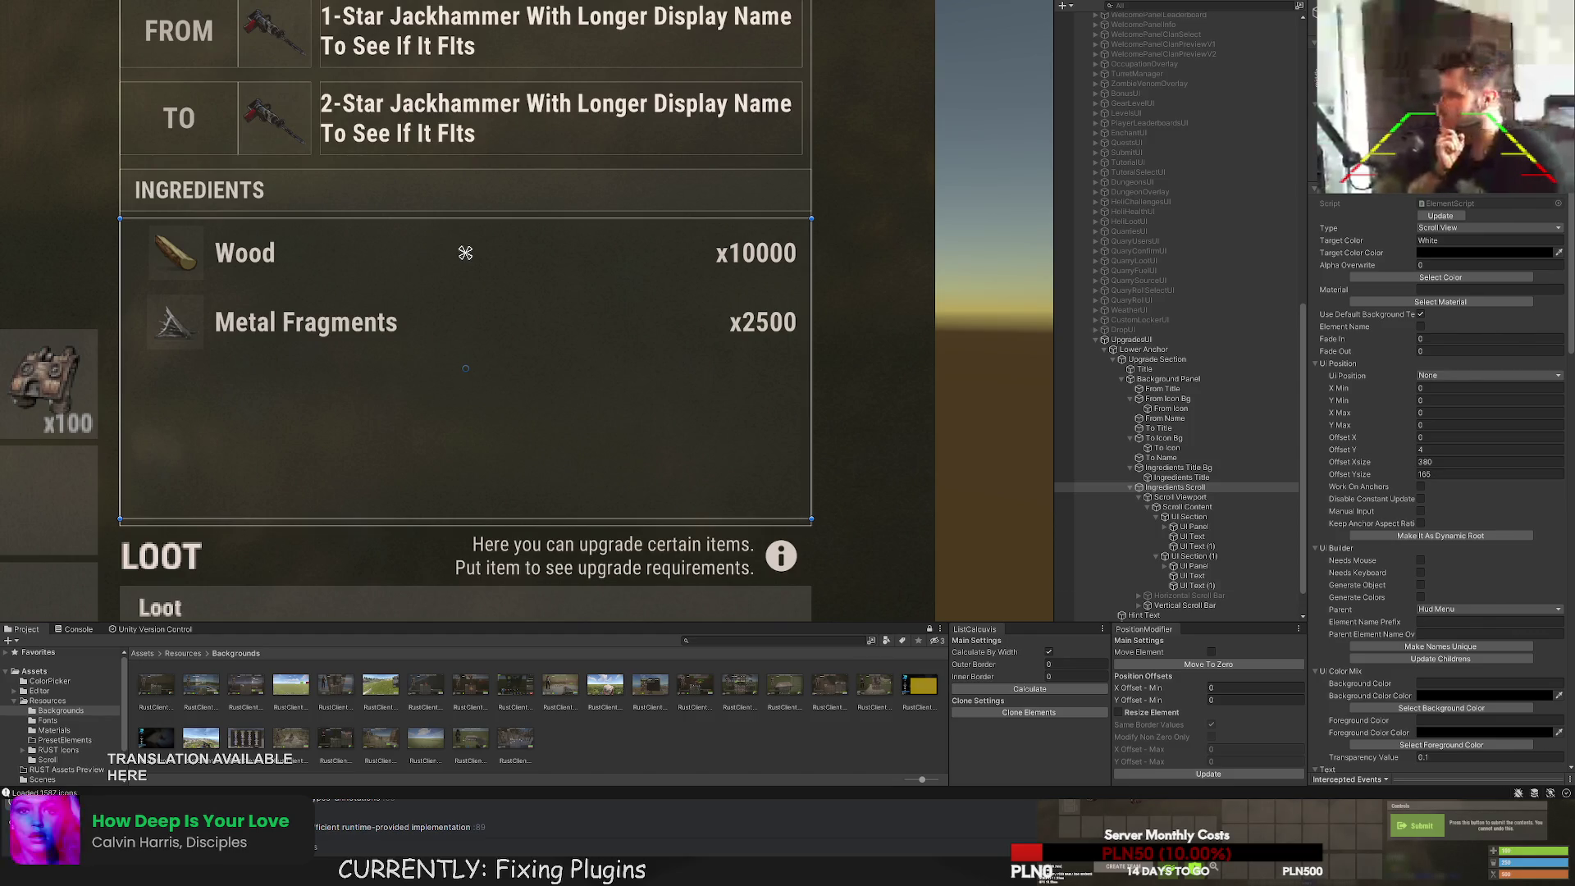
{"action": "left_click", "coordinate": [1187, 507]}
{"action": "left_click", "coordinate": [1187, 515]}
{"action": "left_click", "coordinate": [1189, 509]}
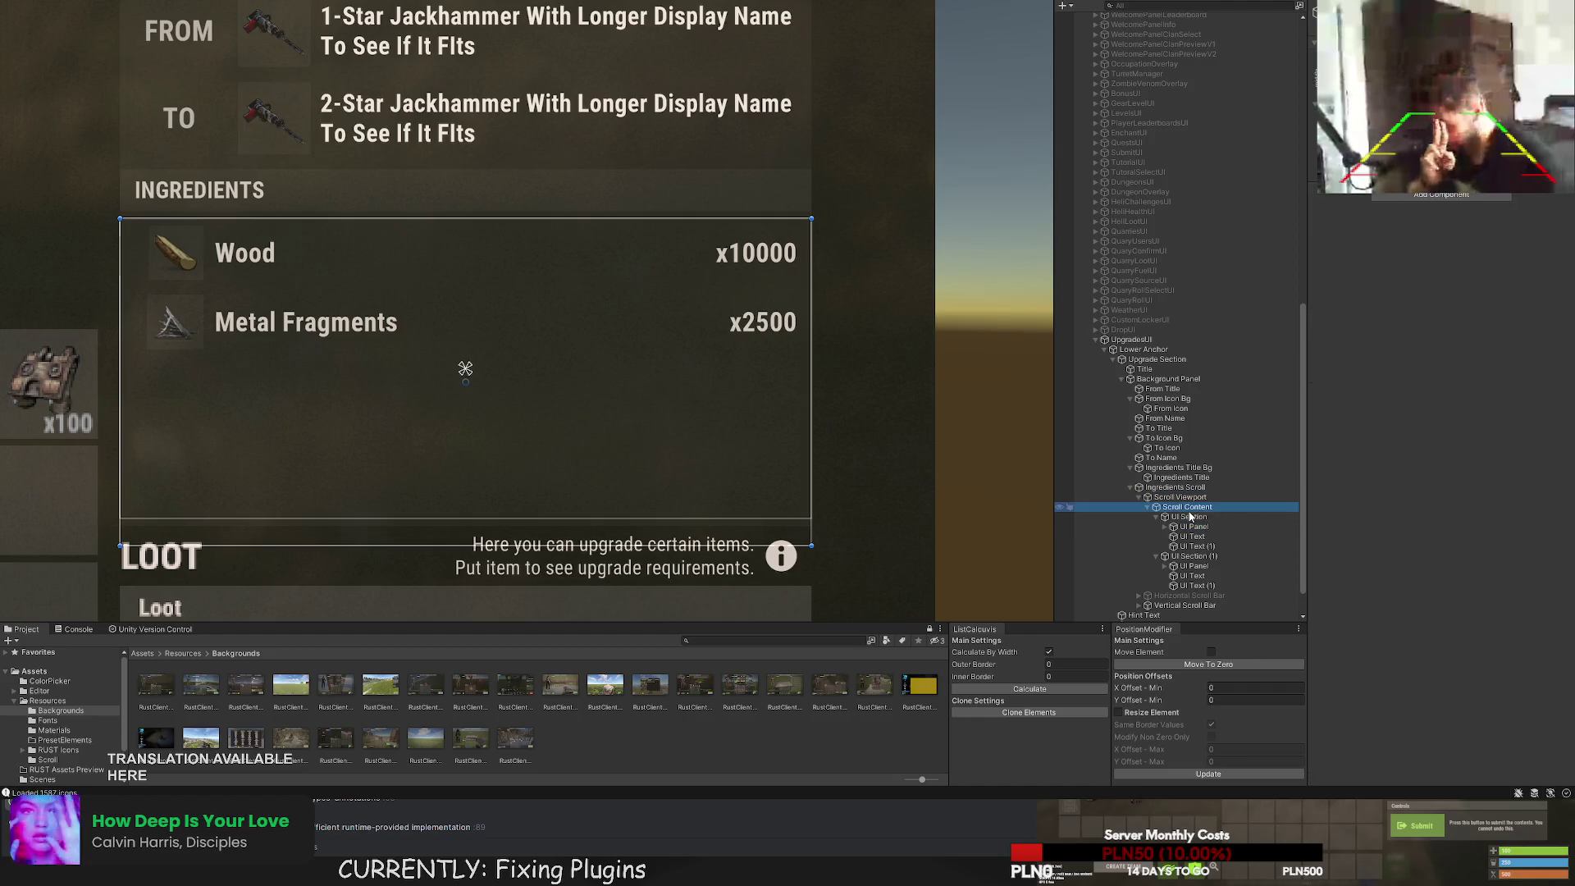
{"action": "left_click", "coordinate": [1187, 518]}
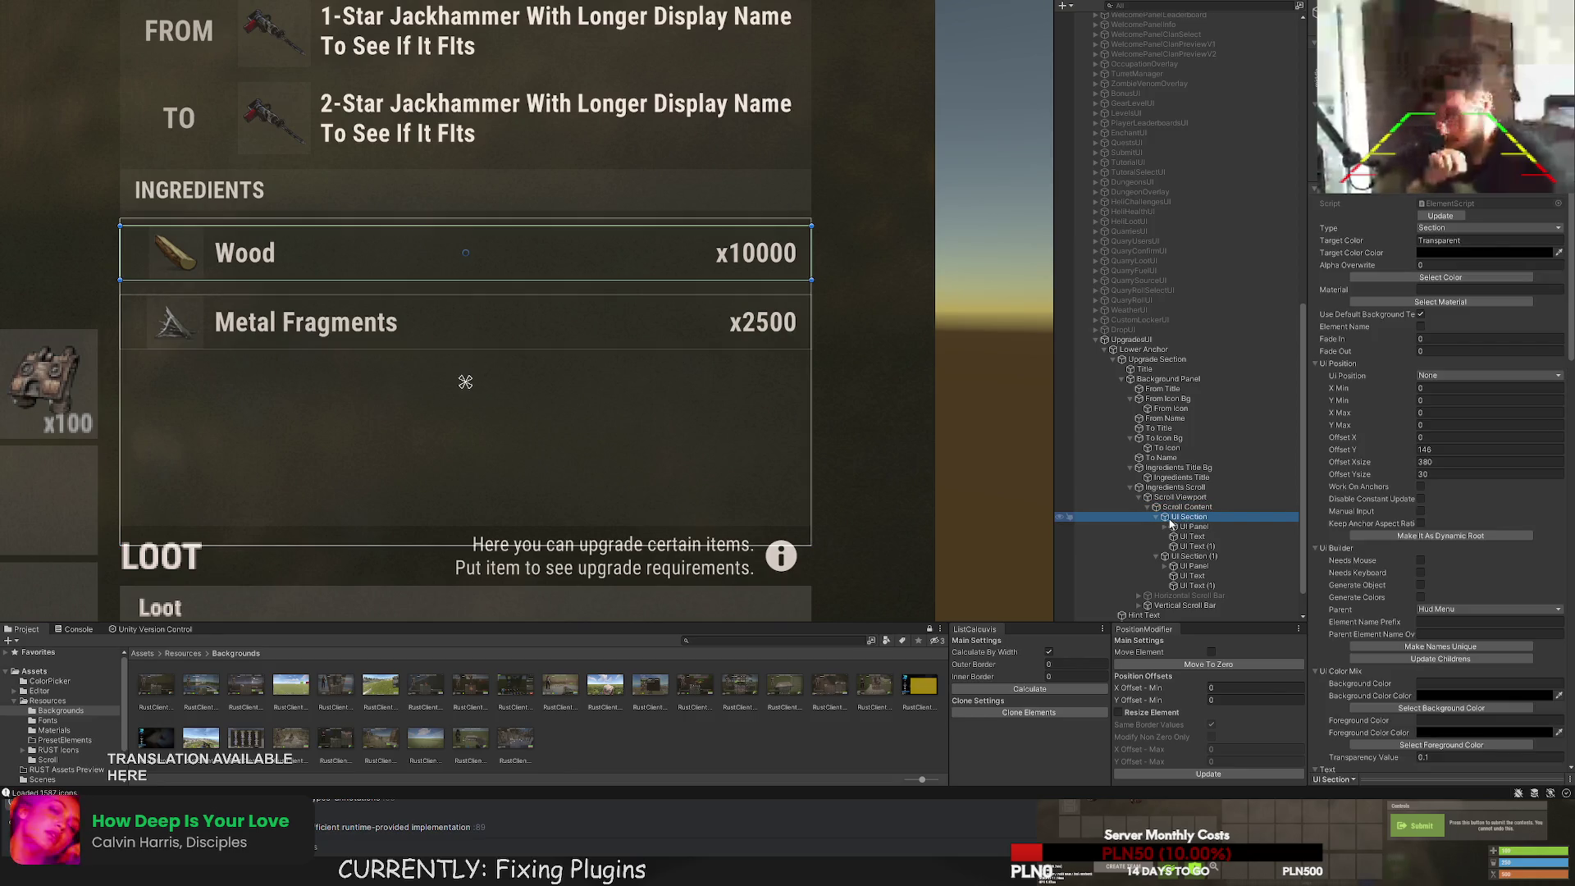
{"action": "left_click", "coordinate": [1197, 497]}
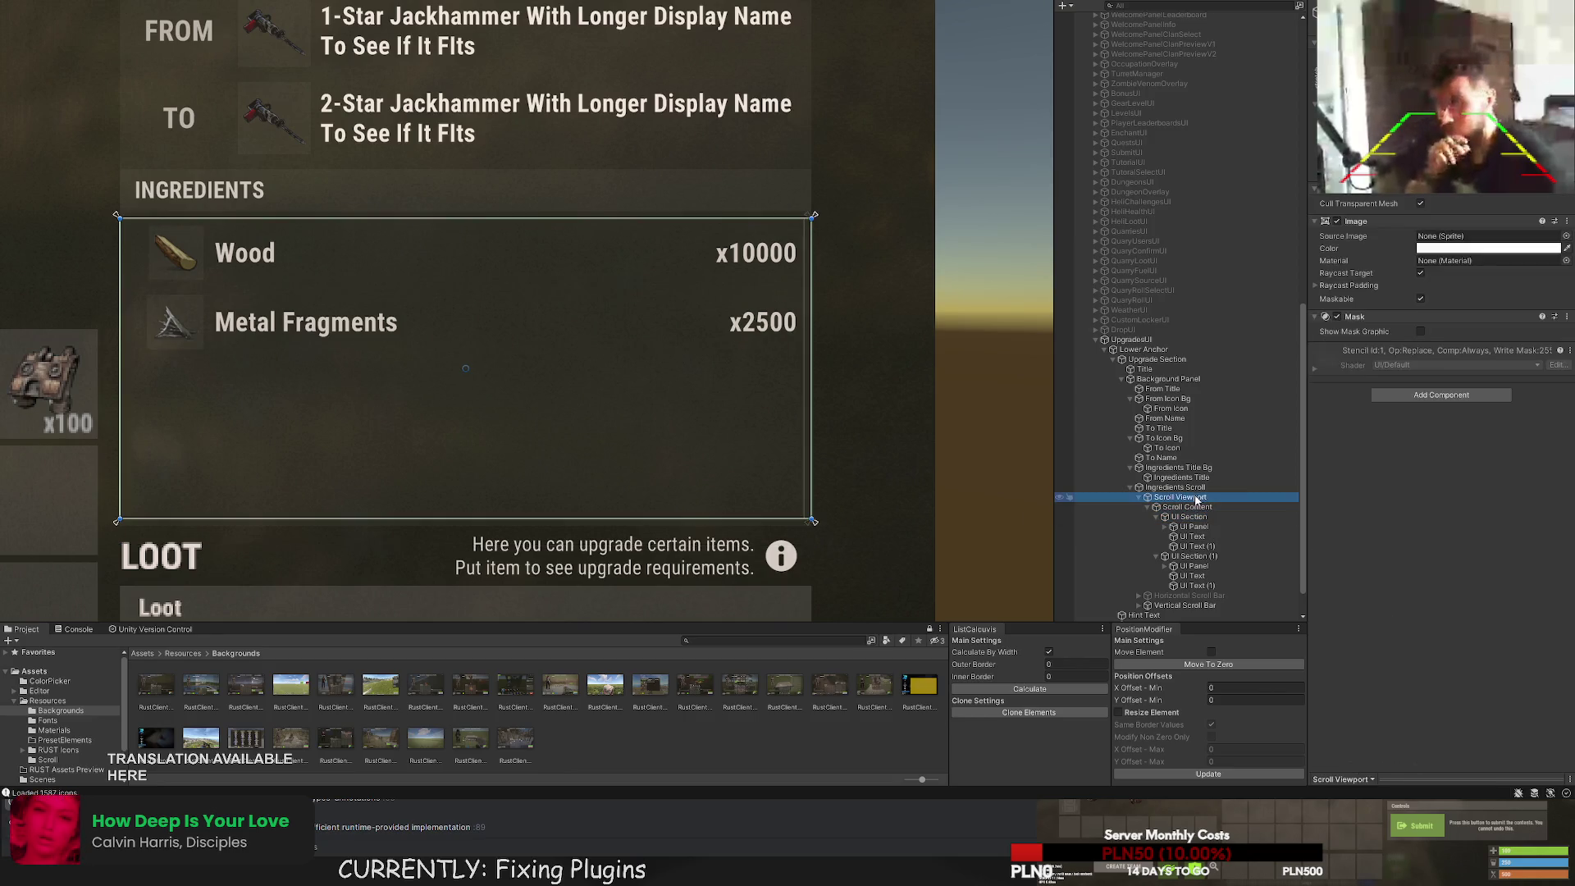
{"action": "left_click", "coordinate": [1197, 516]}
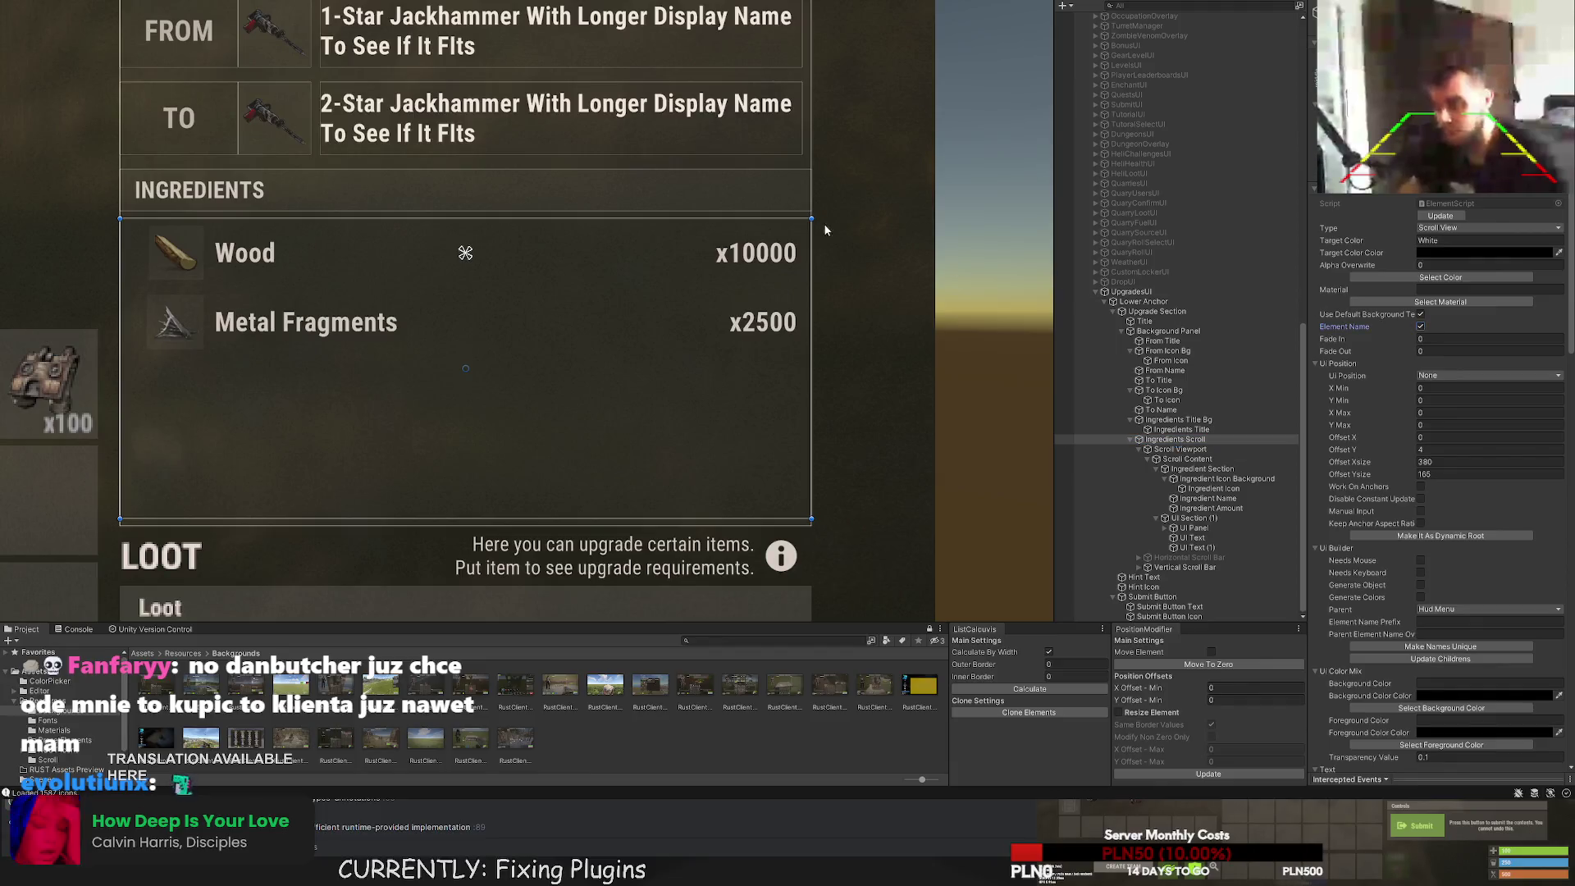
Make the FROM and TO icon and name elements use their element names.
{"action": "left_click_drag", "start_coordinate": [825, 262], "coordinate": [857, 387]}
{"action": "left_click", "coordinate": [1202, 370]}
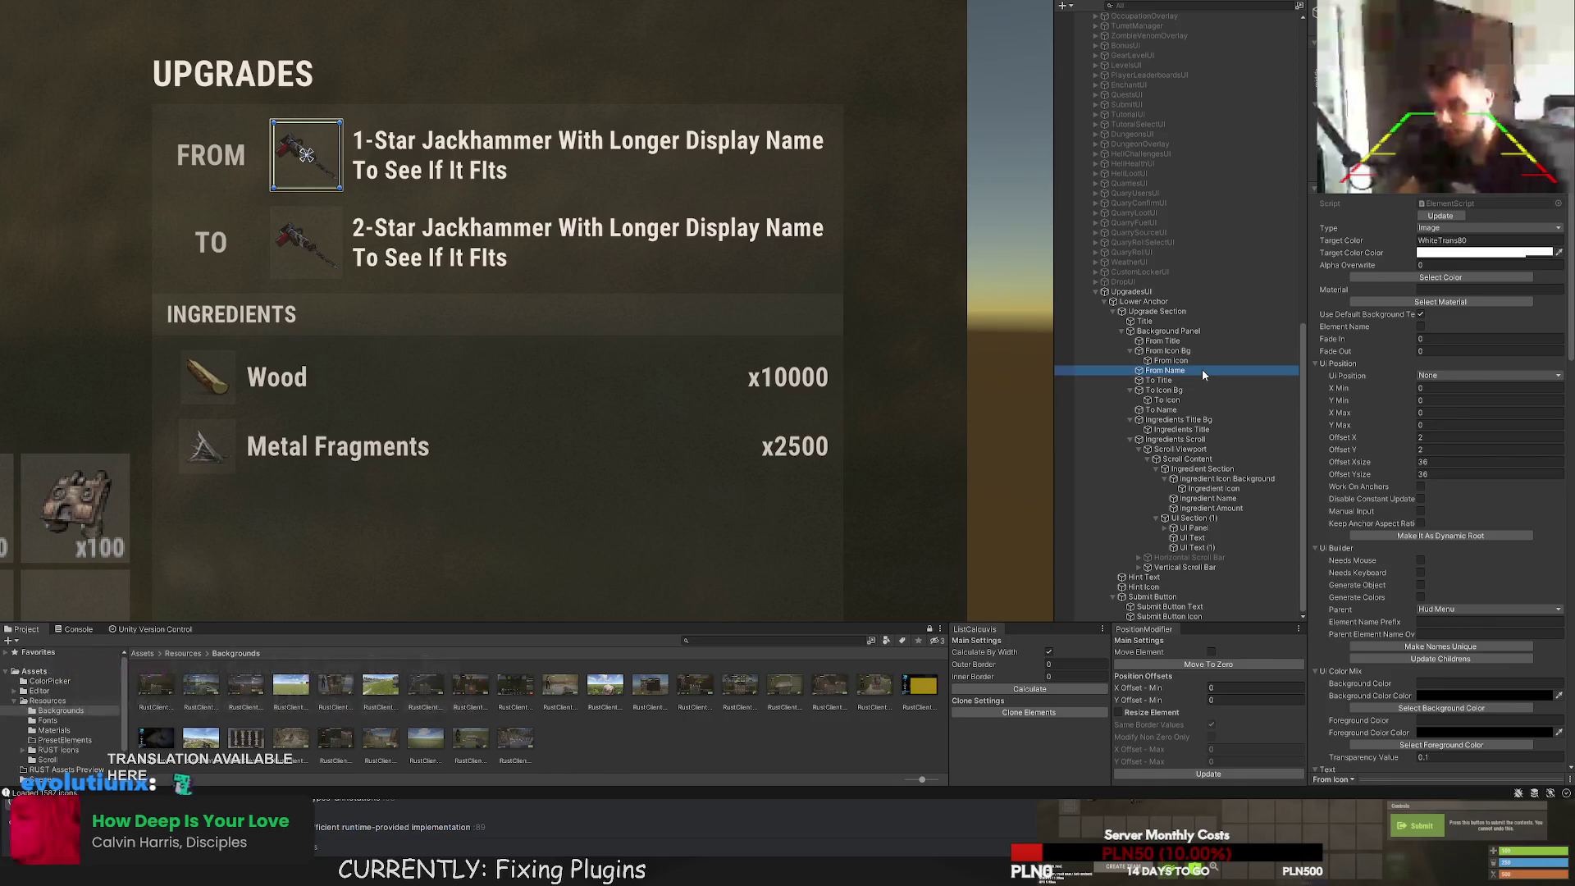
{"action": "key", "text": "Up"}
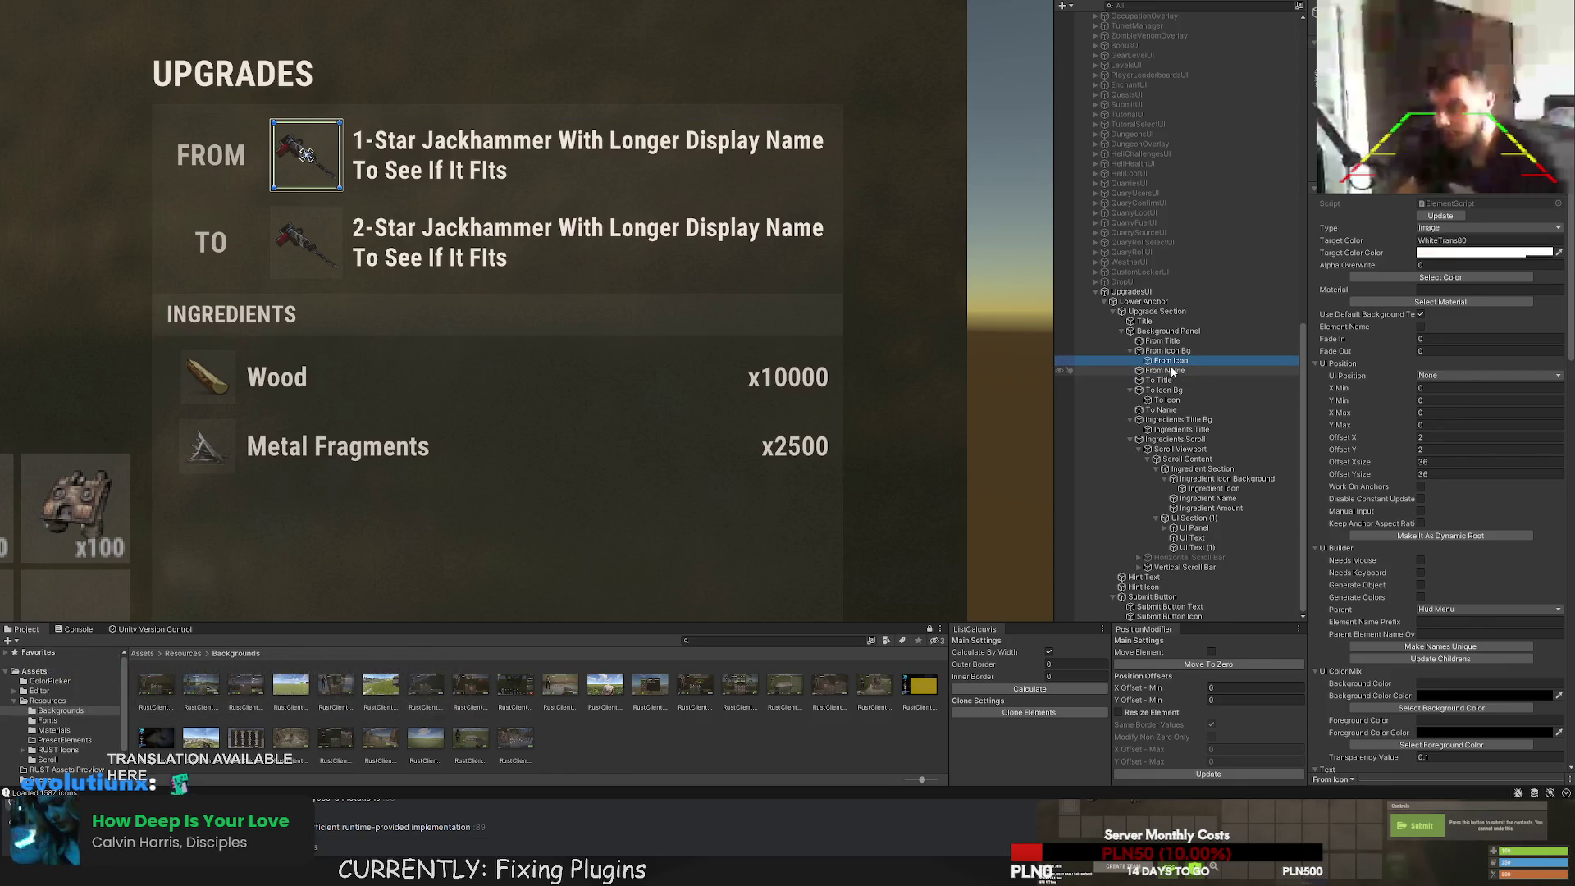
{"action": "left_click", "coordinate": [1177, 372], "text": "ctrl"}
{"action": "left_click", "coordinate": [1178, 400], "text": "ctrl"}
{"action": "left_click", "coordinate": [1179, 411], "text": "ctrl"}
{"action": "left_click", "coordinate": [1421, 326]}
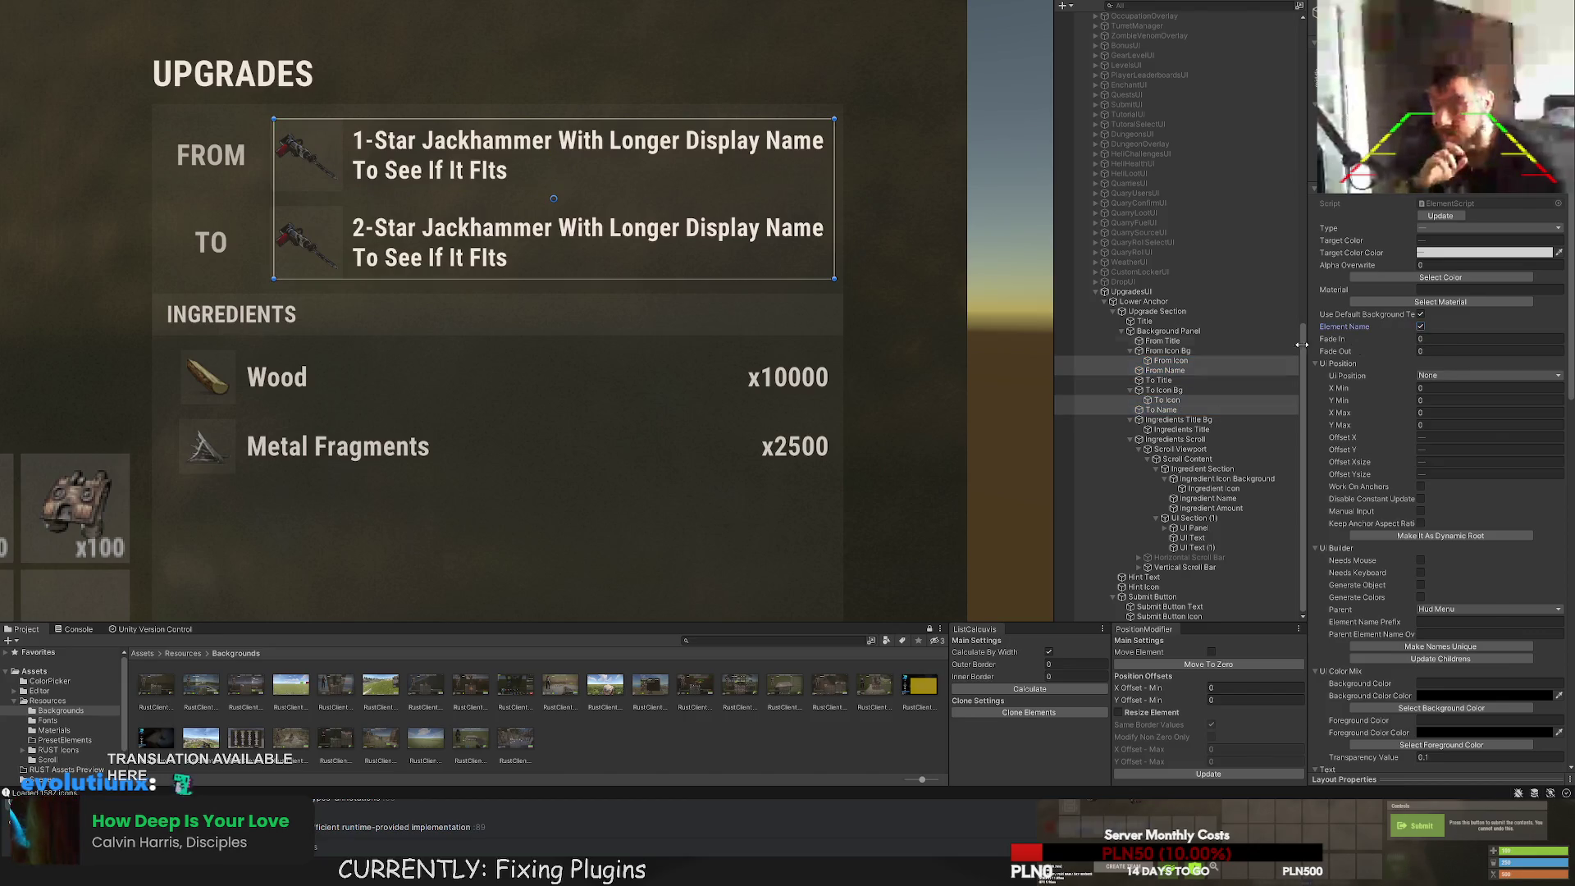
{"action": "scroll", "coordinate": [872, 315], "scroll_direction": "down", "scroll_amount": 2}
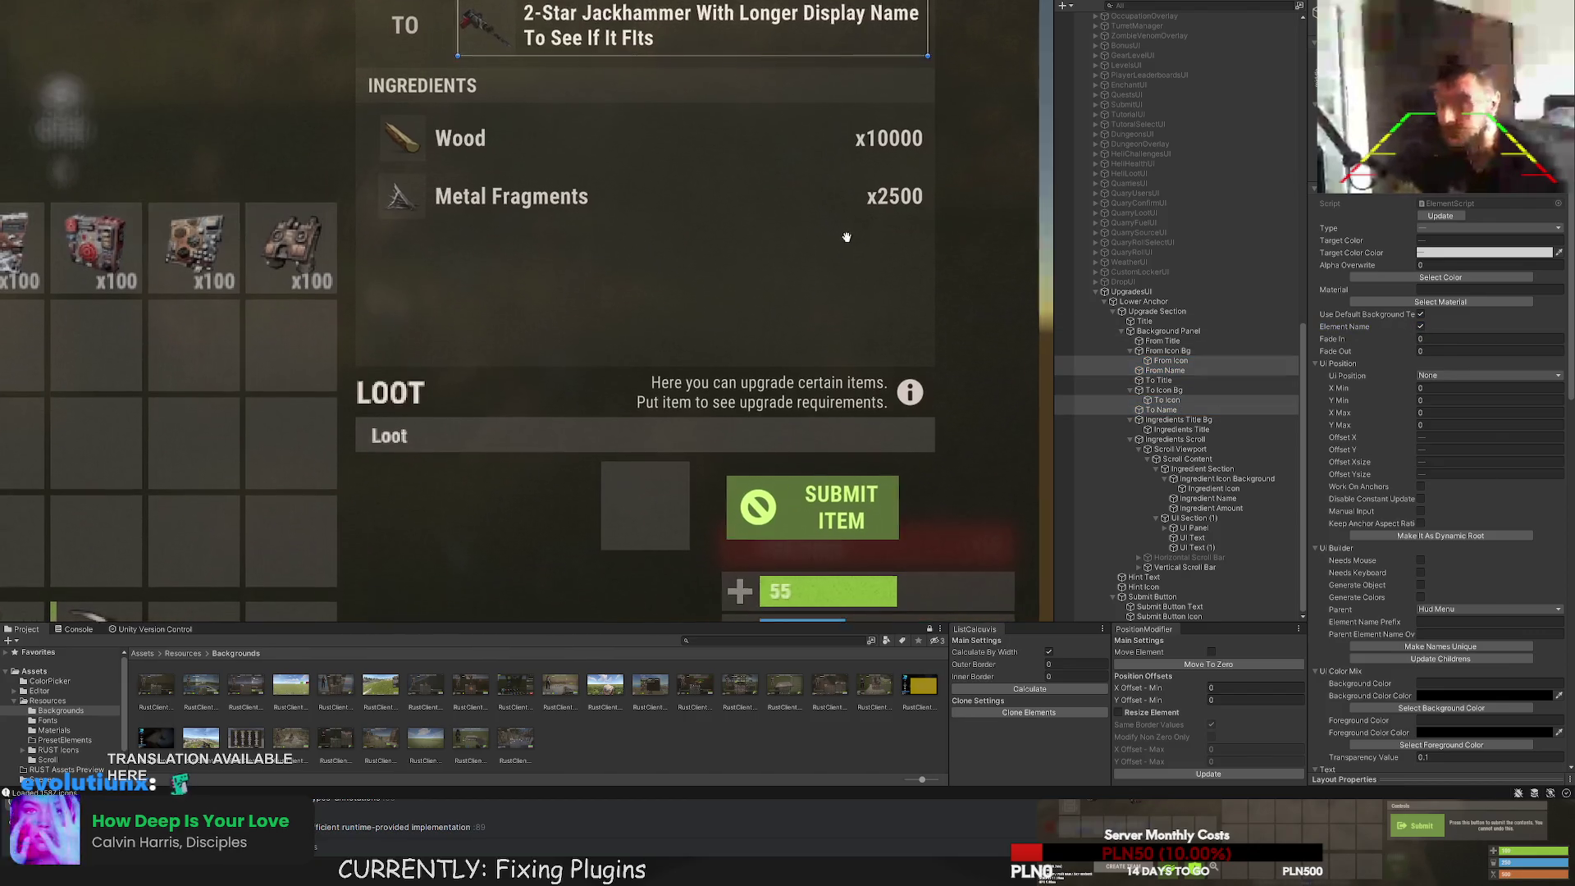
{"action": "left_click_drag", "start_coordinate": [851, 199], "coordinate": [844, 337]}
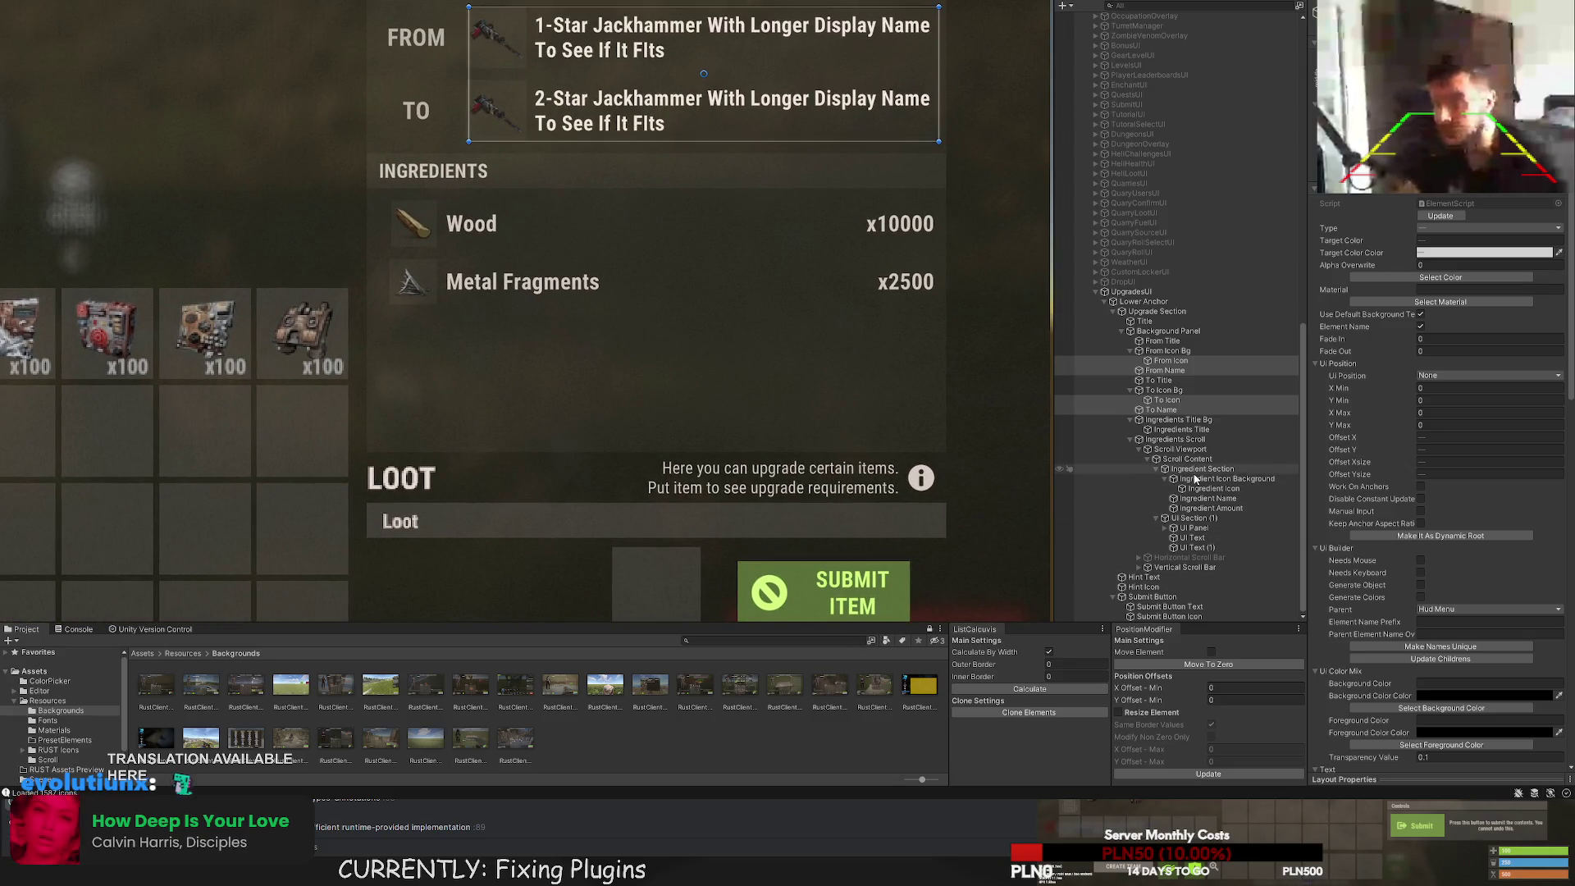
Enter UpgradesUI as the root element's Element Name Prefix in UI Builder.
{"action": "left_click", "coordinate": [1132, 292]}
{"action": "left_click", "coordinate": [1397, 519]}
{"action": "type", "text": "Upgrad"}
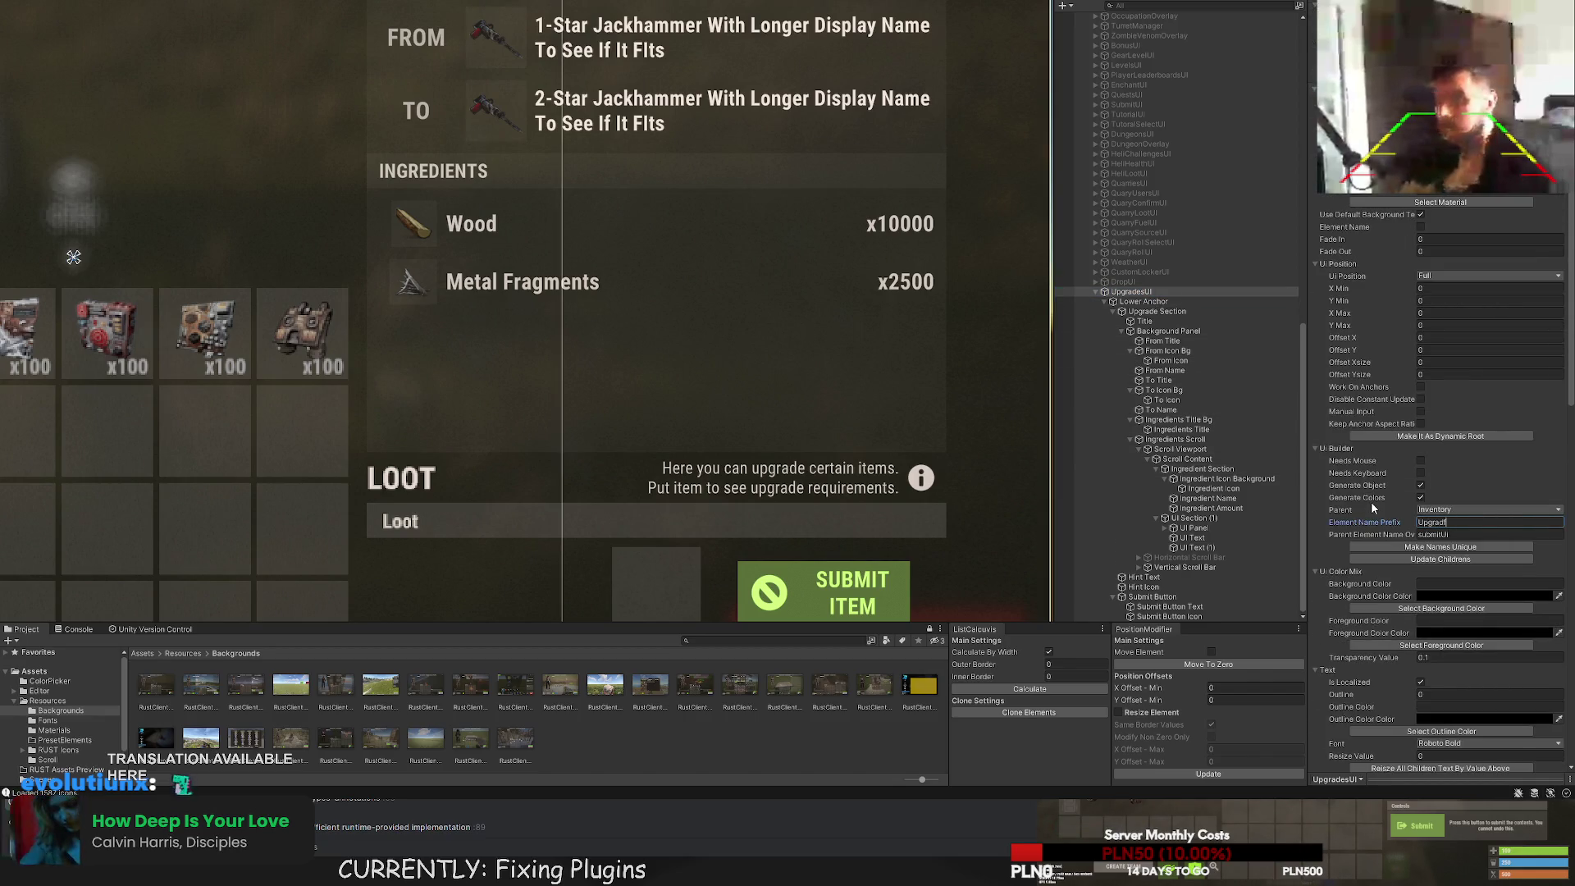
{"action": "type", "text": "esUI"}
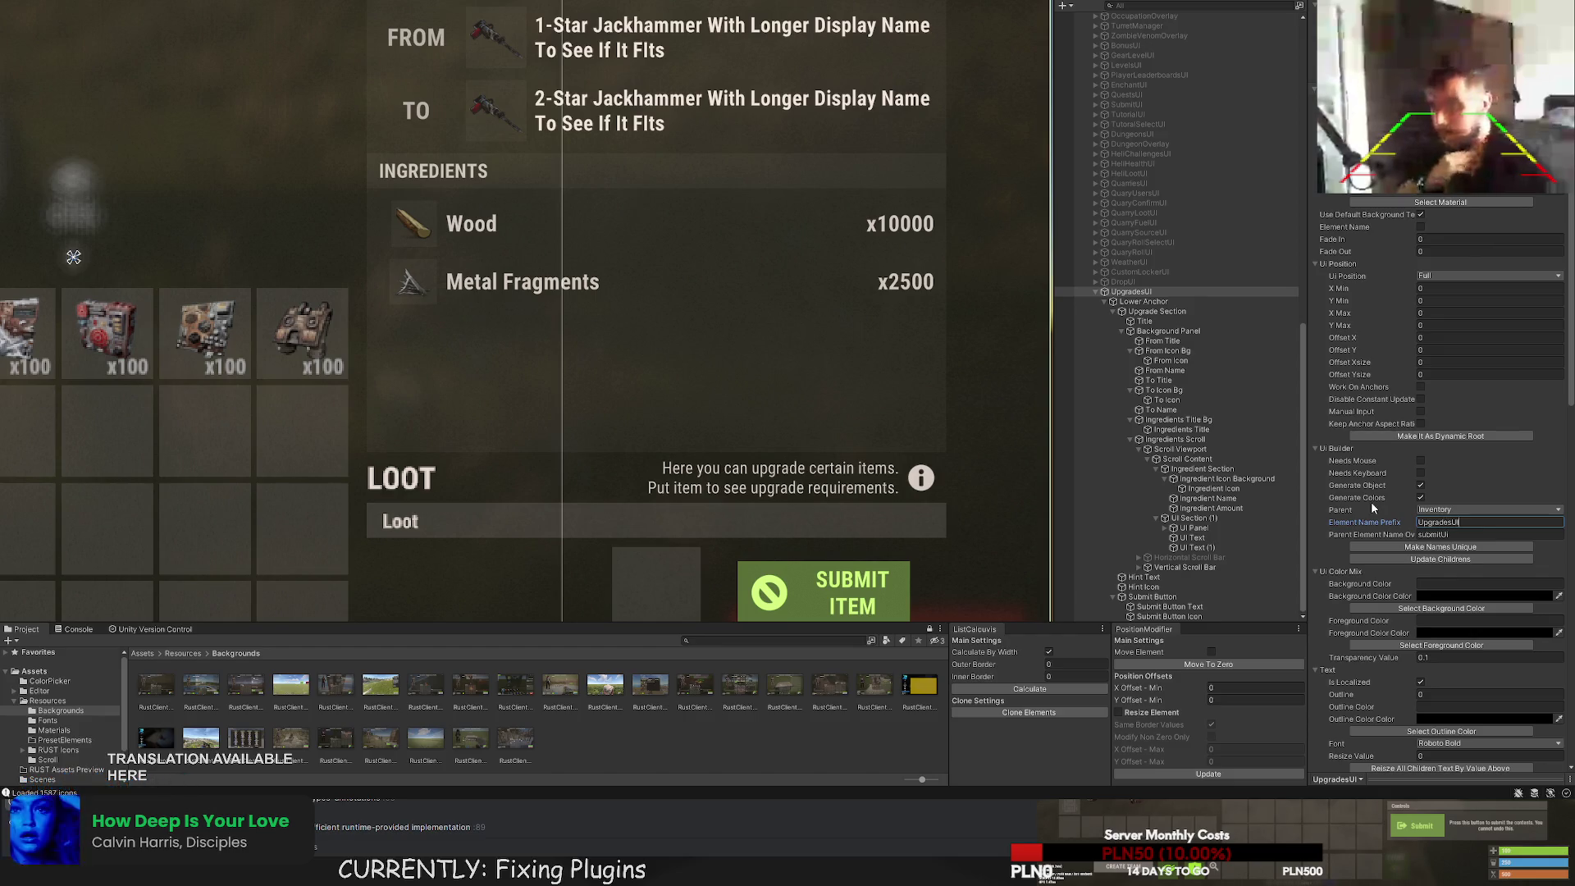
{"action": "left_click", "coordinate": [1366, 535]}
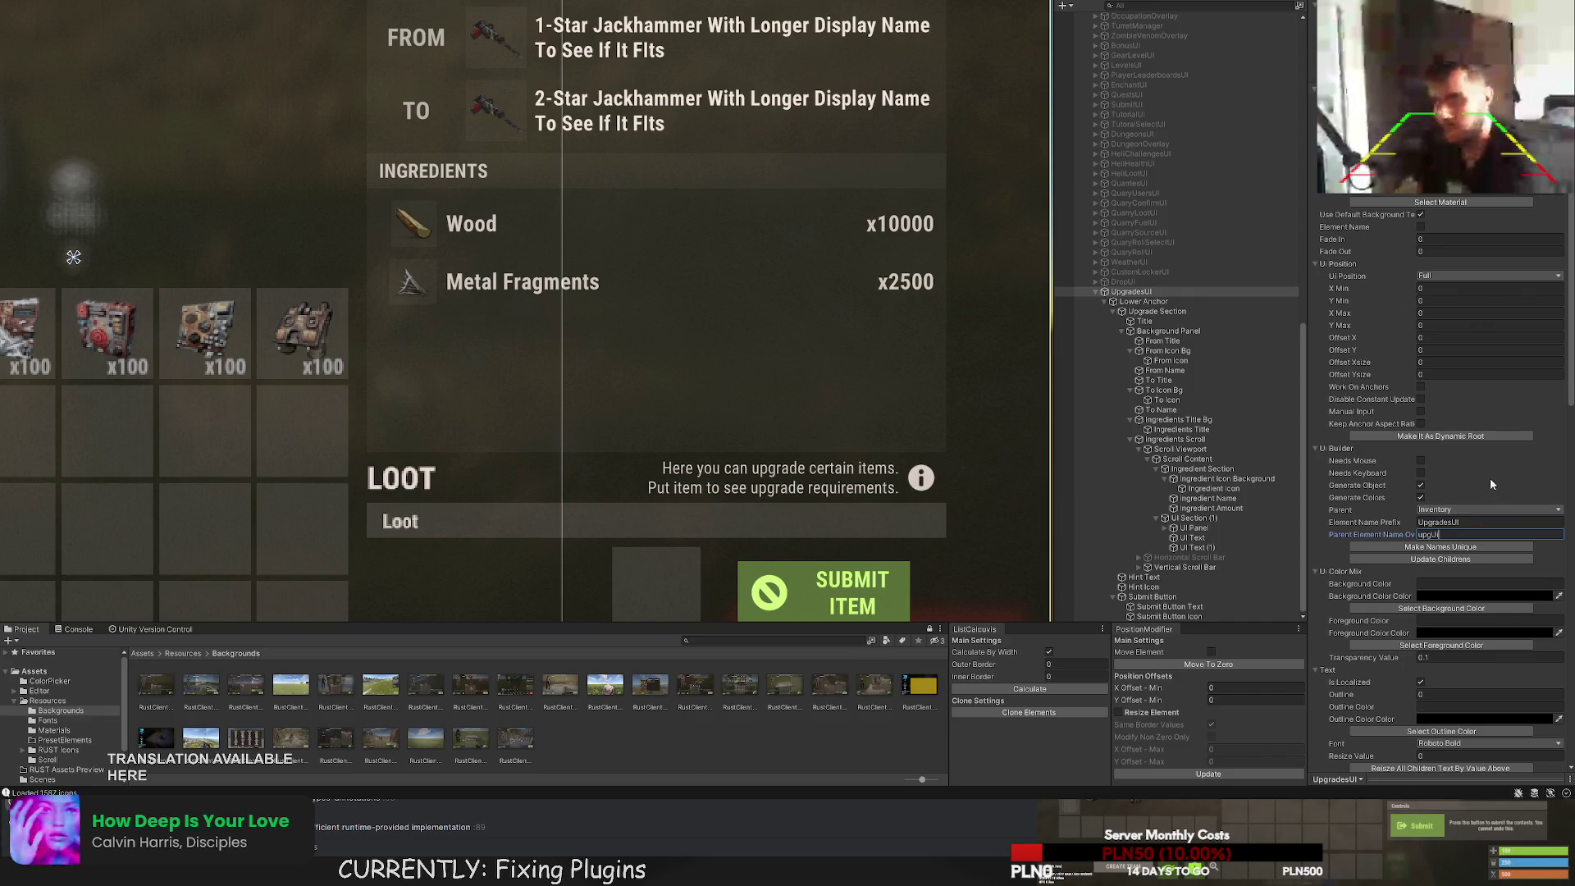
{"action": "left_click", "coordinate": [1480, 559]}
{"action": "scroll", "coordinate": [1477, 485], "scroll_direction": "down", "scroll_amount": 3}
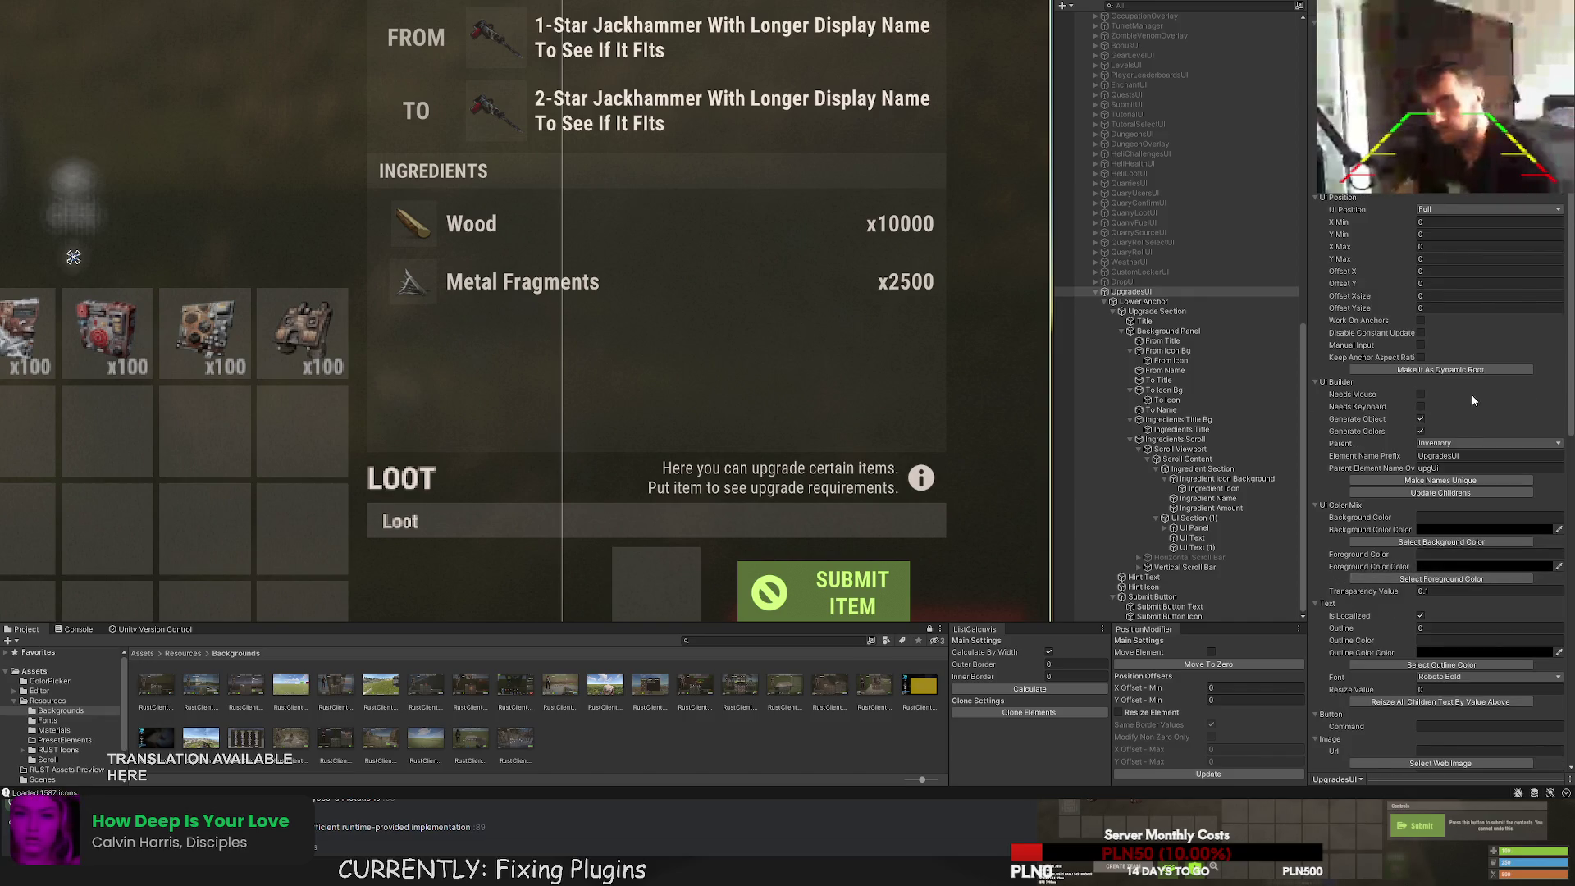
{"action": "left_click_drag", "start_coordinate": [866, 347], "coordinate": [794, 336]}
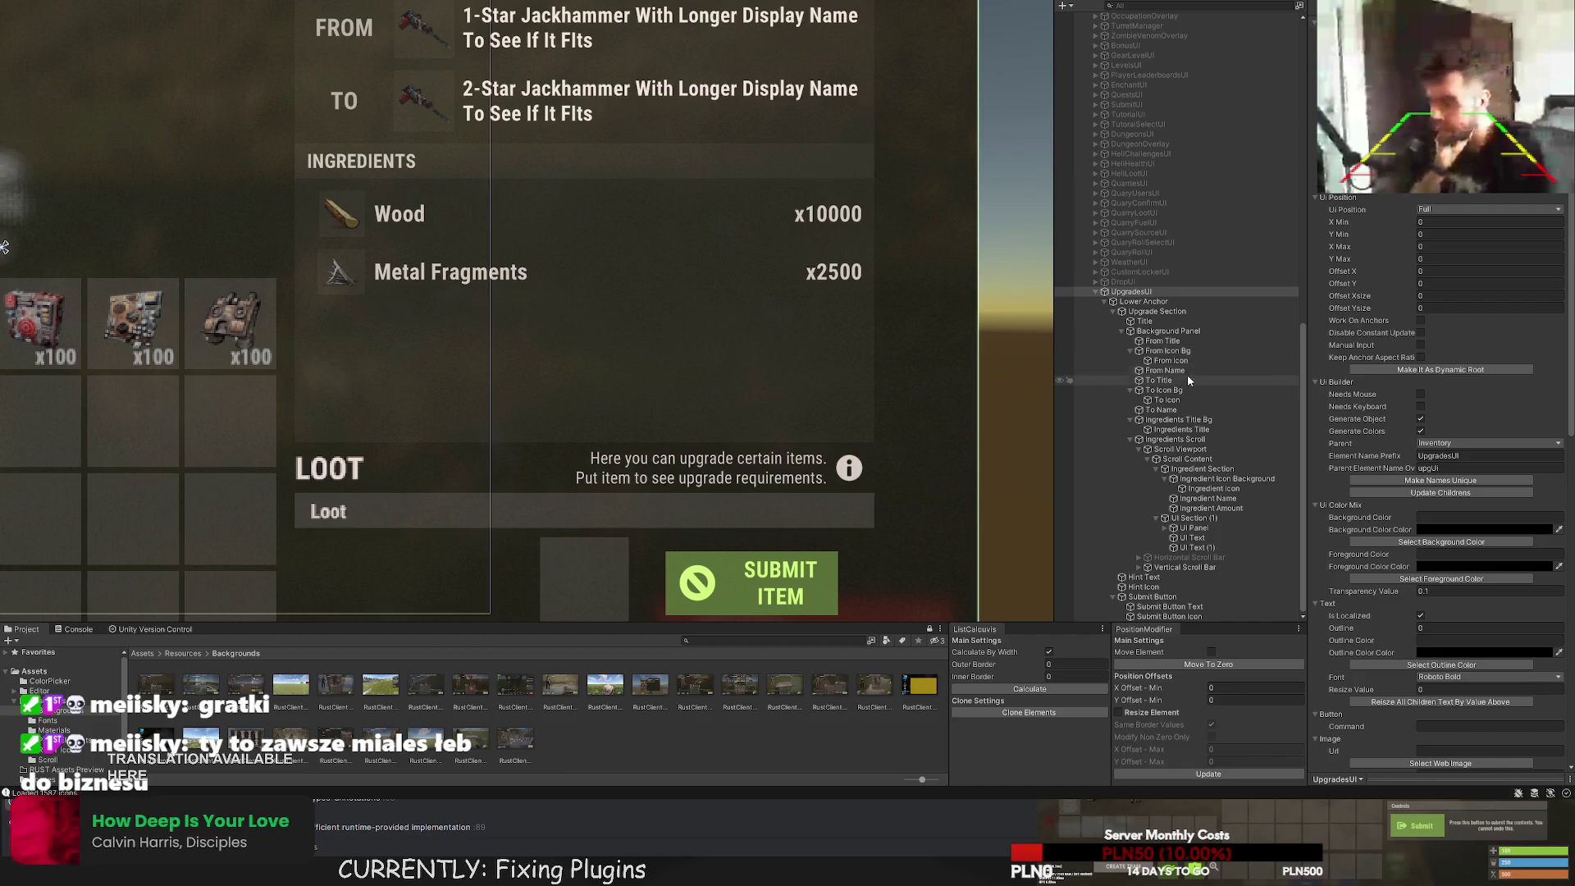
Run Generate UI twice at the bottom of the UI Builder component to produce the UpgradesUI code.
{"action": "scroll", "coordinate": [1493, 538], "scroll_direction": "down", "scroll_amount": 10}
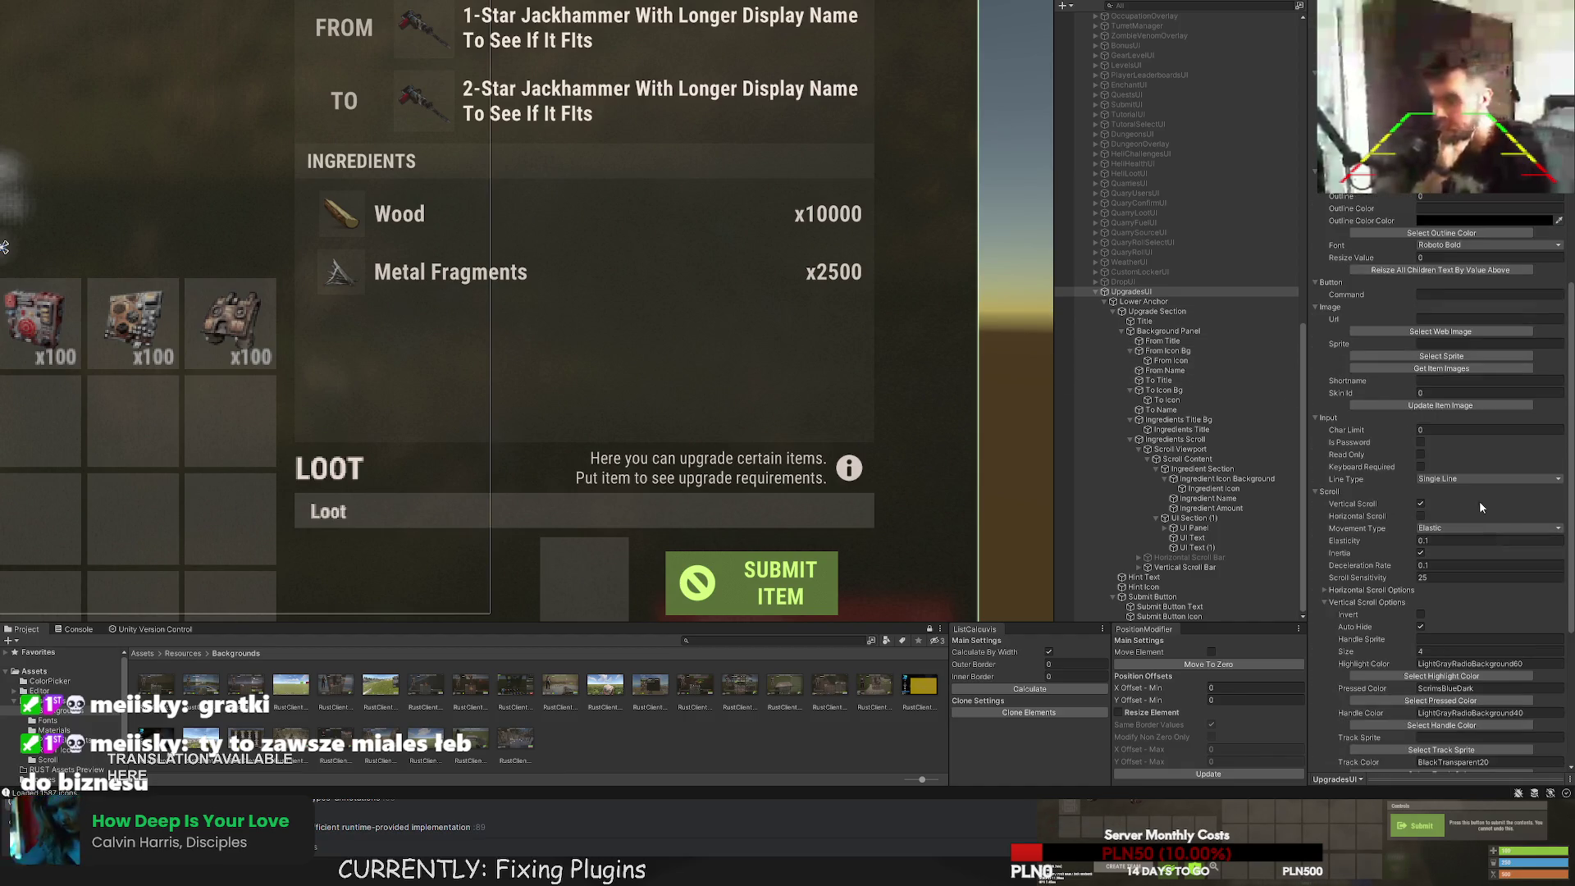
{"action": "scroll", "coordinate": [1464, 534], "scroll_direction": "down", "scroll_amount": 5}
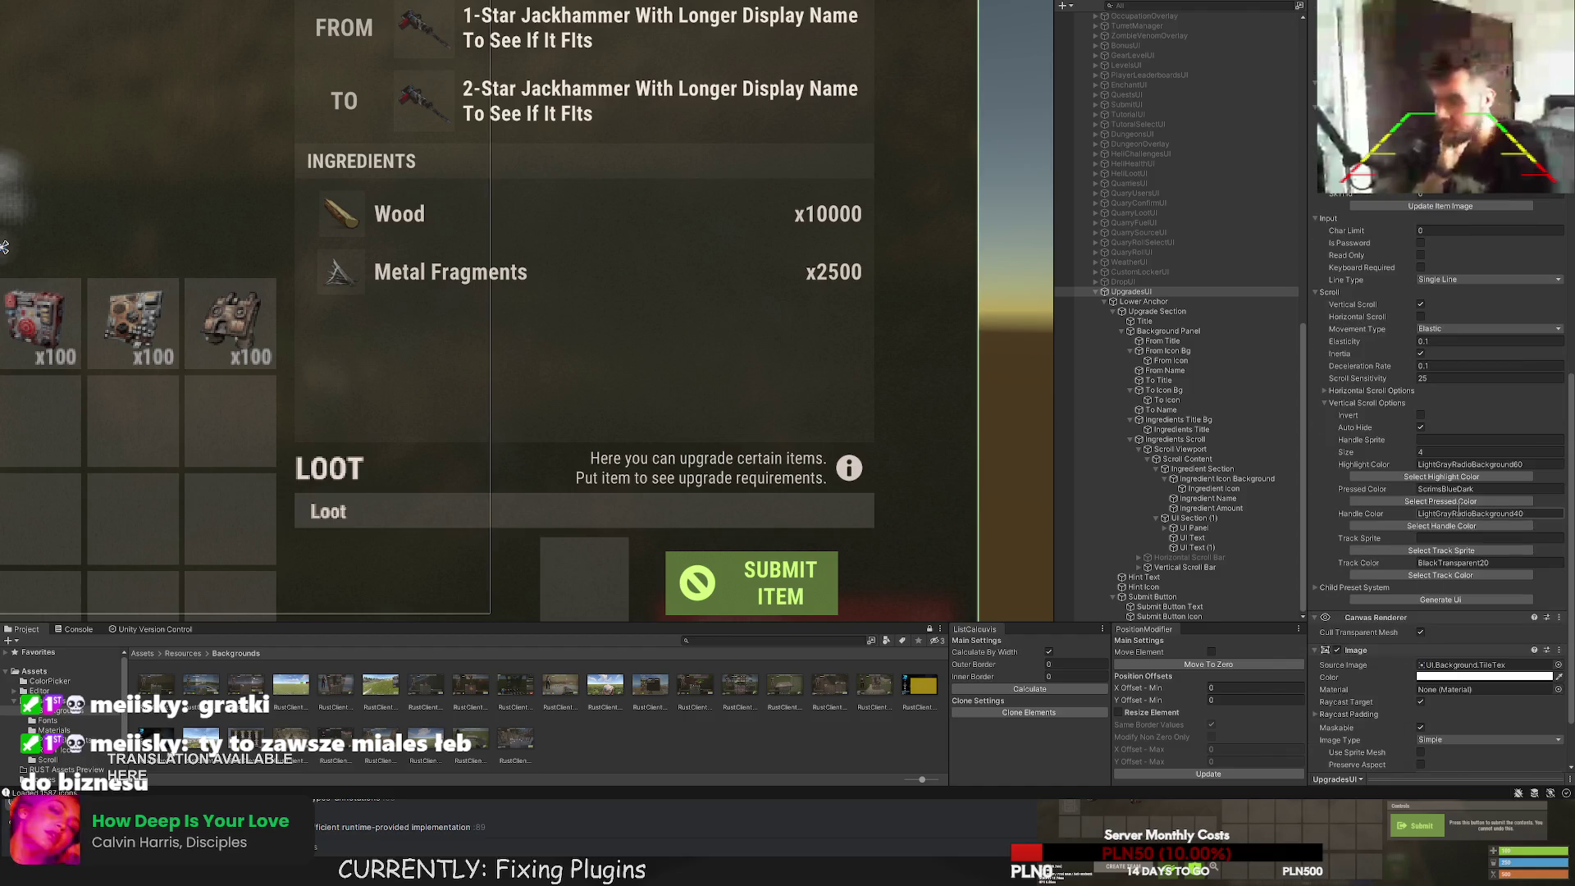
{"action": "left_click", "coordinate": [1454, 598]}
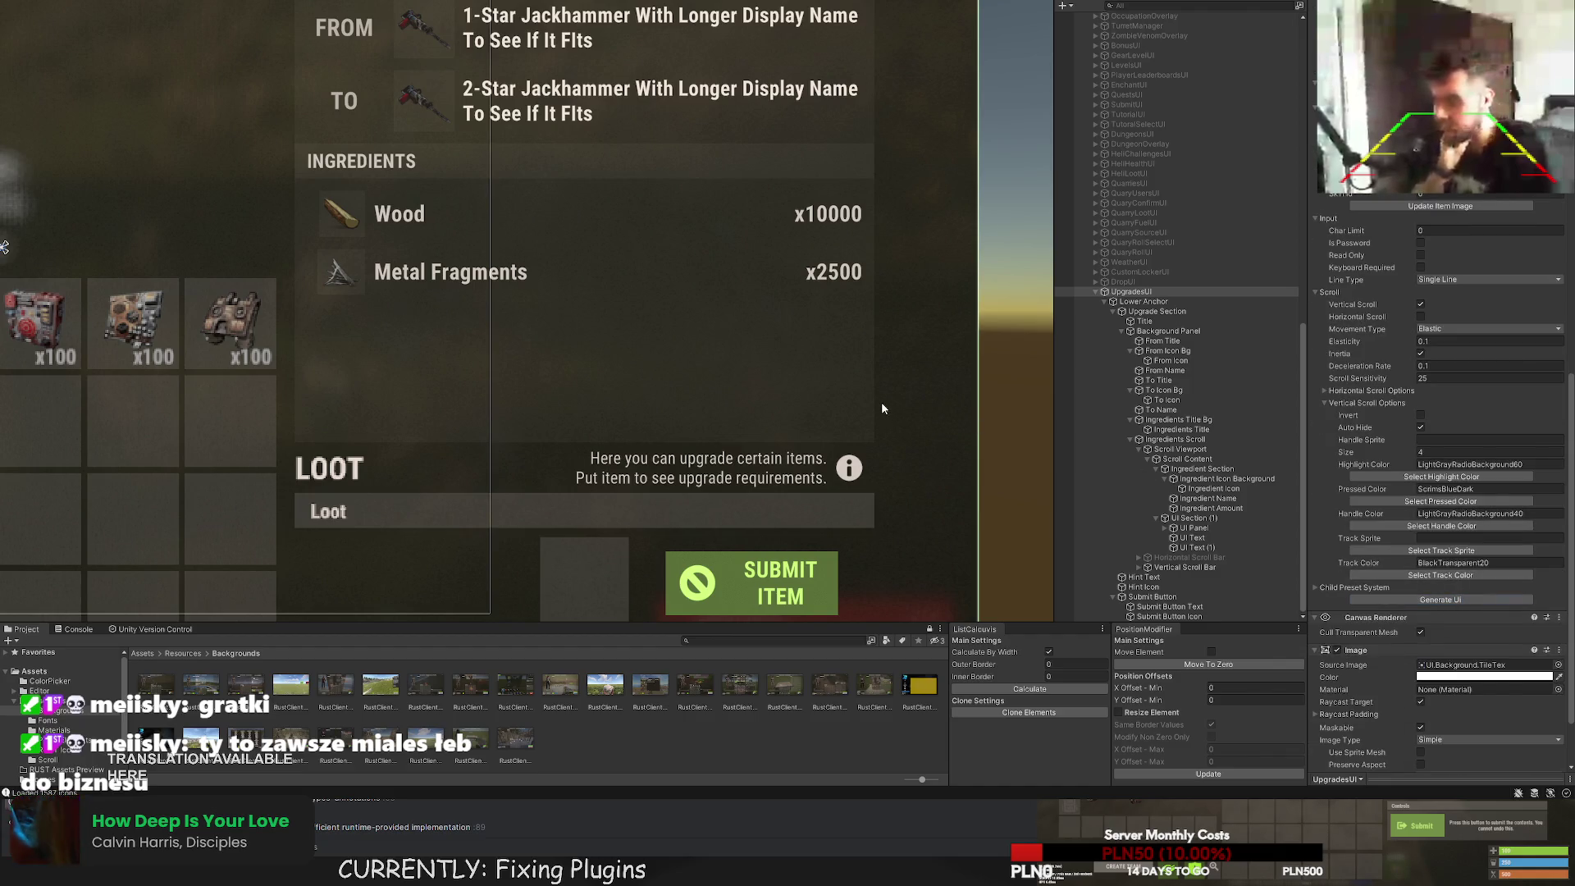
{"action": "scroll", "coordinate": [1444, 492], "scroll_direction": "up", "scroll_amount": 7}
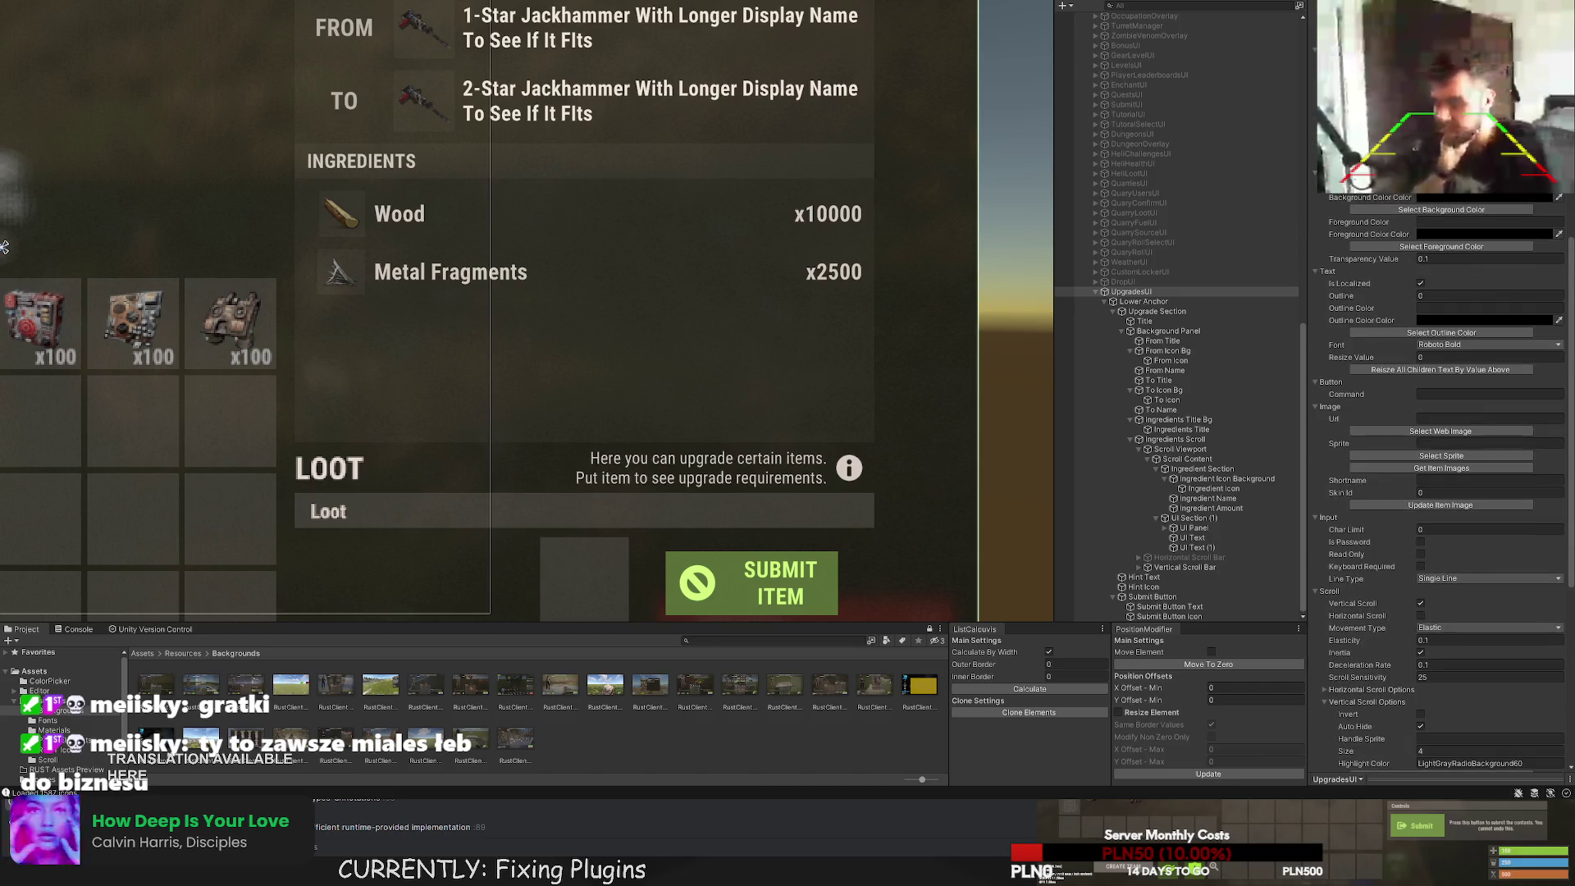
{"action": "scroll", "coordinate": [1450, 502], "scroll_direction": "down", "scroll_amount": 9}
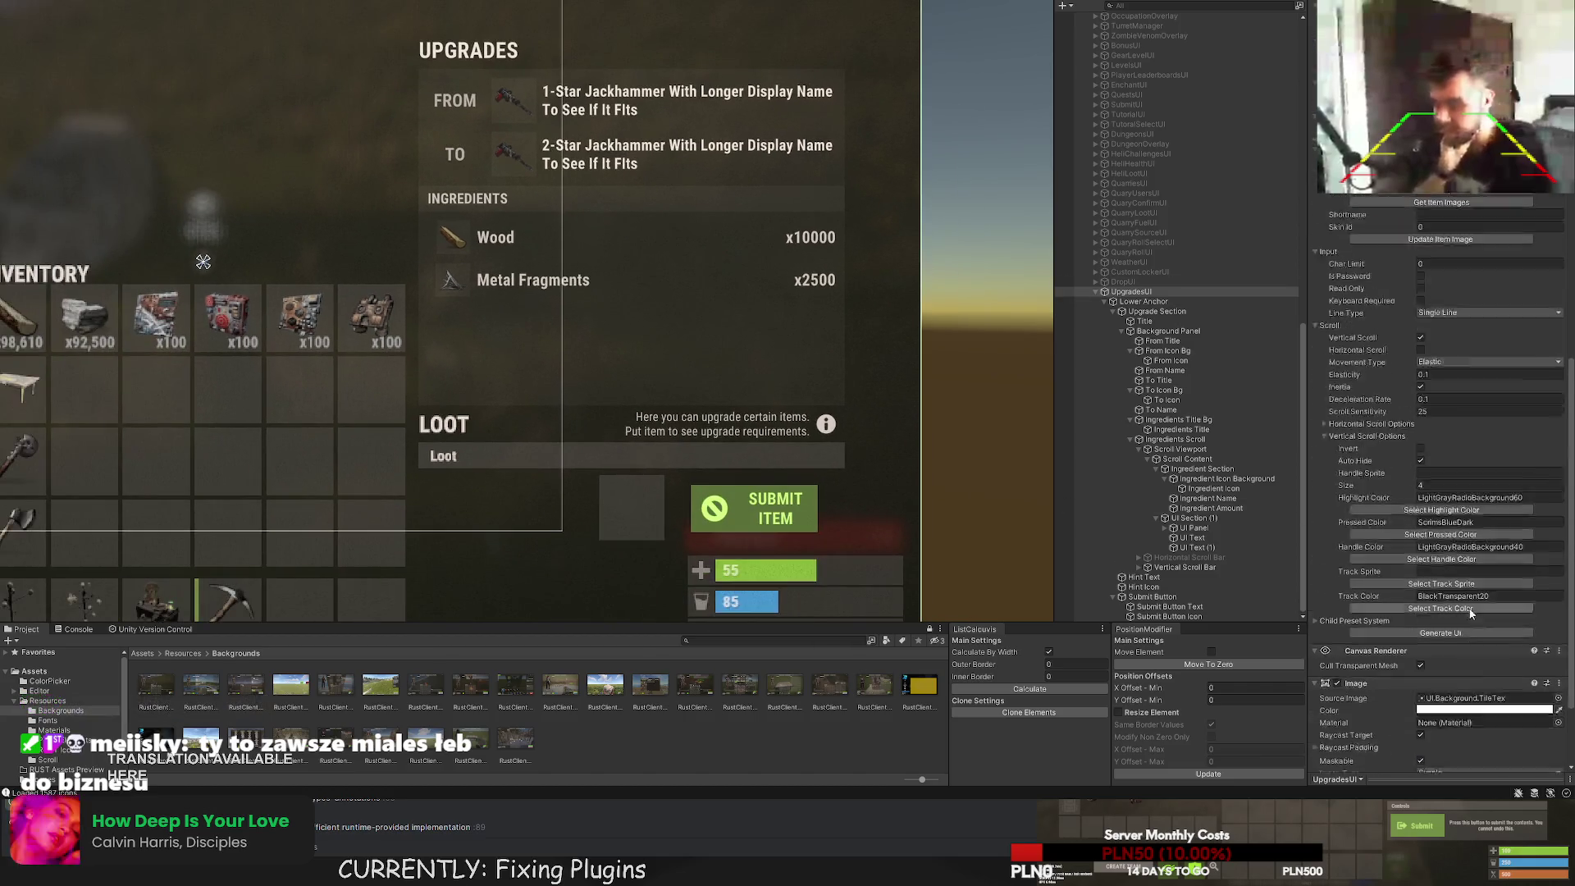
{"action": "left_click", "coordinate": [1444, 516]}
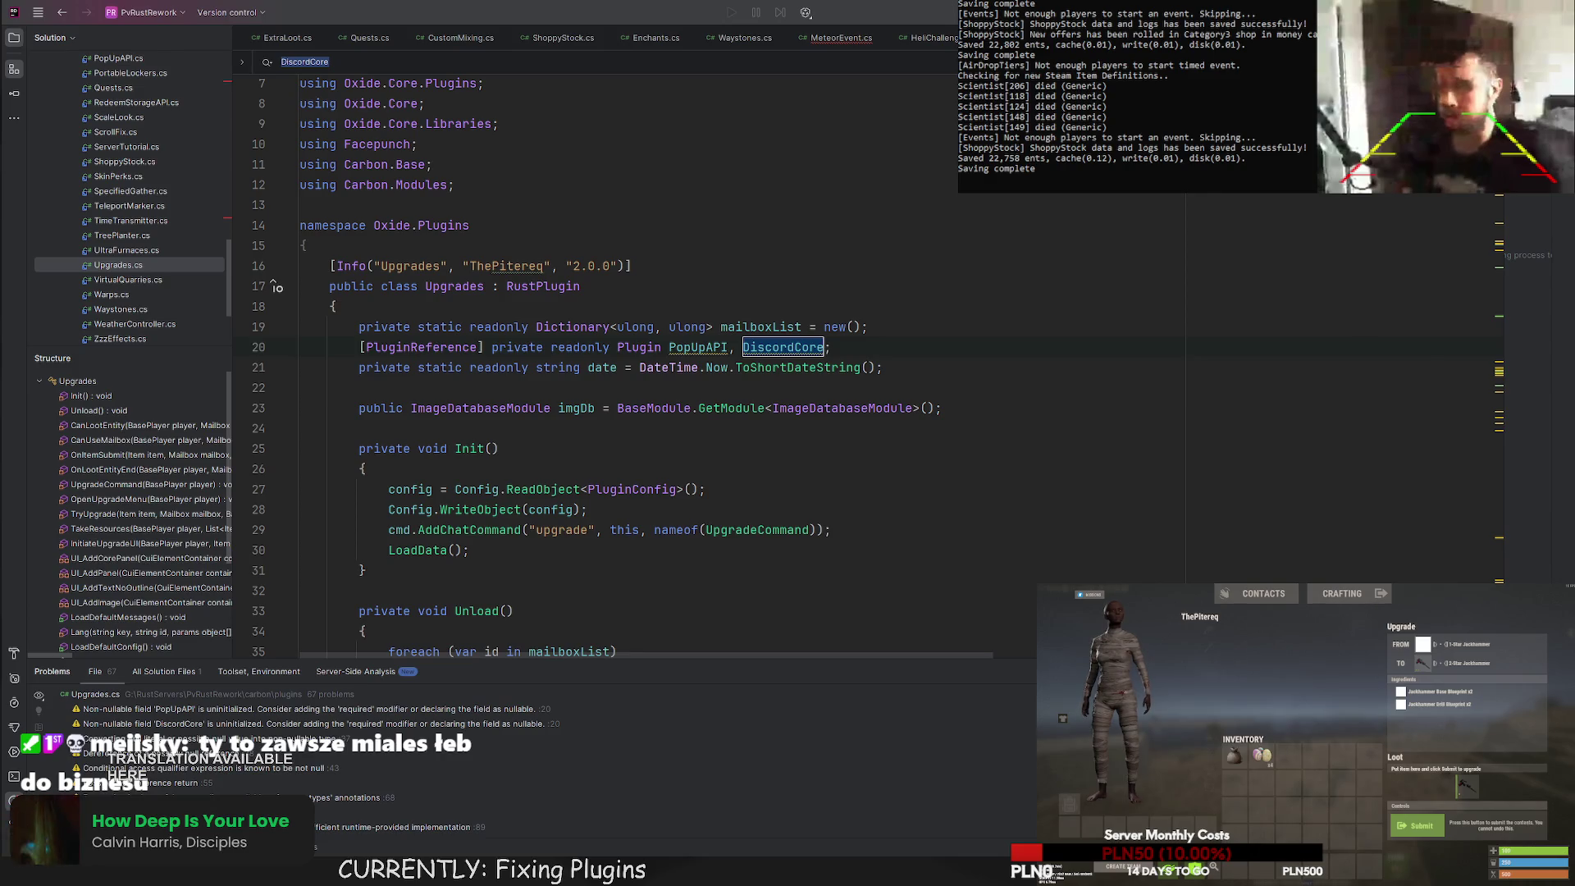
Scroll Upgrades.cs to line 403 and place the caret after InitiateUpgradeUI's closing brace.
{"action": "scroll", "coordinate": [482, 367], "scroll_direction": "down", "scroll_amount": 5}
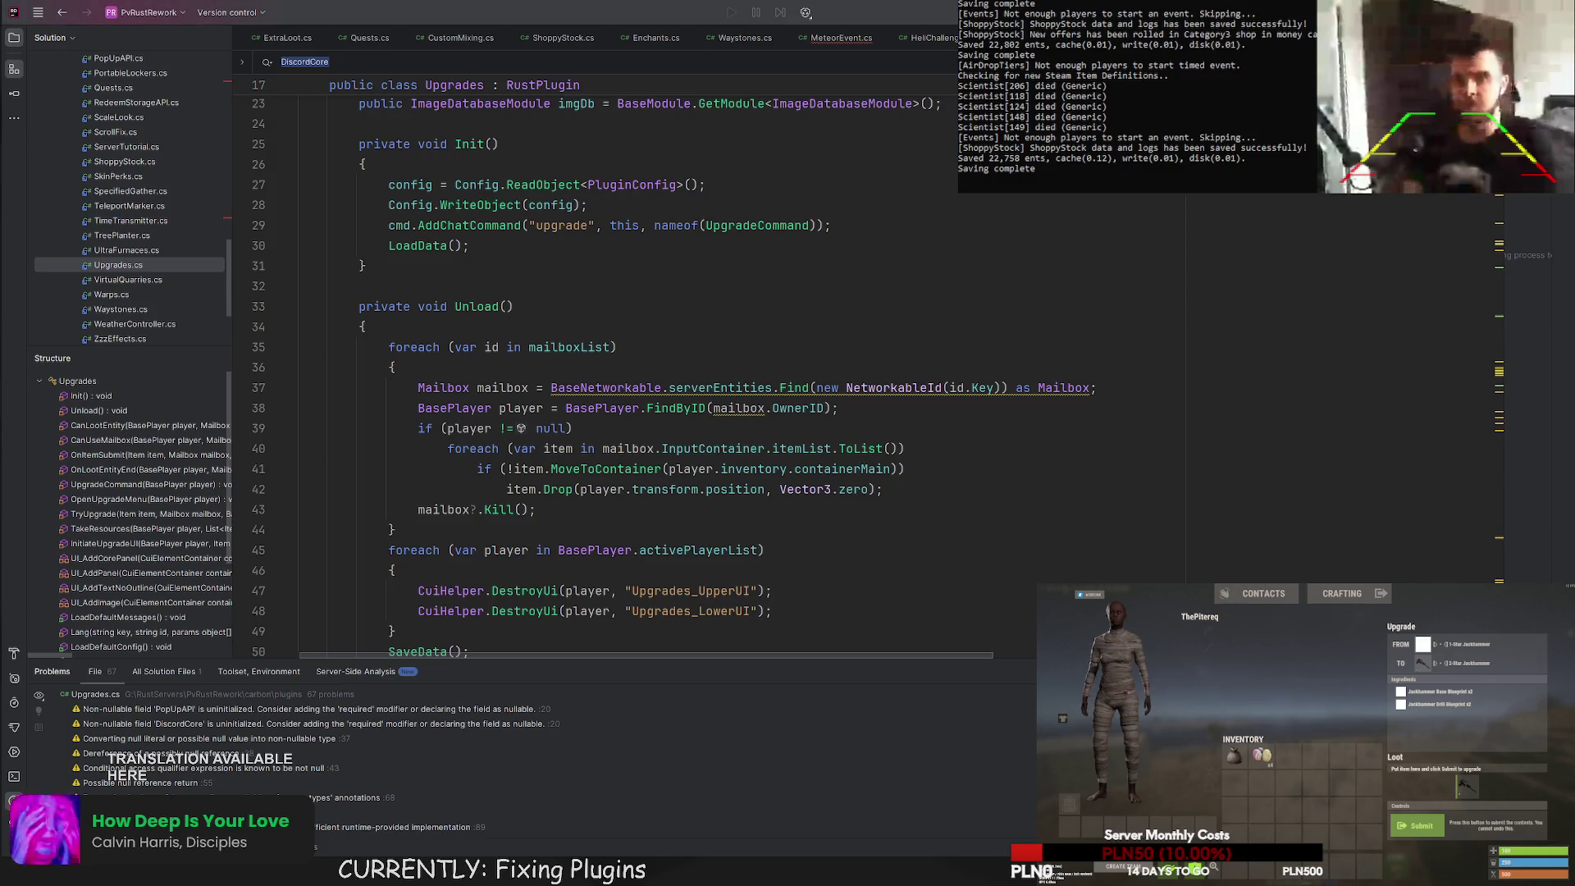
{"action": "scroll", "coordinate": [623, 369], "scroll_direction": "down", "scroll_amount": 20}
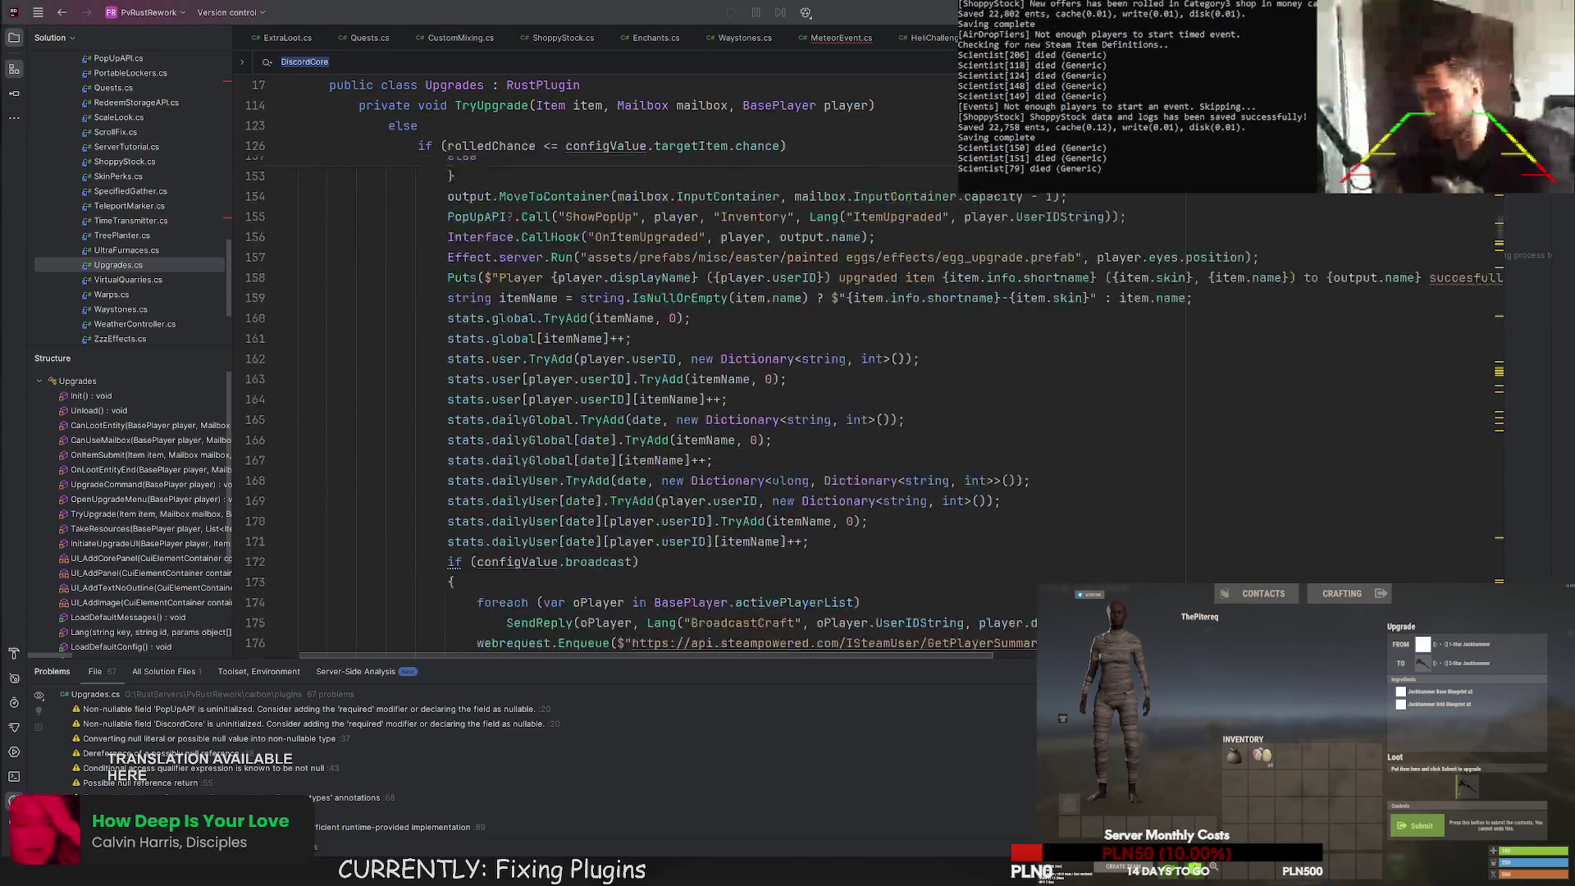
{"action": "scroll", "coordinate": [623, 370], "scroll_direction": "down", "scroll_amount": 20}
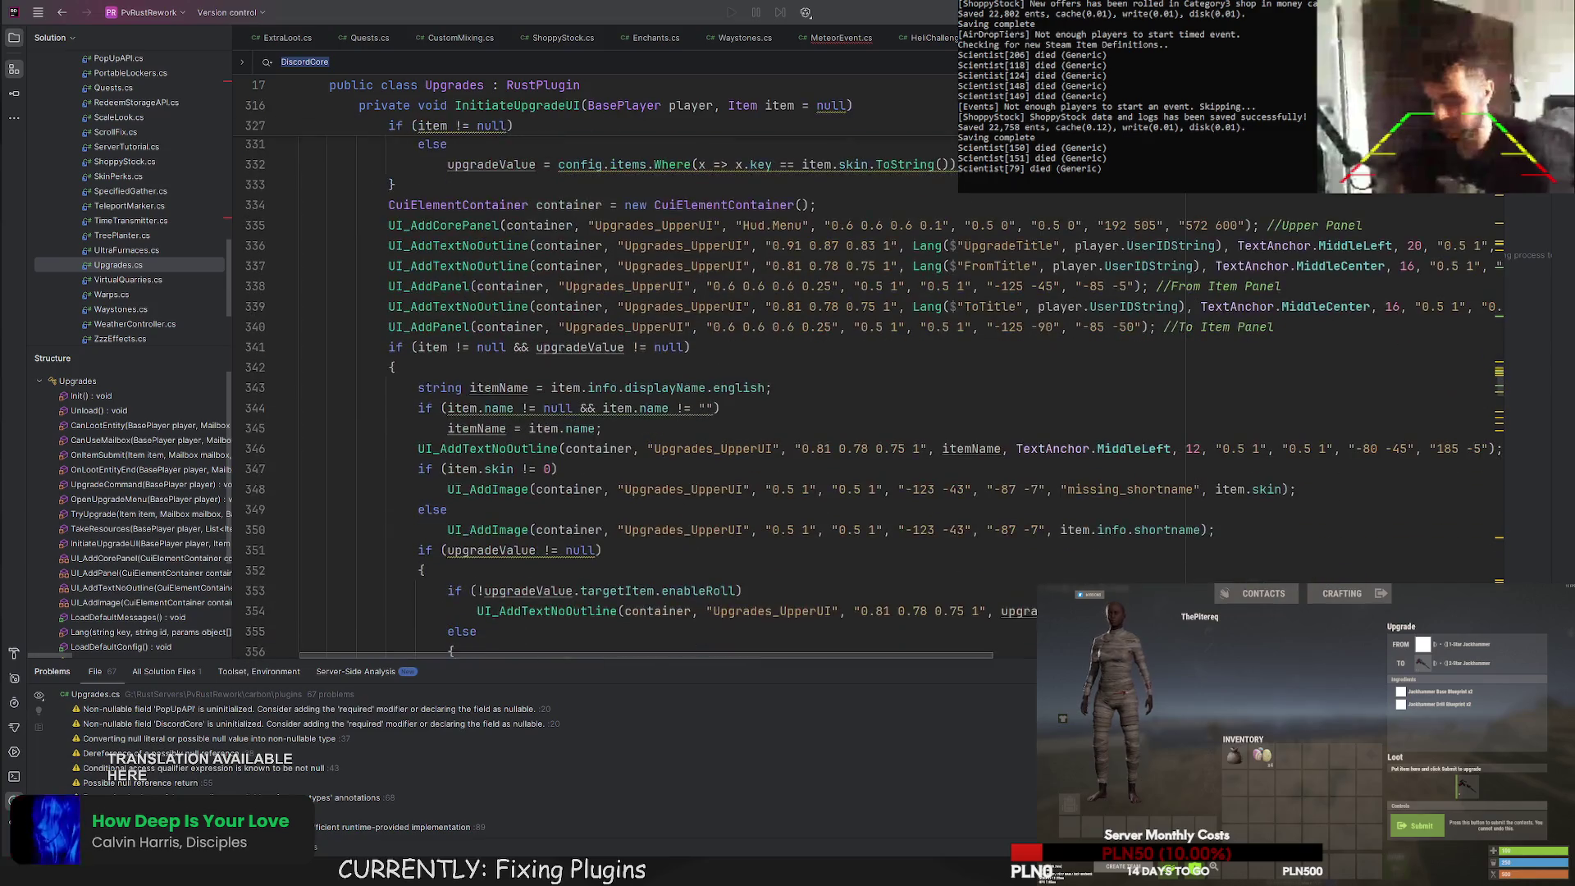
{"action": "scroll", "coordinate": [623, 369], "scroll_direction": "down", "scroll_amount": 3}
{"action": "scroll", "coordinate": [624, 369], "scroll_direction": "up", "scroll_amount": 10}
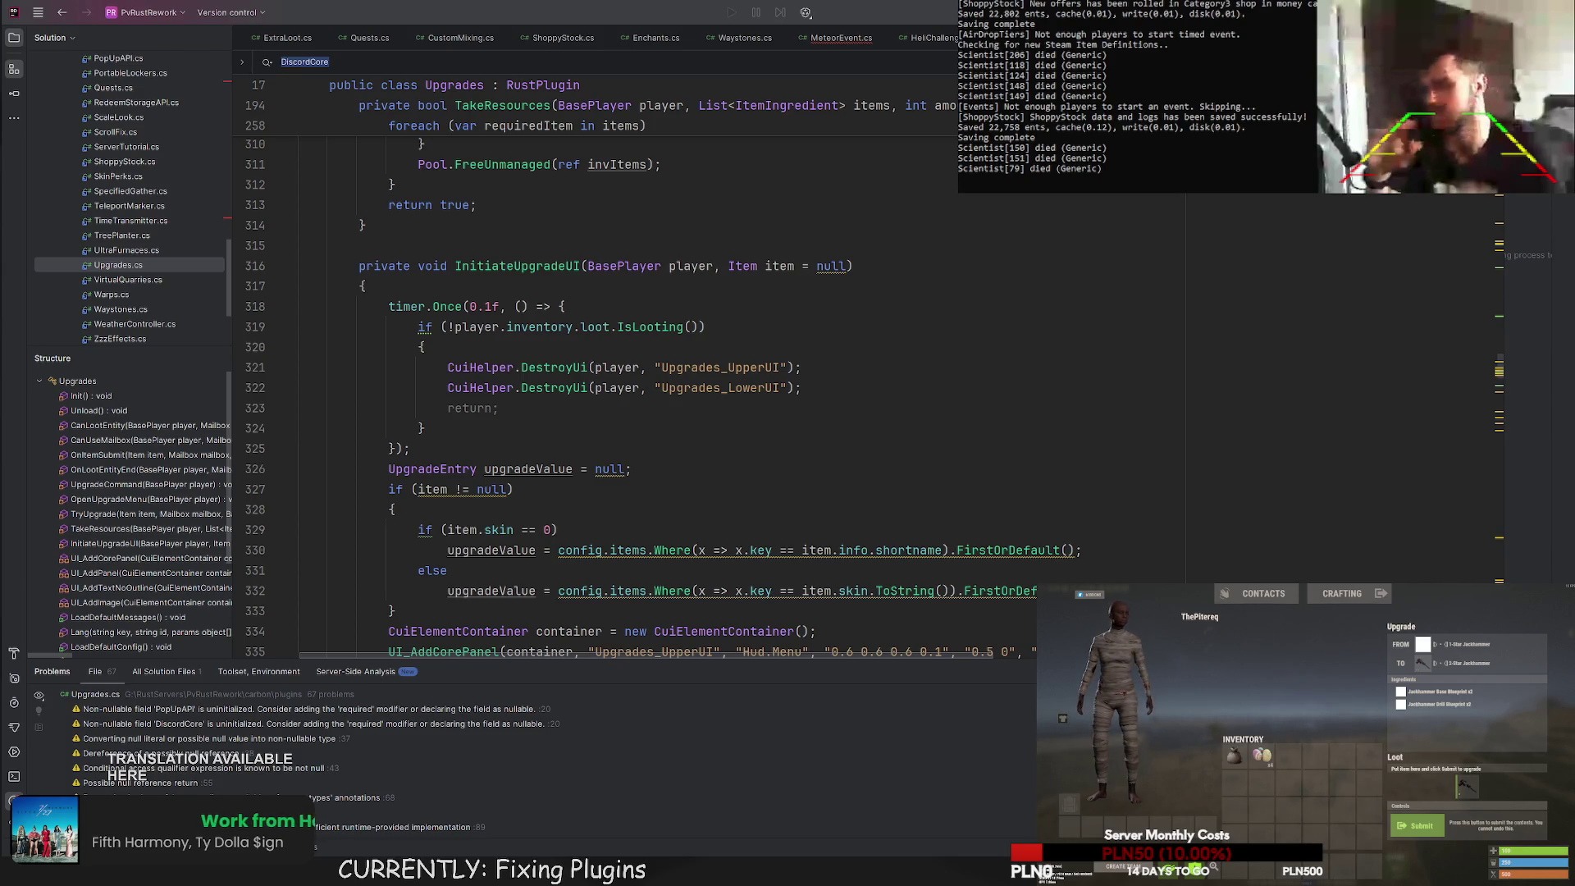
{"action": "scroll", "coordinate": [624, 369], "scroll_direction": "down", "scroll_amount": 15}
{"action": "scroll", "coordinate": [472, 210], "scroll_direction": "down", "scroll_amount": 11}
{"action": "left_click", "coordinate": [471, 205]}
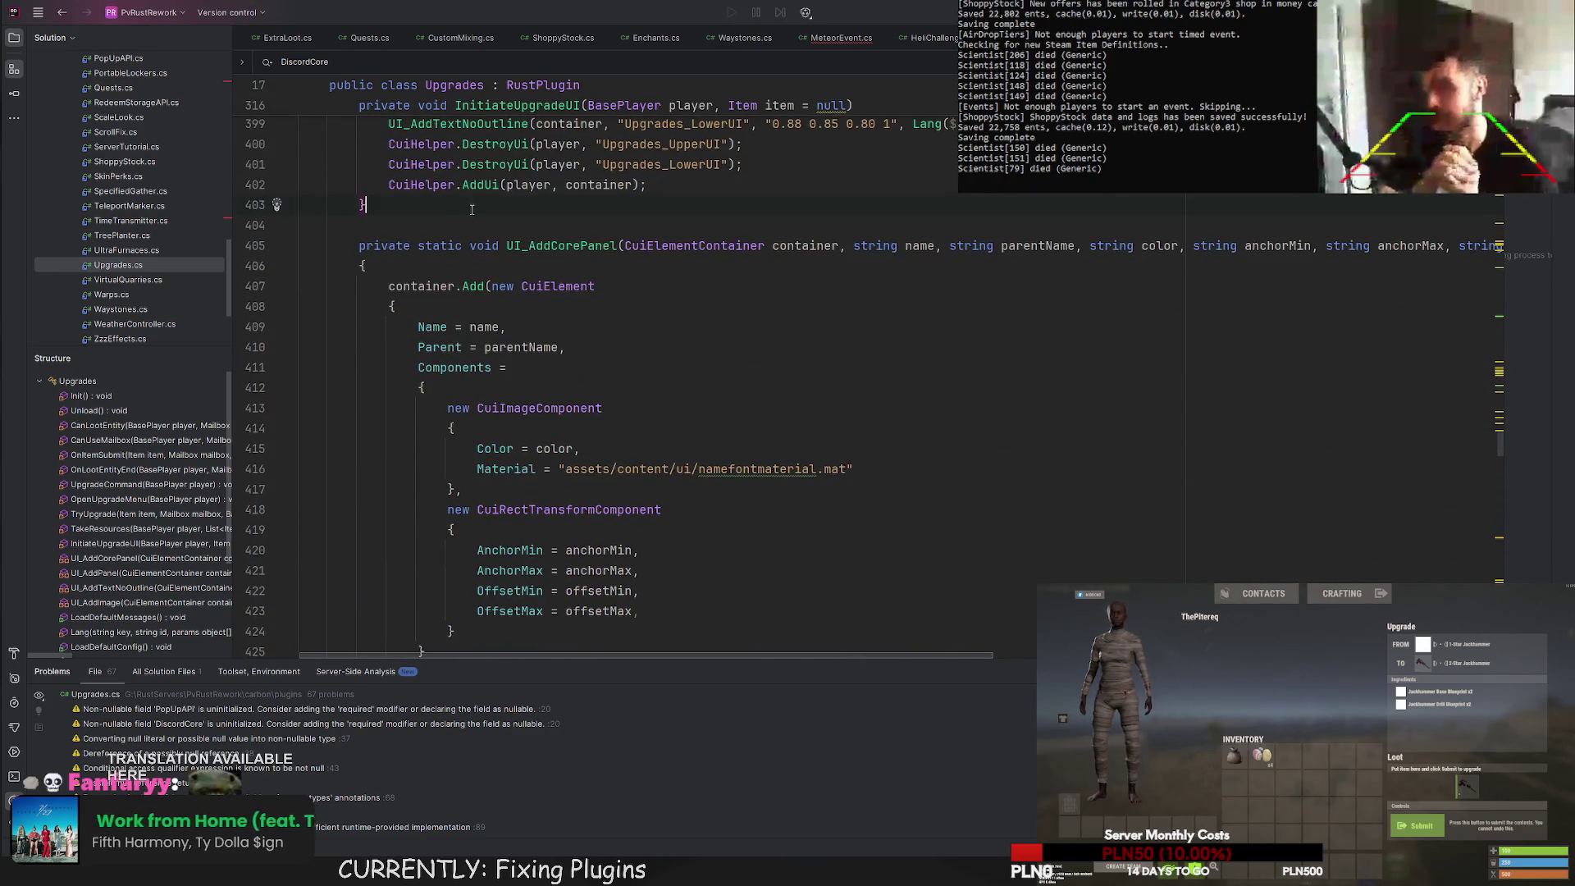
Add an empty private void DrawUpgradeUI(BasePlayer player) method.
{"action": "key", "text": "Return"}
{"action": "key", "text": "Return"}
{"action": "type", "text": "privat"}
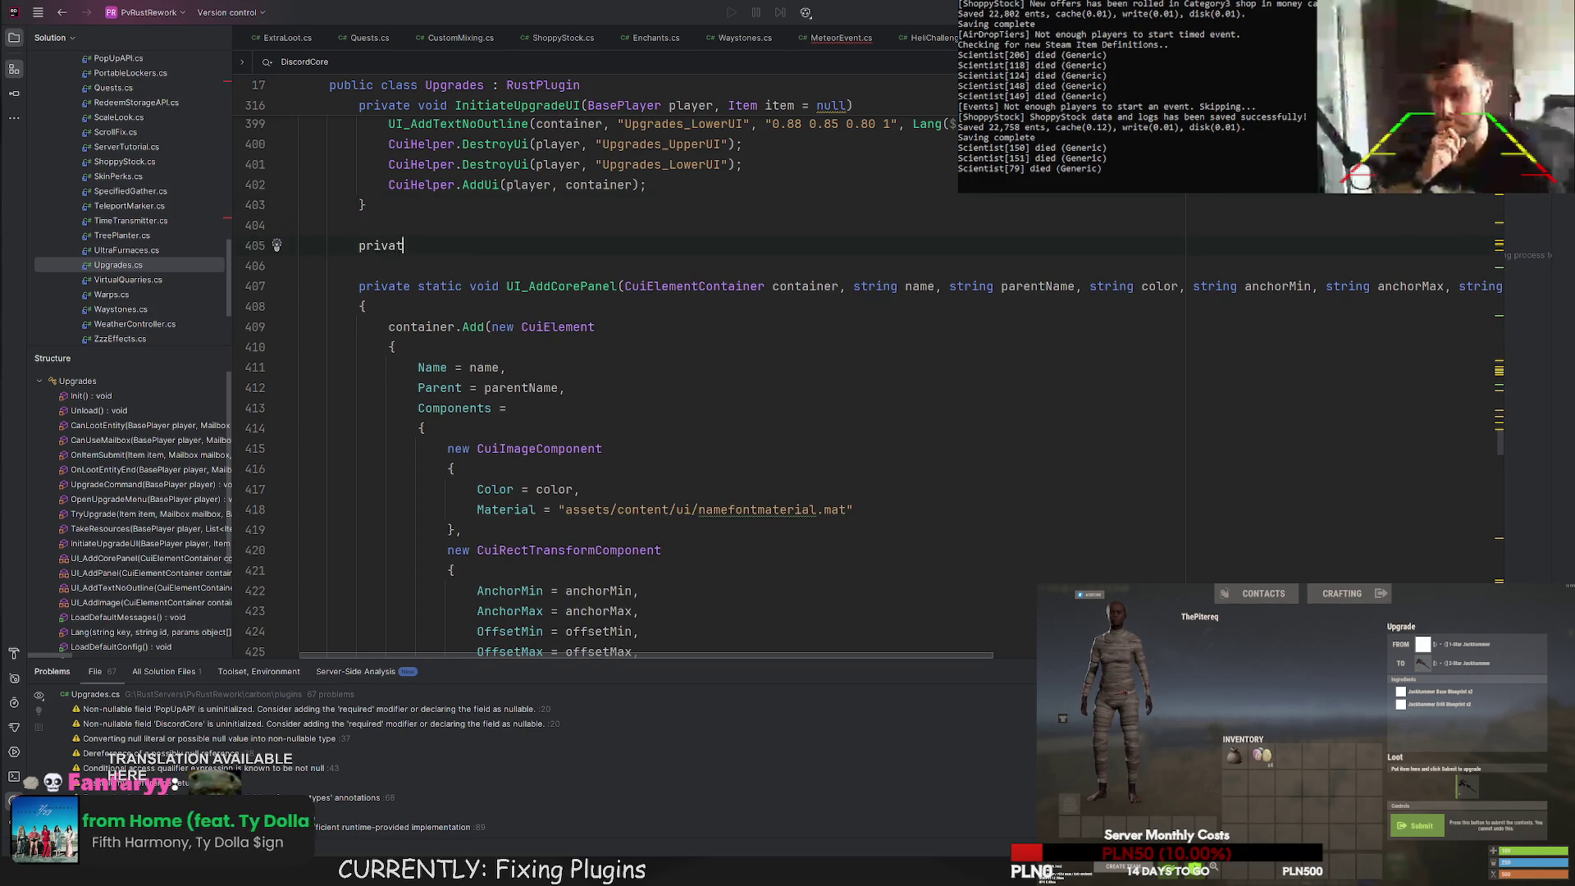
{"action": "type", "text": "e void DrawU"}
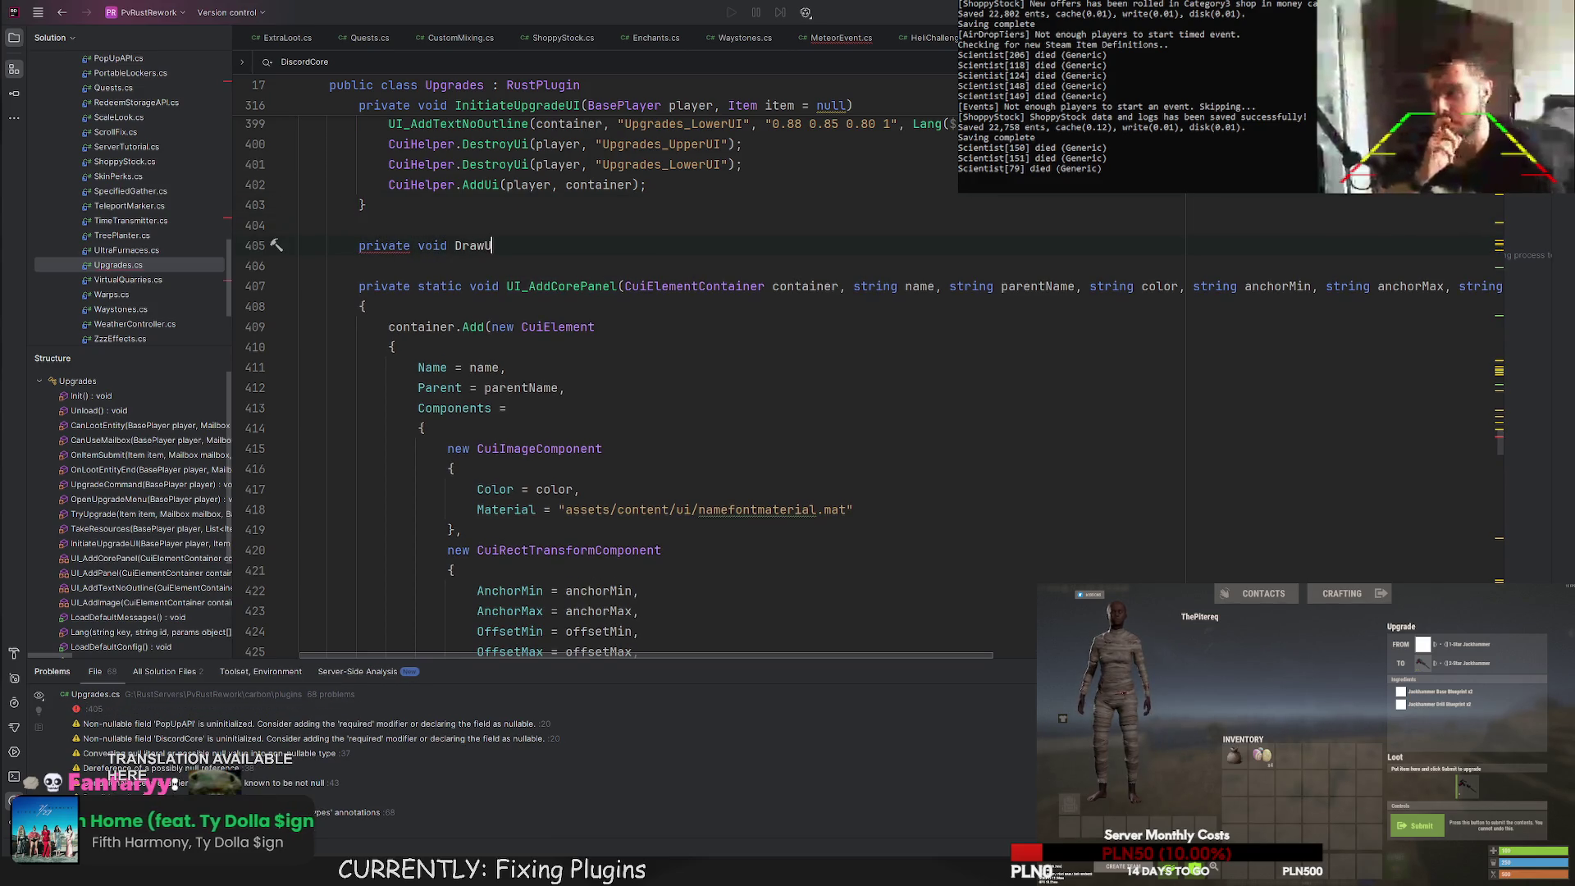
{"action": "type", "text": "pgradeUI("}
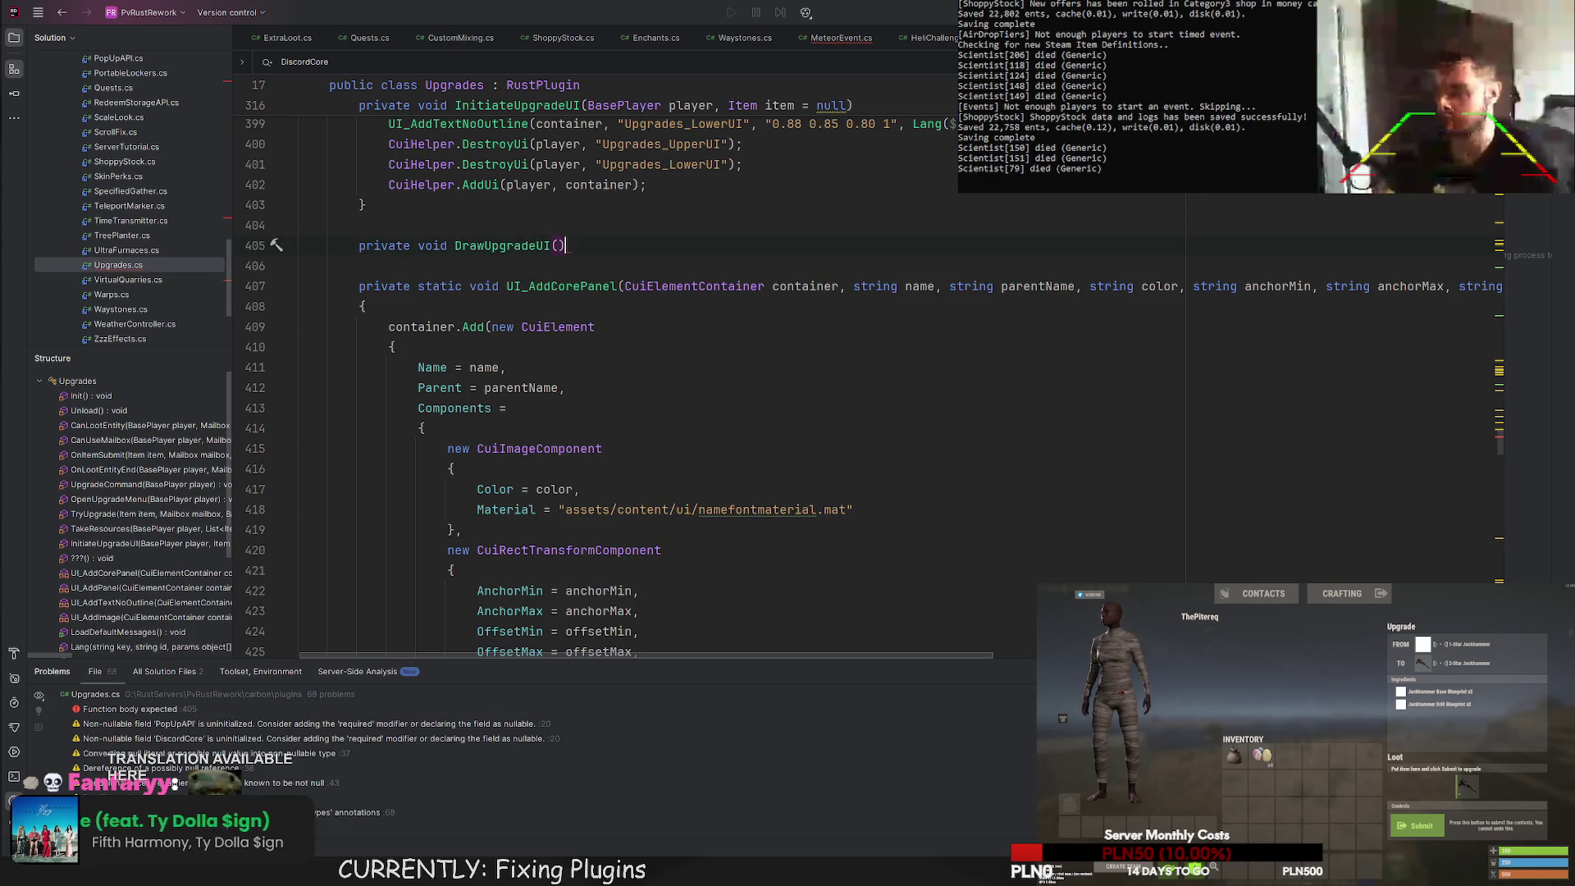
{"action": "type", "text": "BasePla"}
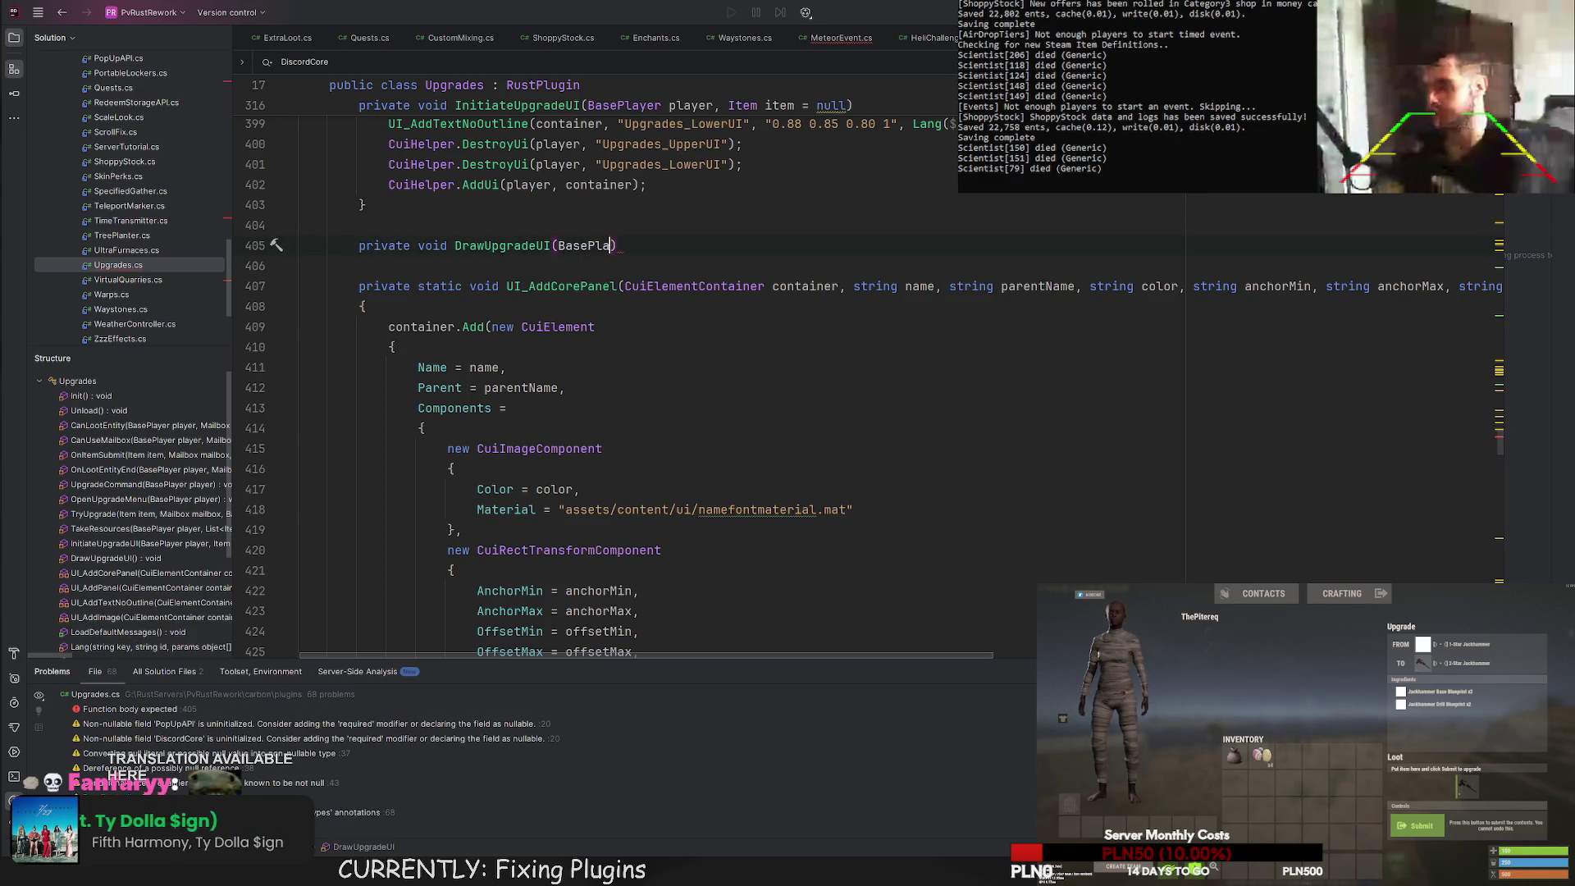
{"action": "type", "text": "yer"}
{"action": "key", "text": "End"}
{"action": "key", "text": "Return"}
{"action": "type", "text": "{"}
{"action": "key", "text": "Return"}
{"action": "key", "text": "Return"}
{"action": "type", "text": "}"}
{"action": "key", "text": "Return"}
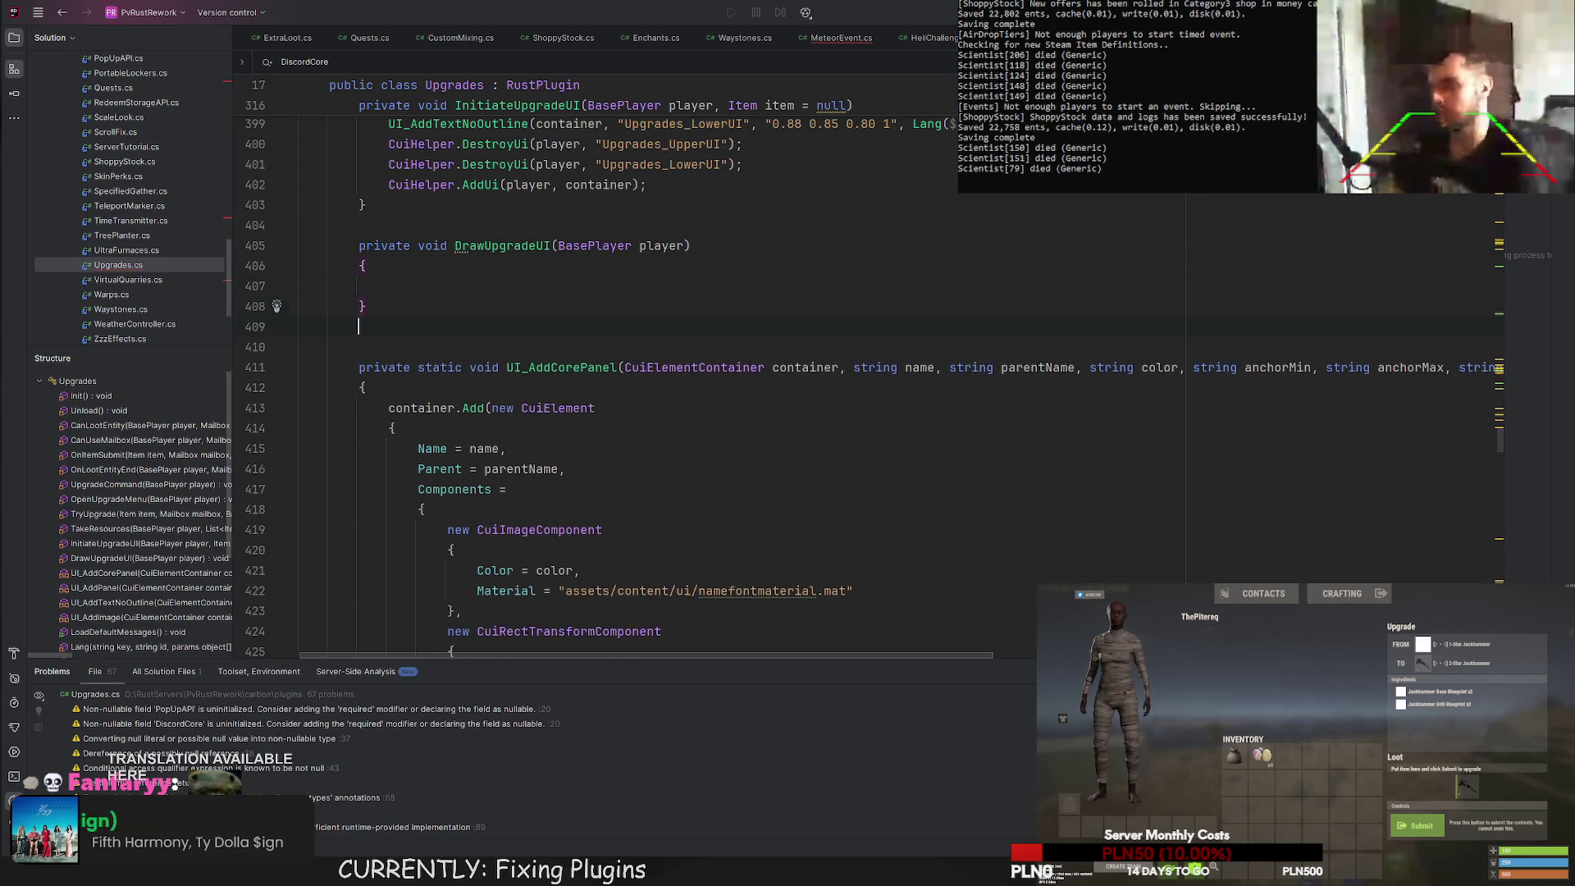
Add an empty UpdateUpgradeUI(BasePlayer player, Item item) method, save, and paste the ColDb colour class.
{"action": "key", "text": "Return"}
{"action": "type", "text": "p"}
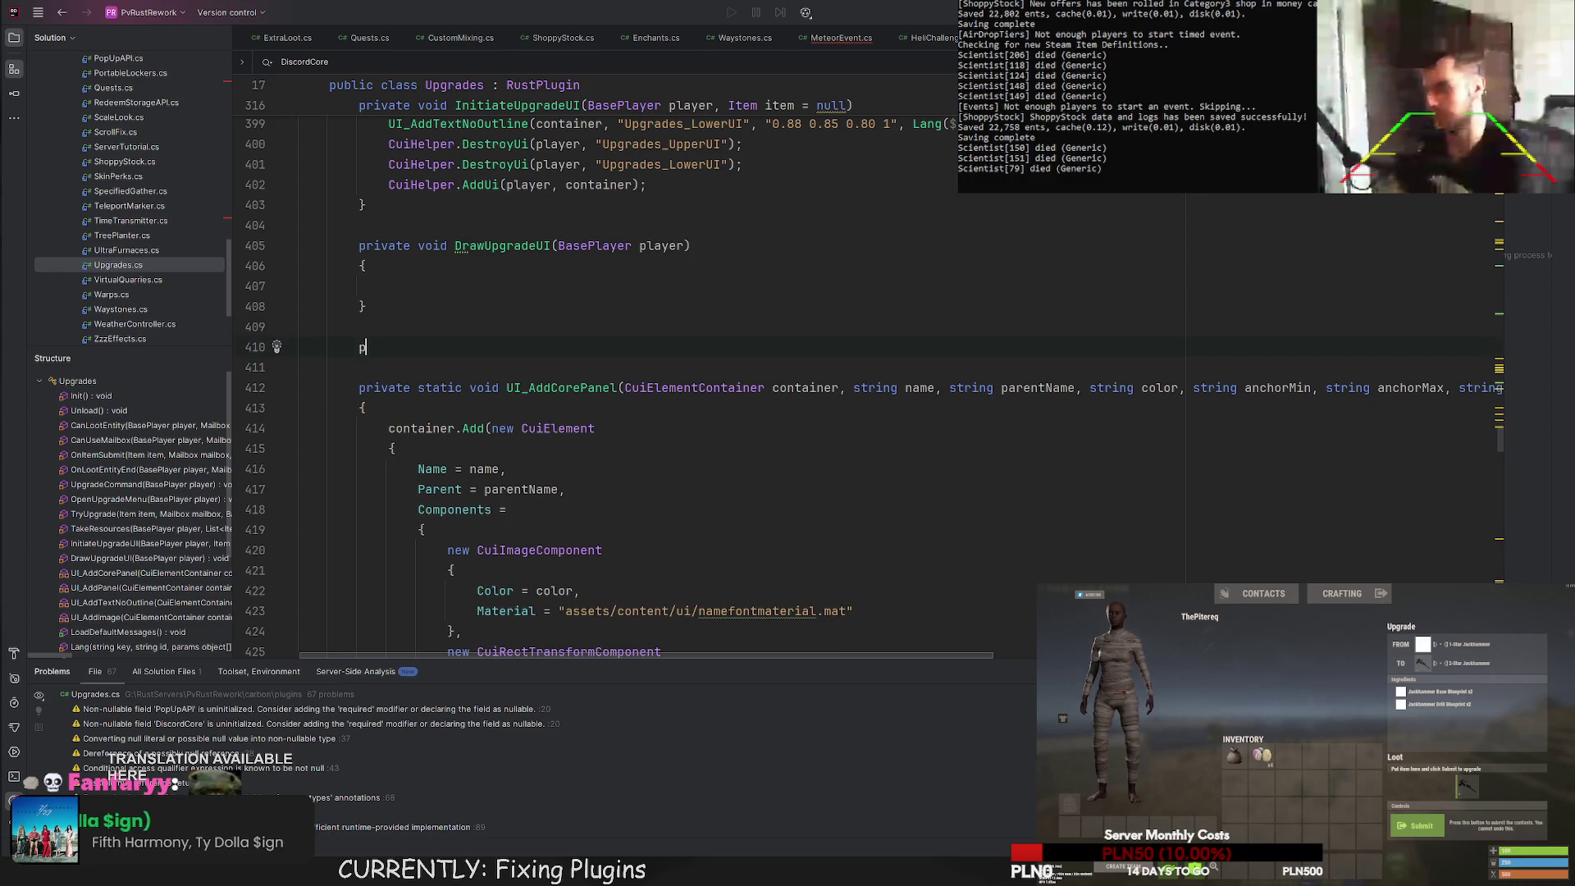
{"action": "type", "text": "rivate void UpdateUpg"}
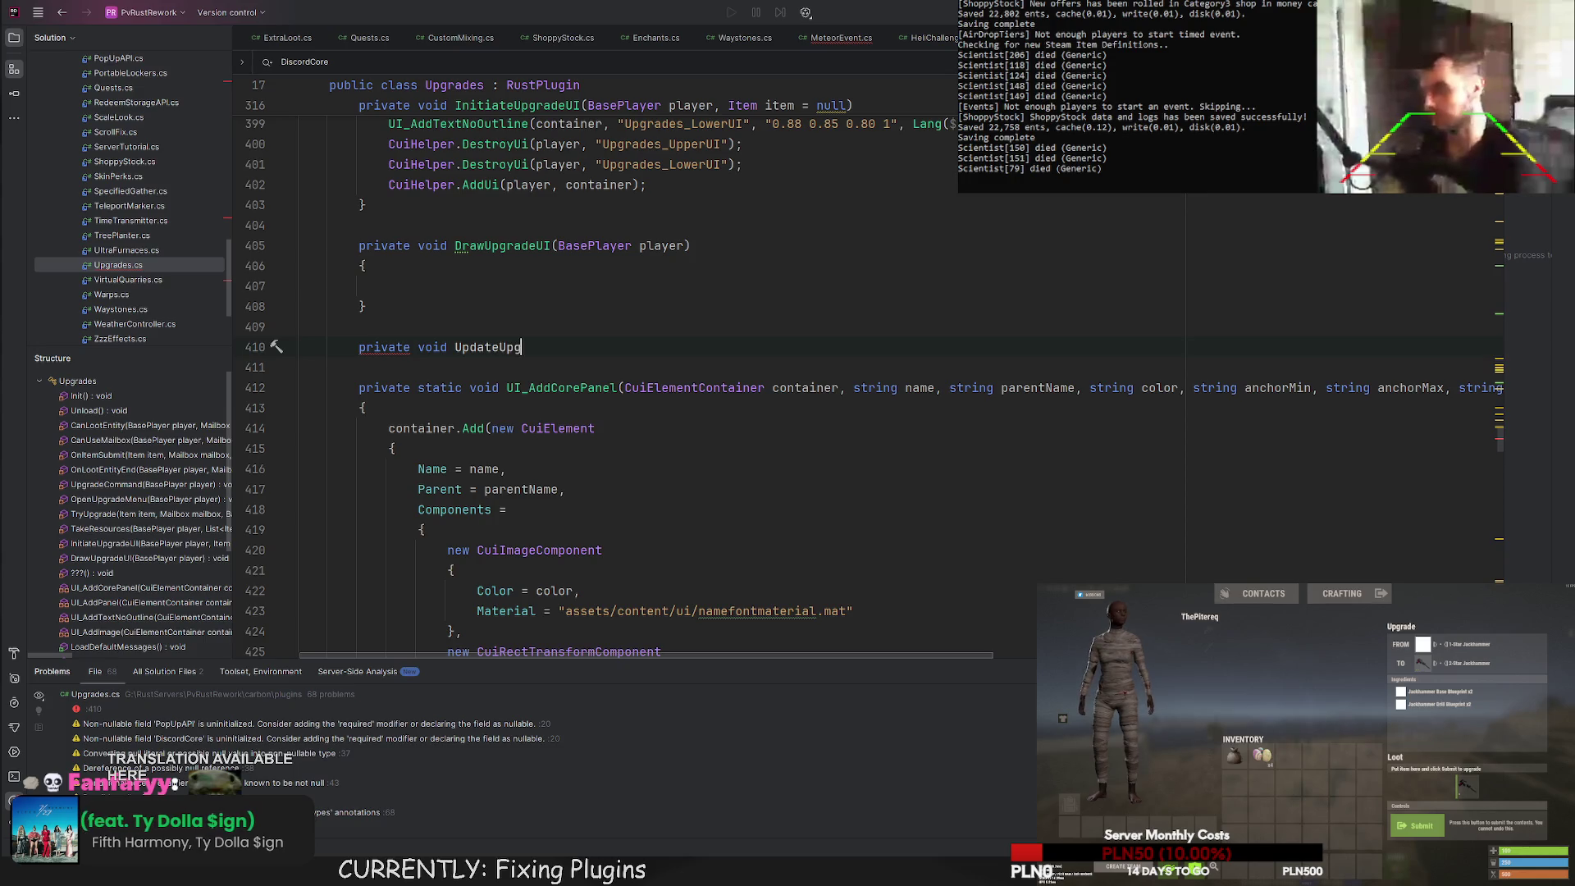
{"action": "type", "text": "radeUI(BaseP"}
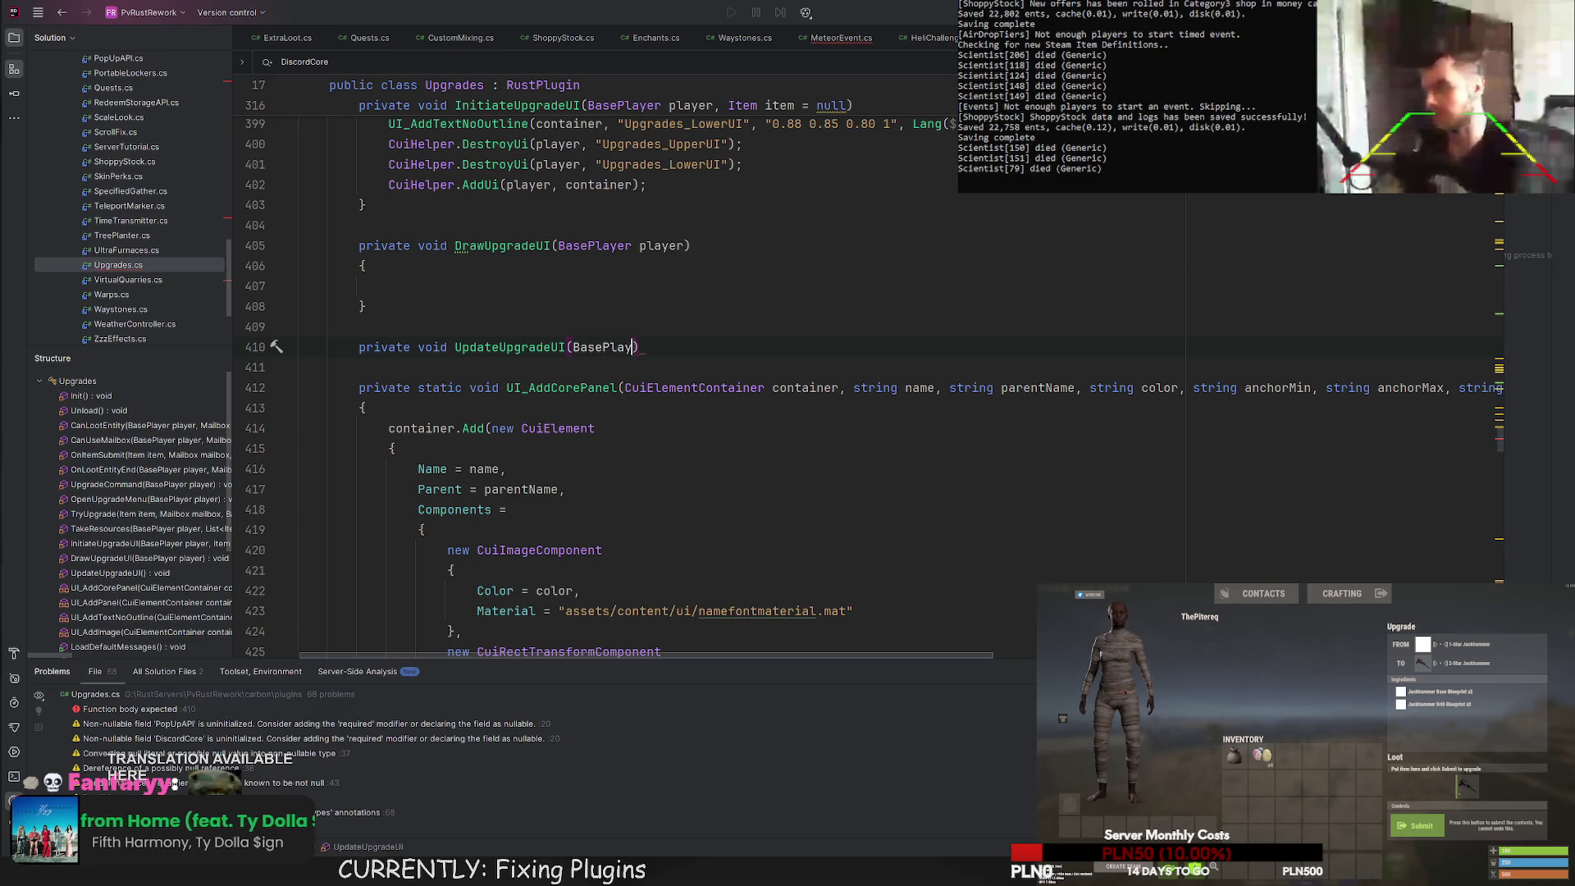
{"action": "type", "text": "layer player, Item item)"}
{"action": "key", "text": "Return"}
{"action": "type", "text": "{"}
{"action": "key", "text": "Return"}
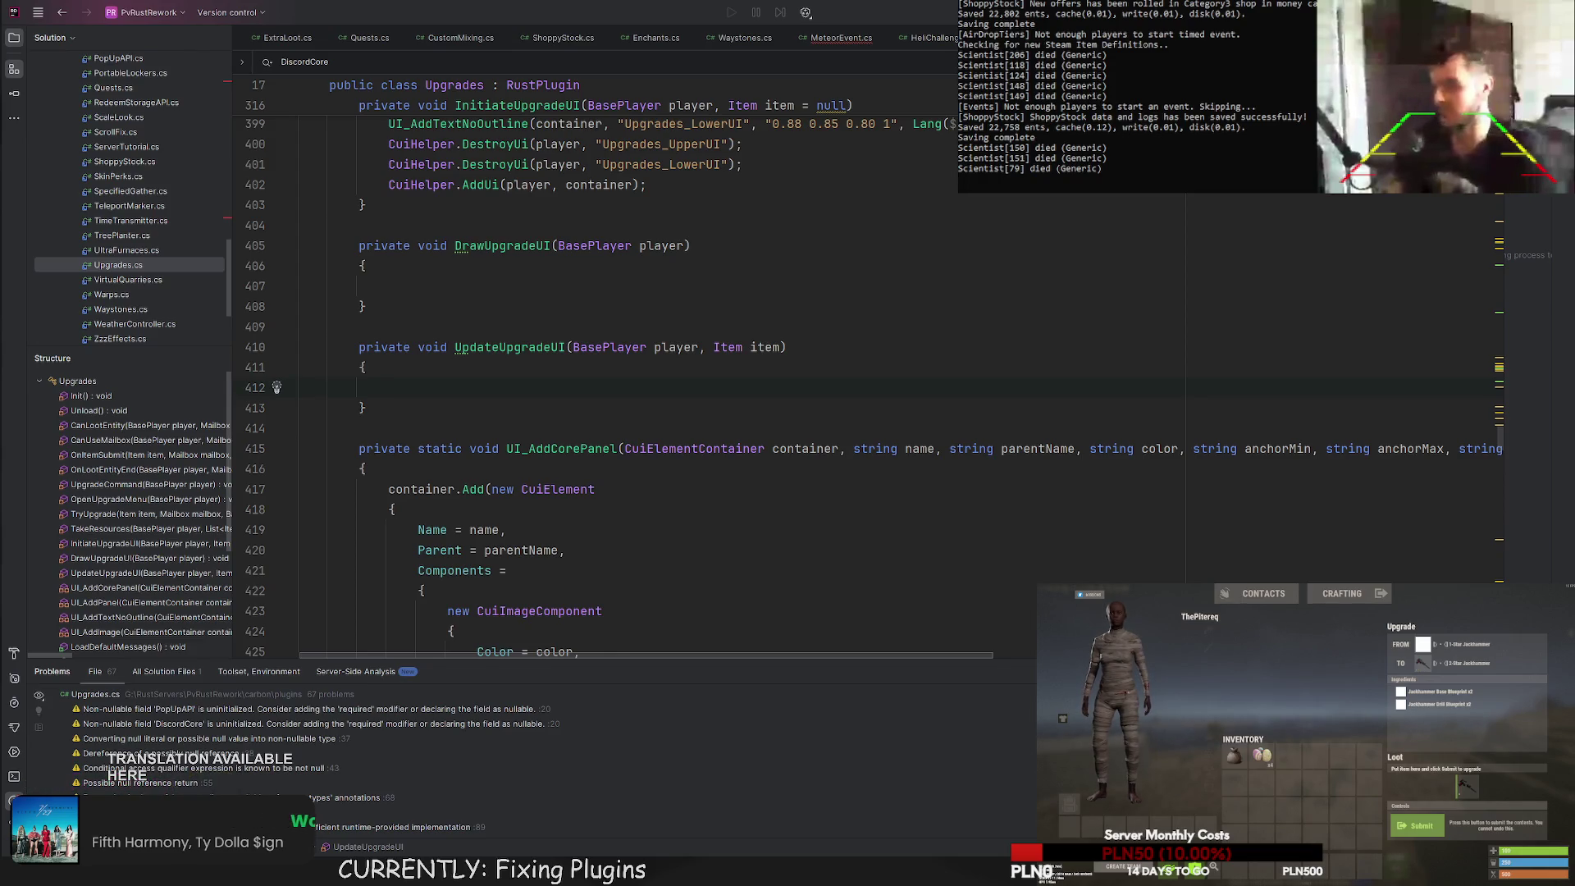
{"action": "key", "text": "ctrl+s"}
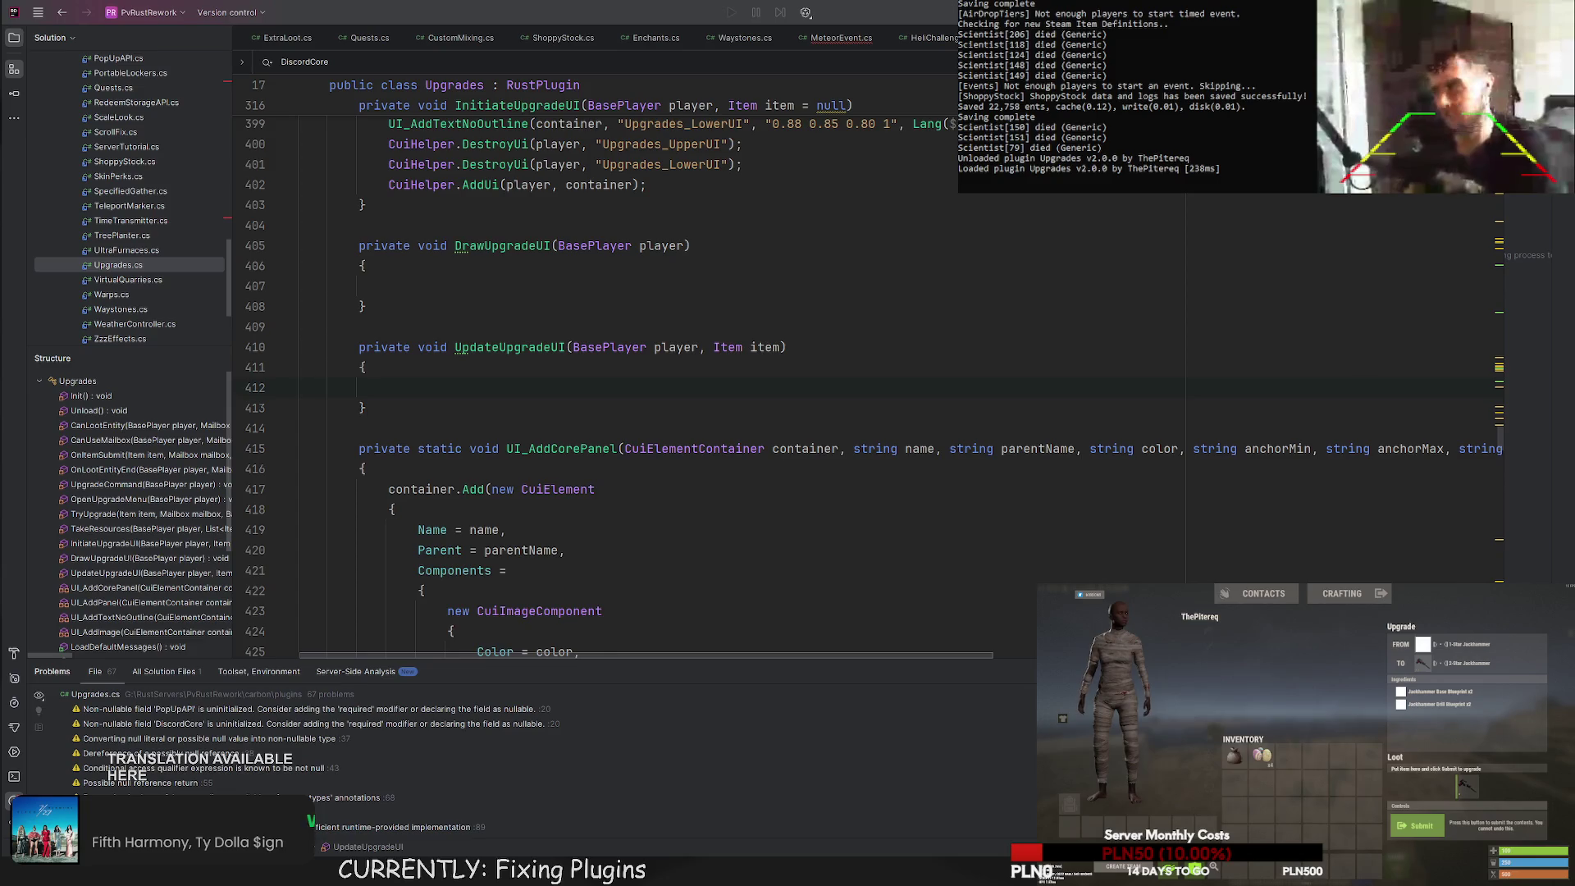
{"action": "type", "text": "private class ColDb {     public const string Transparent = \"1 1 1 0\";     public const string White = \"1 1 1 1\";     public const string WhiteTrans80 = \"1 1 1 0.8\";     public const string GreenBg = \"0.365 0.447 0.224 1\";     public const string GreenText = \"0.82 1 0.494 1\";     public const string LTD70 = \"0.753 0.718 0.678 1\";     public const string LTD80 = \"0.839 0.8 0.761 1\";     public const string LightGray = \"0.969 0.922 0.882 1\";     public const string LightGrayTransRust = \"0.969 0.922 0.882 0.039\"; }"}
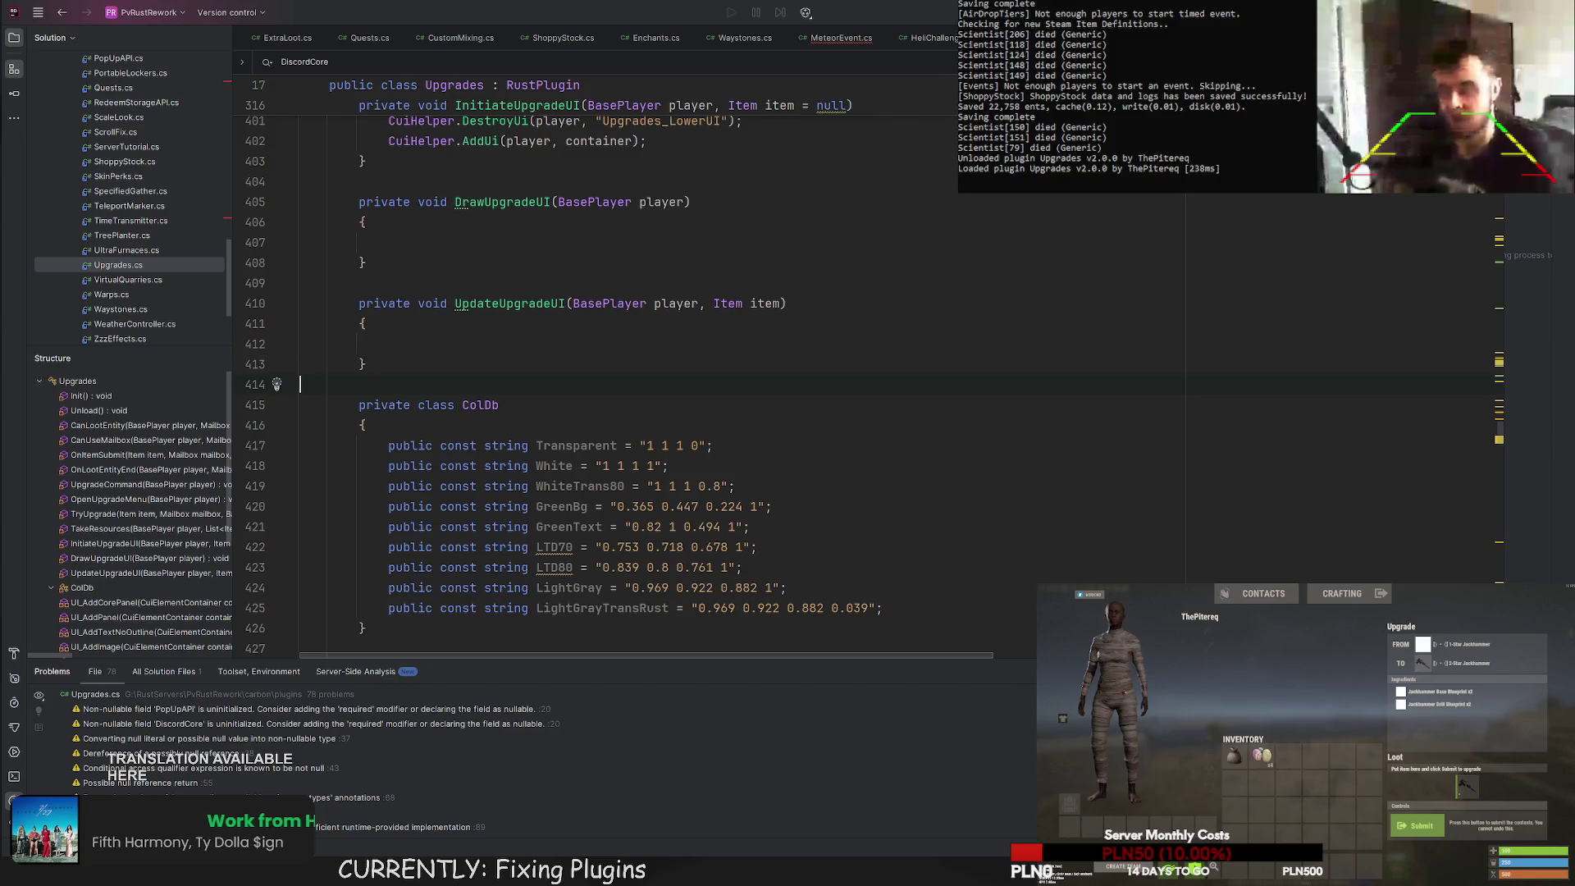
Paste the scrollbar as a private static readonly scrollComp field using new(), drop its comment, and save.
{"action": "scroll", "coordinate": [391, 279], "scroll_direction": "up", "scroll_amount": 2}
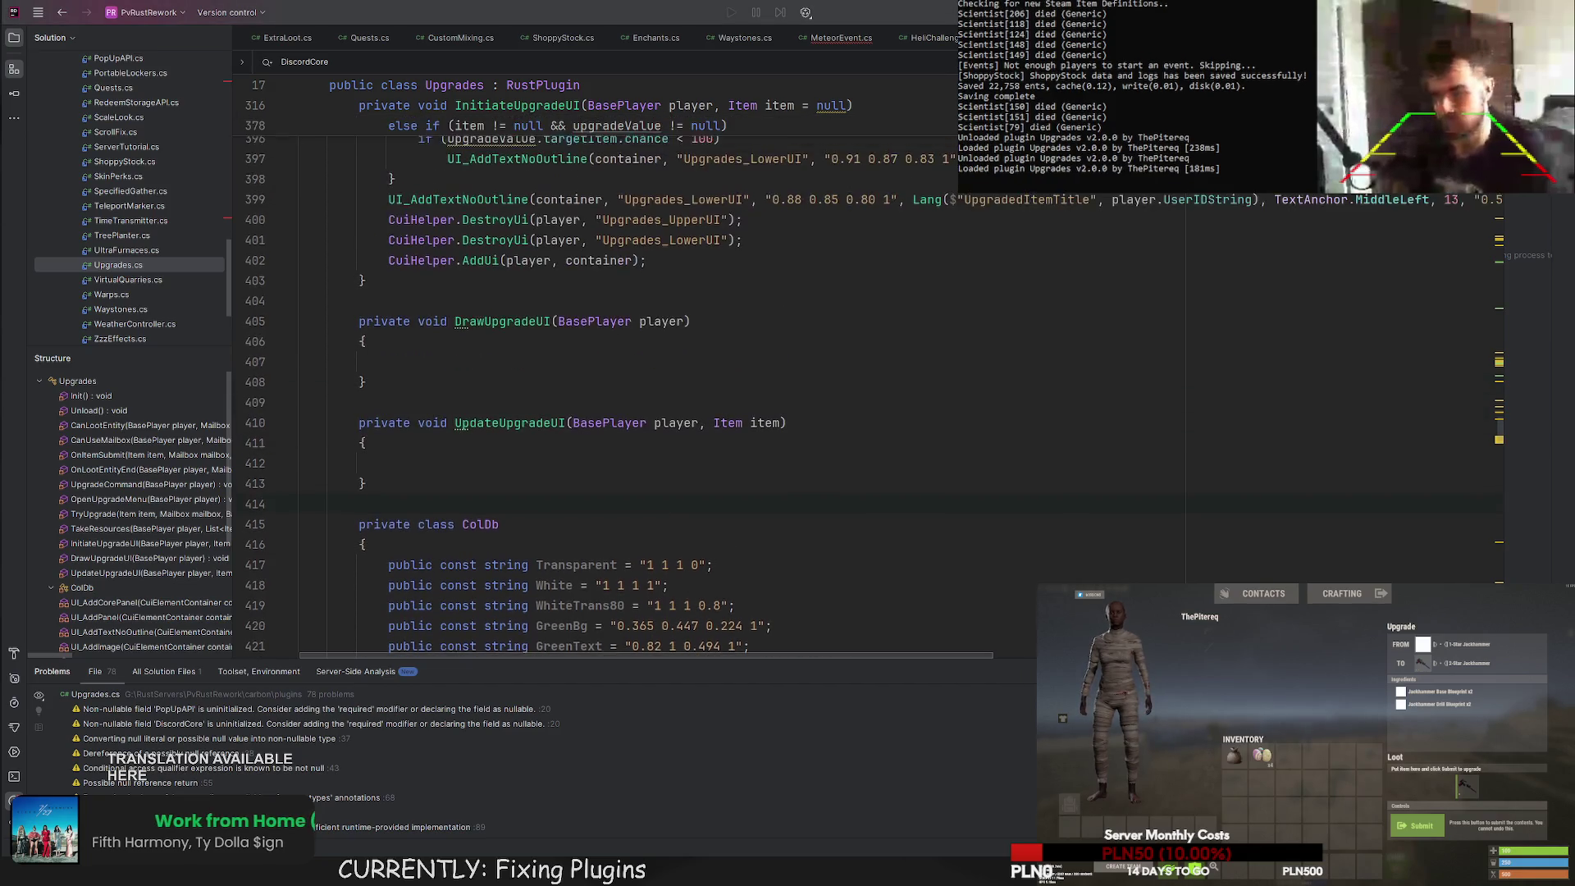
{"action": "left_click", "coordinate": [391, 279]}
{"action": "type", "text": "//Element: Ingredients Scroll     LuiScrollbar backgroundPanel_Vertical = new LuiScrollbar()     {         autoHide = true,         size = 1,         handleColor = ColDb.Transparent,         highlightColor = ColDb.Transparent,         pressedColor = ColDb.Transparent,         trackColor = ColDb.Transparent     };"}
{"action": "key", "text": "Return"}
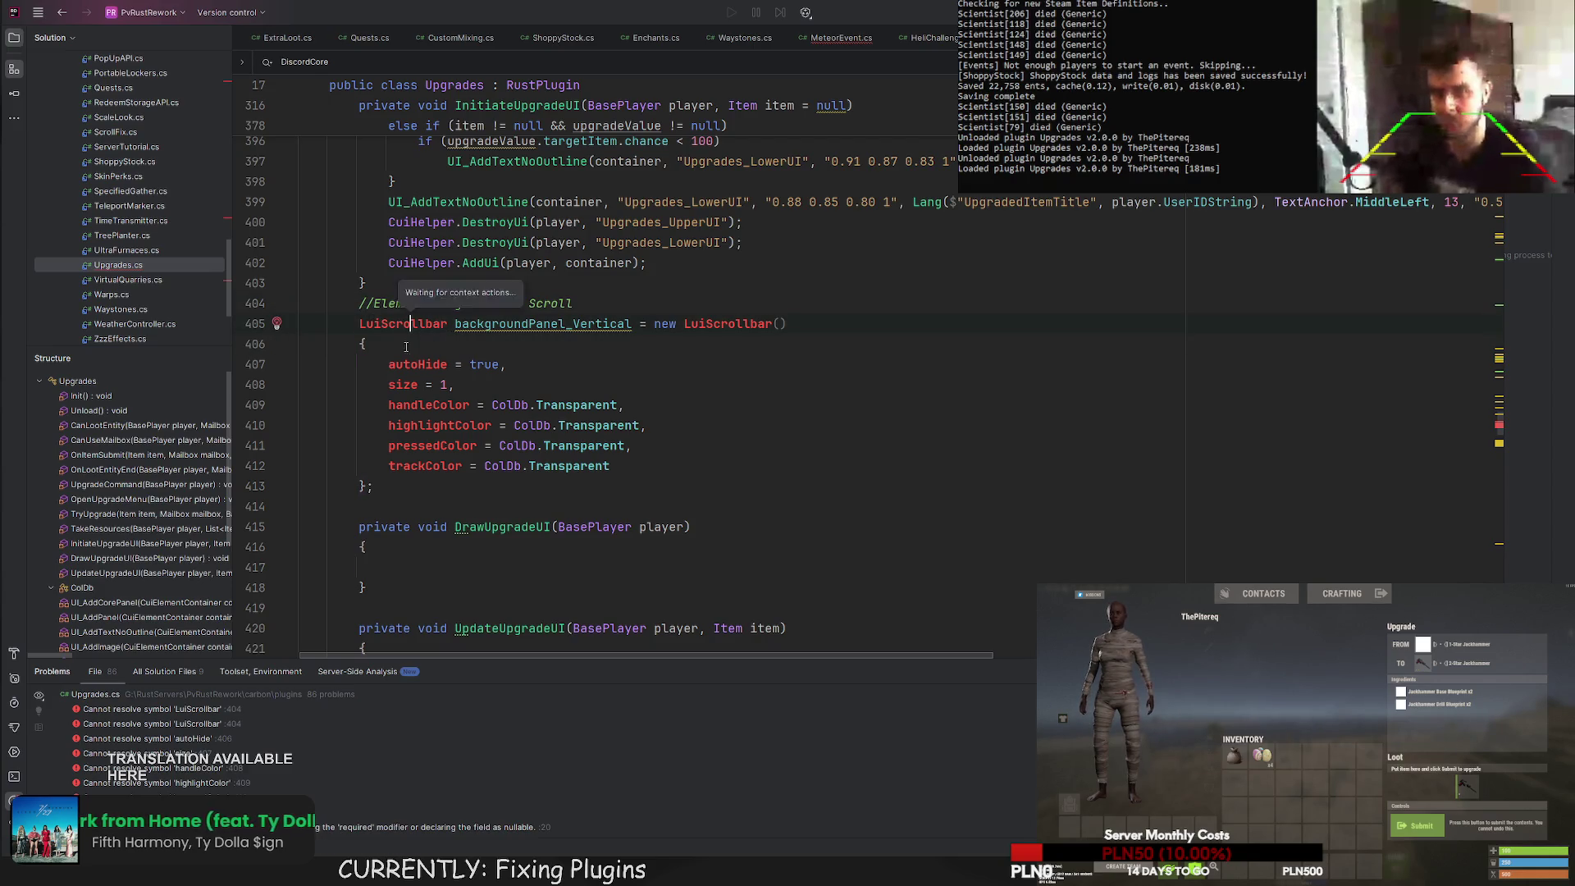
{"action": "key", "text": "alt+Return"}
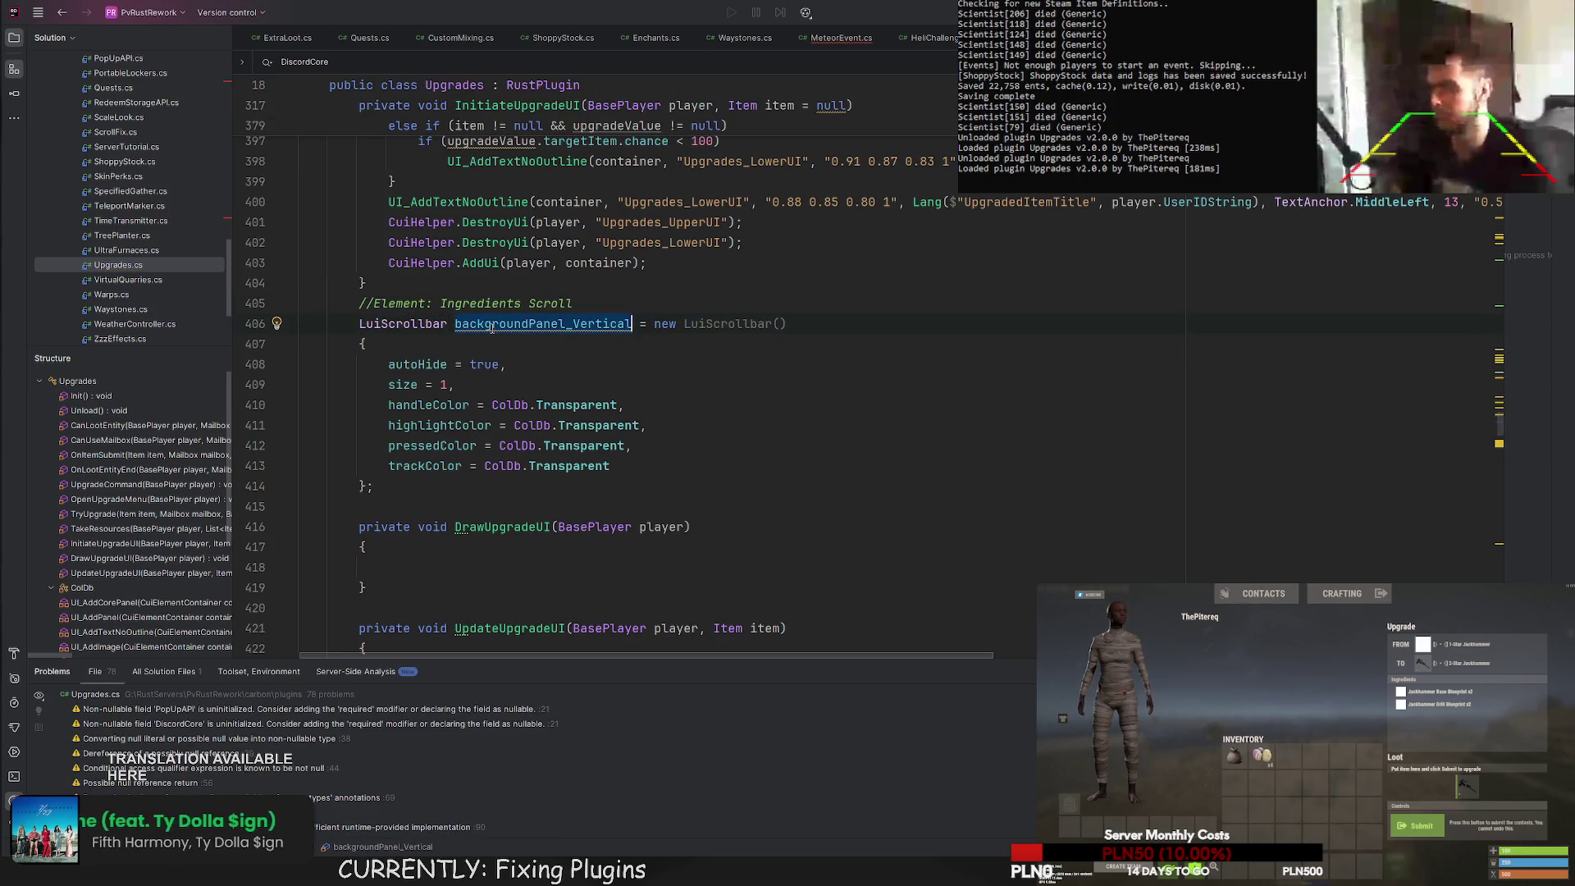
{"action": "type", "text": "scrollComp"}
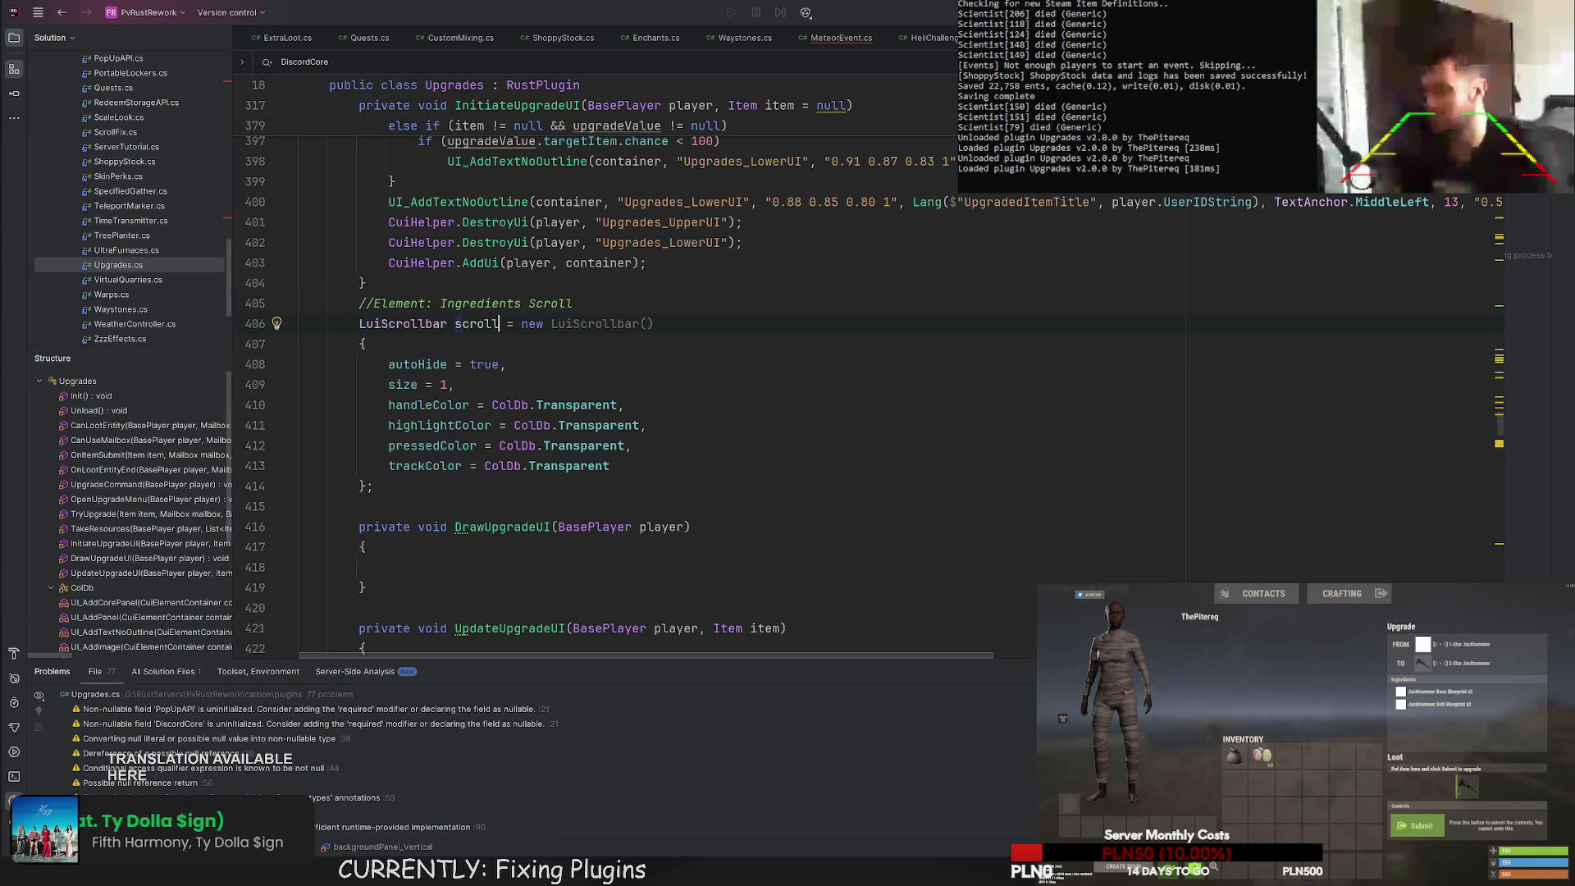
{"action": "key", "text": "alt+Return"}
{"action": "key", "text": "Return"}
{"action": "type", "text": "private sta"}
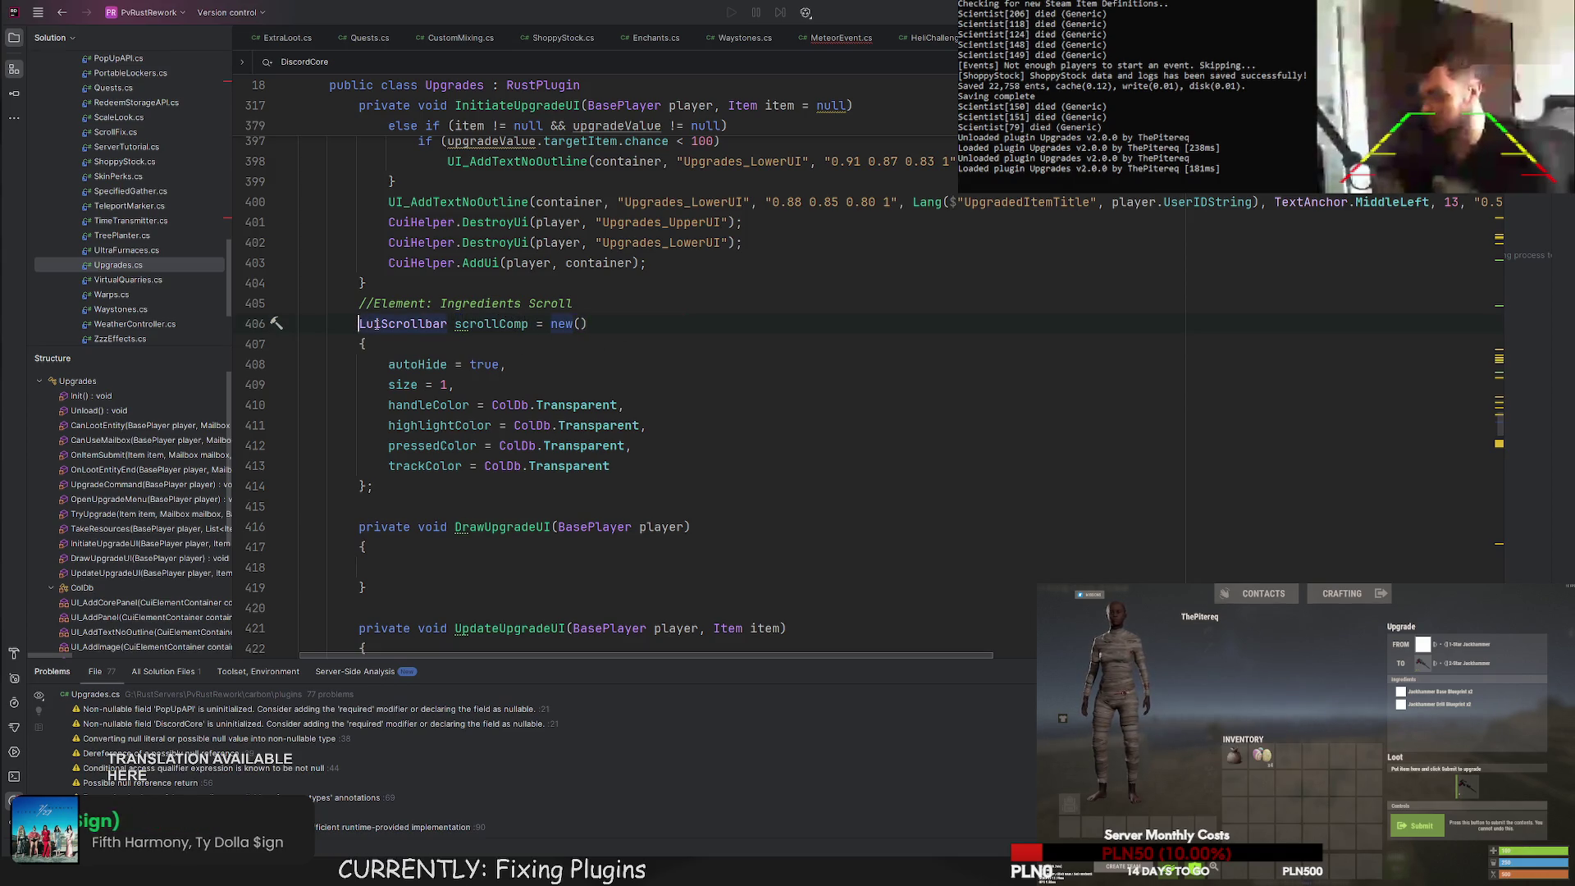
{"action": "type", "text": "tic reado"}
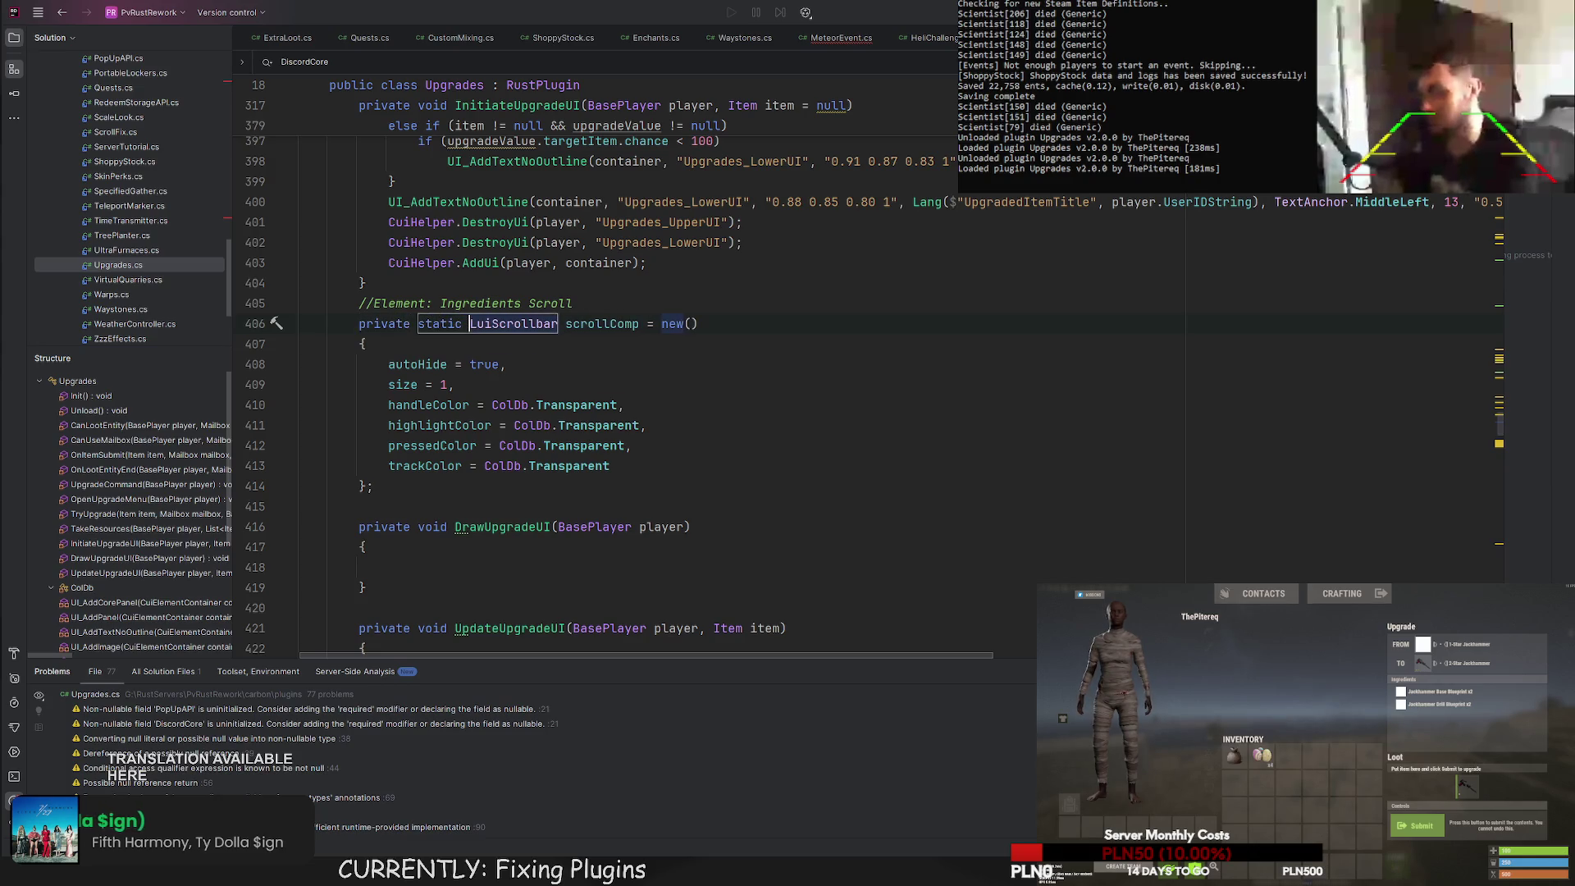
{"action": "type", "text": "nly"}
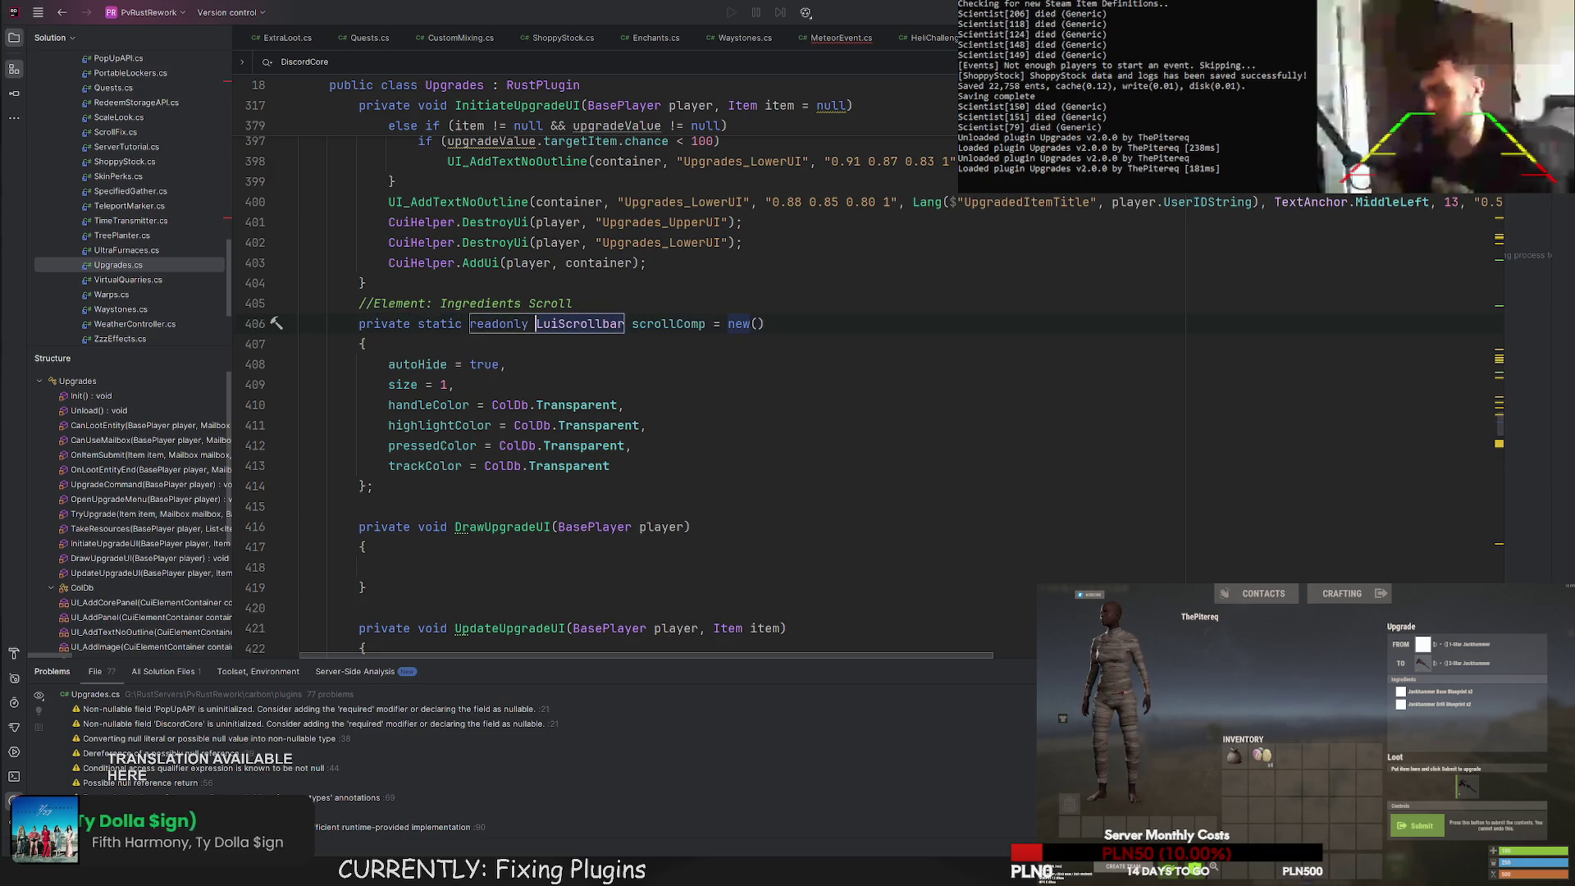
{"action": "left_click", "coordinate": [921, 299]}
{"action": "key", "text": "shift+Home"}
{"action": "key", "text": "BackSpace"}
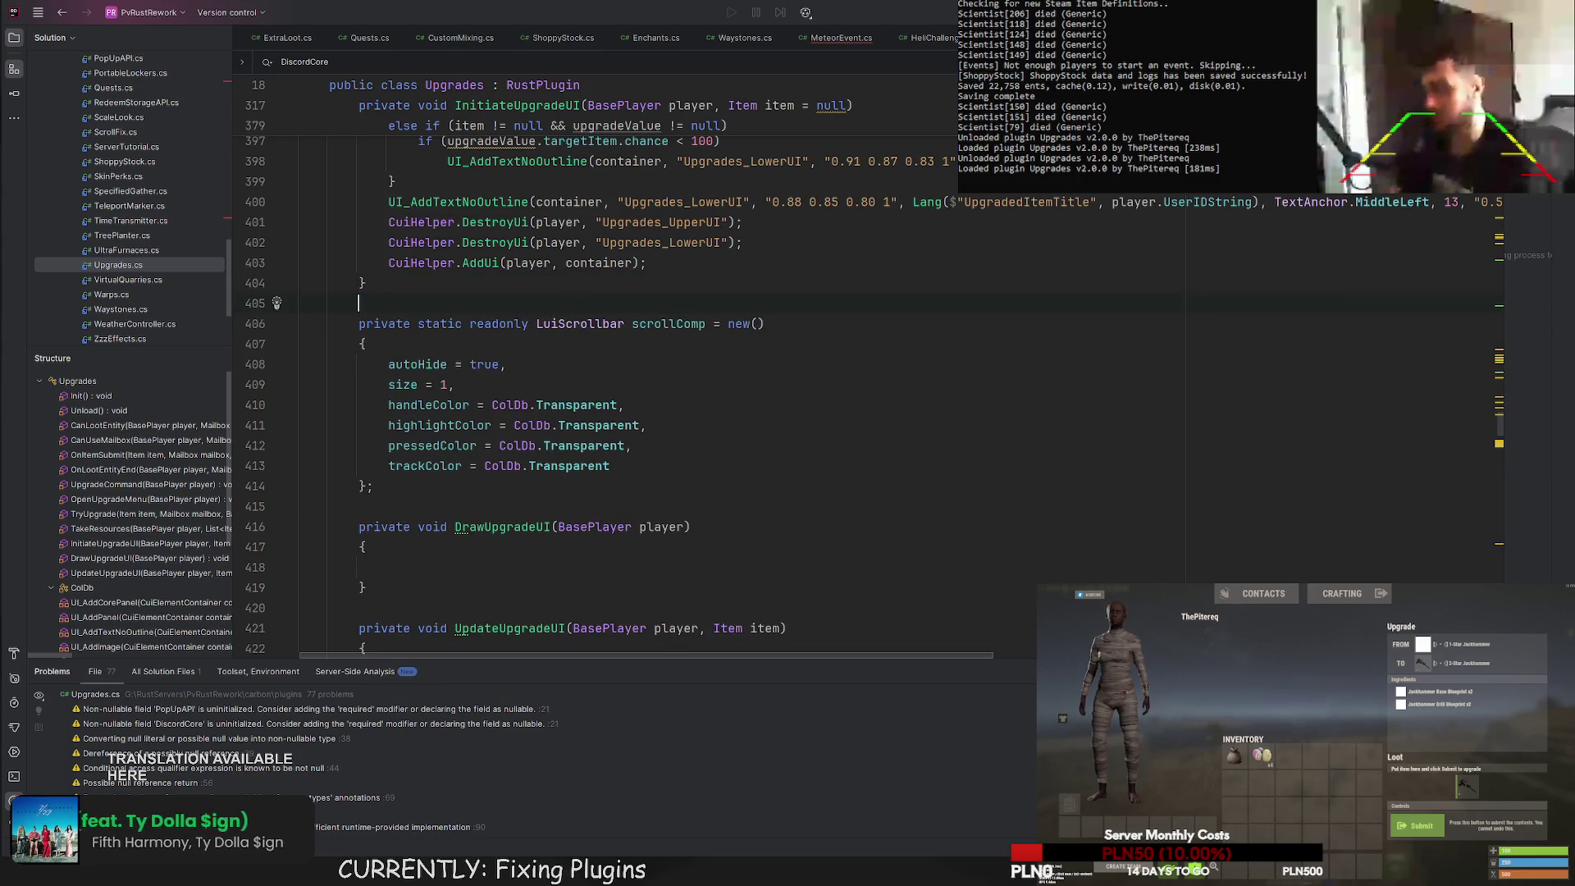
{"action": "key", "text": "ctrl+s"}
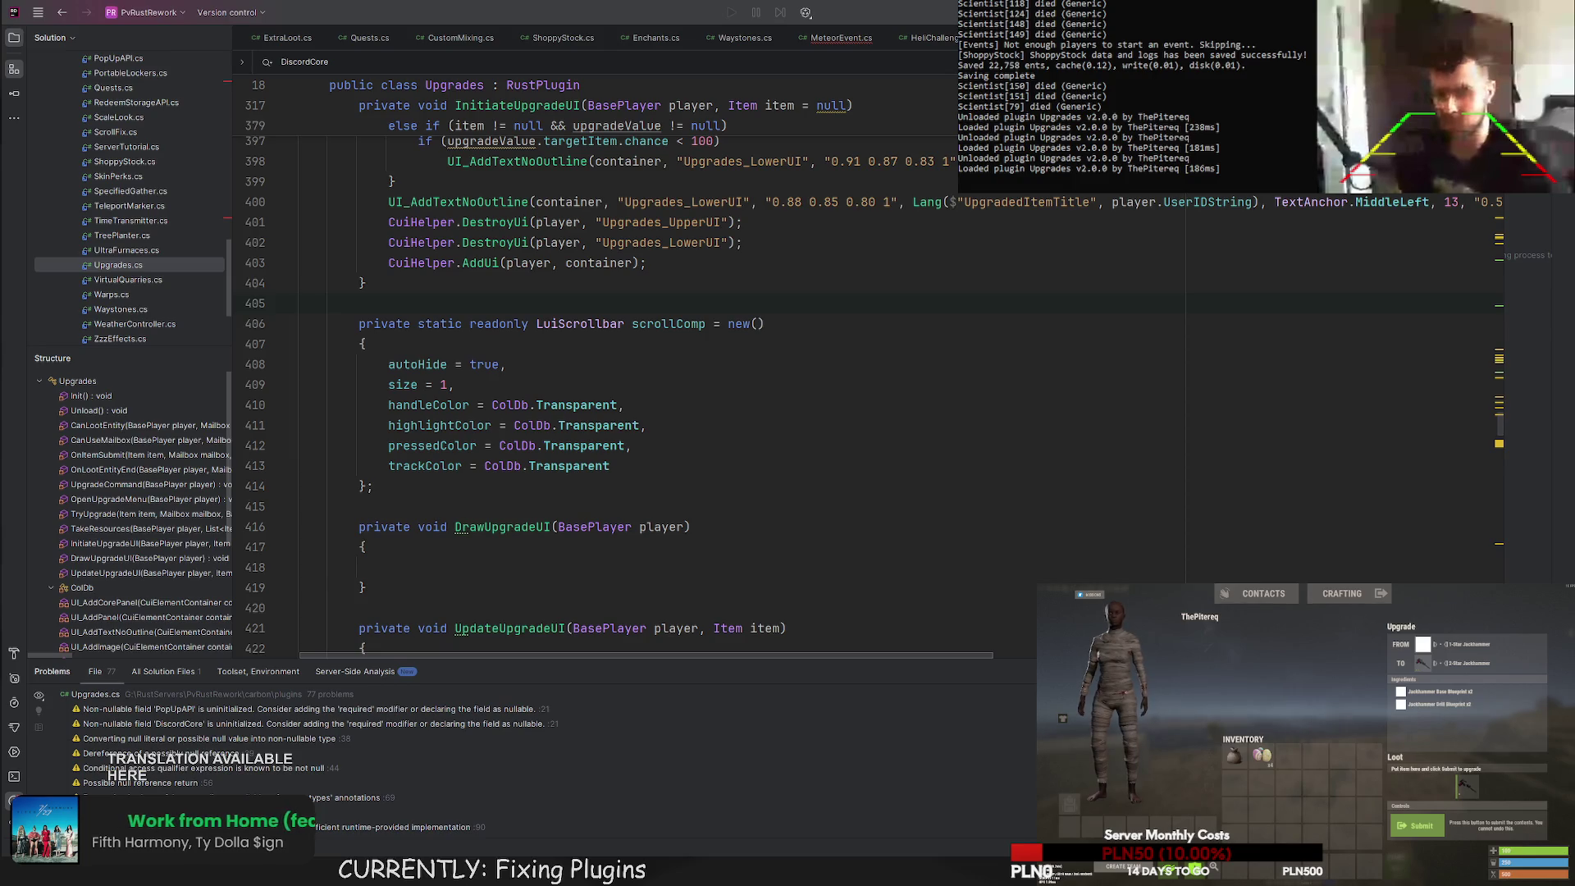
Paste the generated UI code into DrawUpgradeUI and indent the block.
{"action": "left_click", "coordinate": [516, 567]}
{"action": "key", "text": "ctrl+v"}
{"action": "mouse_move", "coordinate": [515, 589]}
{"action": "left_mouse_down"}
{"action": "mouse_move", "coordinate": [459, 123]}
{"action": "mouse_move", "coordinate": [455, 464]}
{"action": "left_mouse_up"}
{"action": "scroll", "coordinate": [454, 424], "scroll_direction": "up", "scroll_amount": 2}
{"action": "key", "text": "shift+Up"}
{"action": "key", "text": "shift+Home"}
{"action": "key", "text": "Tab"}
{"action": "key", "text": "Tab"}
{"action": "scroll", "coordinate": [454, 556], "scroll_direction": "up", "scroll_amount": 20}
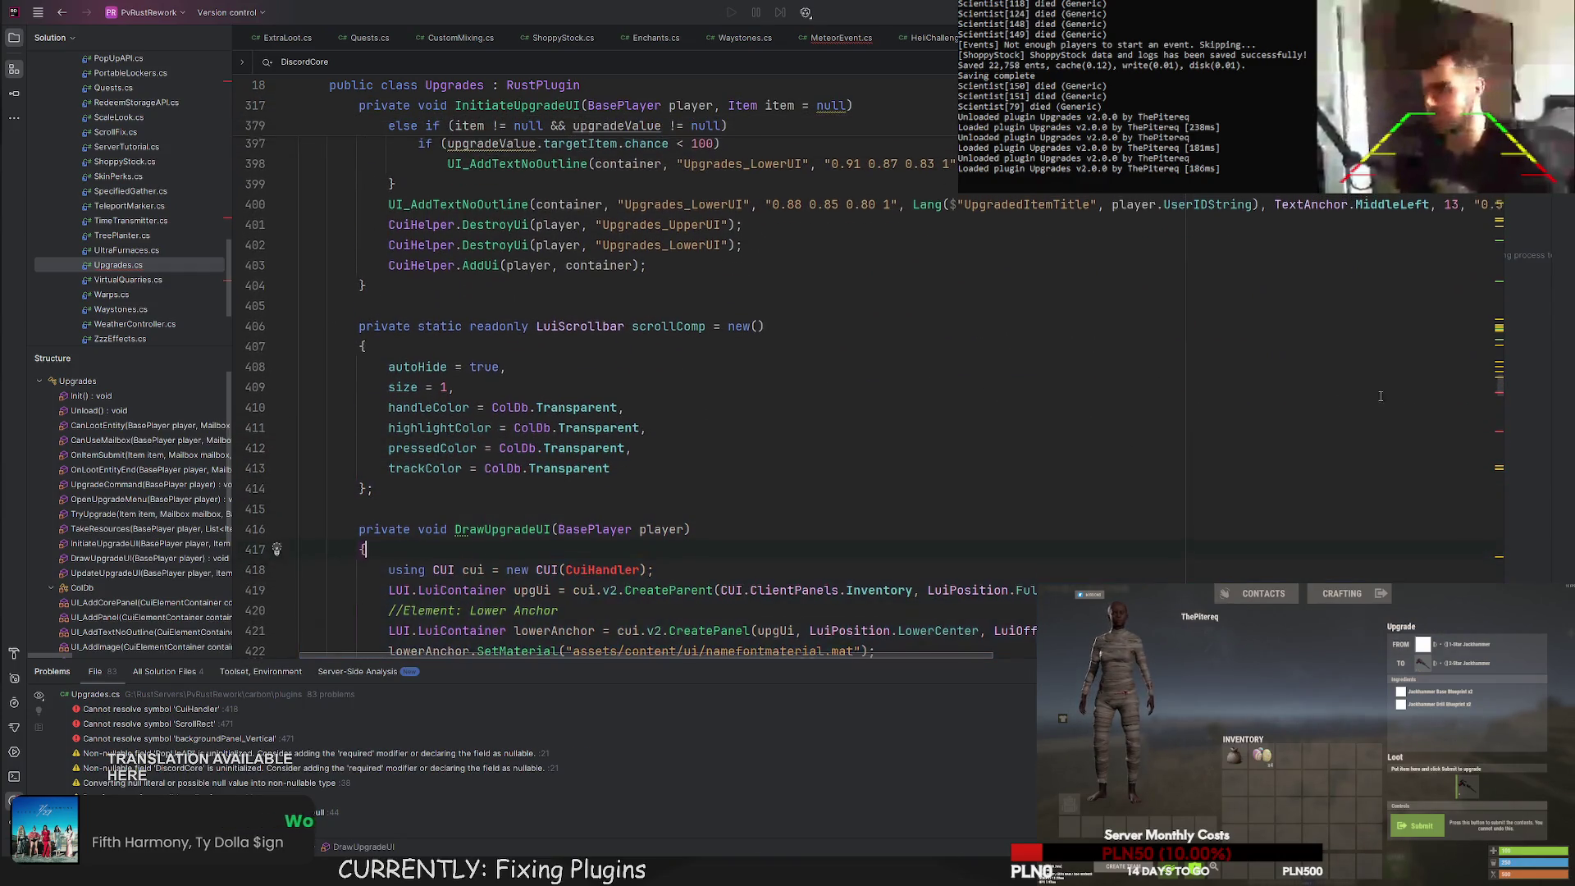
Change the Upgrades base class from RustPlugin to CarbonPlugin and import its namespace.
{"action": "scroll", "coordinate": [667, 366], "scroll_direction": "up", "scroll_amount": 20}
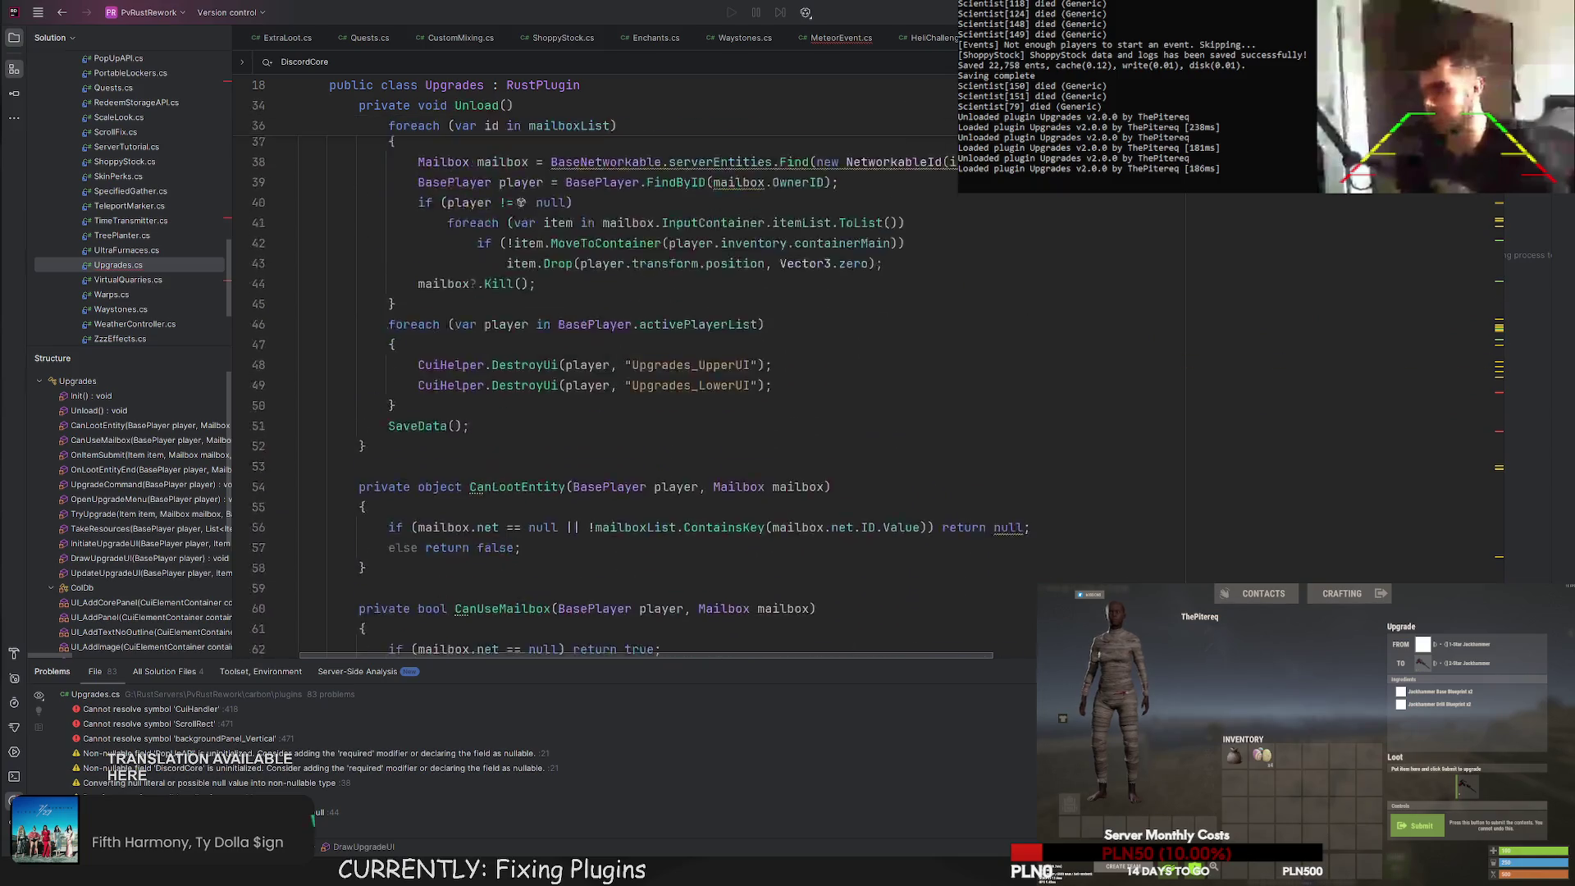
{"action": "left_click", "coordinate": [536, 326]}
{"action": "key", "text": "BackSpace"}
{"action": "key", "text": "BackSpace"}
{"action": "key", "text": "BackSpace"}
{"action": "type", "text": "Carbon"}
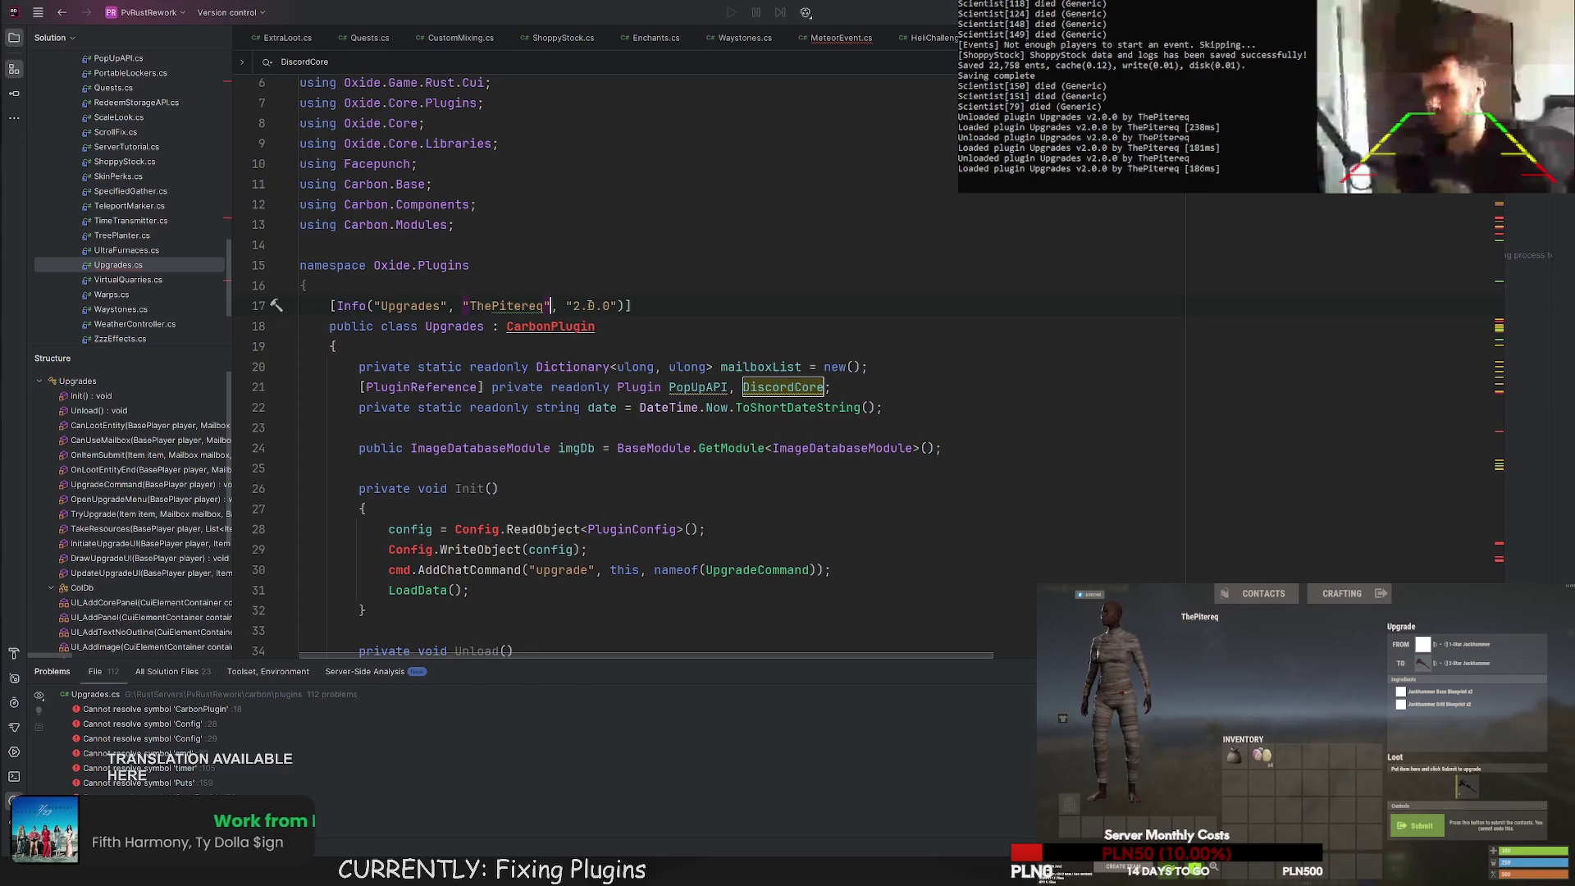
{"action": "left_click", "coordinate": [565, 326]}
{"action": "key", "text": "alt+Return"}
{"action": "key", "text": "Return"}
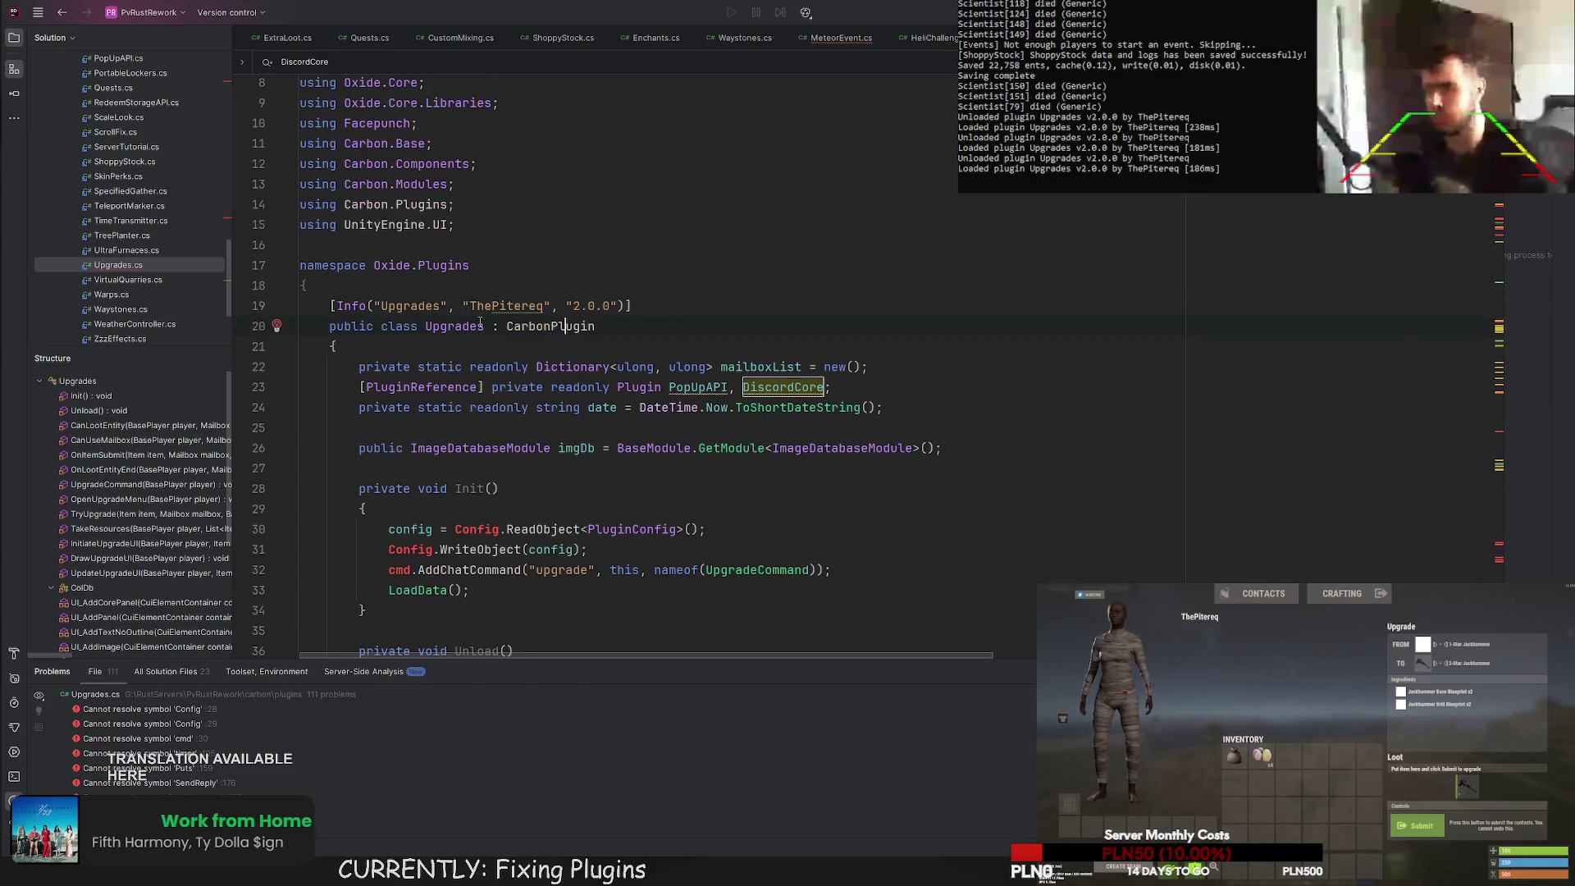
Turn on soft wrap, replace backgroundPanel_Vertical with scrollComp in the ingredients scroll, and save.
{"action": "scroll", "coordinate": [1357, 358], "scroll_direction": "down", "scroll_amount": 6}
{"action": "scroll", "coordinate": [1357, 358], "scroll_direction": "down", "scroll_amount": 20}
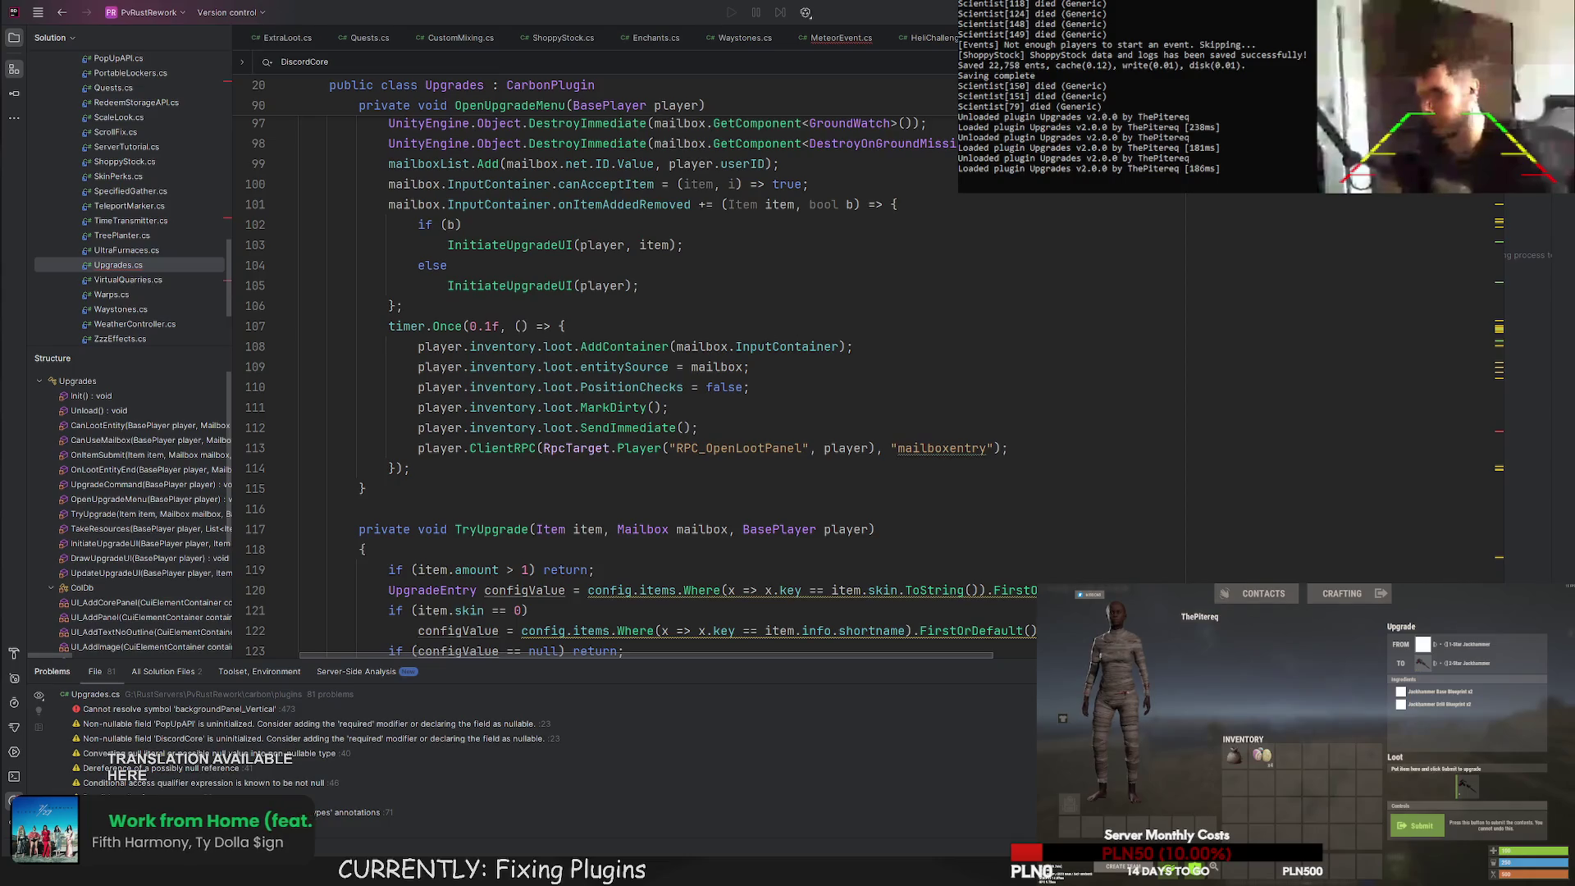
{"action": "key", "text": "ctrl+e"}
{"action": "key", "text": "ctrl+w"}
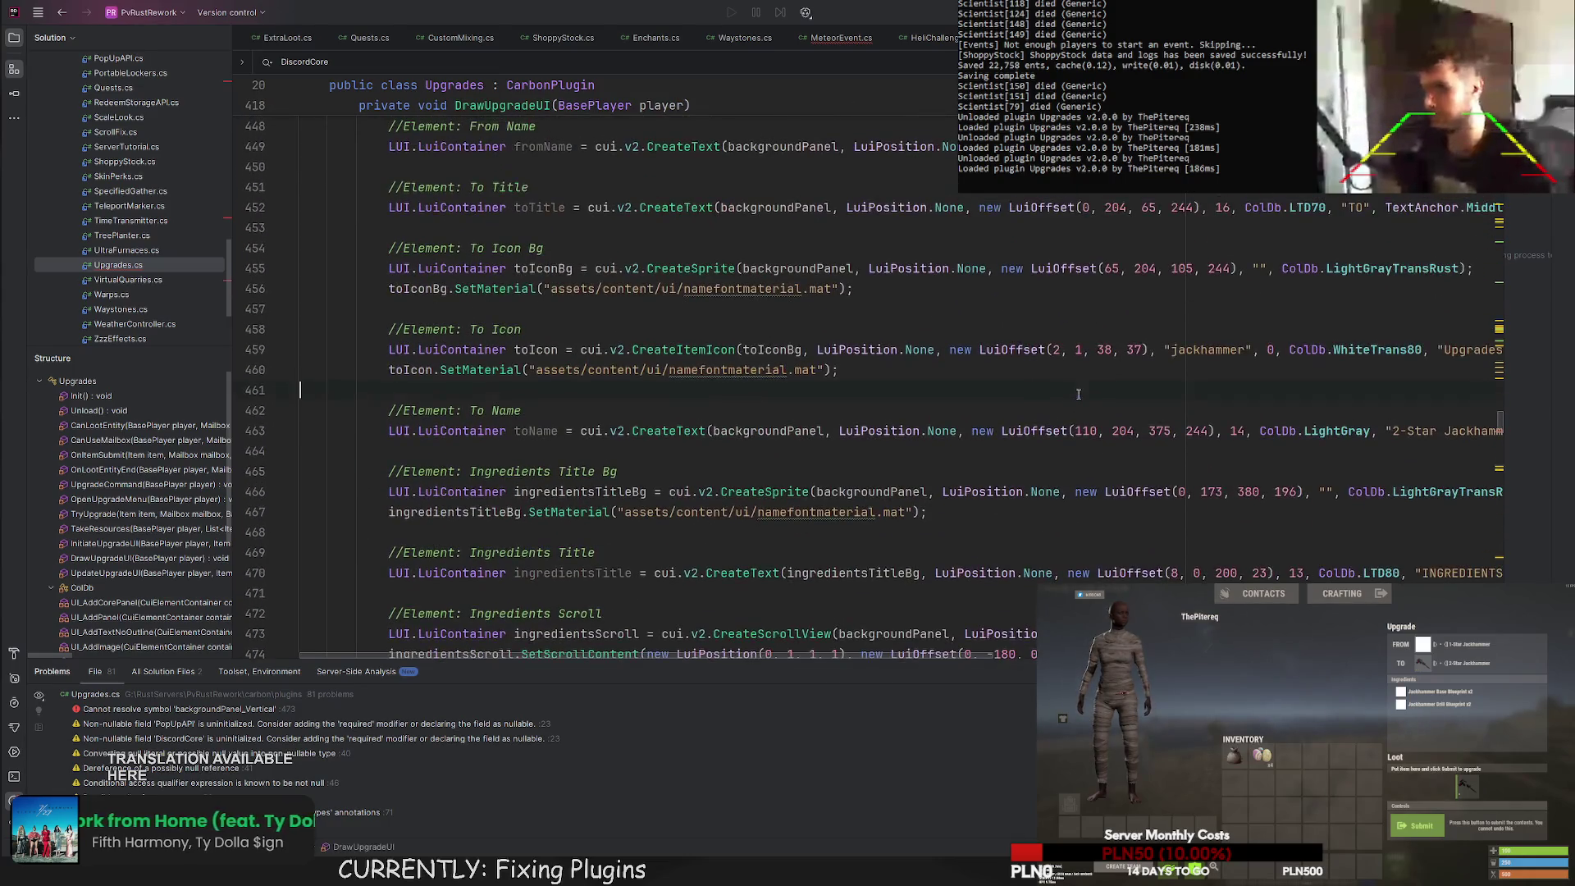
{"action": "double_click", "coordinate": [887, 308]}
{"action": "scroll", "coordinate": [892, 329], "scroll_direction": "up", "scroll_amount": 3}
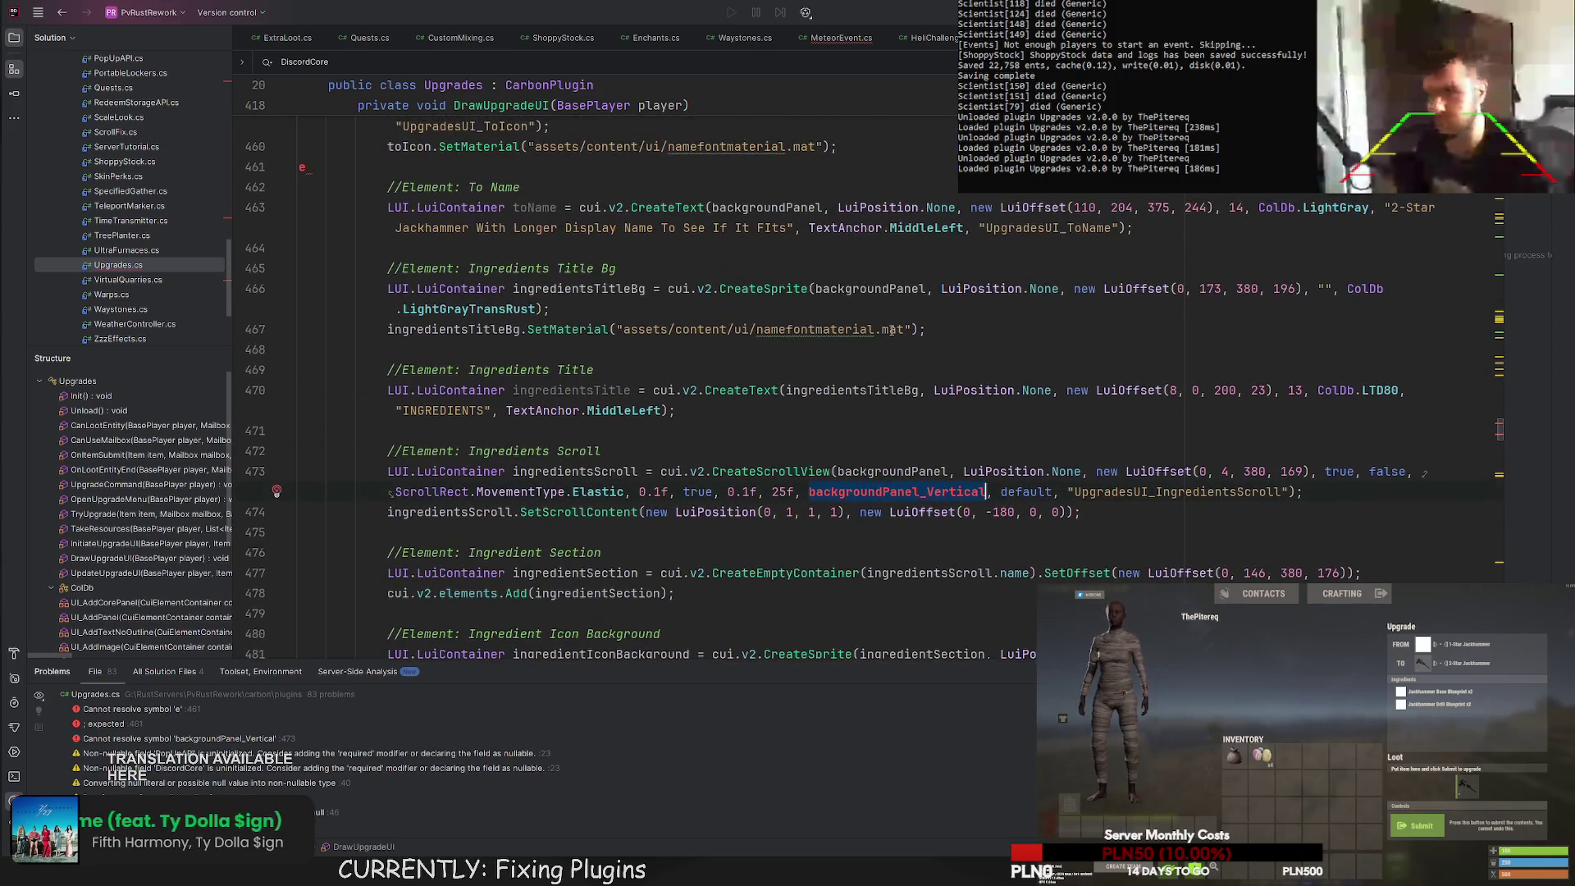
{"action": "type", "text": "scro"}
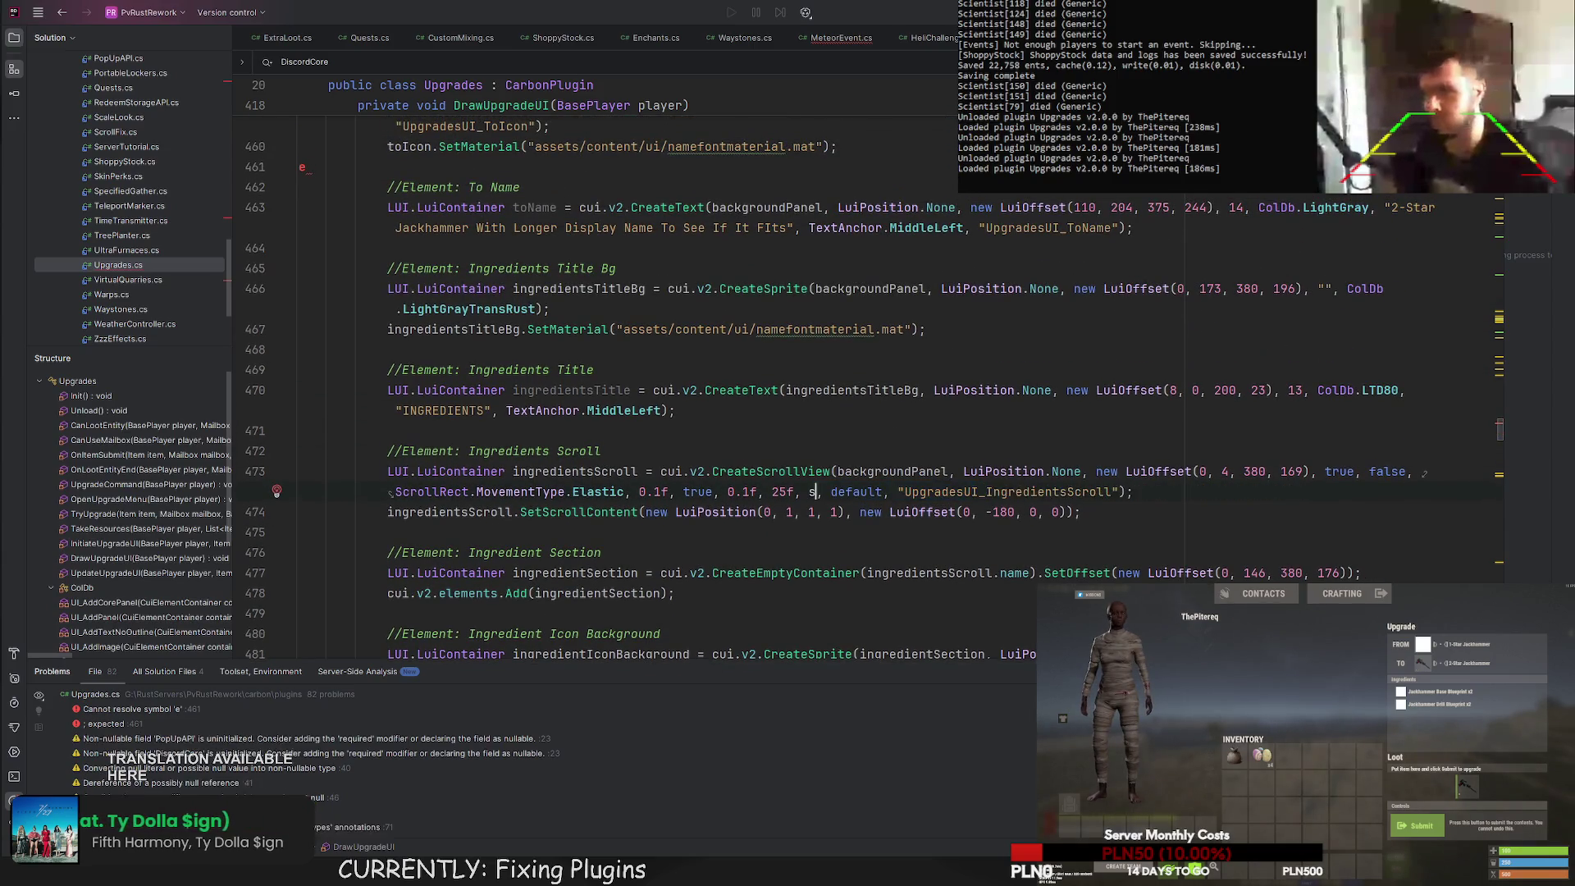
{"action": "type", "text": "llComp"}
{"action": "left_click", "coordinate": [953, 371]}
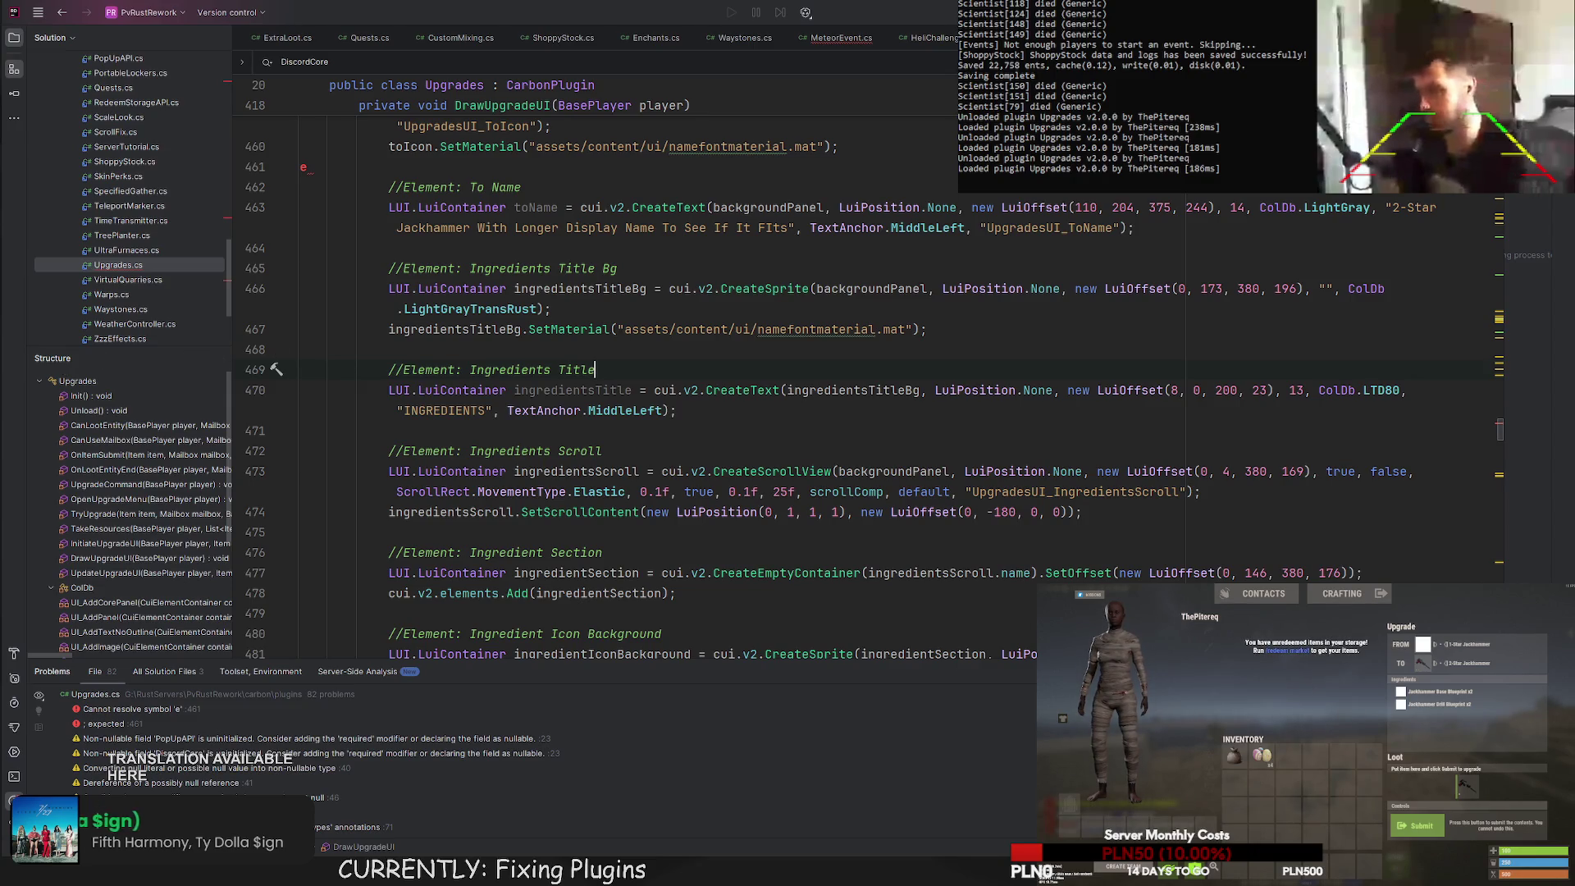
{"action": "key", "text": "ctrl+s"}
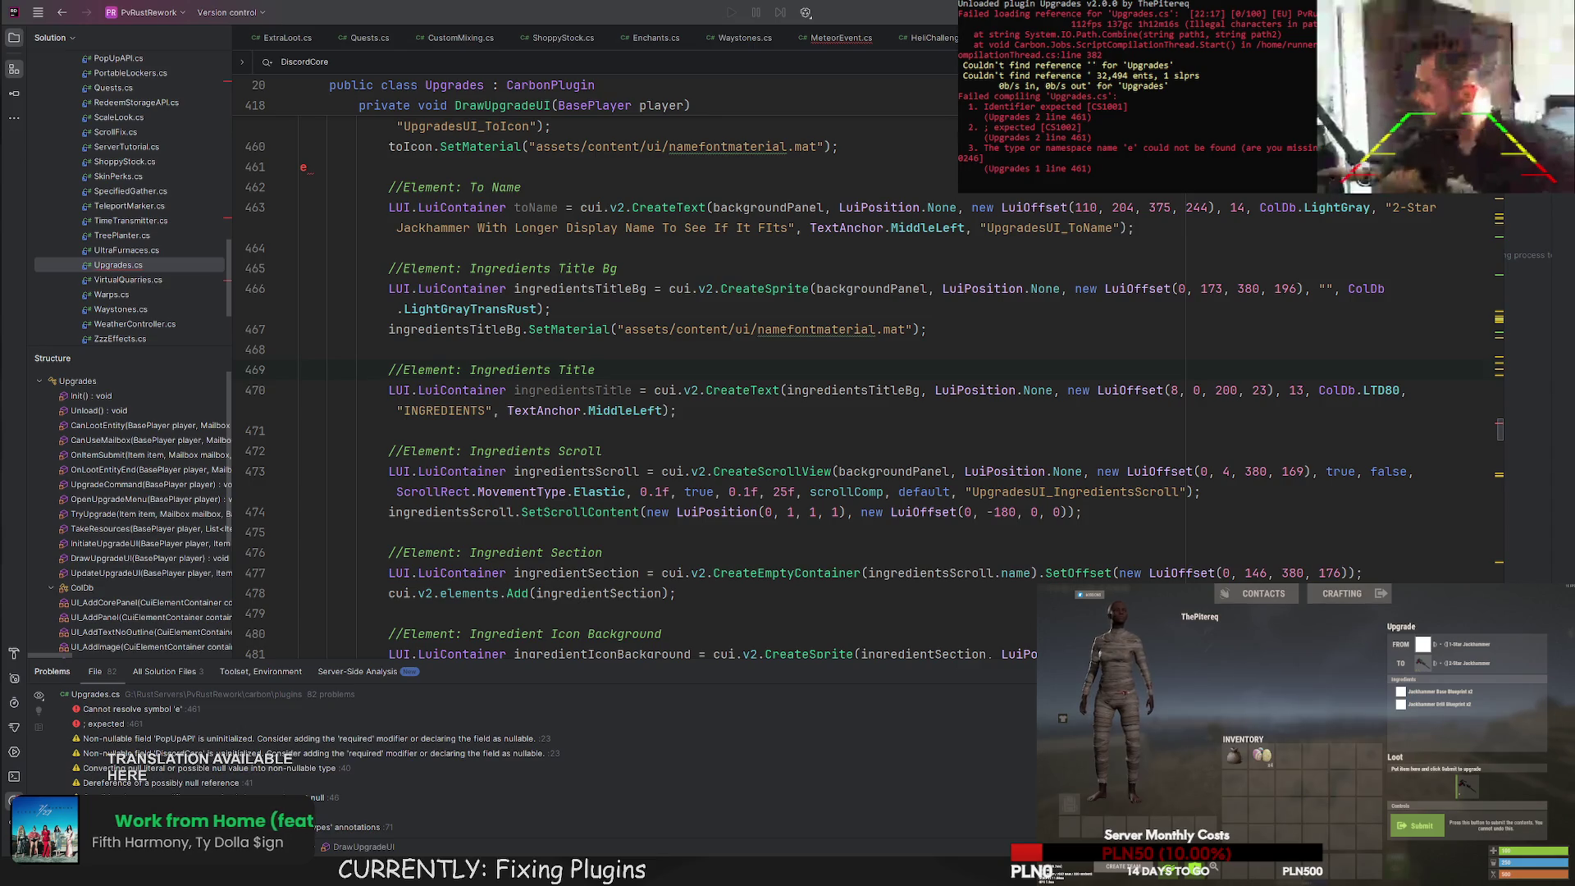
Locate the upgUi container line at the top of DrawUpgradeUI and add a blank line after it.
{"action": "scroll", "coordinate": [706, 369], "scroll_direction": "up", "scroll_amount": 20}
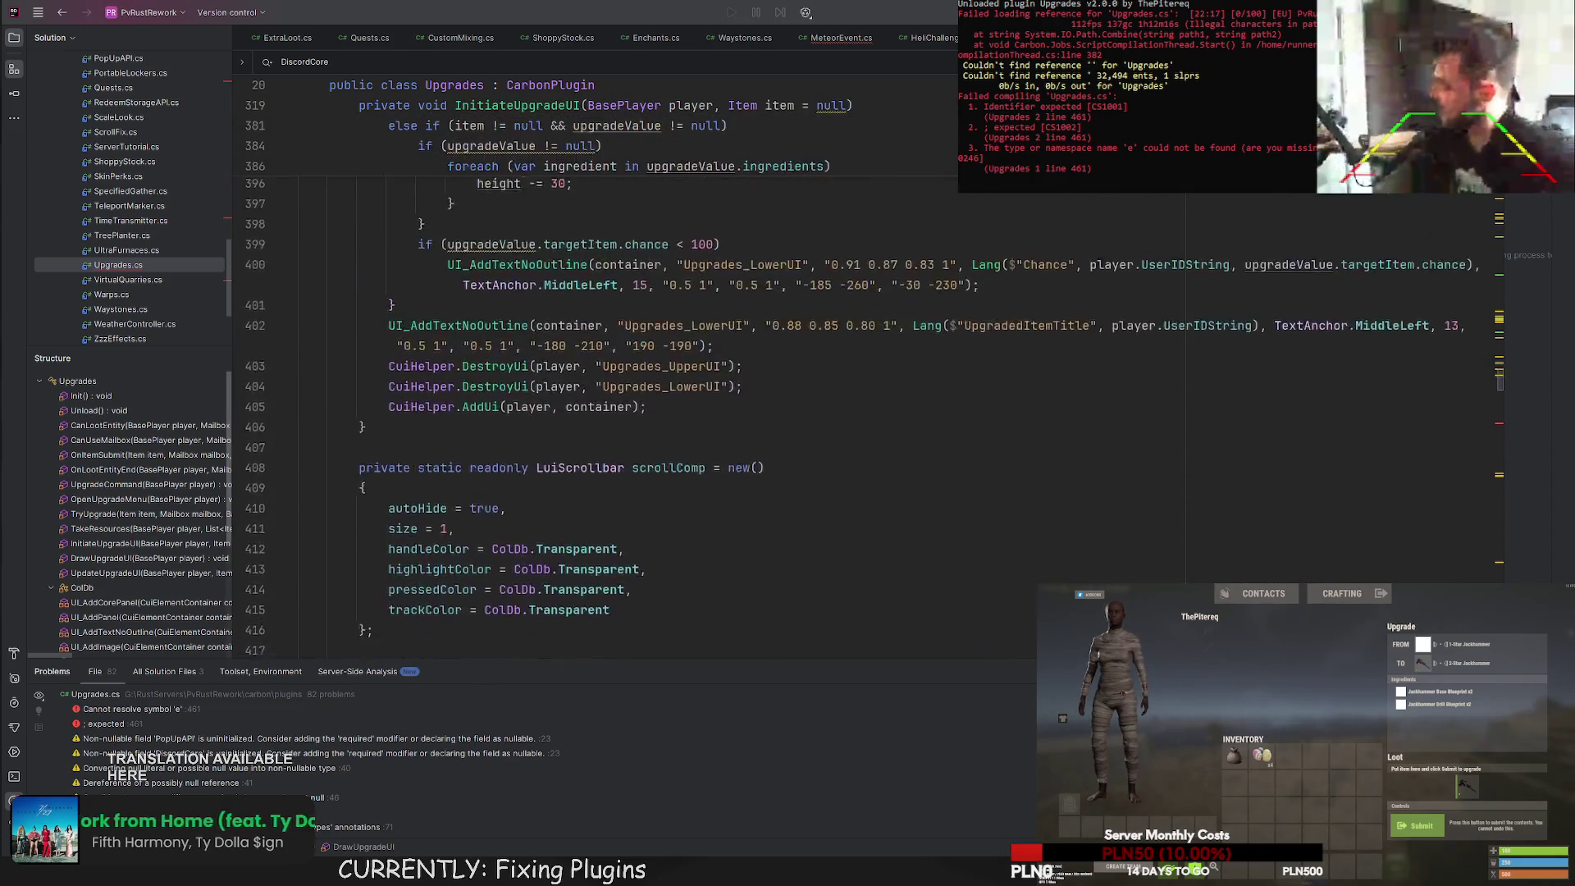
{"action": "scroll", "coordinate": [705, 369], "scroll_direction": "down", "scroll_amount": 3}
{"action": "left_click", "coordinate": [601, 513]}
{"action": "left_click", "coordinate": [581, 550]}
{"action": "left_click", "coordinate": [567, 534]}
{"action": "scroll", "coordinate": [566, 533], "scroll_direction": "down", "scroll_amount": 2}
{"action": "scroll", "coordinate": [566, 533], "scroll_direction": "down", "scroll_amount": 1}
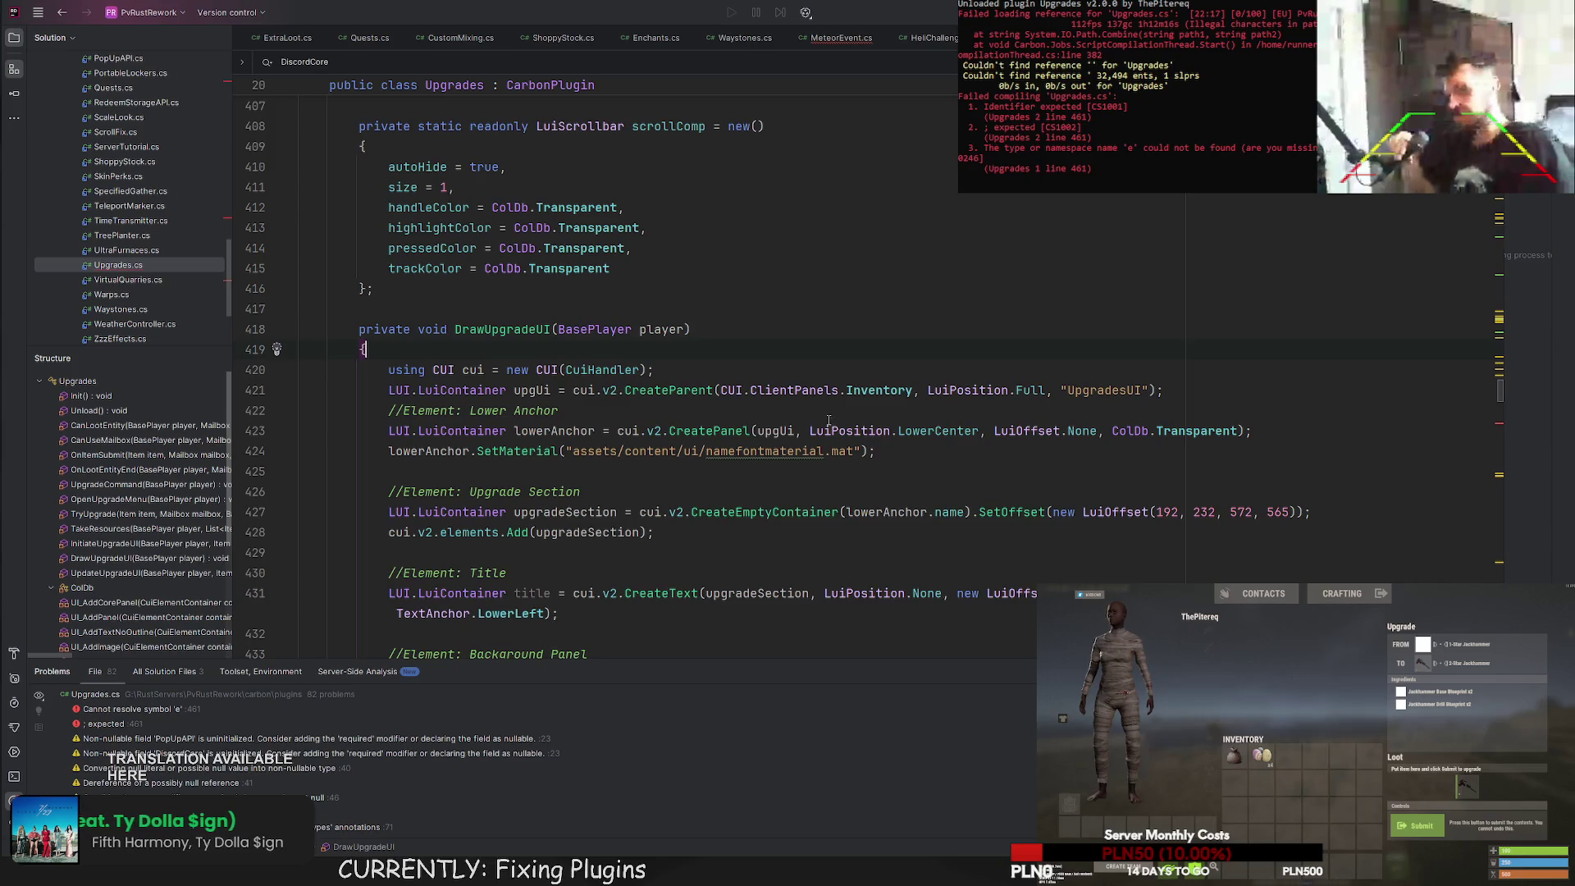
{"action": "left_click", "coordinate": [1190, 391]}
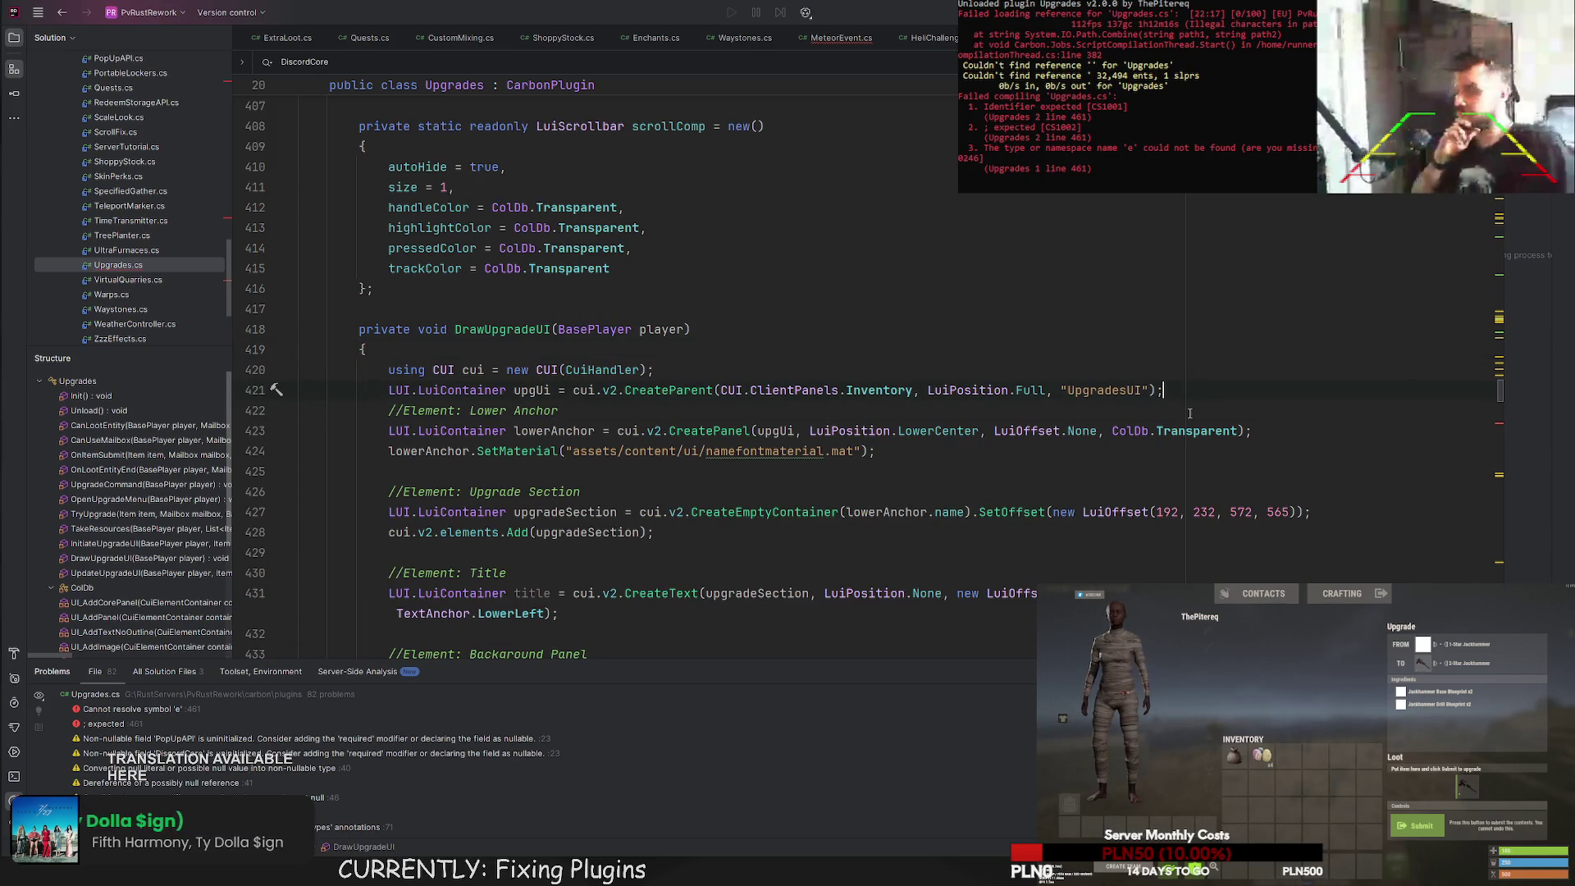
{"action": "key", "text": "Return"}
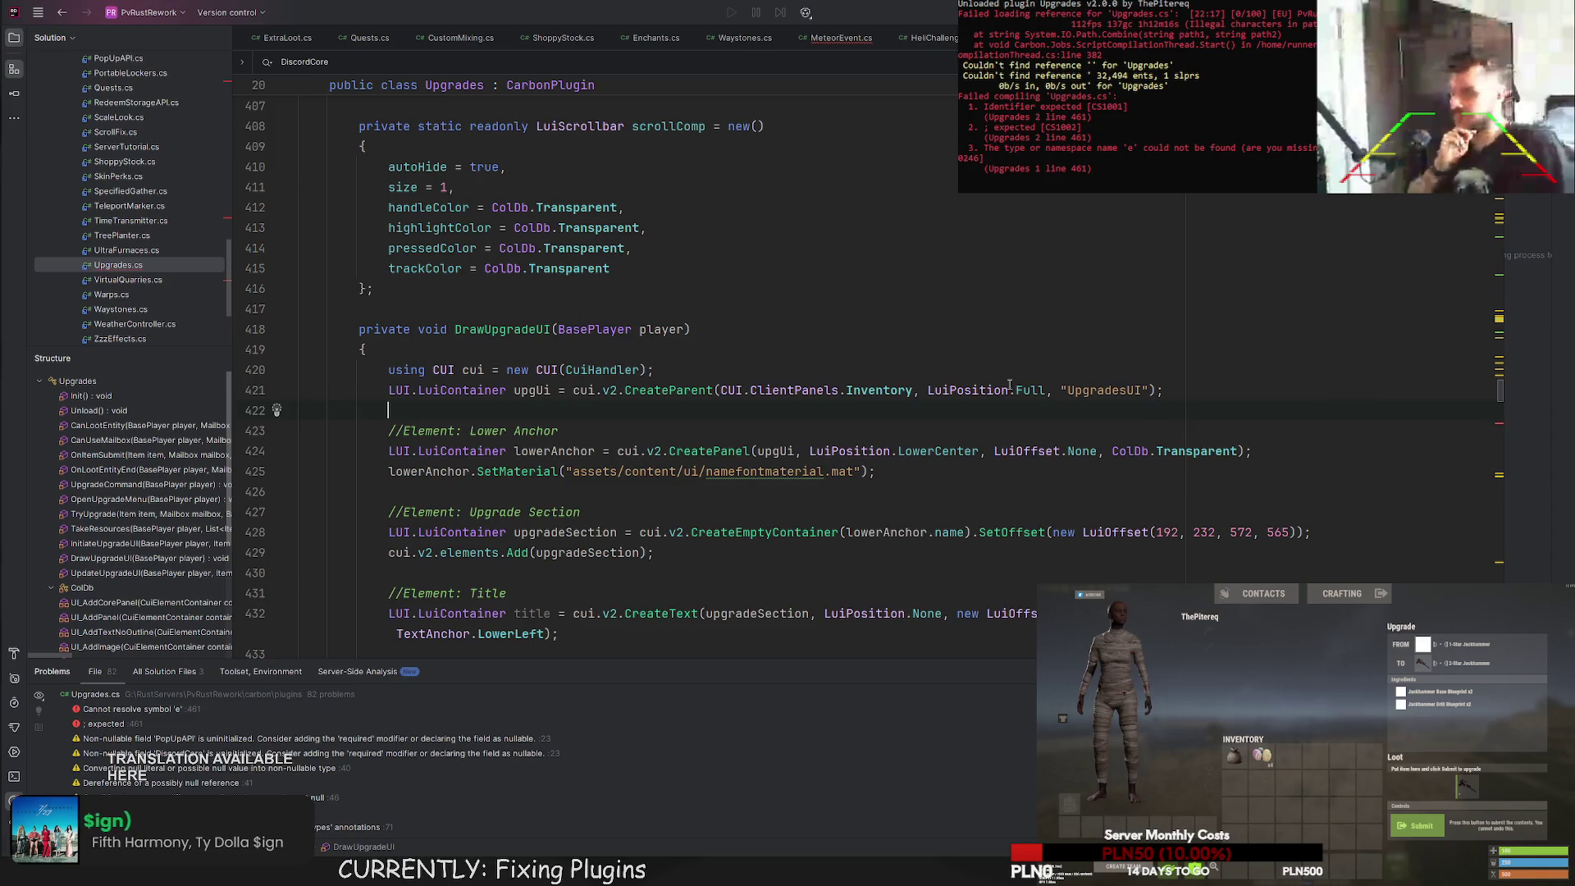
Chain .SetDestroy("UpgradesUI") onto the upgUi CreateParent call.
{"action": "left_click", "coordinate": [1010, 372]}
{"action": "scroll", "coordinate": [1077, 471], "scroll_direction": "up", "scroll_amount": 4}
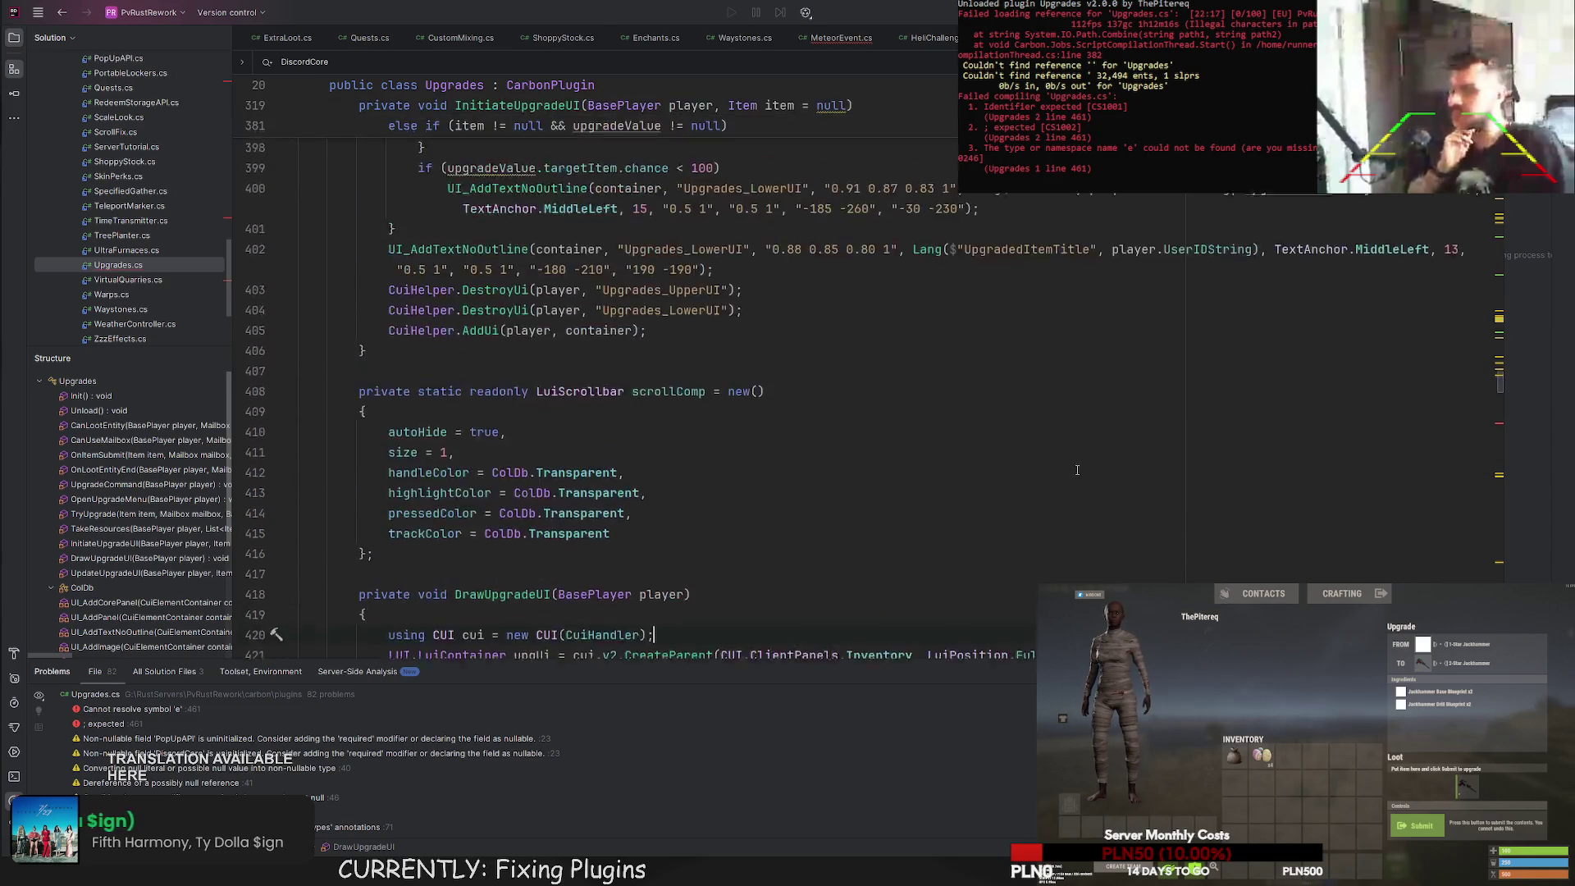
{"action": "scroll", "coordinate": [1077, 471], "scroll_direction": "down", "scroll_amount": 4}
{"action": "left_click", "coordinate": [1150, 351]}
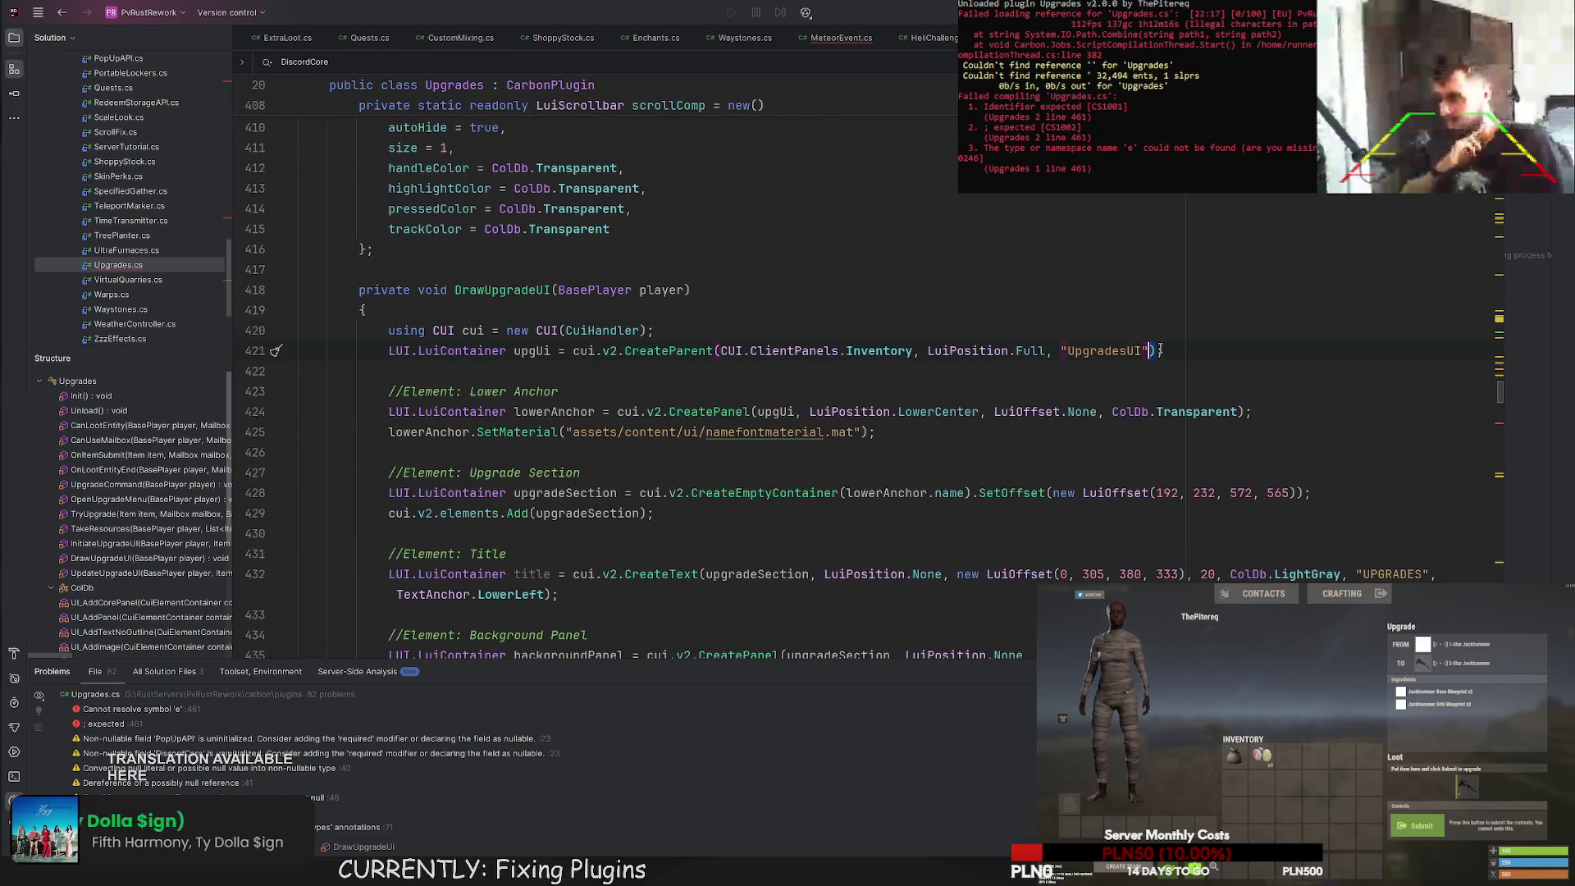
{"action": "type", "text": ".SetDestroy("}
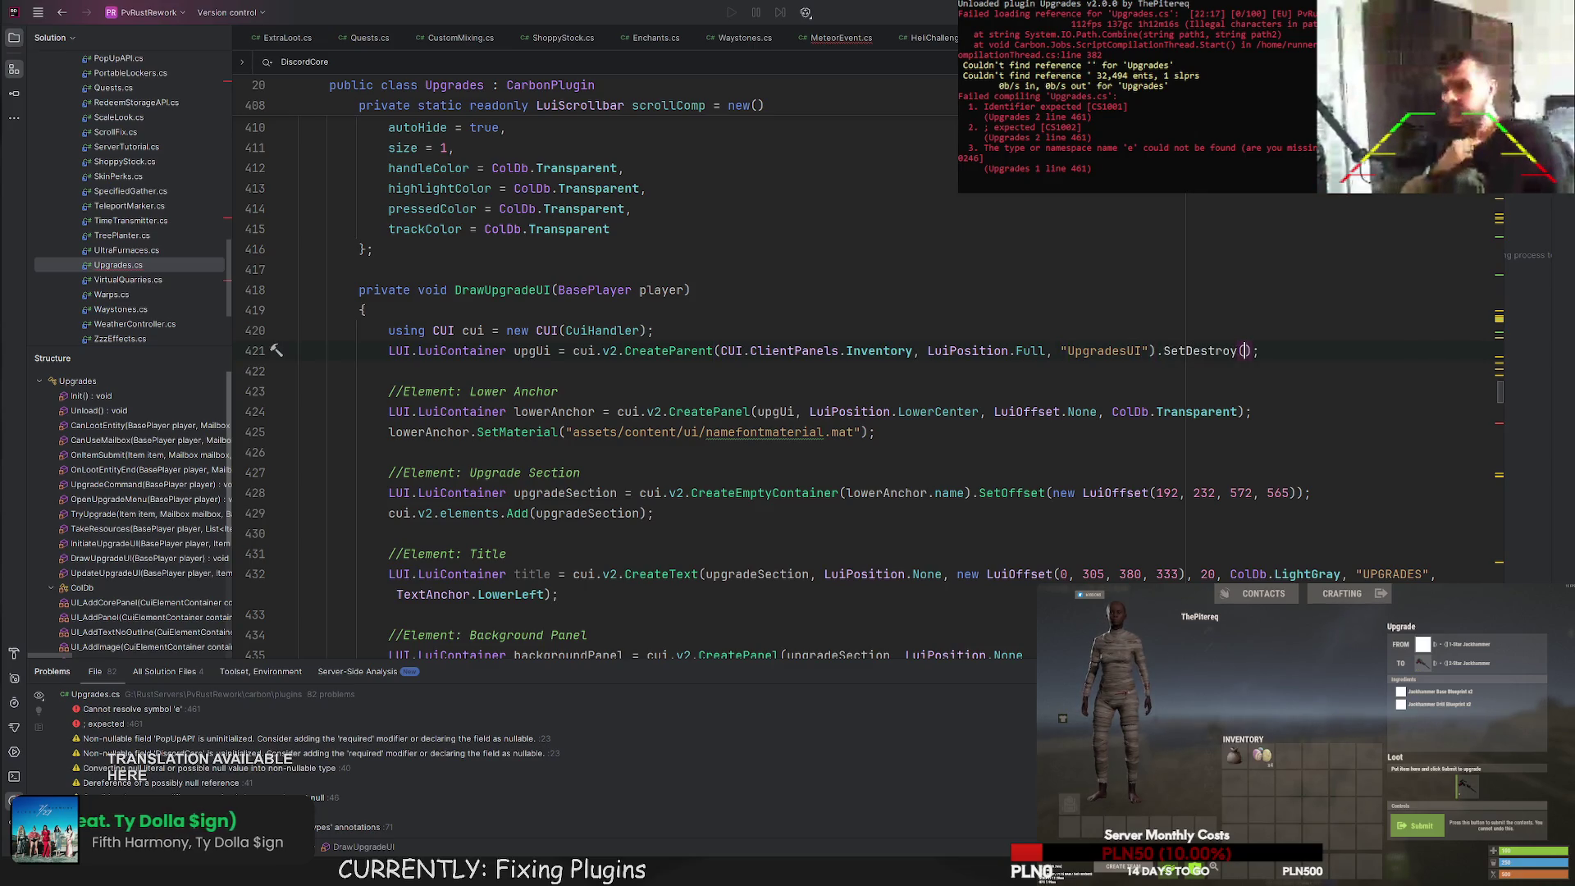
{"action": "type", "text": "\"UpgradesUI"}
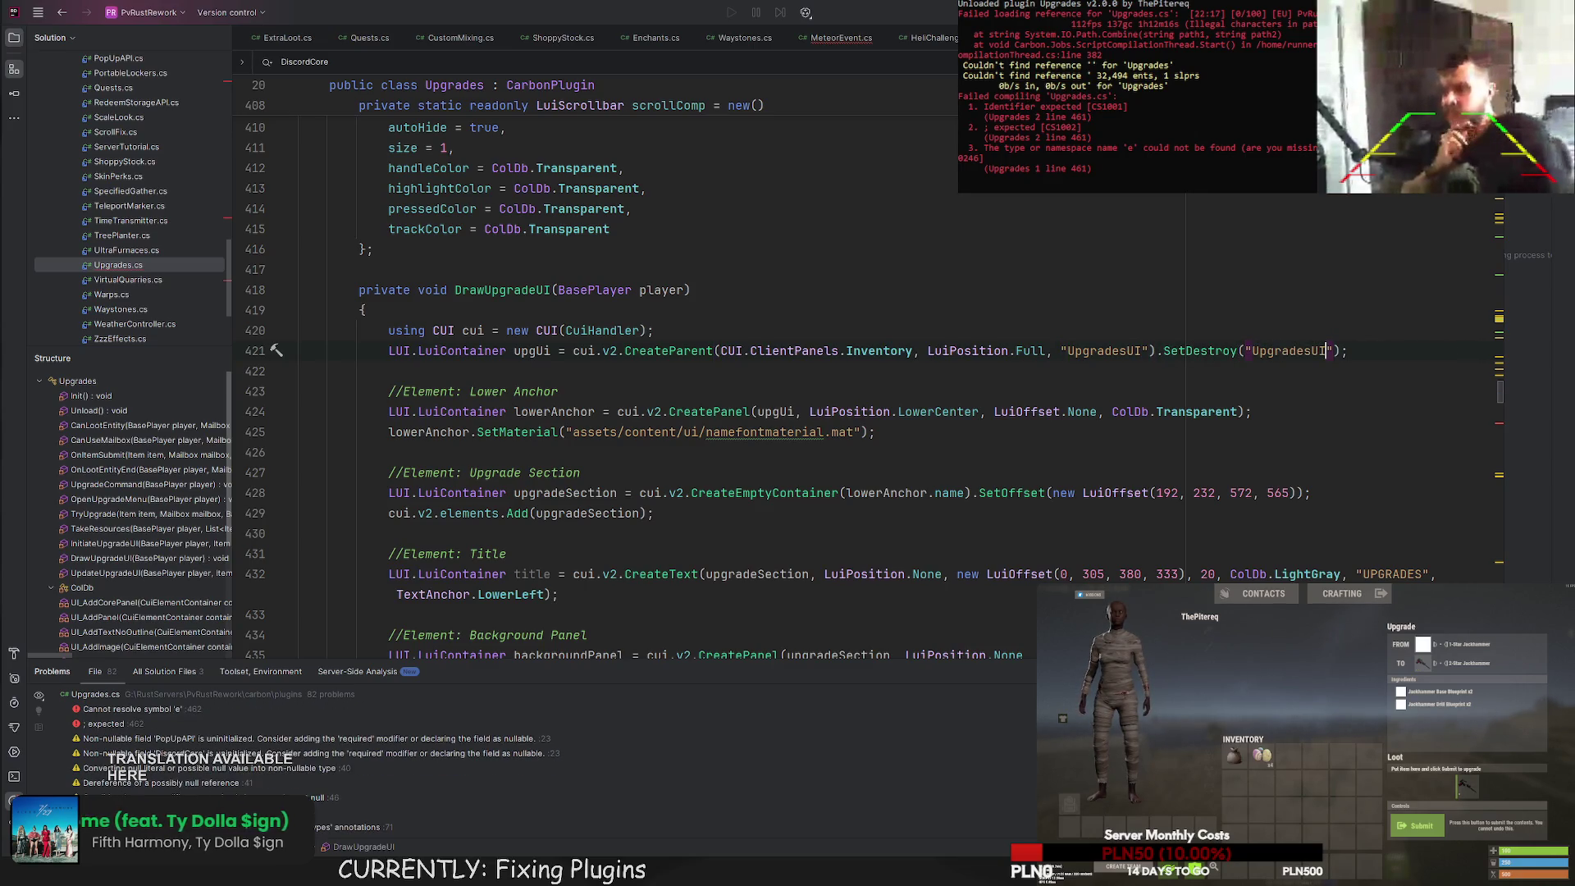
{"action": "scroll", "coordinate": [943, 412], "scroll_direction": "up", "scroll_amount": 12}
{"action": "scroll", "coordinate": [942, 411], "scroll_direction": "down", "scroll_amount": 12}
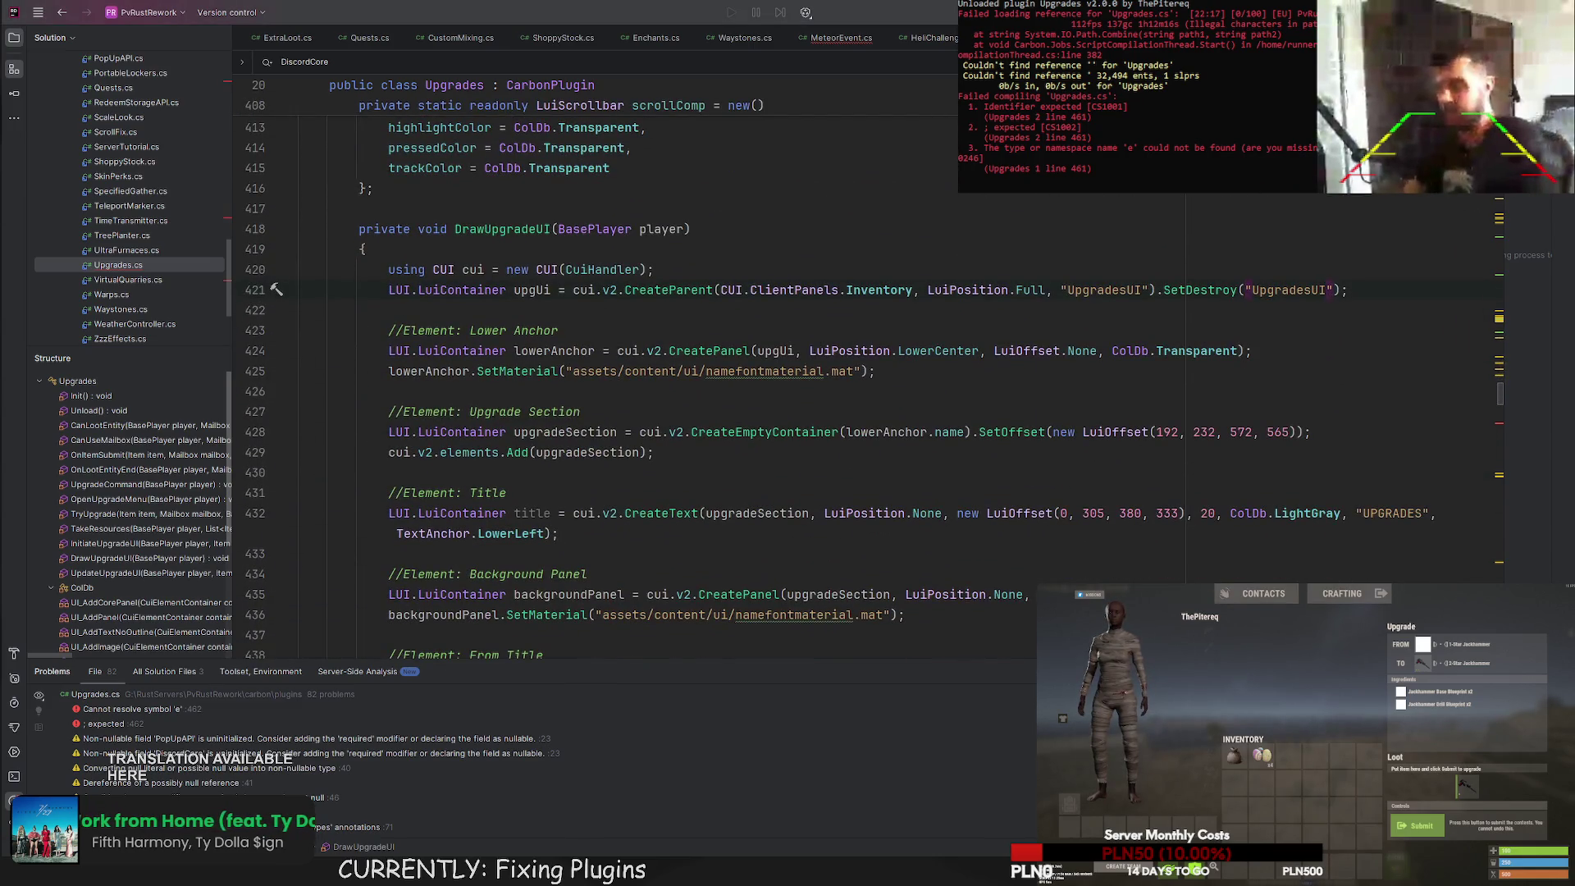
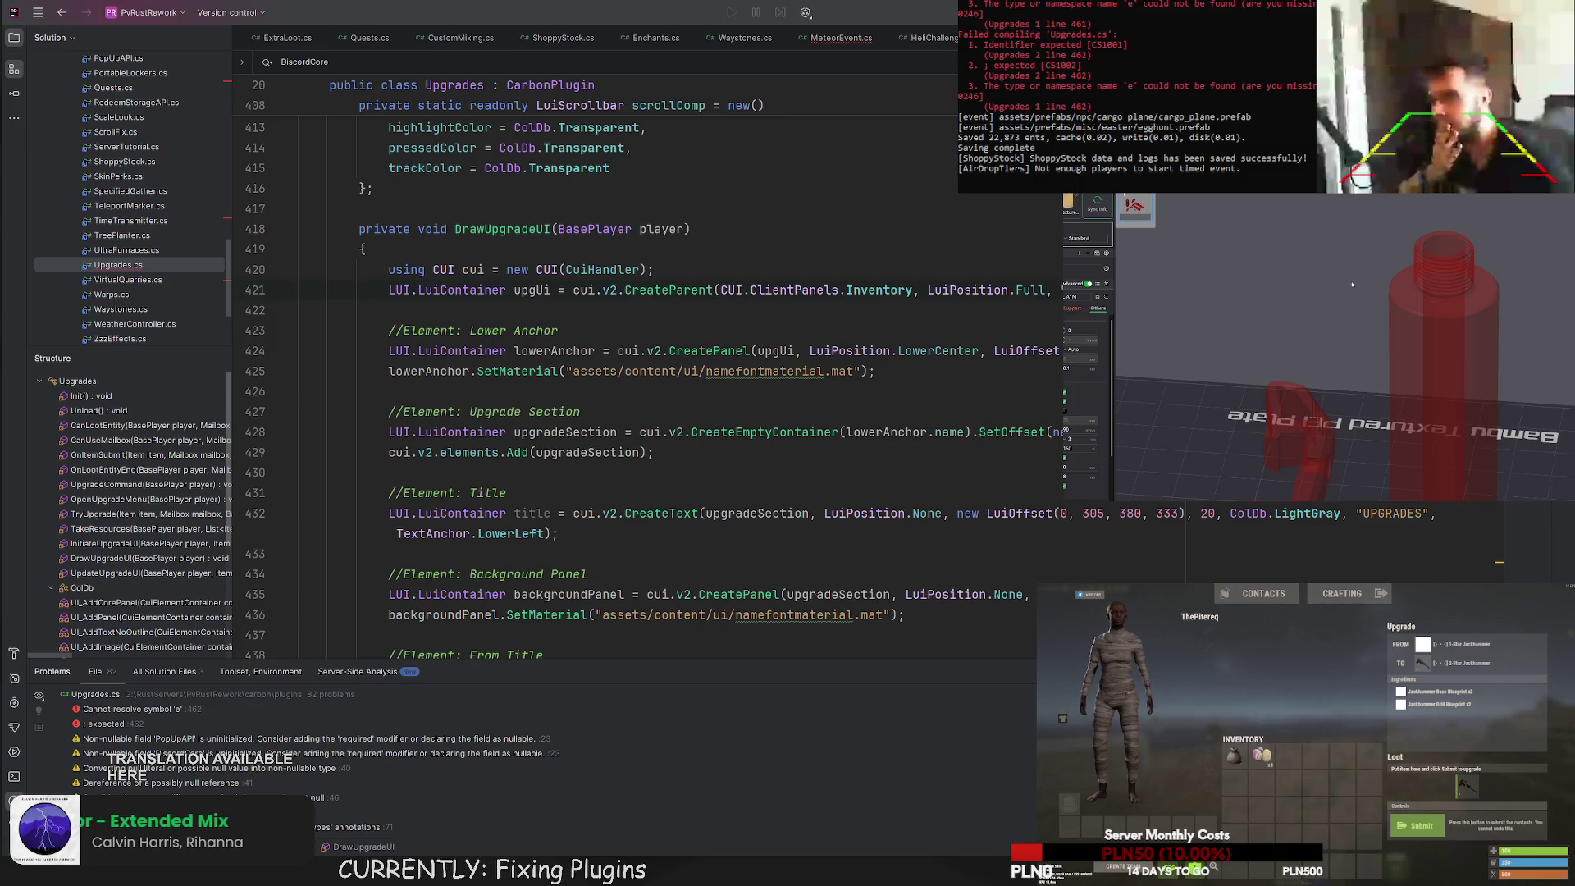
Tilt the cylinder slightly with its rotate ring, then deselect it.
{"action": "scroll", "coordinate": [1317, 237], "scroll_direction": "up", "scroll_amount": 3}
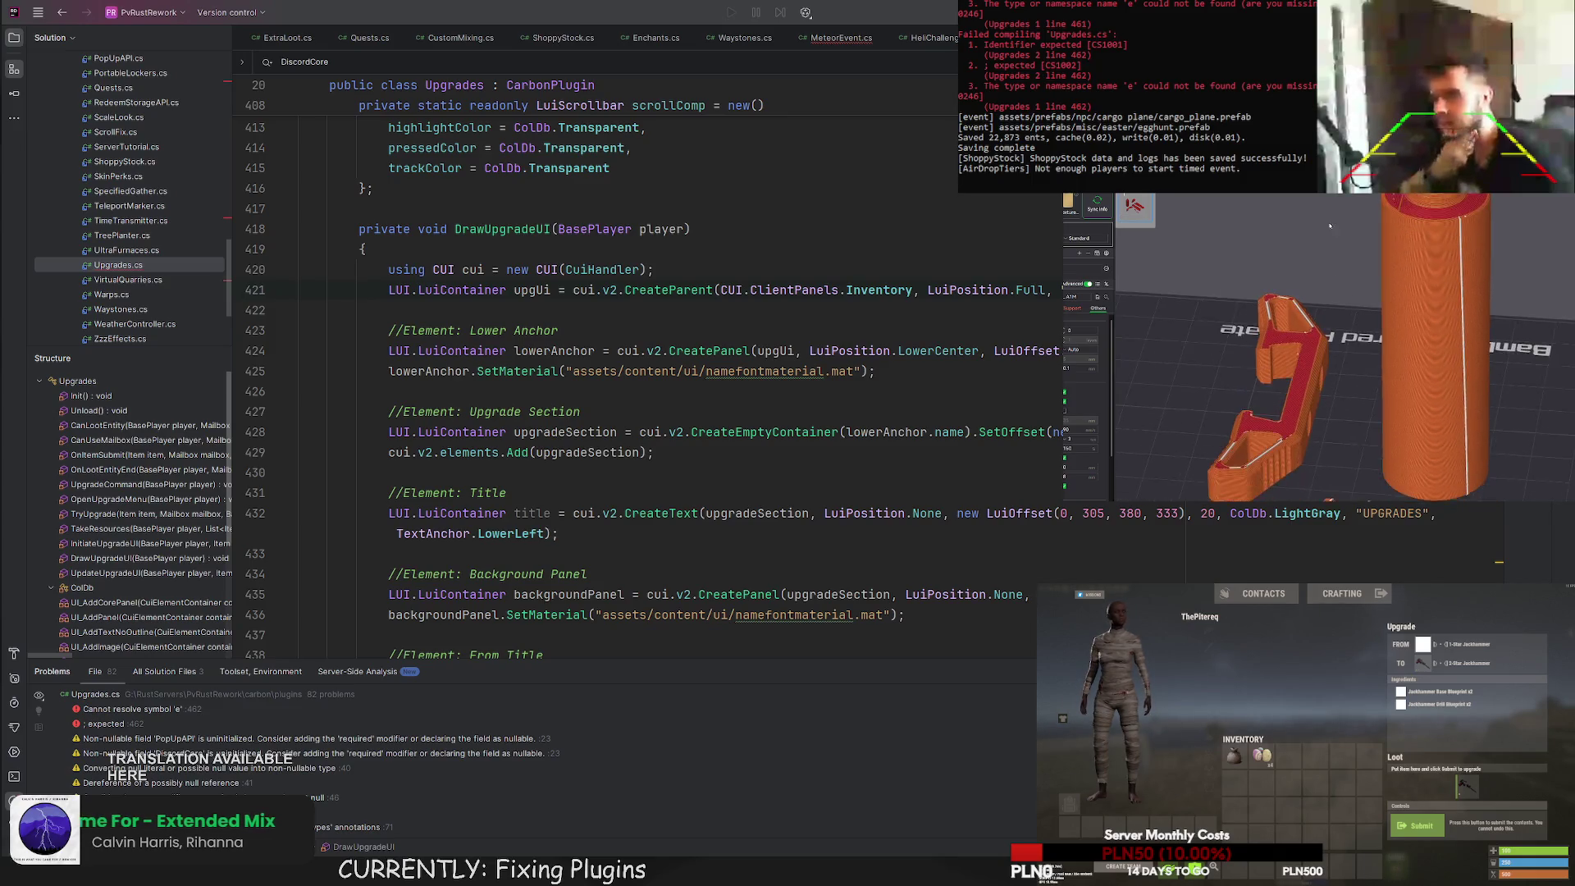
{"action": "left_click", "coordinate": [1408, 237]}
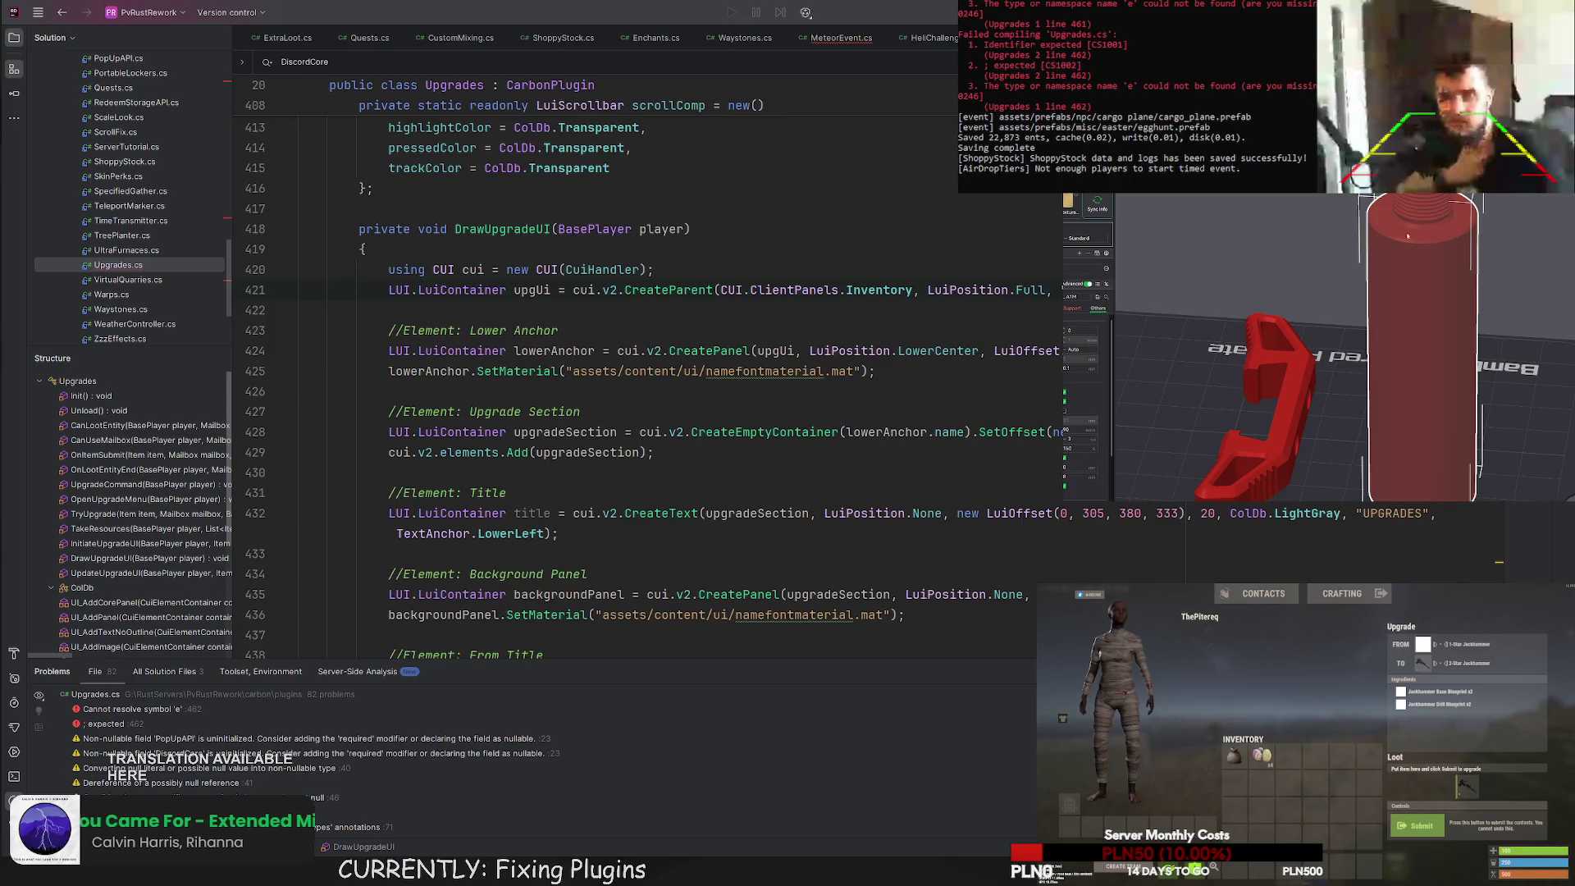
{"action": "key", "text": "r"}
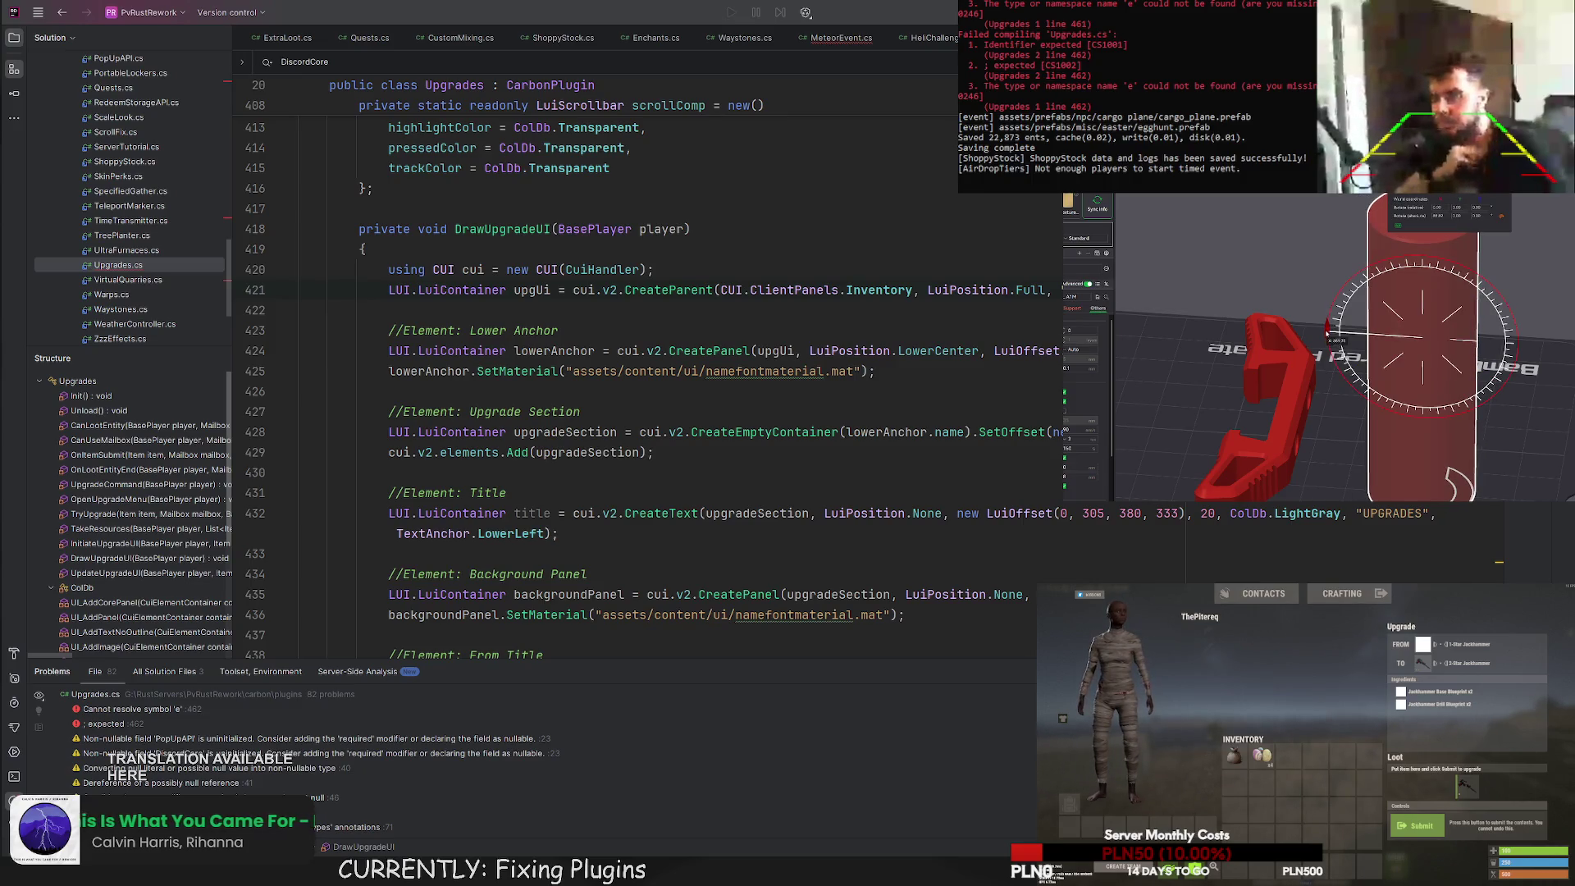
{"action": "left_click_drag", "start_coordinate": [1327, 332], "coordinate": [1331, 338]}
{"action": "left_click", "coordinate": [1283, 255]}
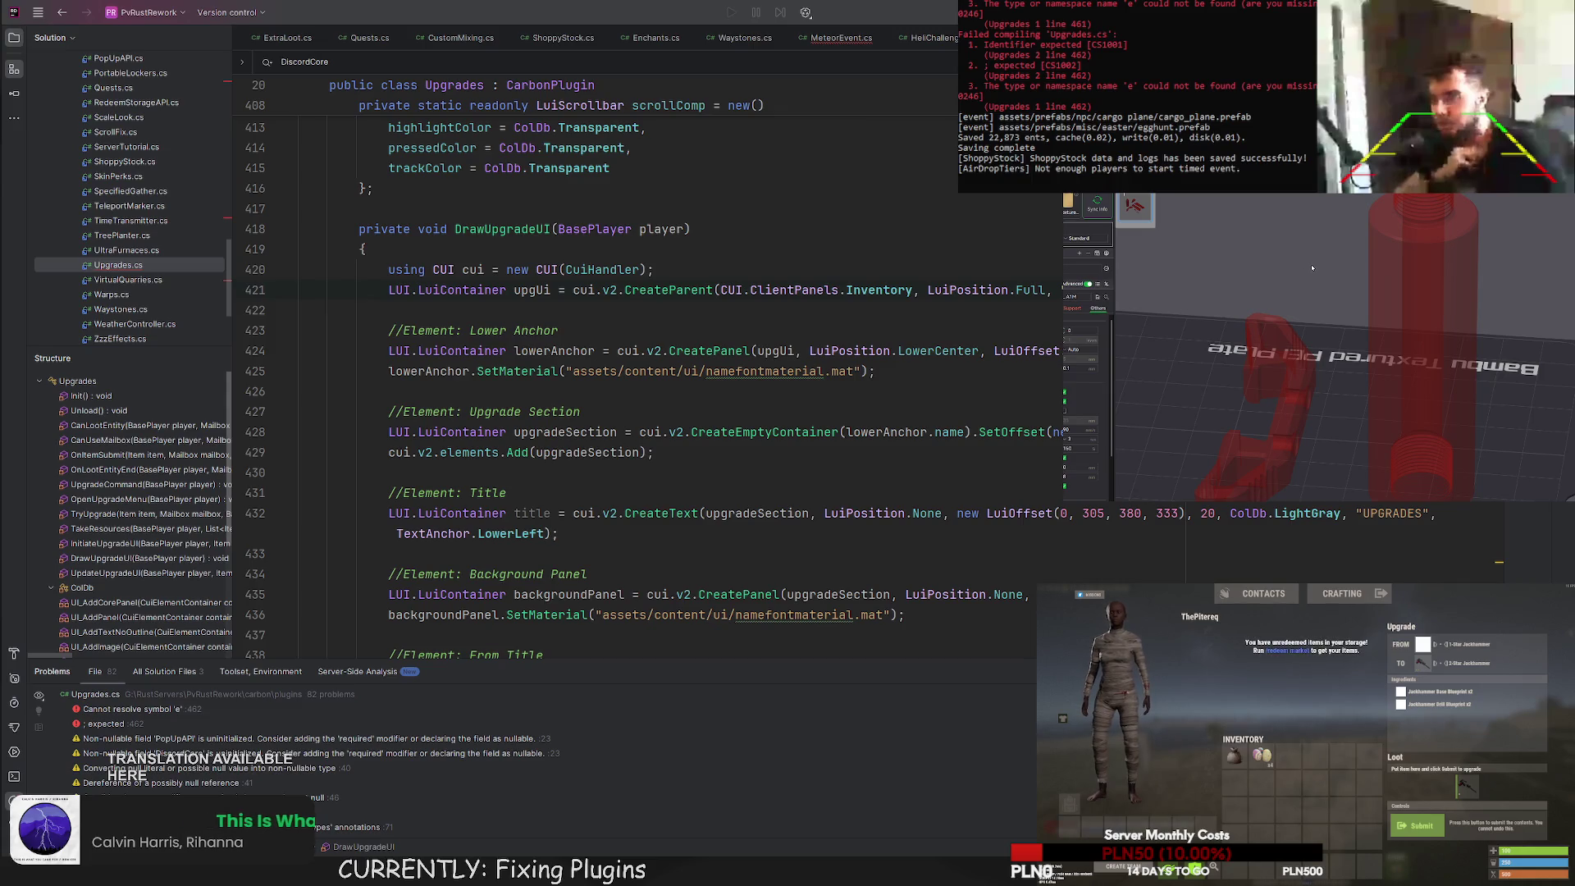
Inspect the plate from a higher angle and start rotating the cylinder again.
{"action": "left_click_drag", "start_coordinate": [1312, 267], "coordinate": [1363, 341]}
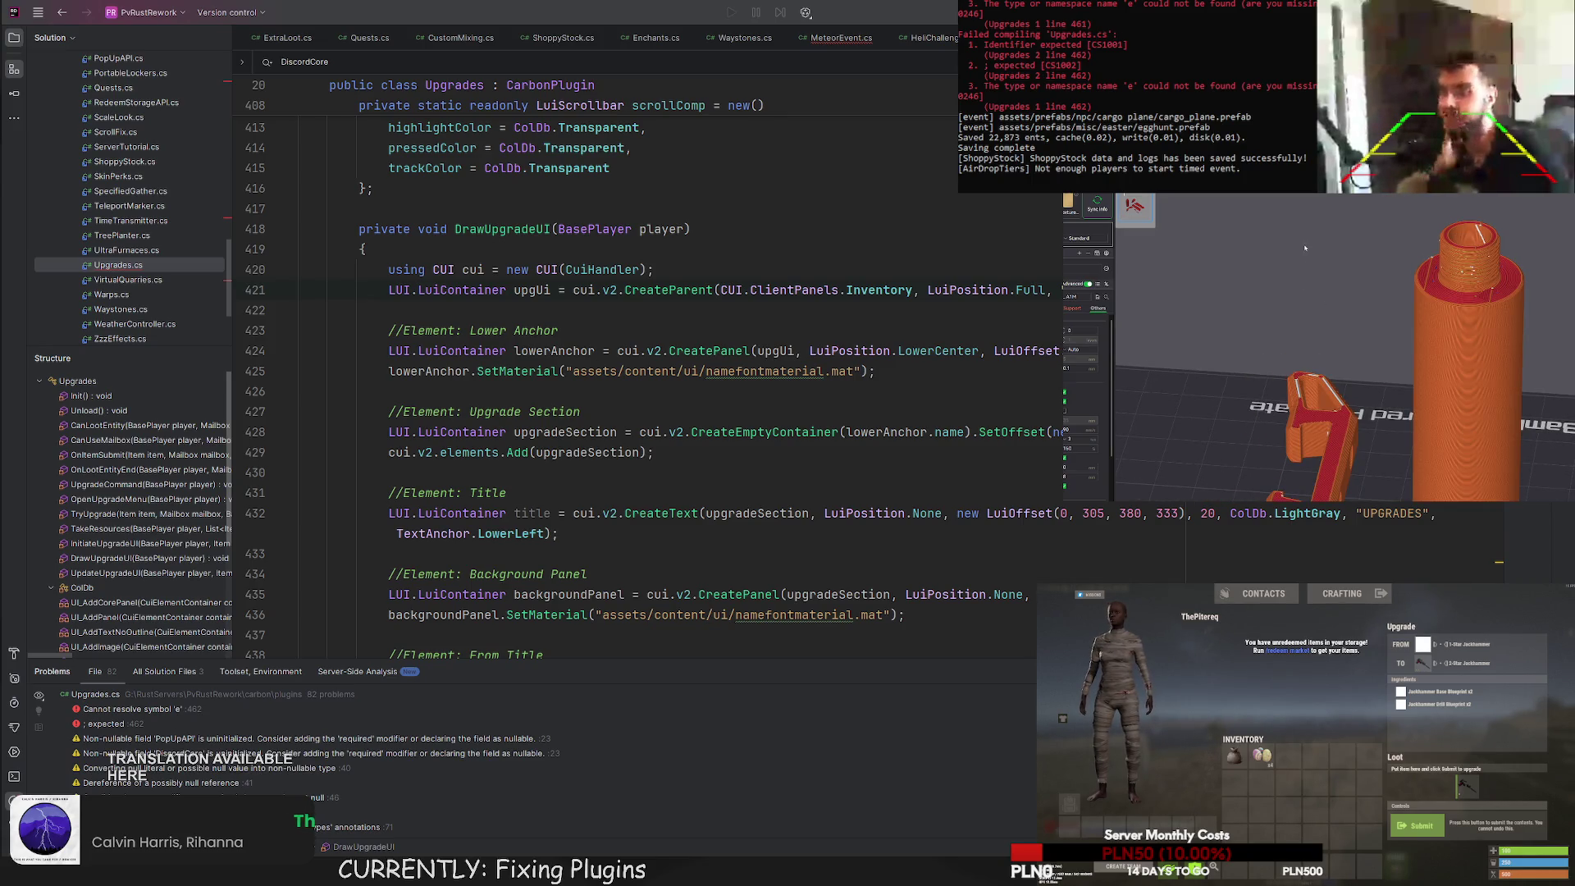
{"action": "left_click_drag", "start_coordinate": [1362, 342], "coordinate": [1345, 312]}
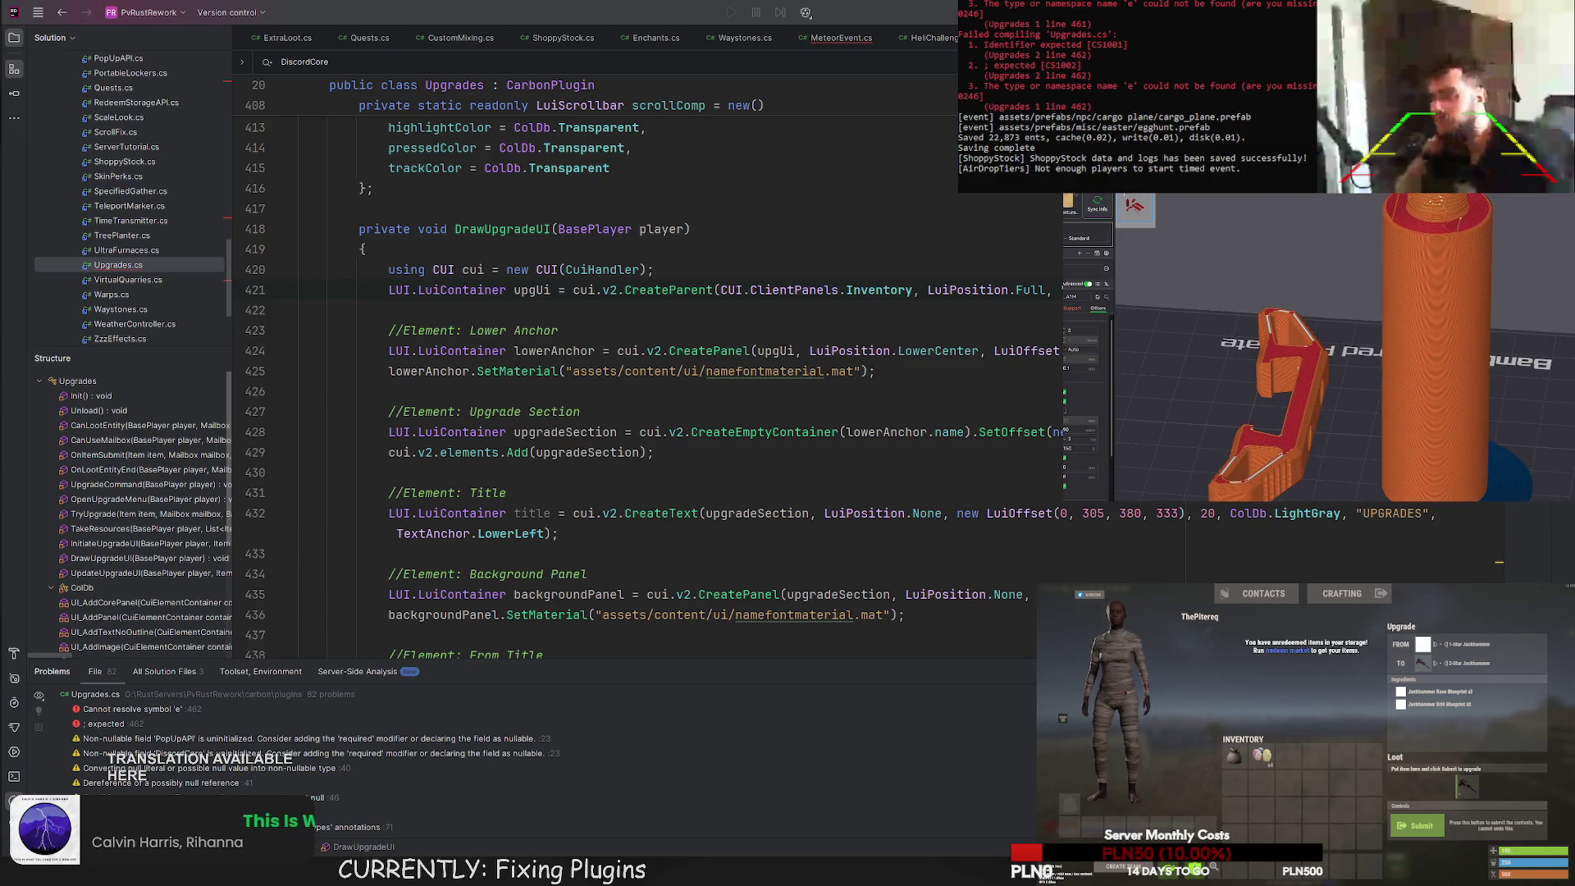
{"action": "key", "text": "Tab"}
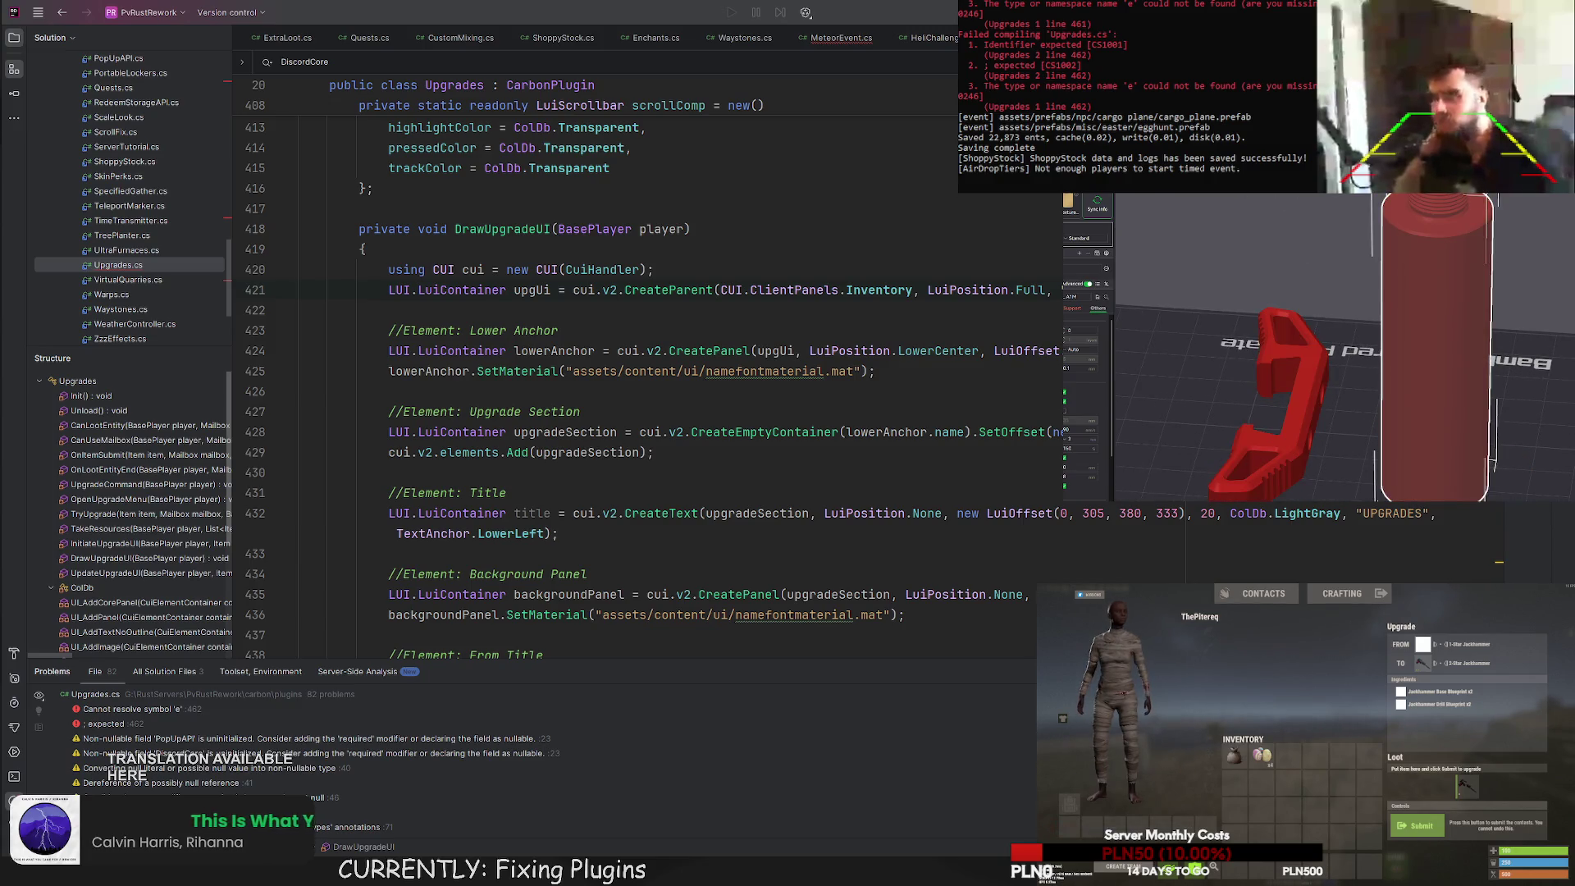
{"action": "key", "text": "r"}
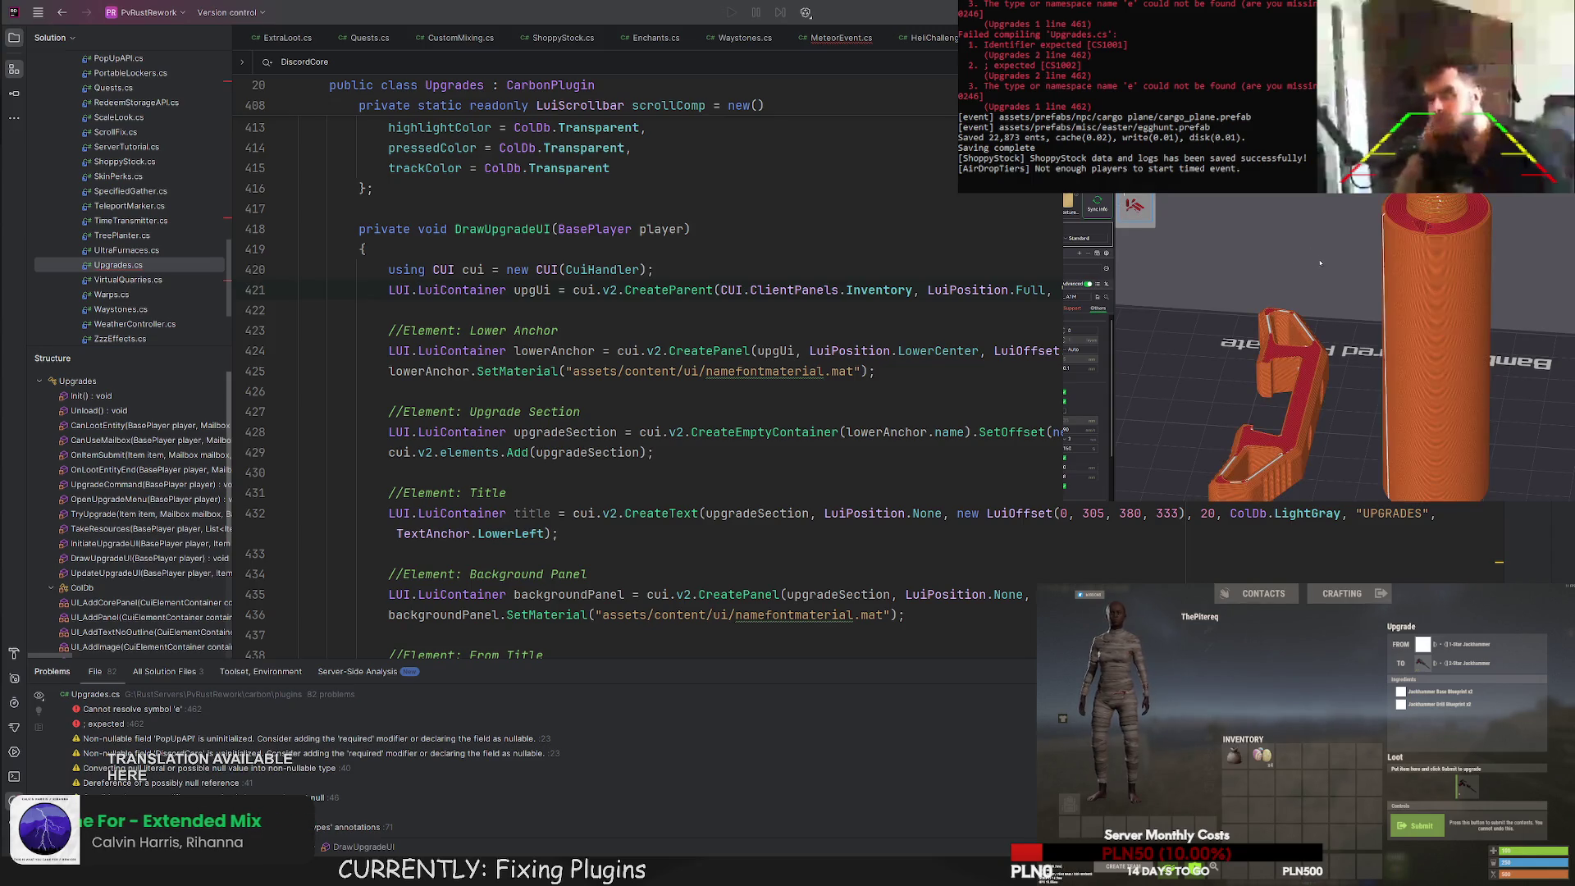
{"action": "left_click_drag", "start_coordinate": [1341, 280], "coordinate": [1346, 246]}
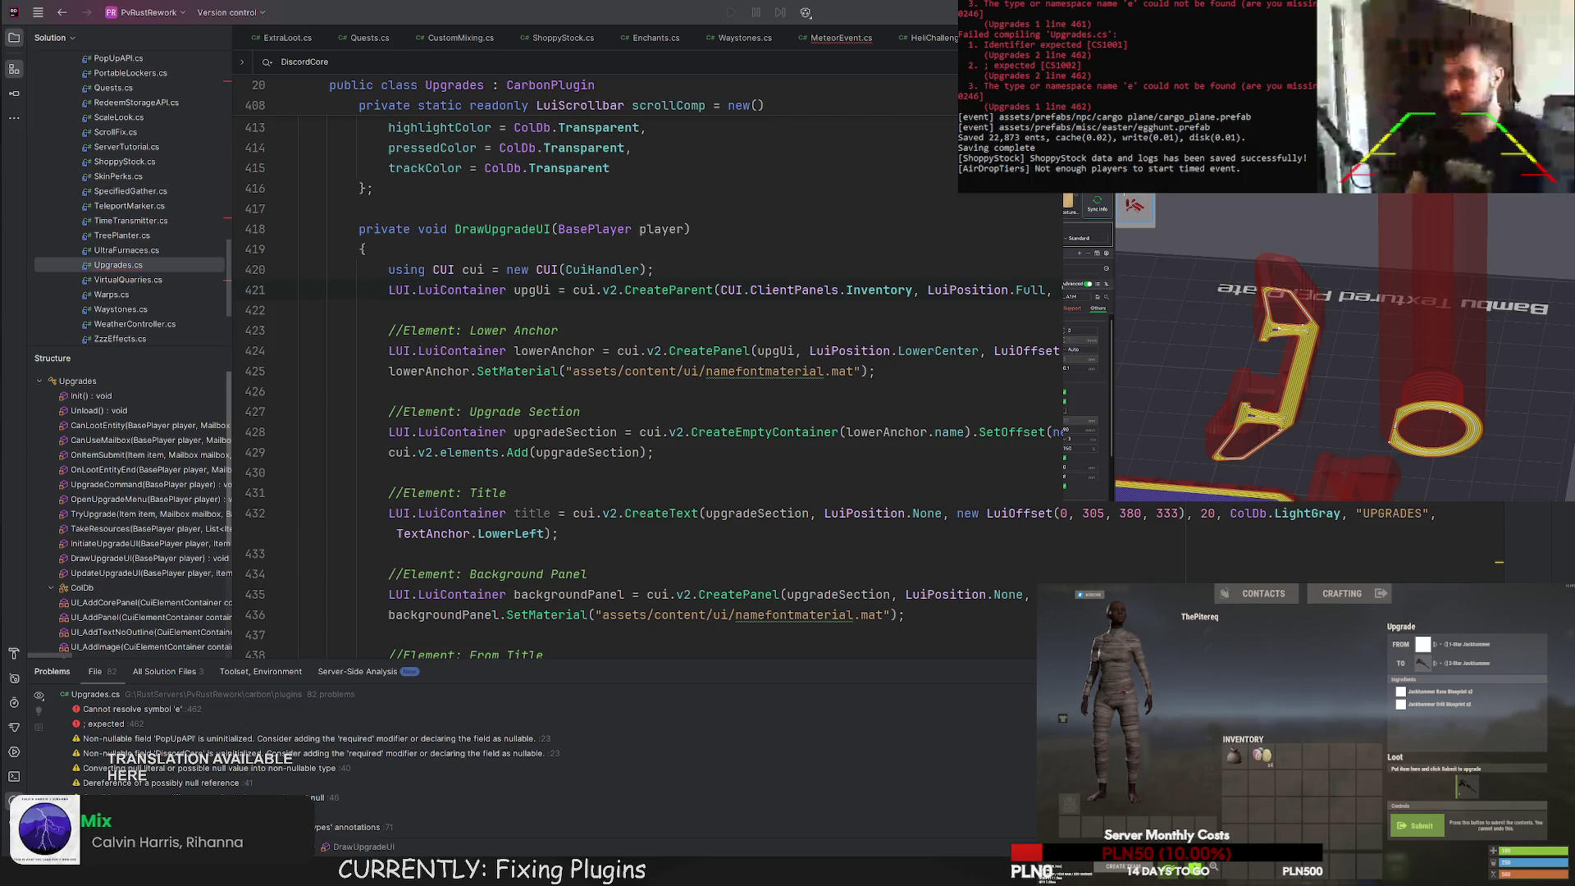
Rotate the cylinder slightly about its X axis, then toggle views and end in Prepare.
{"action": "left_click", "coordinate": [1435, 369]}
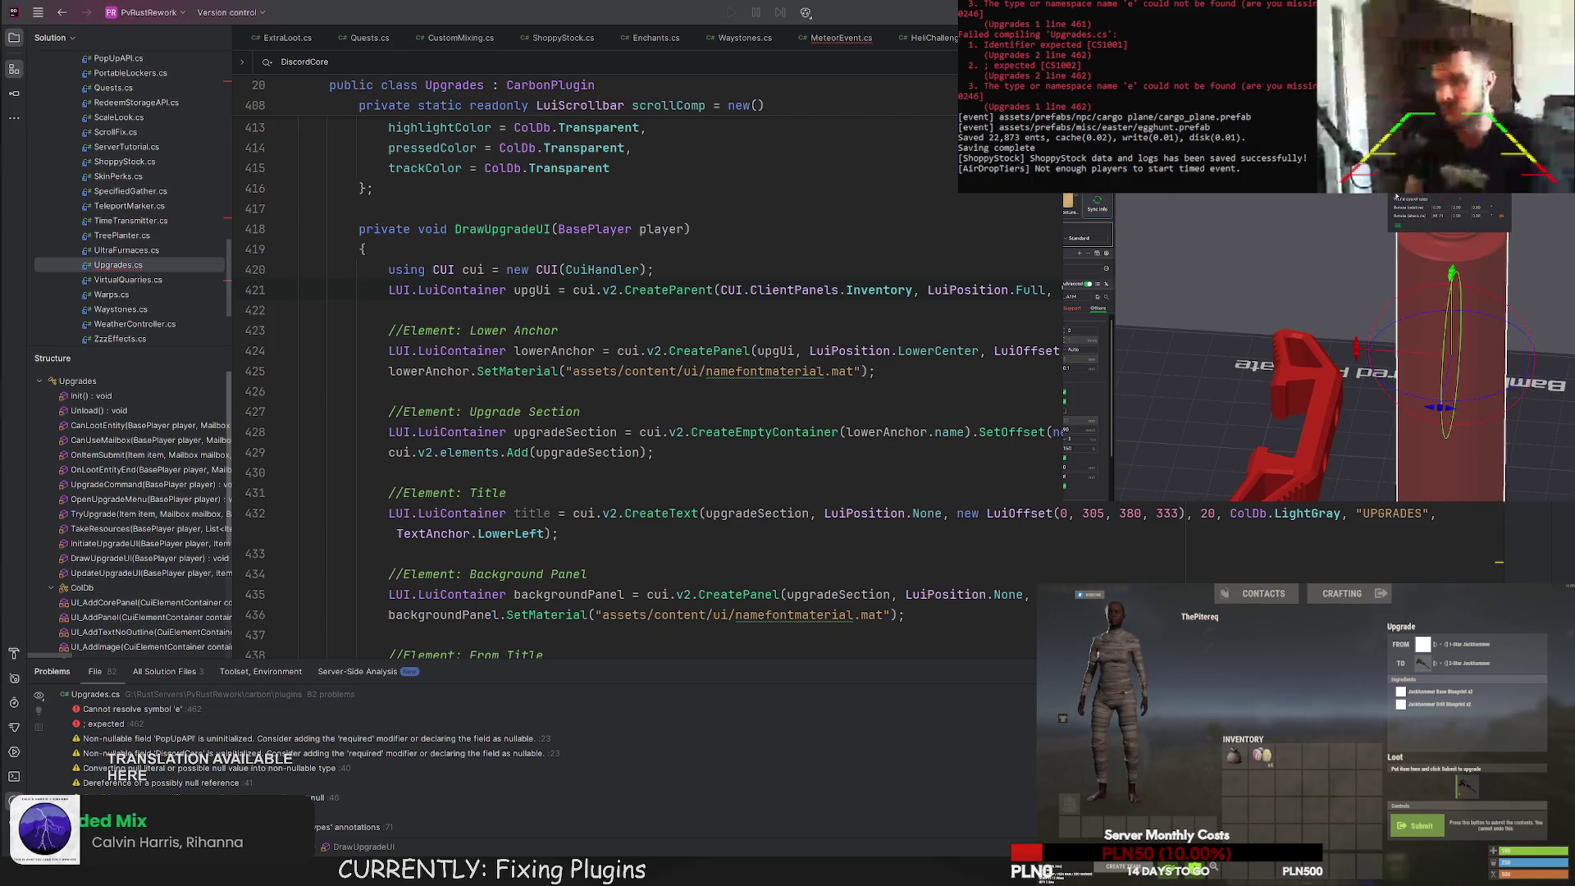
{"action": "left_click_drag", "start_coordinate": [1355, 350], "coordinate": [1357, 354]}
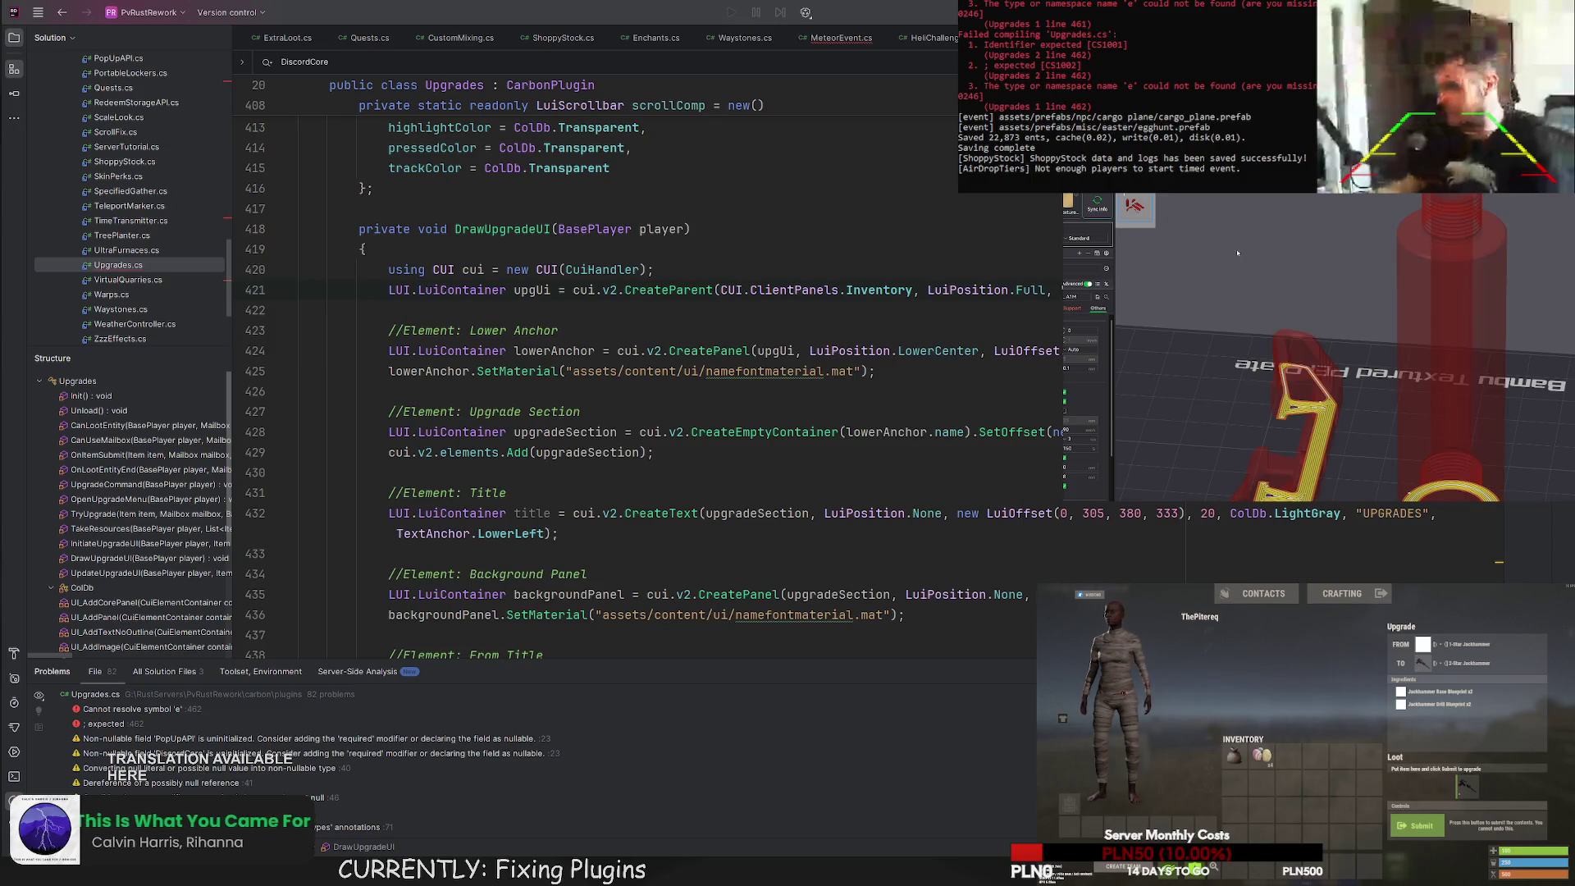
{"action": "key", "text": "Tab"}
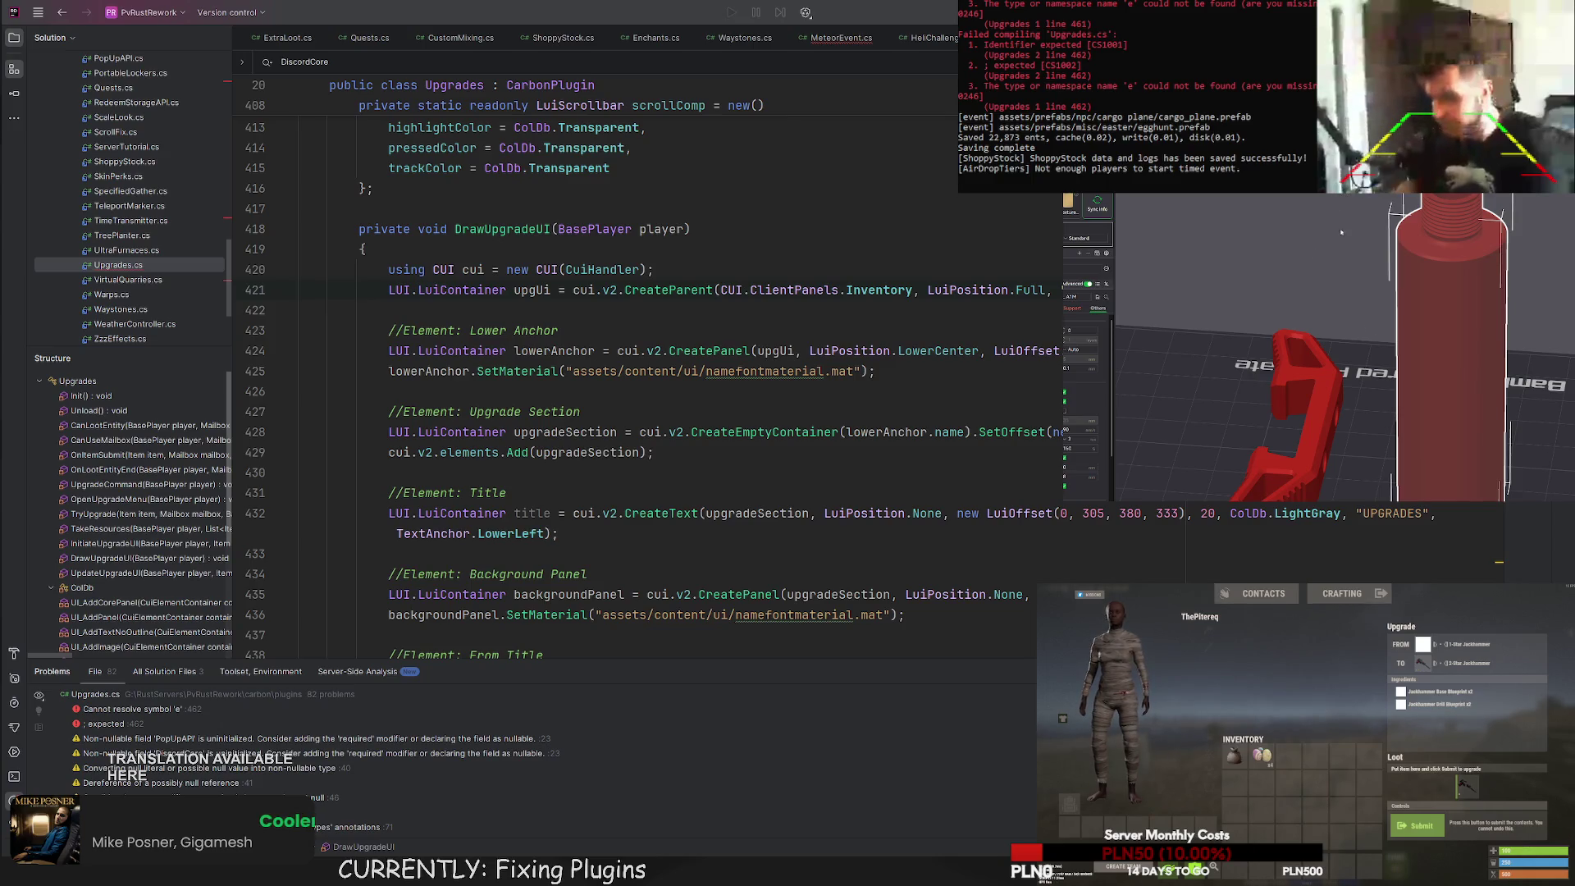
{"action": "key", "text": "Tab"}
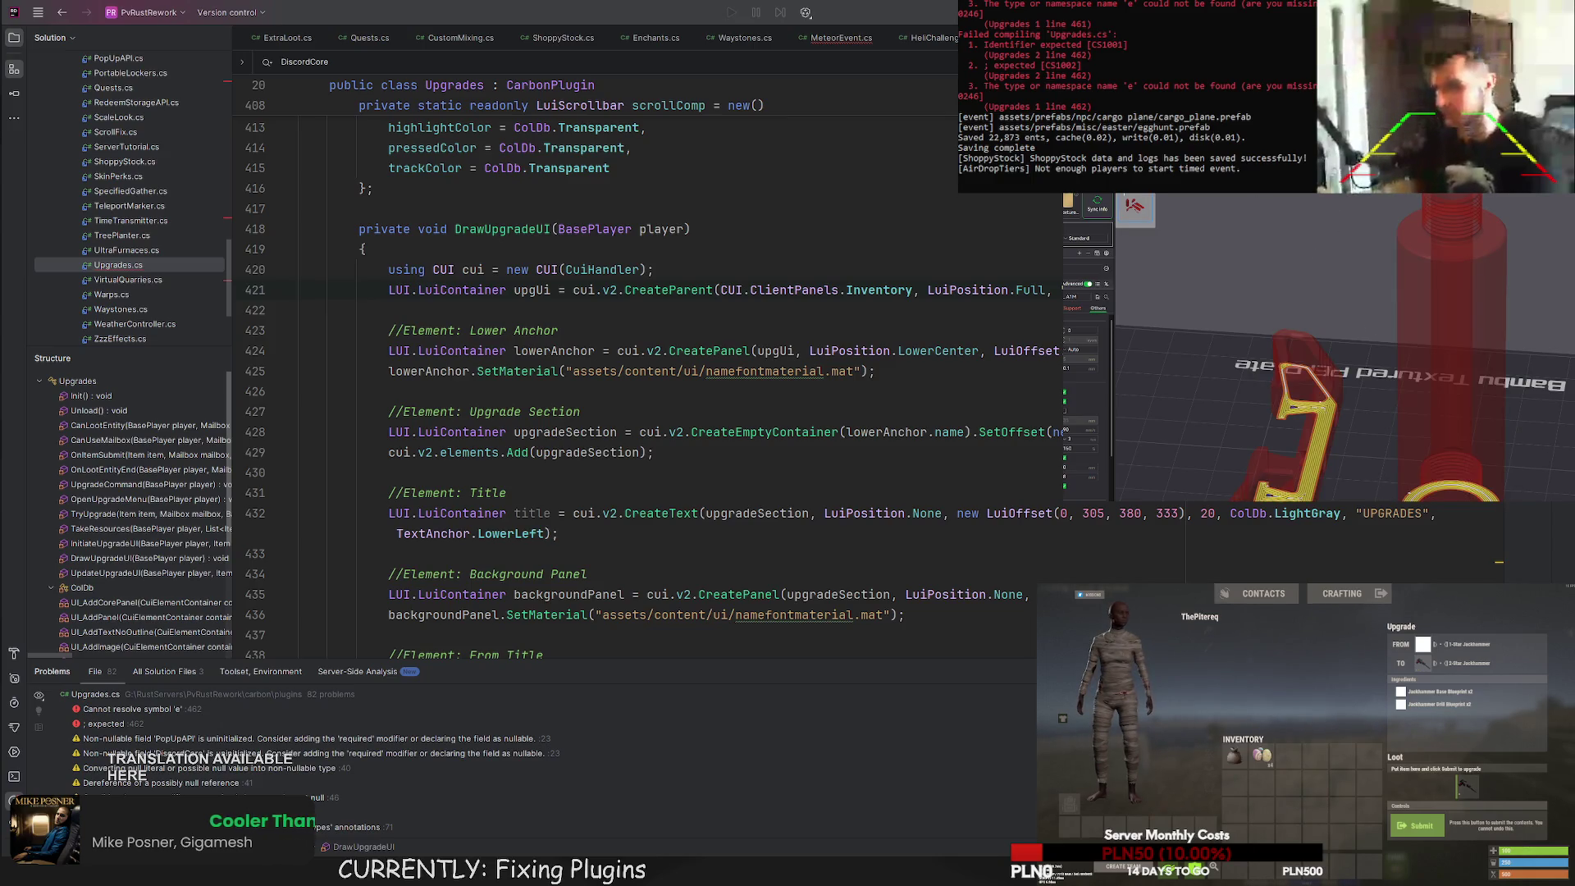
{"action": "key", "text": "Tab"}
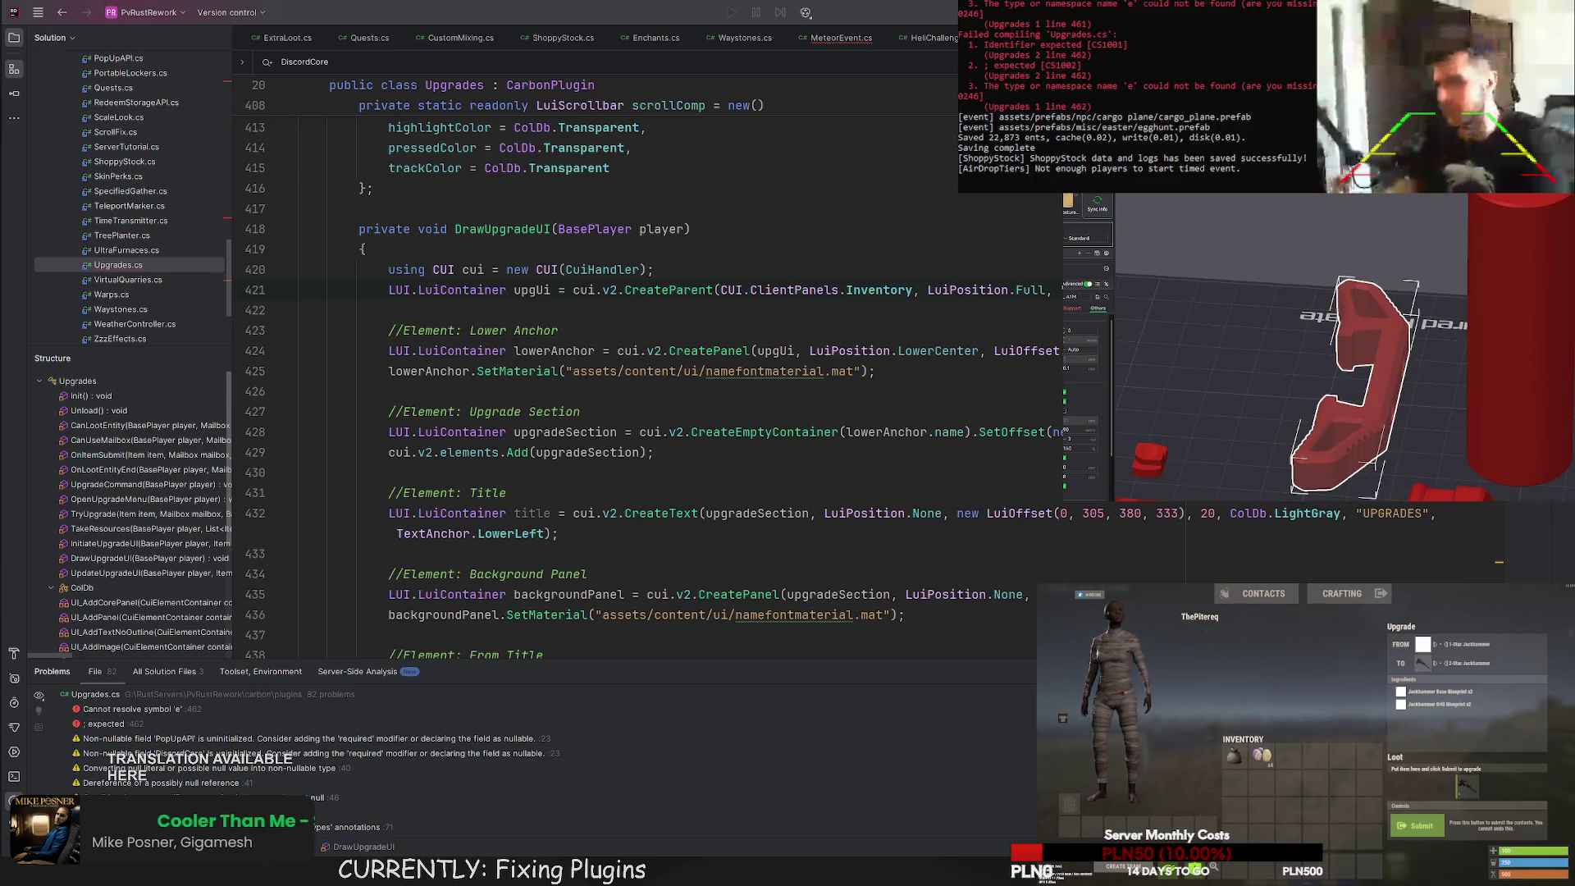
Bring the honeycomb panels and small parts into view and select the red part beside the grip.
{"action": "left_click_drag", "start_coordinate": [1452, 496], "coordinate": [1526, 418]}
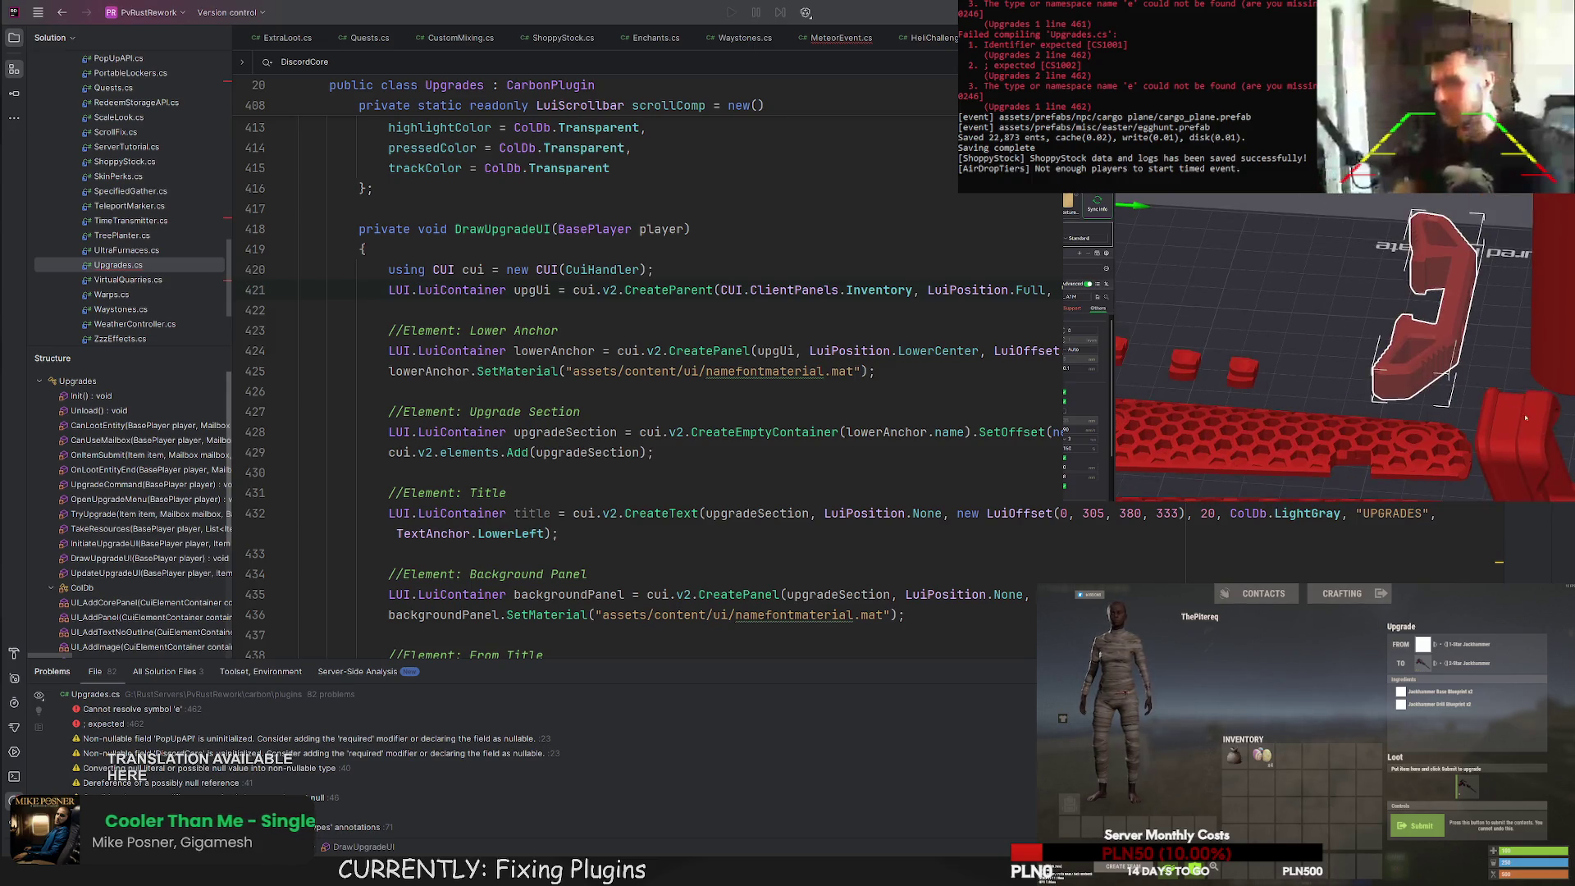
{"action": "left_click", "coordinate": [1526, 419]}
{"action": "scroll", "coordinate": [1355, 351], "scroll_direction": "down", "scroll_amount": 3}
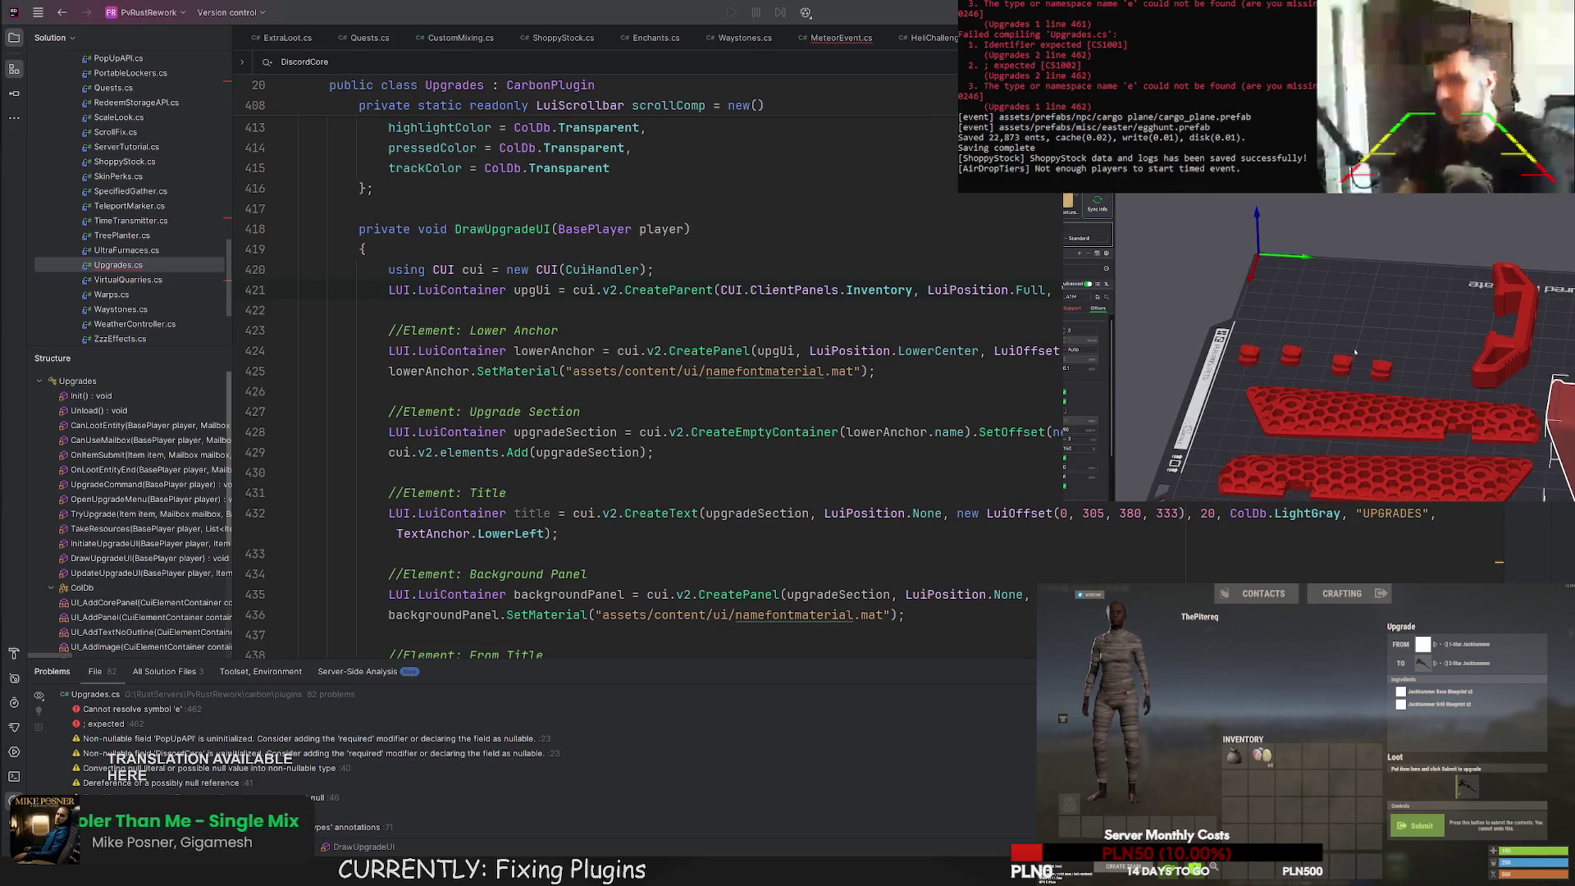
Clear the selection and auto-arrange all parts across the build plate.
{"action": "right_click", "coordinate": [1378, 187]}
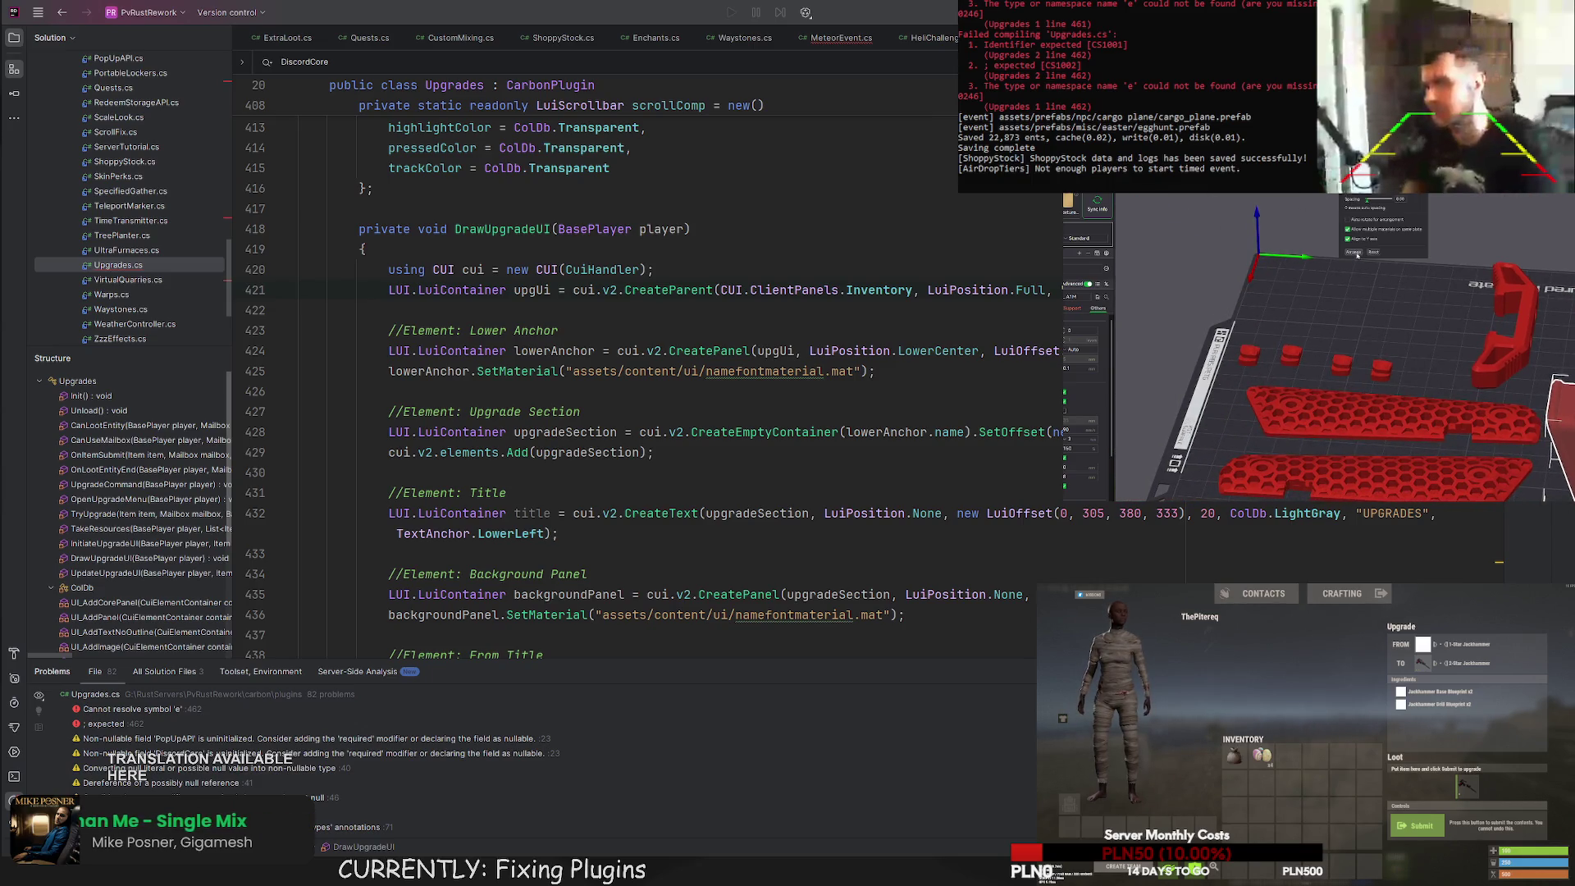
{"action": "left_click_drag", "start_coordinate": [1308, 266], "coordinate": [1305, 261]}
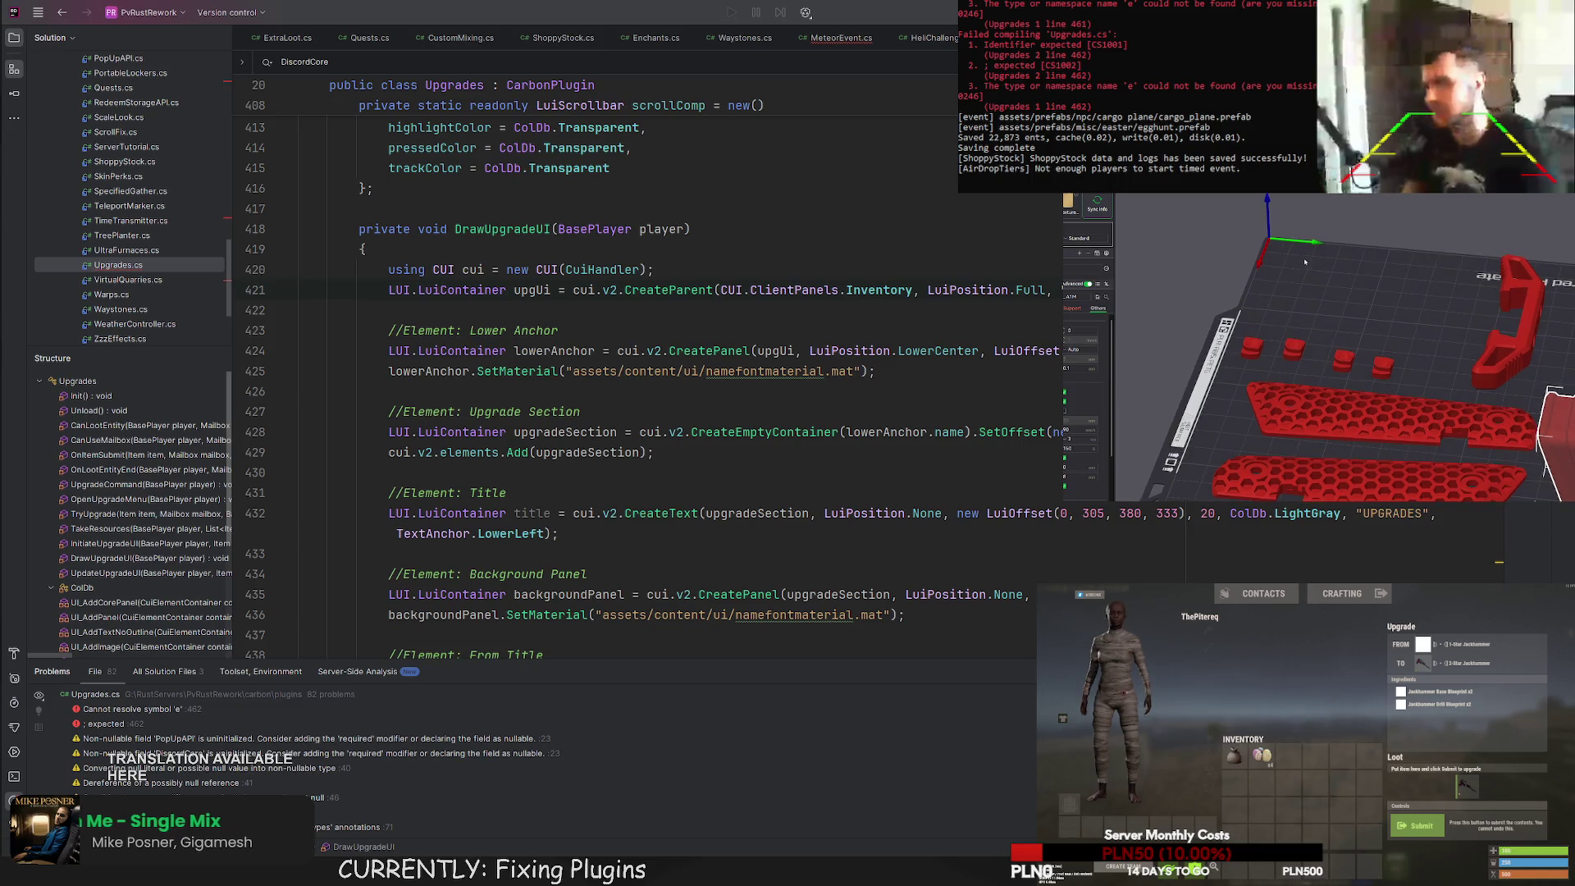
{"action": "left_click", "coordinate": [1329, 296]}
{"action": "right_click", "coordinate": [1379, 187]}
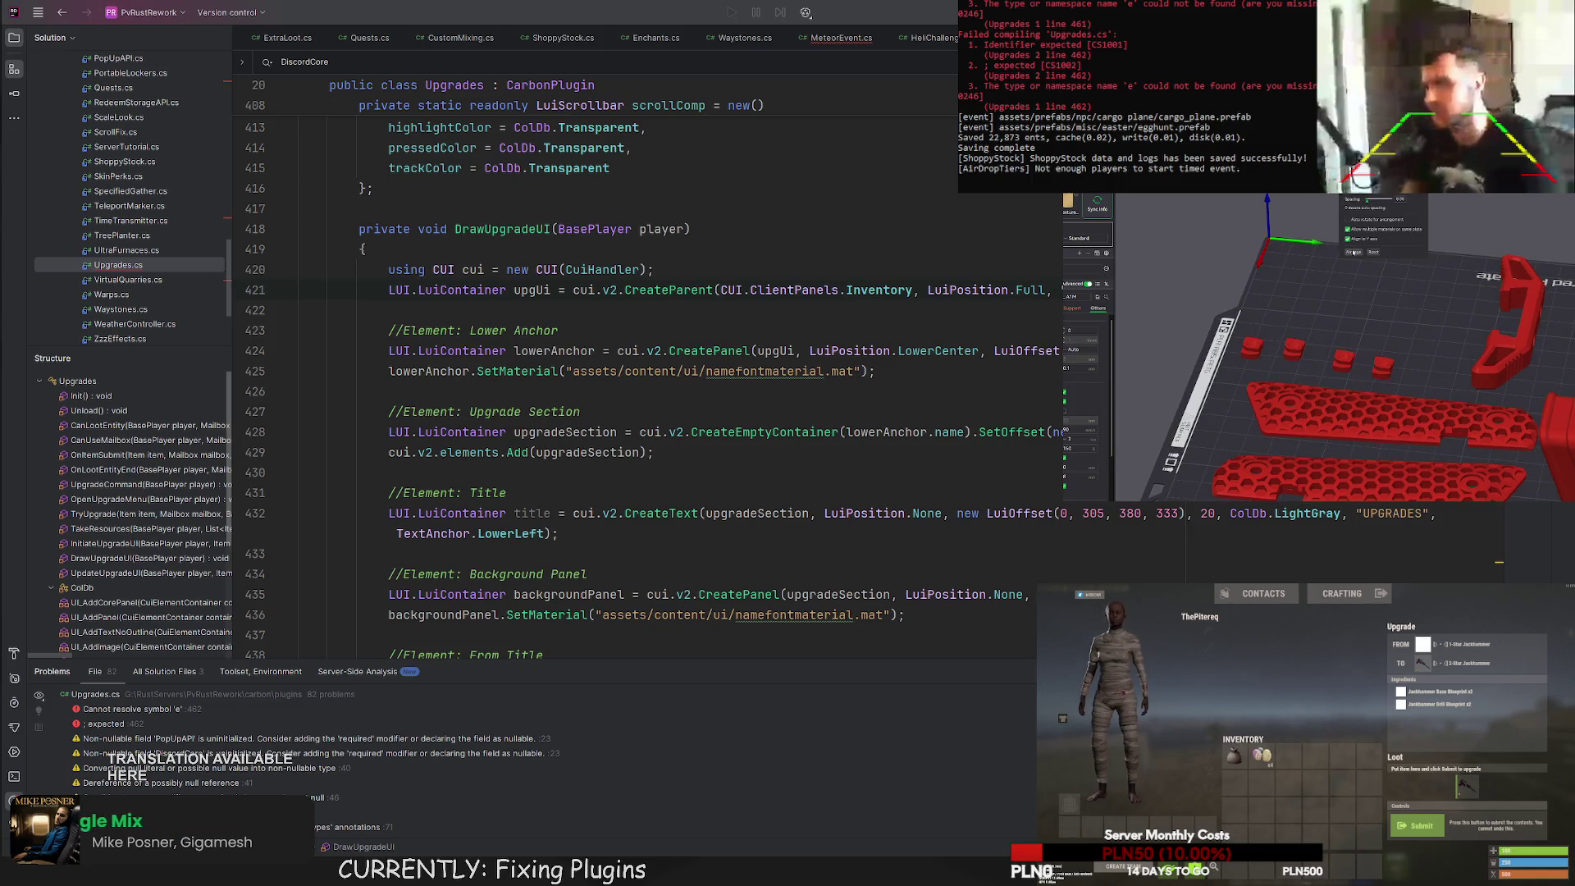
{"action": "left_click", "coordinate": [1354, 253]}
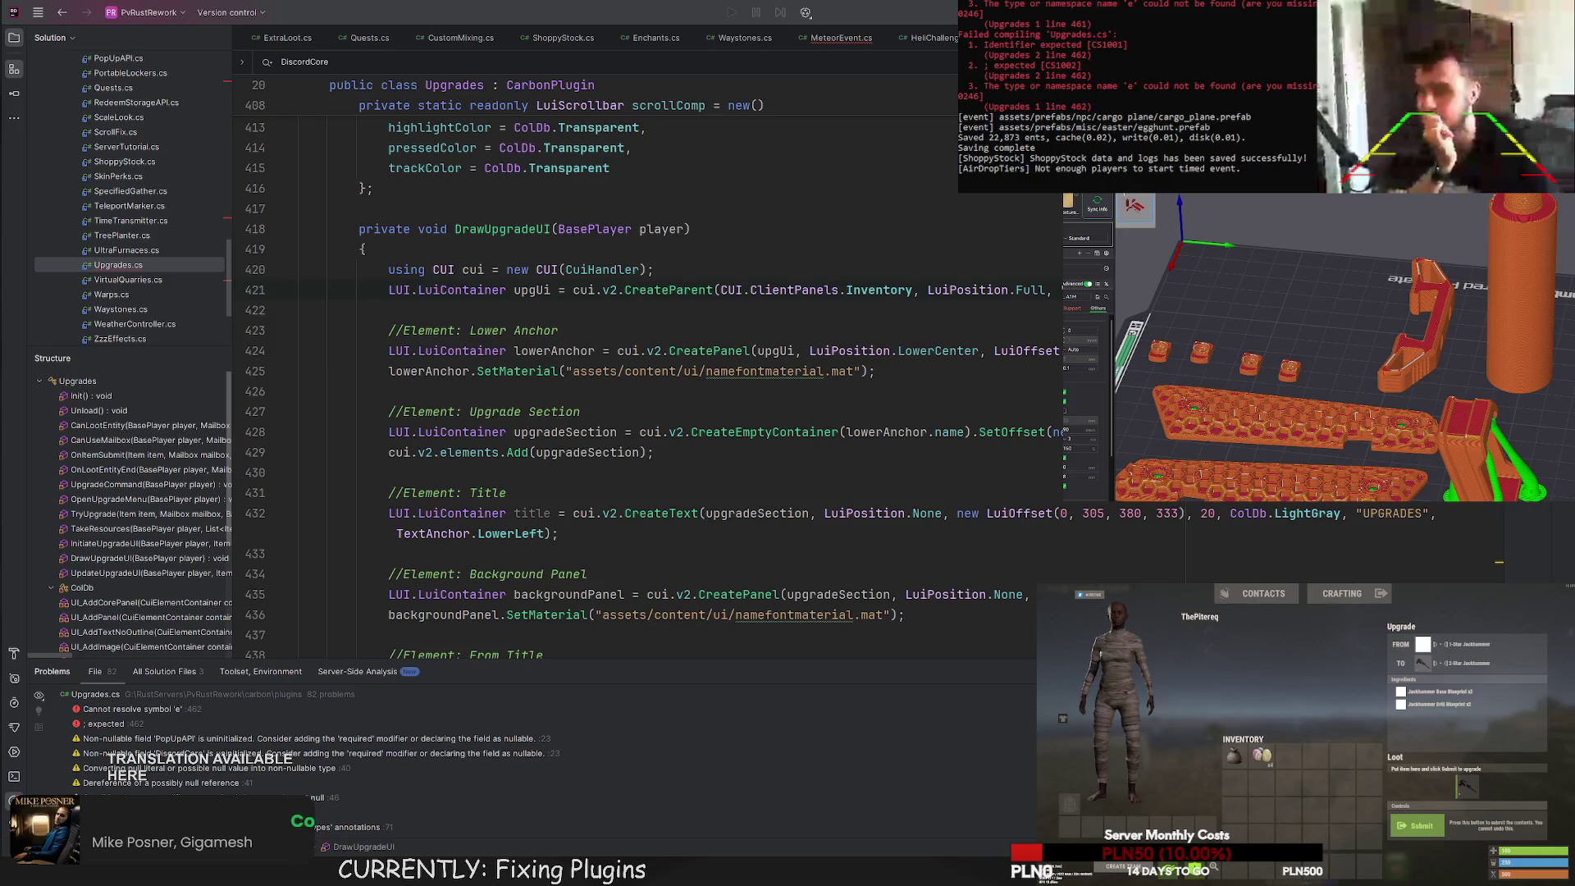
{"action": "scroll", "coordinate": [1351, 306], "scroll_direction": "up", "scroll_amount": 2}
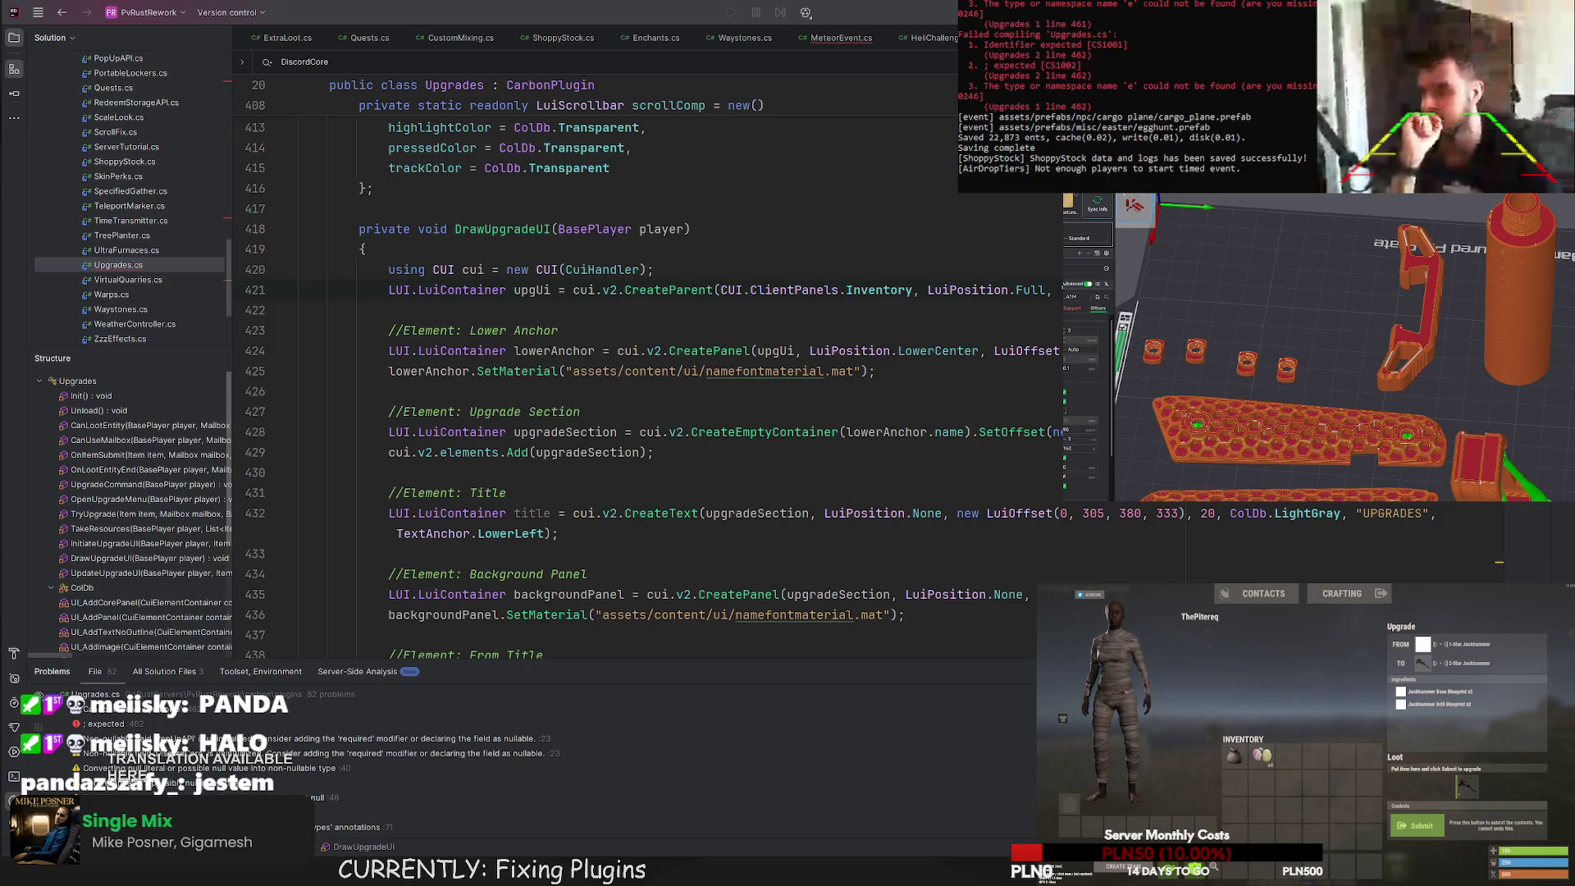
{"action": "left_click_drag", "start_coordinate": [1215, 319], "coordinate": [1270, 306]}
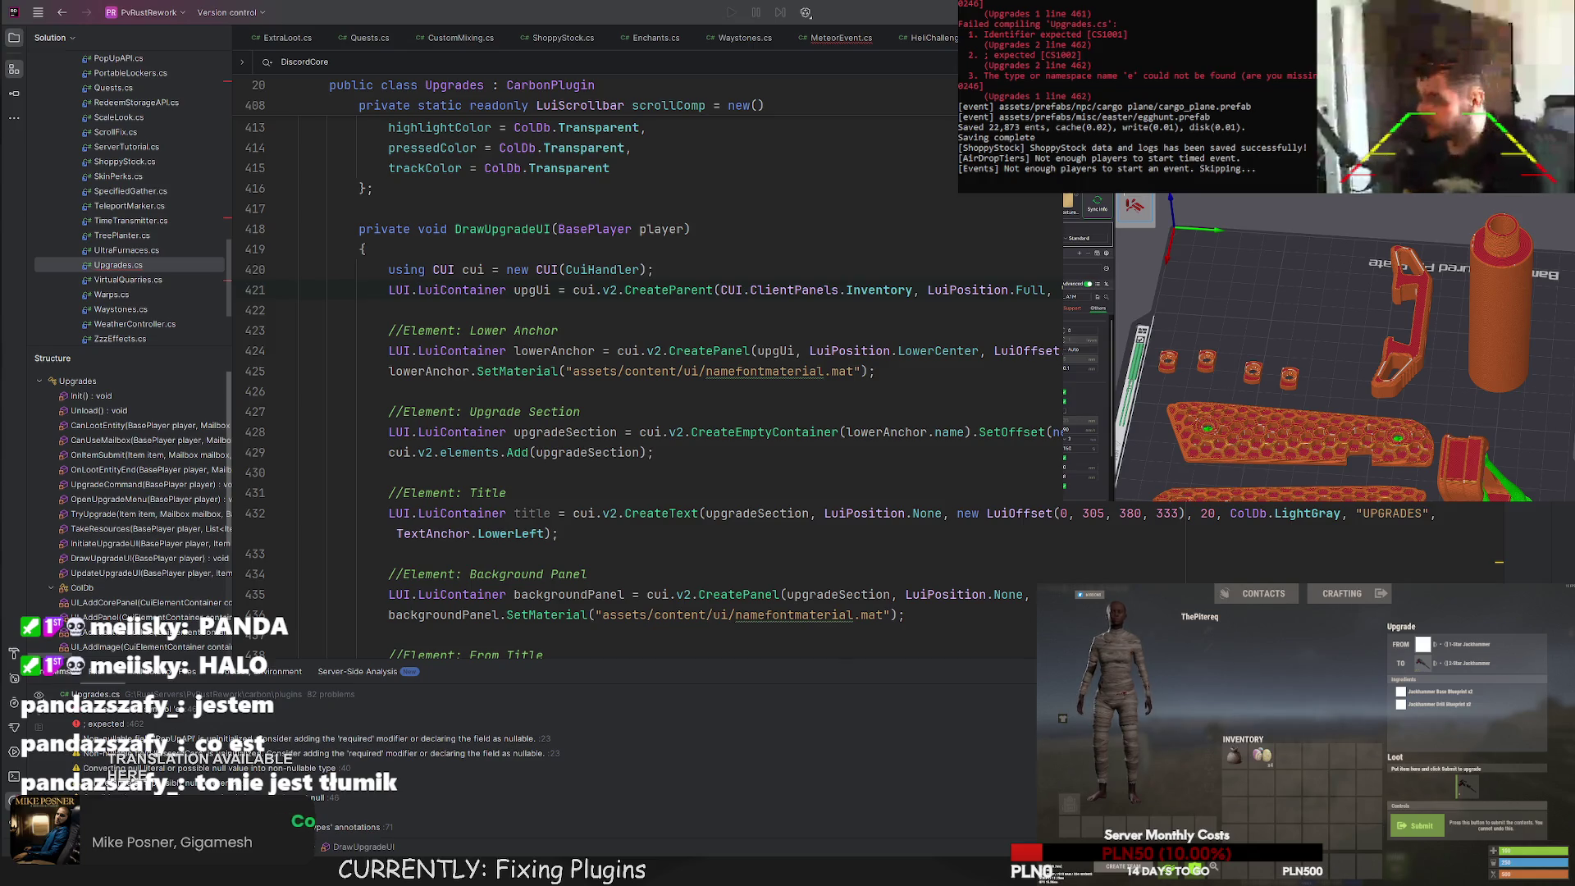
{"action": "key", "text": "Down"}
{"action": "key", "text": "Down"}
{"action": "key", "text": "Down"}
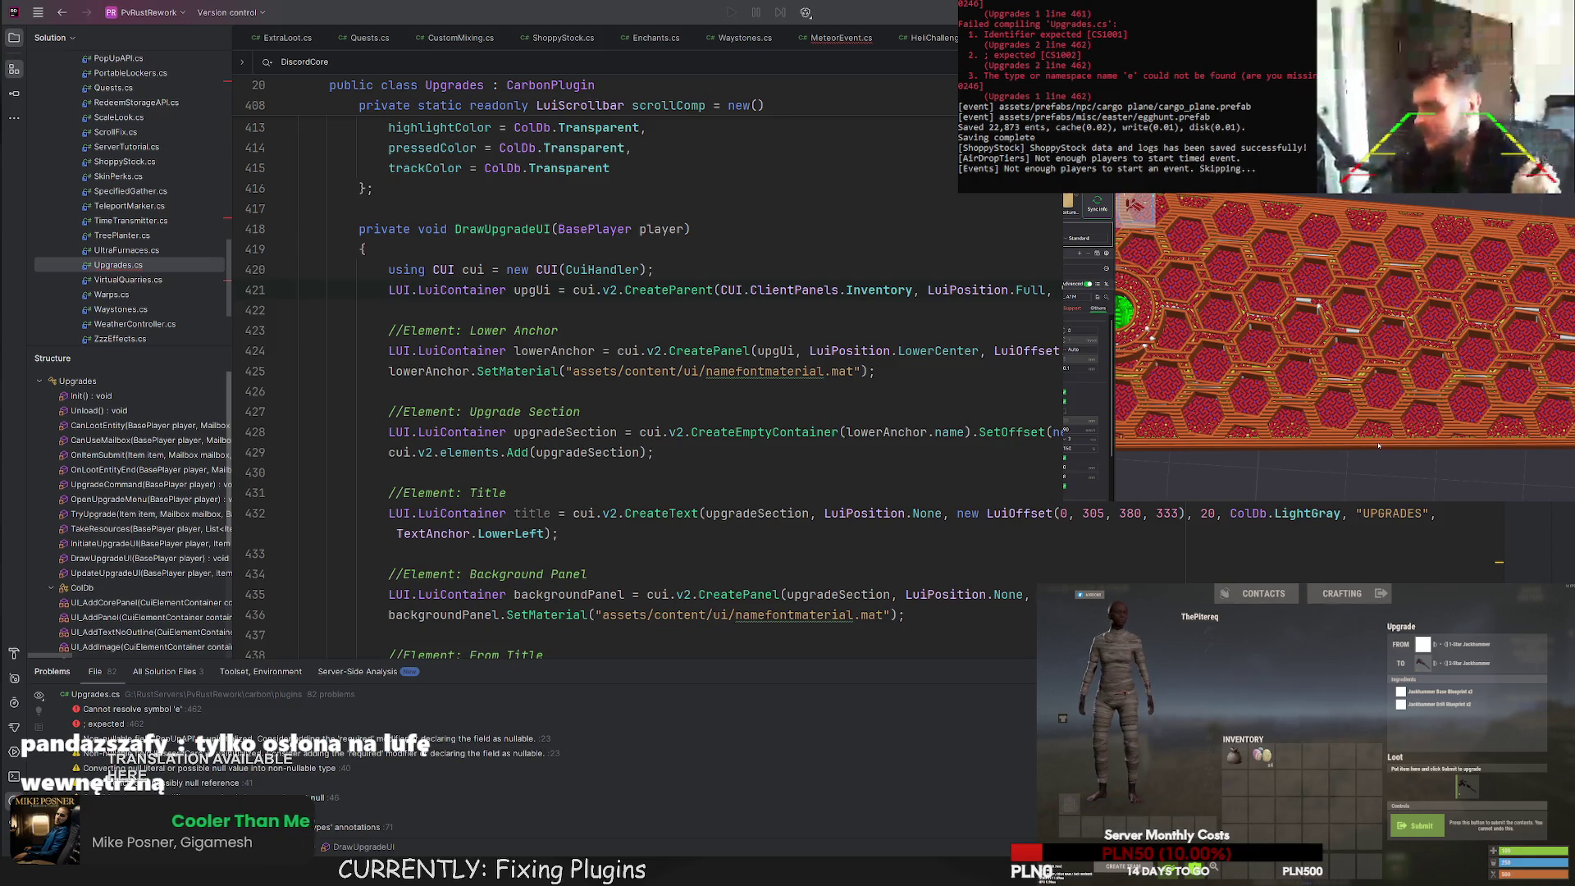
{"action": "scroll", "coordinate": [1261, 359], "scroll_direction": "down", "scroll_amount": 5}
{"action": "scroll", "coordinate": [1463, 426], "scroll_direction": "up", "scroll_amount": 5}
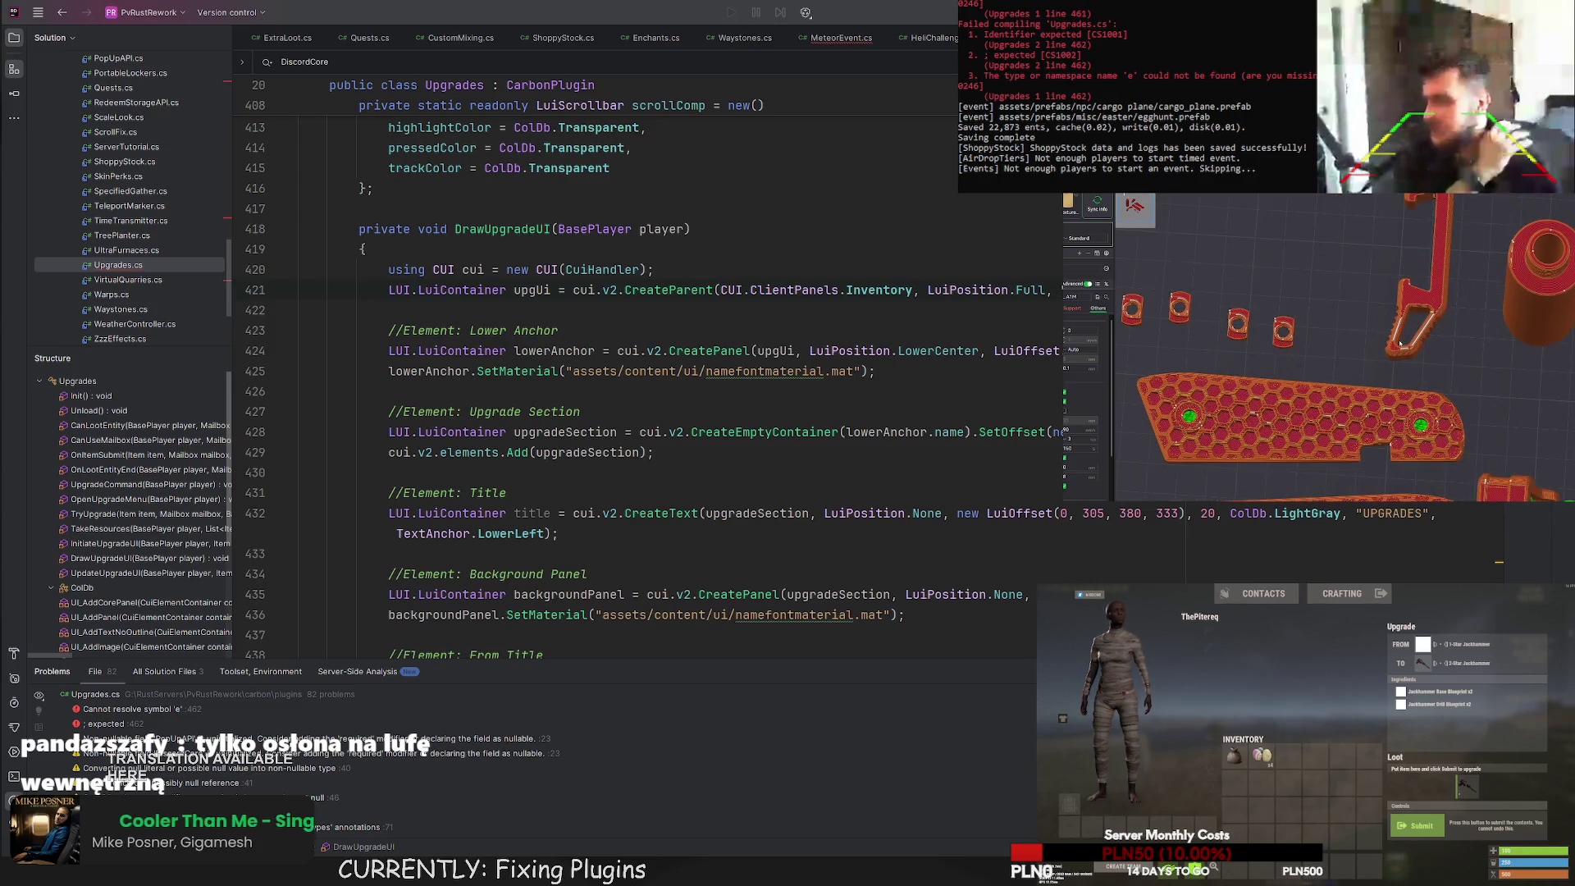
{"action": "scroll", "coordinate": [1367, 380], "scroll_direction": "up", "scroll_amount": 3}
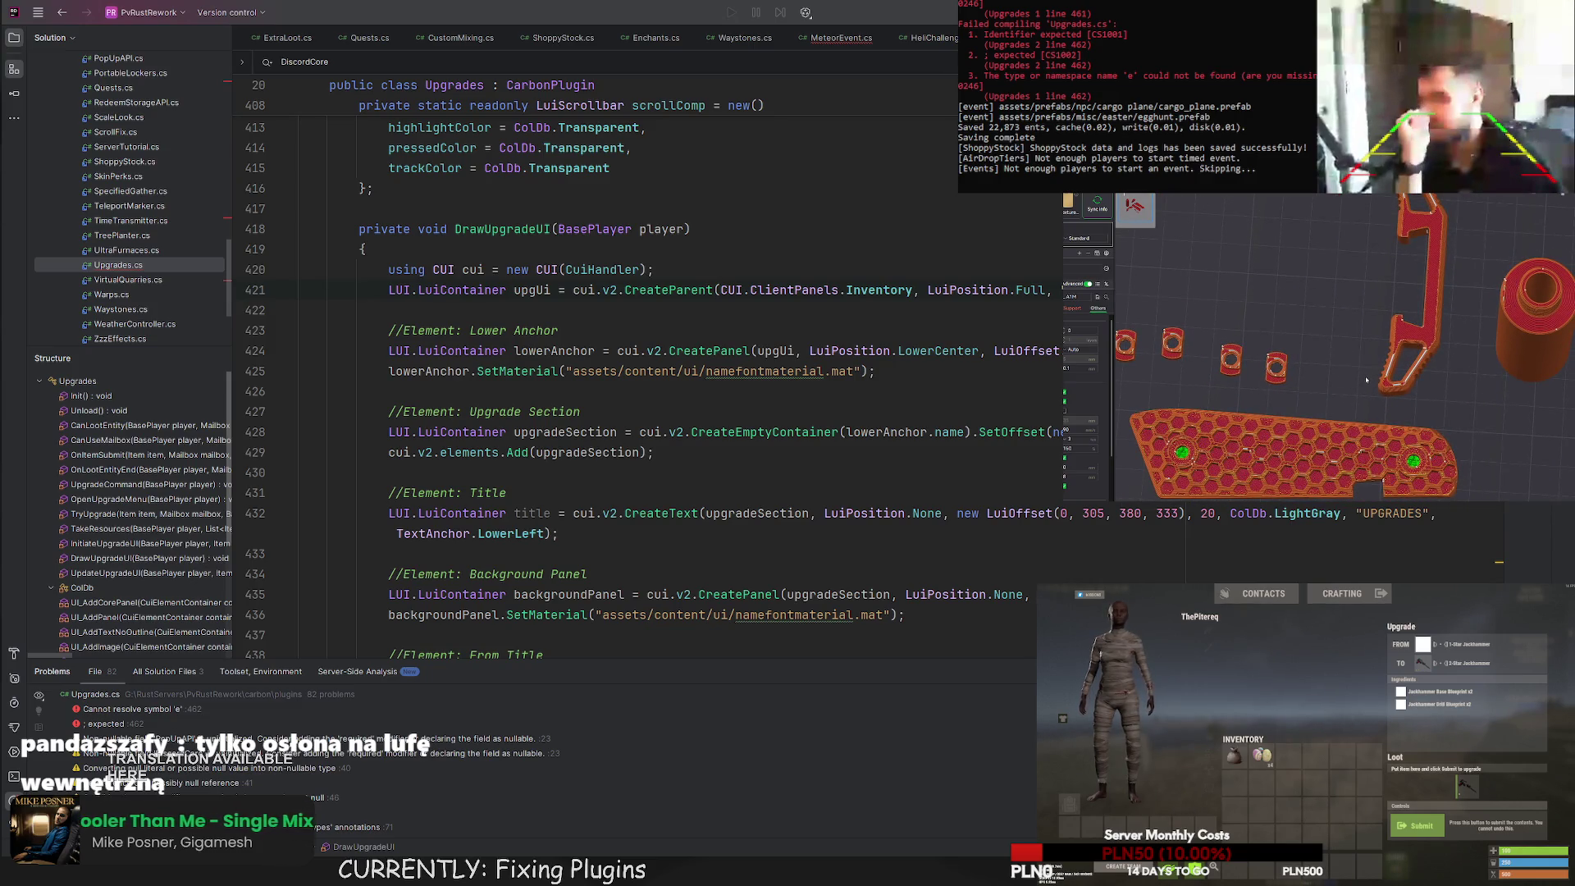